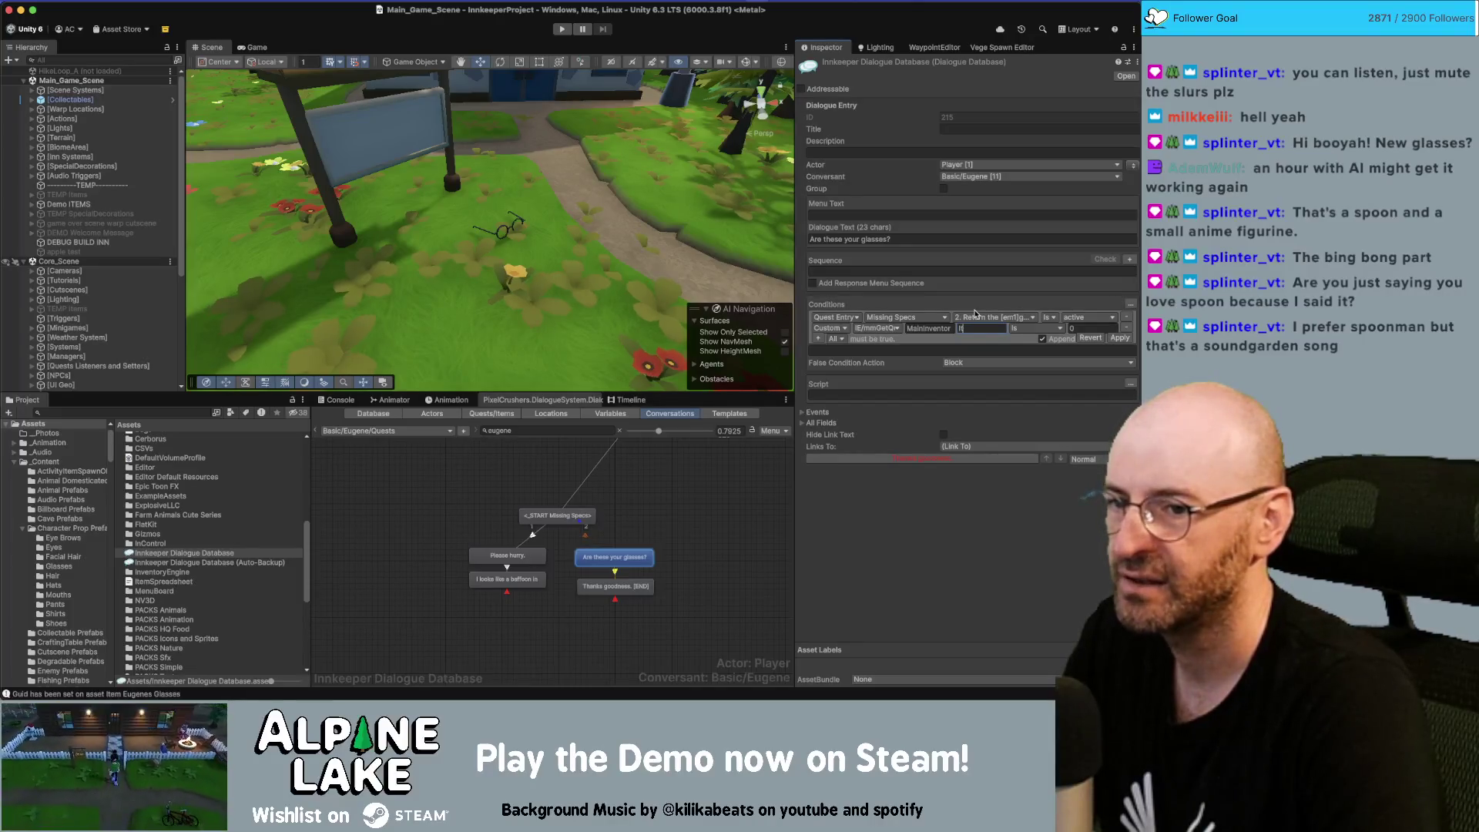
Require Eugenes Glasses Greater Equal 1 on 'Are these your glasses?', then shift the Please hurry nodes left
text(Eugenes)
text( Glasses)
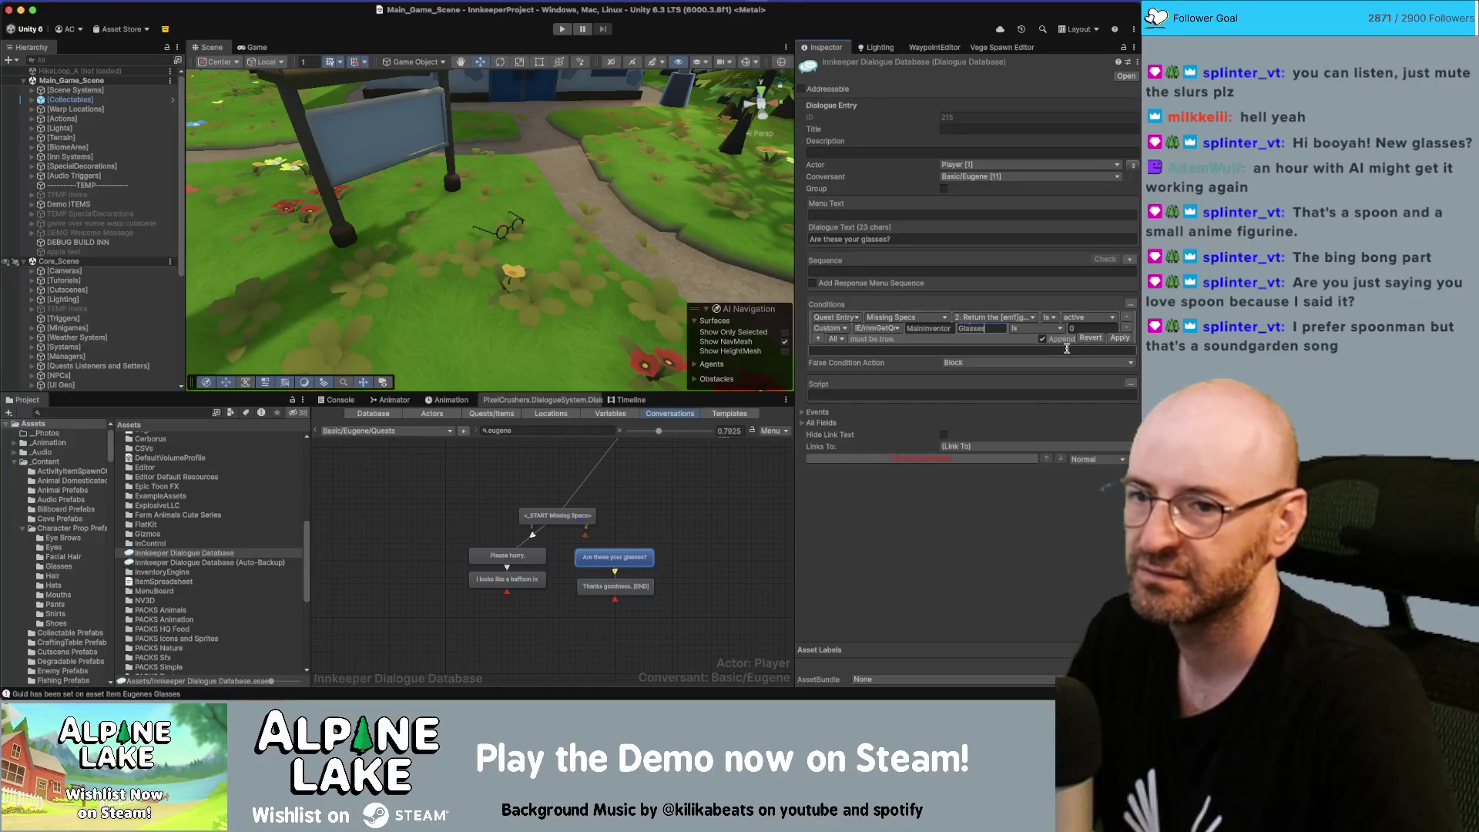
click(1034, 328)
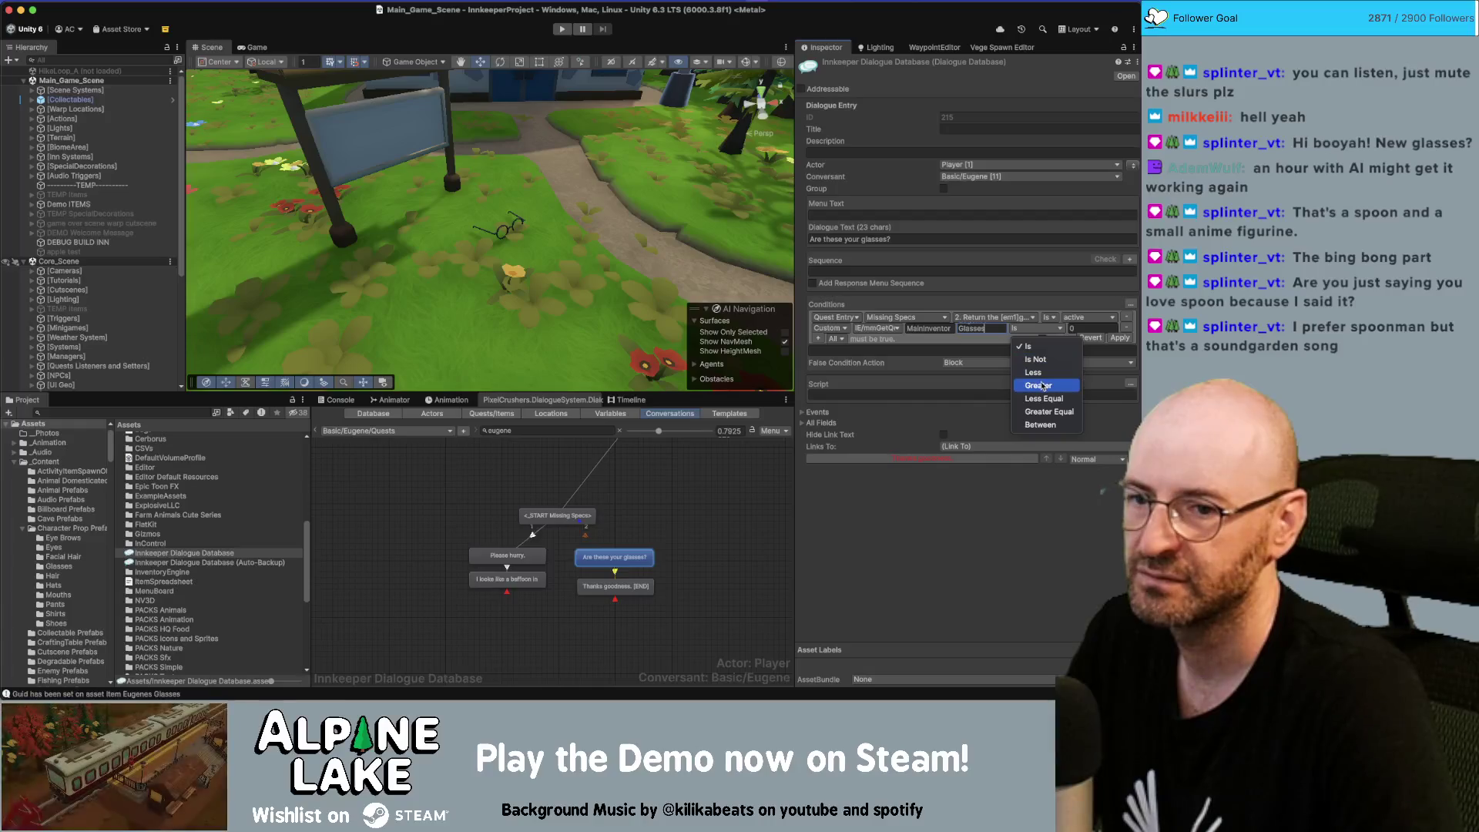
click(1105, 326)
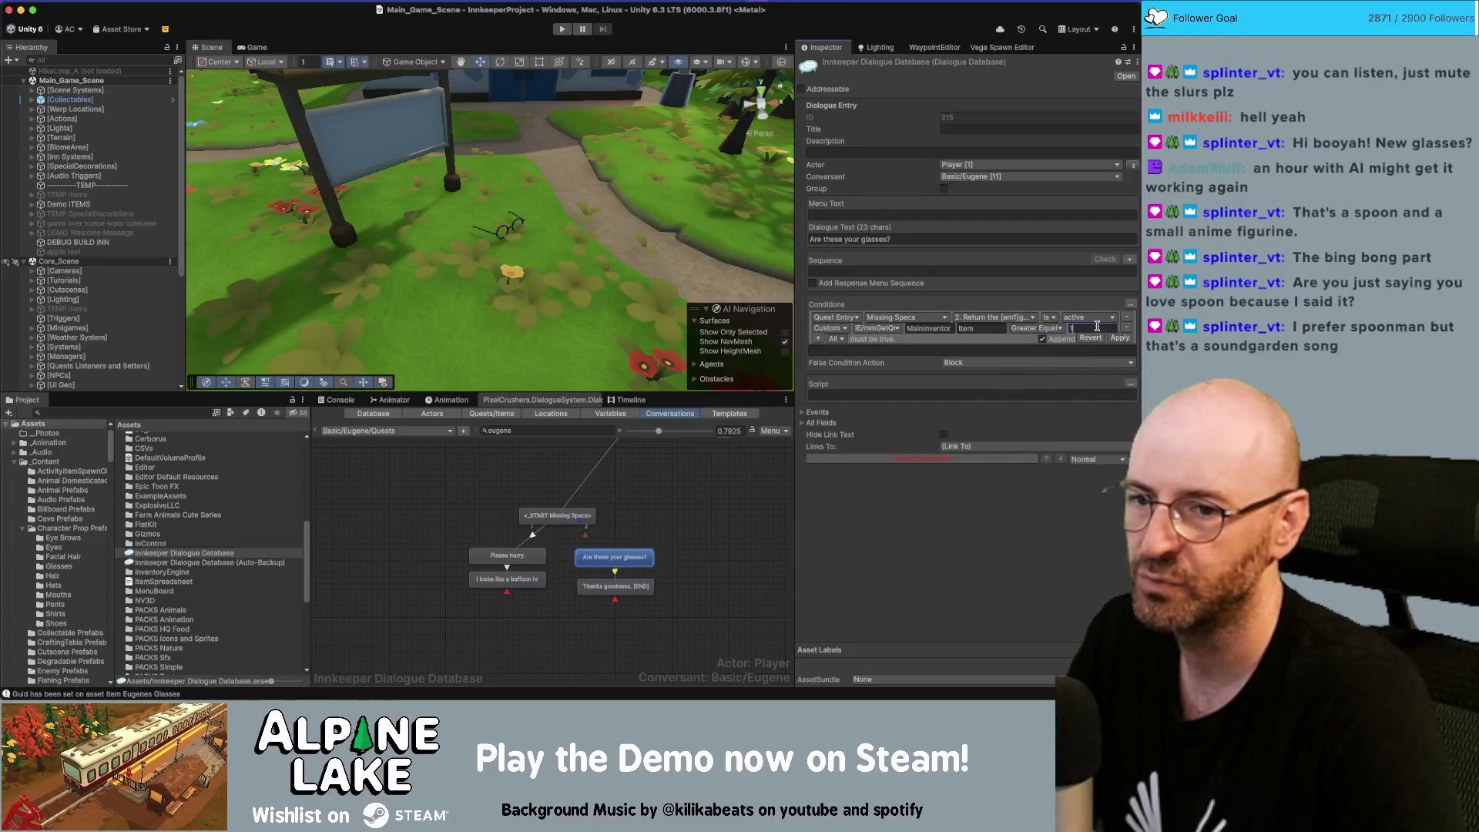
click(1119, 338)
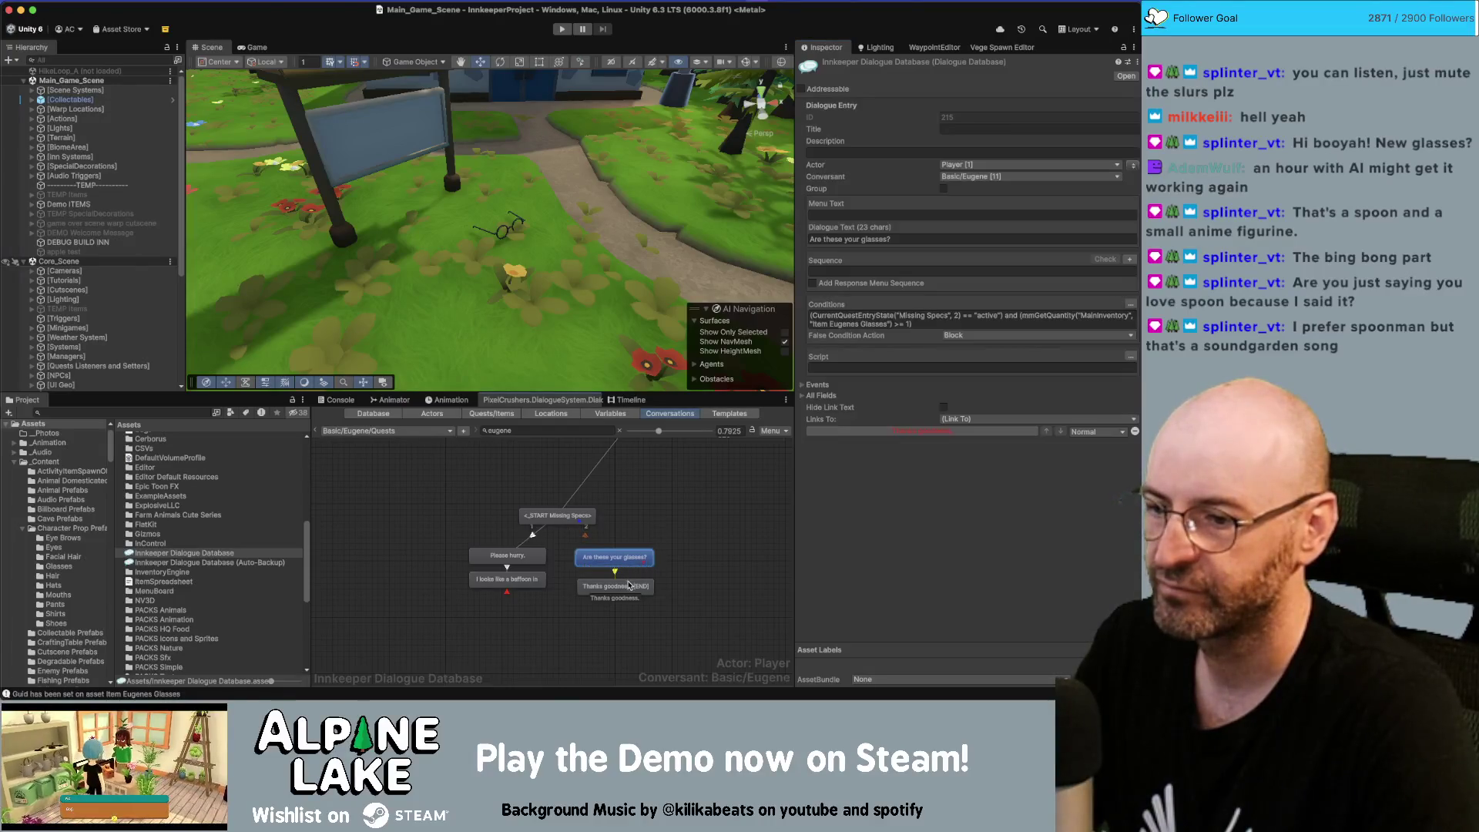
mouse_move(451, 552)
shift+mouse_down()
mouse_move(485, 600)
mouse_move(473, 560)
shift+mouse_up()
Spread the reply nodes apart and set one START link's priority to Below Normal
mouse_move(646, 590)
mouse_down()
mouse_move(574, 532)
mouse_move(631, 555)
mouse_up()
click(592, 539)
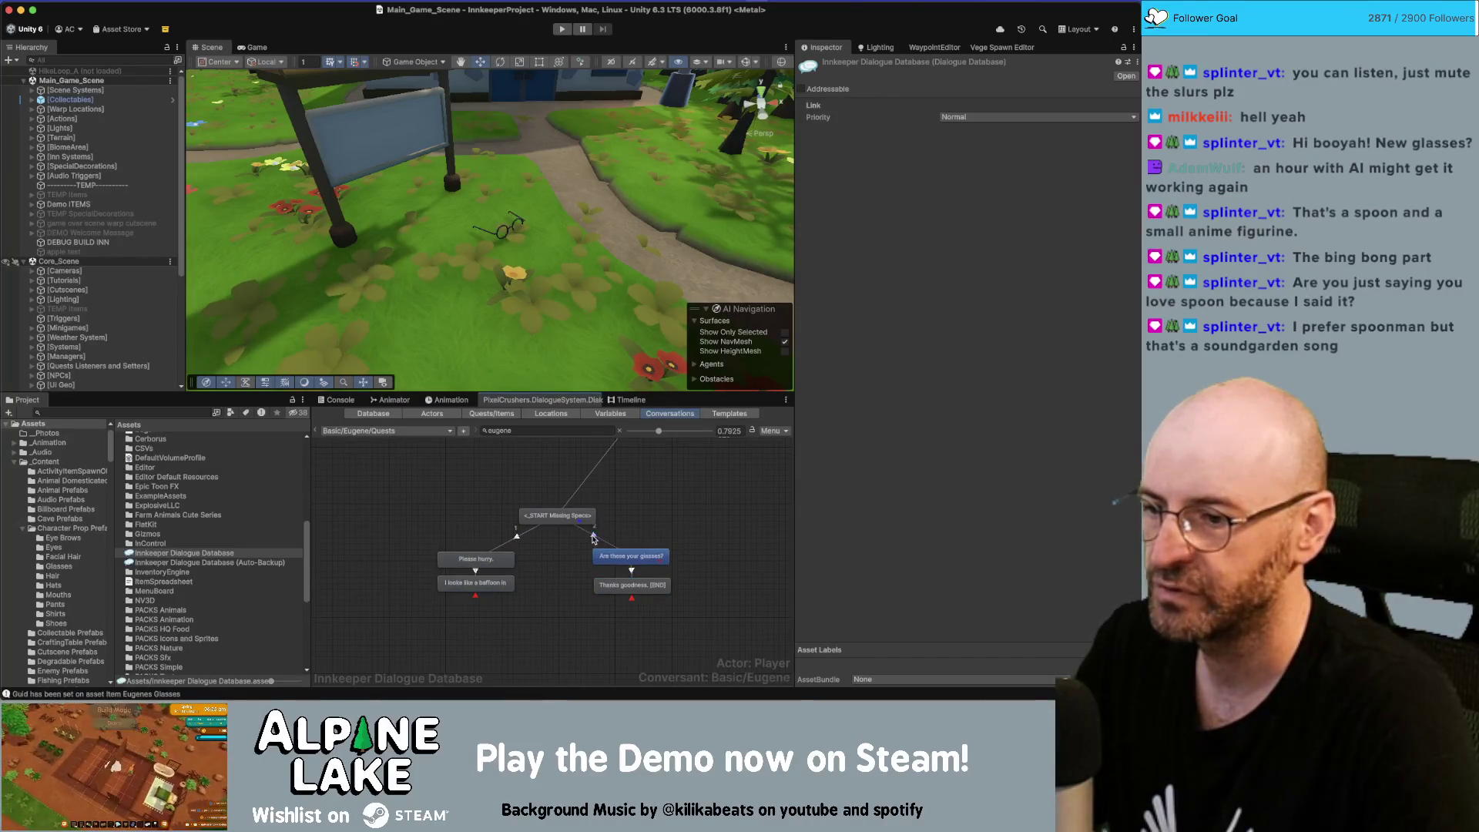
click(969, 118)
click(970, 149)
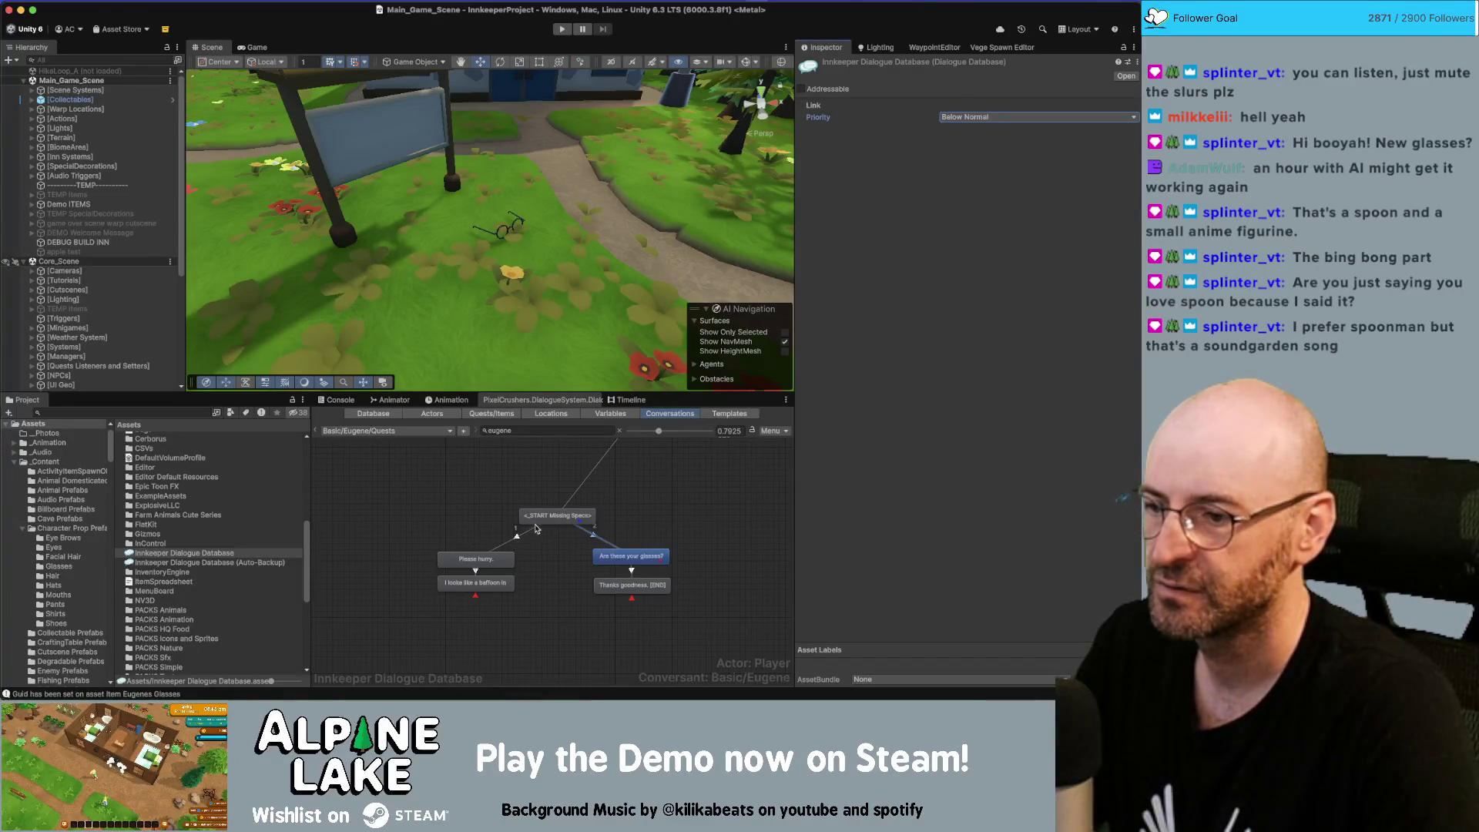
click(983, 118)
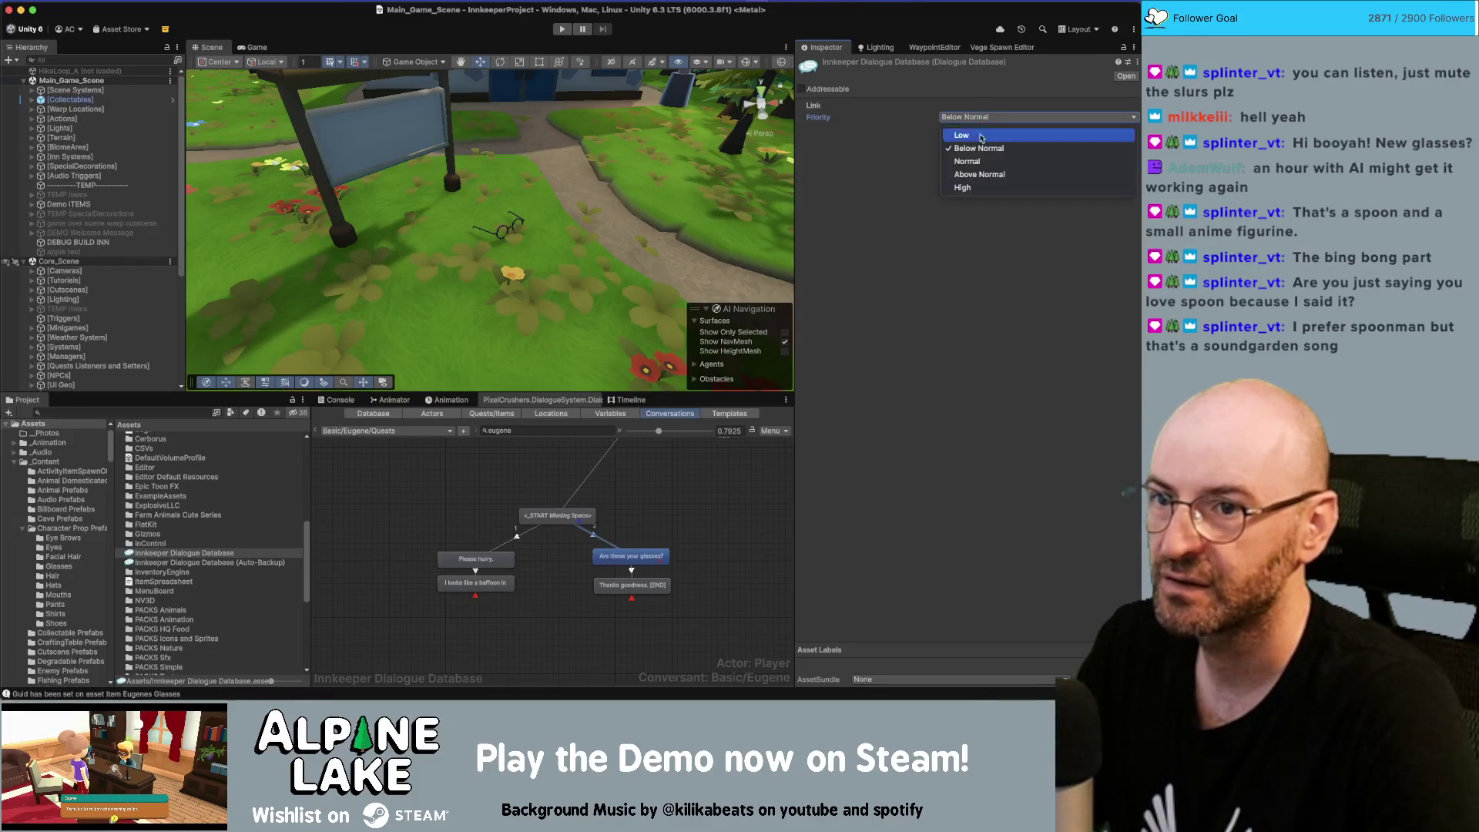
click(974, 188)
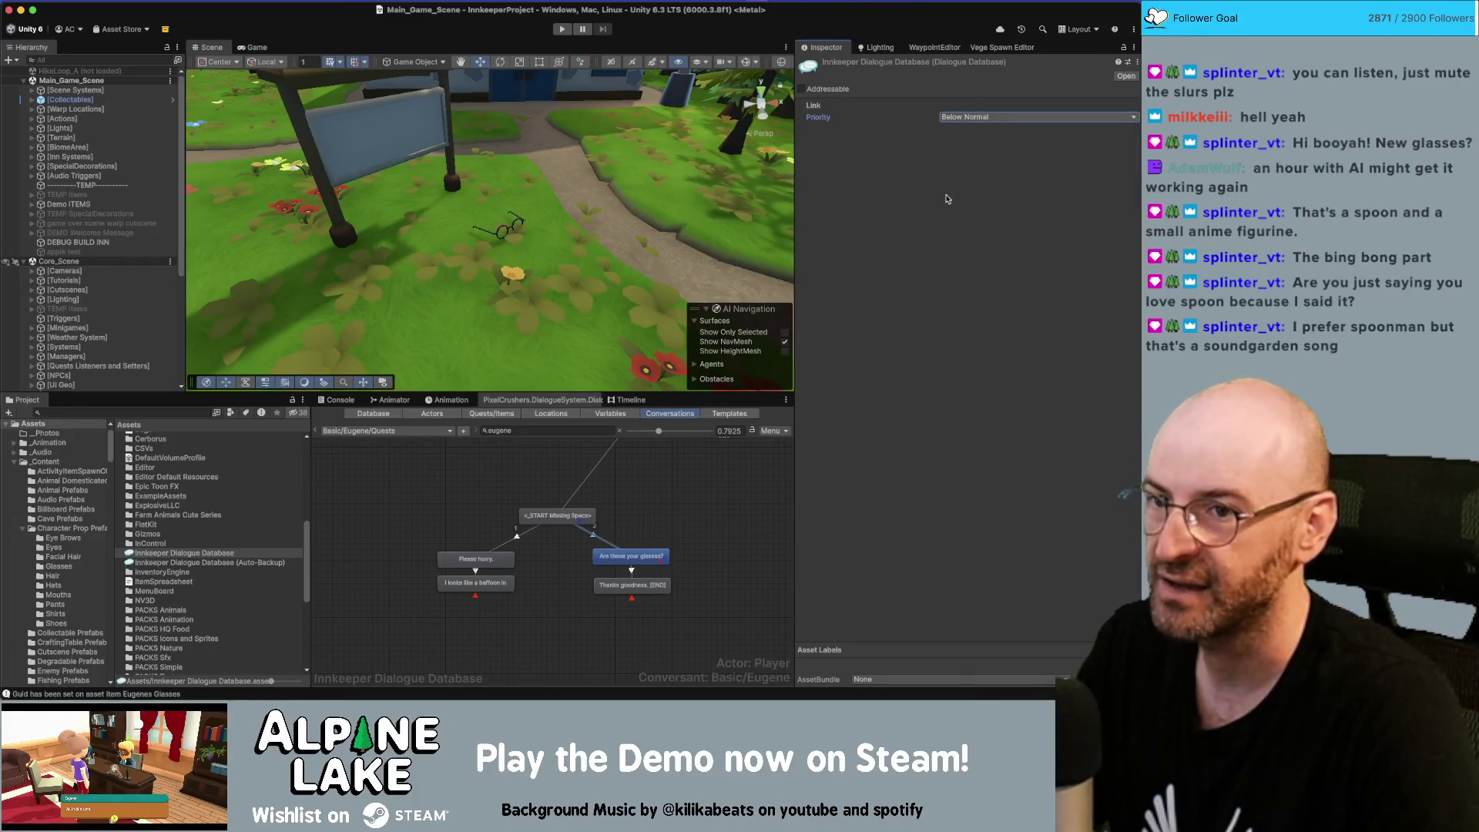
right_click(565, 516)
Add a child node under START and paste the Missing Specs condition into it
click(590, 533)
drag(557, 540, 554, 562)
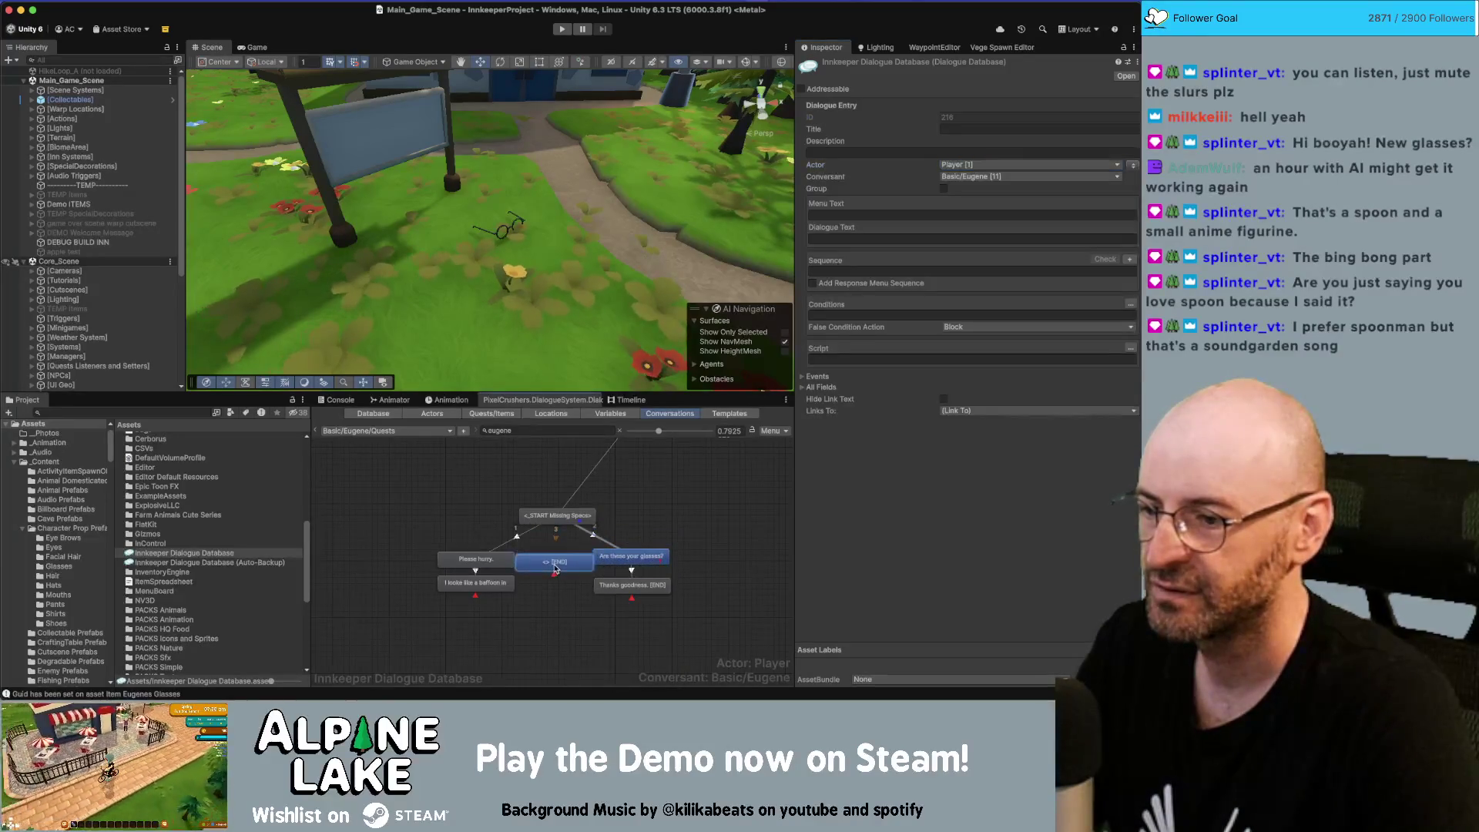
click(631, 555)
click(932, 316)
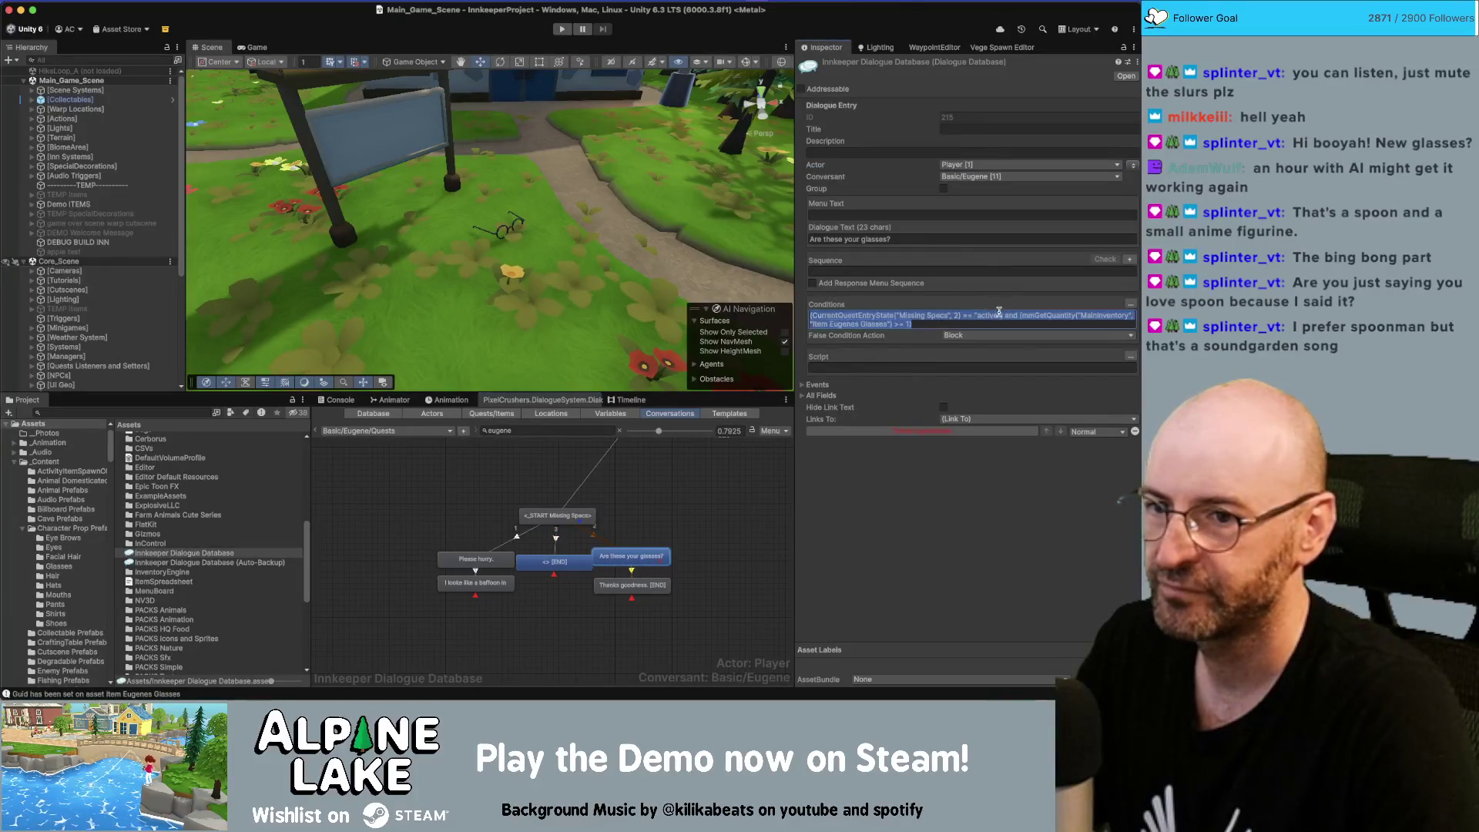
drag(1004, 315, 925, 315)
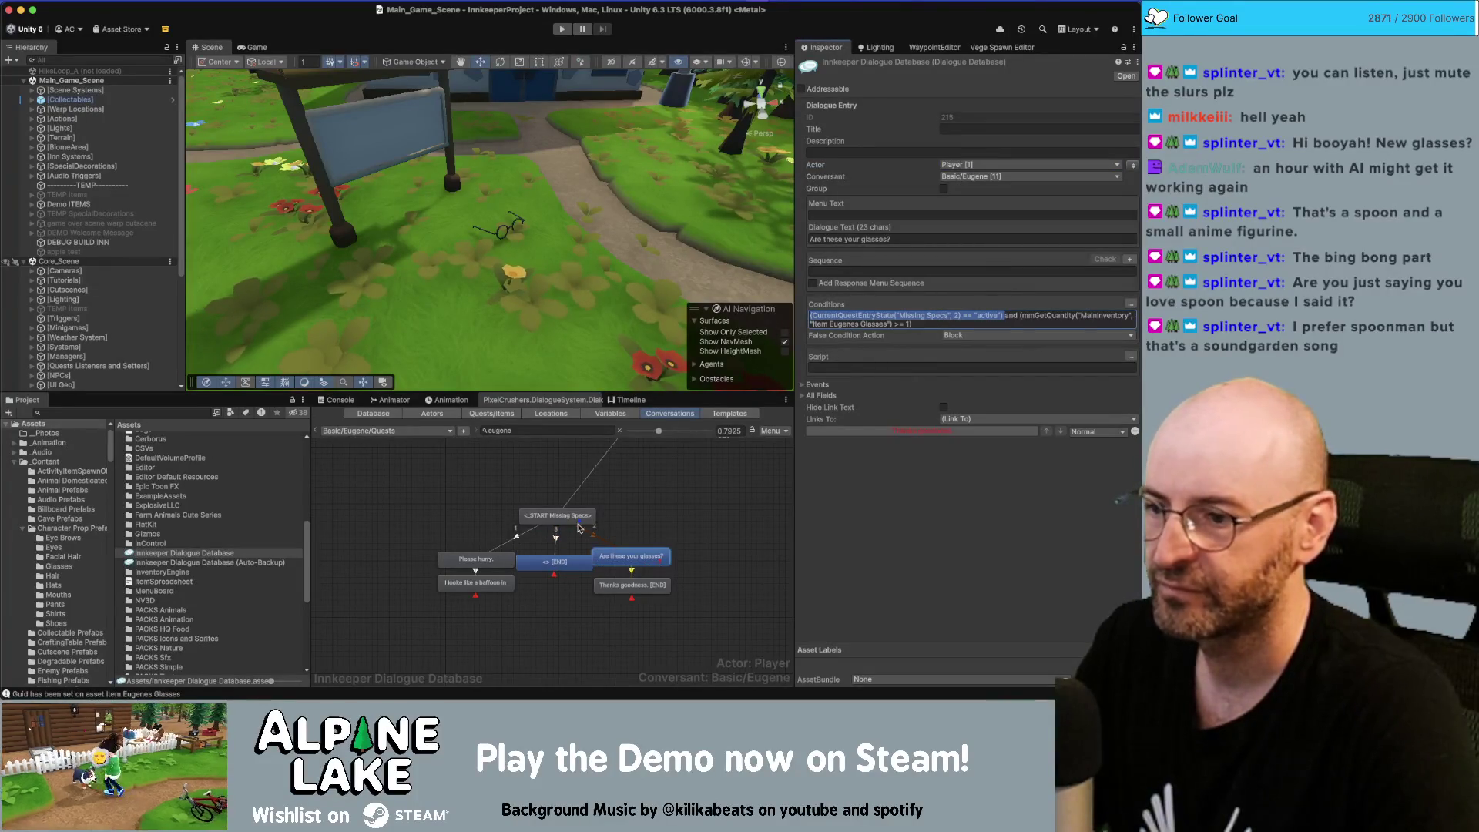
click(556, 563)
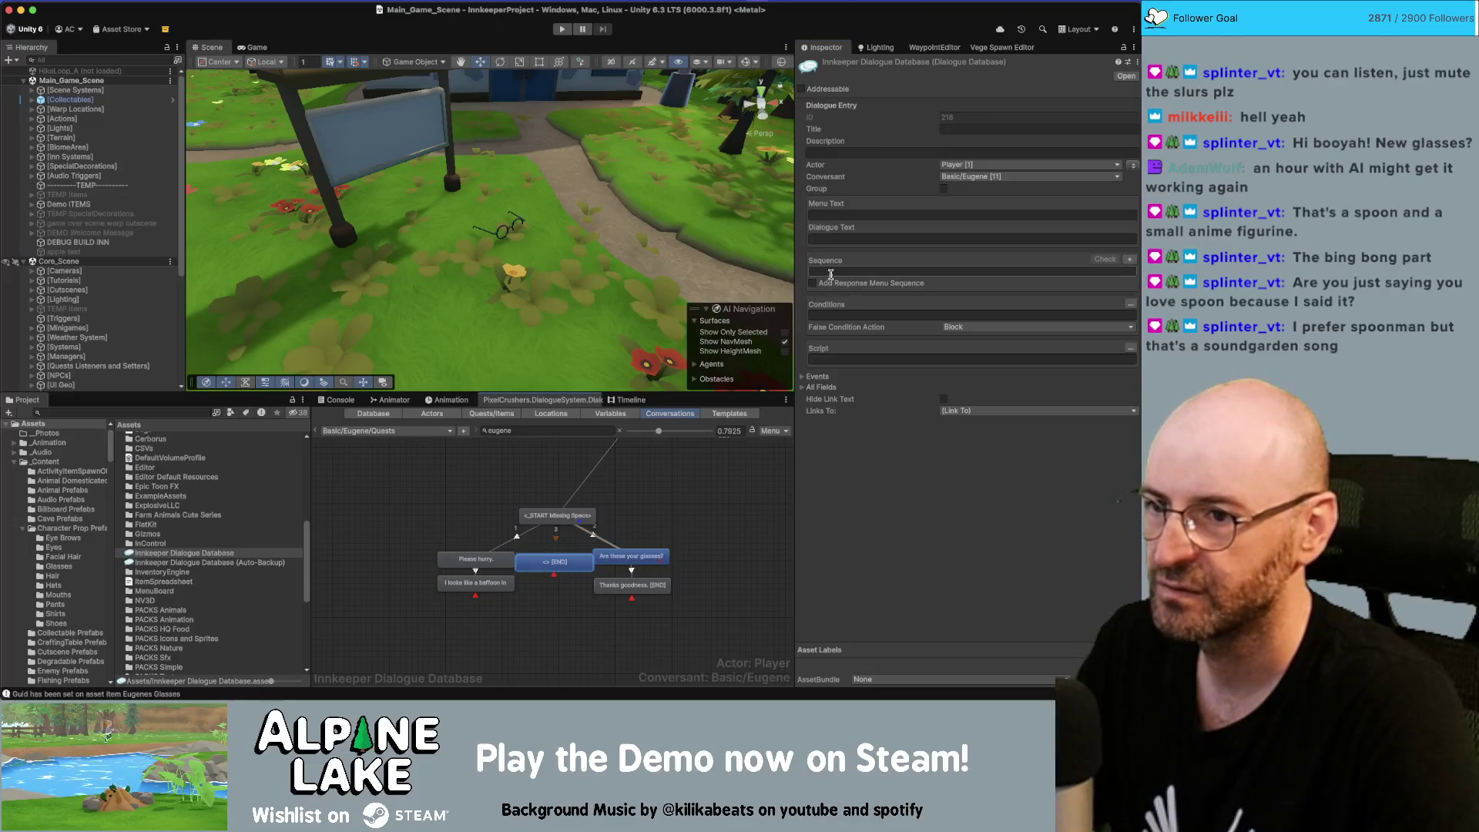
click(833, 312)
text((CurrentQuestEntryState("Missing Specs", 2) == "active"))
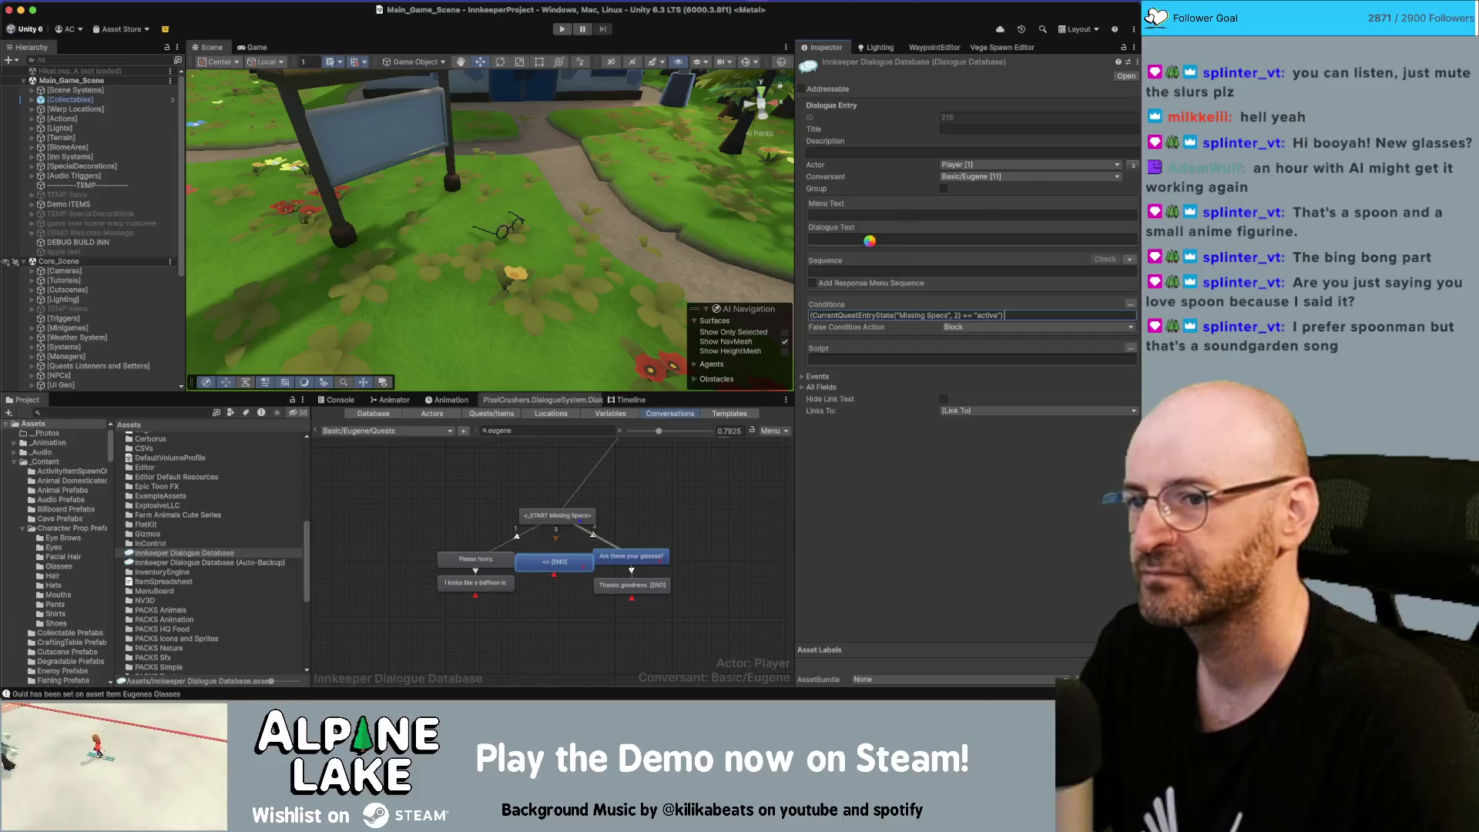
Enter the line 'I think I found your glasses but I don't have them with me.'
click(867, 239)
click(1032, 315)
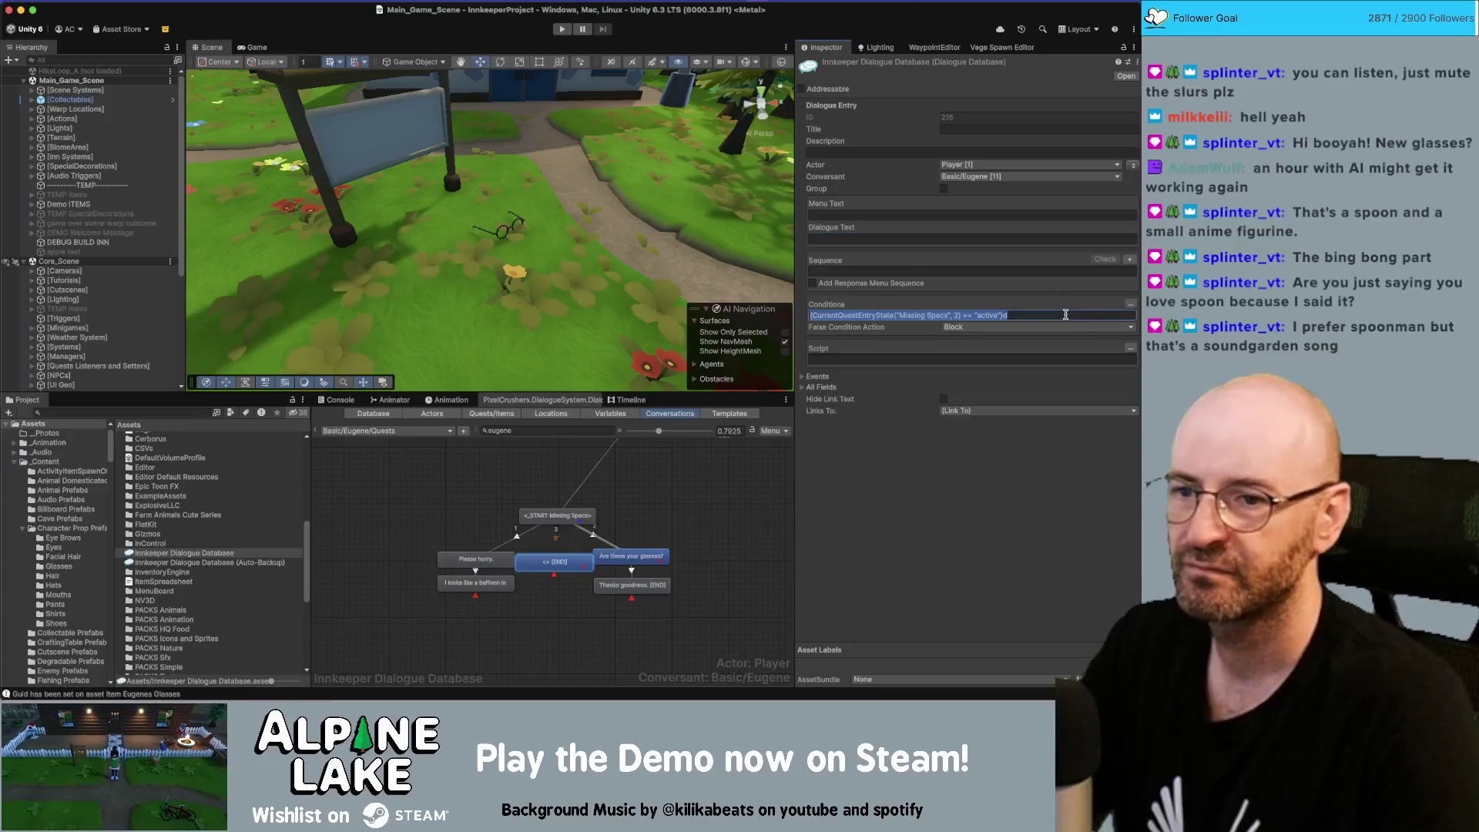
click(986, 240)
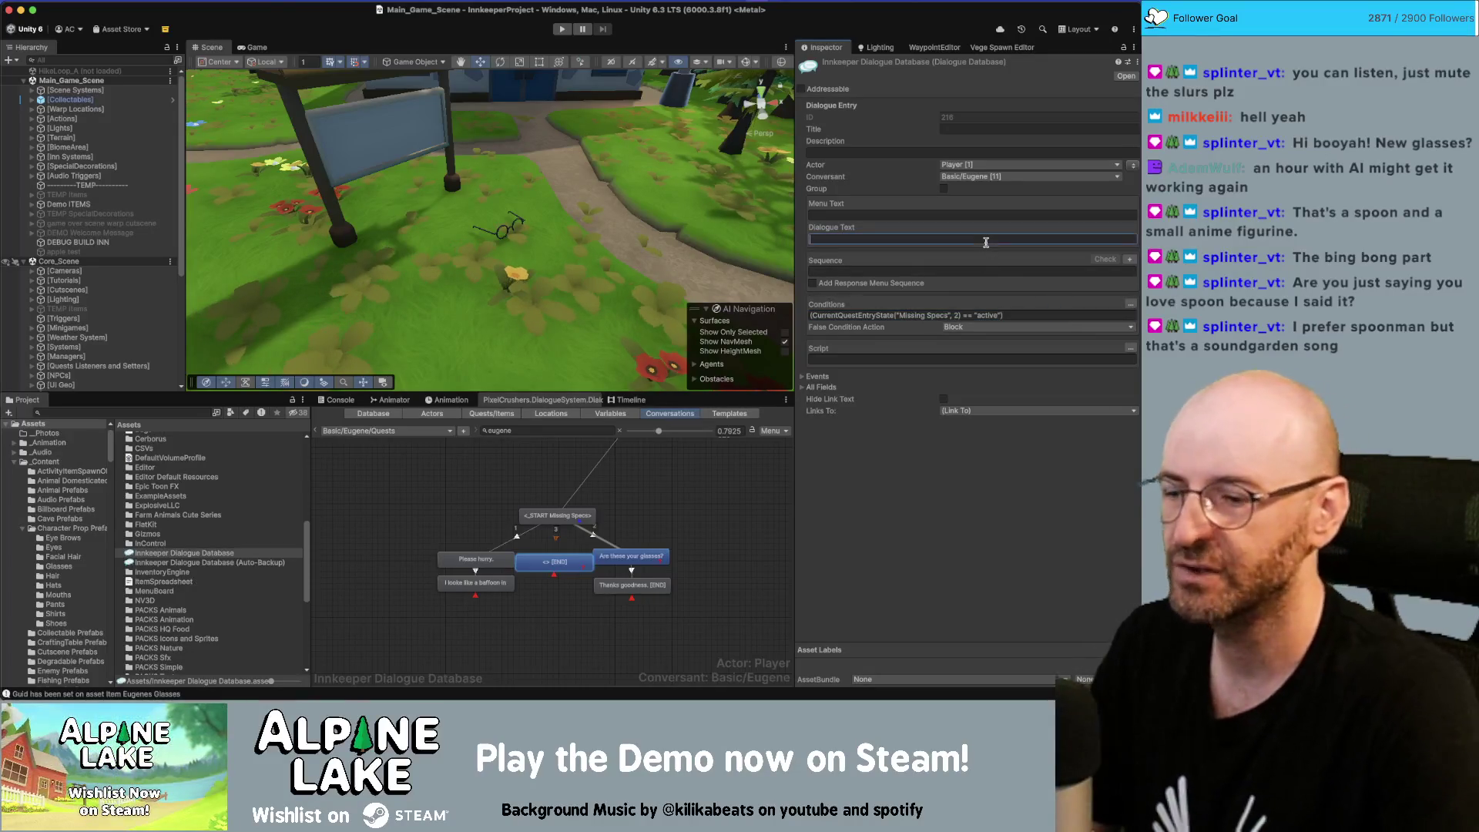
text(I found)
key(BackSpace)
key(BackSpace)
key(BackSpace)
text(think I found your glasses b)
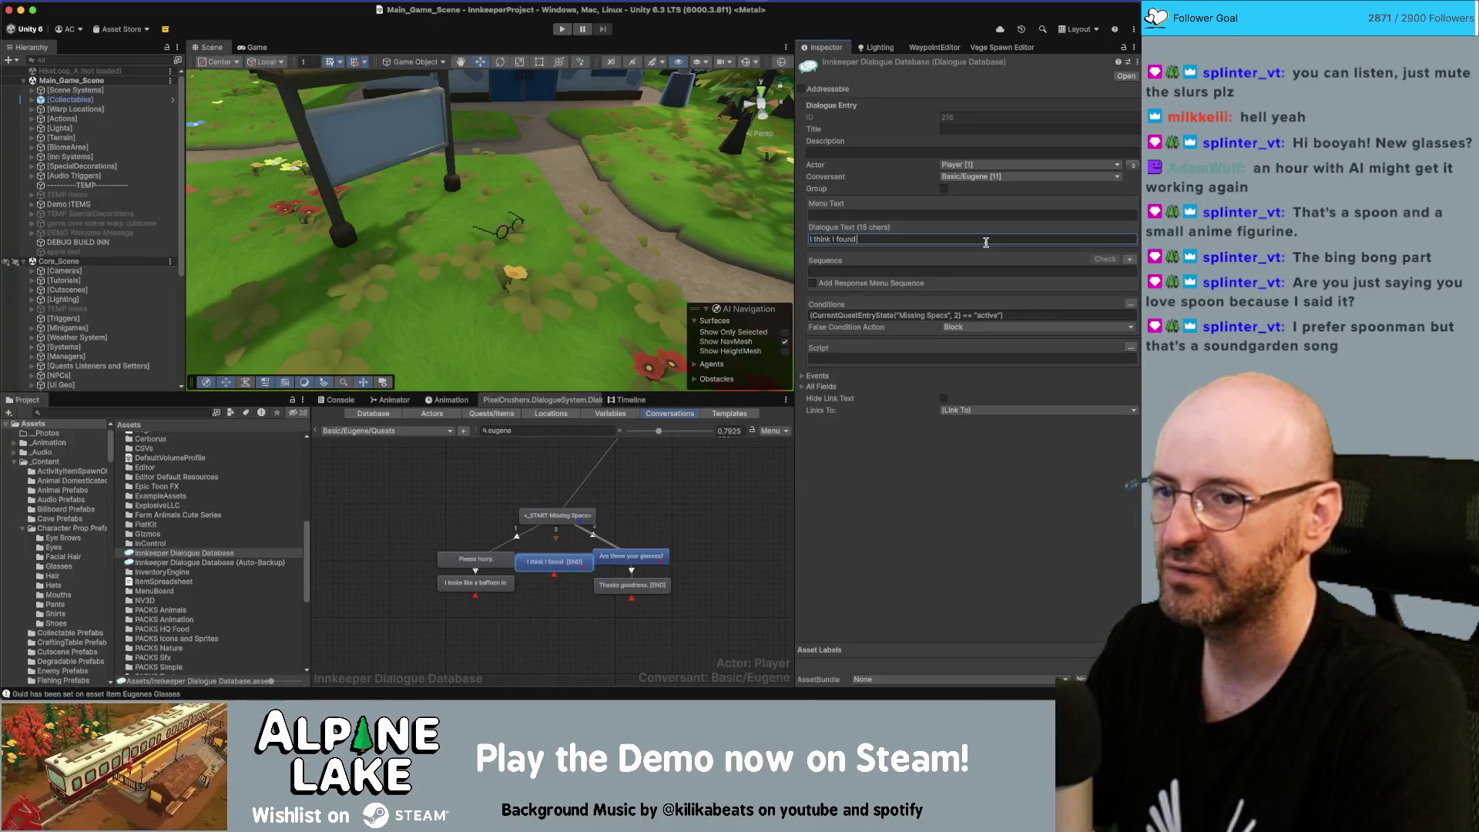
text(ut )
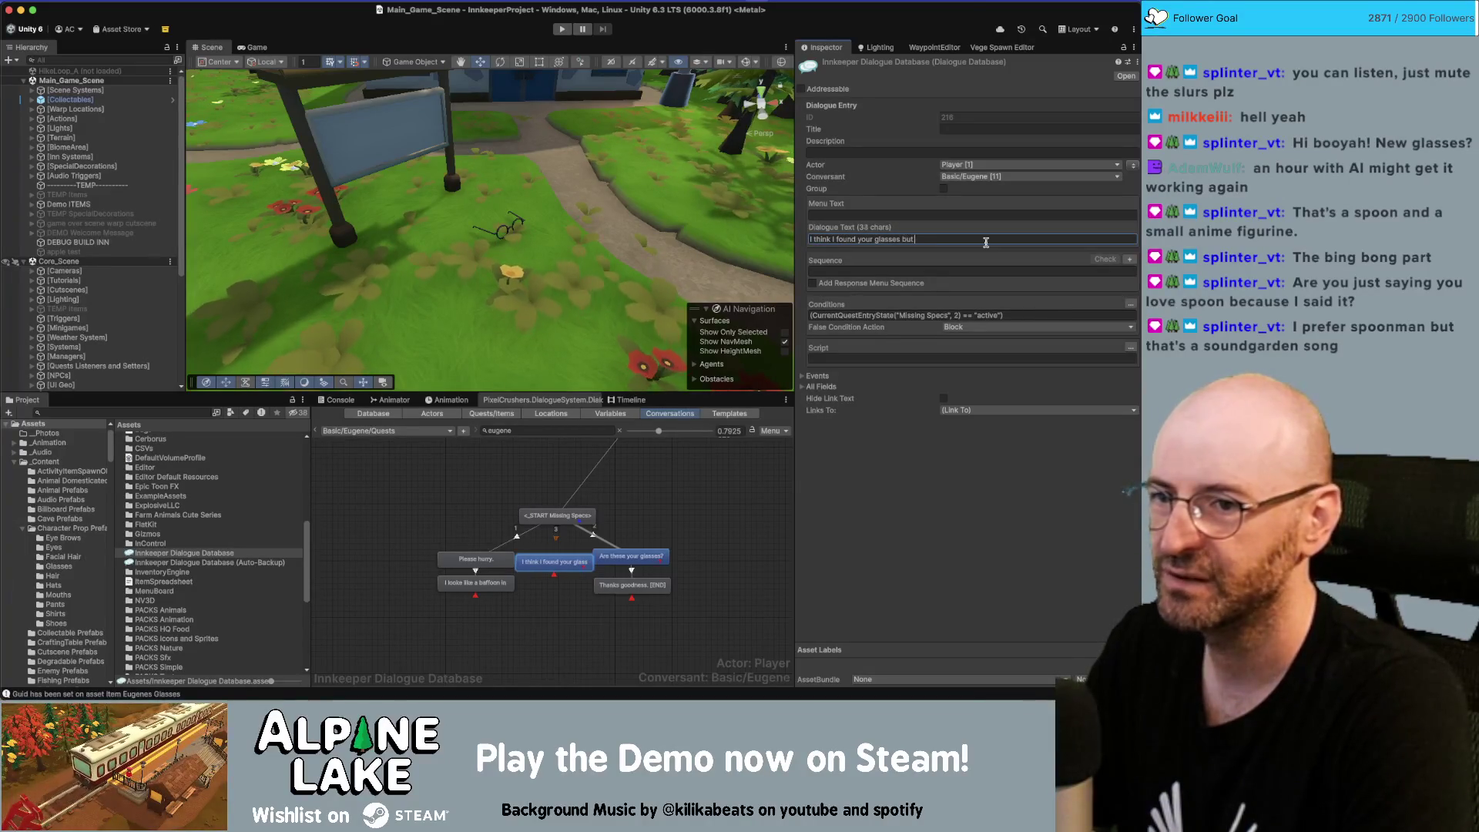
text(I don't have them with me.)
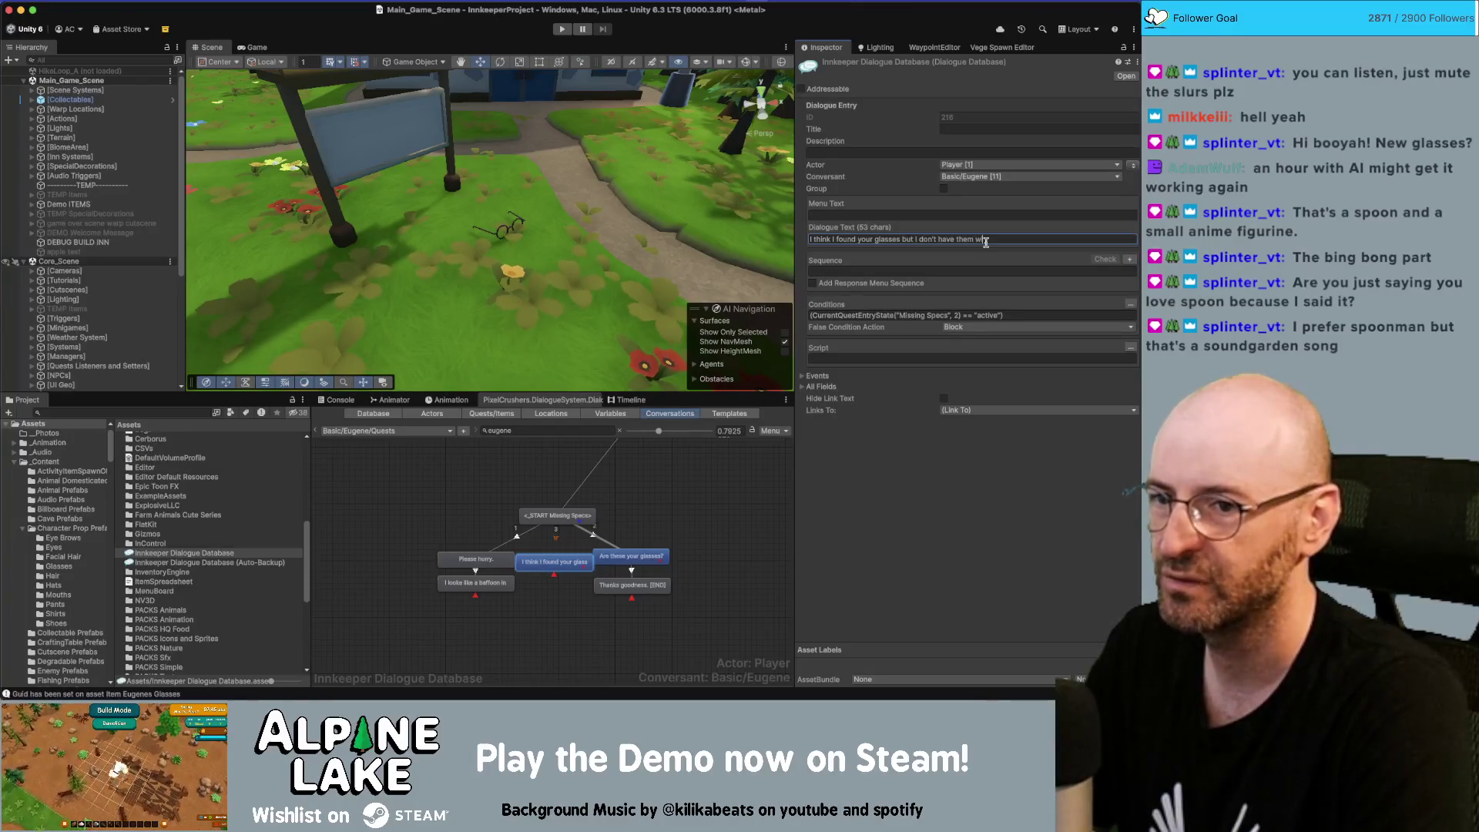
right_click(574, 562)
Add the reply 'Is that so.' under the found-glasses line
click(670, 551)
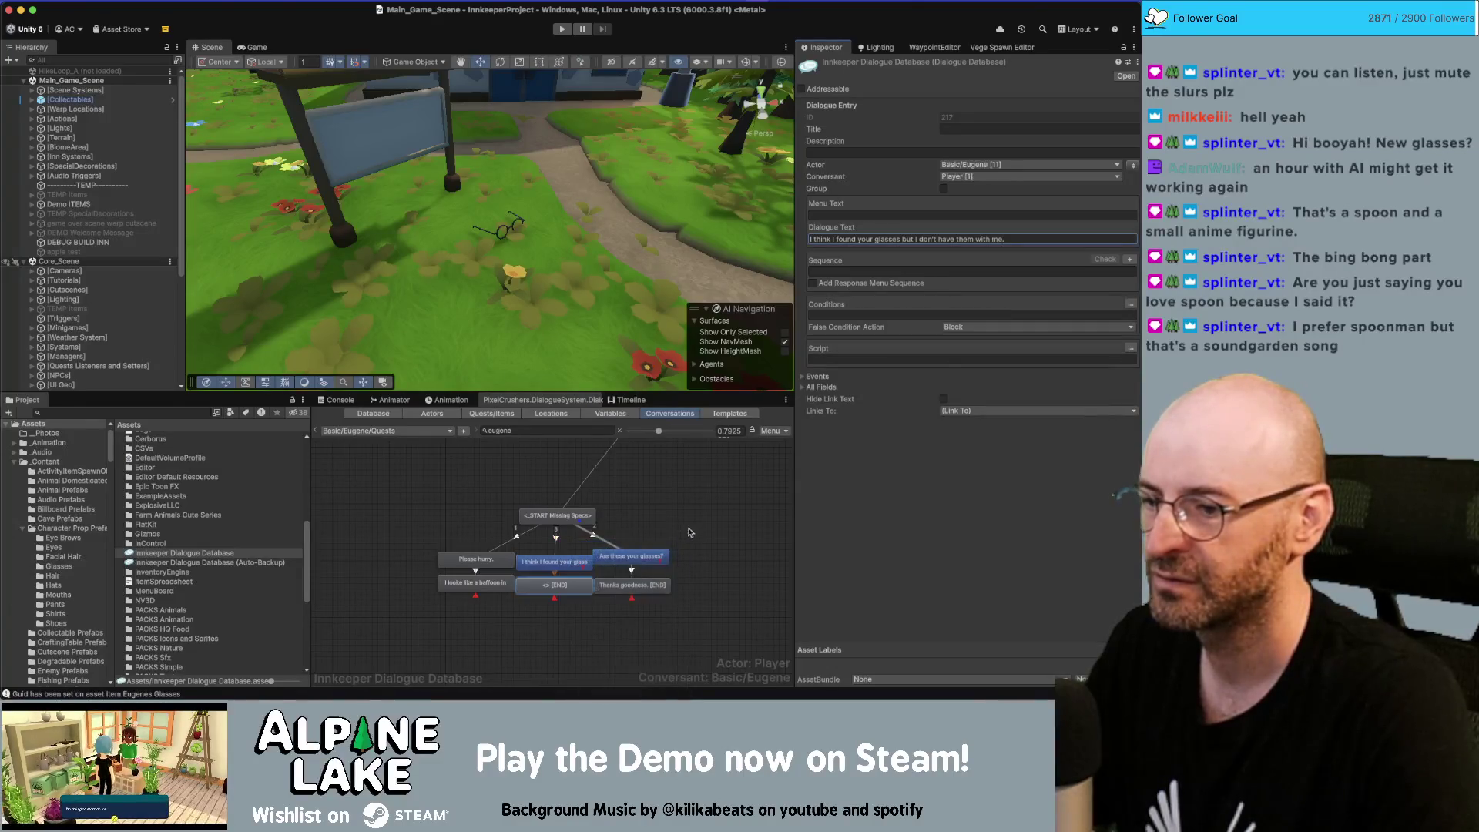
click(851, 240)
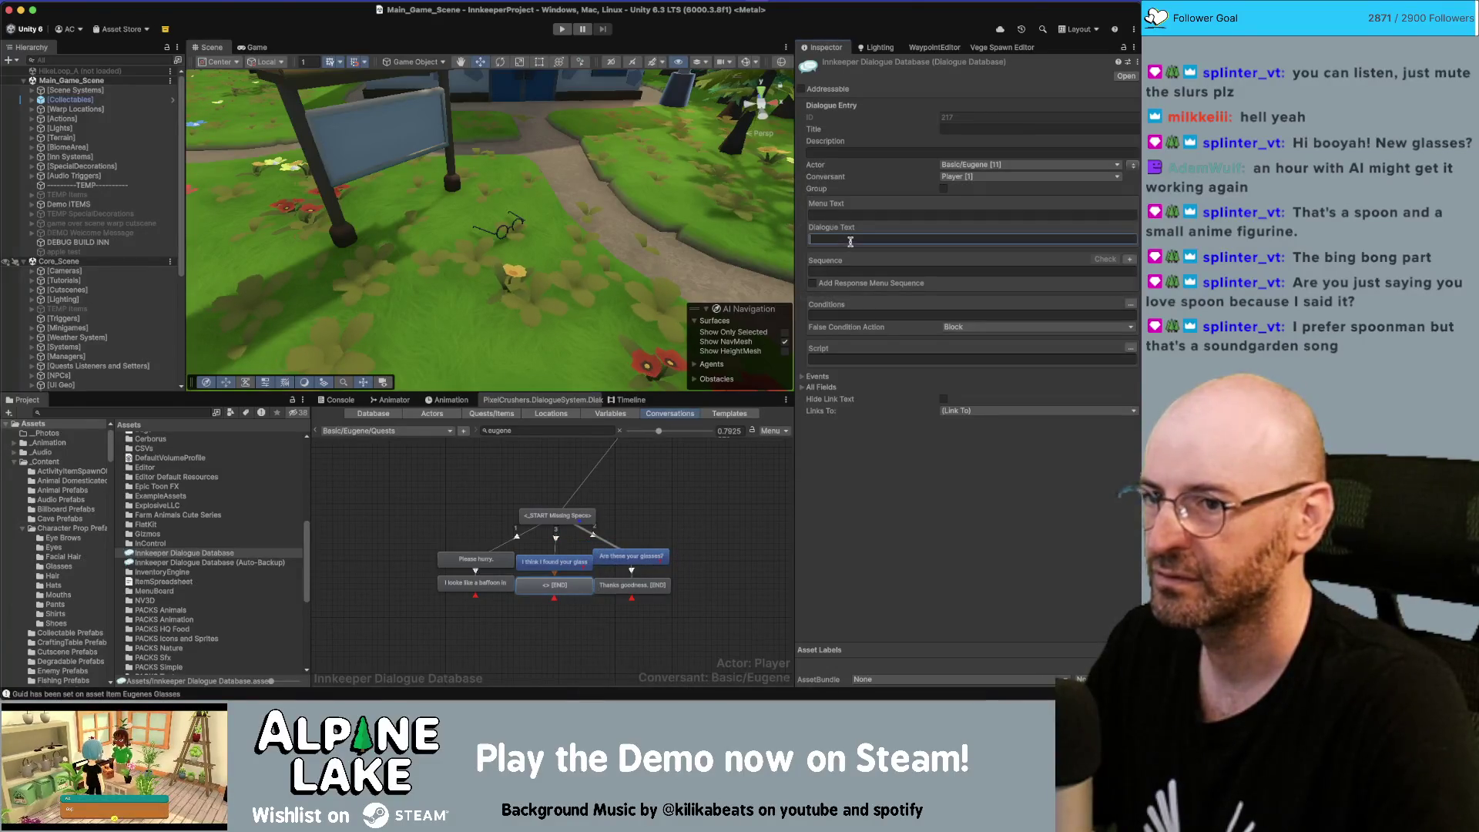
text(What the heck are yo)
key(super+a)
key(BackSpace)
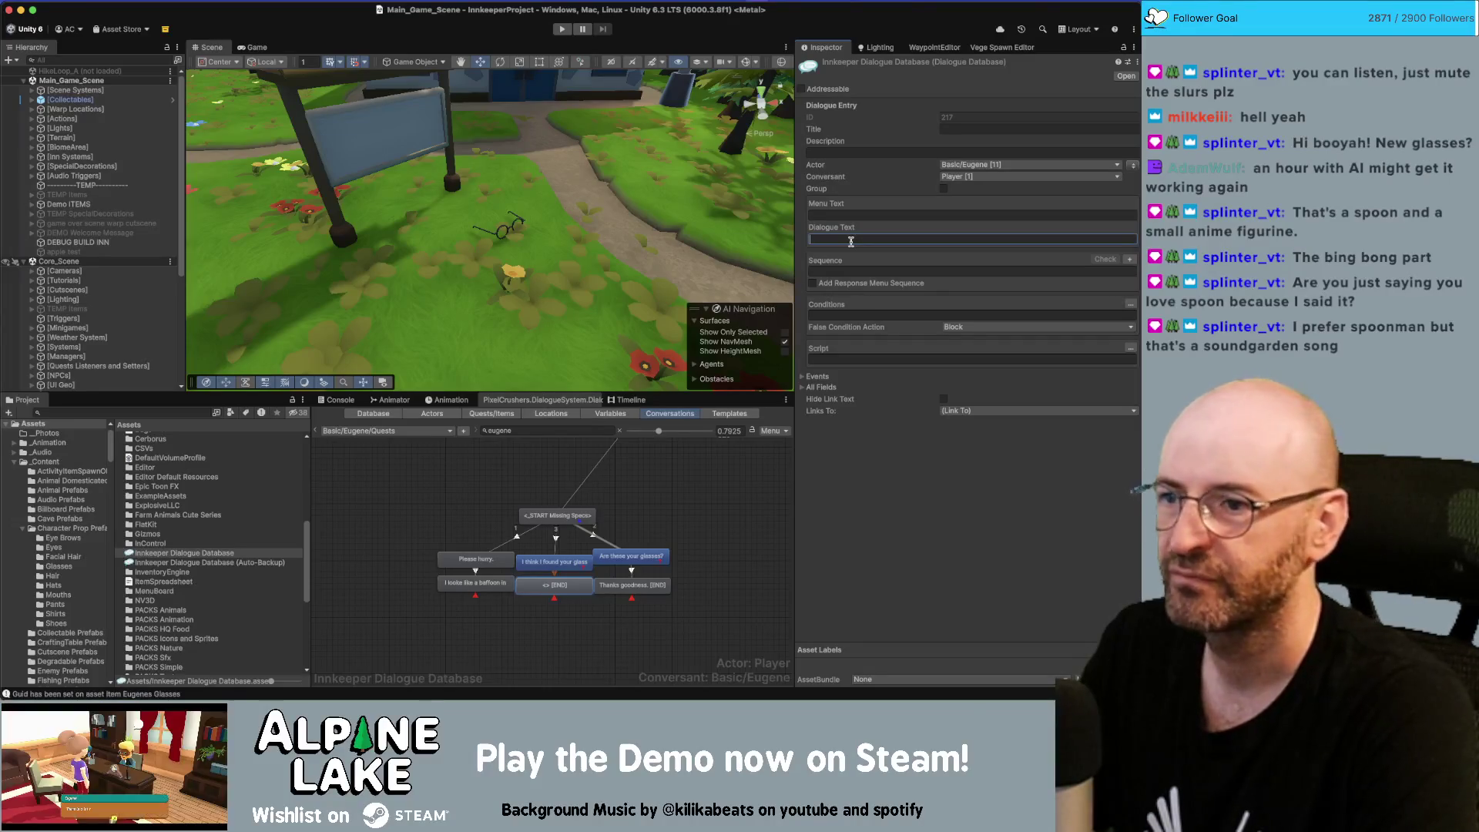
text(Is that so.)
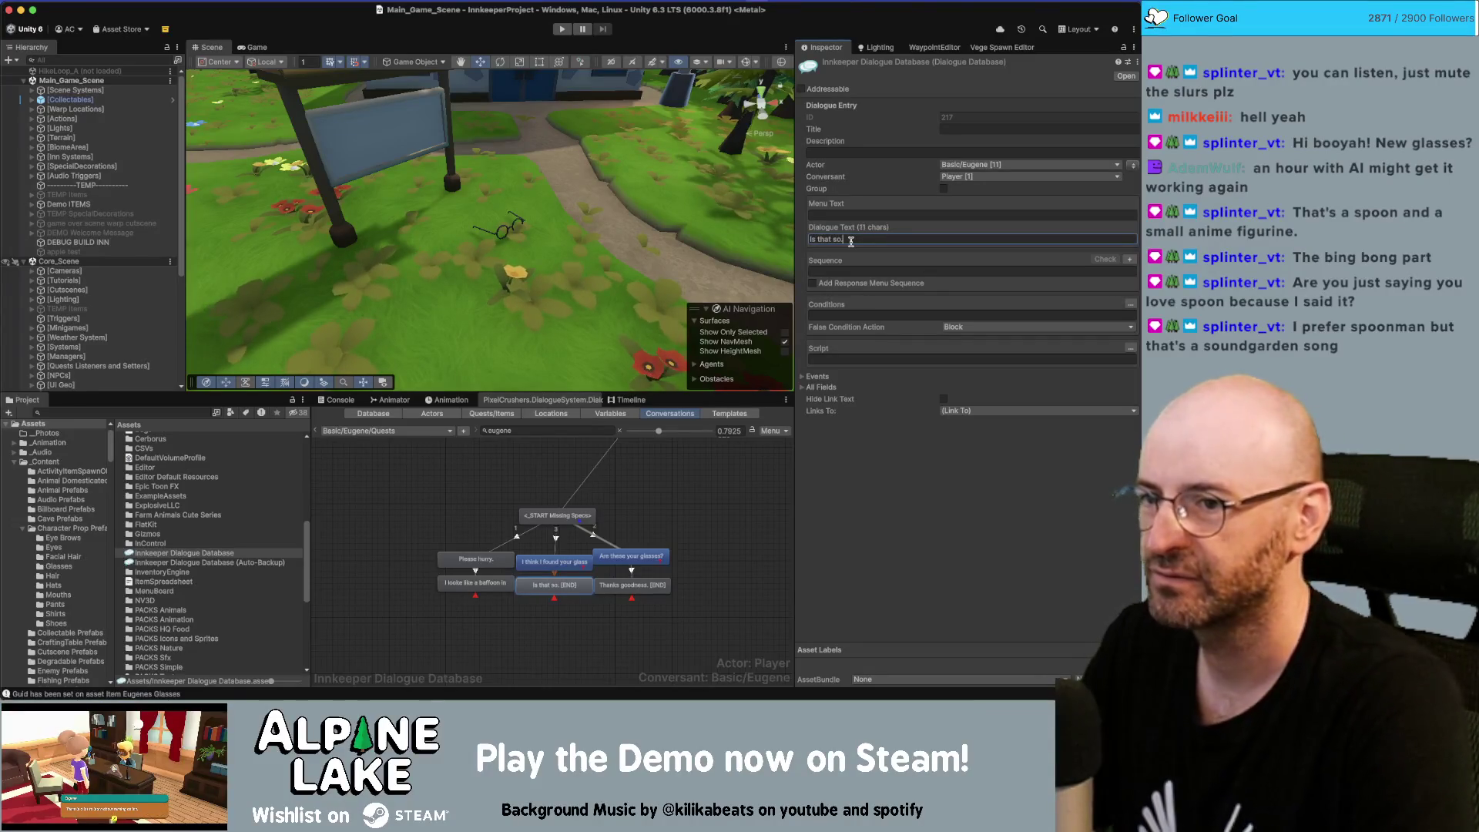
right_click(560, 585)
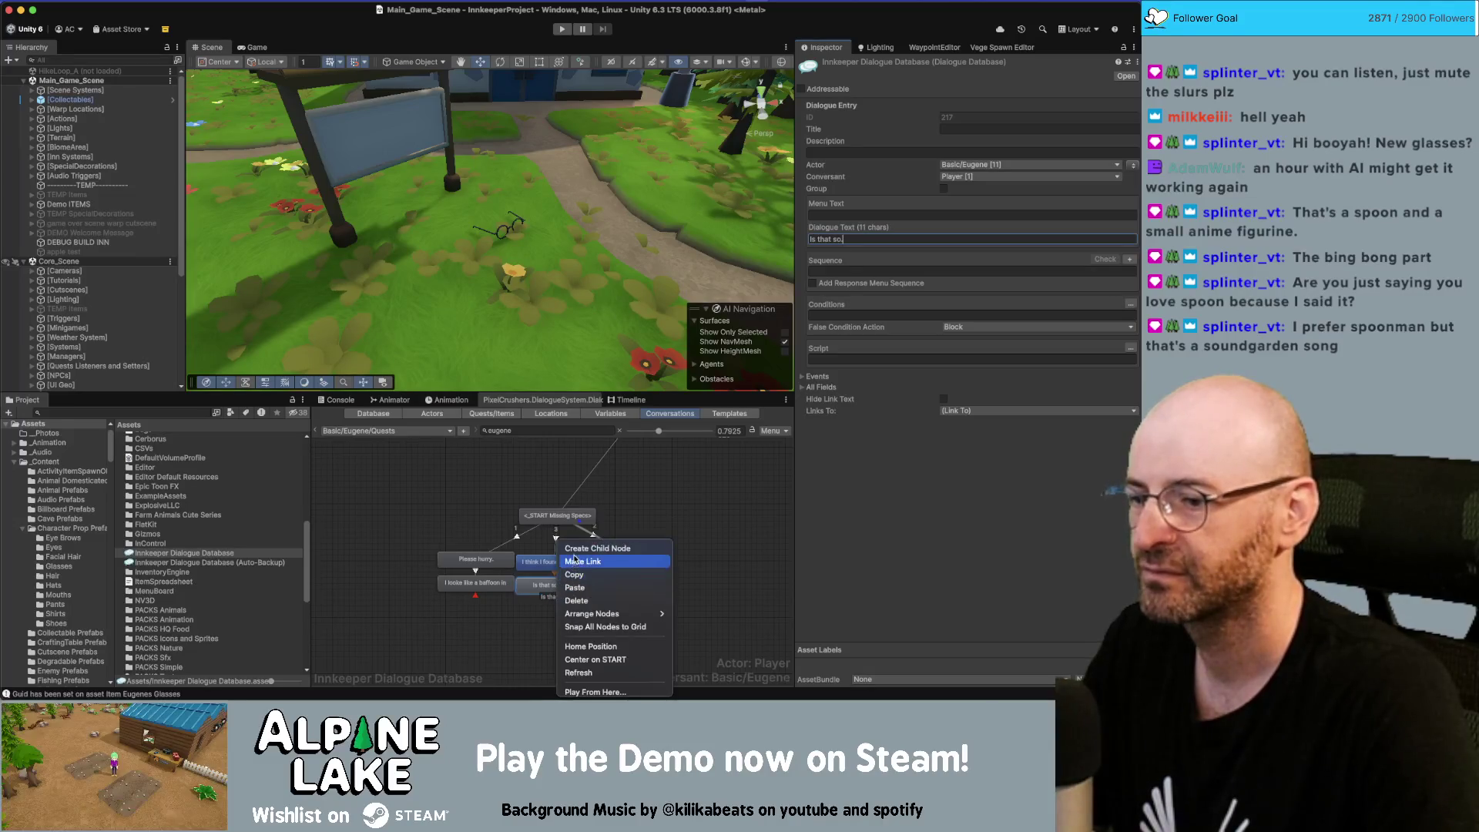
Add Eugene's line 'Then I must ask you to please bring them here ASAP.'
click(586, 548)
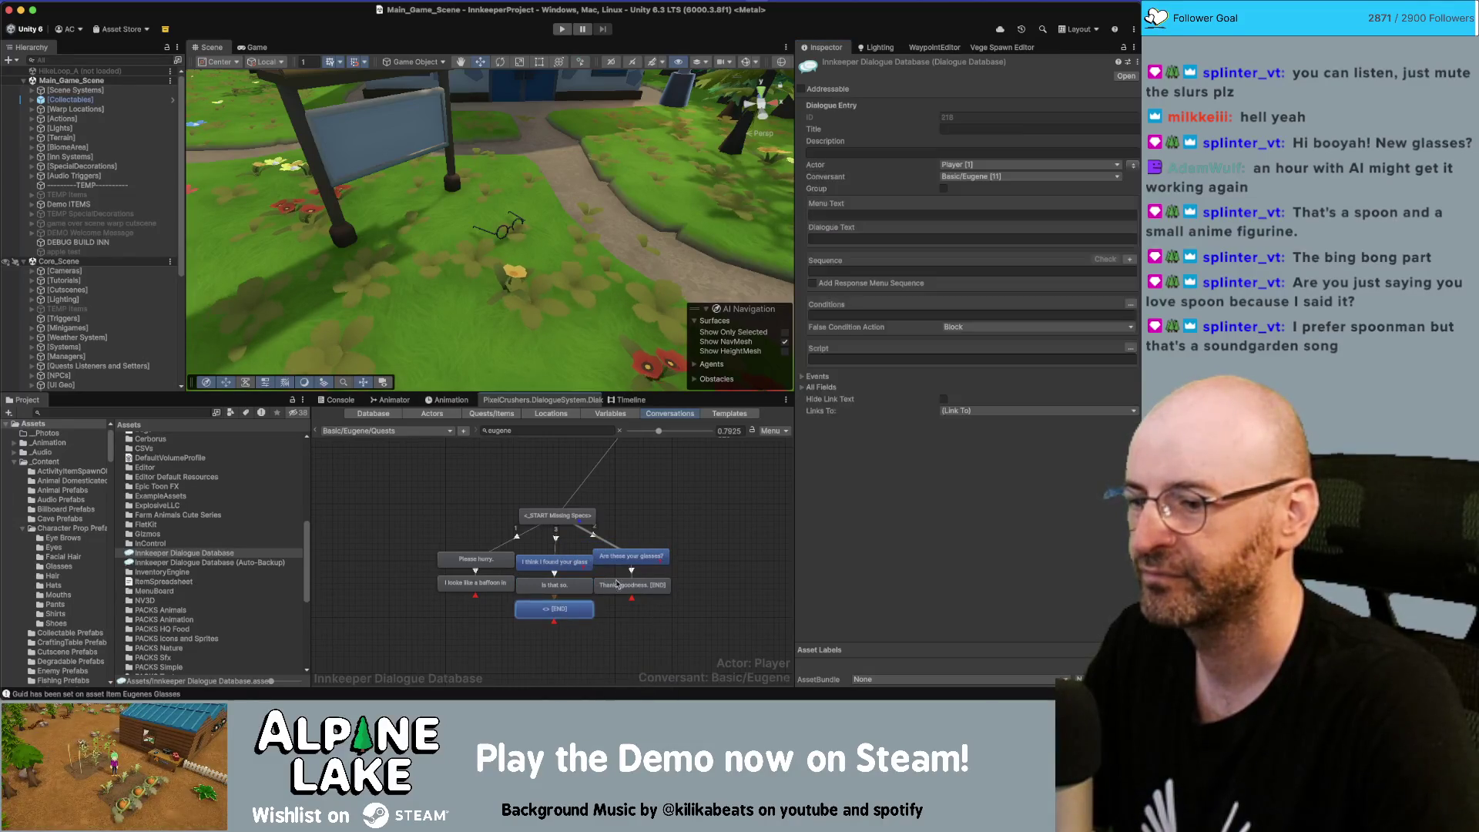
click(1133, 165)
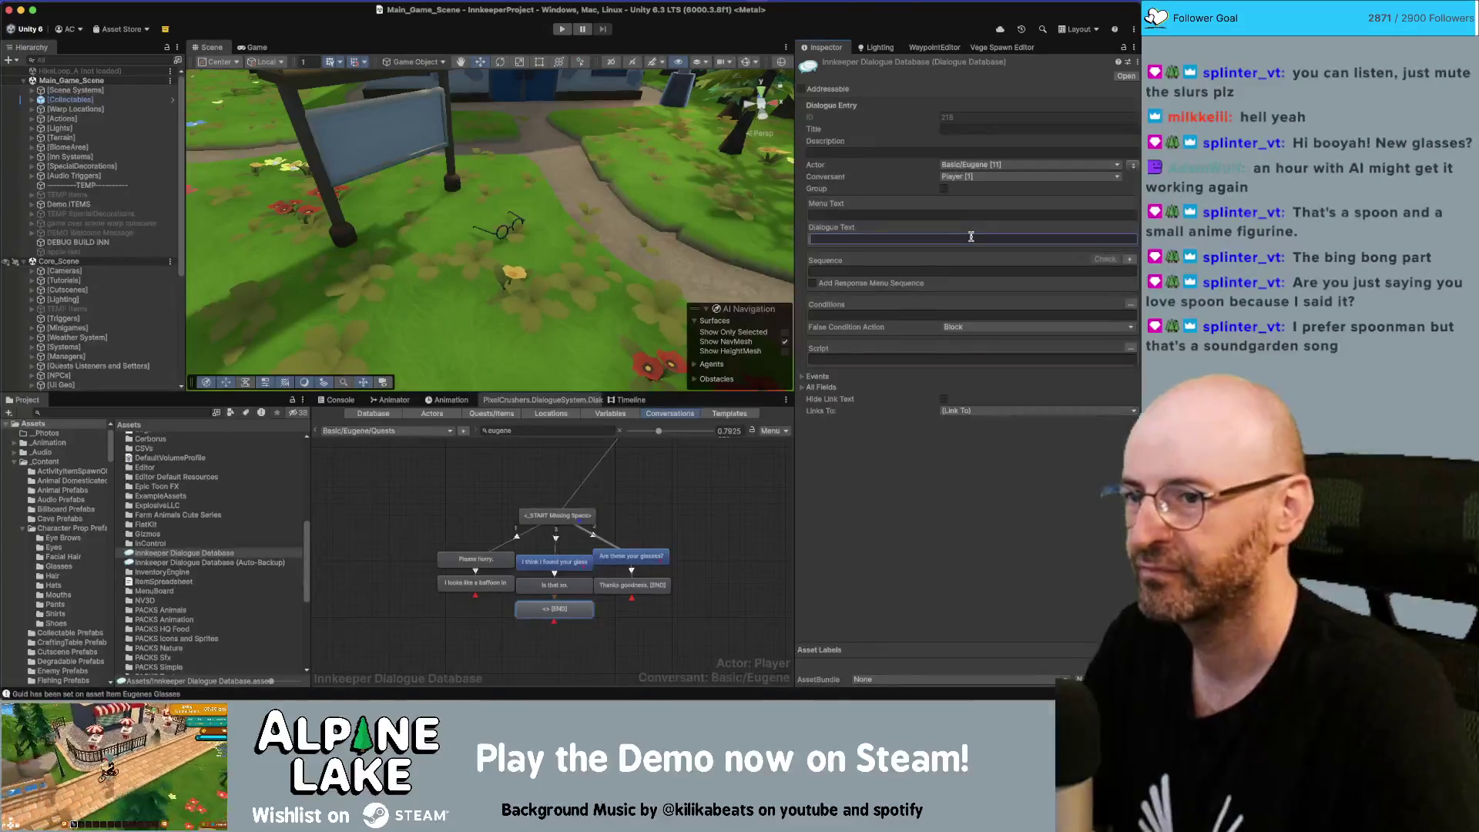
text(Then I mus)
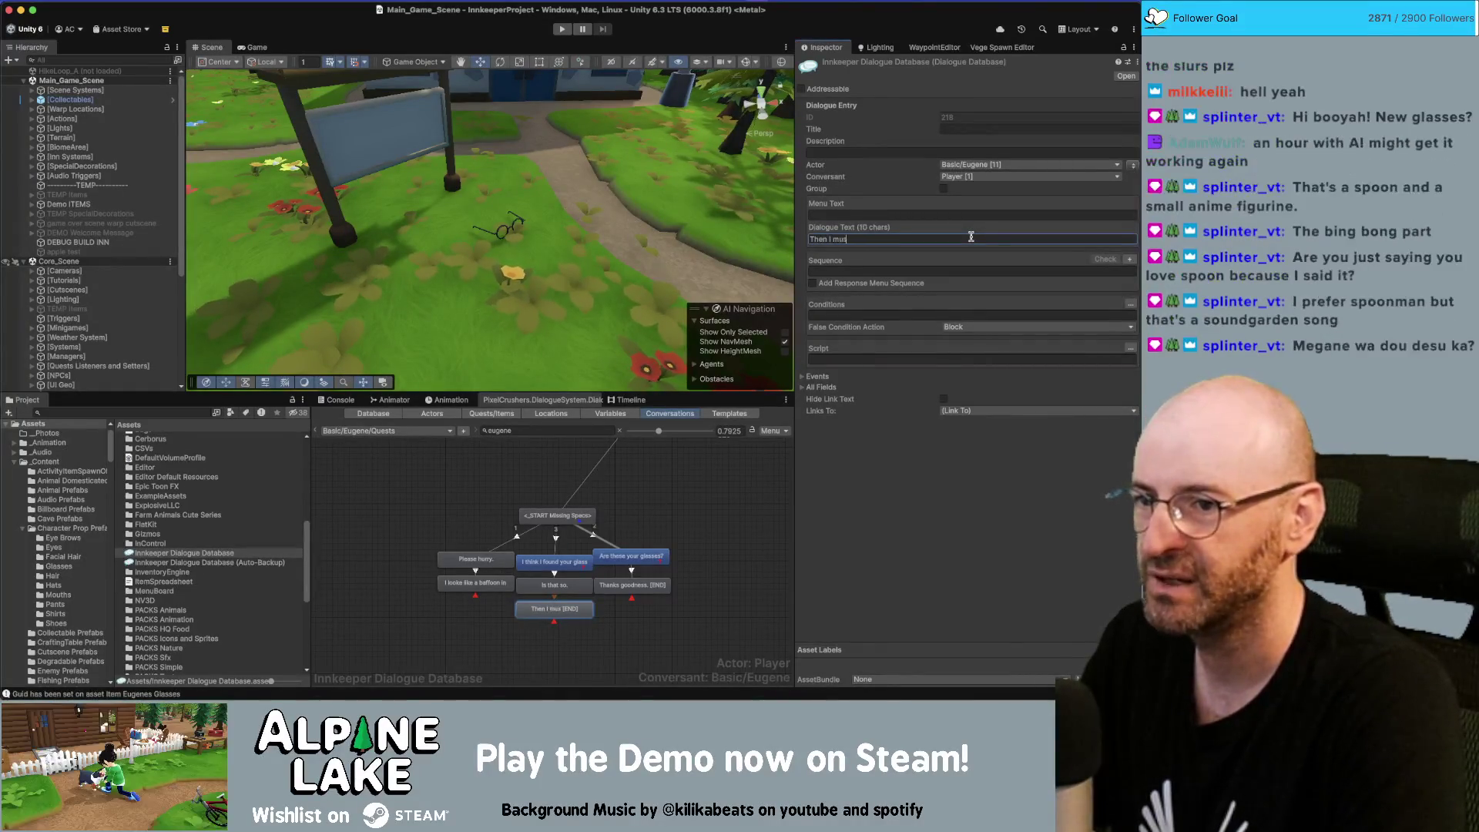
text(t ha you to pl)
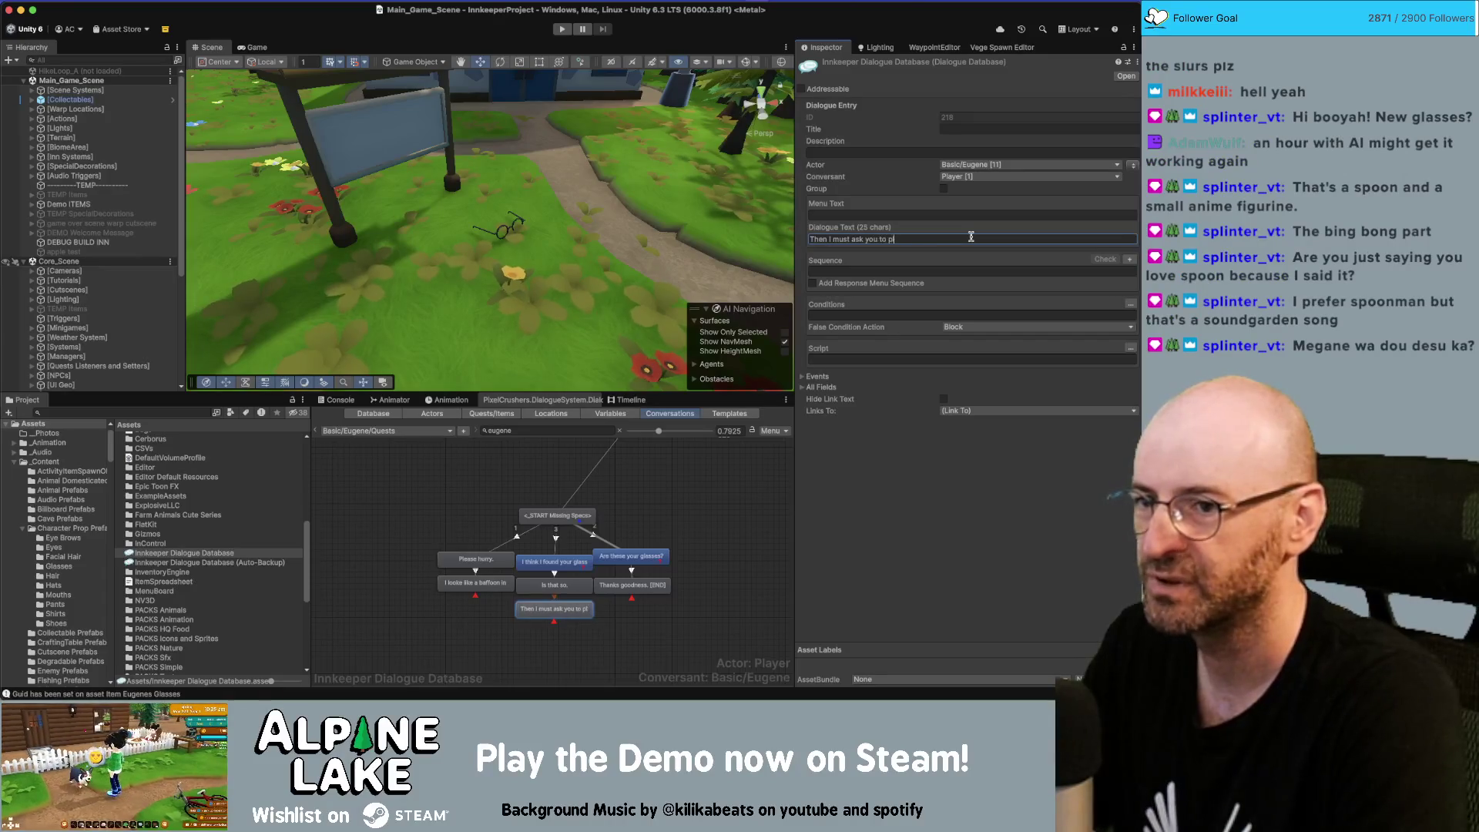
text(ease retrieve them as)
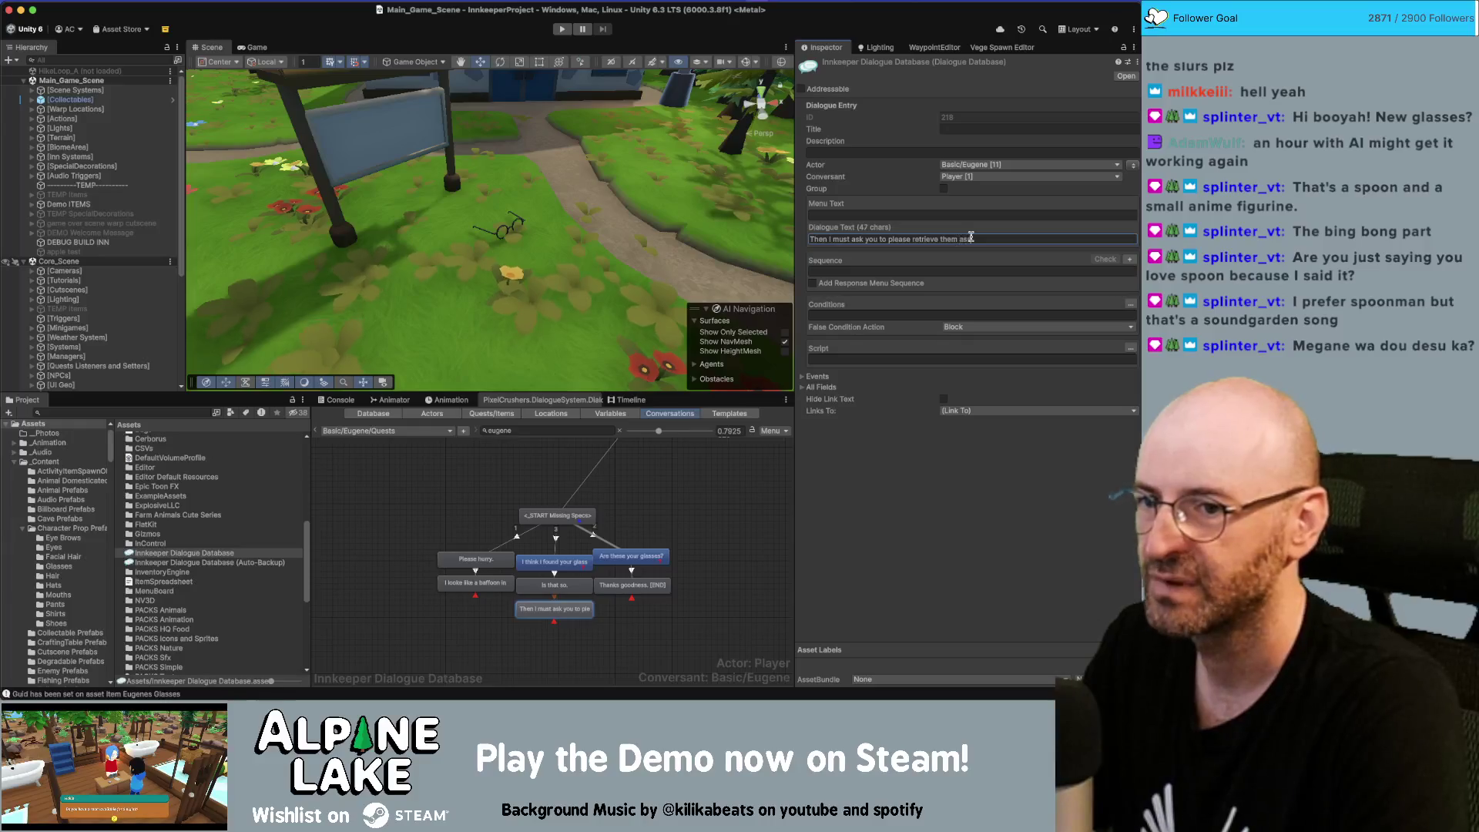
text( soon as)
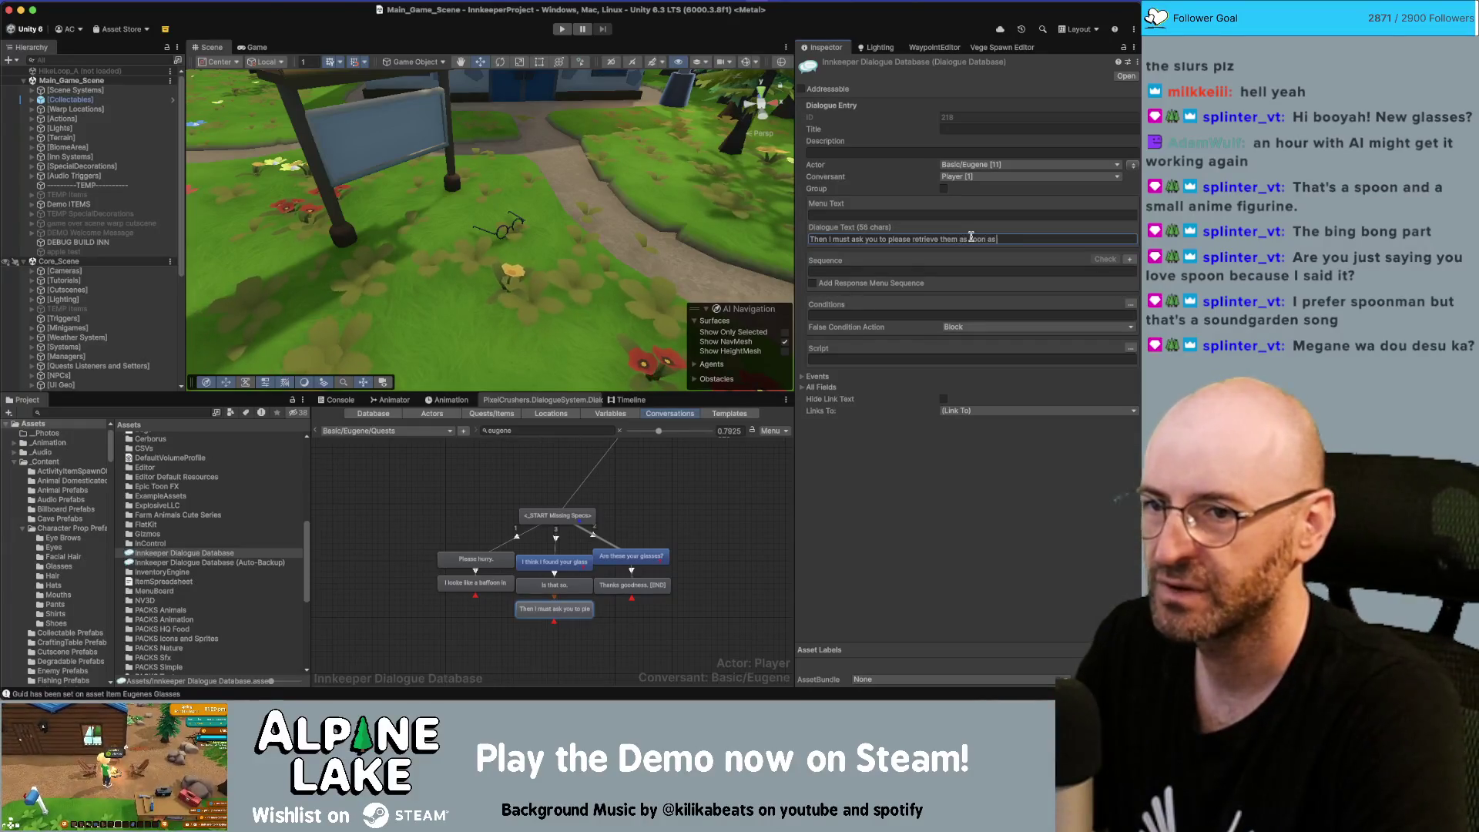
text( possible.)
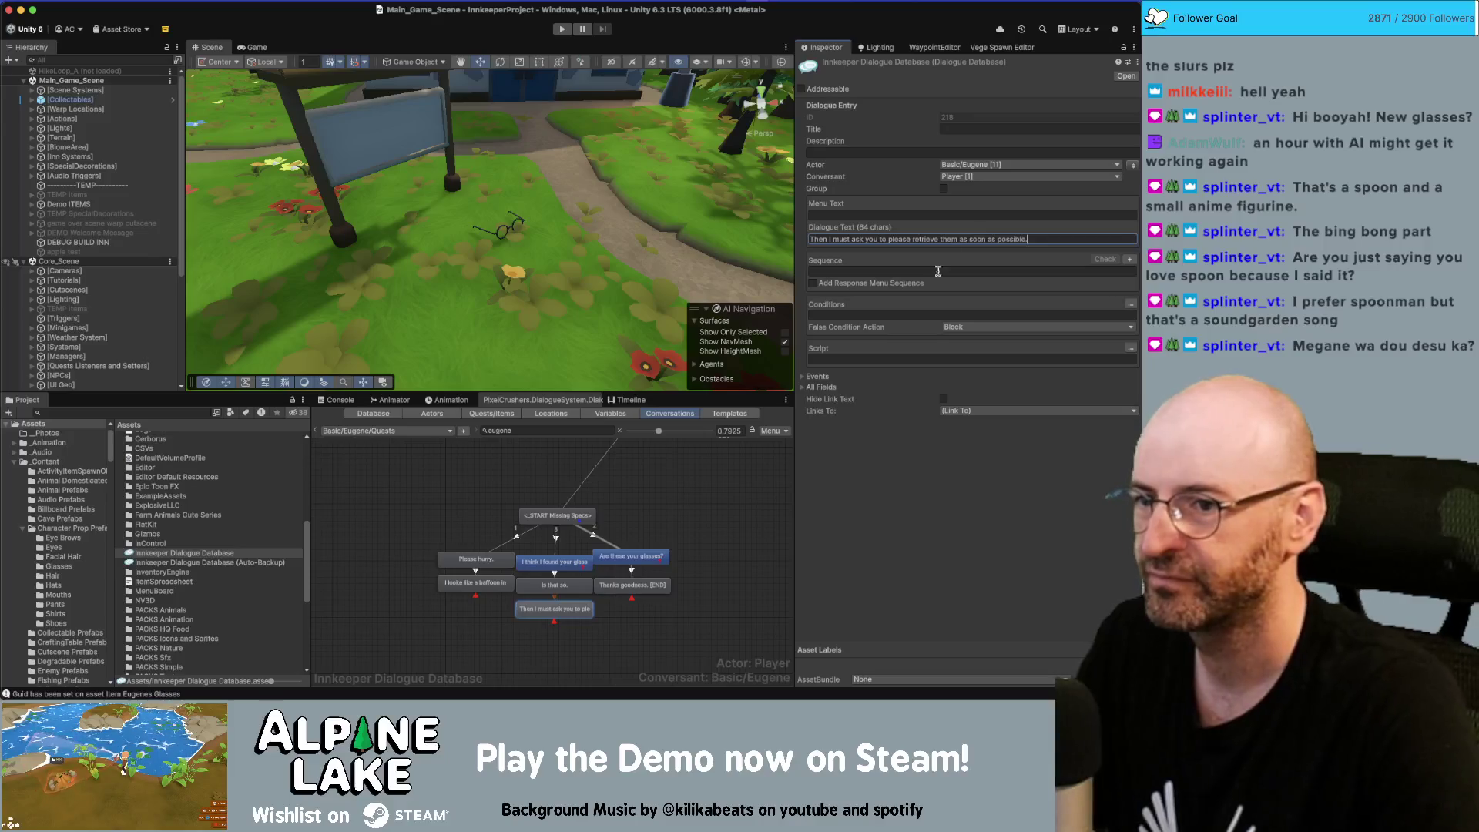
click(888, 241)
key(shift+End)
text(bring them here )
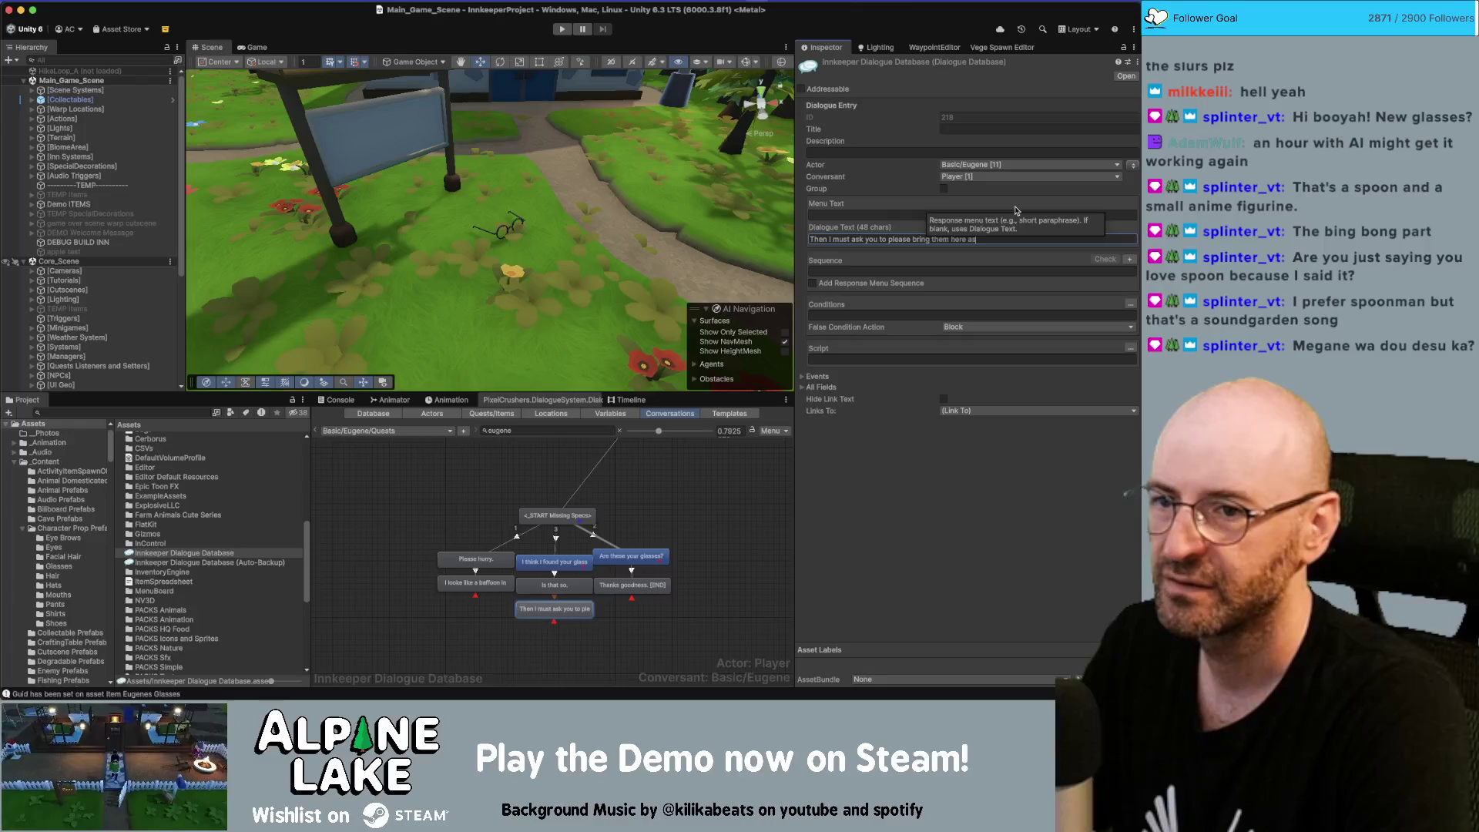
text(ASAP)
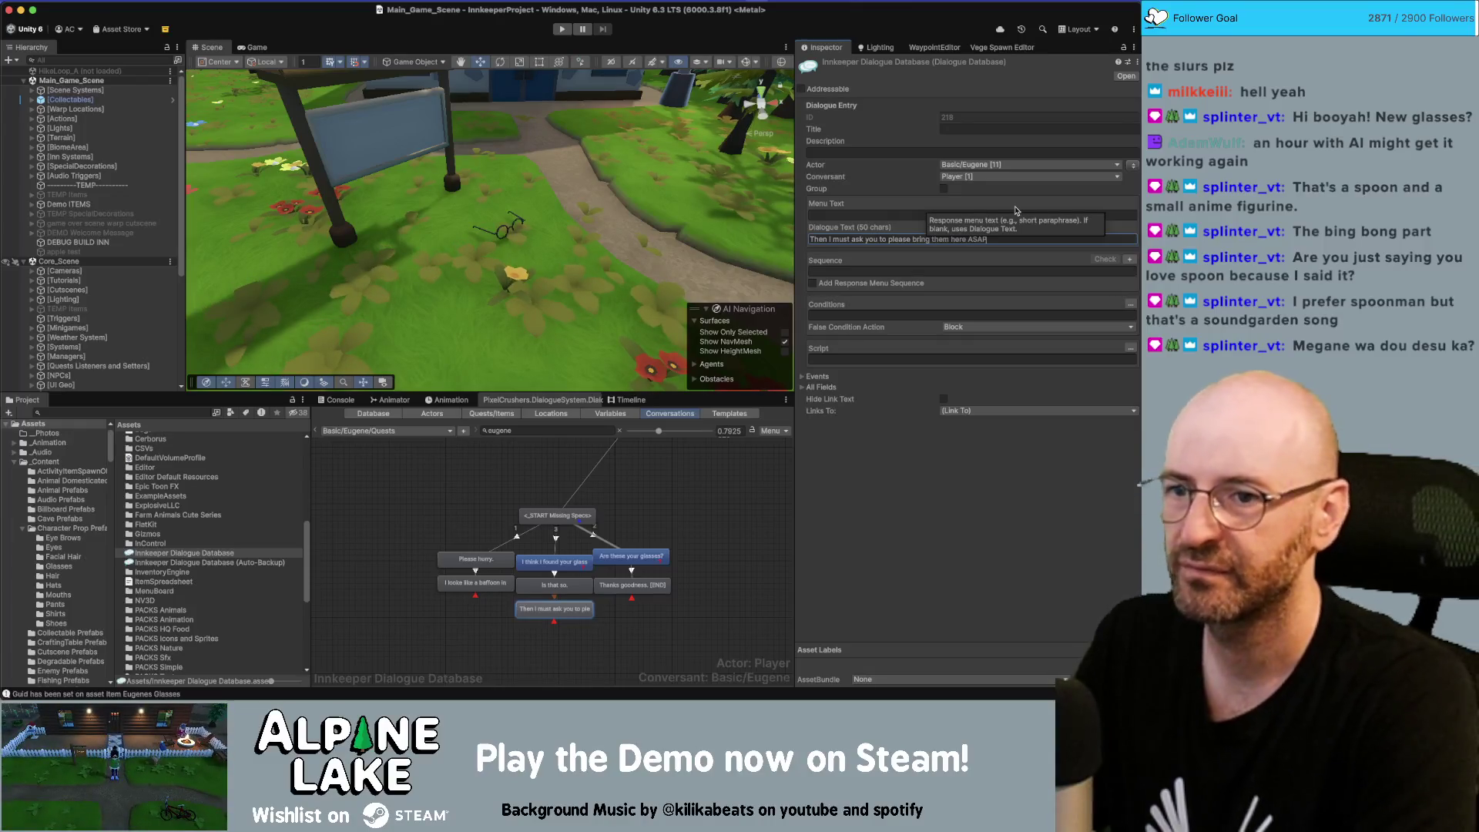
text(.)
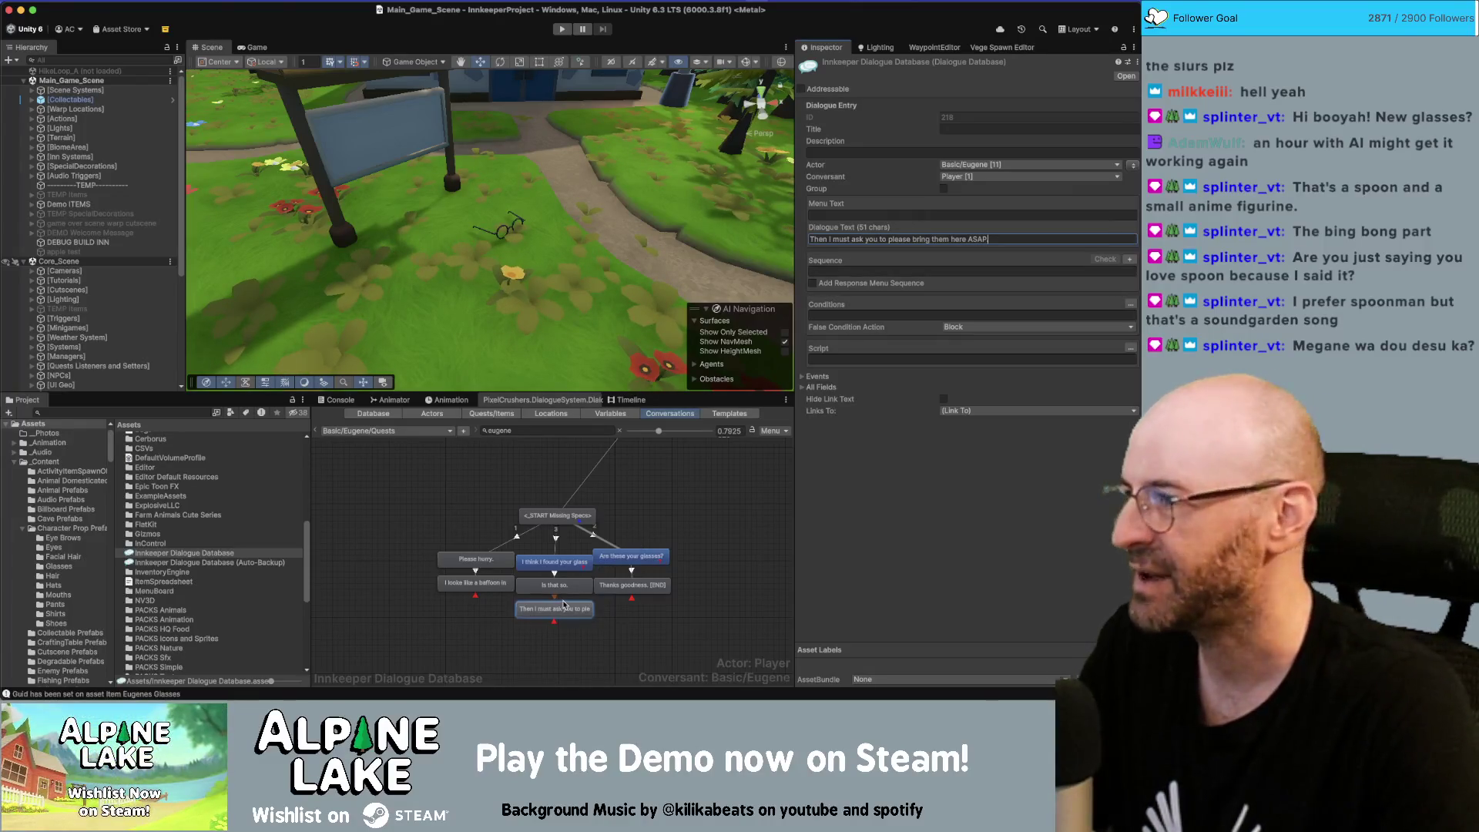
Move the Please hurry. branch nodes further left and the right-hand nodes further right
click(481, 605)
mouse_move(465, 594)
mouse_down()
mouse_move(493, 553)
mouse_move(456, 570)
mouse_up()
drag(649, 563, 666, 563)
Add an [END] child node spoken by Eugene under his ASAP request line, then search for Photos
right_click(567, 611)
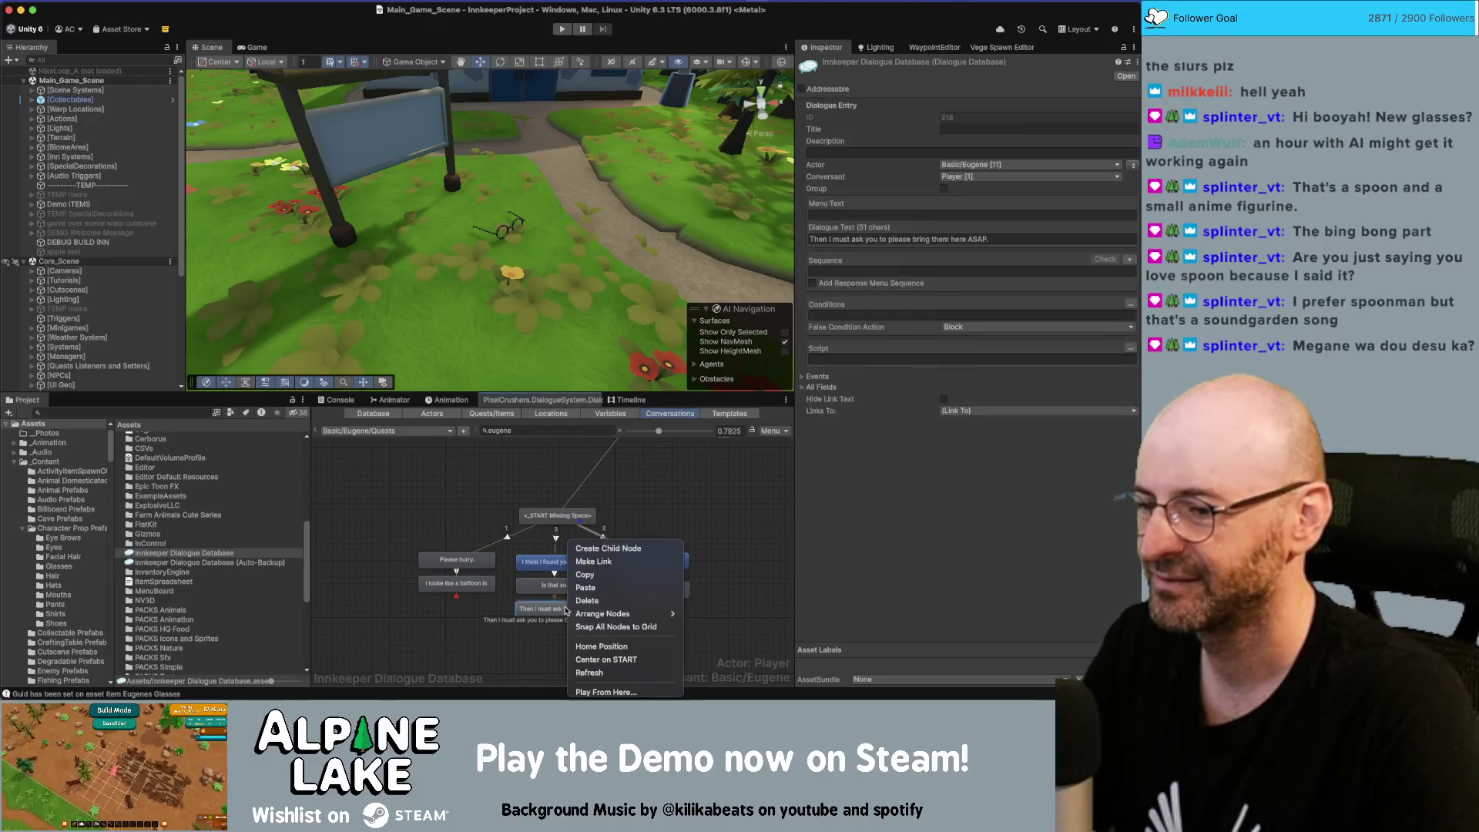
click(607, 548)
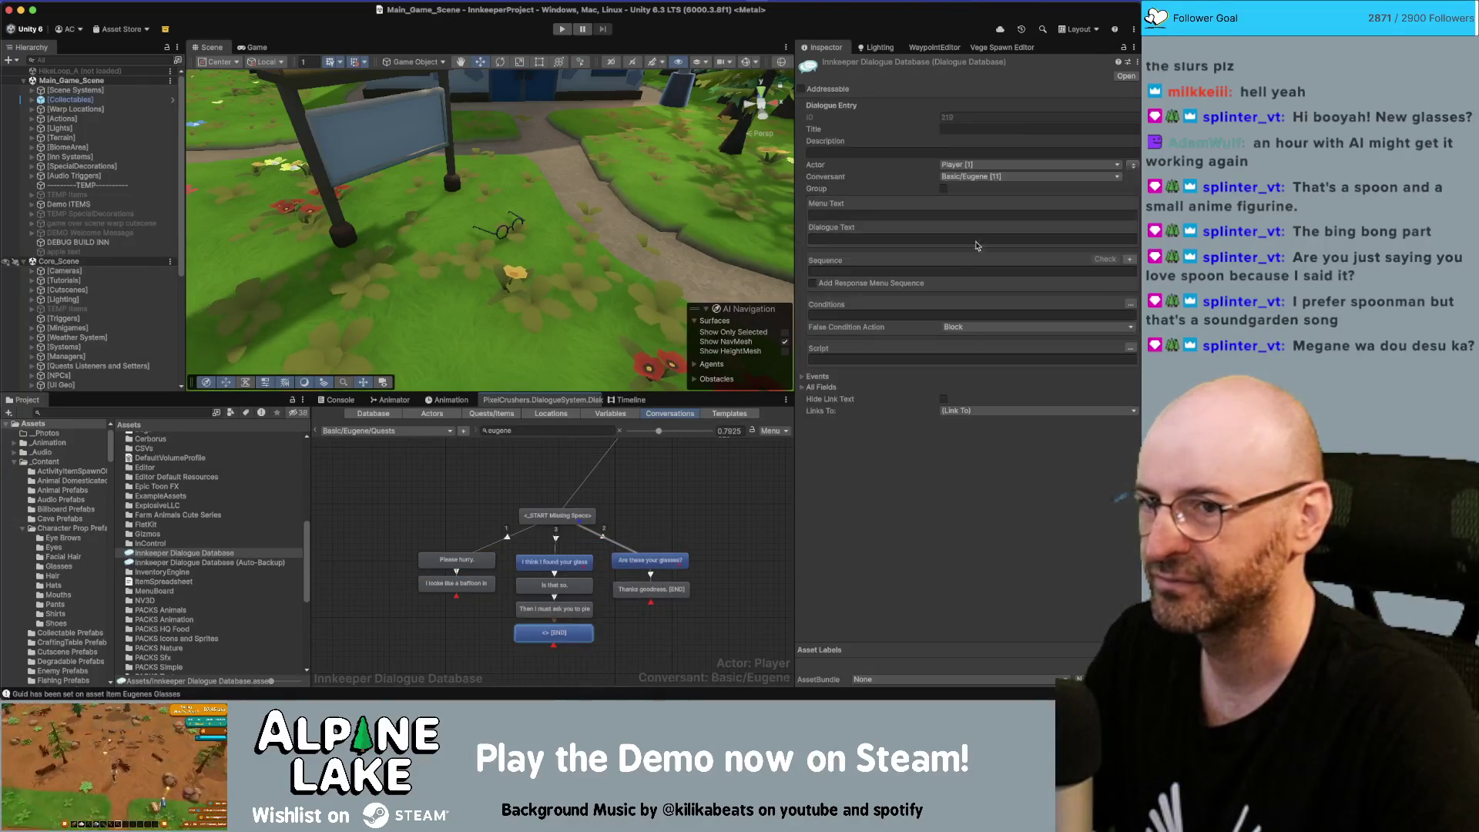
click(1132, 166)
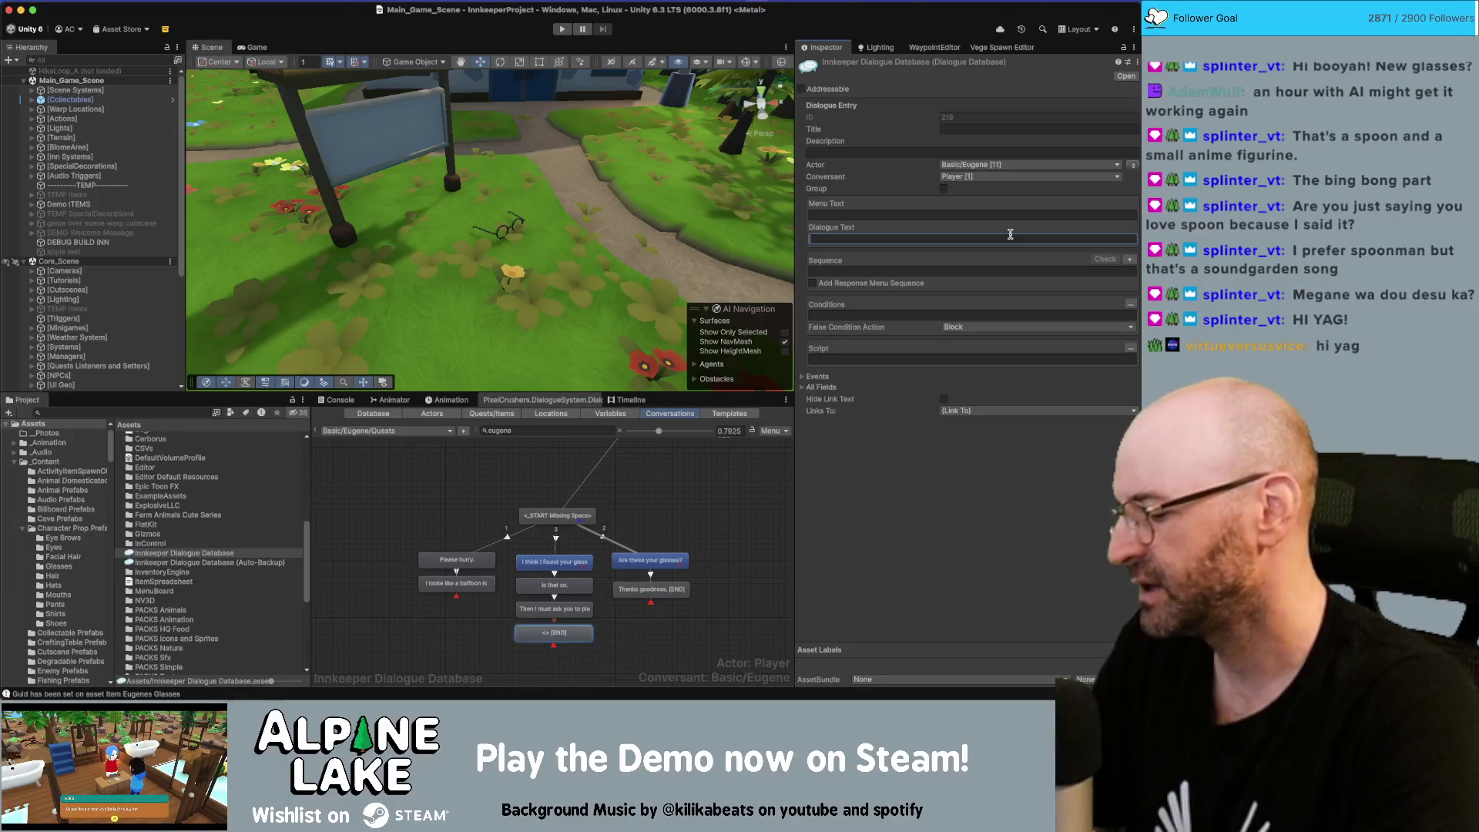
key(super+space)
text(photos)
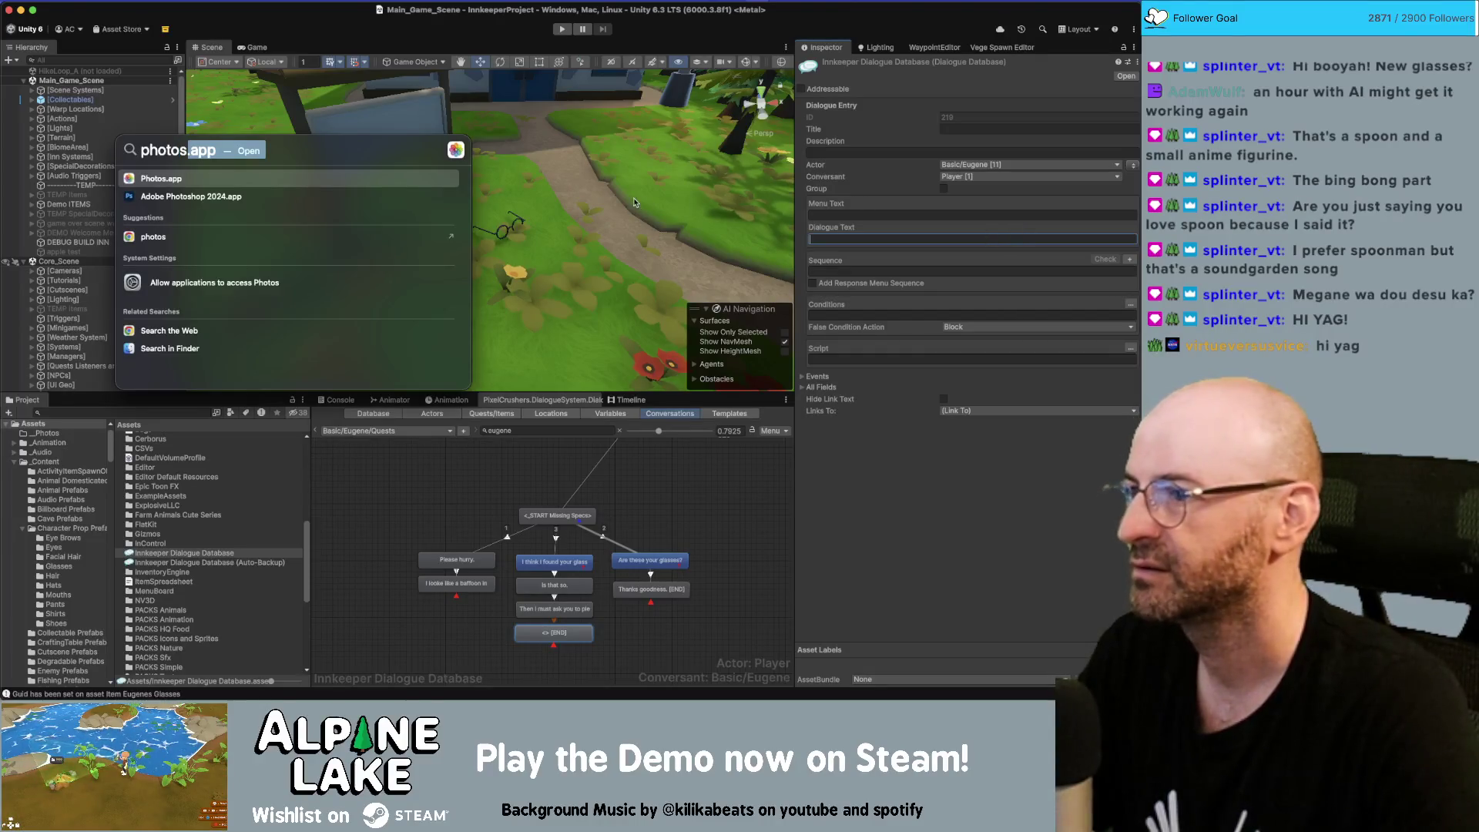
key(Return)
key(super+q)
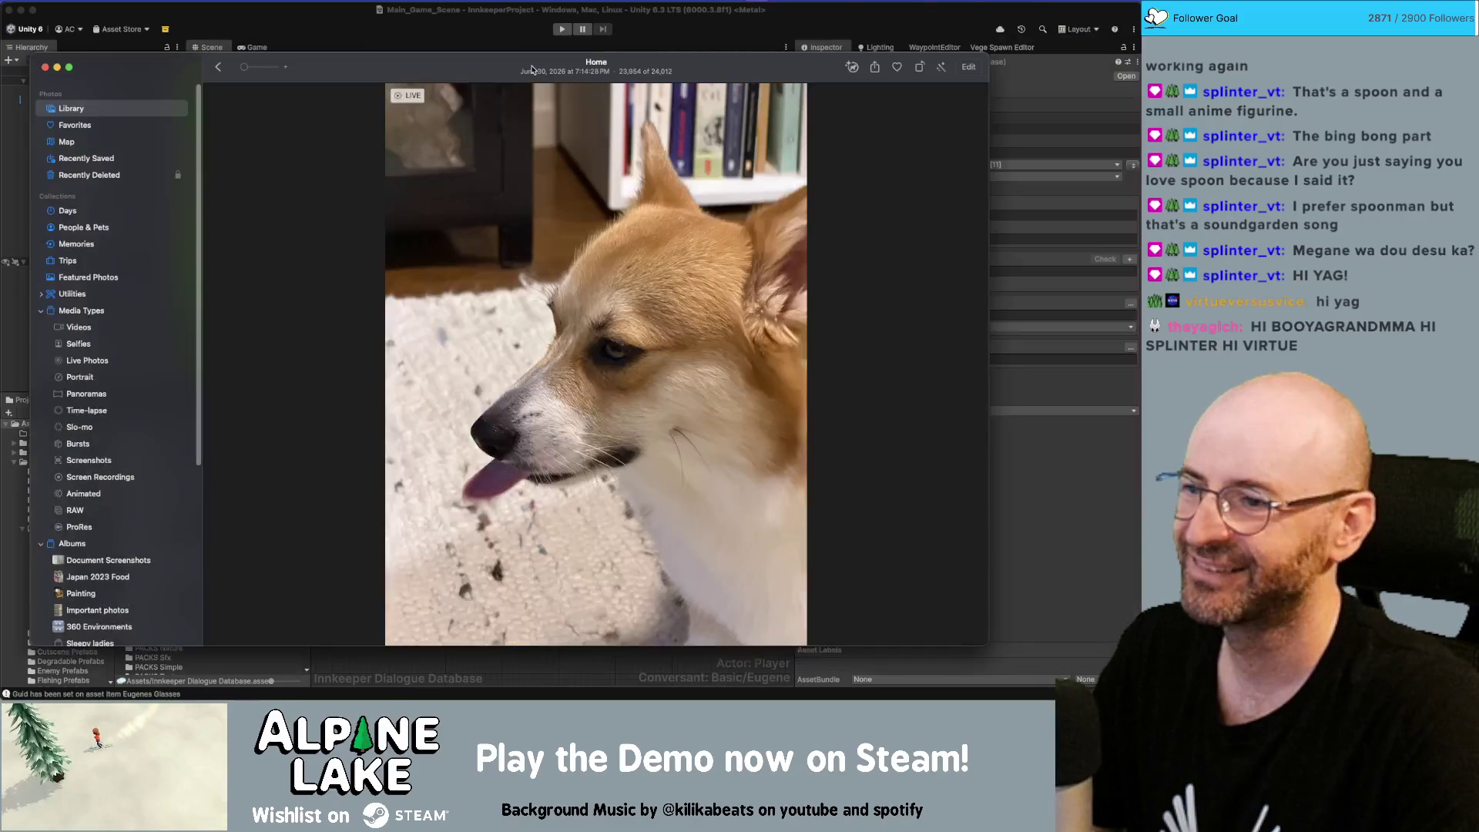
key(super+q)
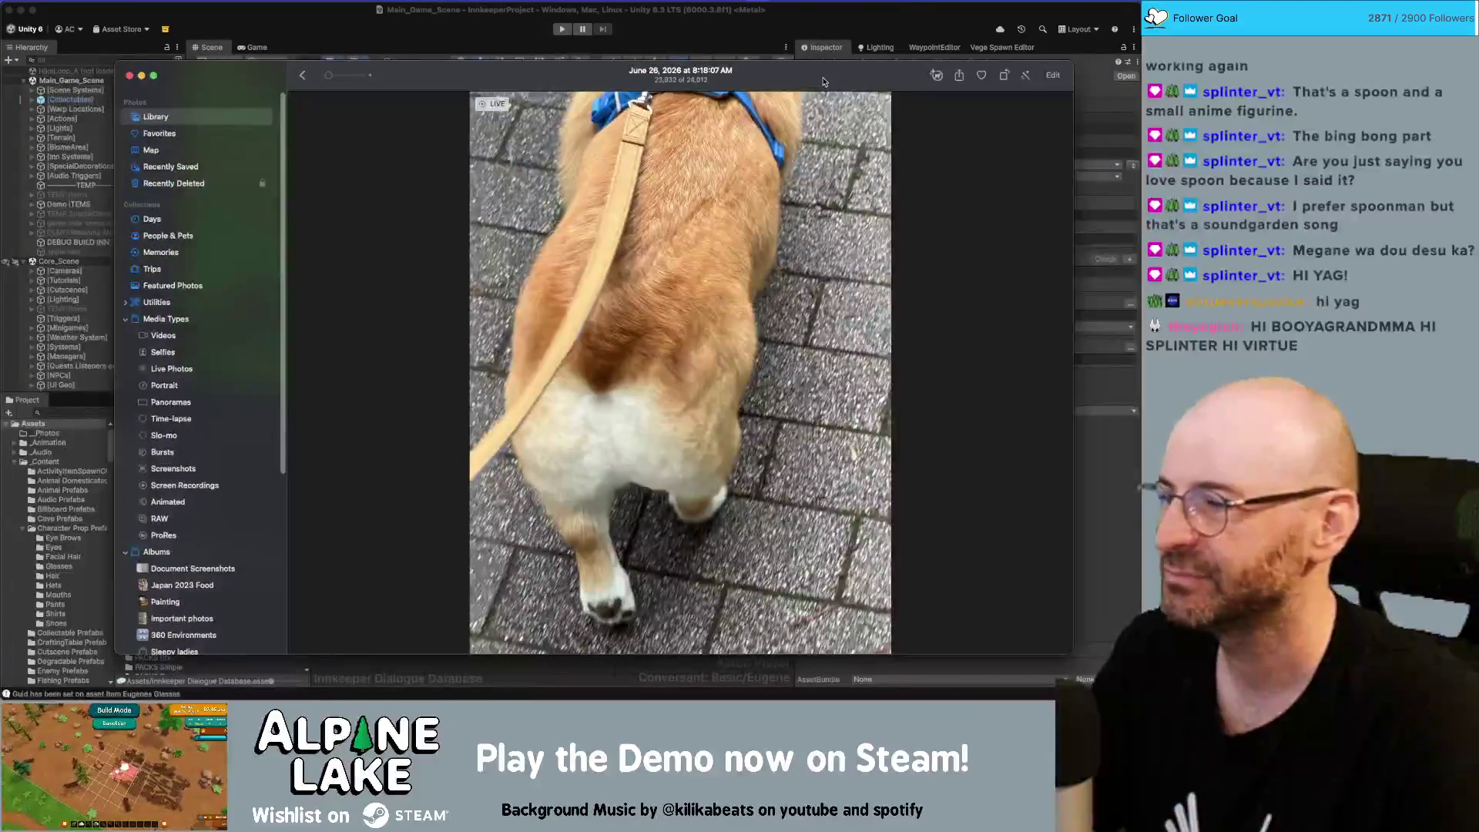
drag(825, 81, 823, 60)
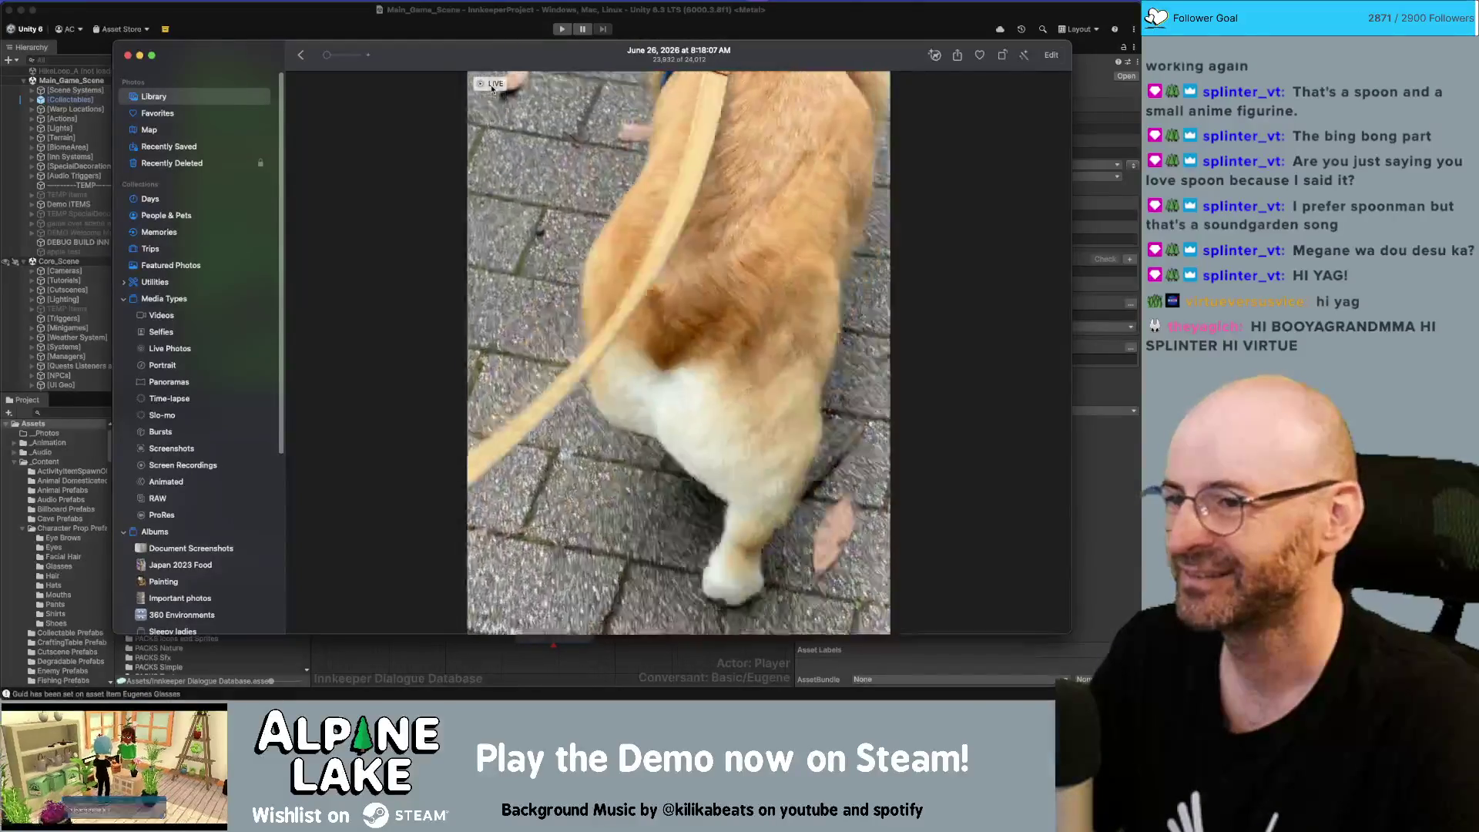
key(super+w)
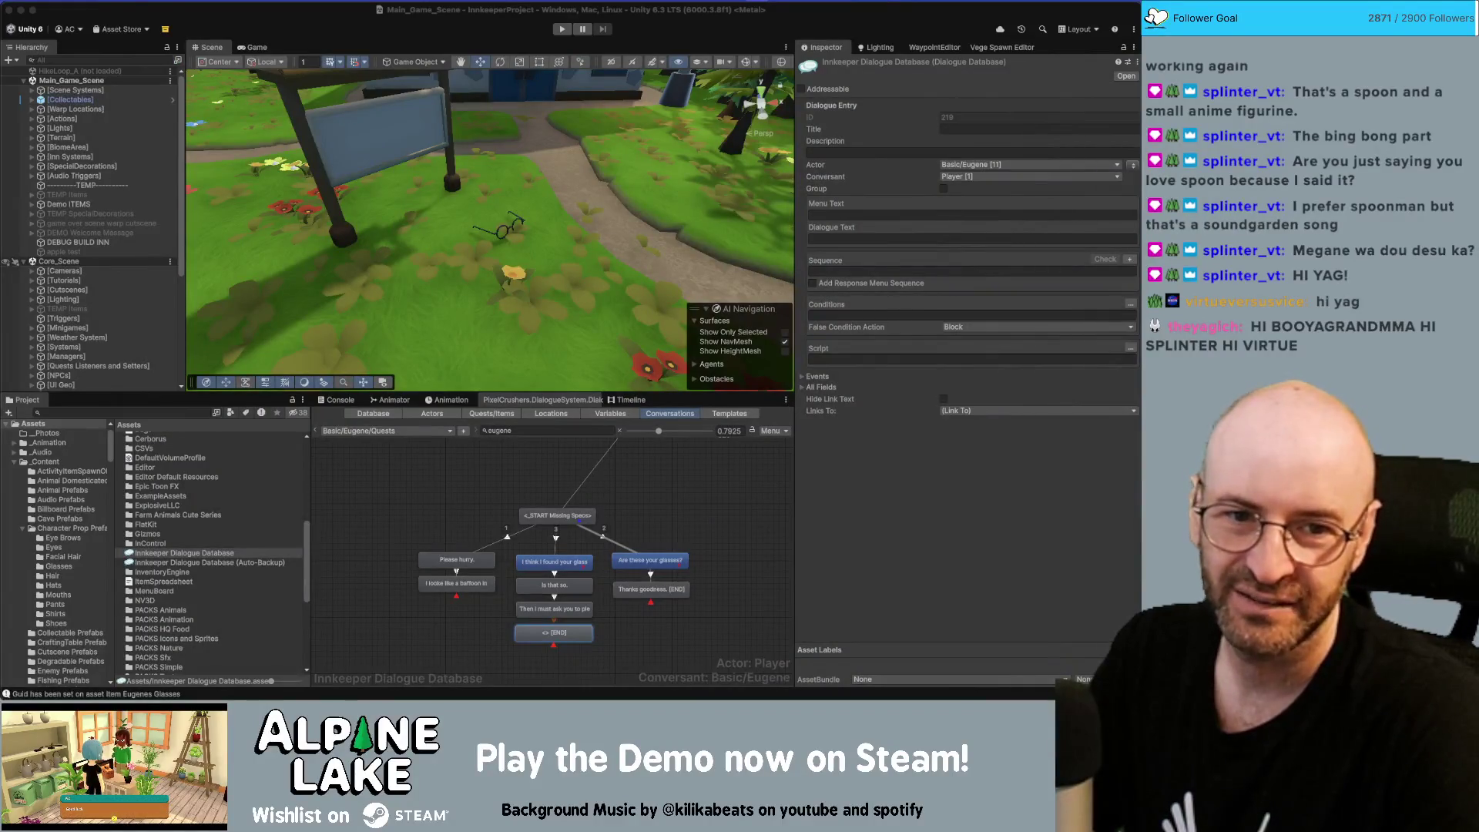
key(super+Tab)
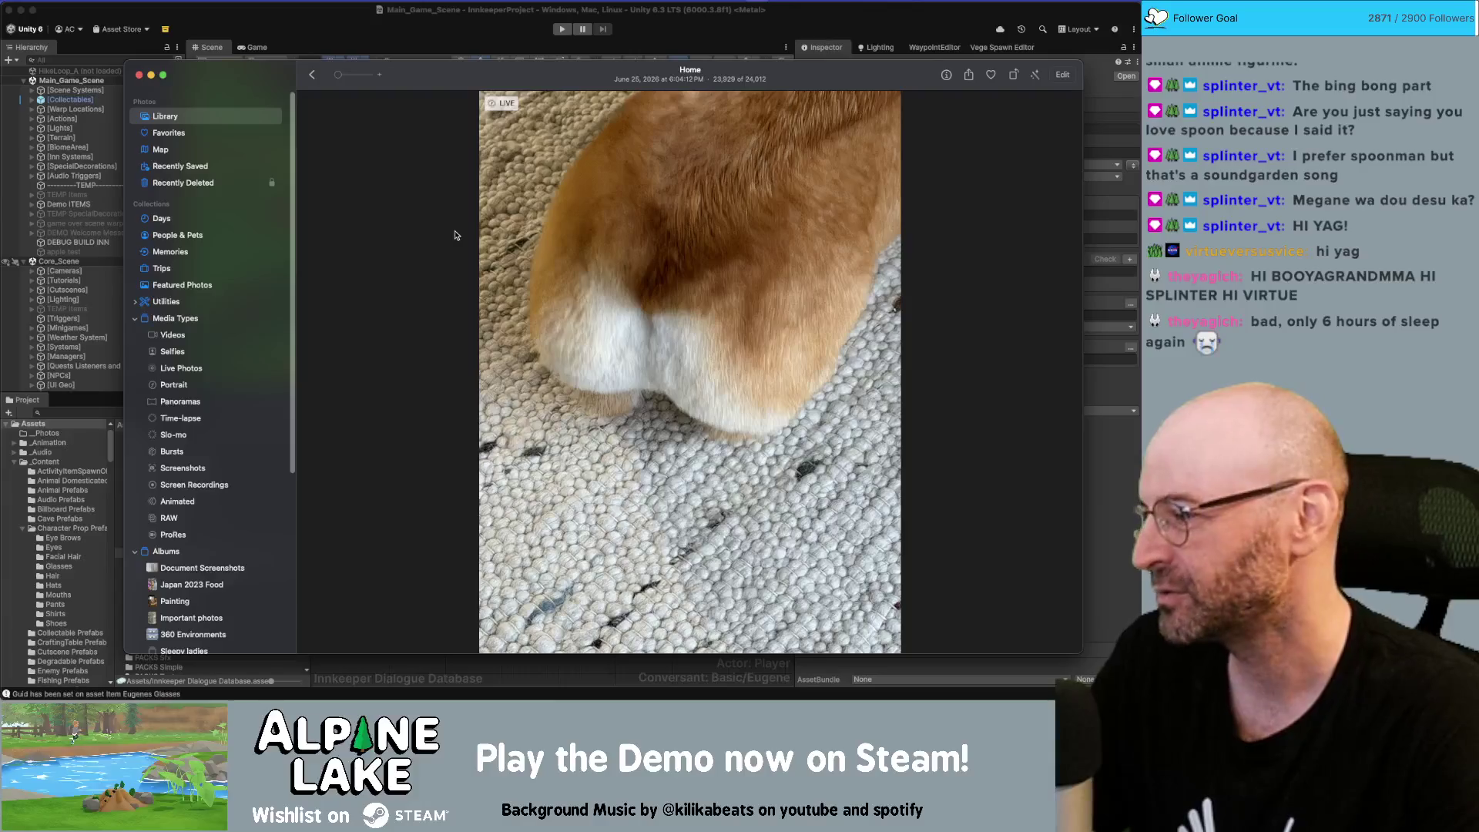
drag(428, 84, 429, 83)
key(super+Tab)
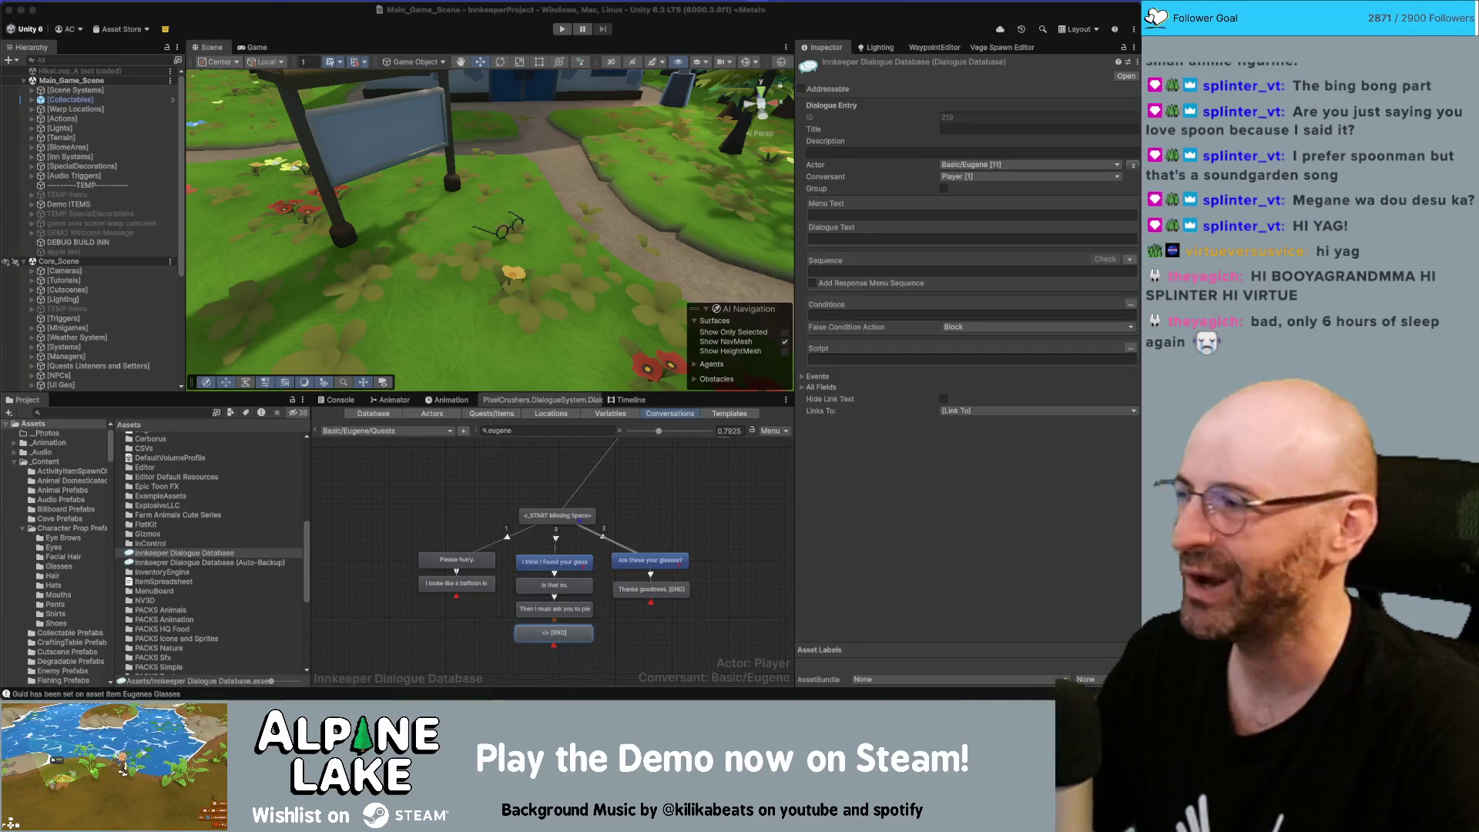
key(super+Tab)
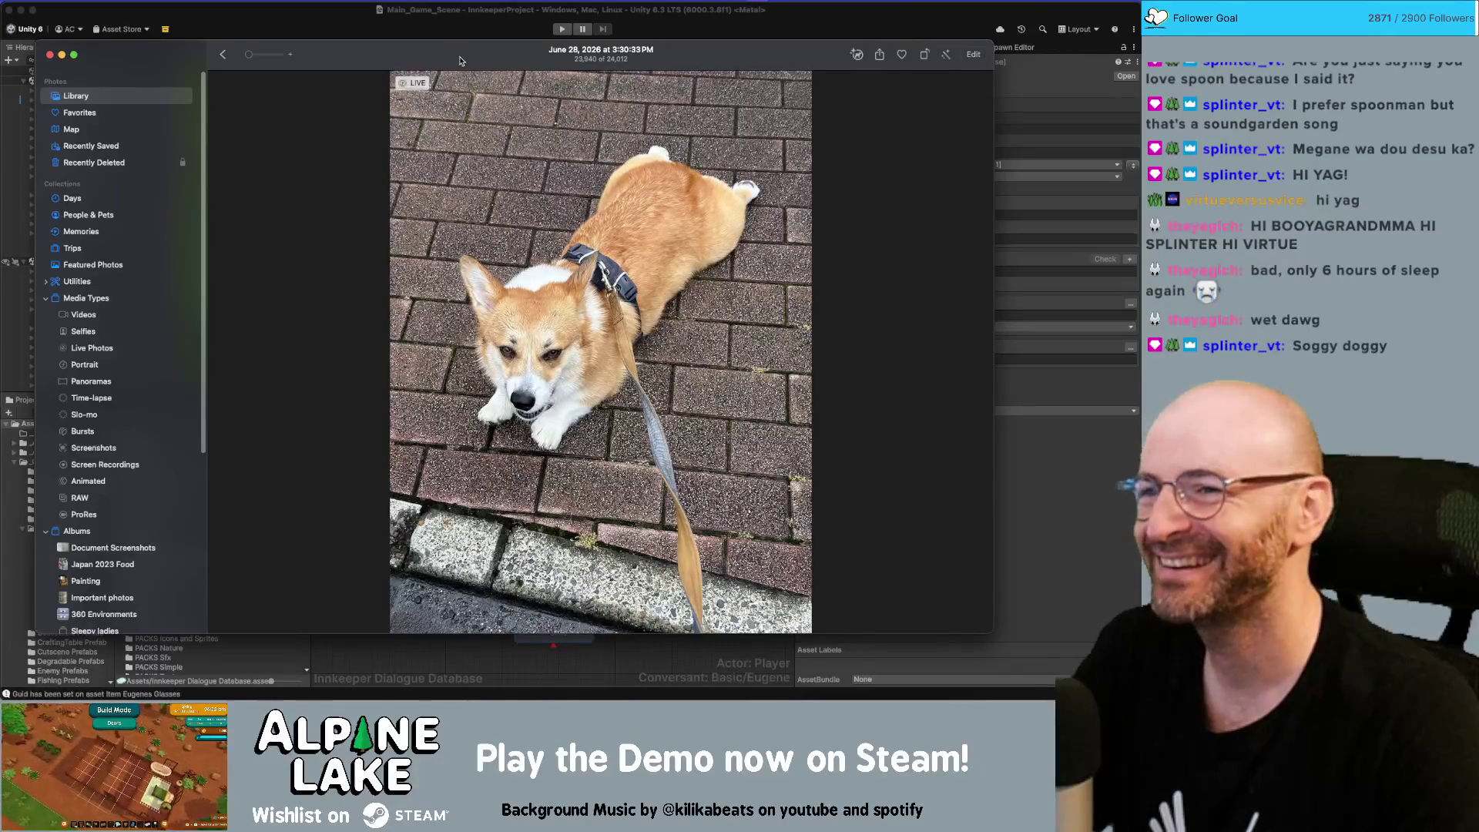
drag(461, 61, 465, 45)
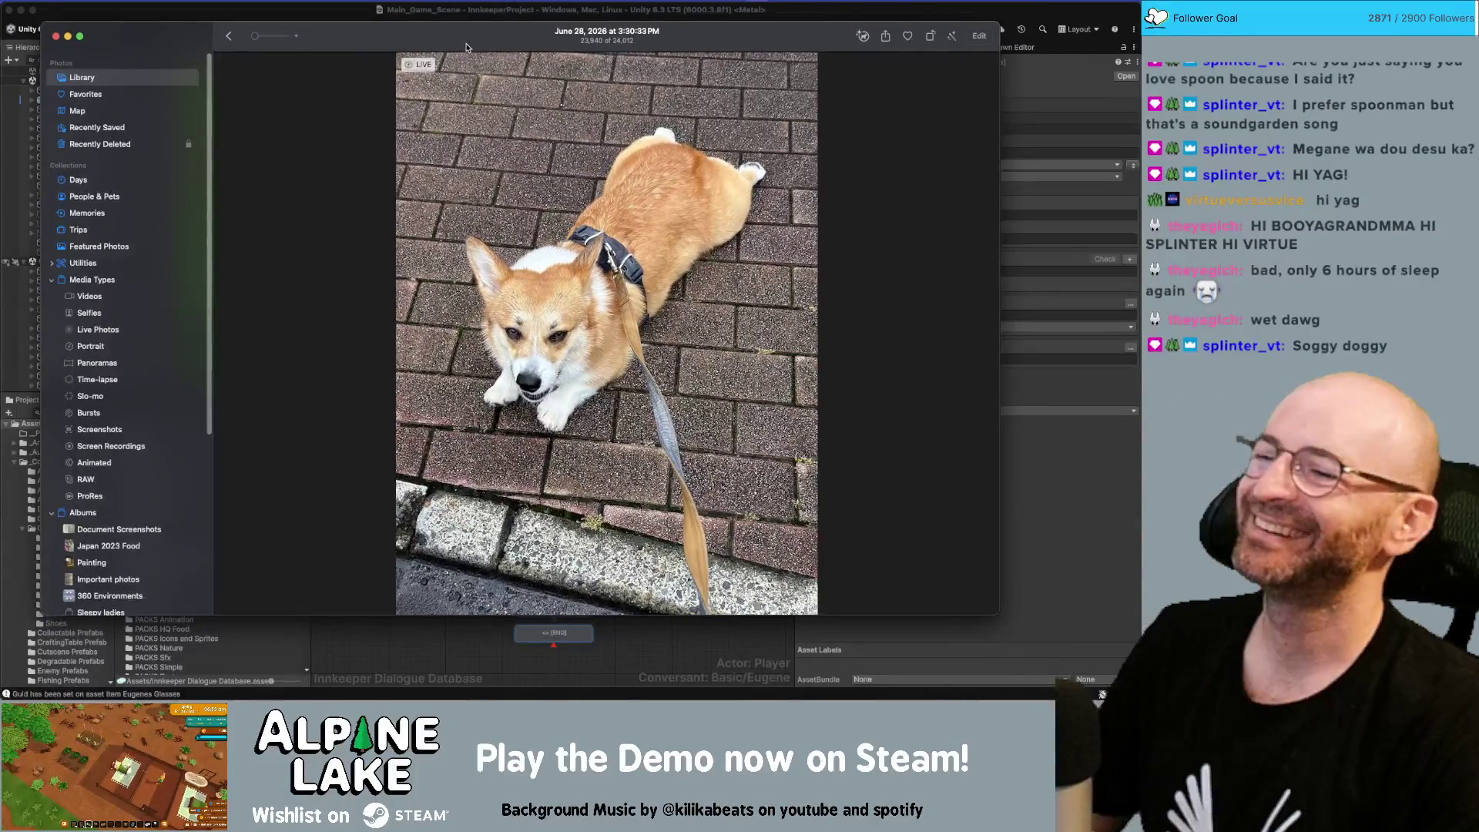
key(super+Tab)
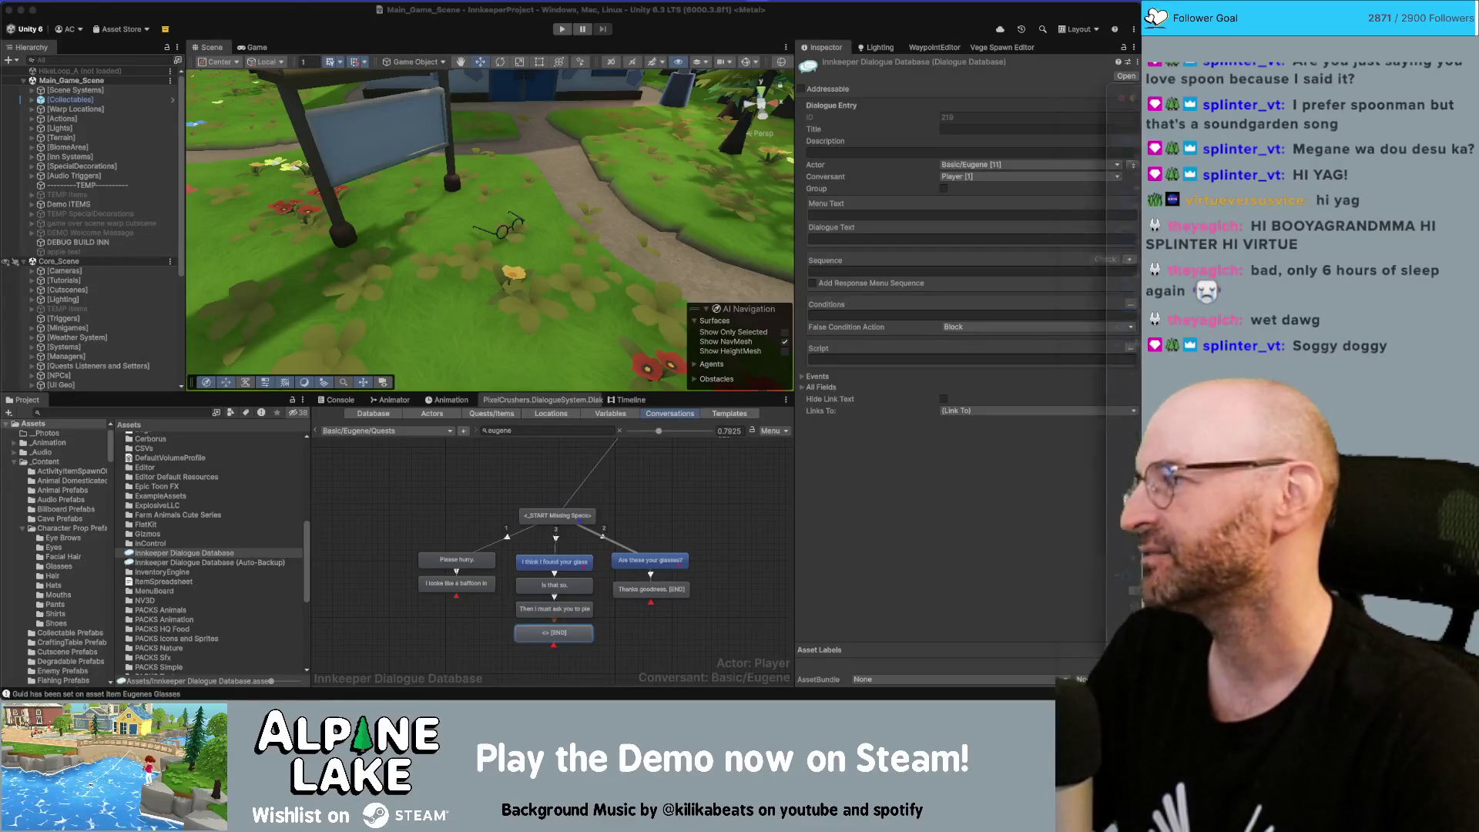
mouse_move(1464, 136)
mouse_down()
mouse_move(1073, 137)
mouse_move(724, 71)
mouse_up()
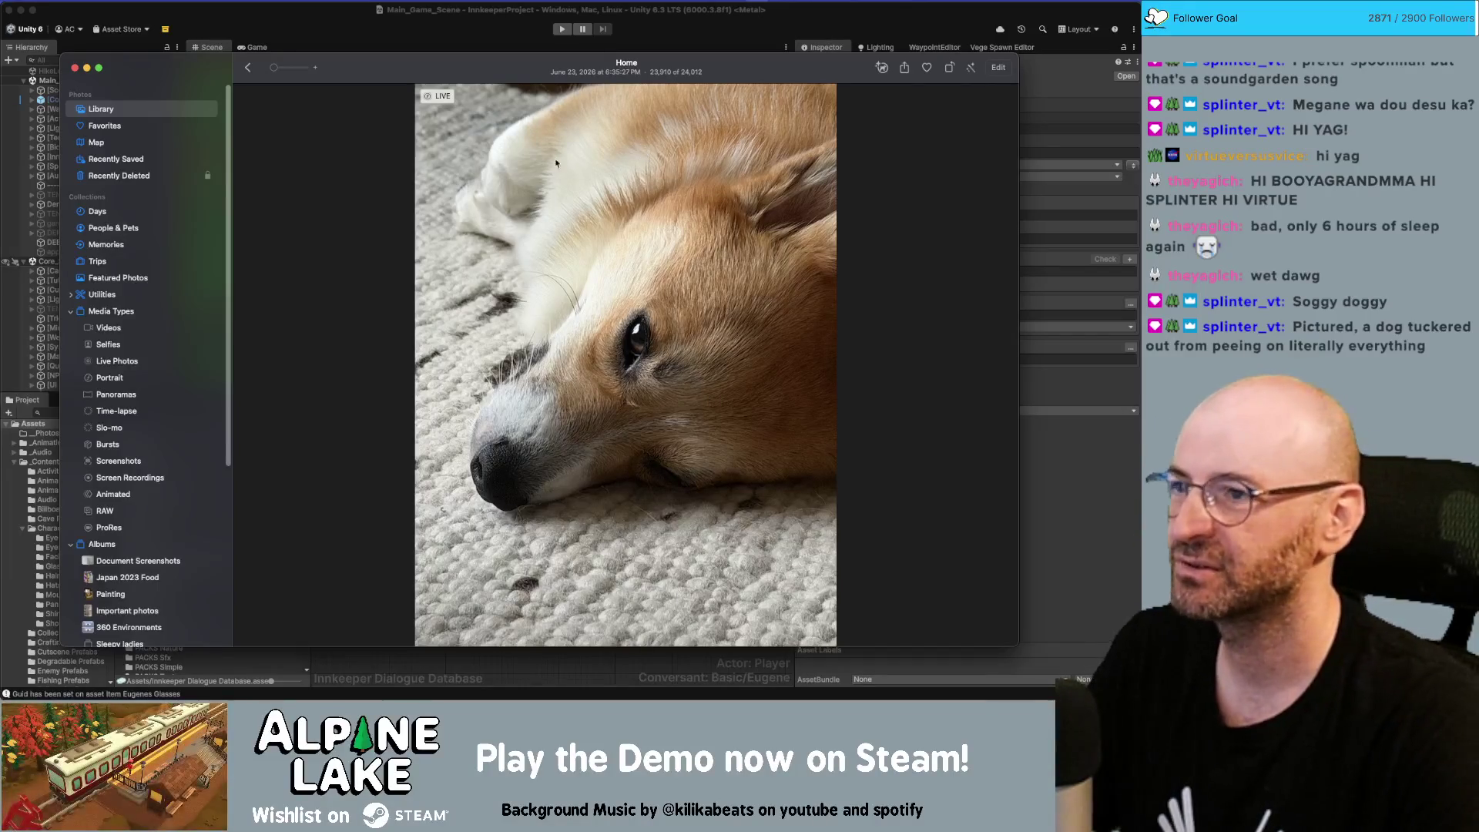
drag(490, 75, 491, 67)
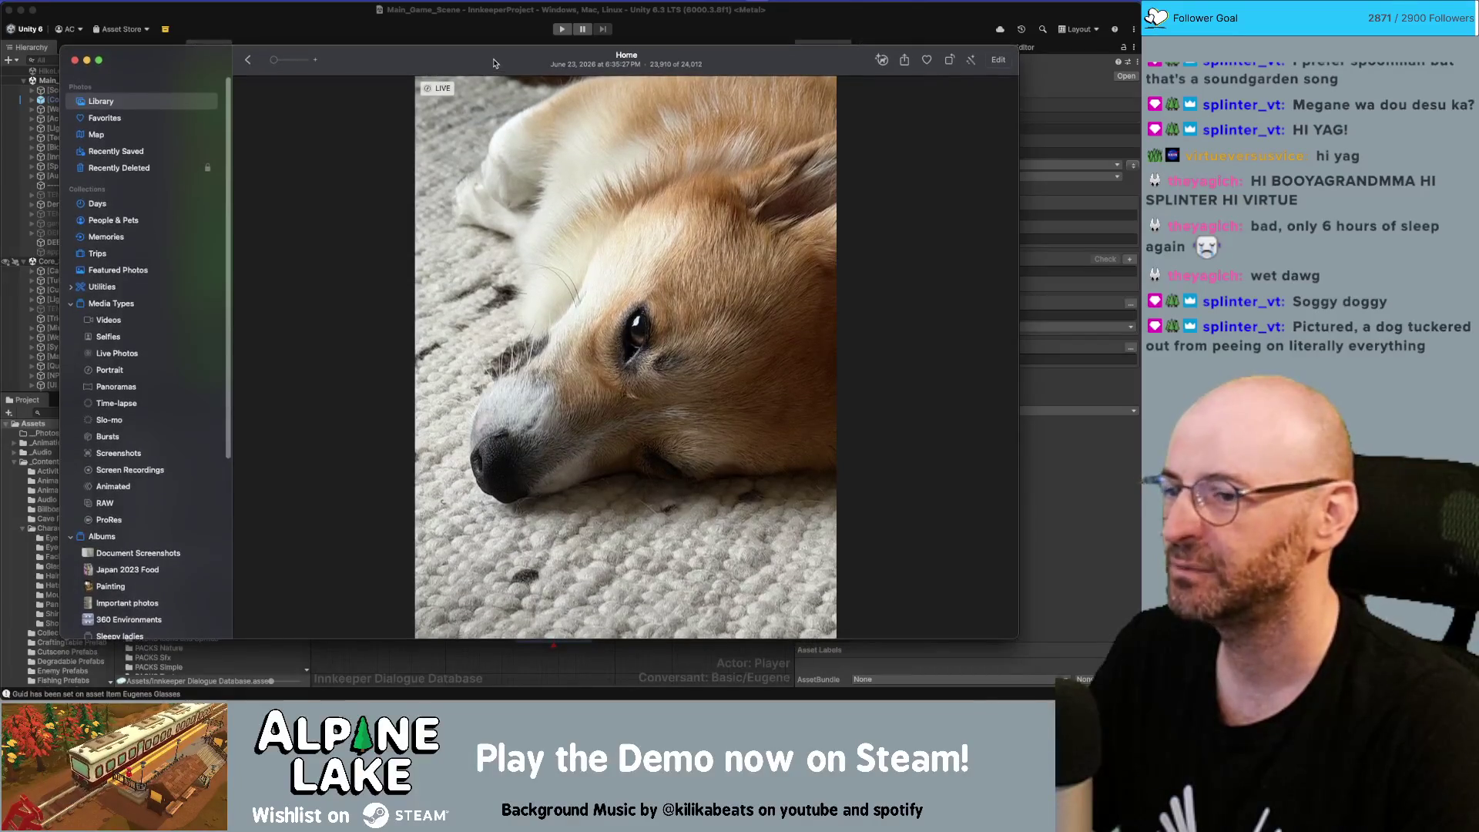
key(super+w)
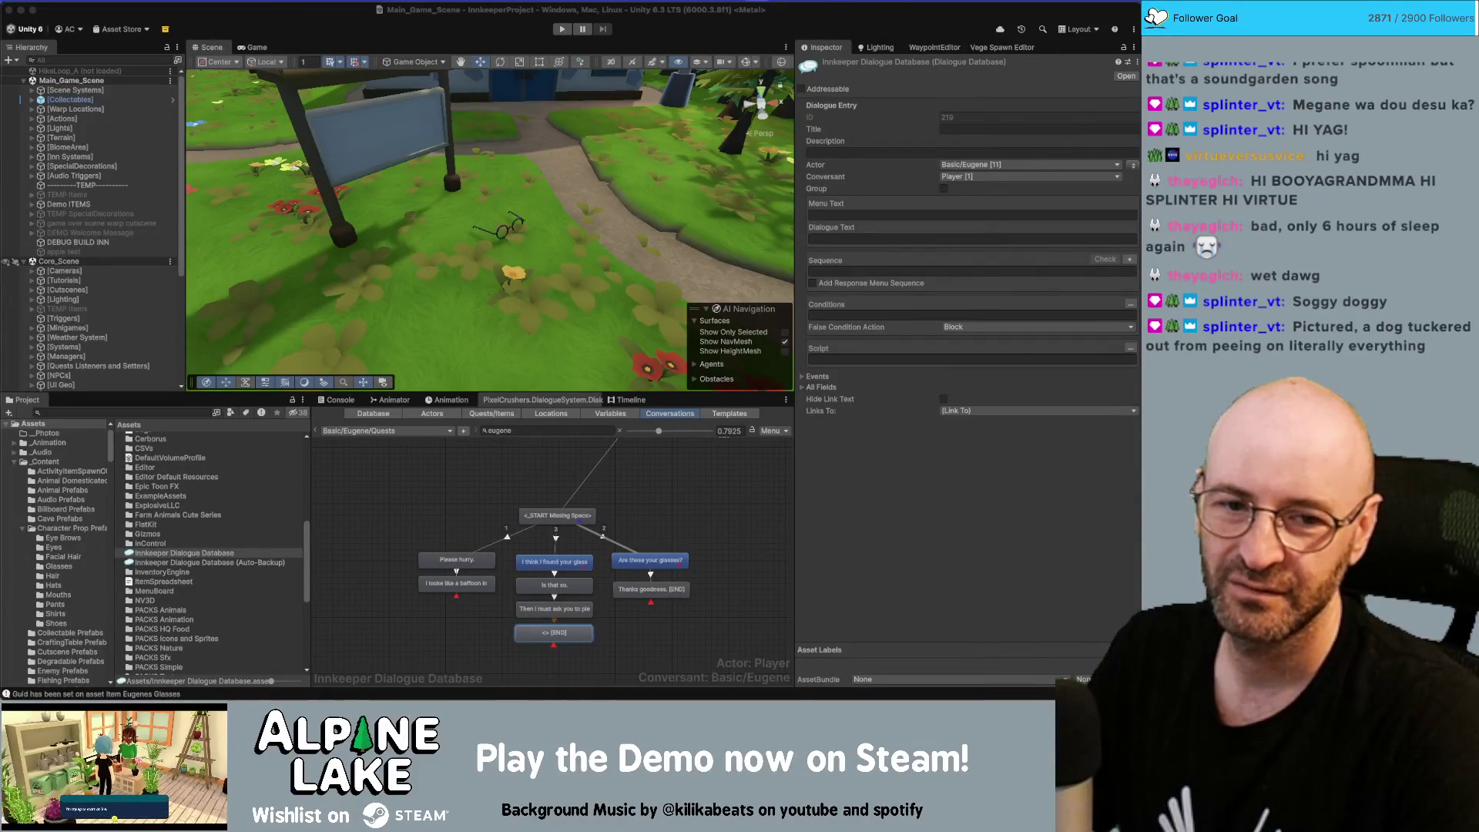
key(super+Tab)
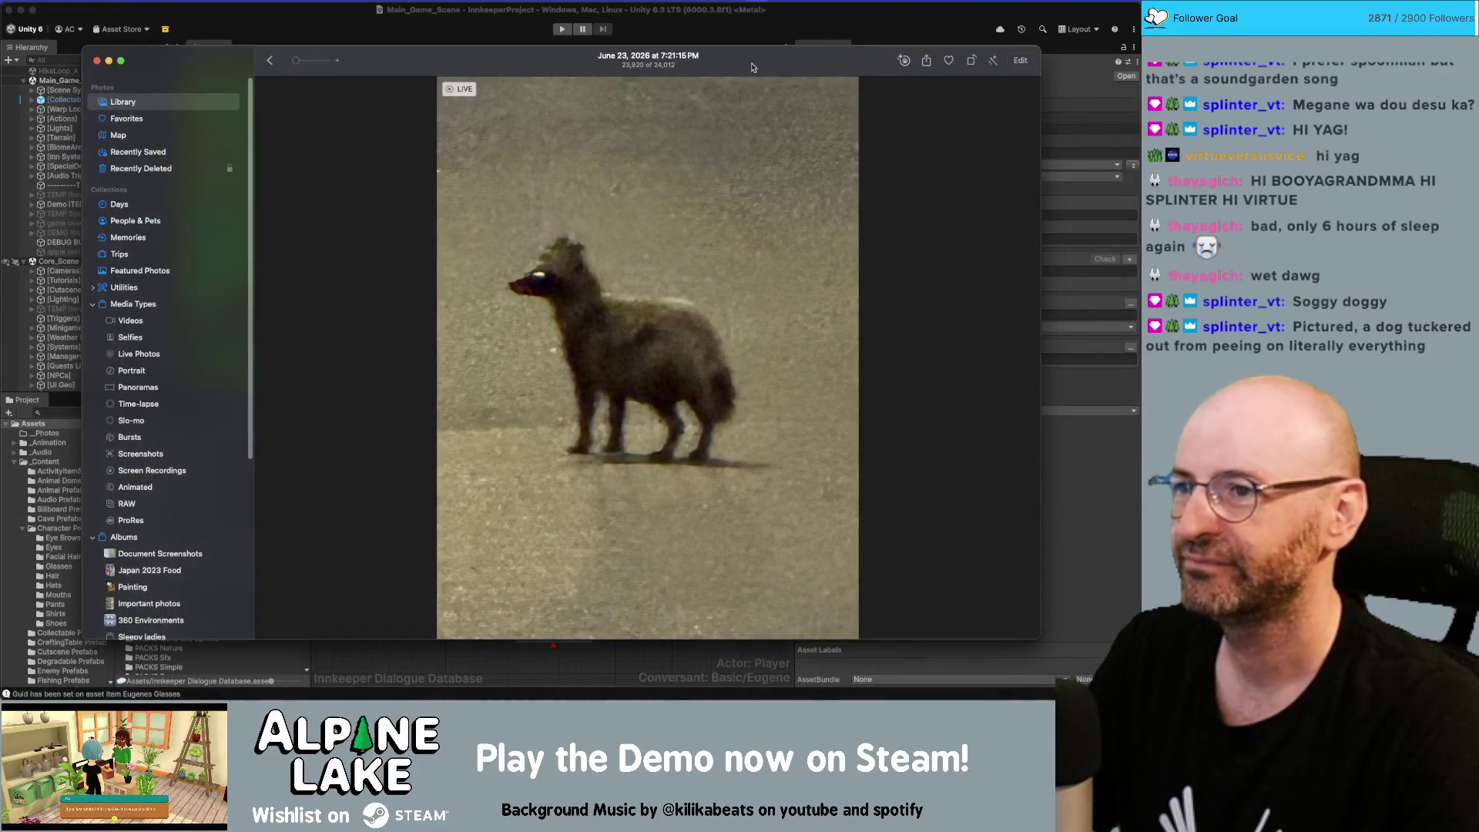
key(super+w)
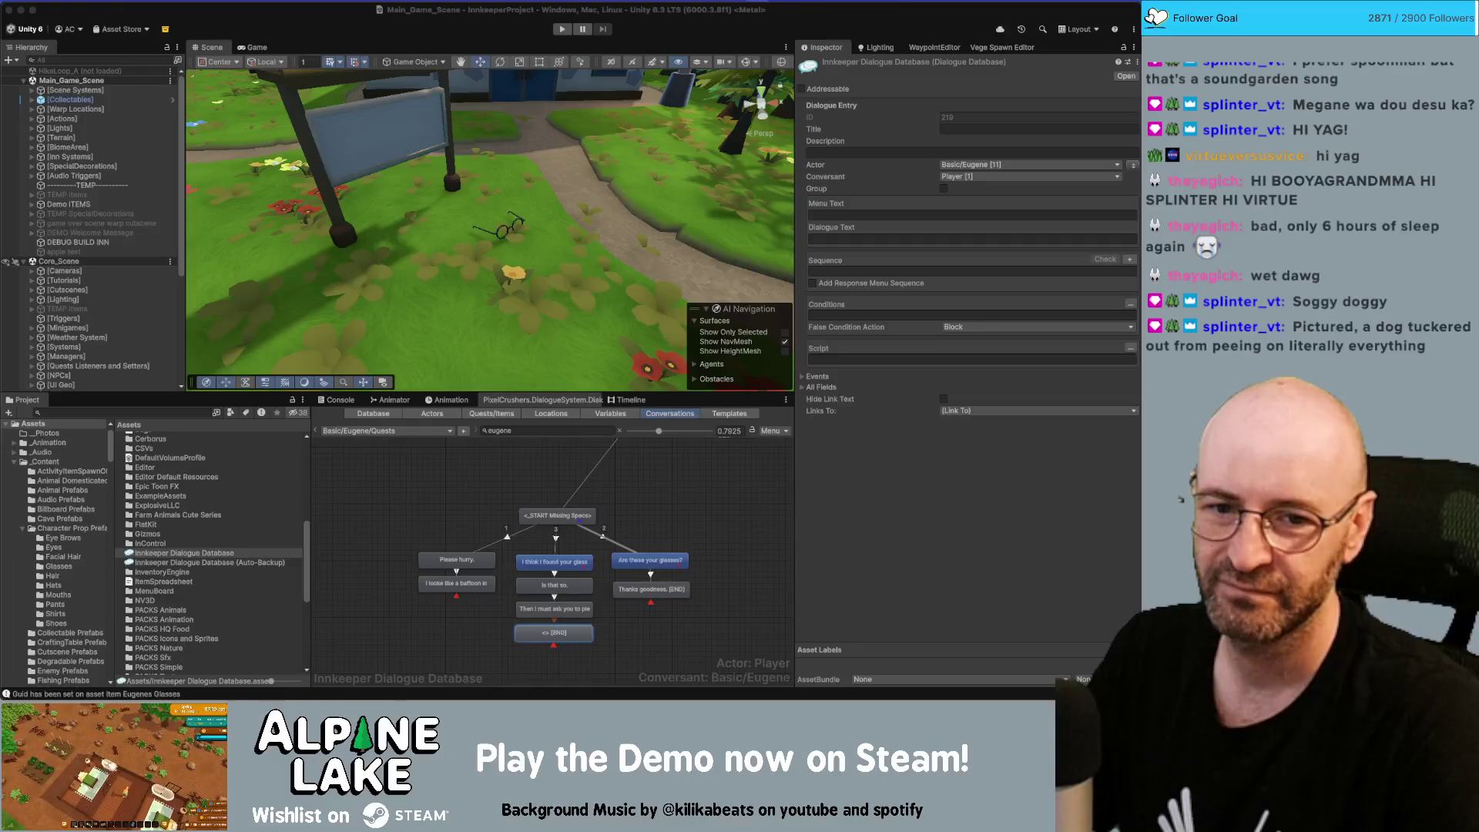
key(super+Tab)
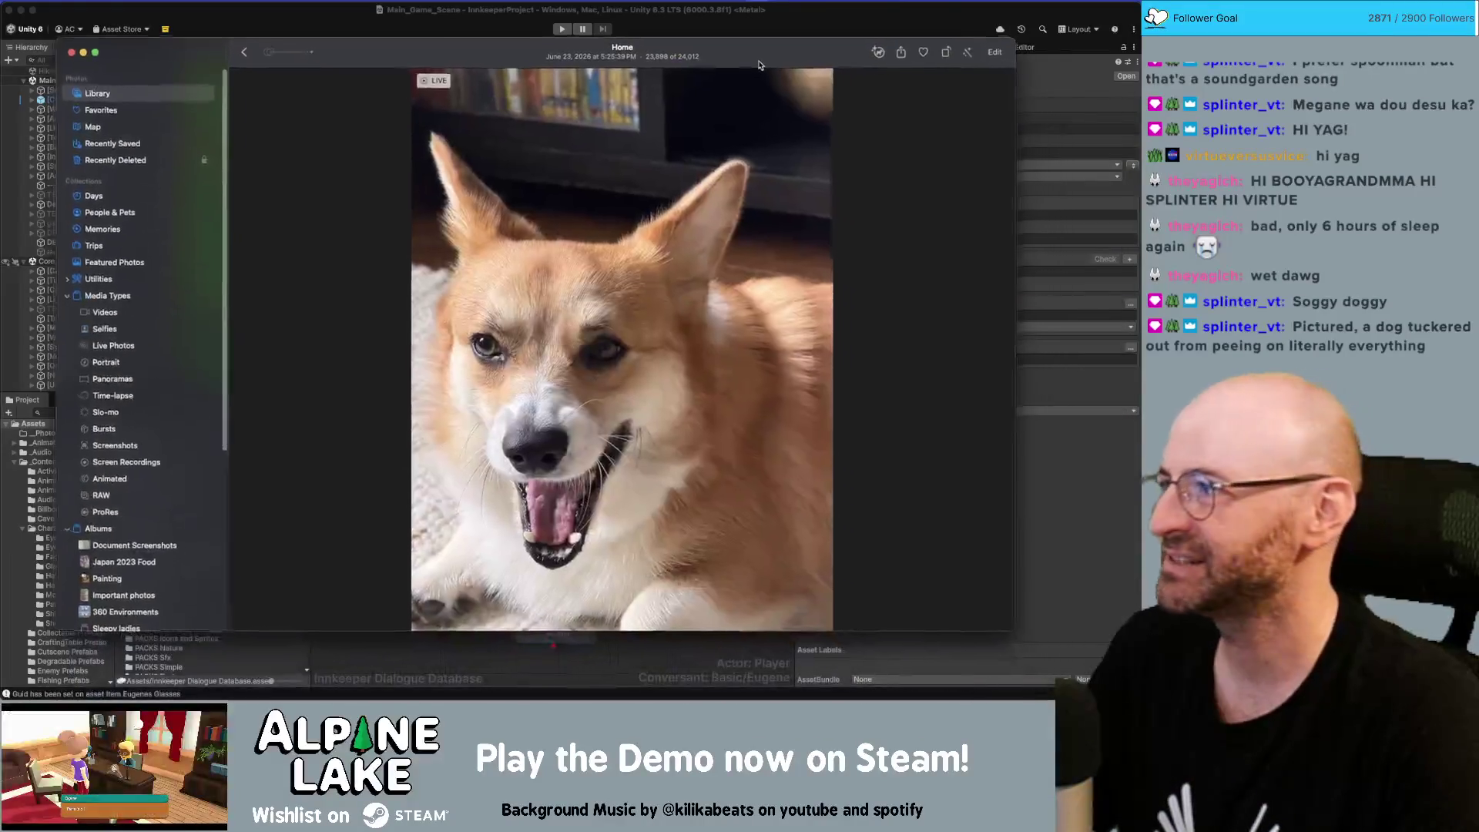
drag(760, 65, 732, 51)
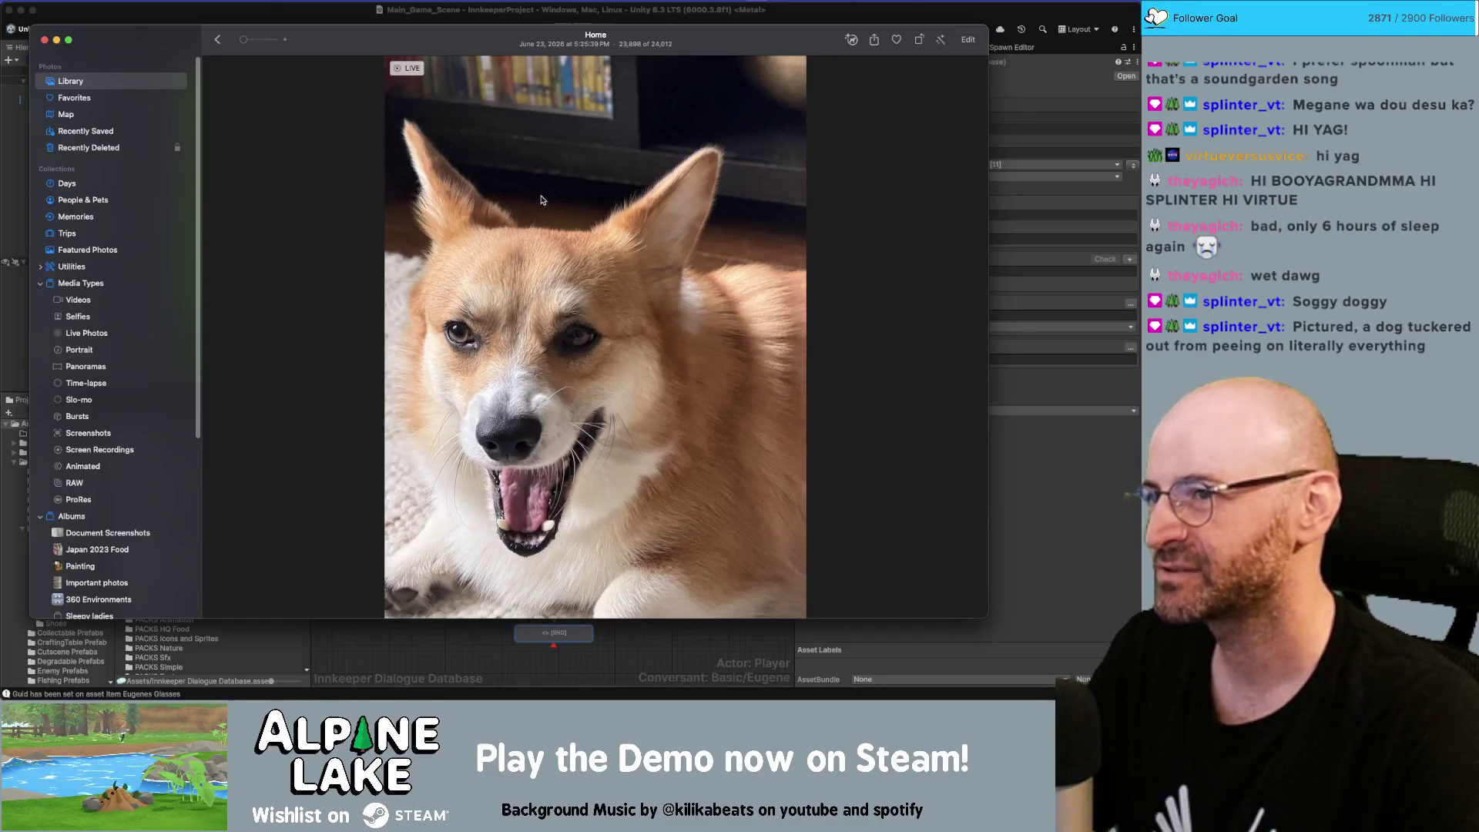
drag(503, 44, 511, 41)
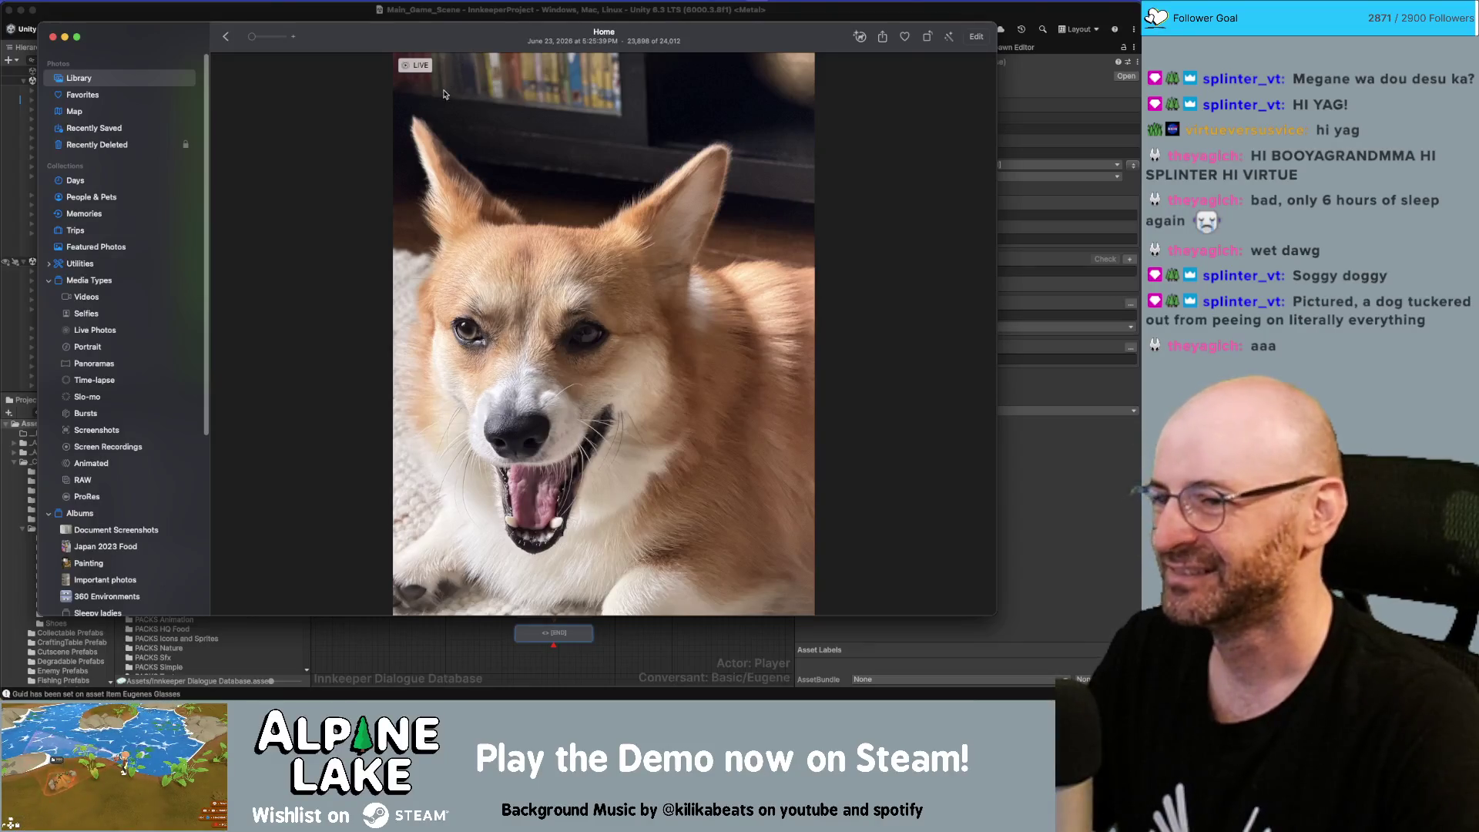
mouse_move(481, 35)
mouse_down()
mouse_move(737, 58)
mouse_move(559, 60)
mouse_up()
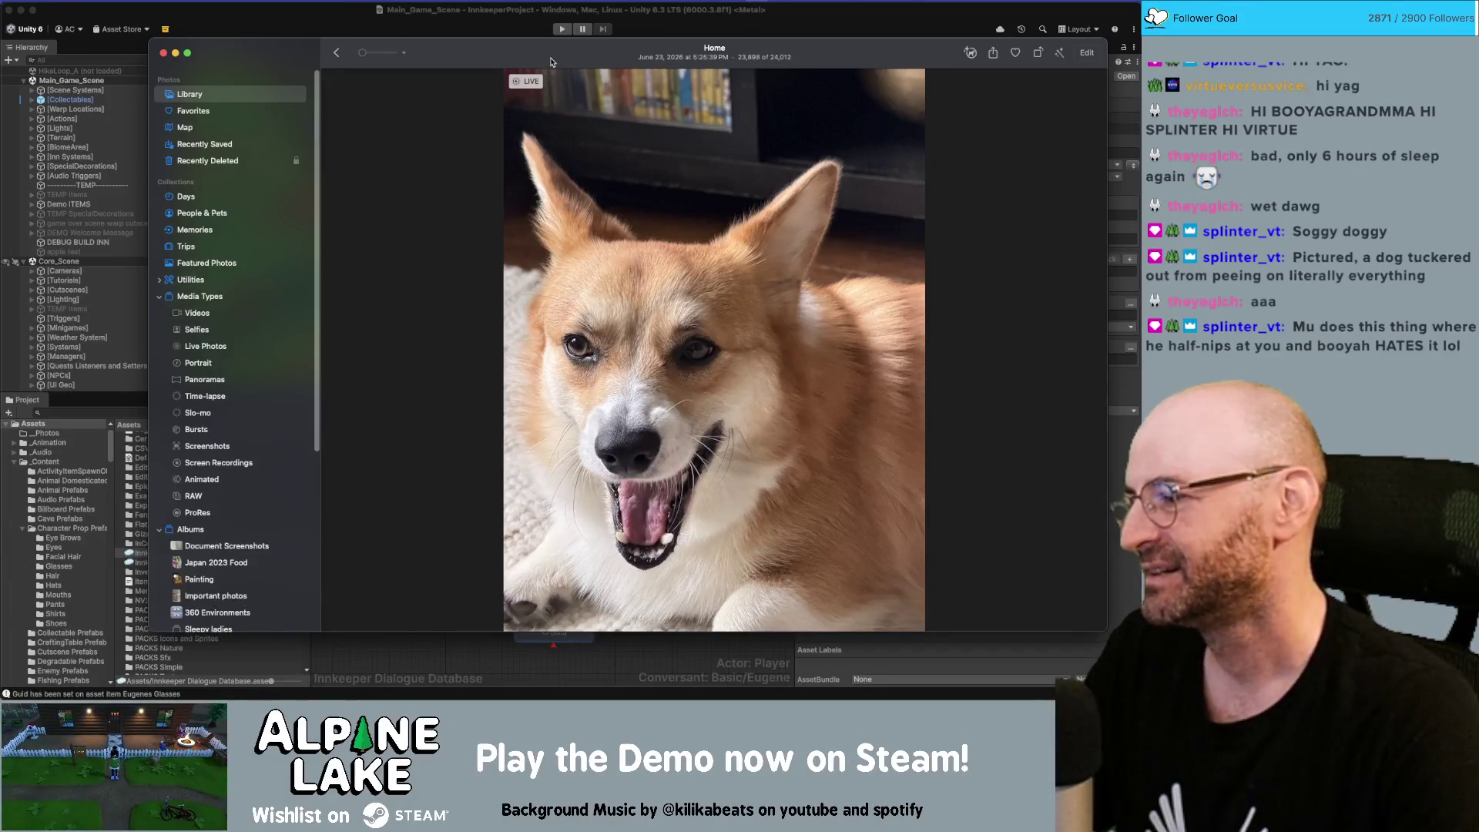
drag(525, 52, 470, 42)
key(super+h)
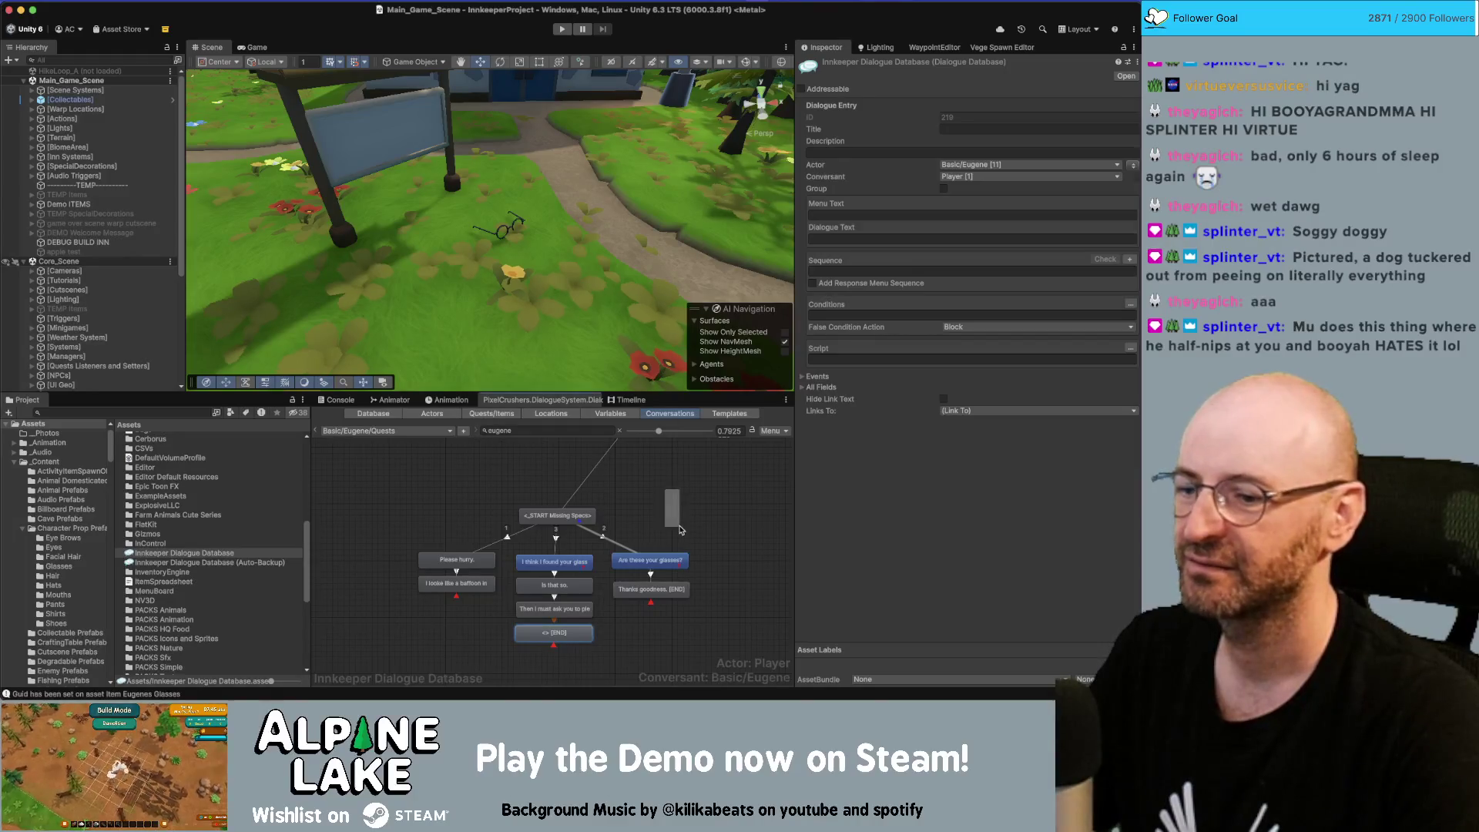
Change Eugene's reply to 'Then what are you even doing here' and delete its [END] node
click(678, 505)
middle_drag(678, 505, 653, 484)
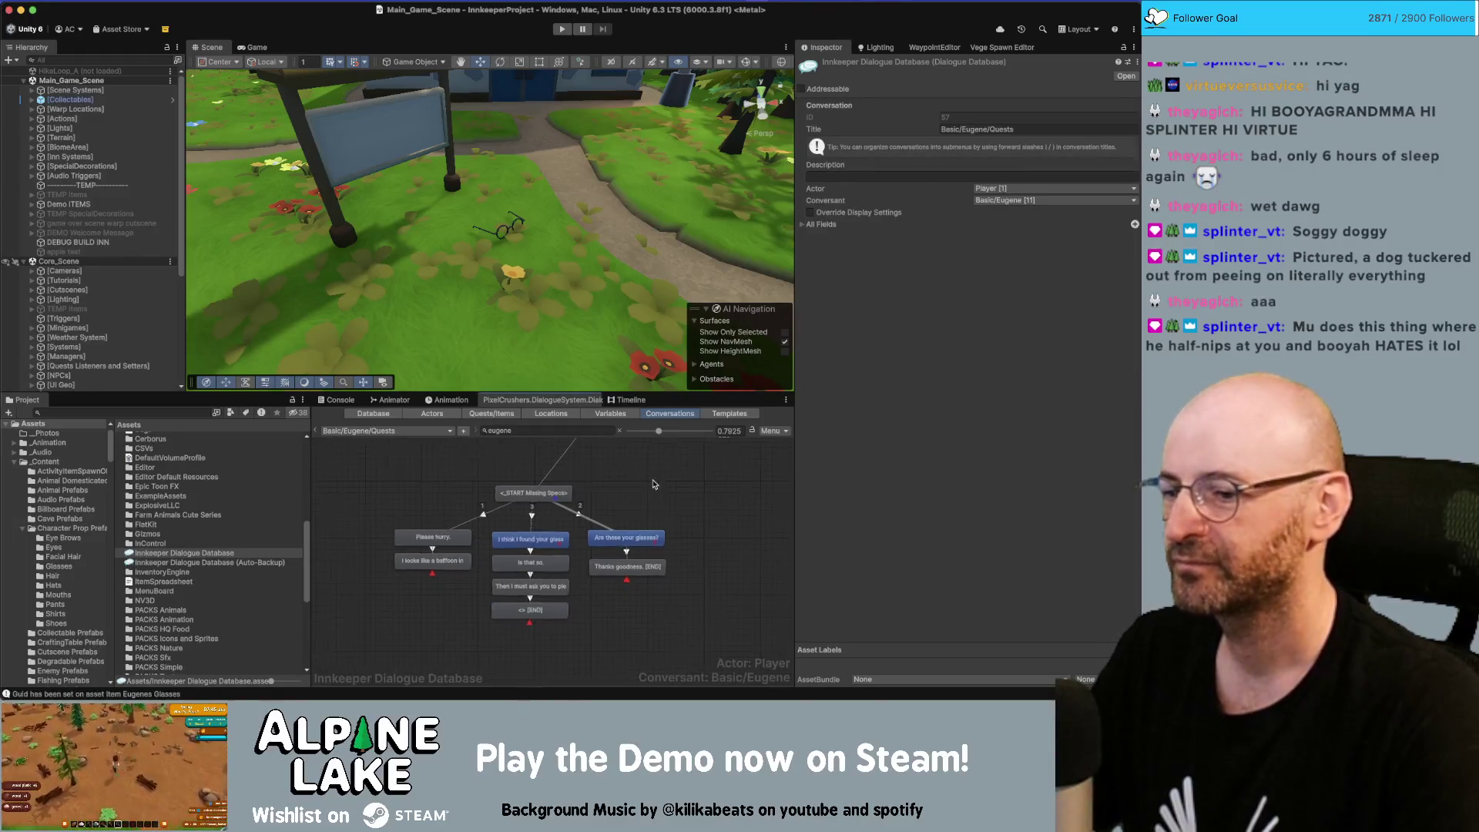
click(546, 588)
click(985, 238)
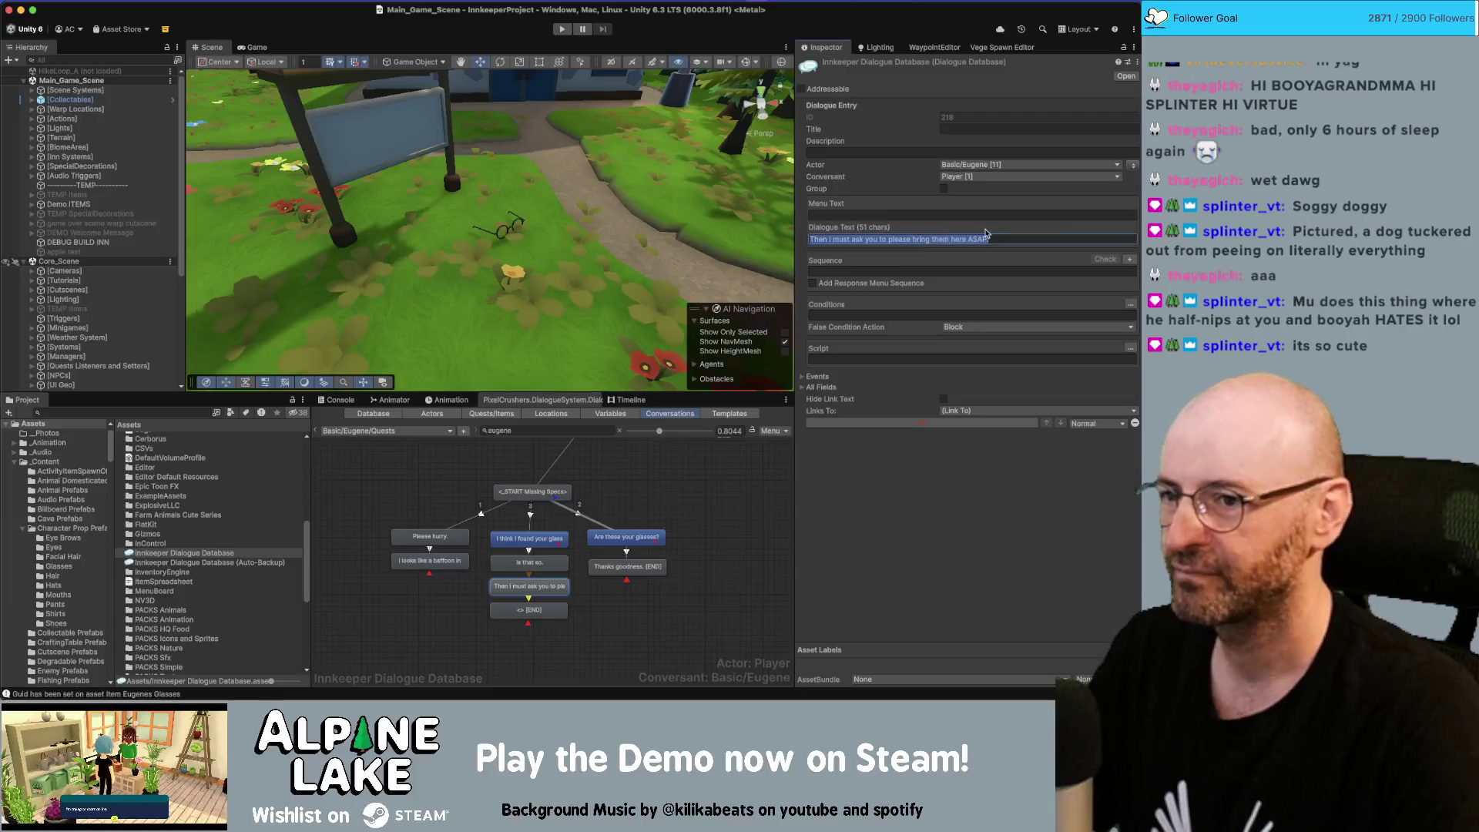
text(Then what are you even doing here)
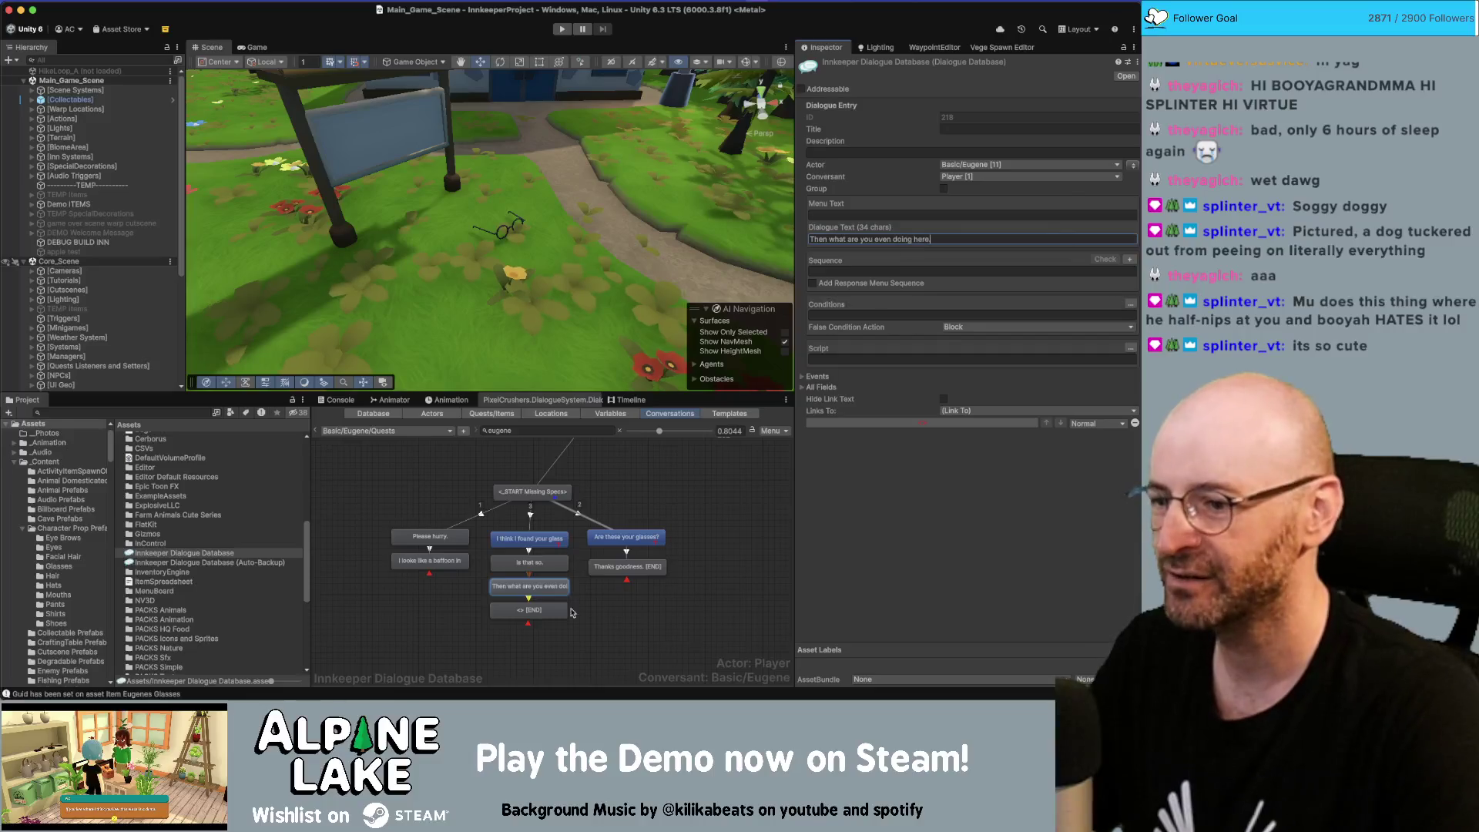
click(541, 612)
key(Delete)
Write the ending line 'I need them ASAP.' after 'Then what are you even doing here'
click(543, 539)
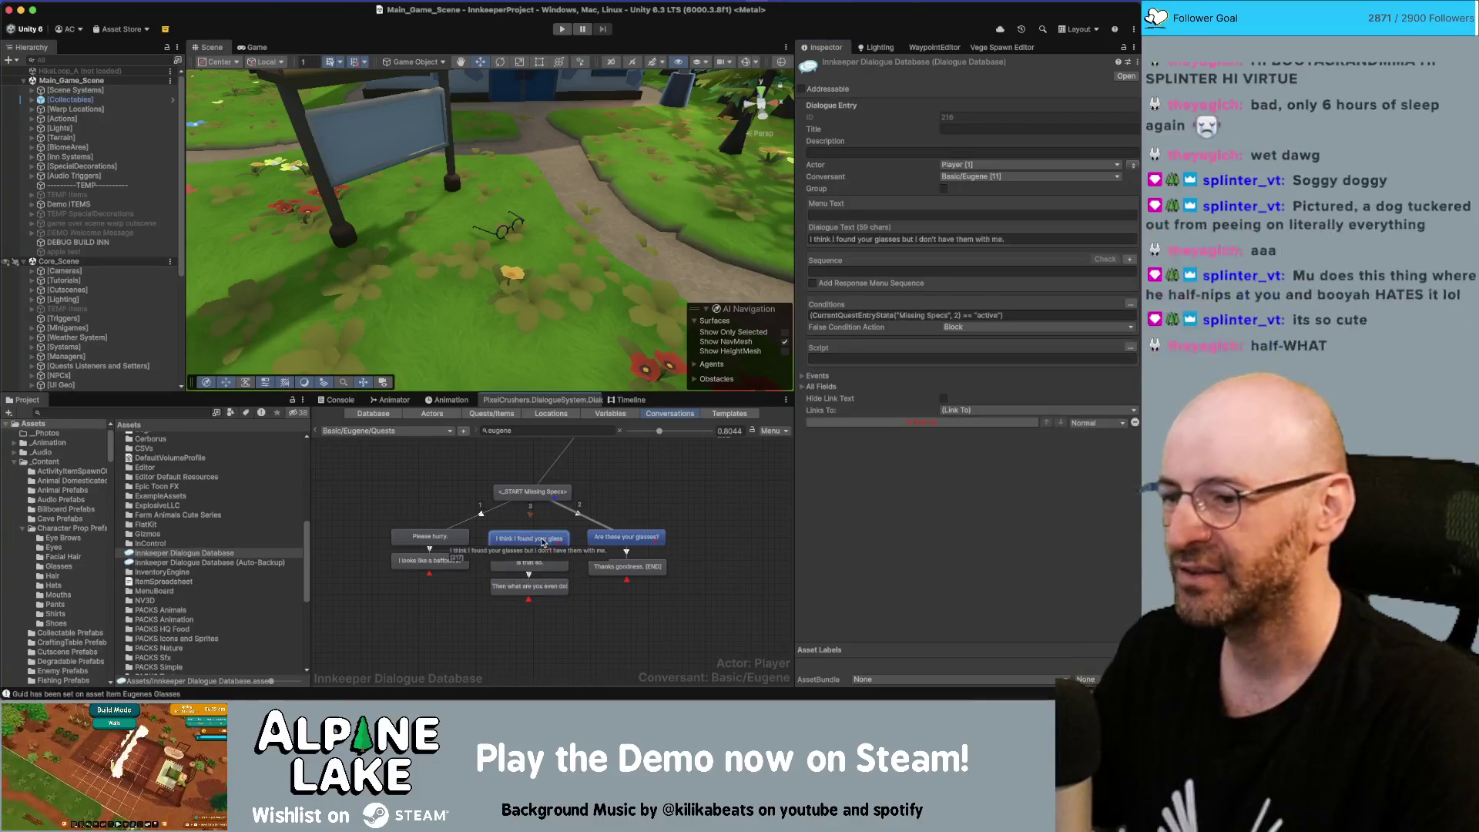
click(543, 608)
click(541, 588)
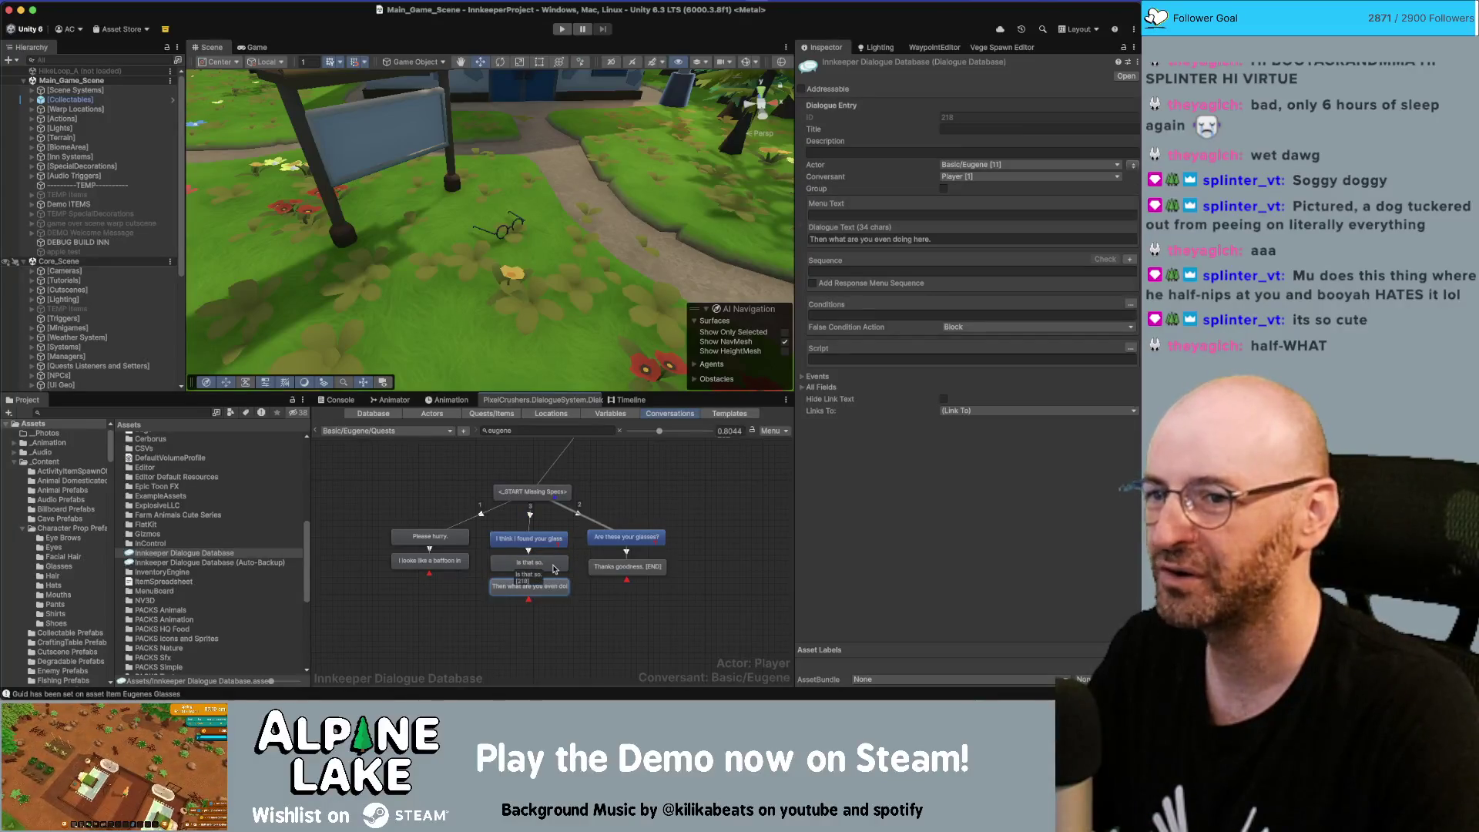
right_click(548, 537)
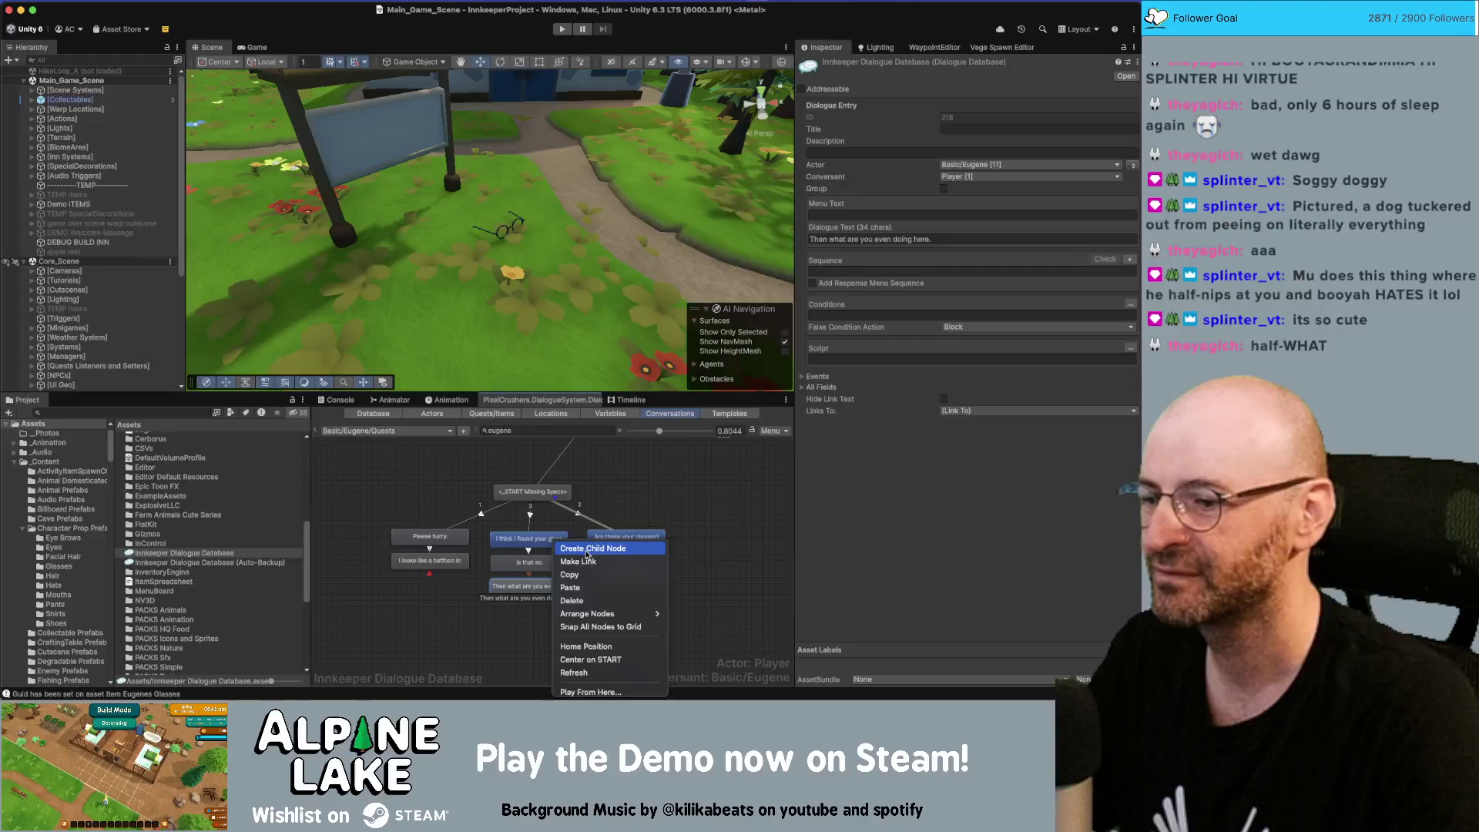
key(Escape)
click(988, 238)
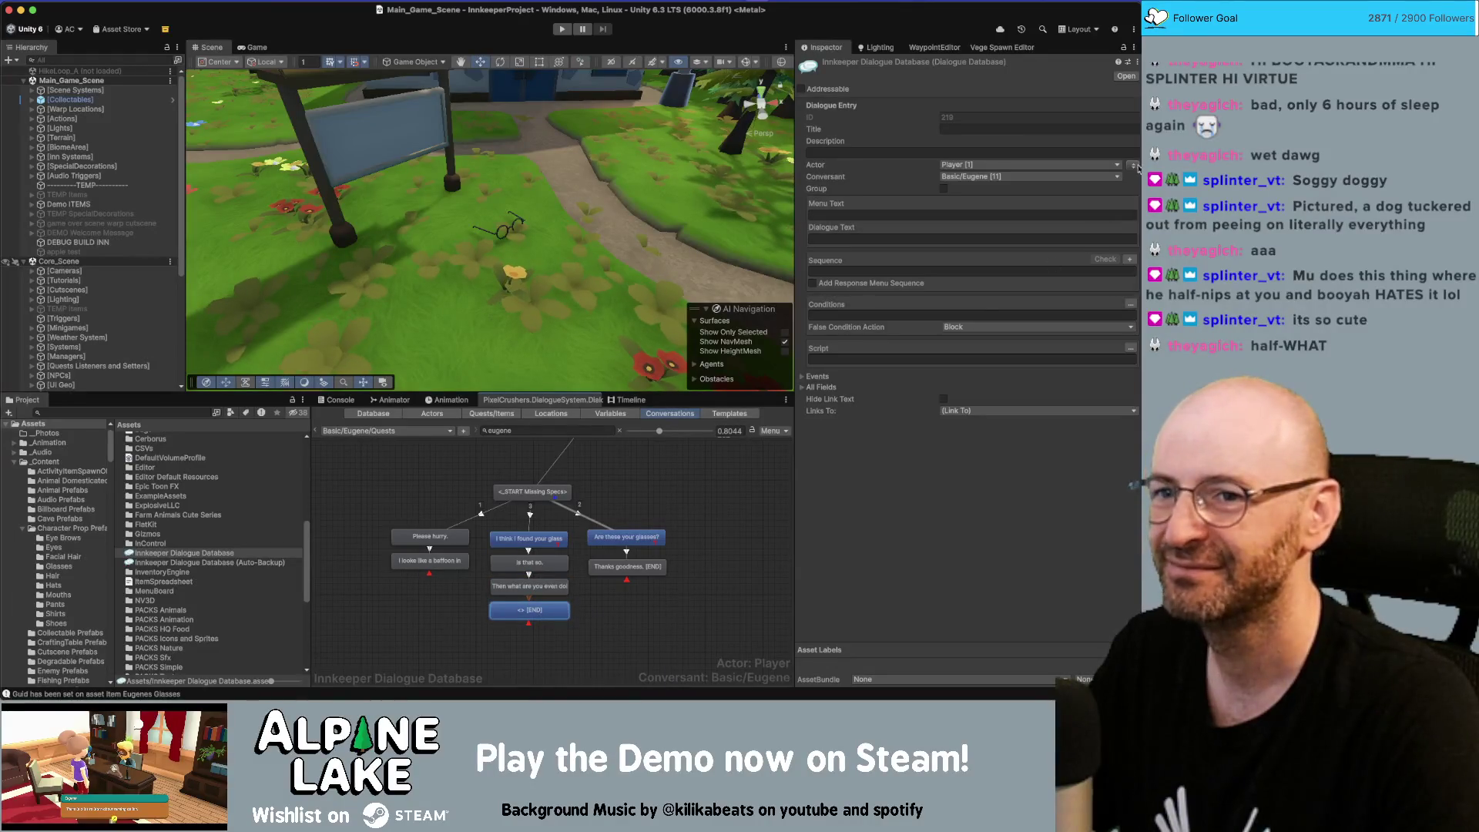
text(I NEED them)
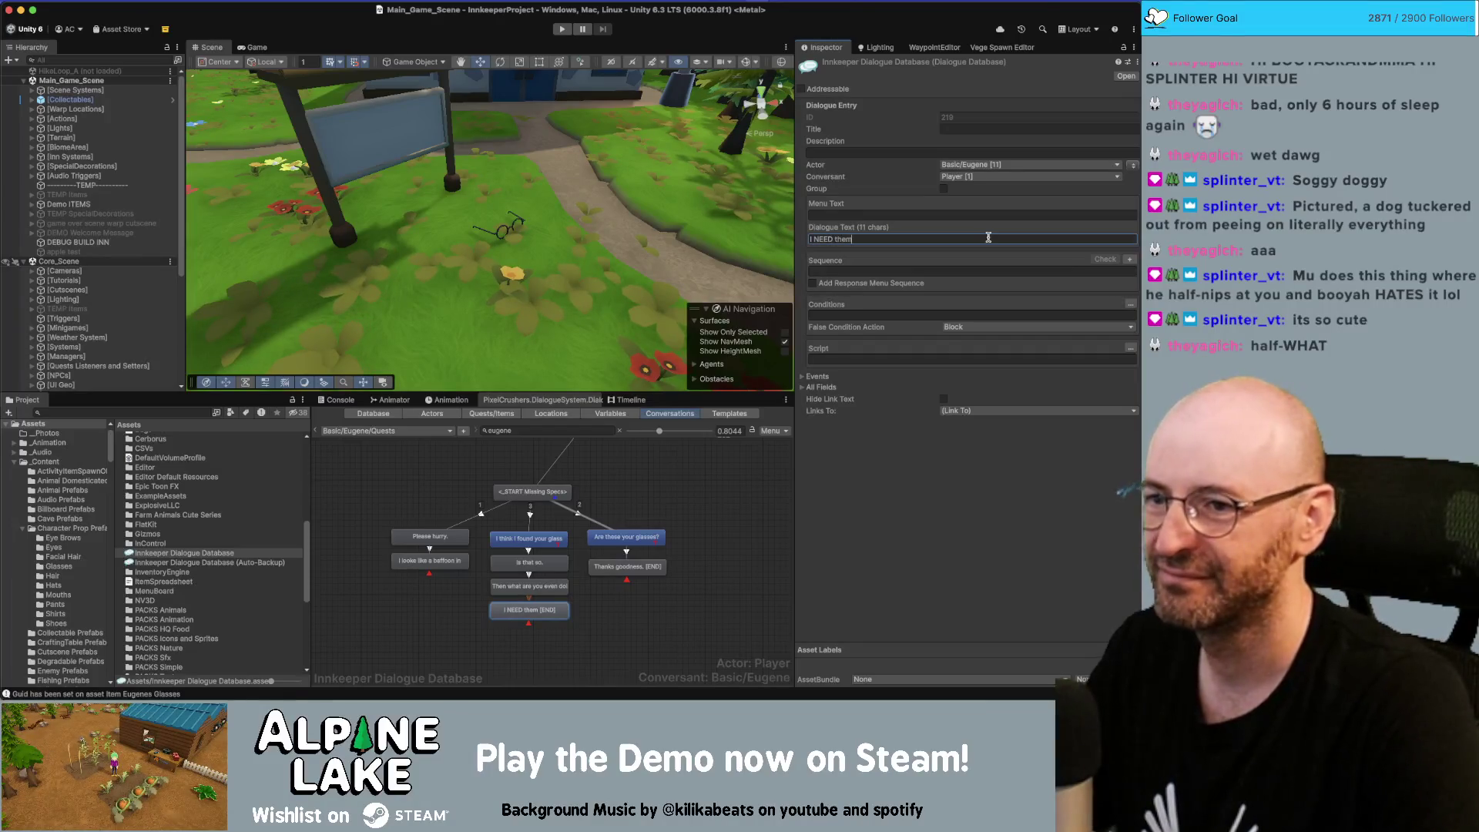
text( ASAP.)
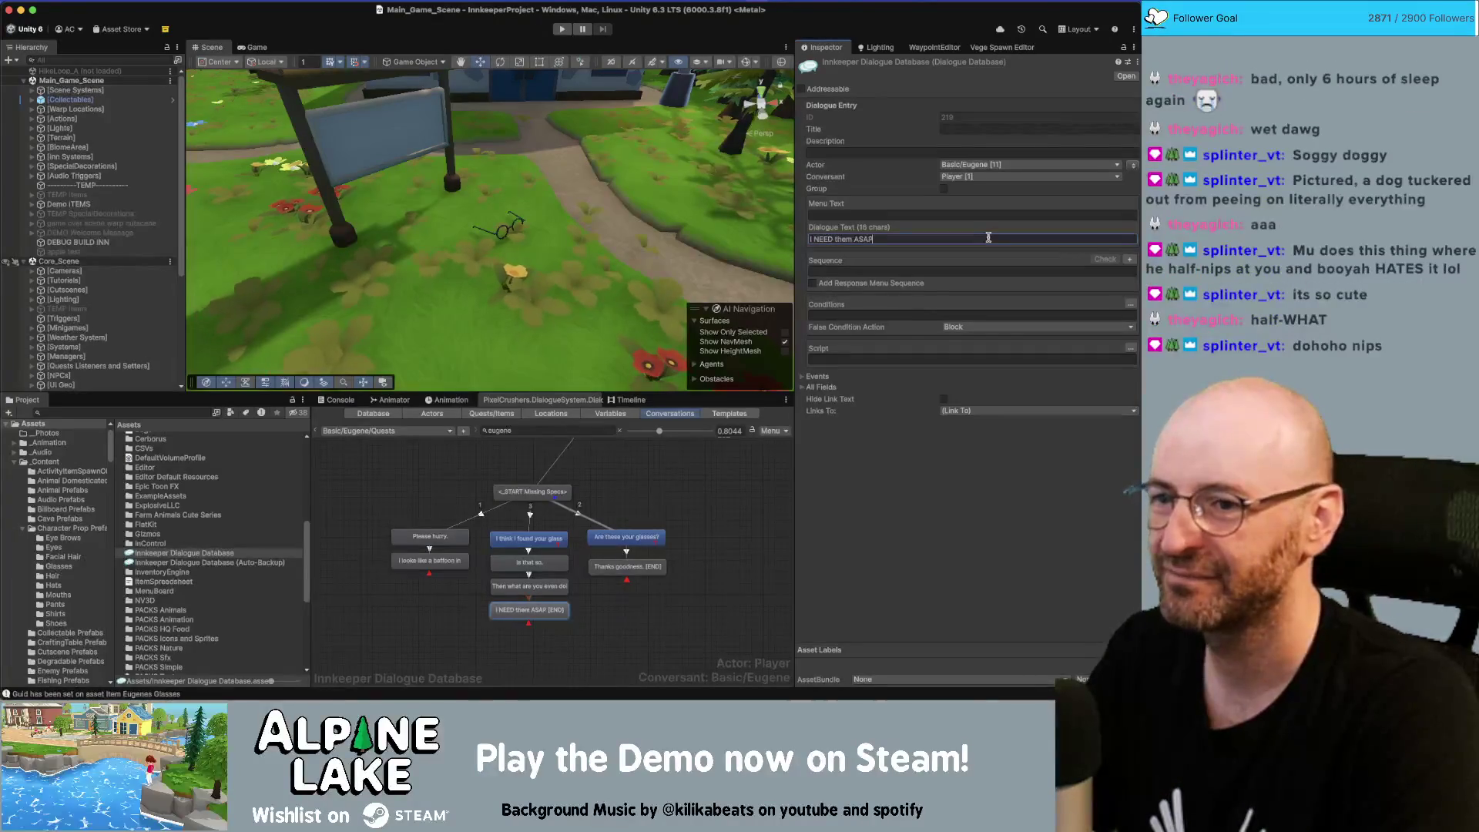
key(Right)
key(Right)
key(shift+alt+Right)
text(need)
key(End)
key(shift+Left)
key(shift+Left)
key(shift+Left)
key(BackSpace)
text(SAP.)
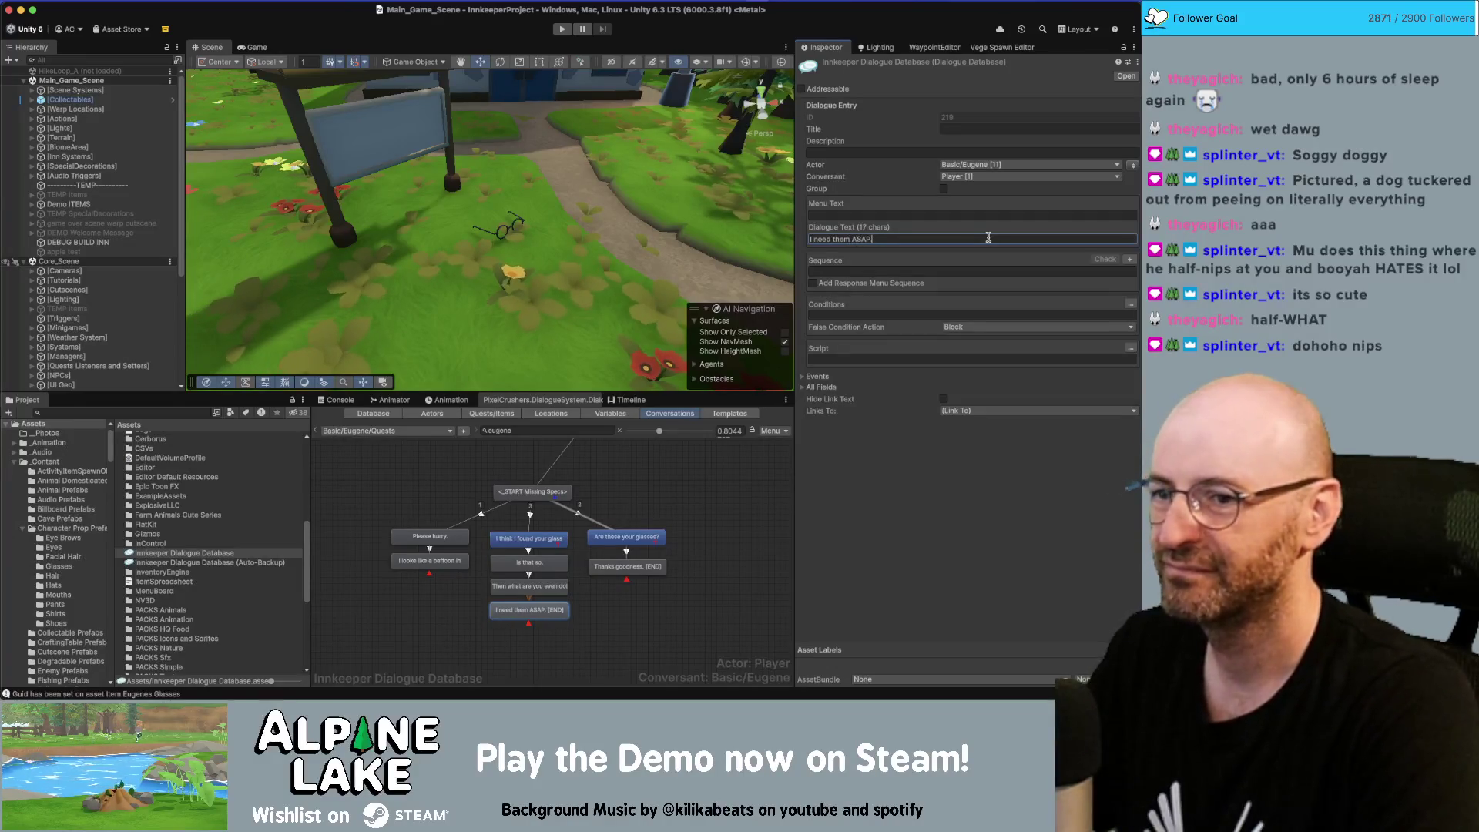
click(616, 619)
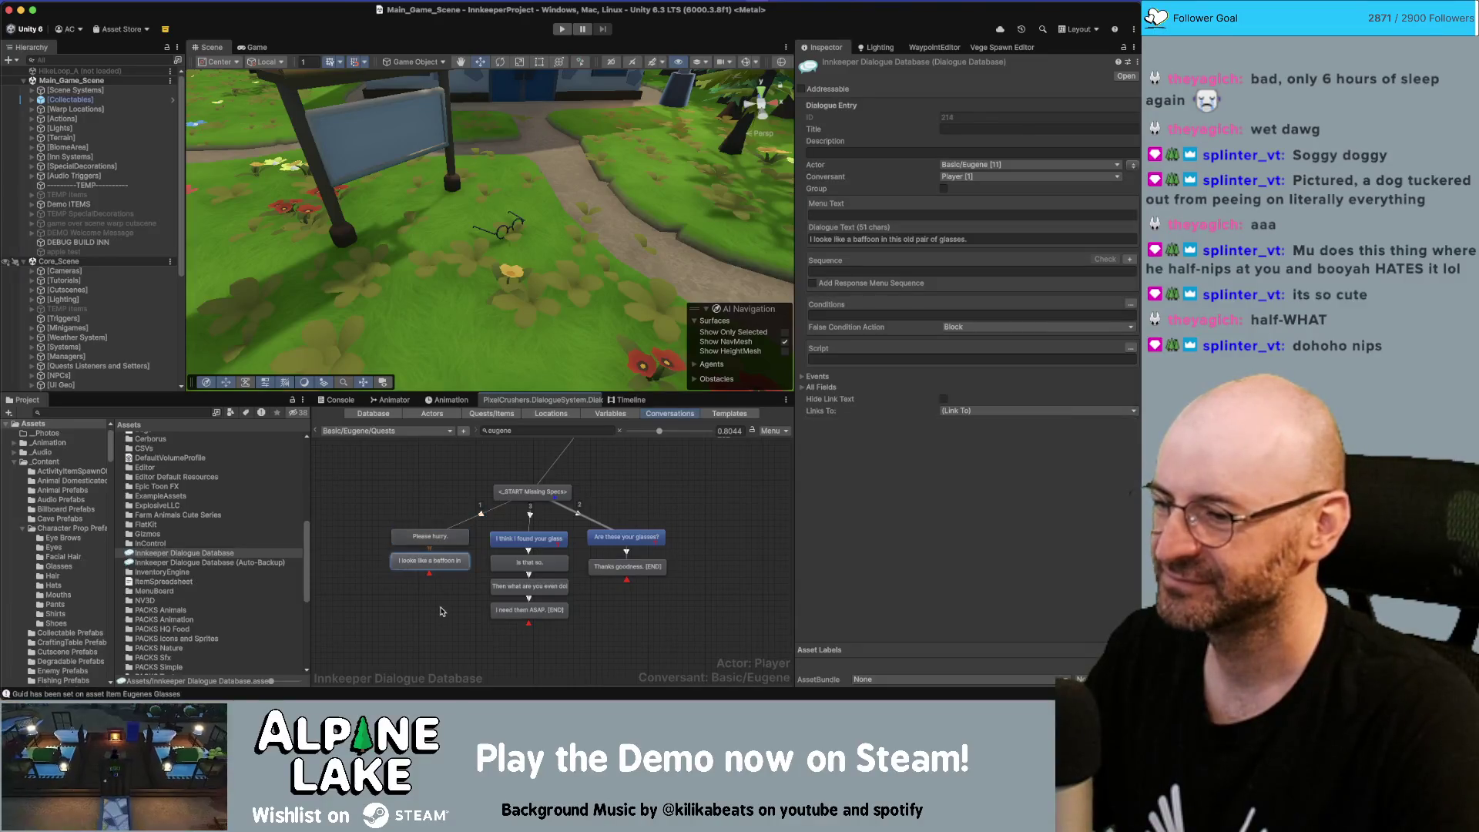
click(626, 537)
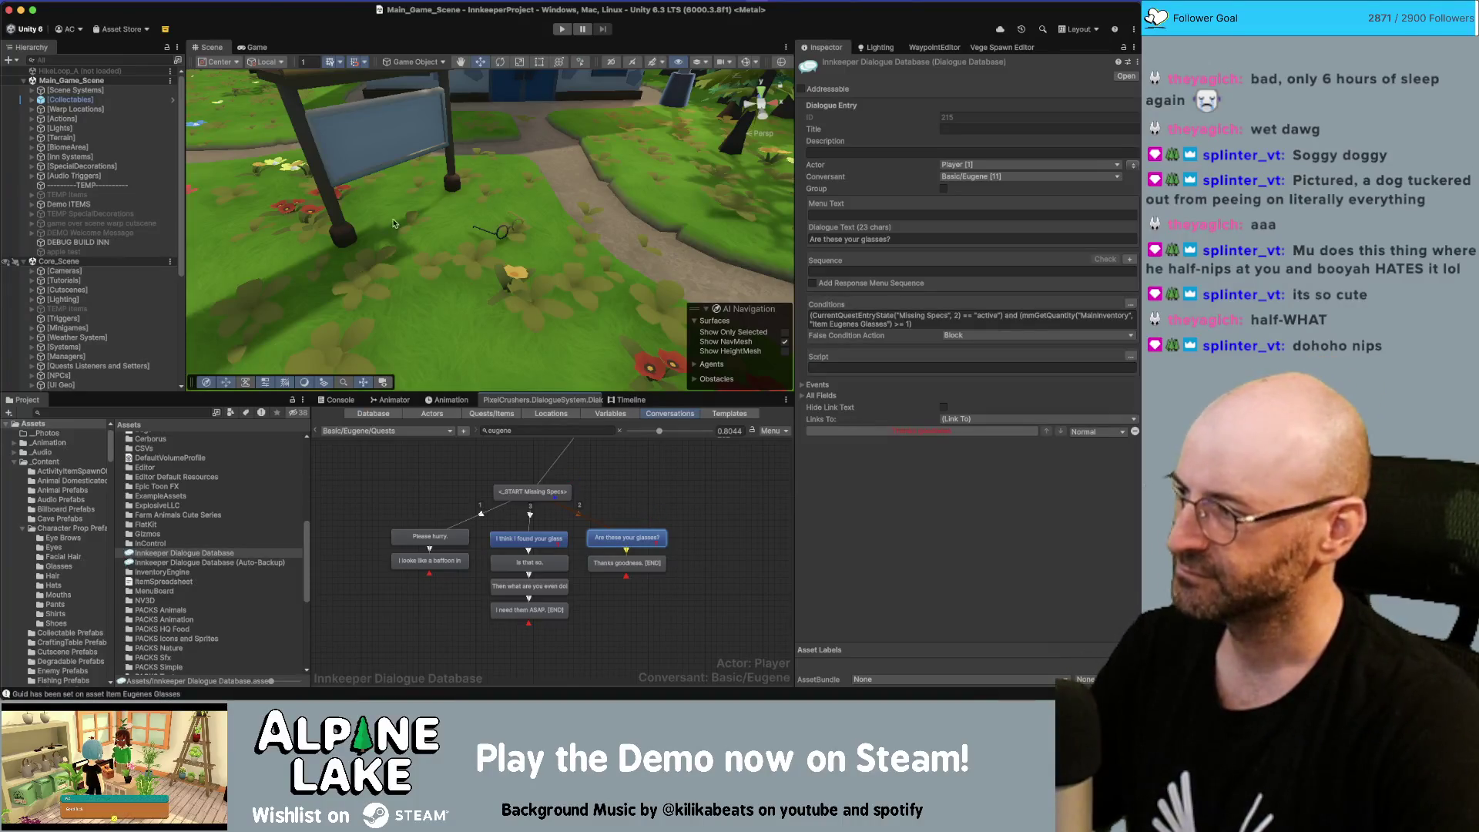
click(628, 564)
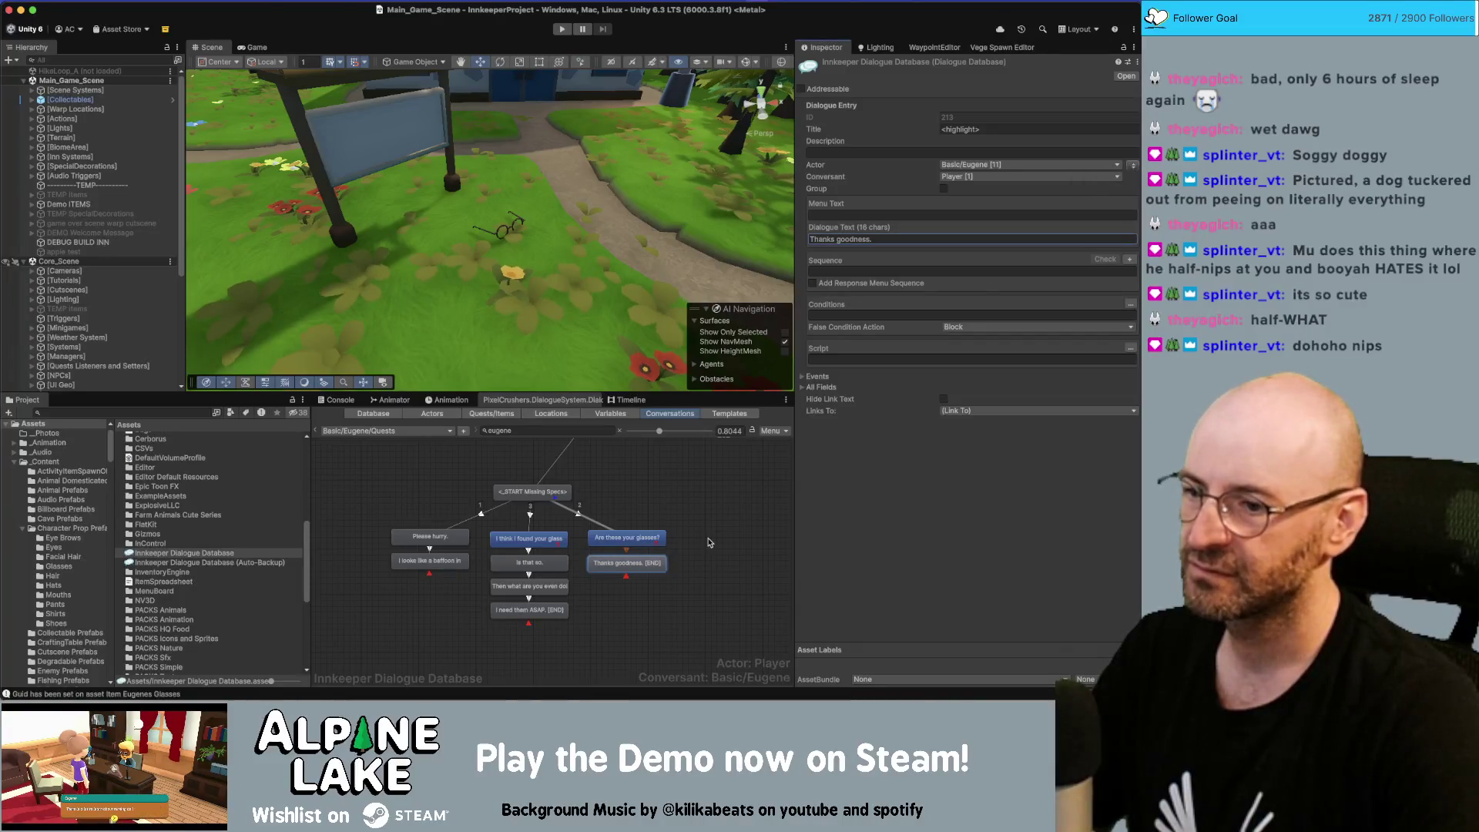
Add a Eugene line 'Finally, a respectable look.' after 'Thanks goodness.'
right_click(637, 566)
click(672, 547)
click(883, 237)
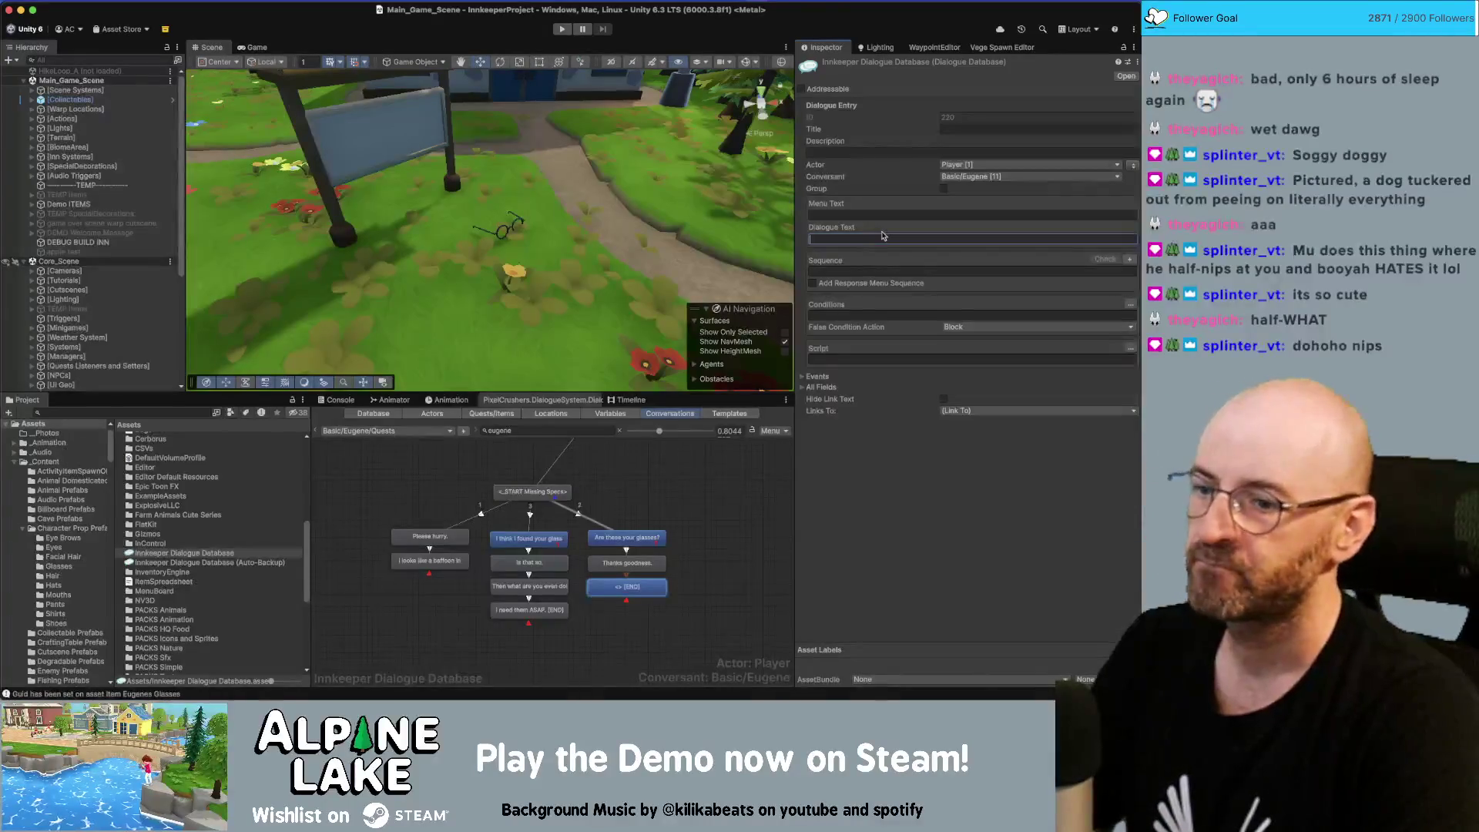
text(Finally, )
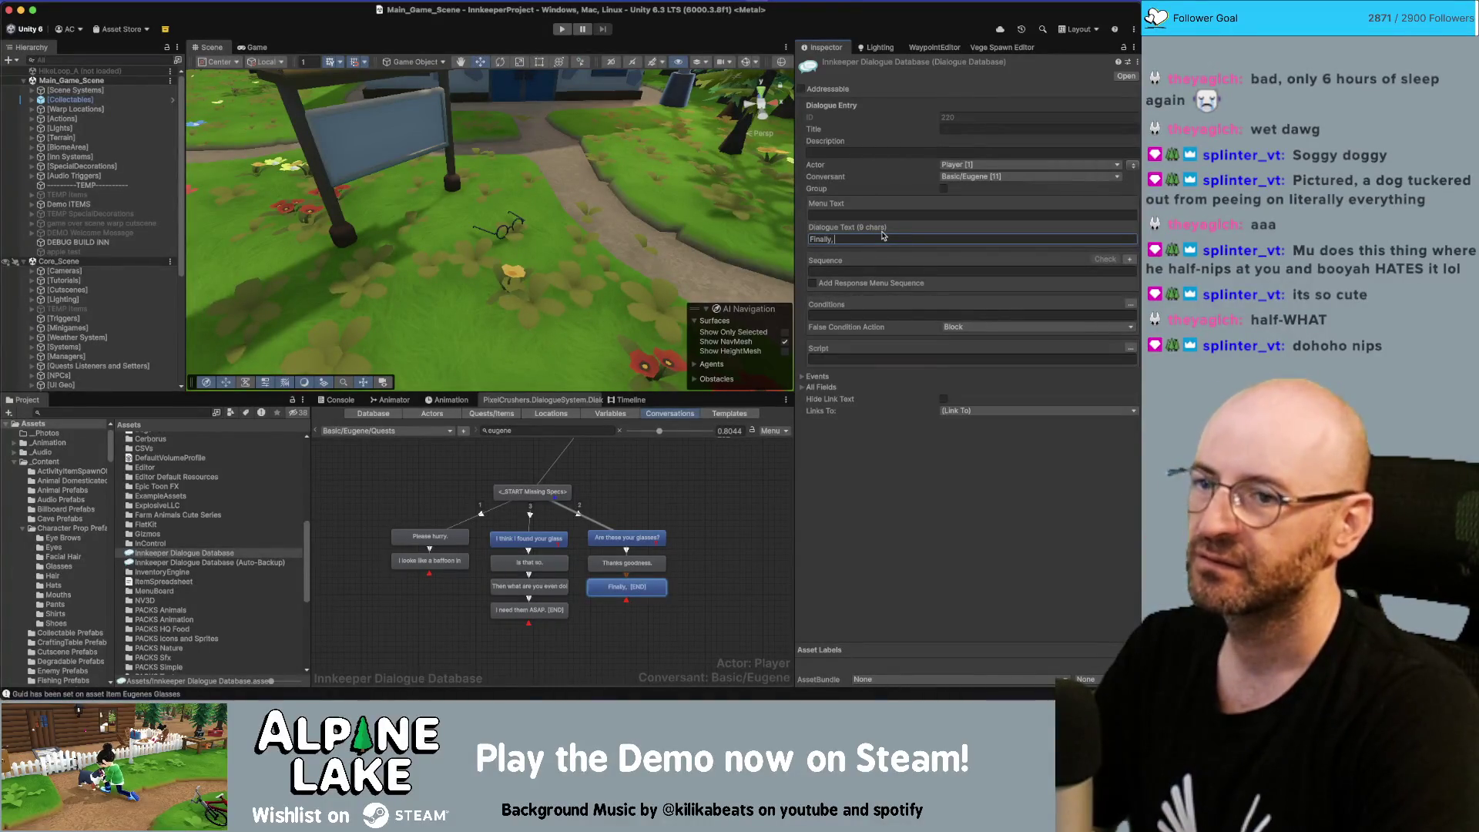
text(a respectable l)
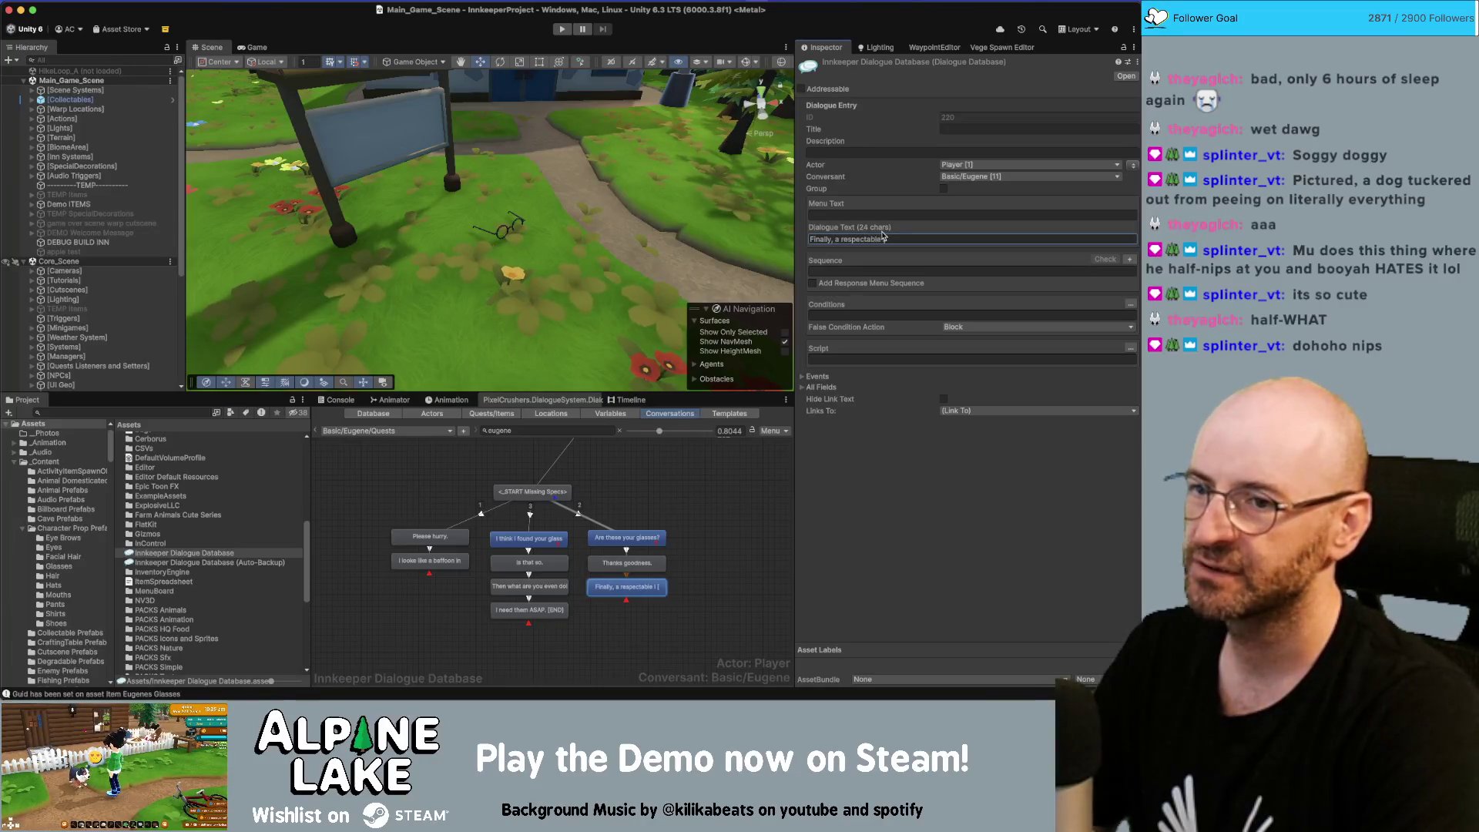
text(ook.)
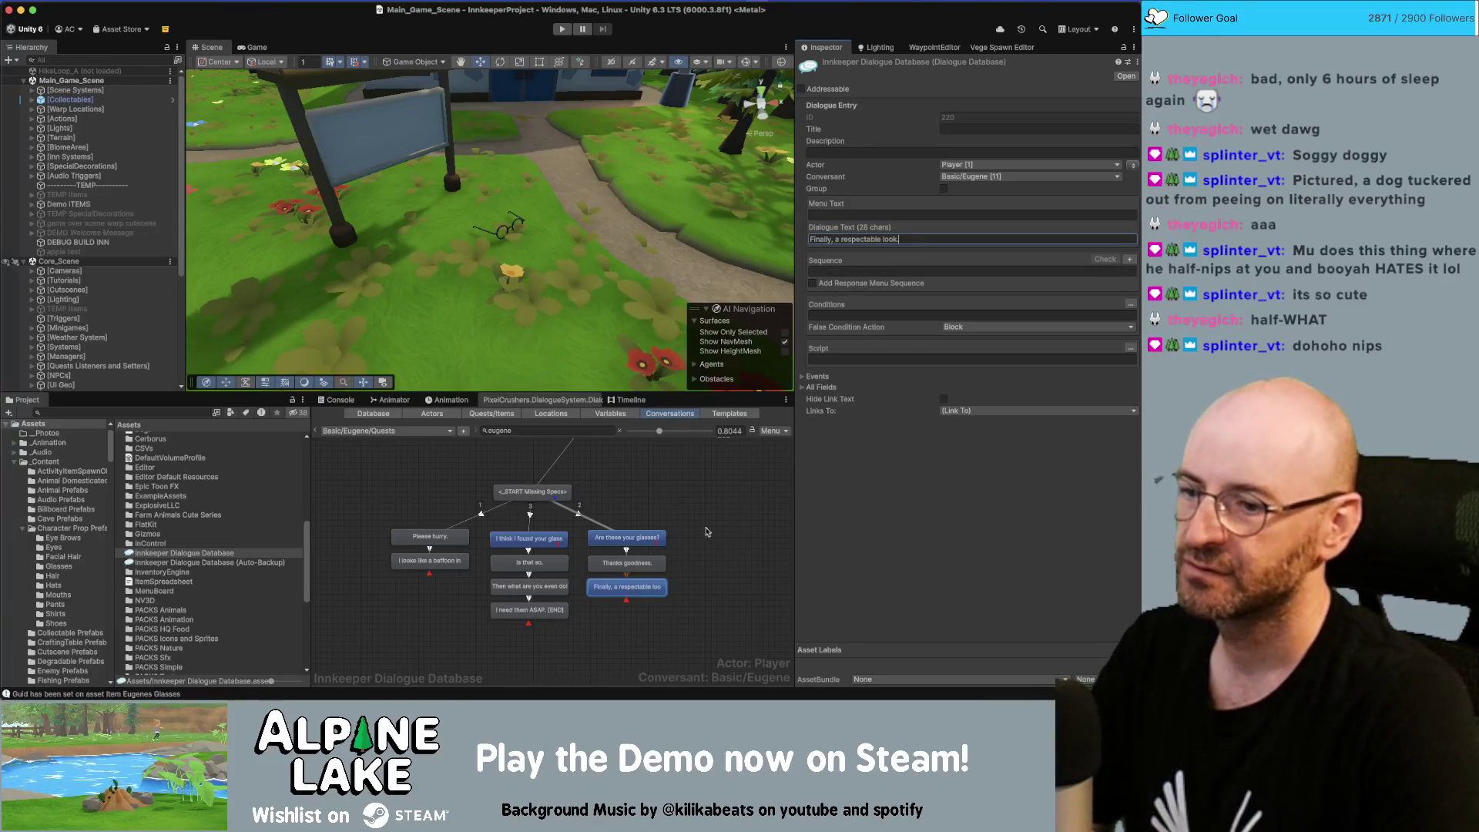
click(1135, 166)
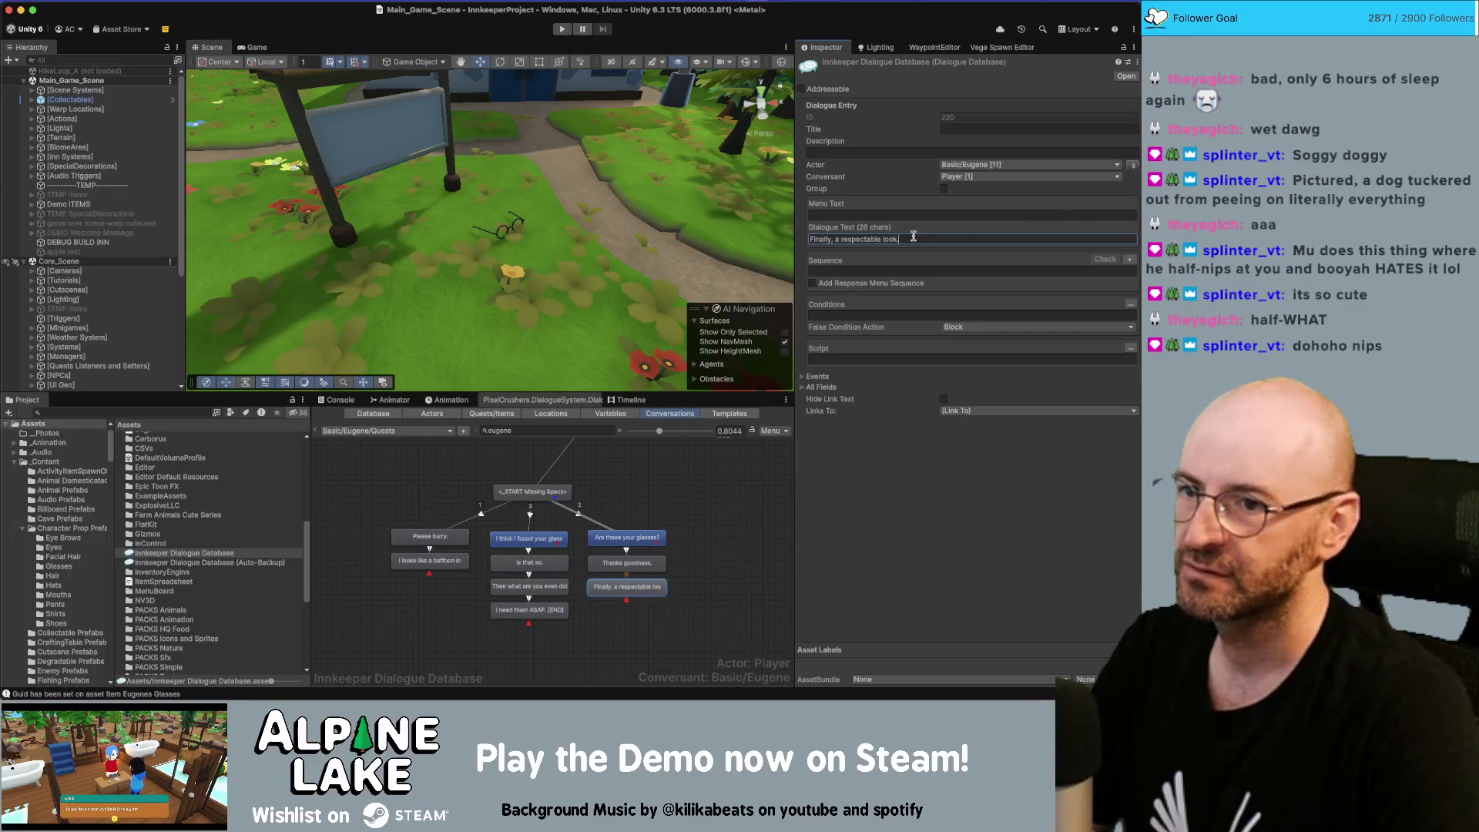
Reword the line toward 'Finally, my respectable spectacles.'
click(835, 239)
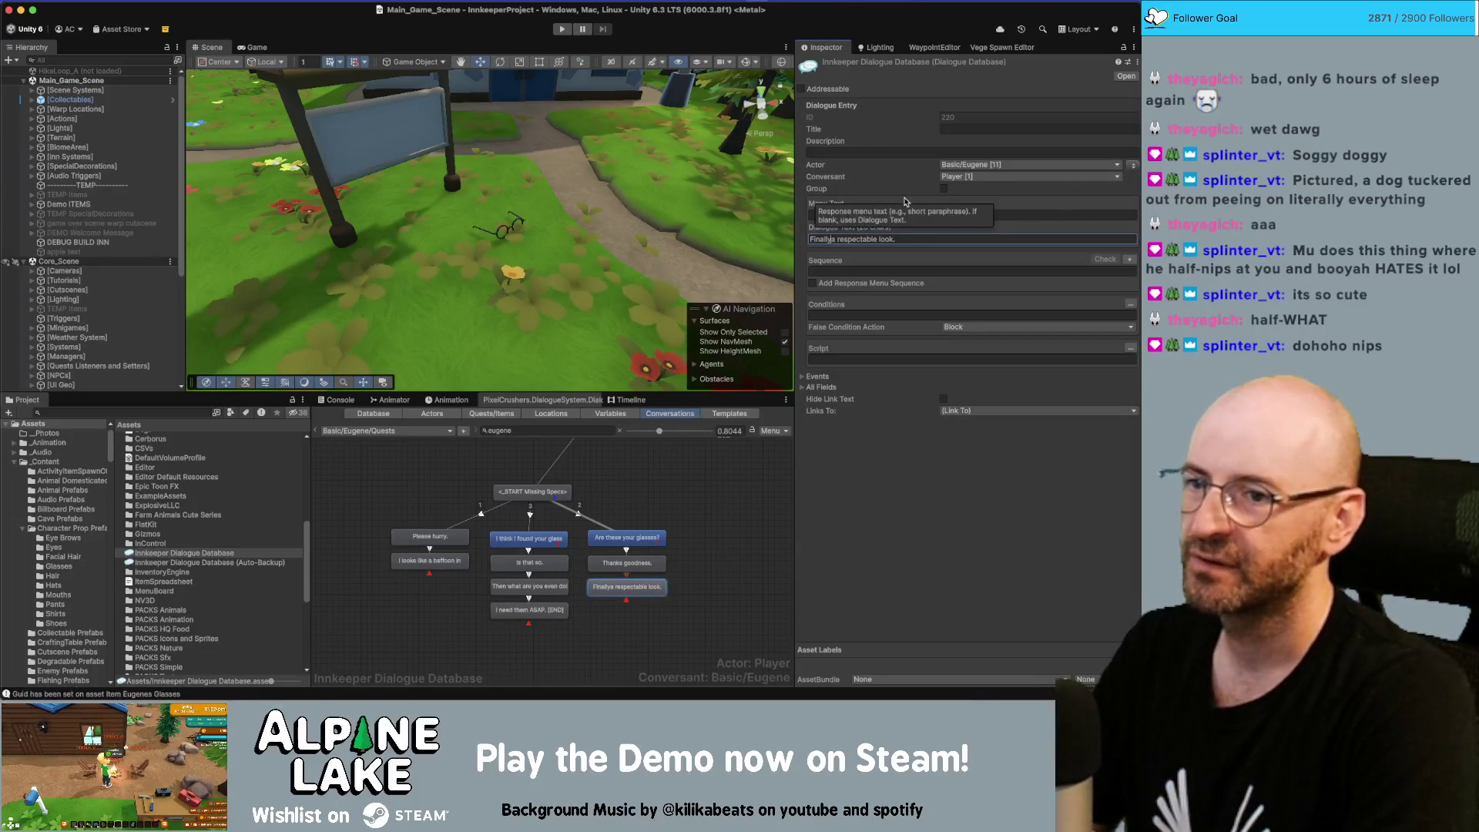
text(, back to)
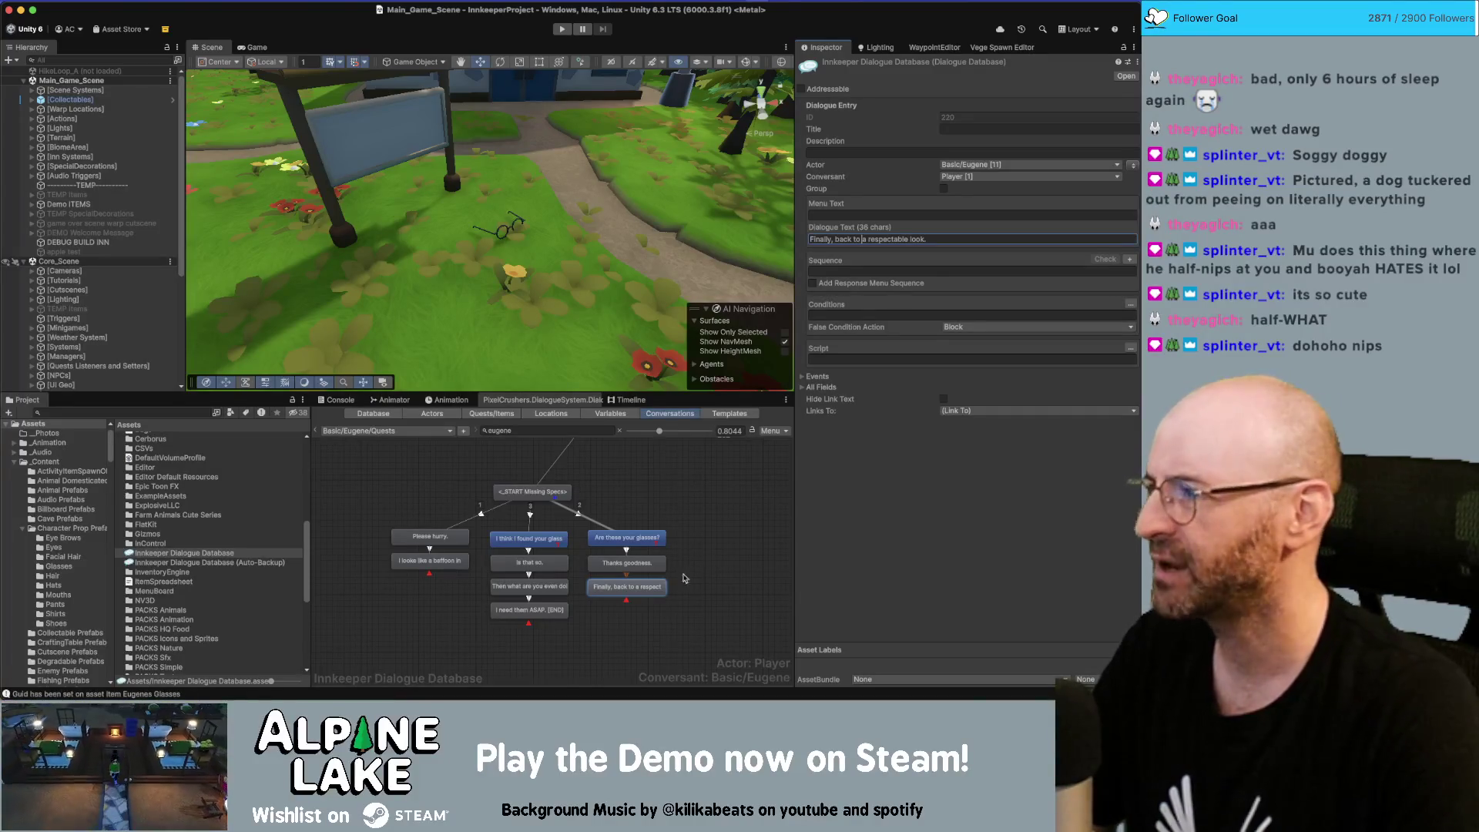
click(651, 589)
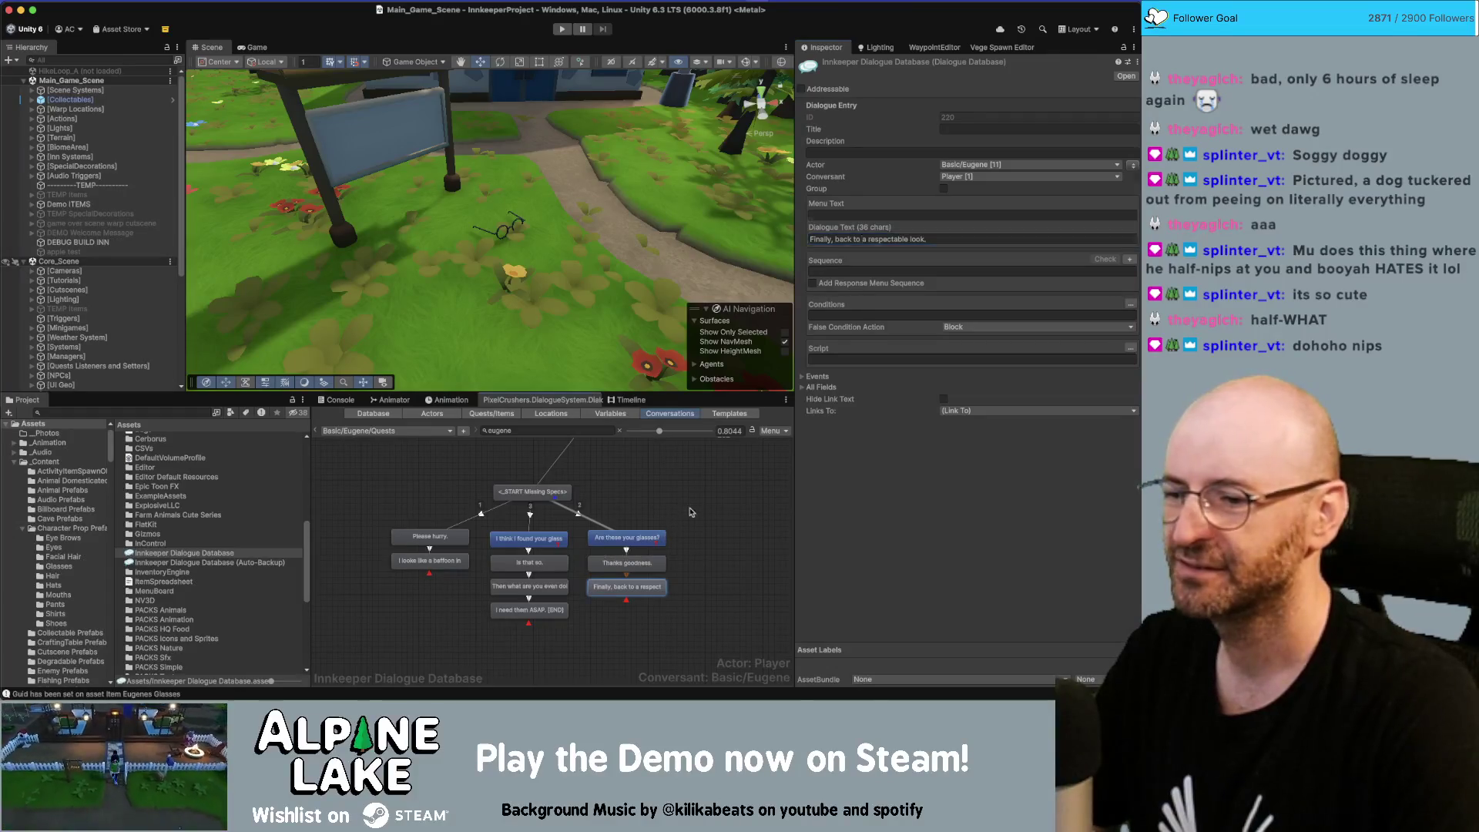
click(853, 242)
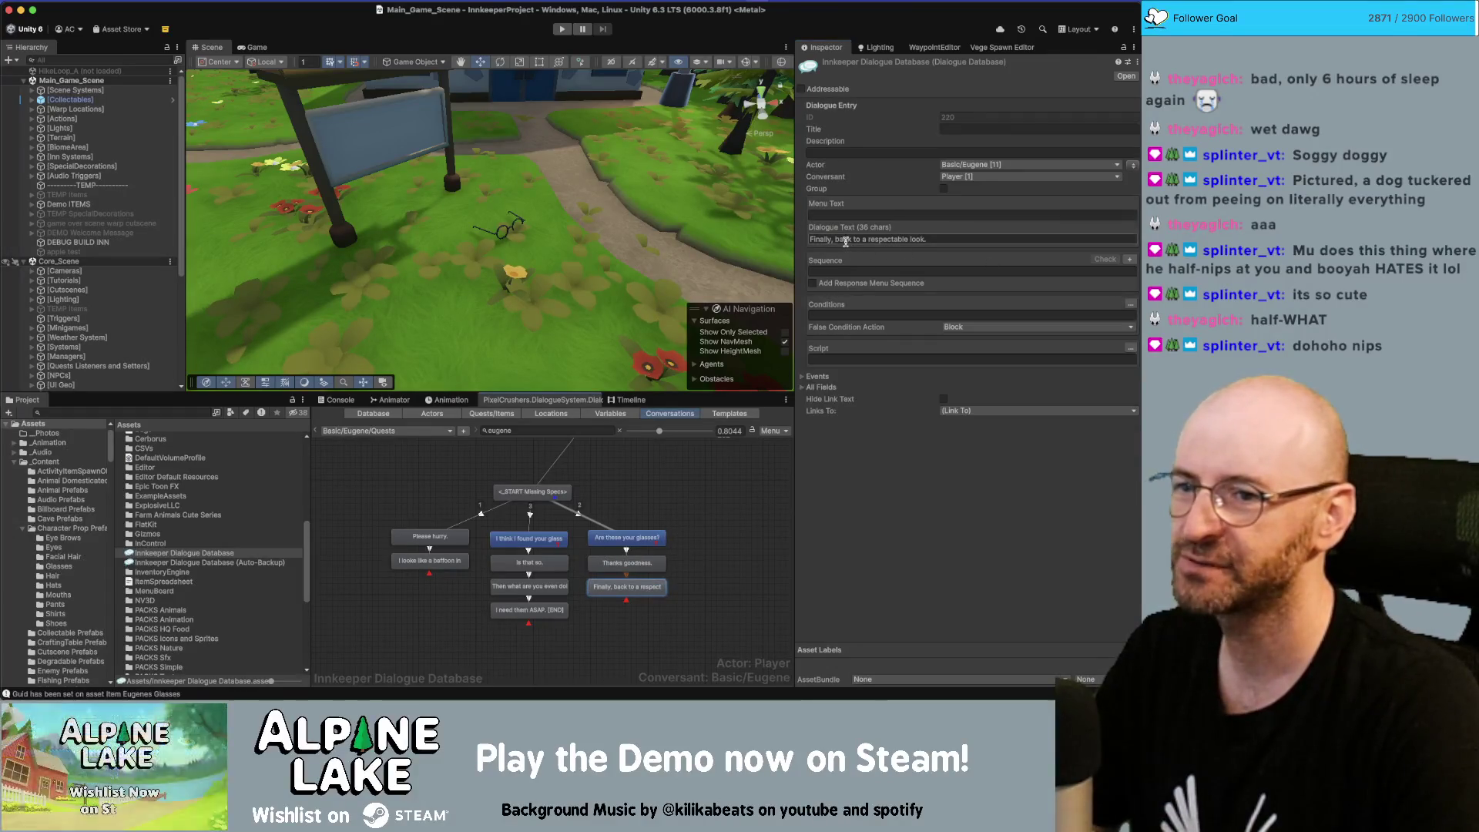
key(End)
key(shift+alt+Left)
key(shift+alt+Left)
key(shift+alt+Left)
key(shift+alt+Left)
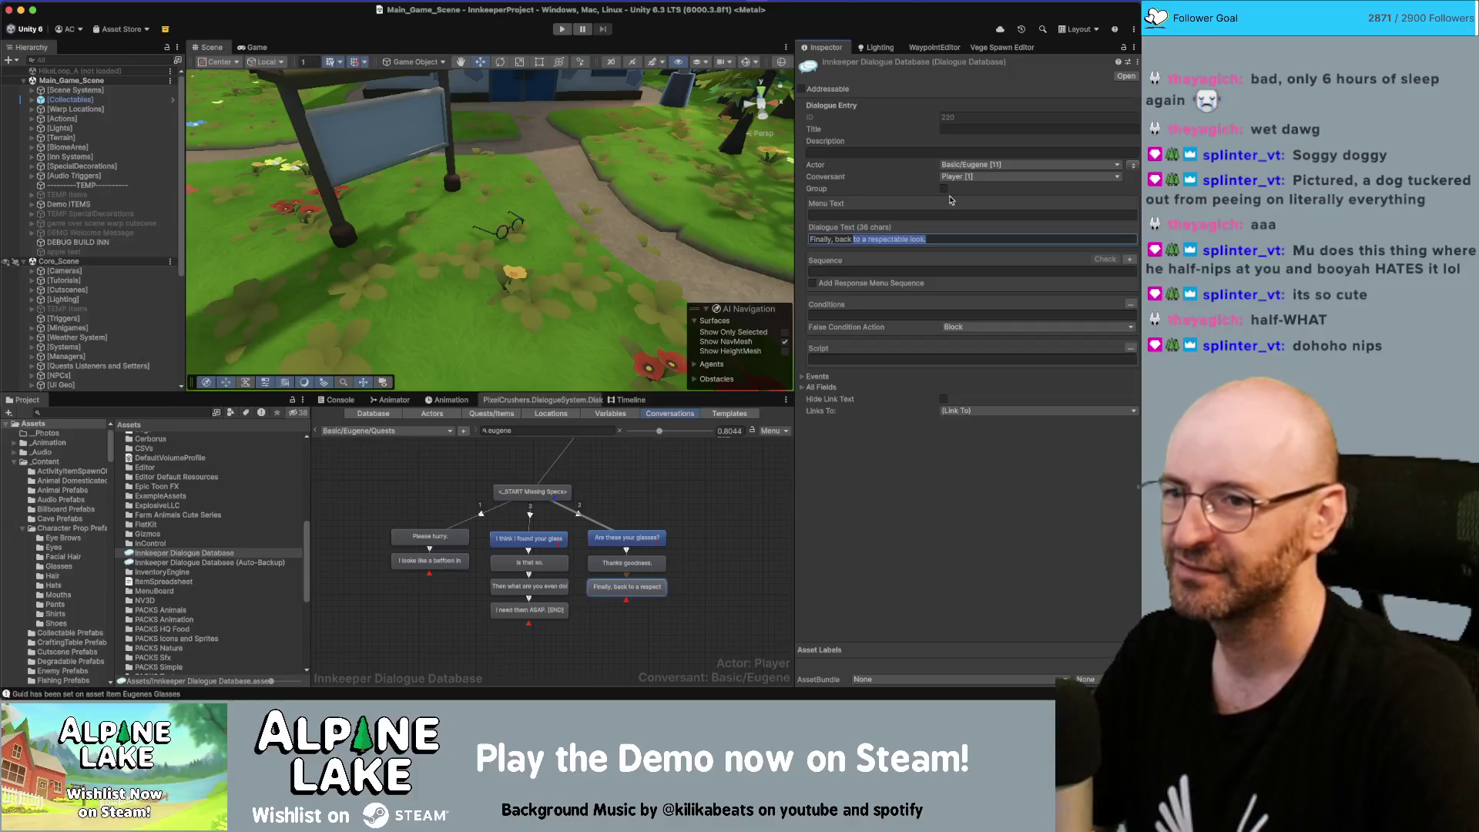
key(BackSpace)
key(alt+BackSpace)
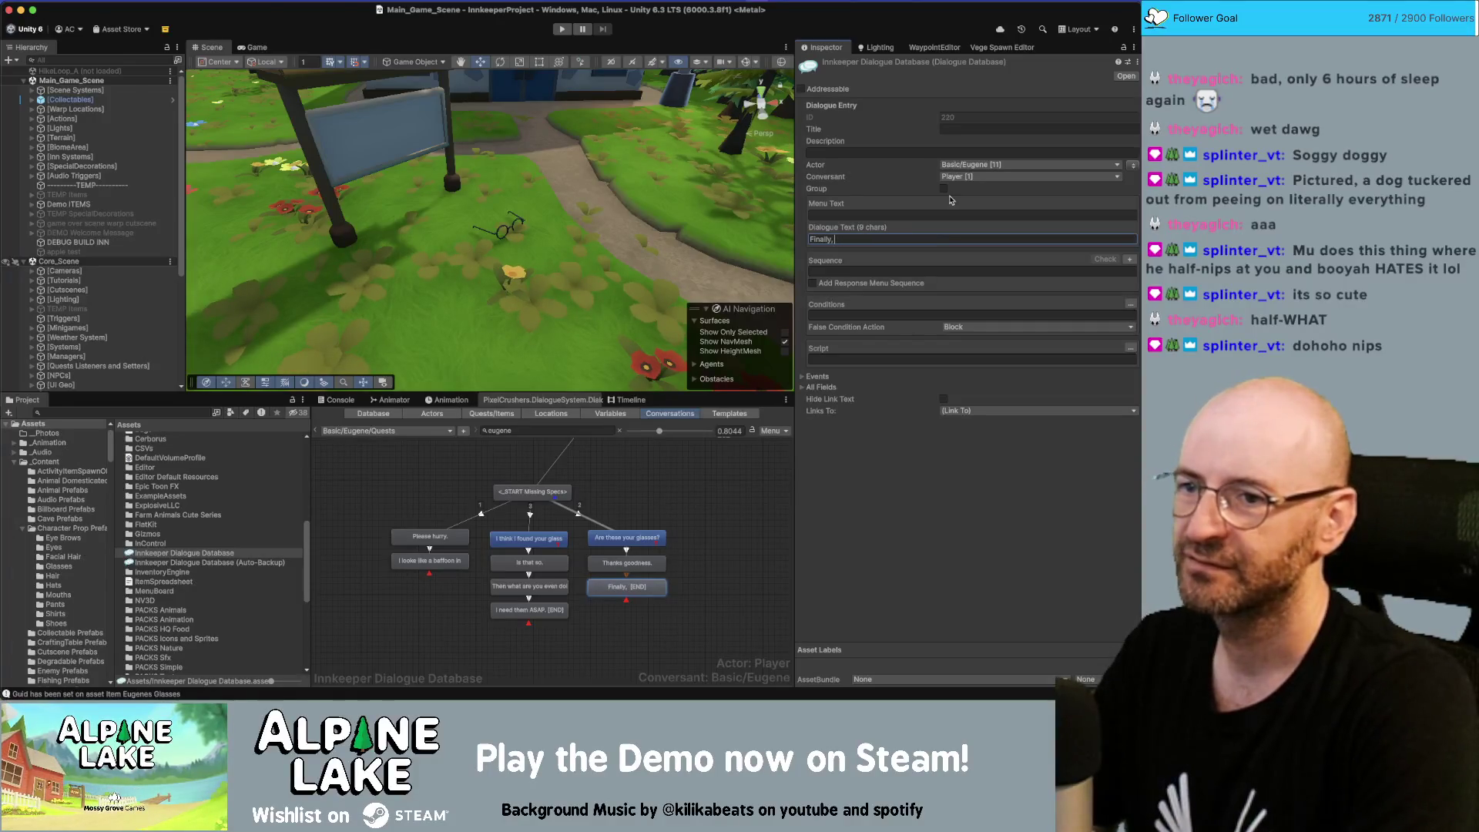
text(my respec)
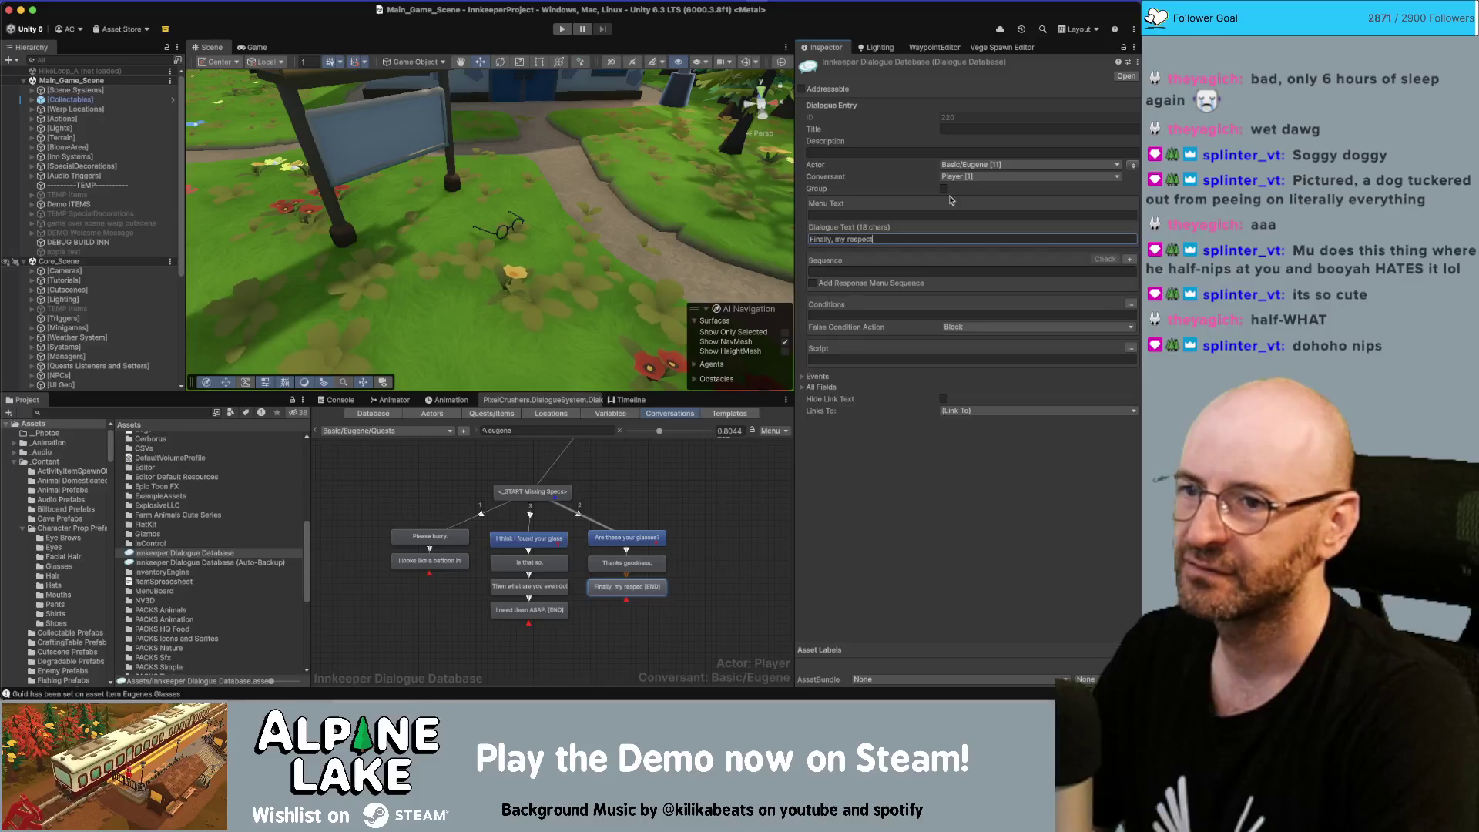
text(table spectables!)
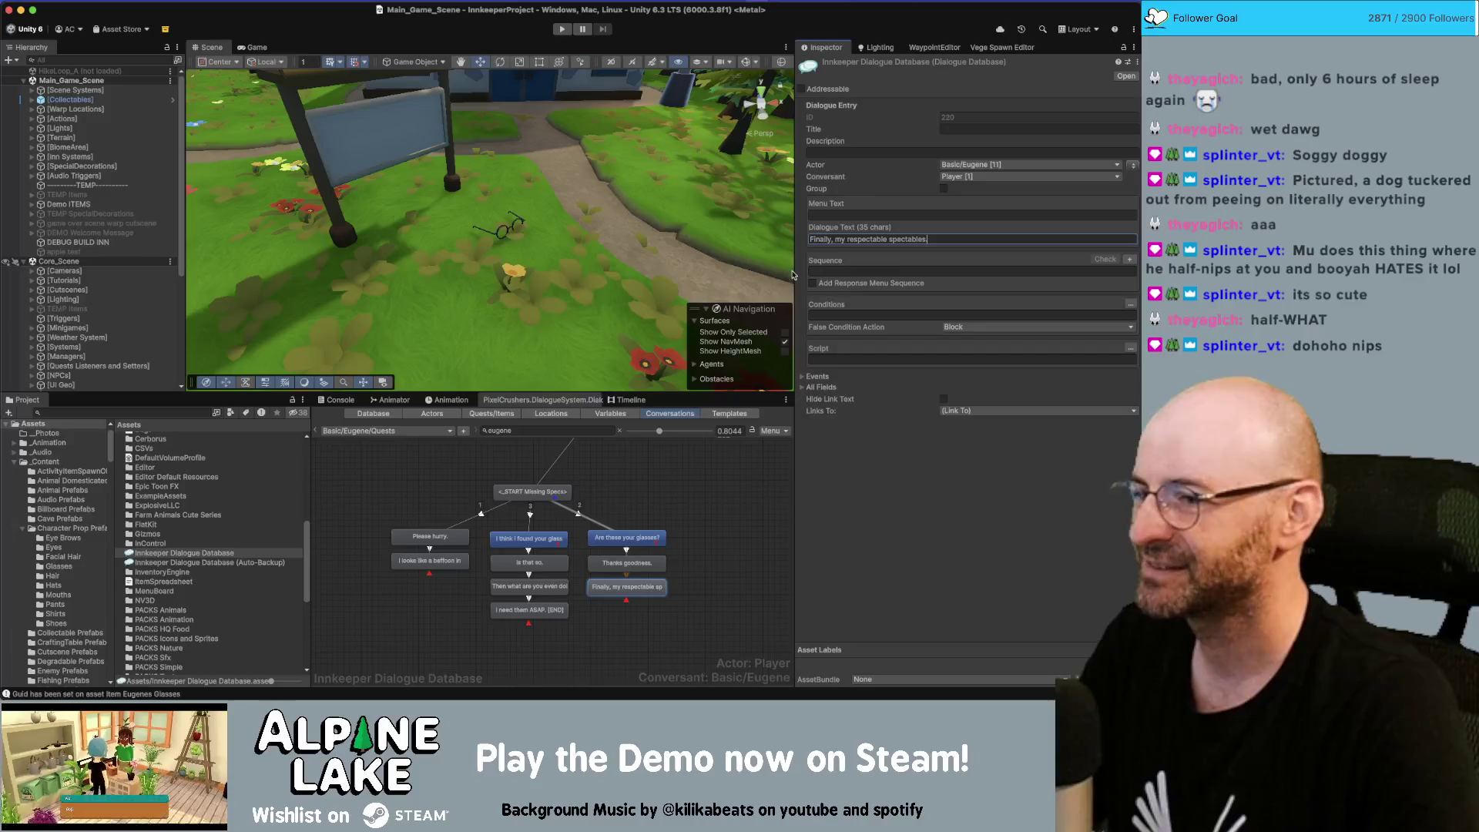
Rename the Missing Specs quest to 'Respectable Spectacles' in the Quests/Items list
click(491, 413)
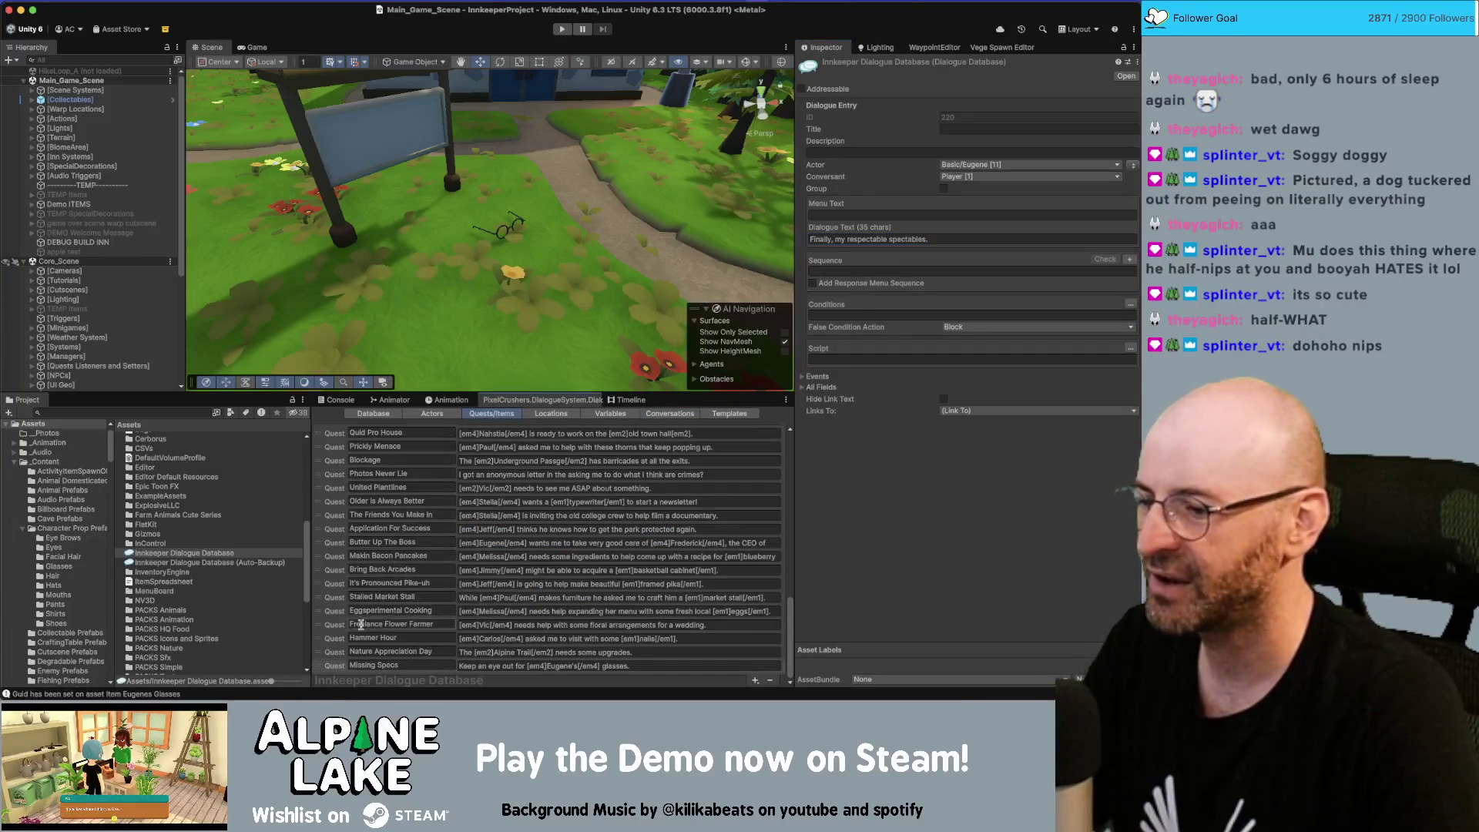
click(336, 665)
click(351, 664)
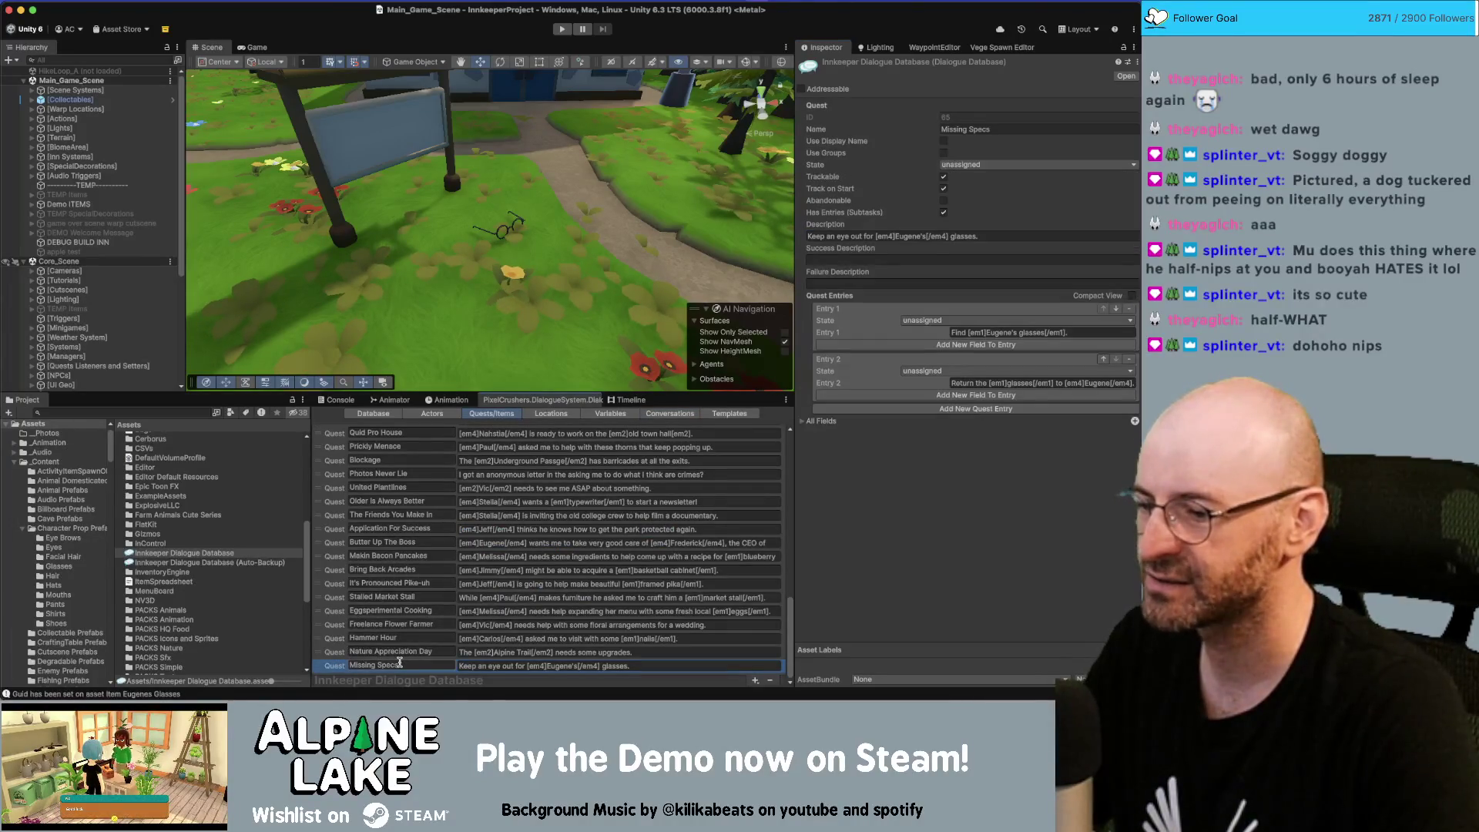
text(Respectable )
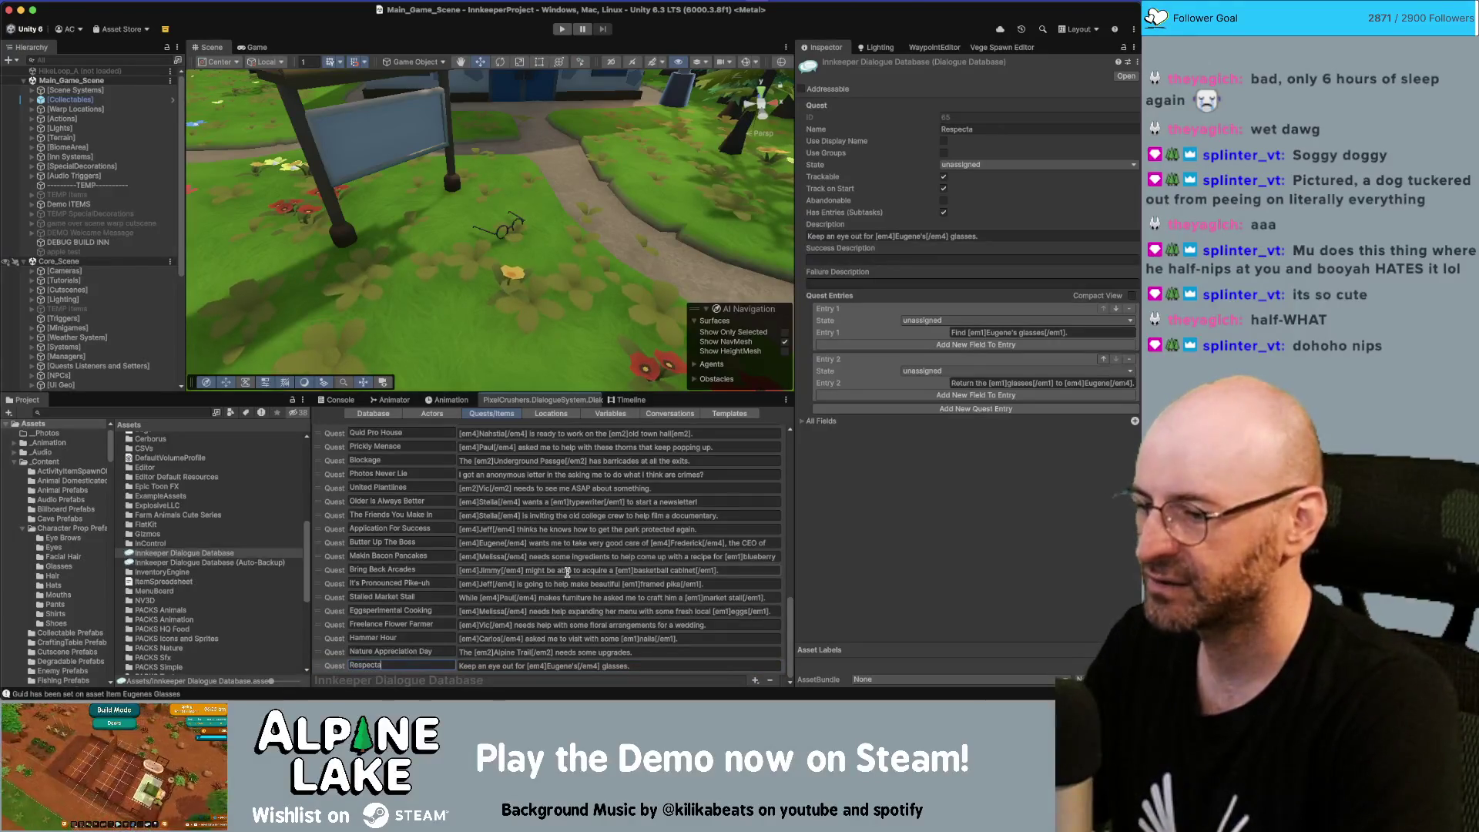
text(Specta)
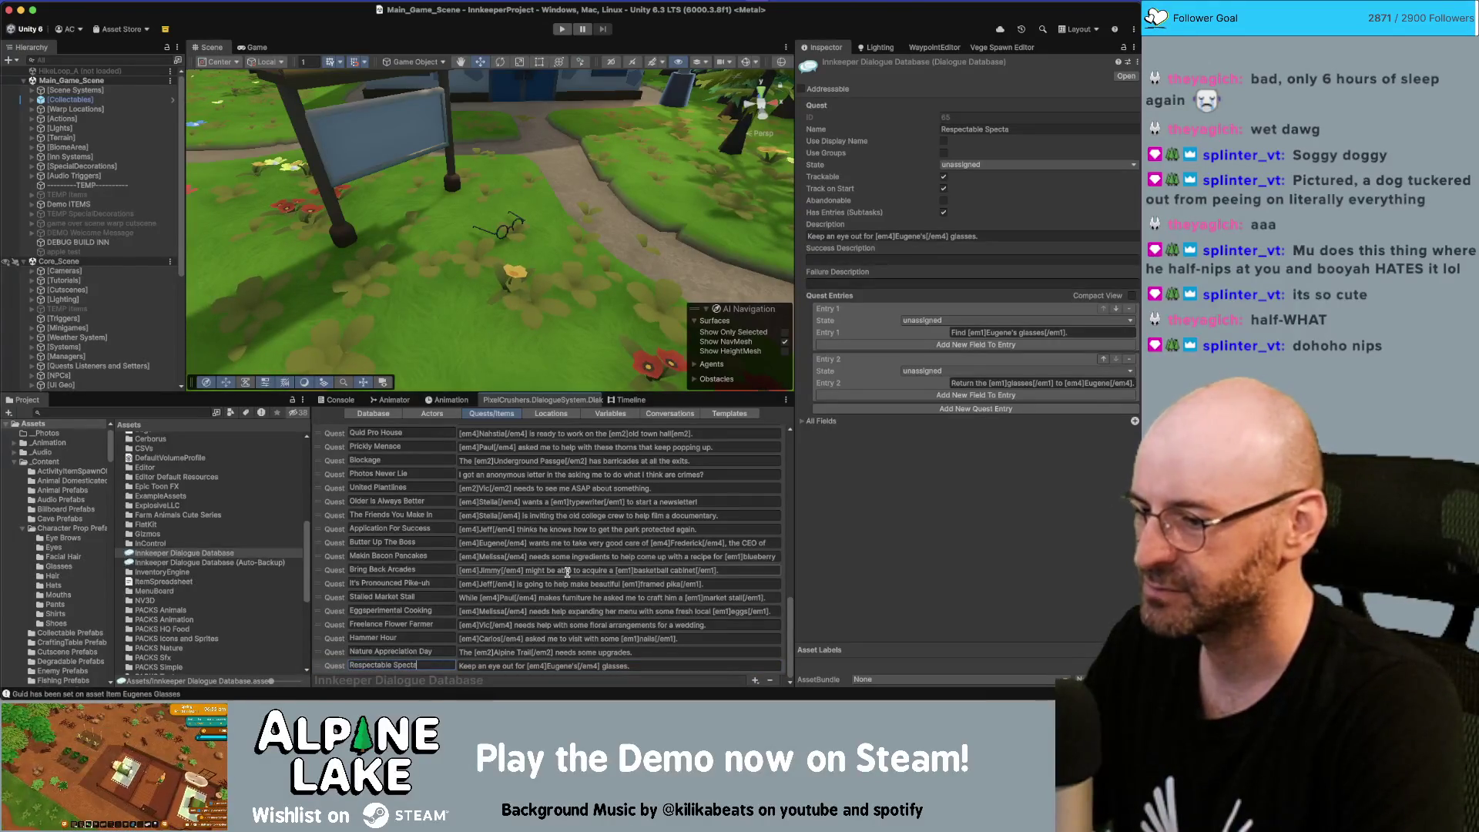
text(cles)
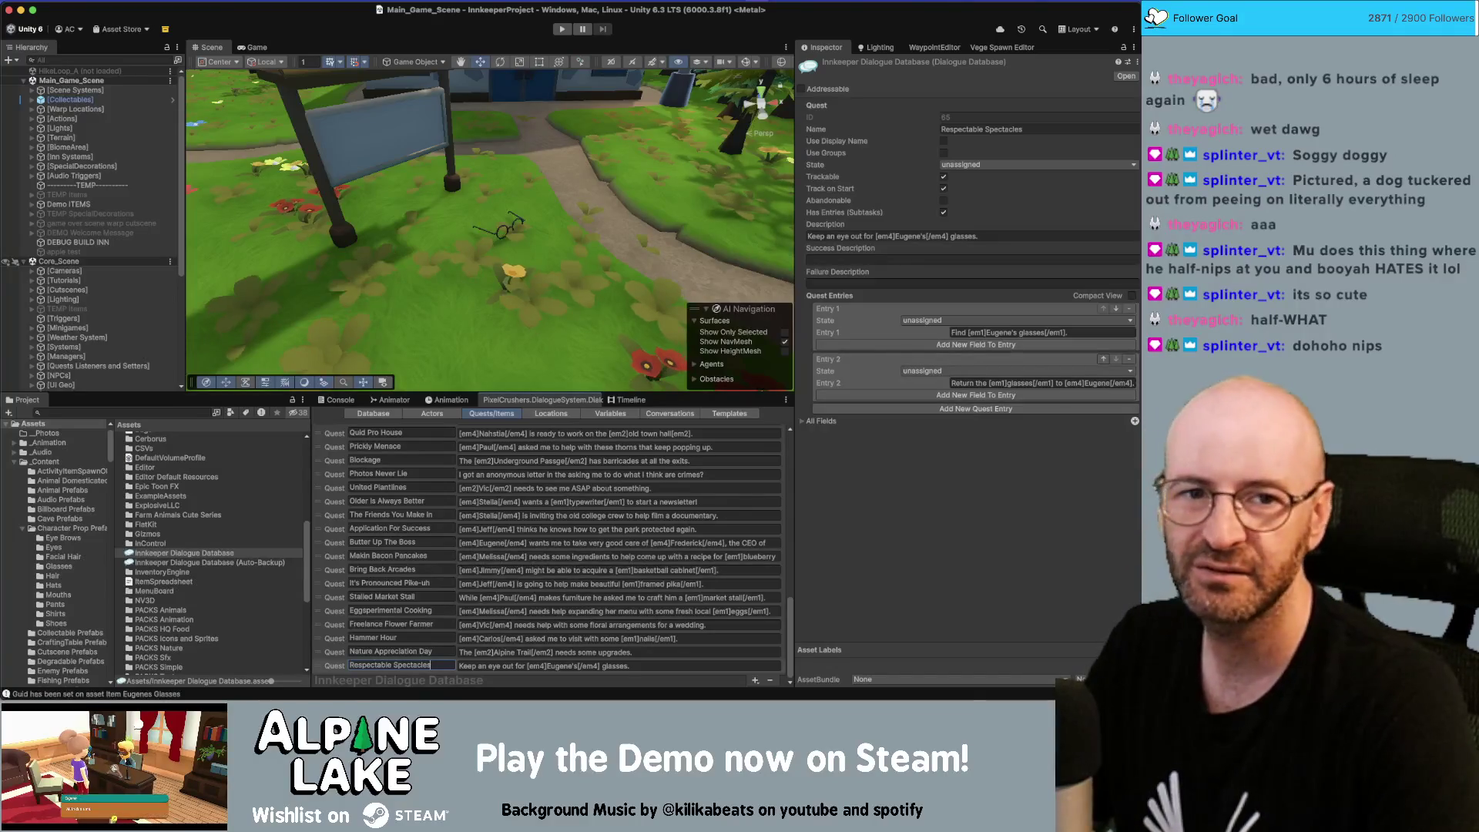
key(super+Tab)
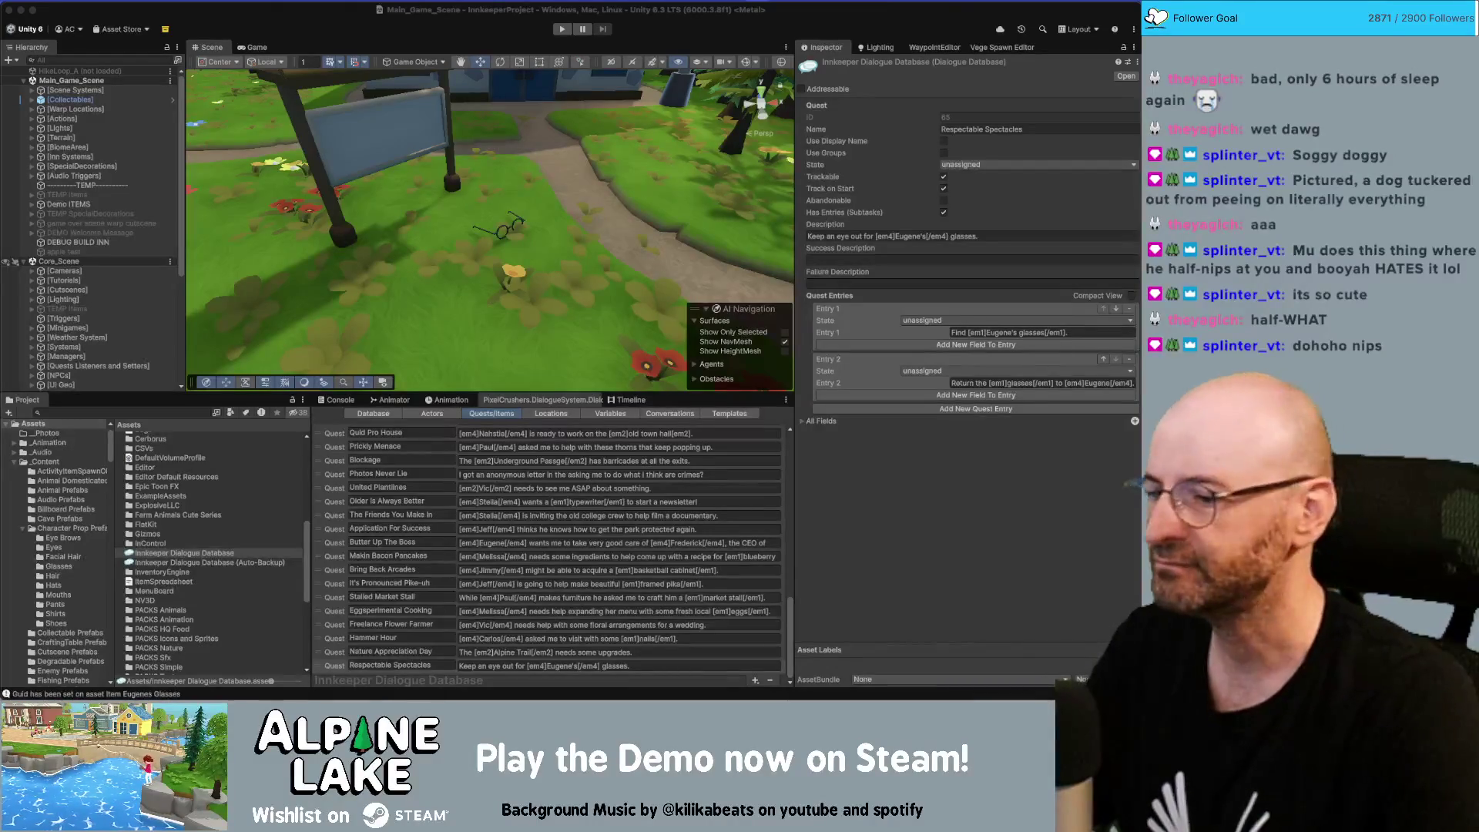
click(431, 667)
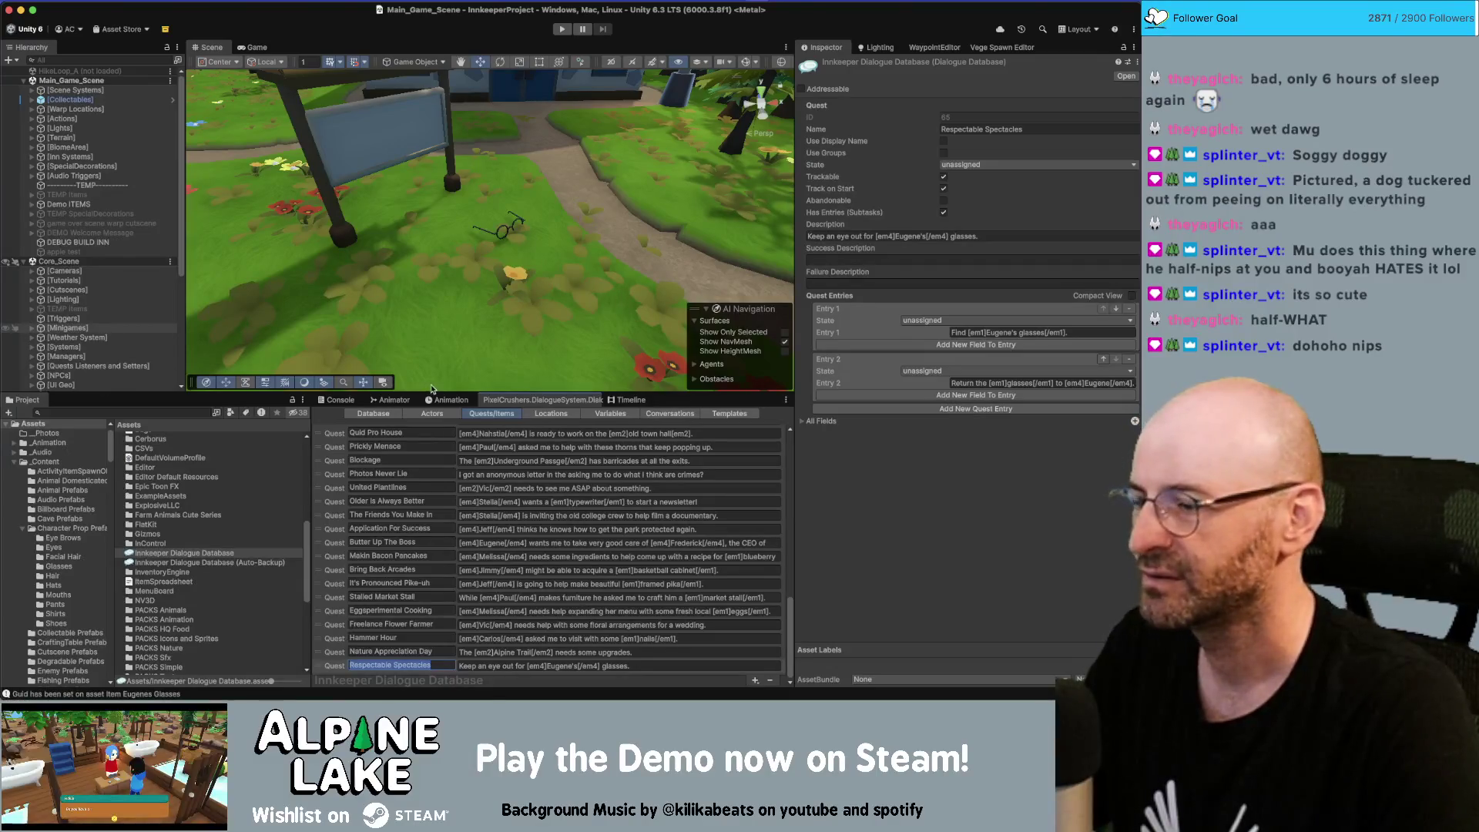
scroll(93, 231, down, 5)
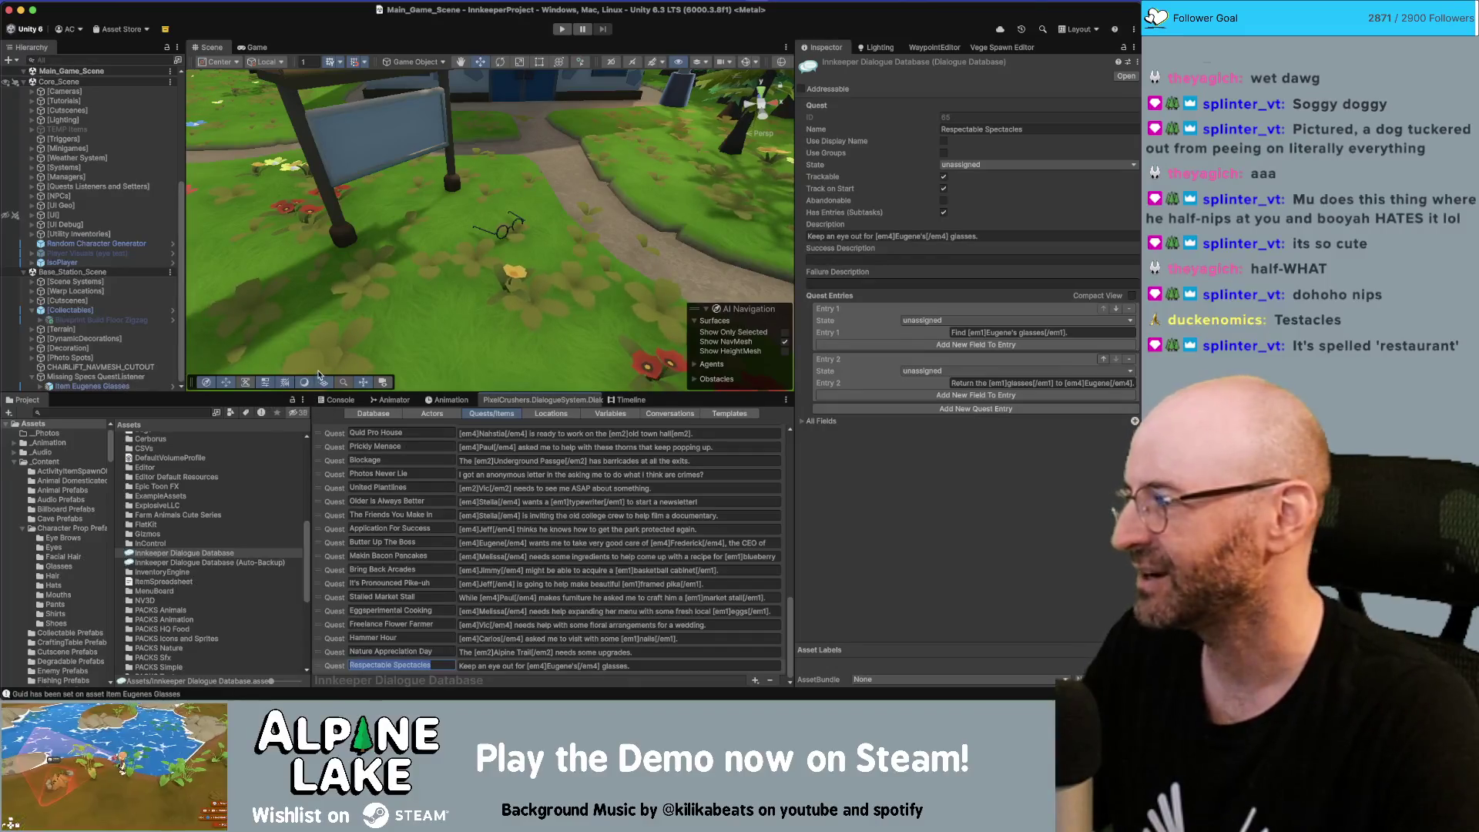
click(124, 385)
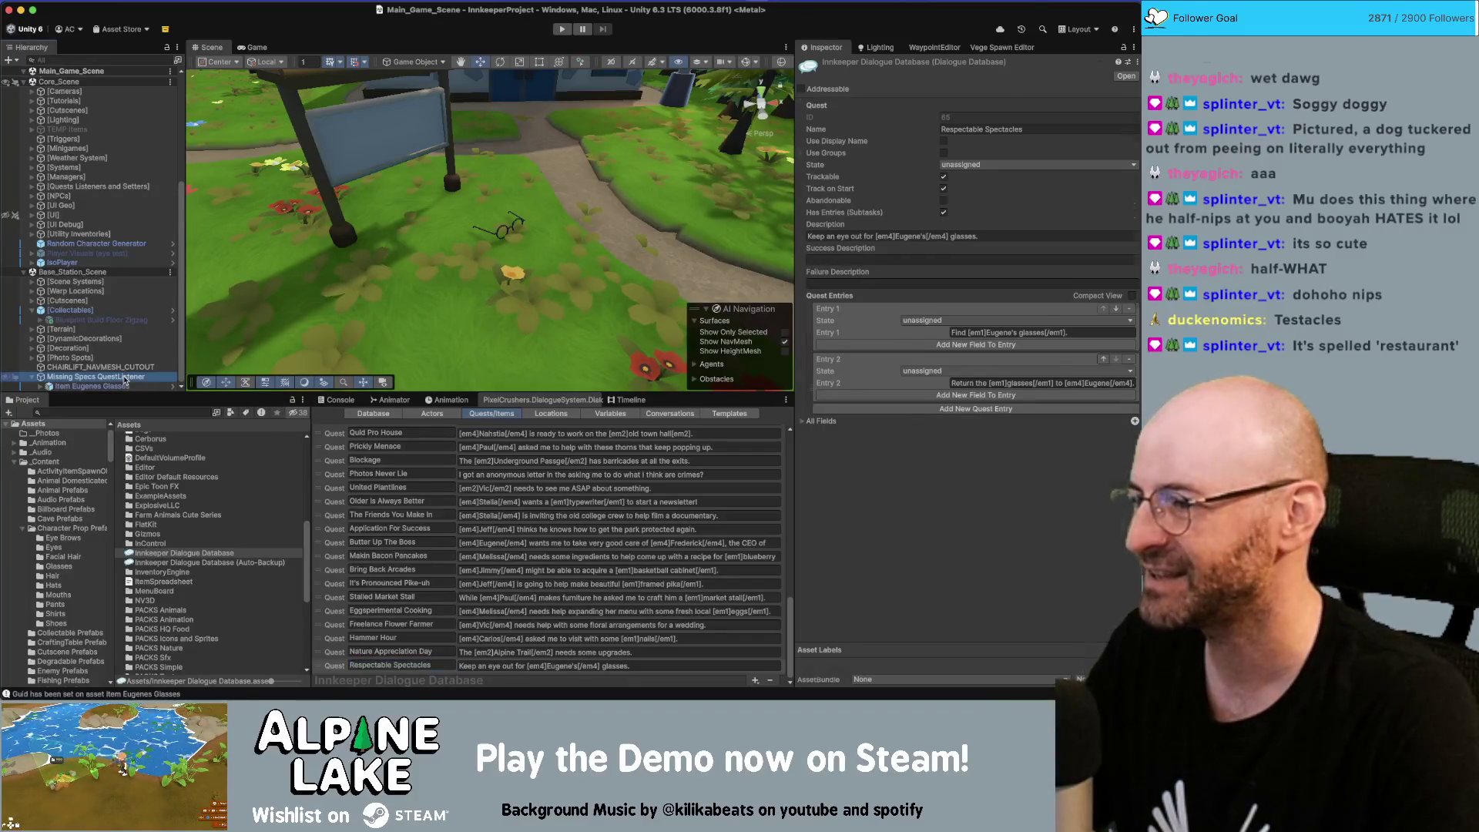
Set the glasses trigger to mark Respectable Spectacles entry 1 success and entry 2 active
scroll(906, 389, down, 10)
scroll(906, 389, down, 5)
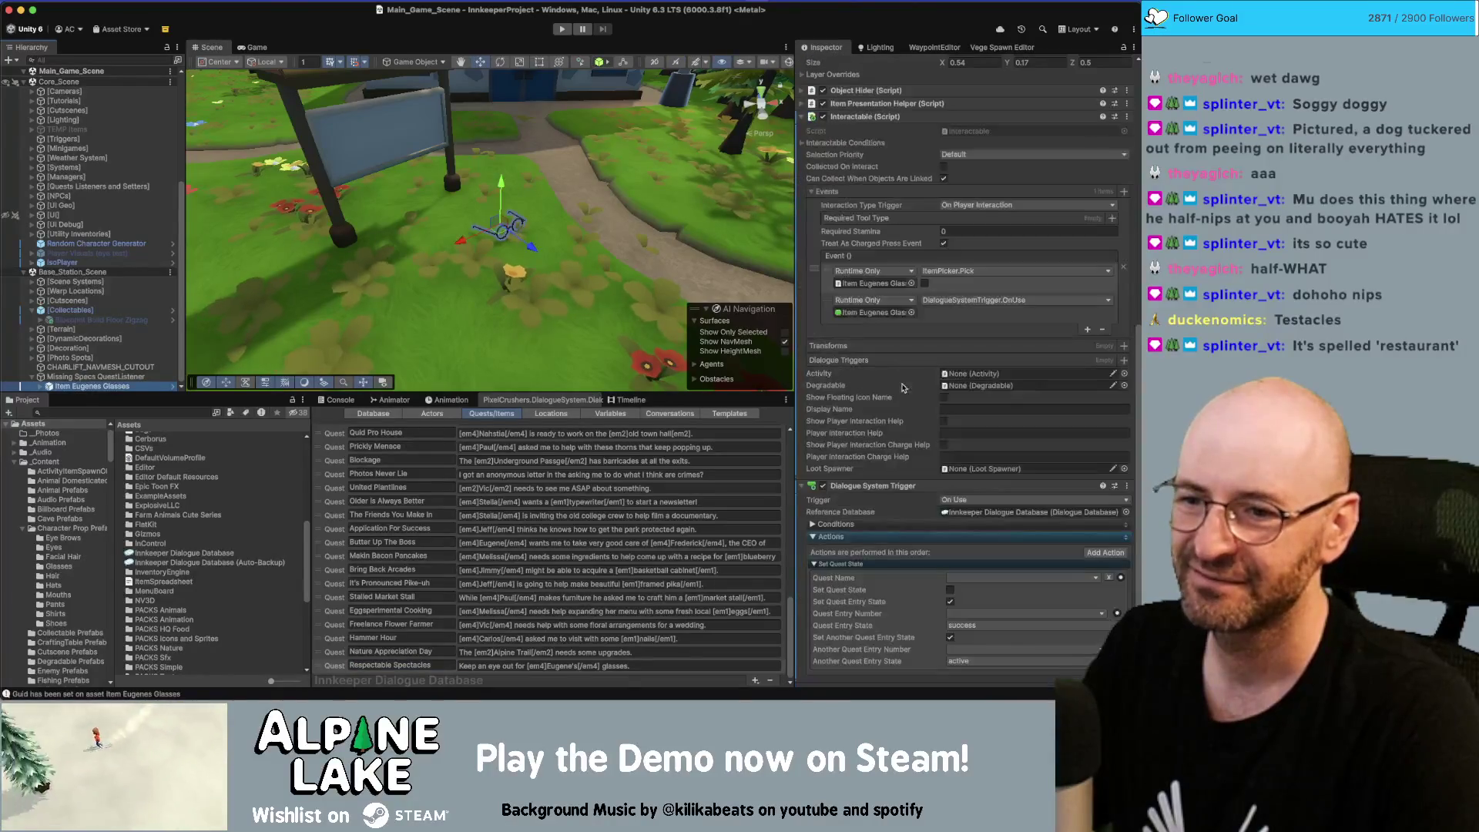
click(969, 555)
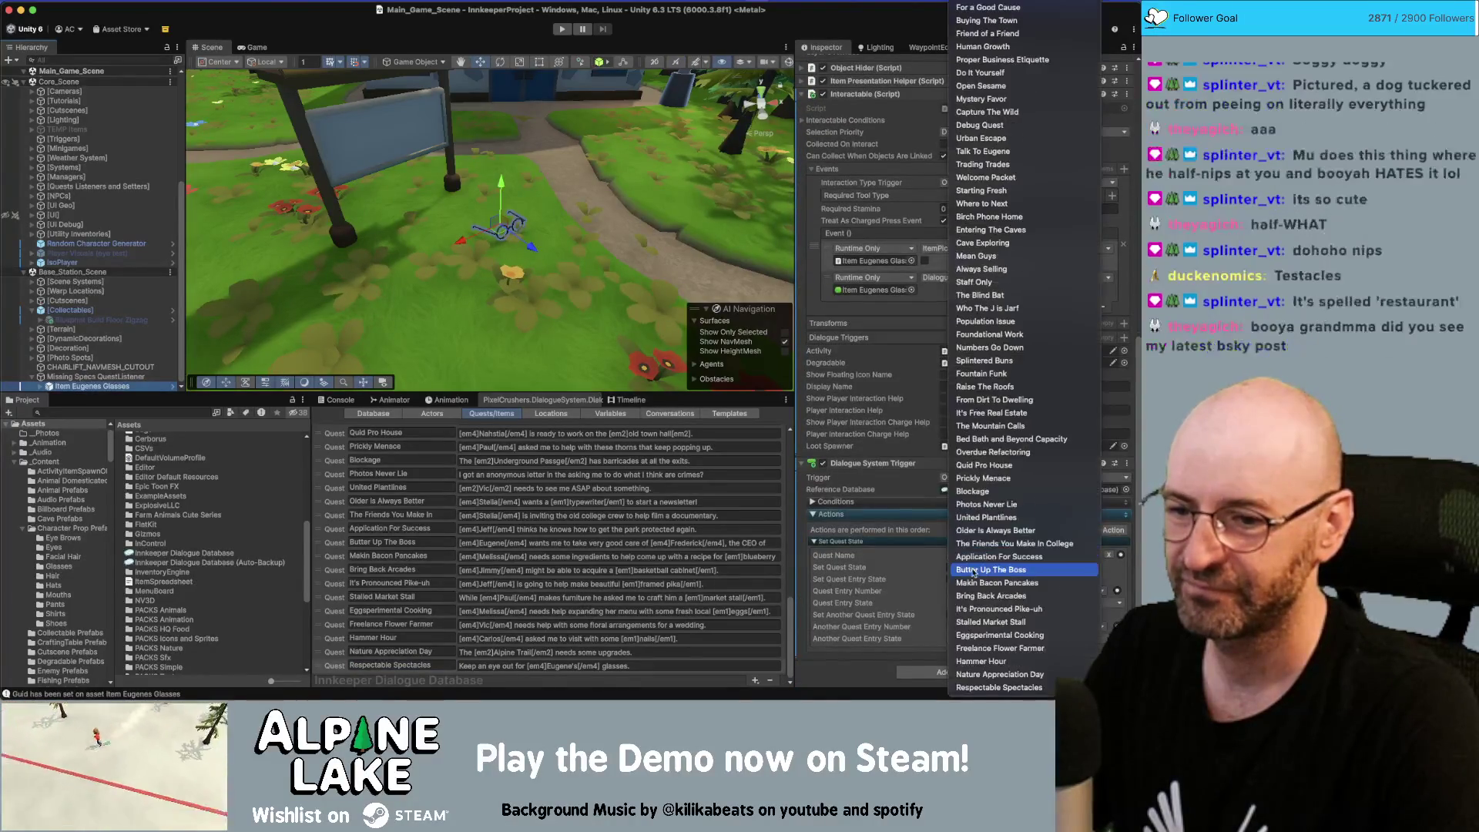
click(998, 685)
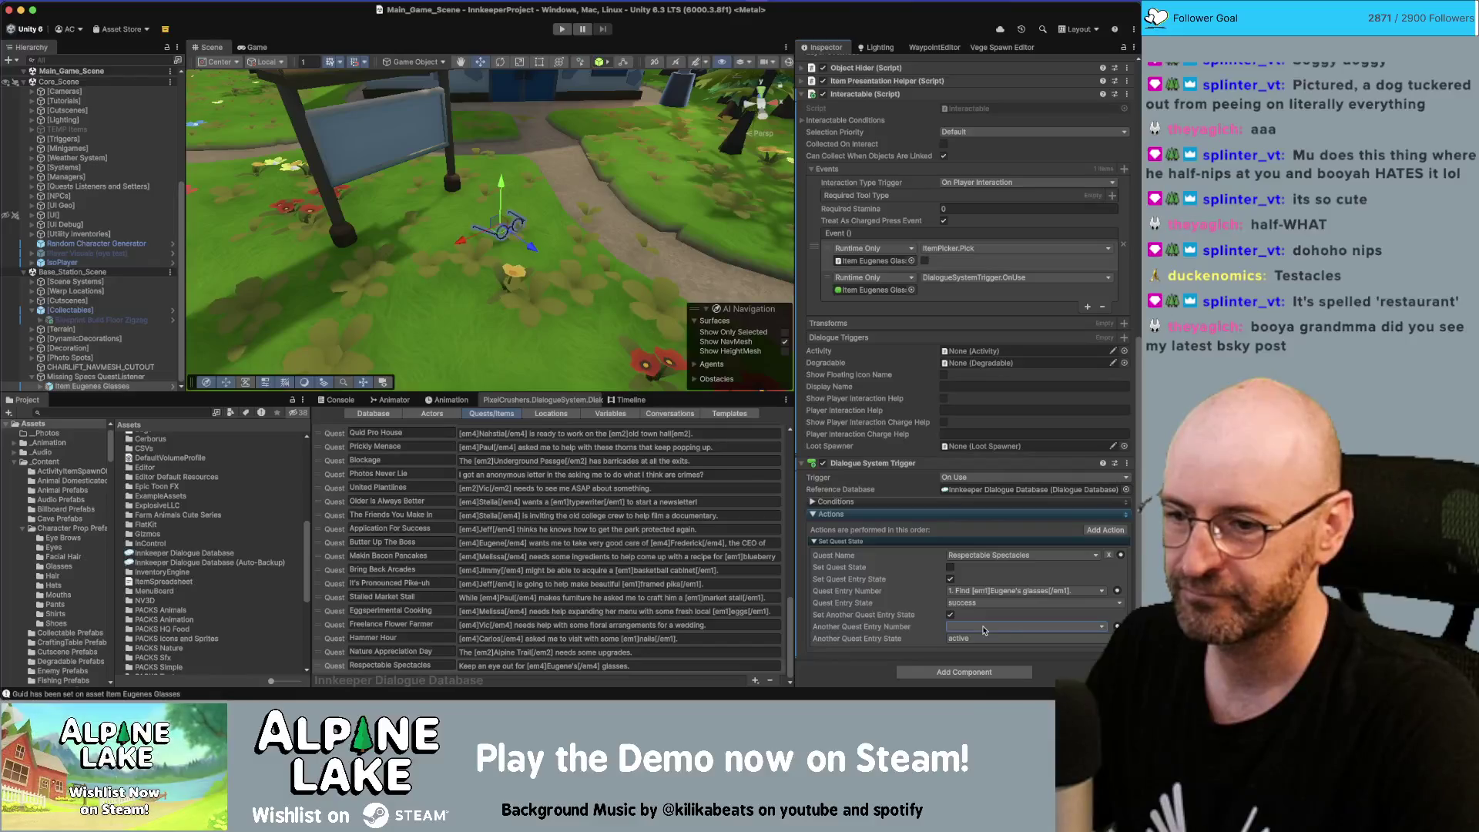
click(975, 592)
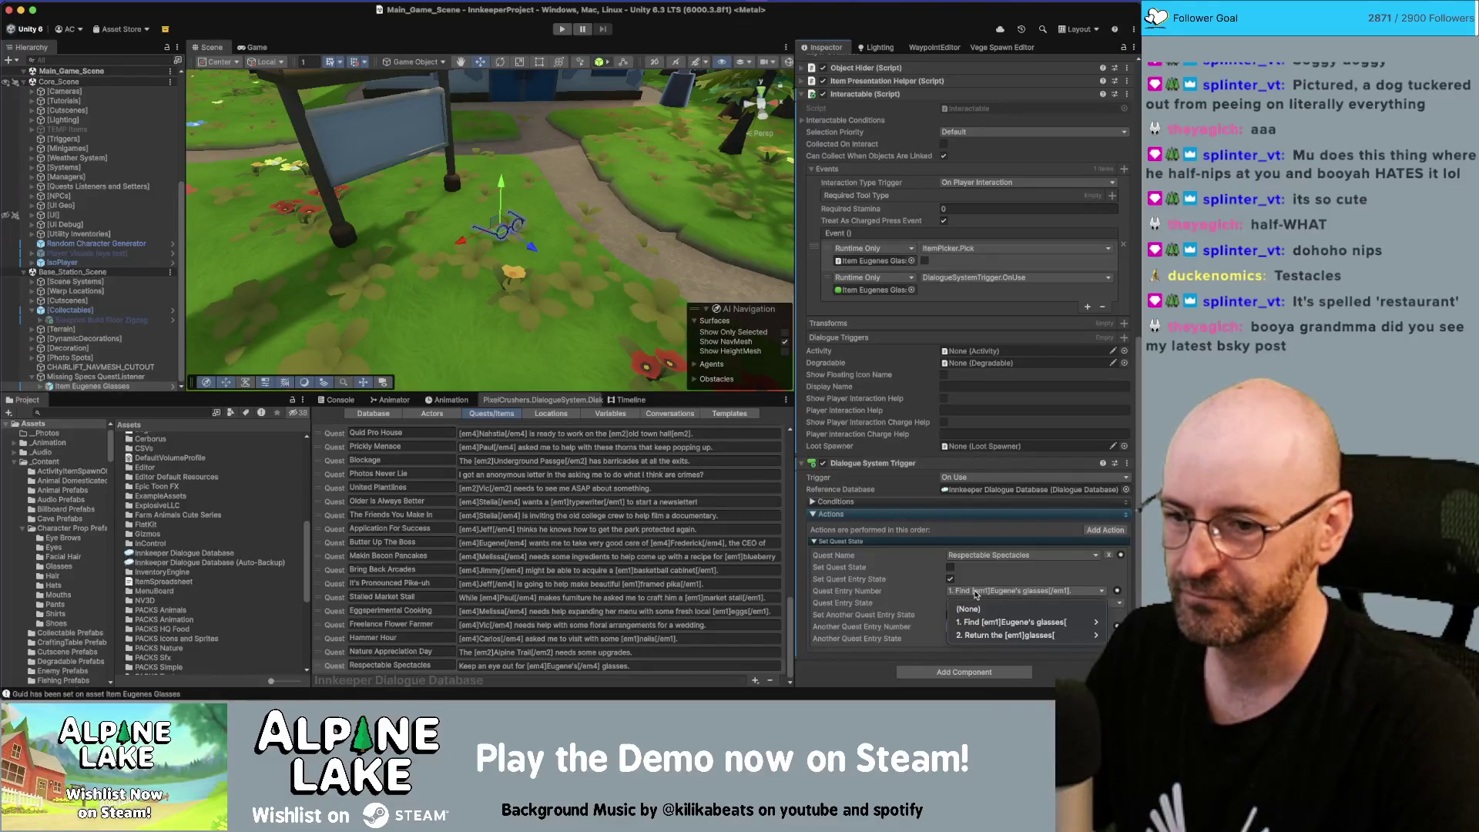
click(975, 593)
scroll(956, 616, up, 1)
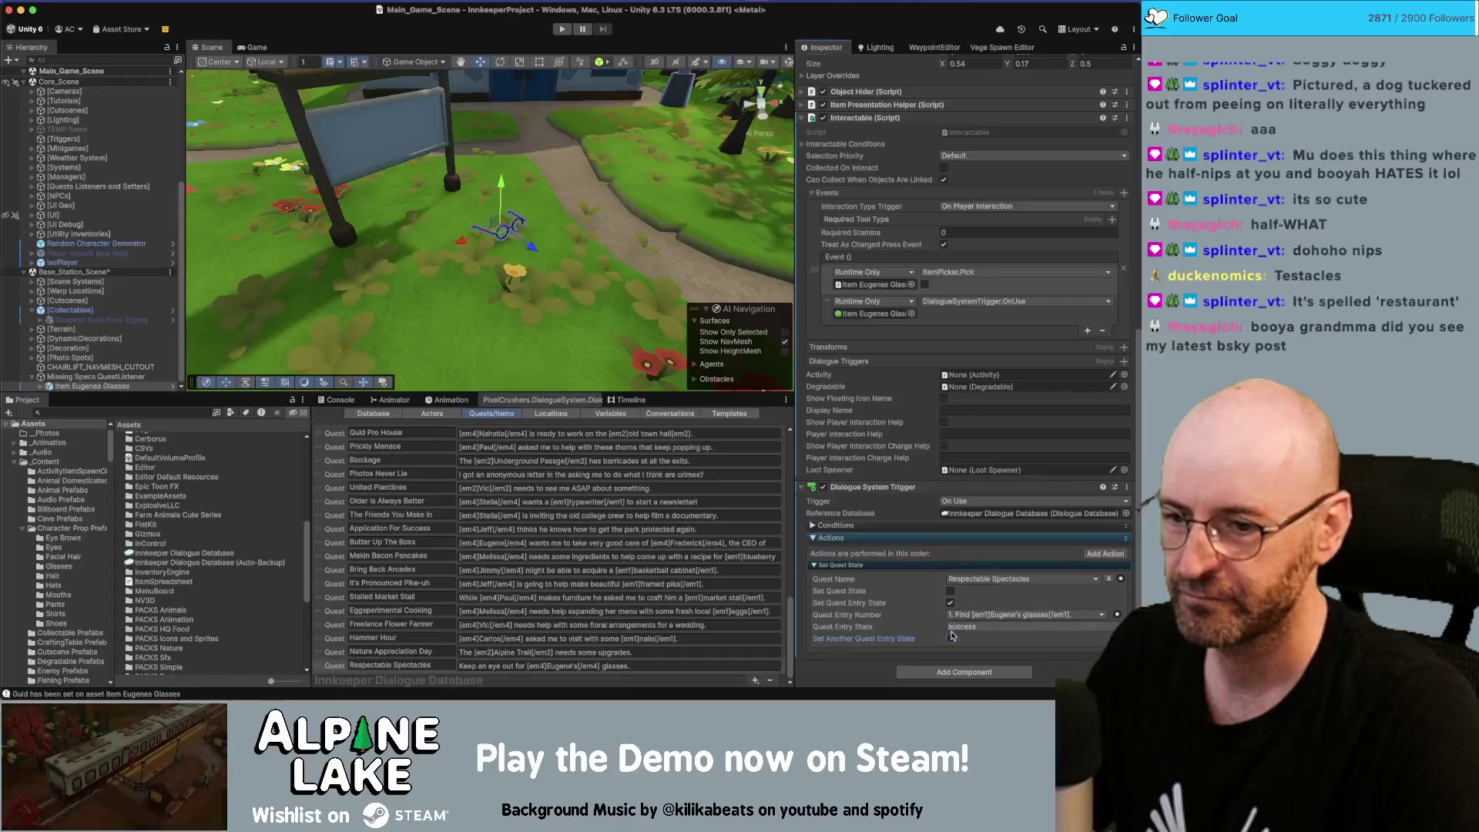
click(950, 639)
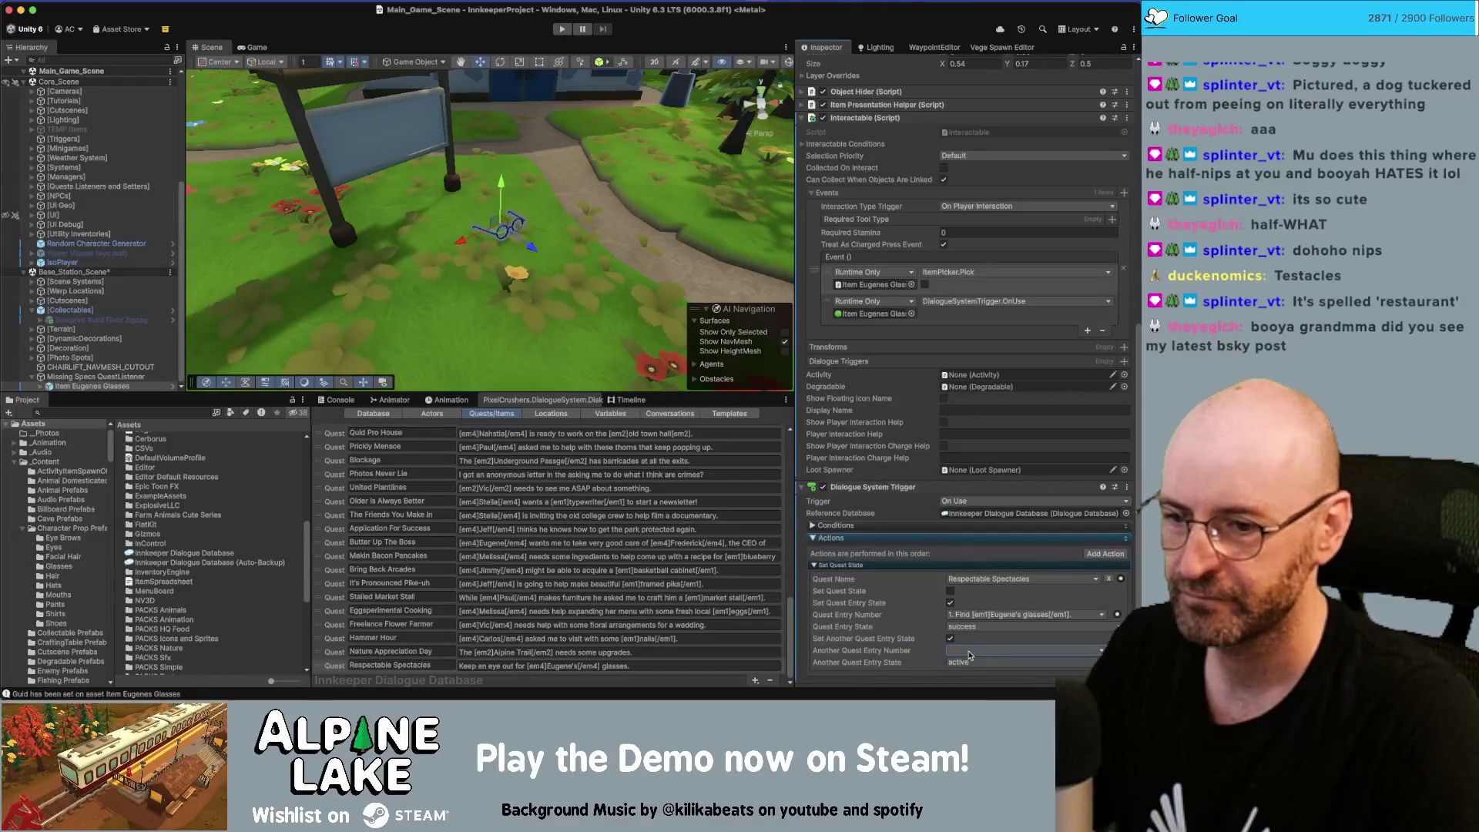
scroll(924, 627, down, 1)
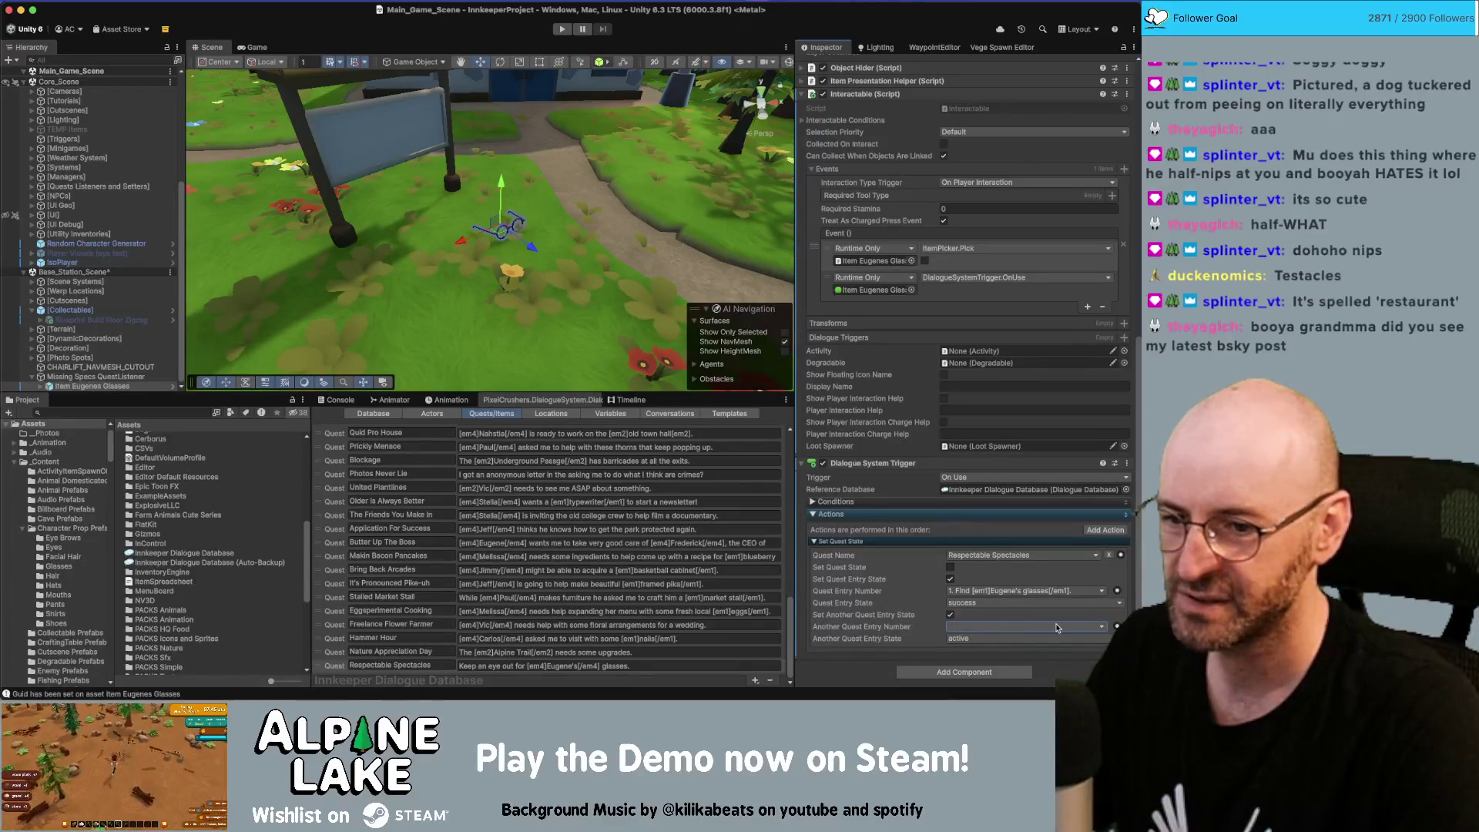
Close the quest list and select the START entry in the database's Conversations
click(1019, 556)
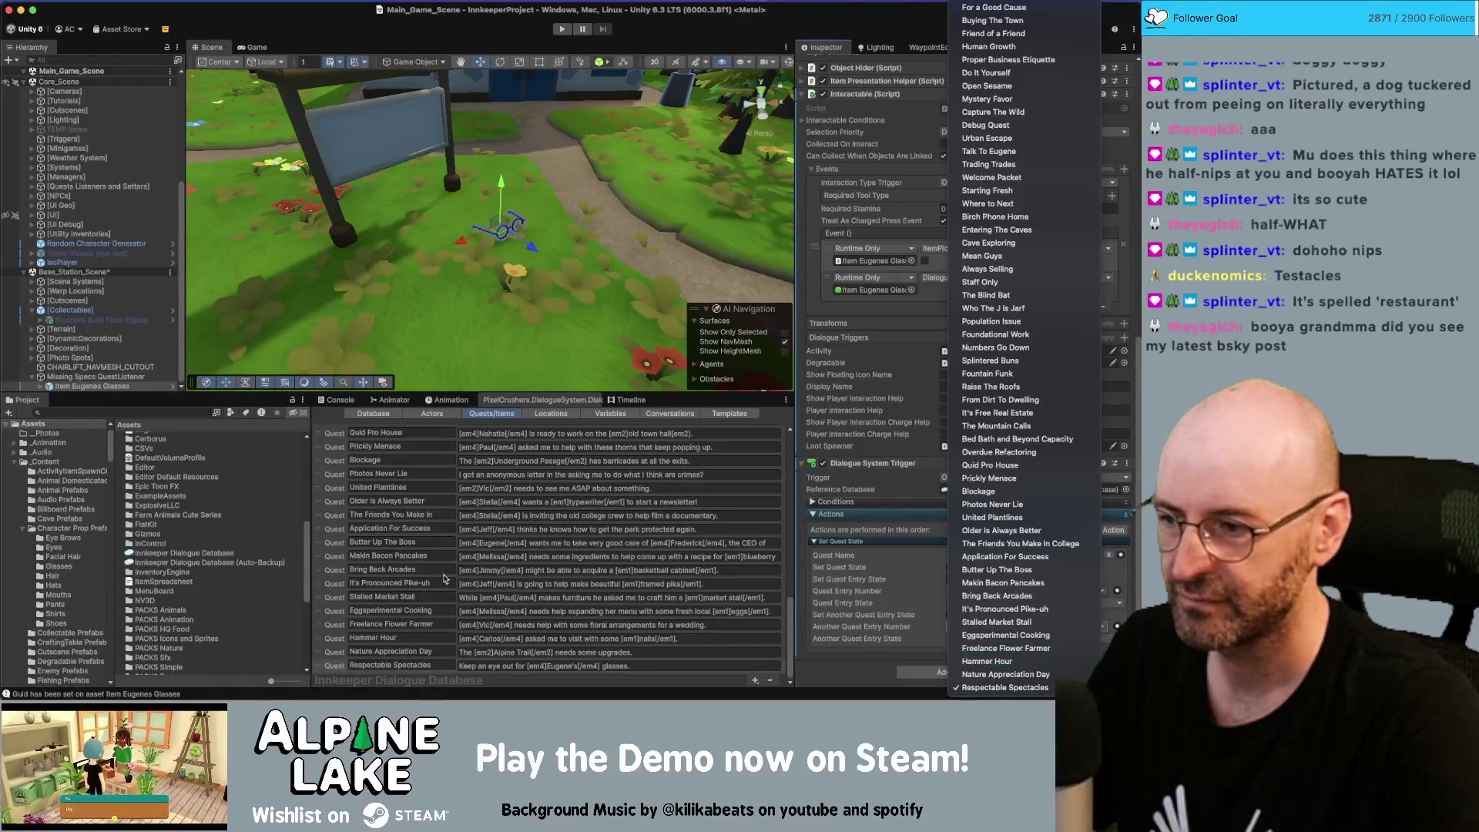
click(95, 368)
click(92, 386)
scroll(890, 539, up, 5)
scroll(959, 611, down, 5)
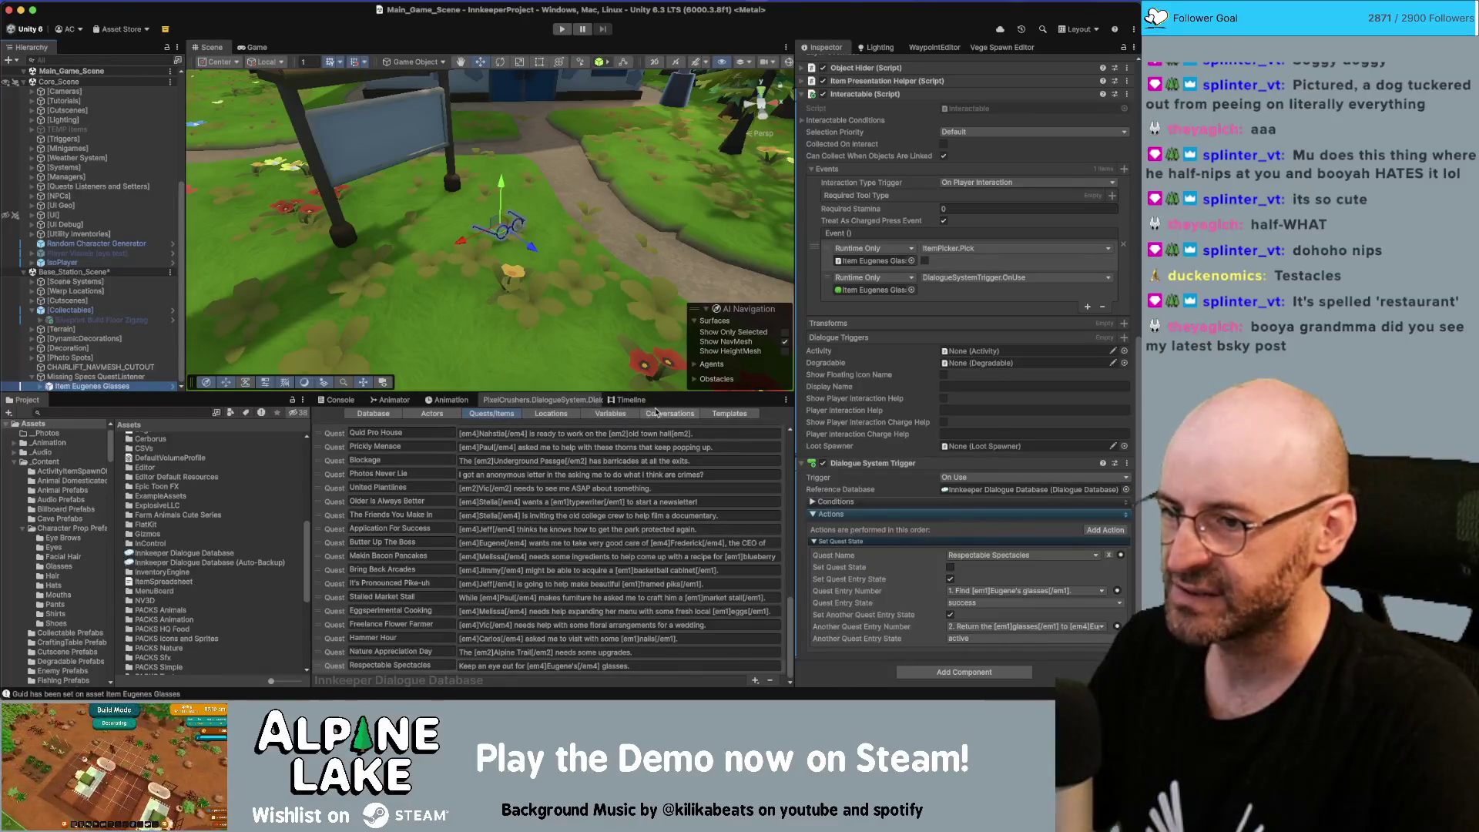
click(656, 413)
click(531, 492)
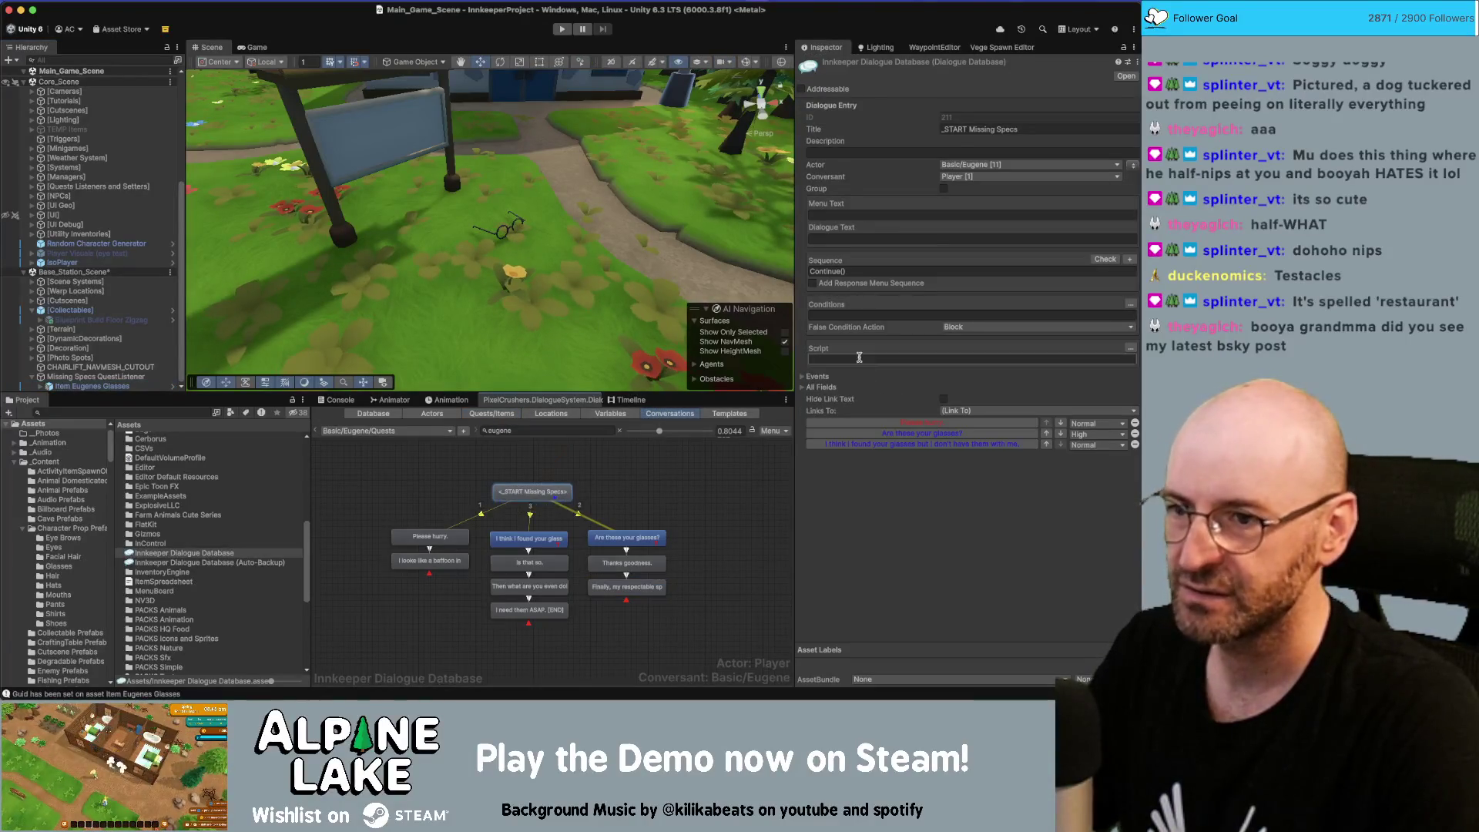
Retitle the START entry '_START Respectable Spectacles'
click(973, 131)
text(_START Respectable Spectacles)
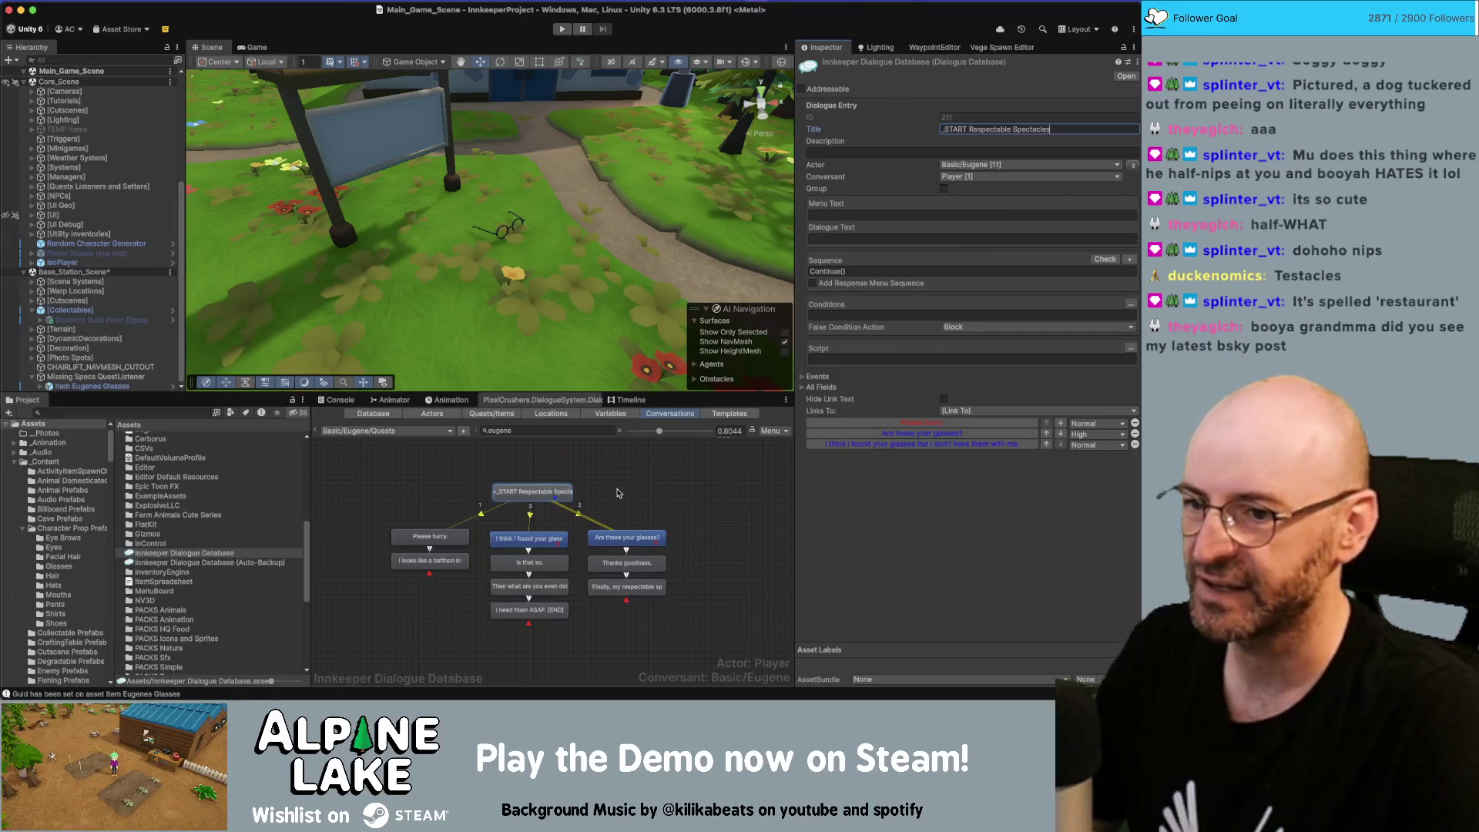
click(540, 514)
In Eugene's Chats conversation, replace Missing Specs with Respectable Spectacles in the END entry's script
click(344, 433)
mouse_move(416, 449)
mouse_move(482, 449)
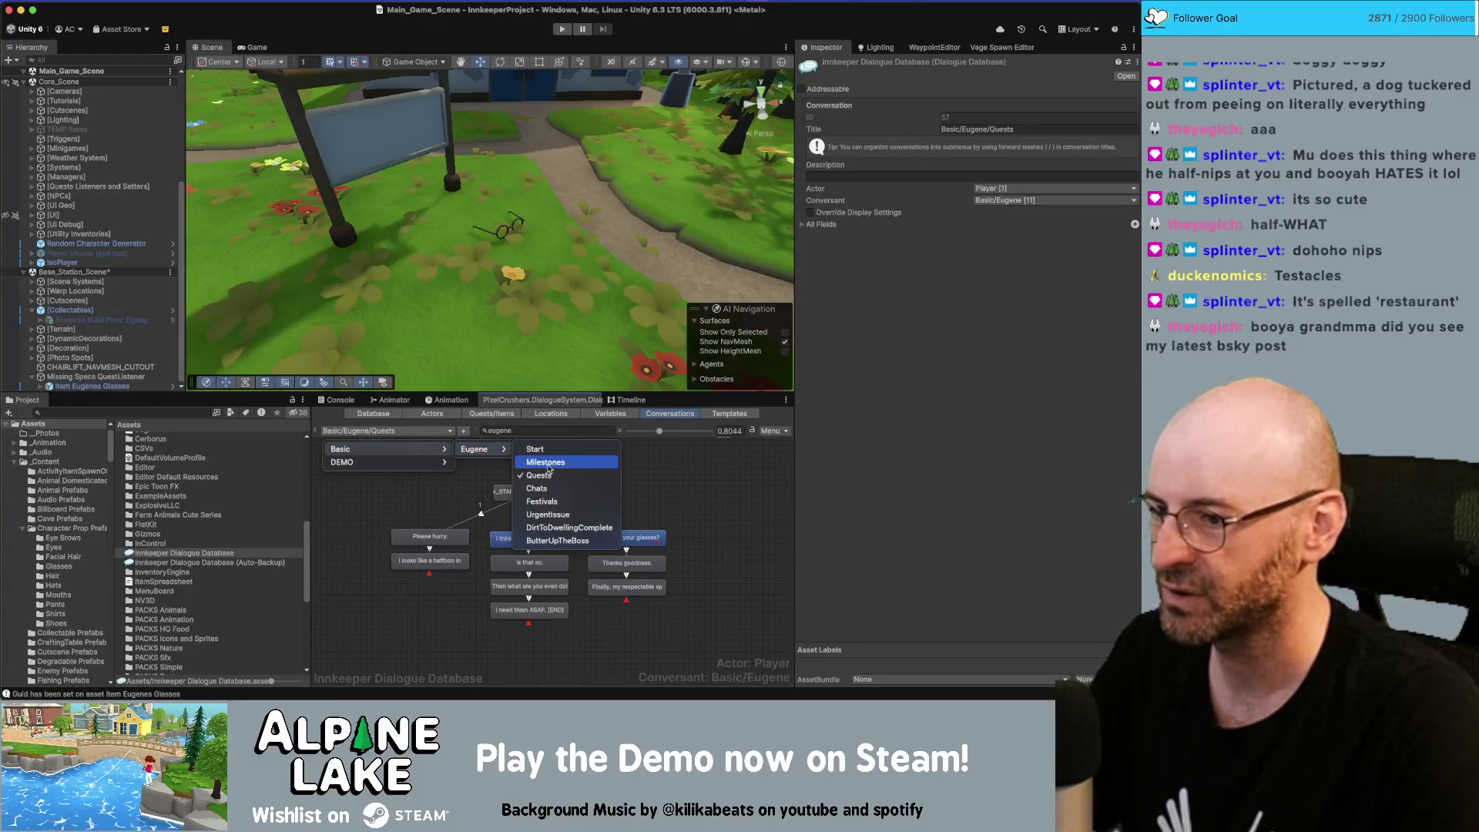
click(539, 489)
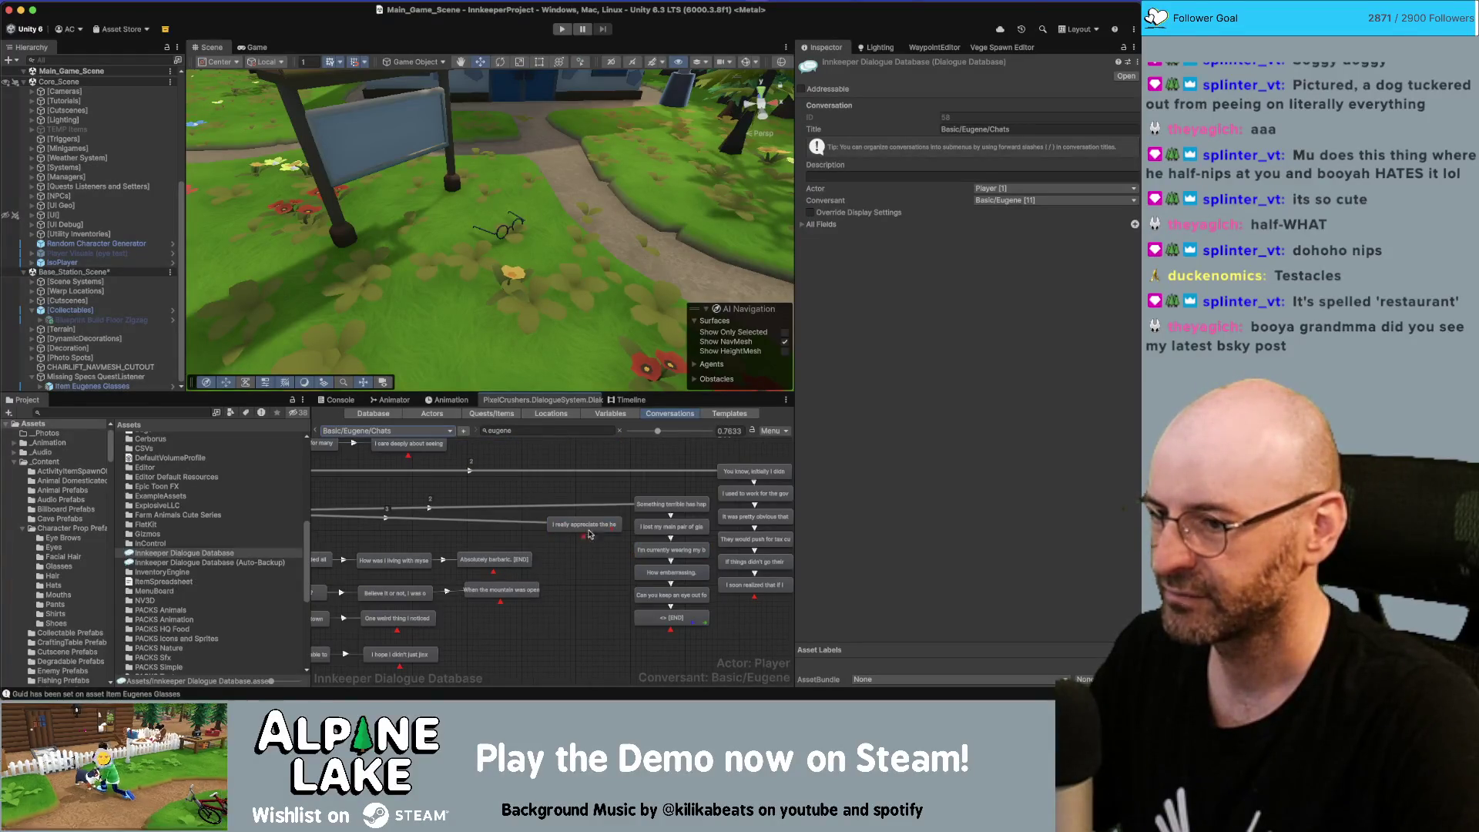
click(670, 617)
click(883, 362)
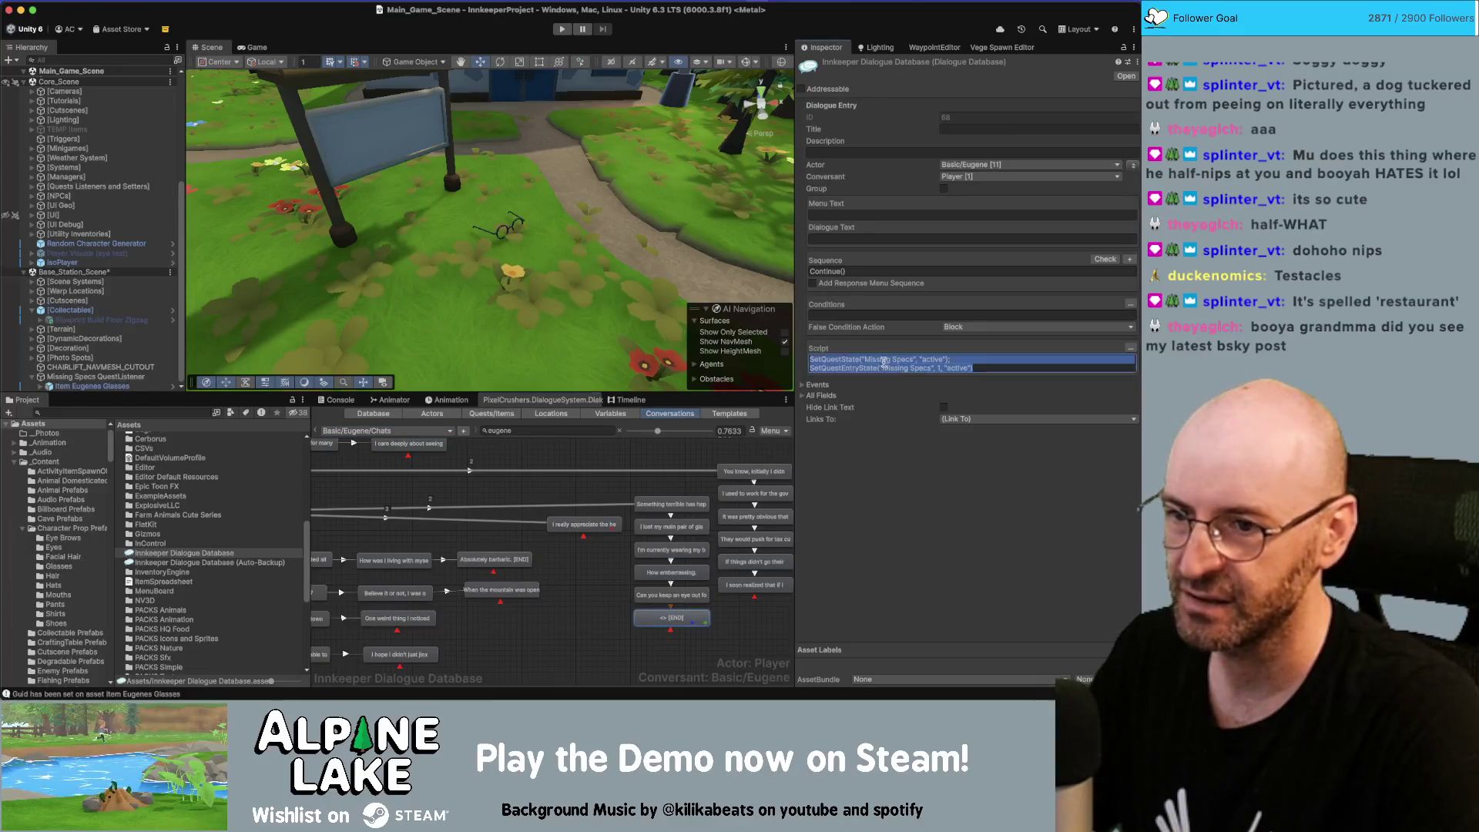
click(1041, 307)
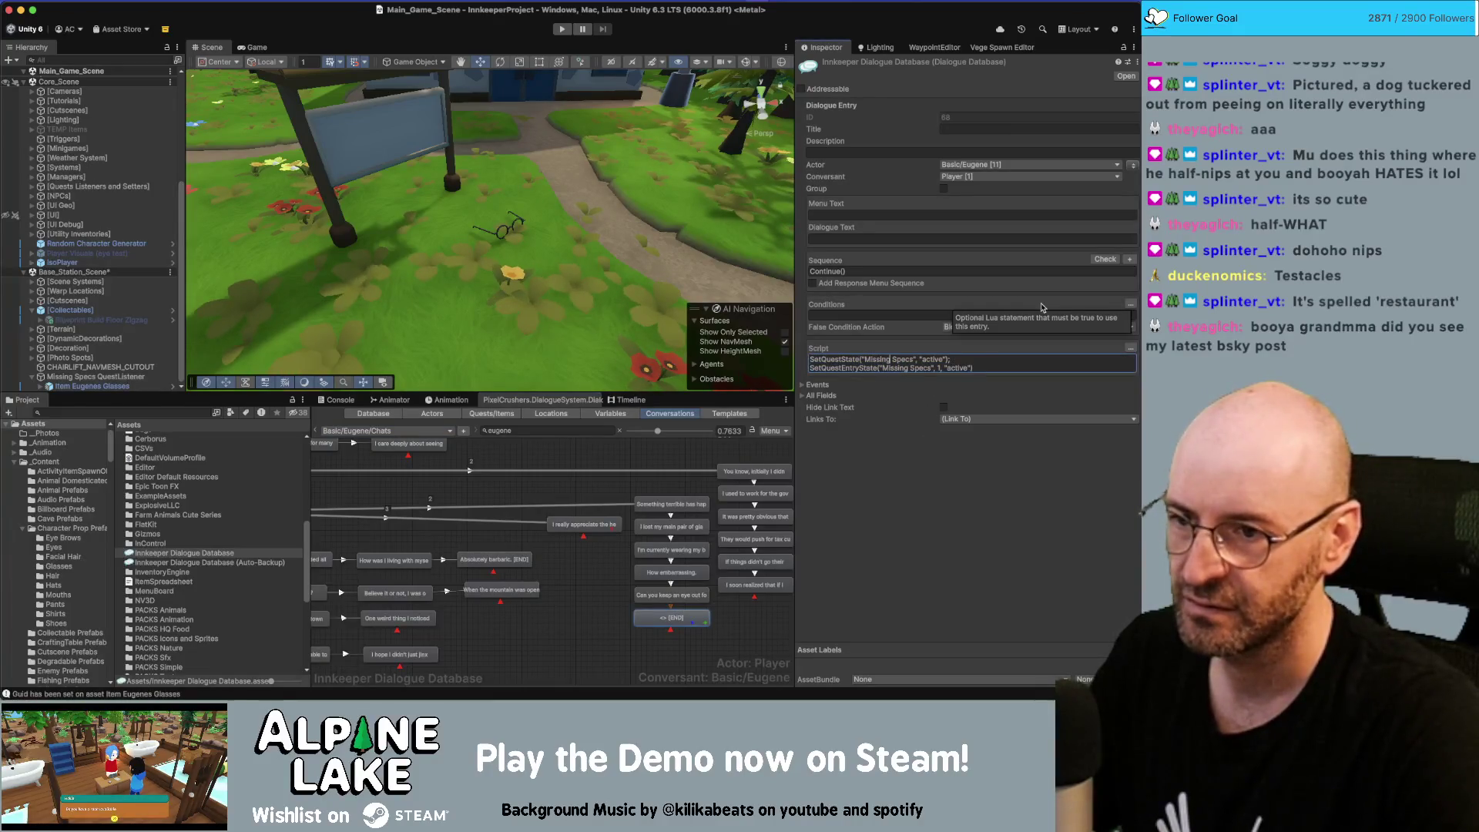
key(alt+shift+Right)
text(Respectable Spectacles)
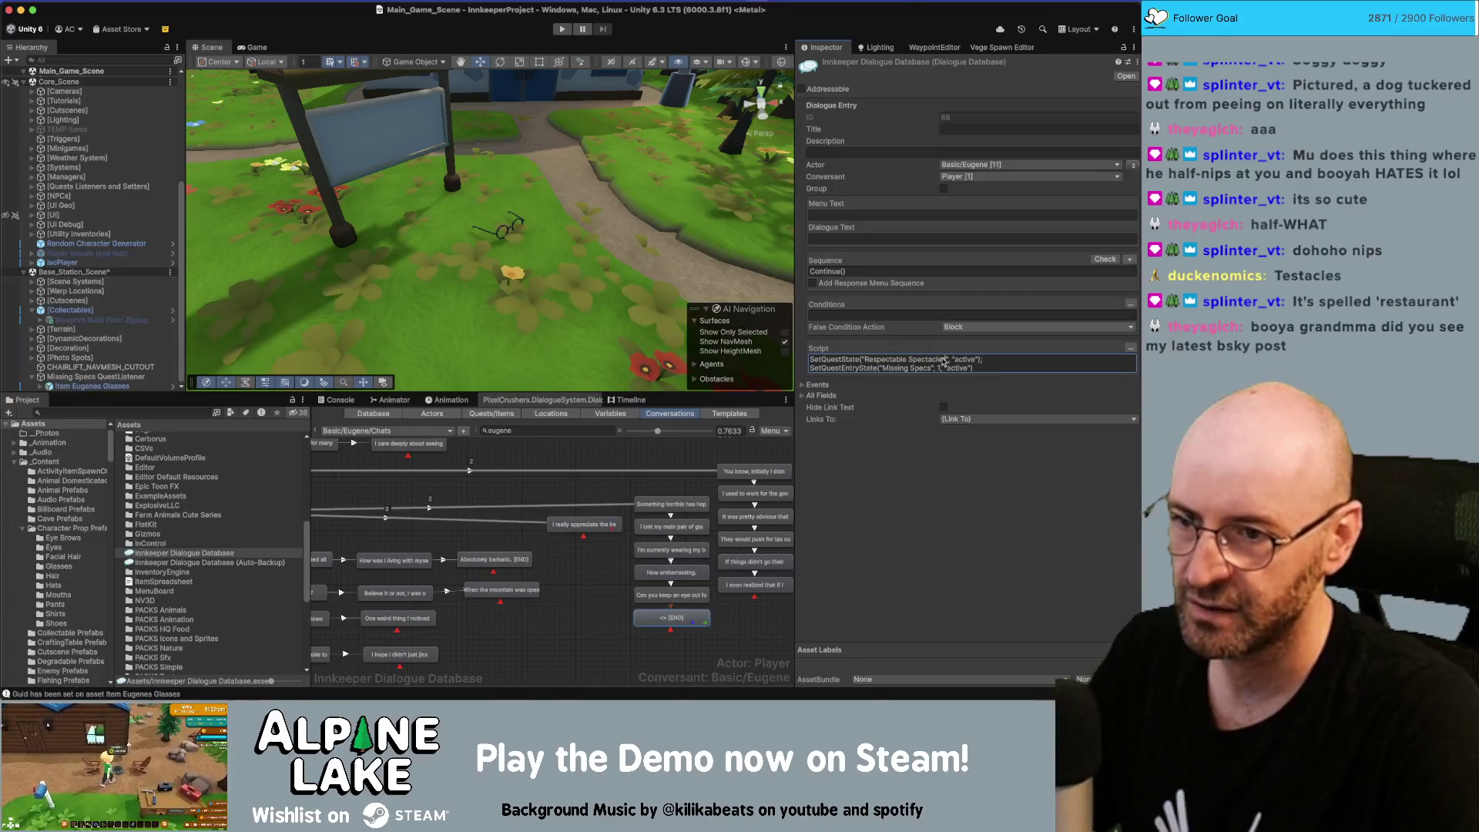
key(super+a)
click(1000, 352)
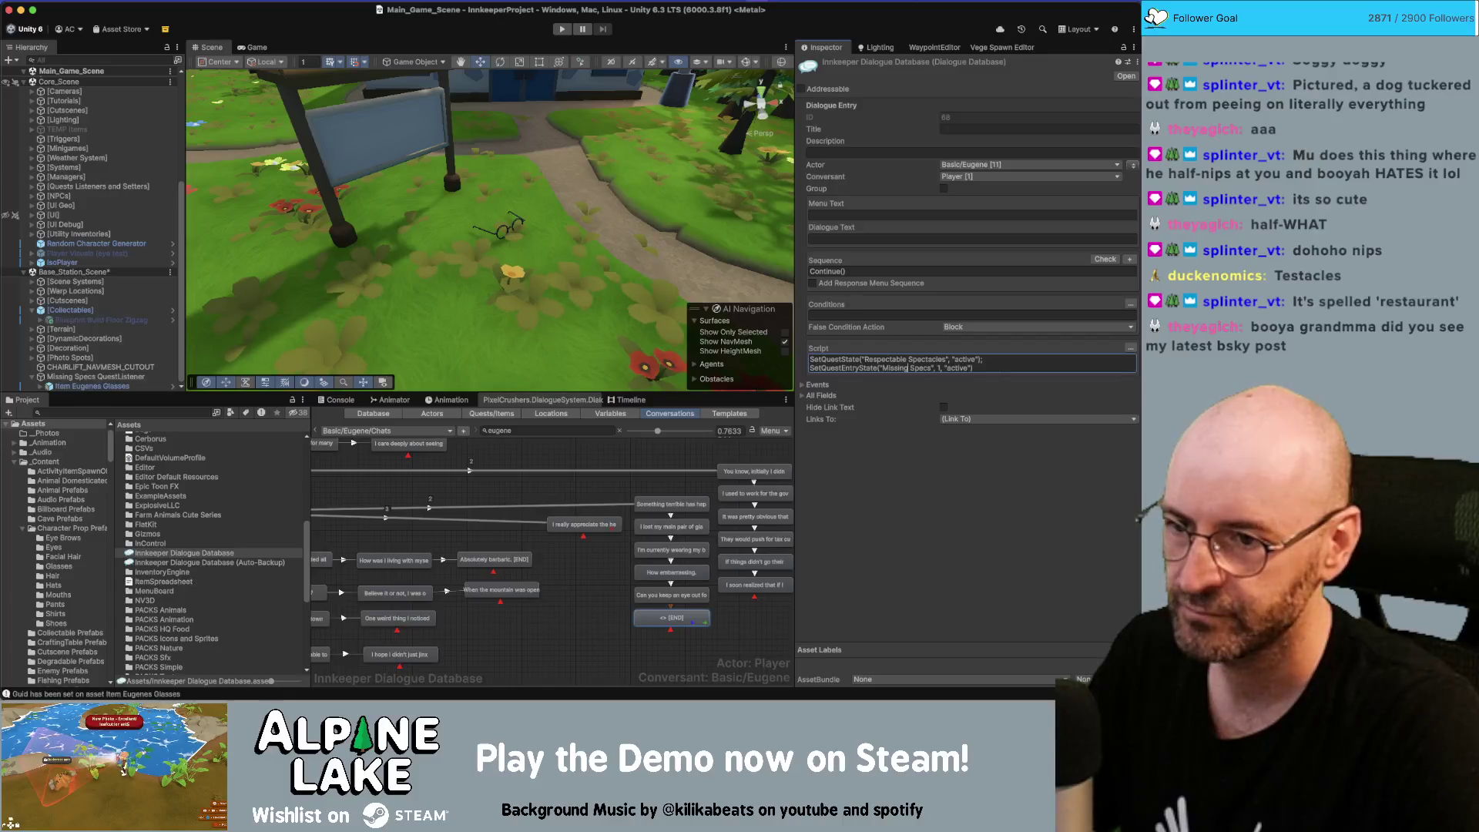
drag(880, 368, 929, 367)
text(Respectable Spectacles)
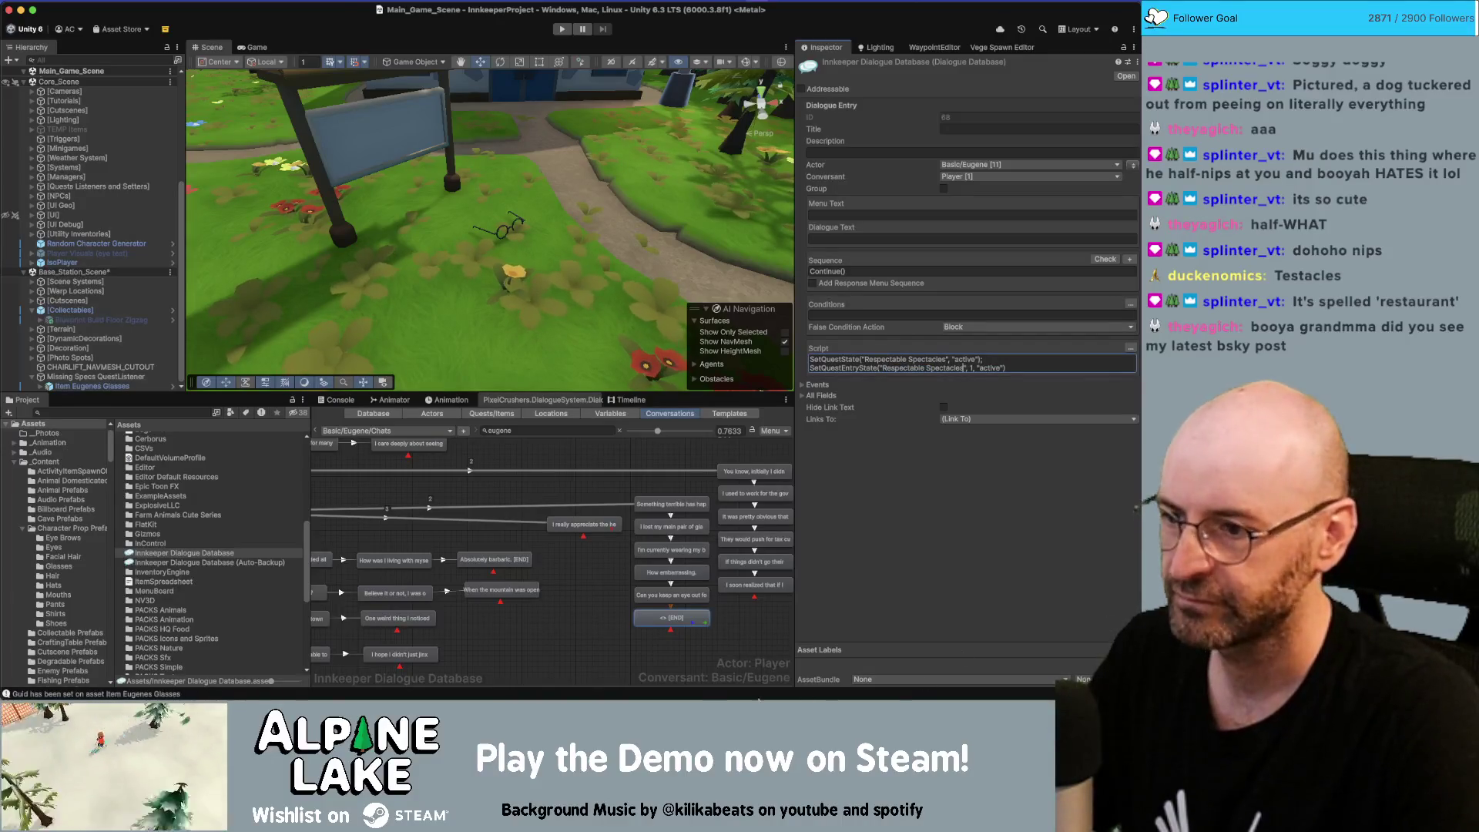
Swap Missing Specs for Respectable Spectacles in the 'I really appreciate the help.' condition
click(583, 525)
click(882, 315)
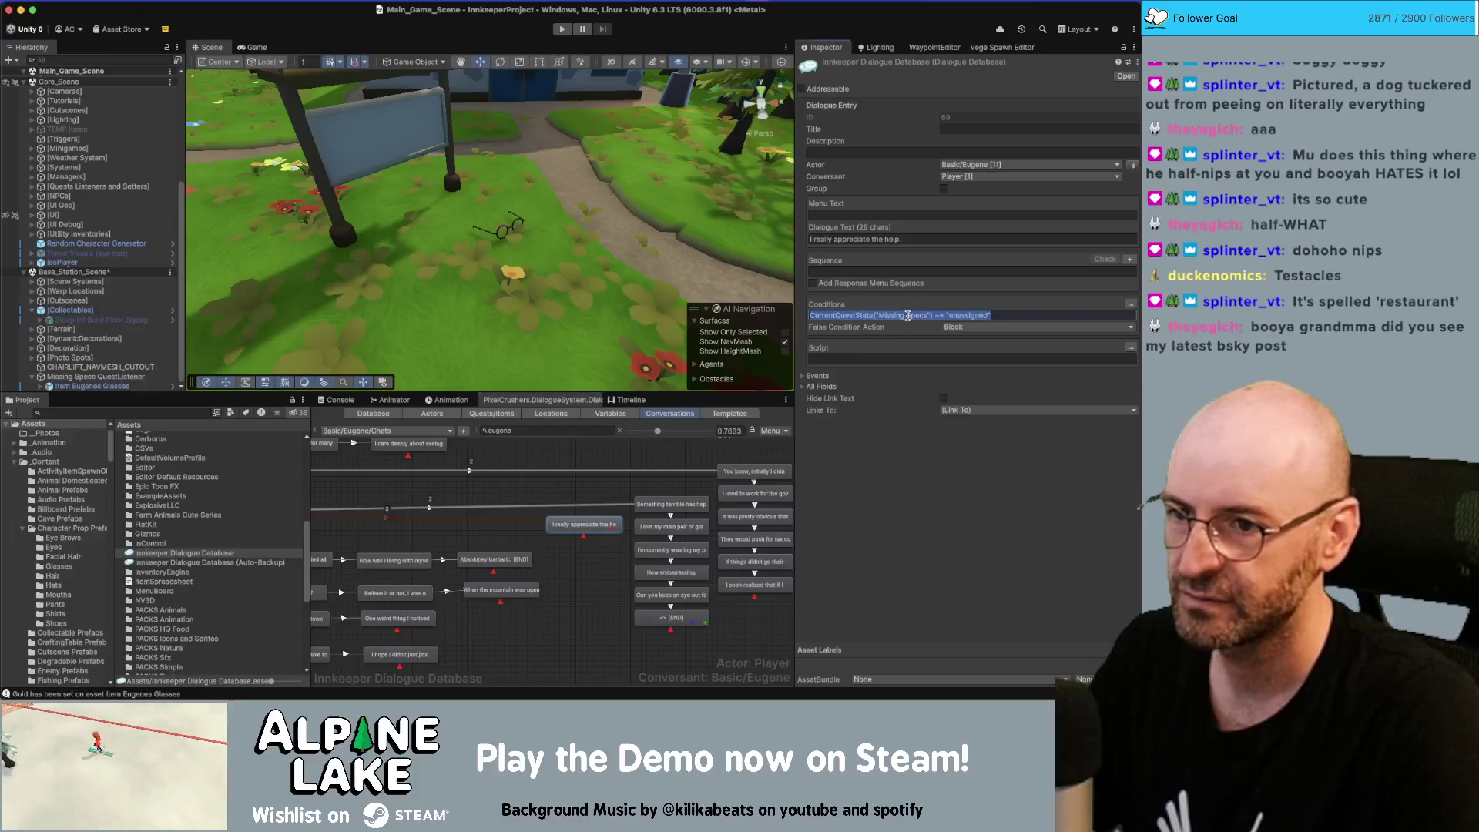
key(BackSpace)
key(BackSpace)
key(BackSpace)
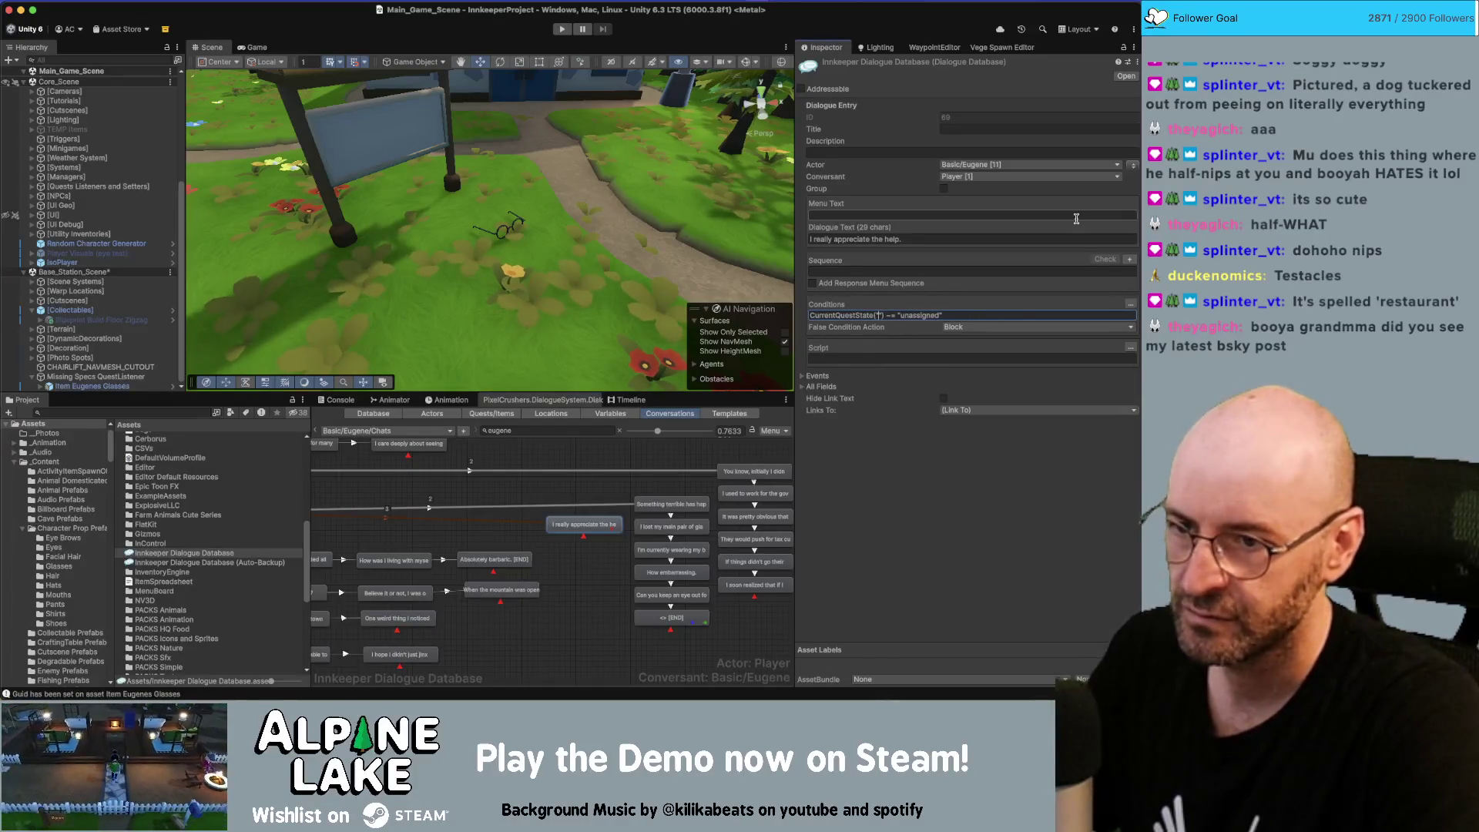
text(Respectable Spectacles)
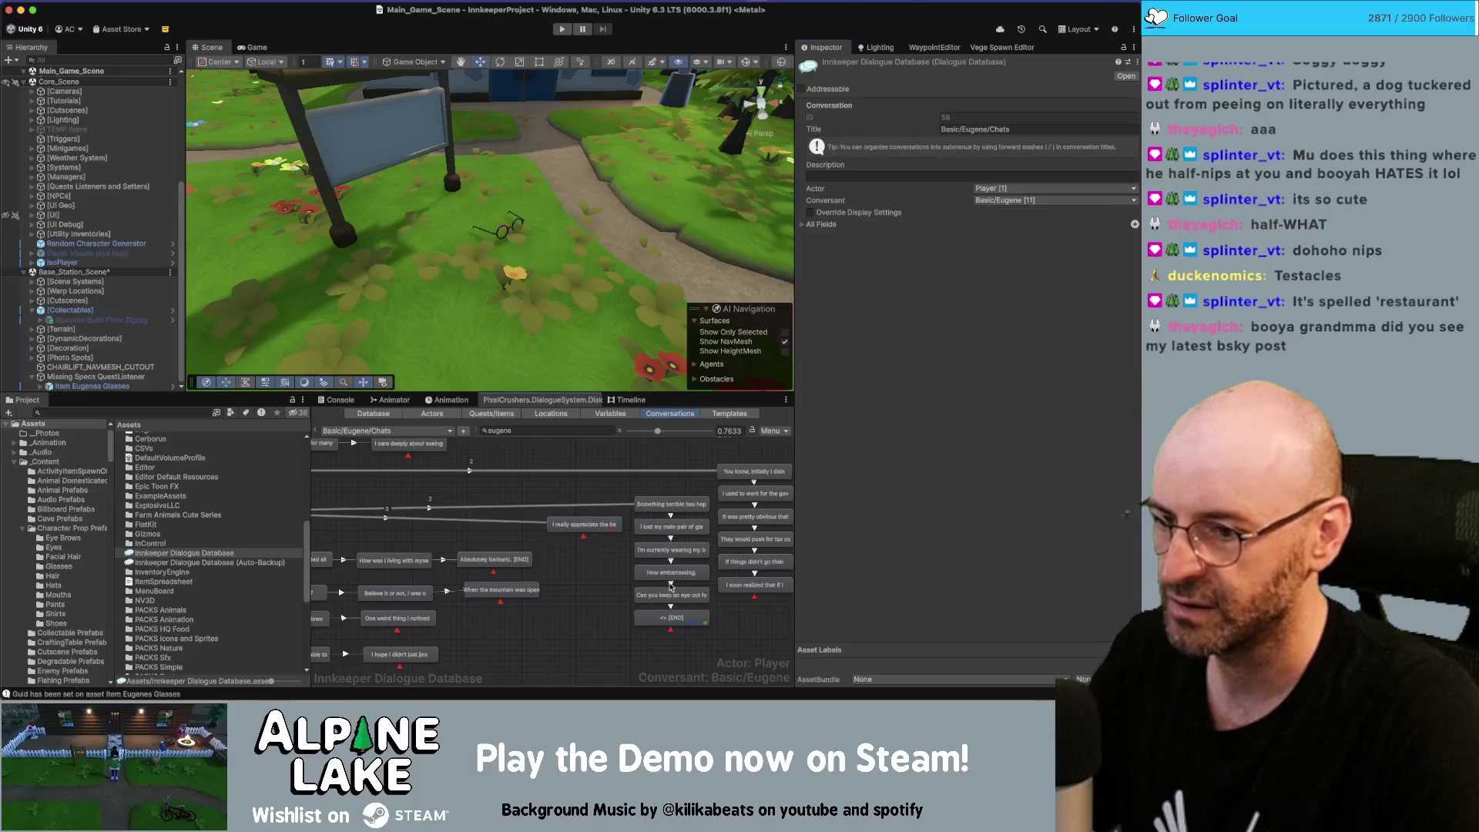
click(671, 607)
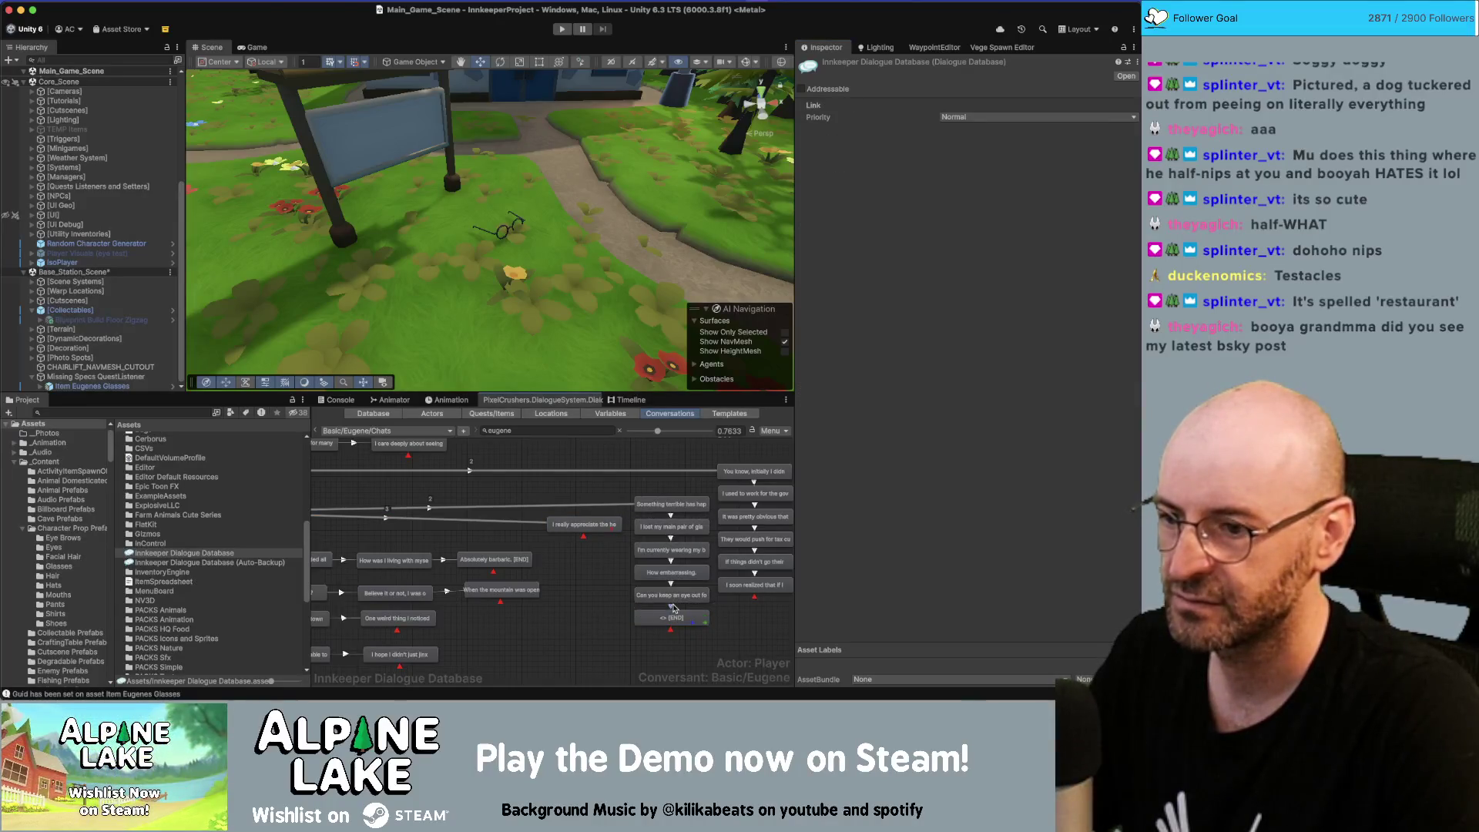
click(617, 605)
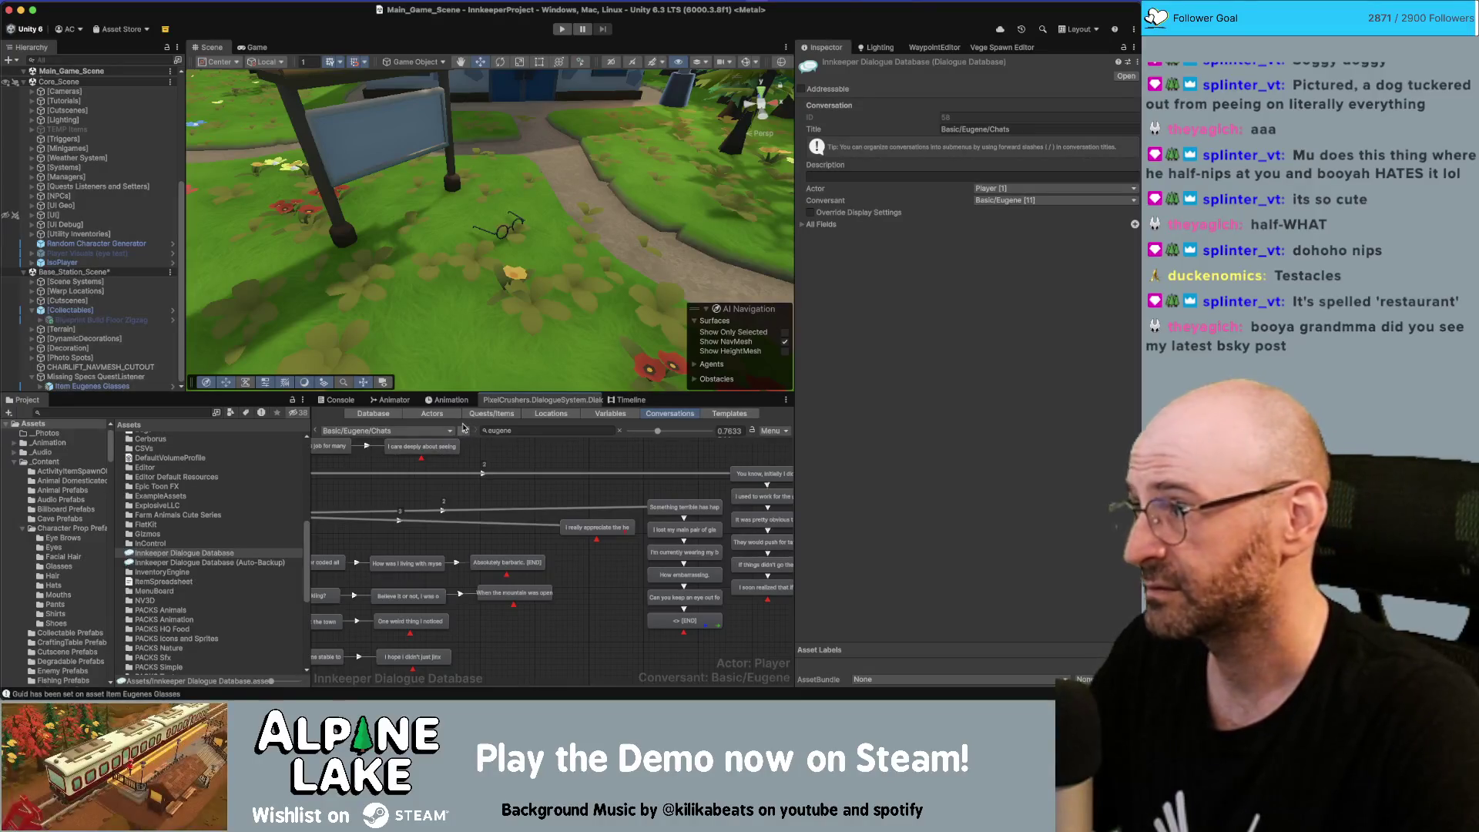
click(420, 431)
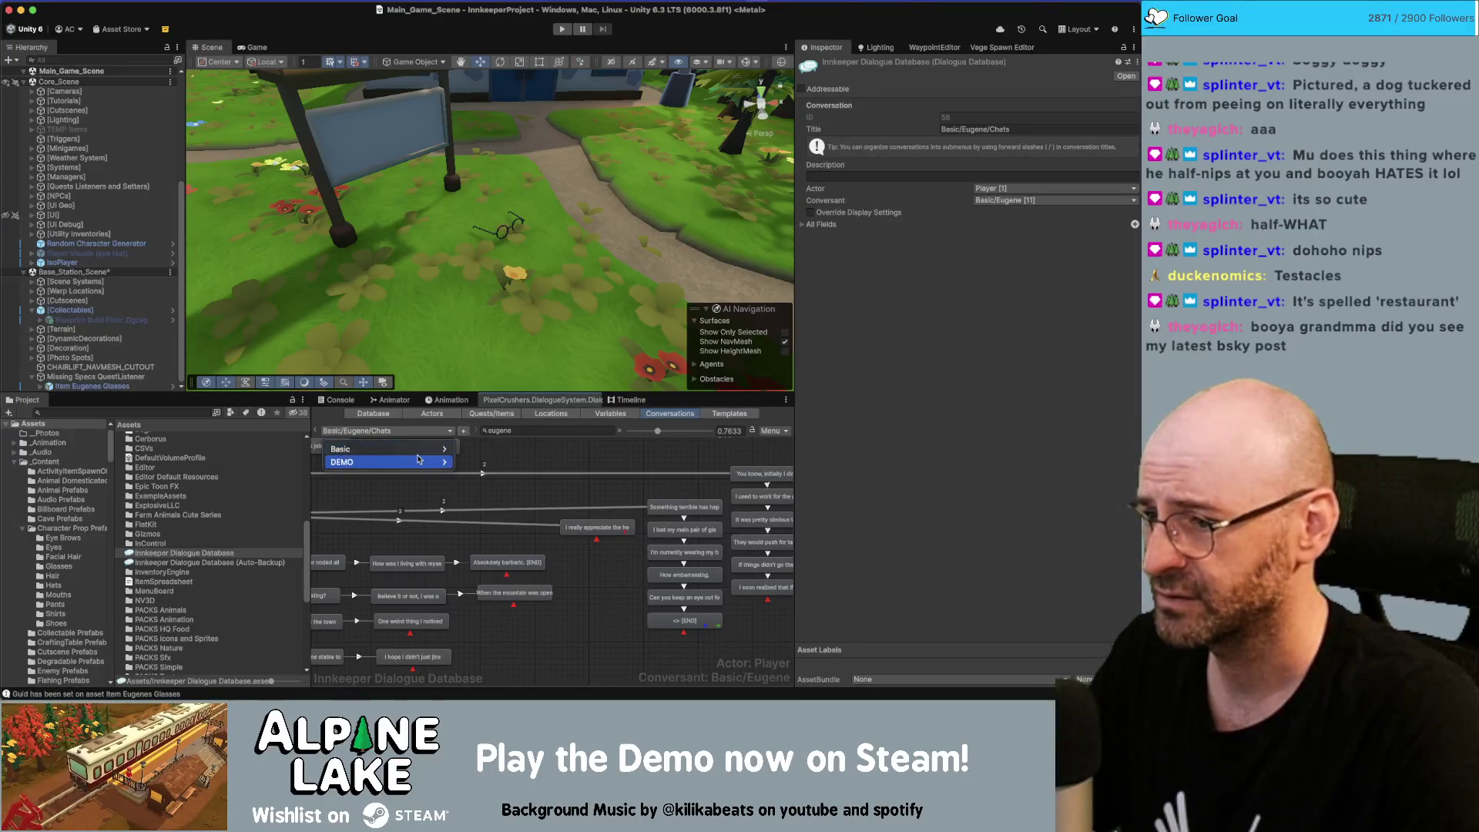
Show Eugene's Quests conversation and add an empty child entry after 'Finally, my respectable spectacles.'
mouse_move(420, 454)
mouse_move(485, 449)
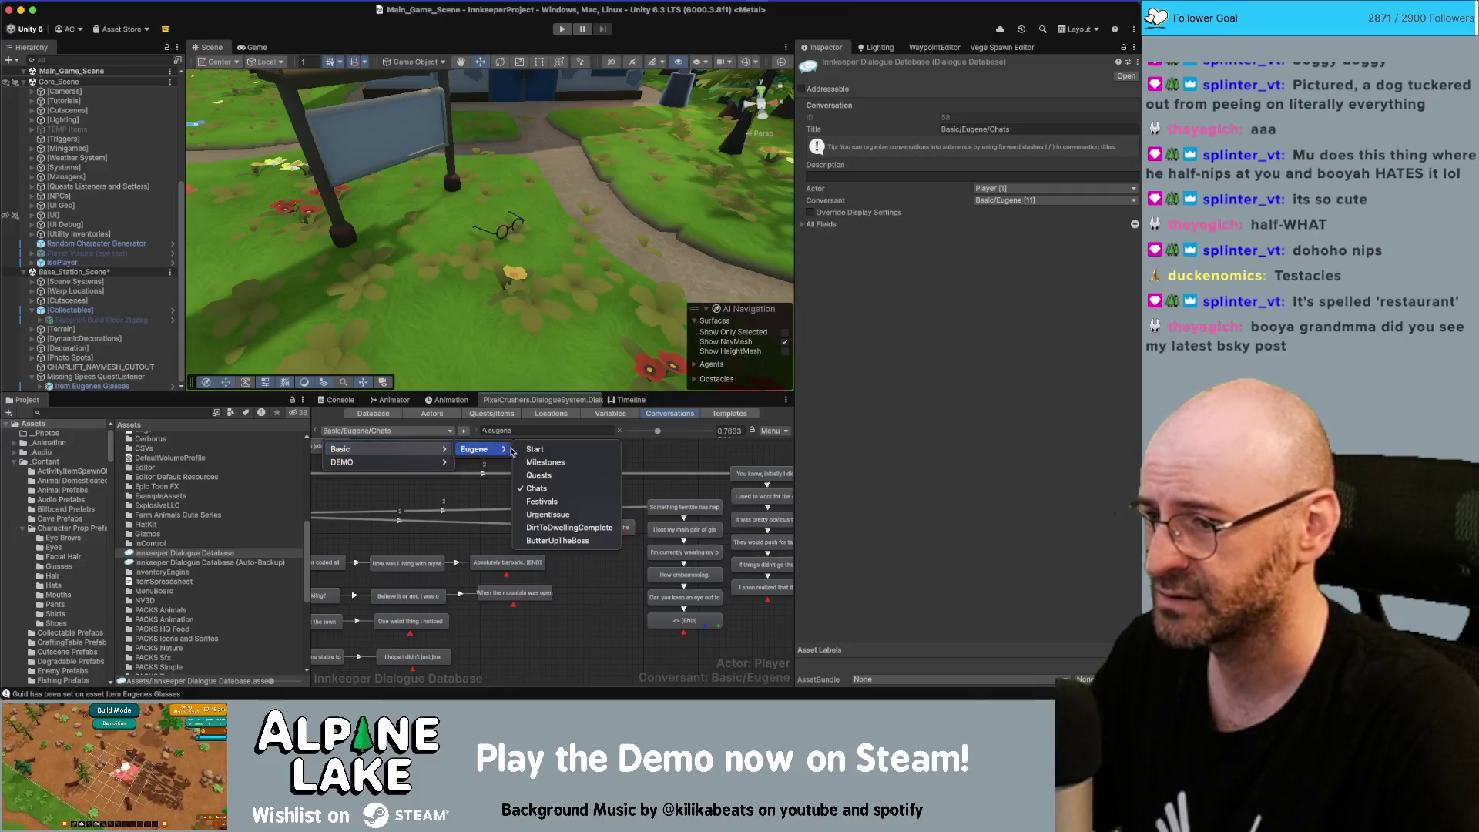
click(547, 489)
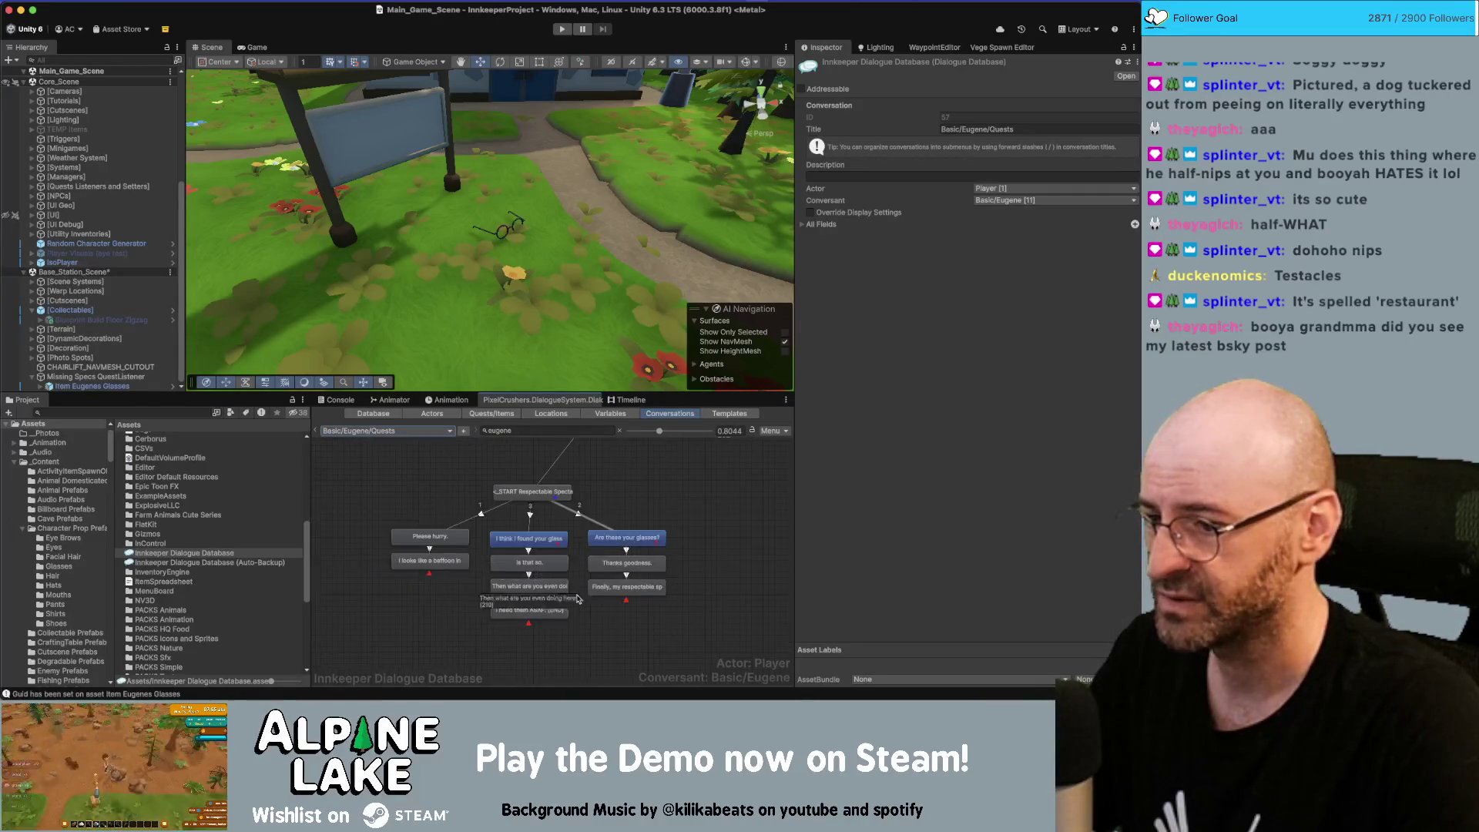
click(626, 586)
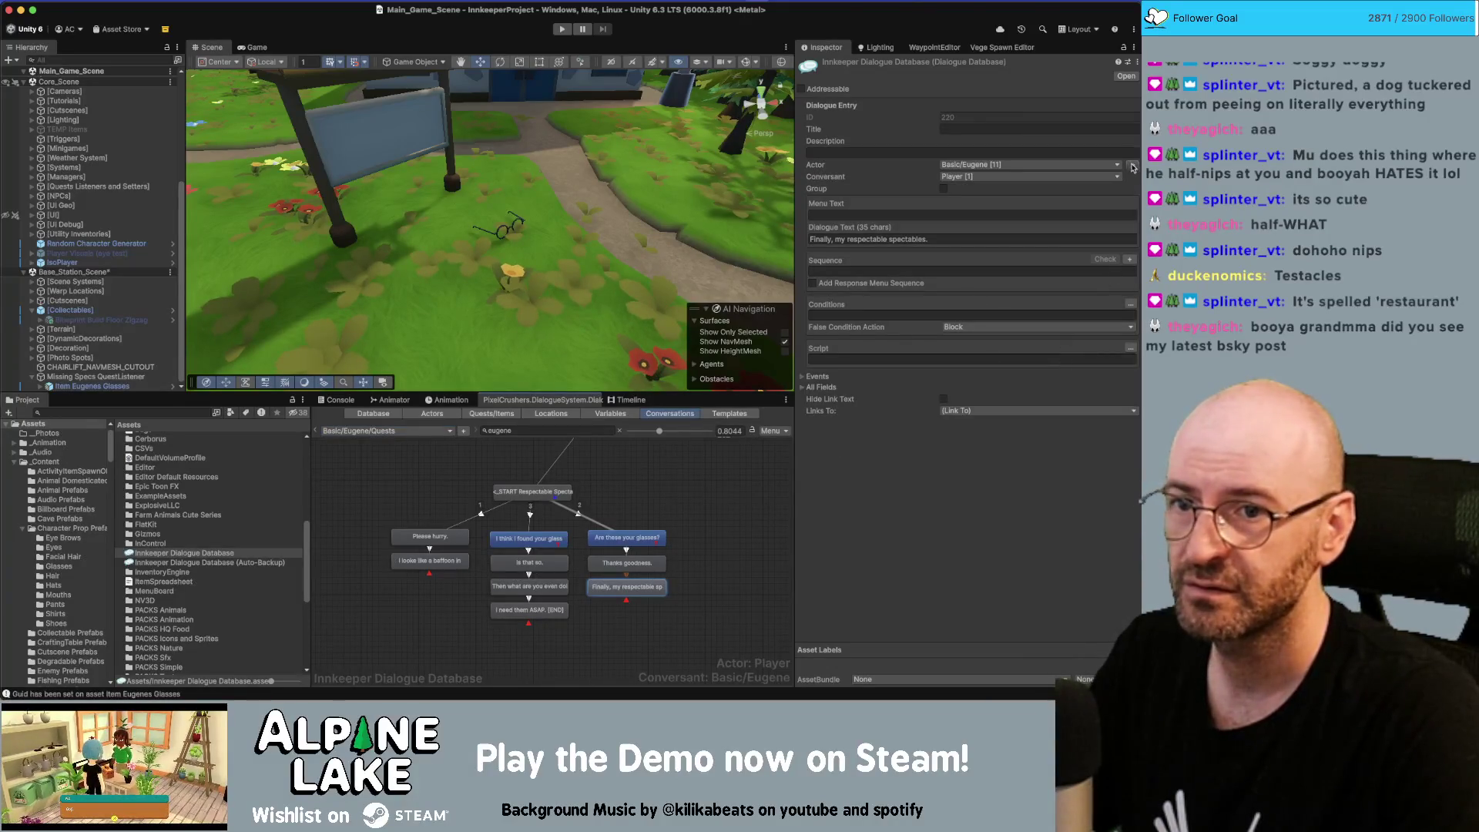
right_click(617, 590)
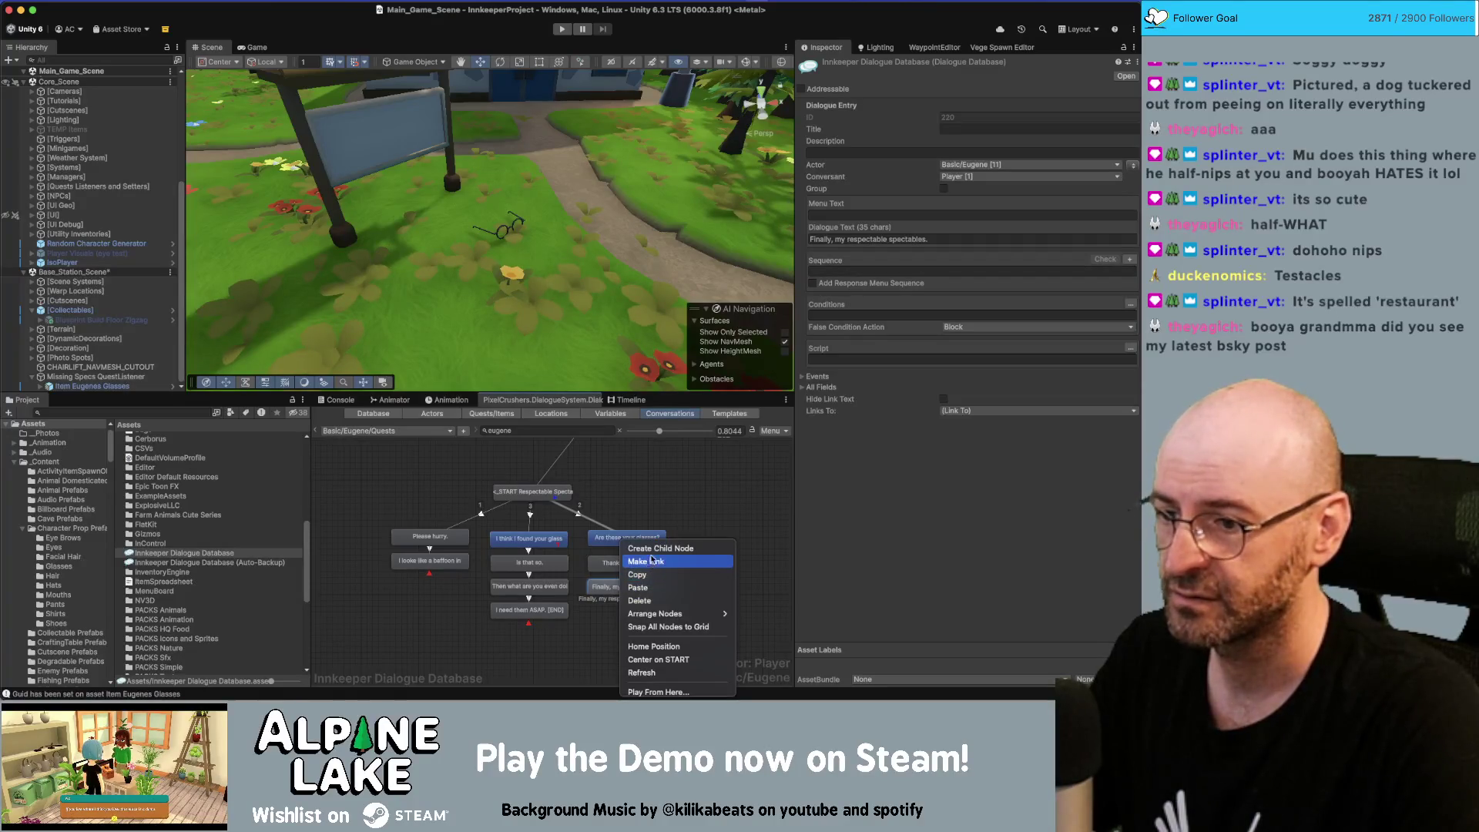
click(678, 546)
Give the new entry the sequence Continue() and swap speakers so Eugene says it
click(840, 272)
text(Co)
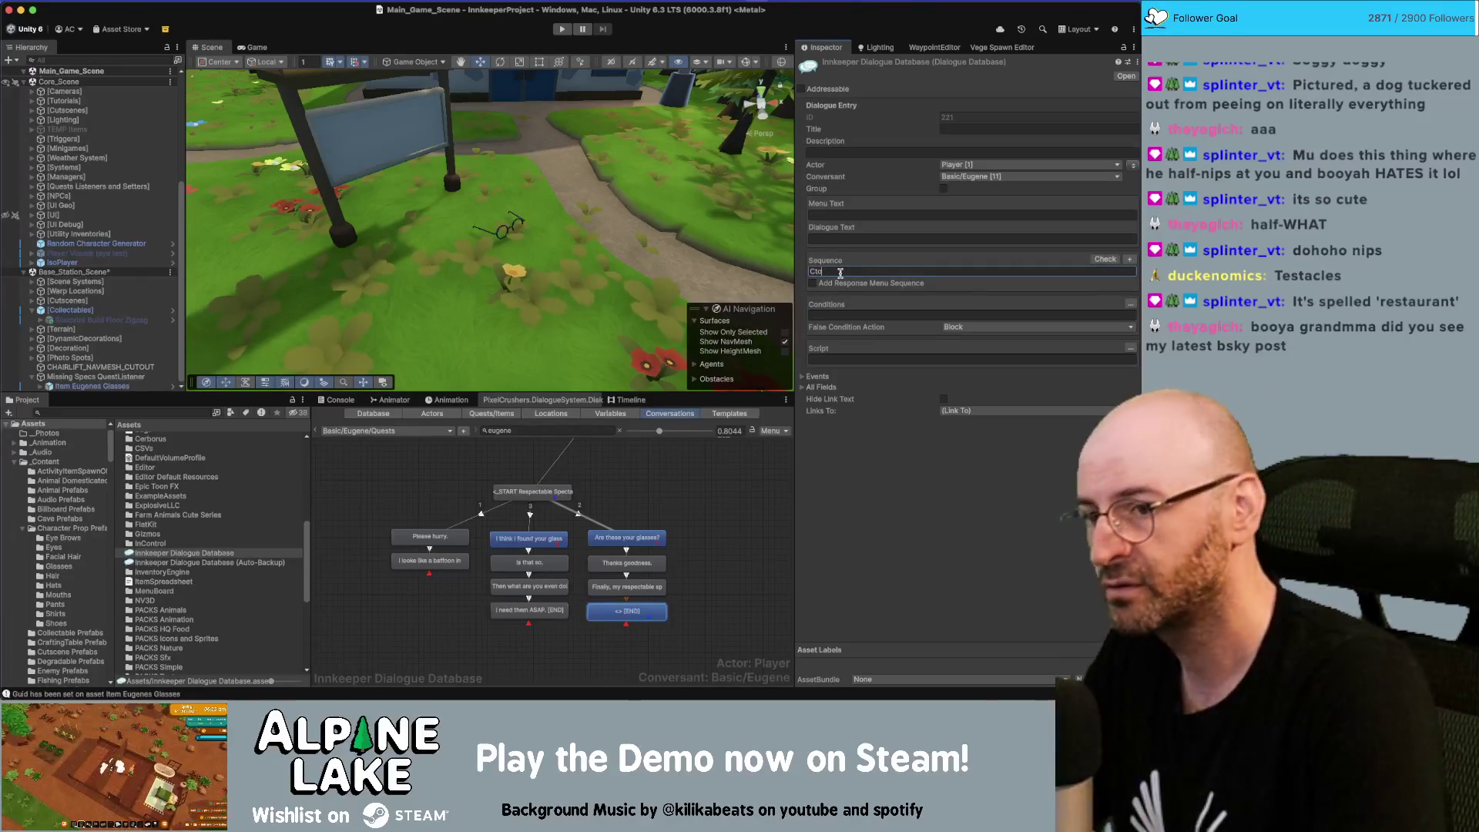
text(ntinue())
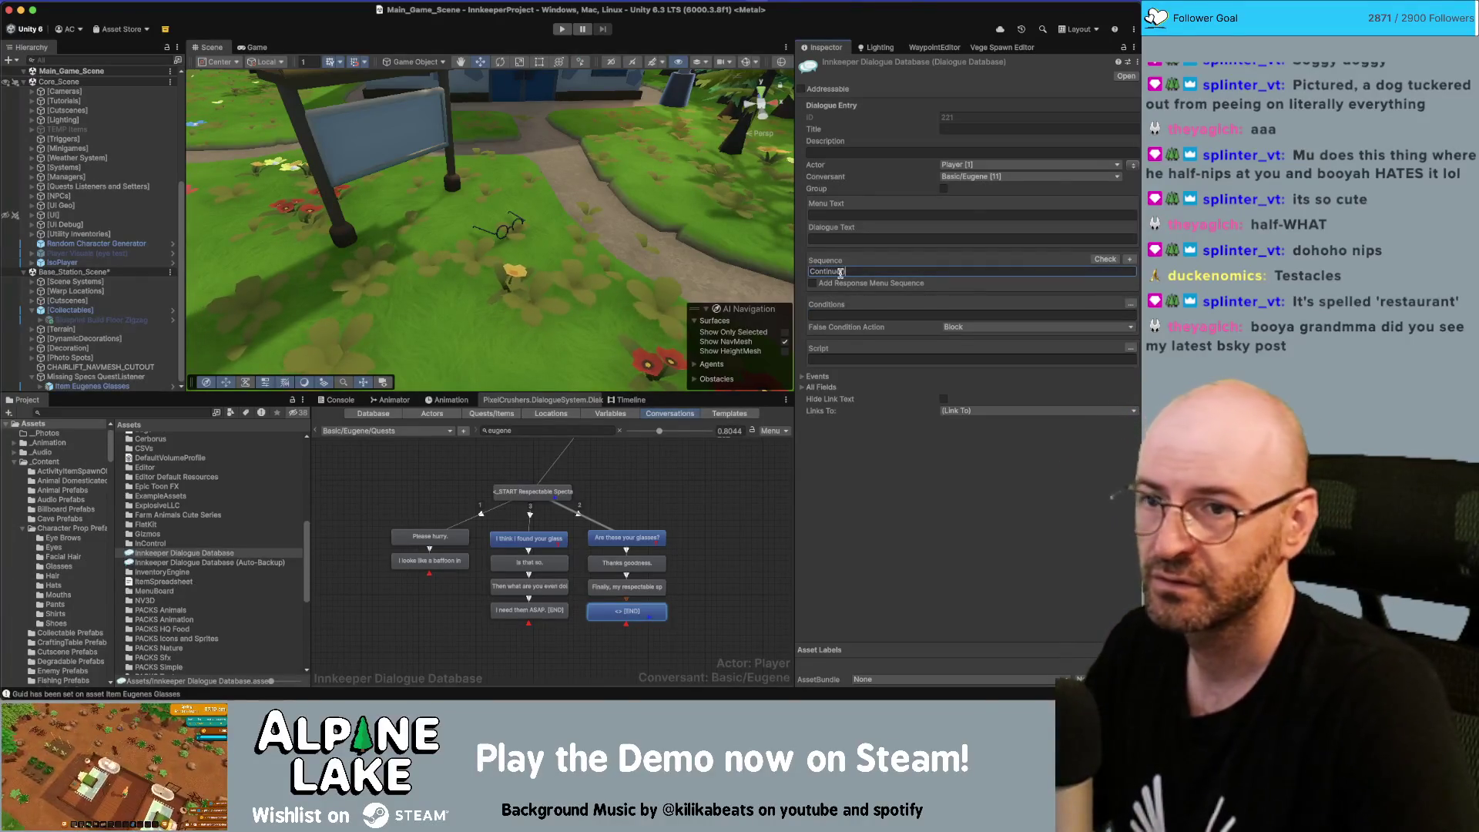
click(1133, 165)
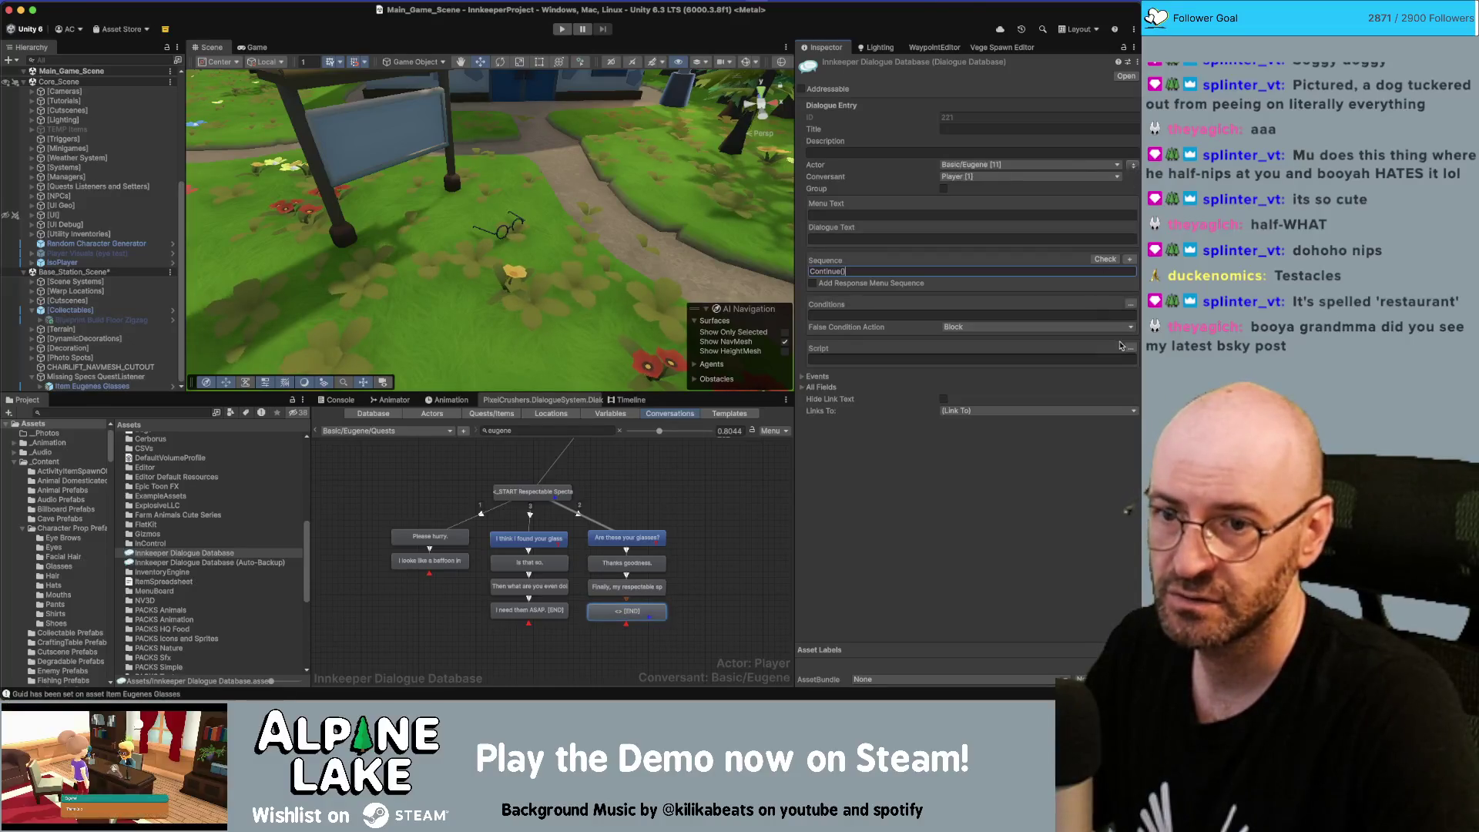
Start a script action for the entry with Respectable Spectacles as its quest
click(1130, 349)
click(840, 361)
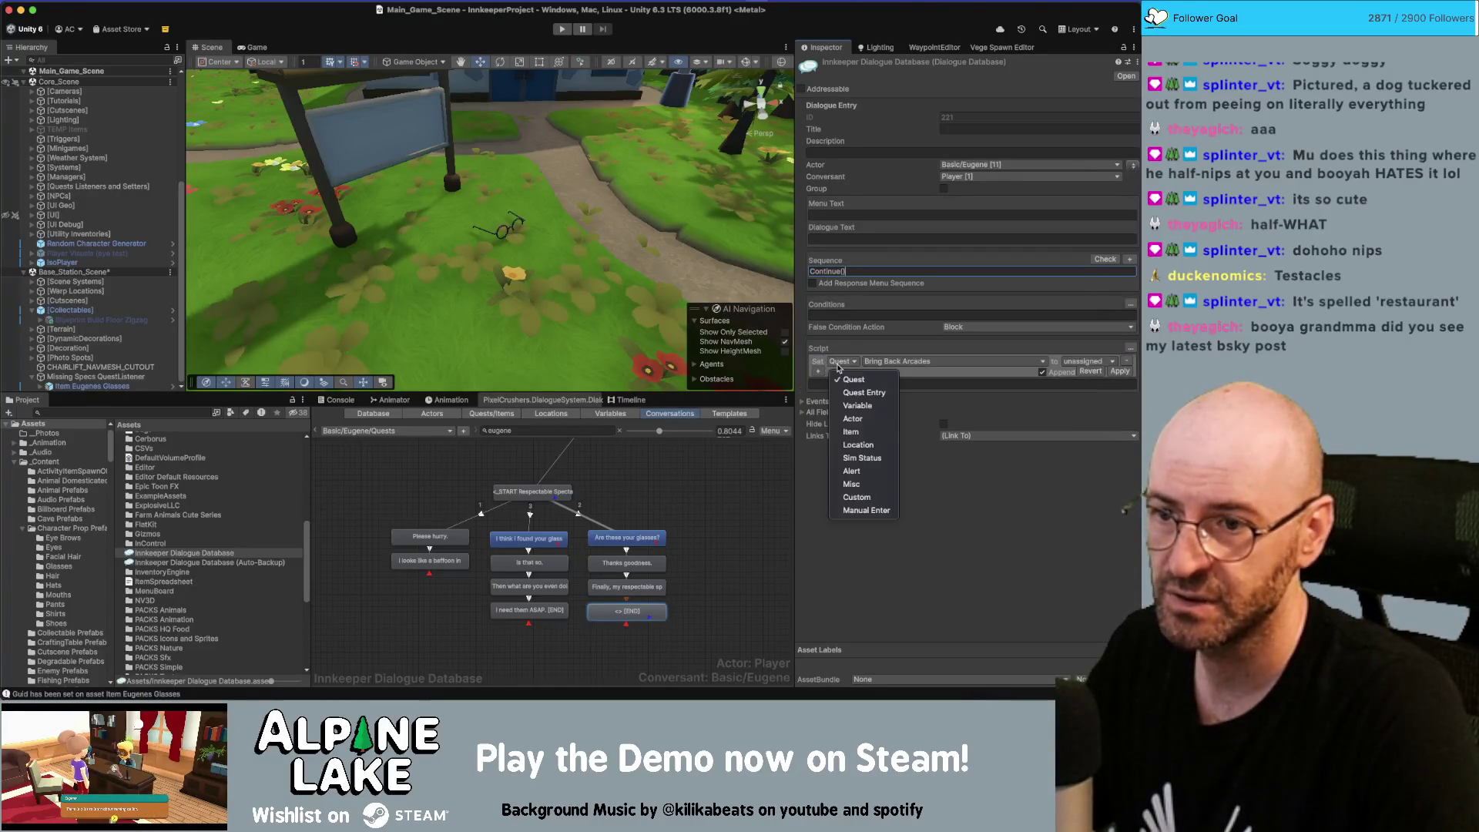
click(891, 360)
click(909, 361)
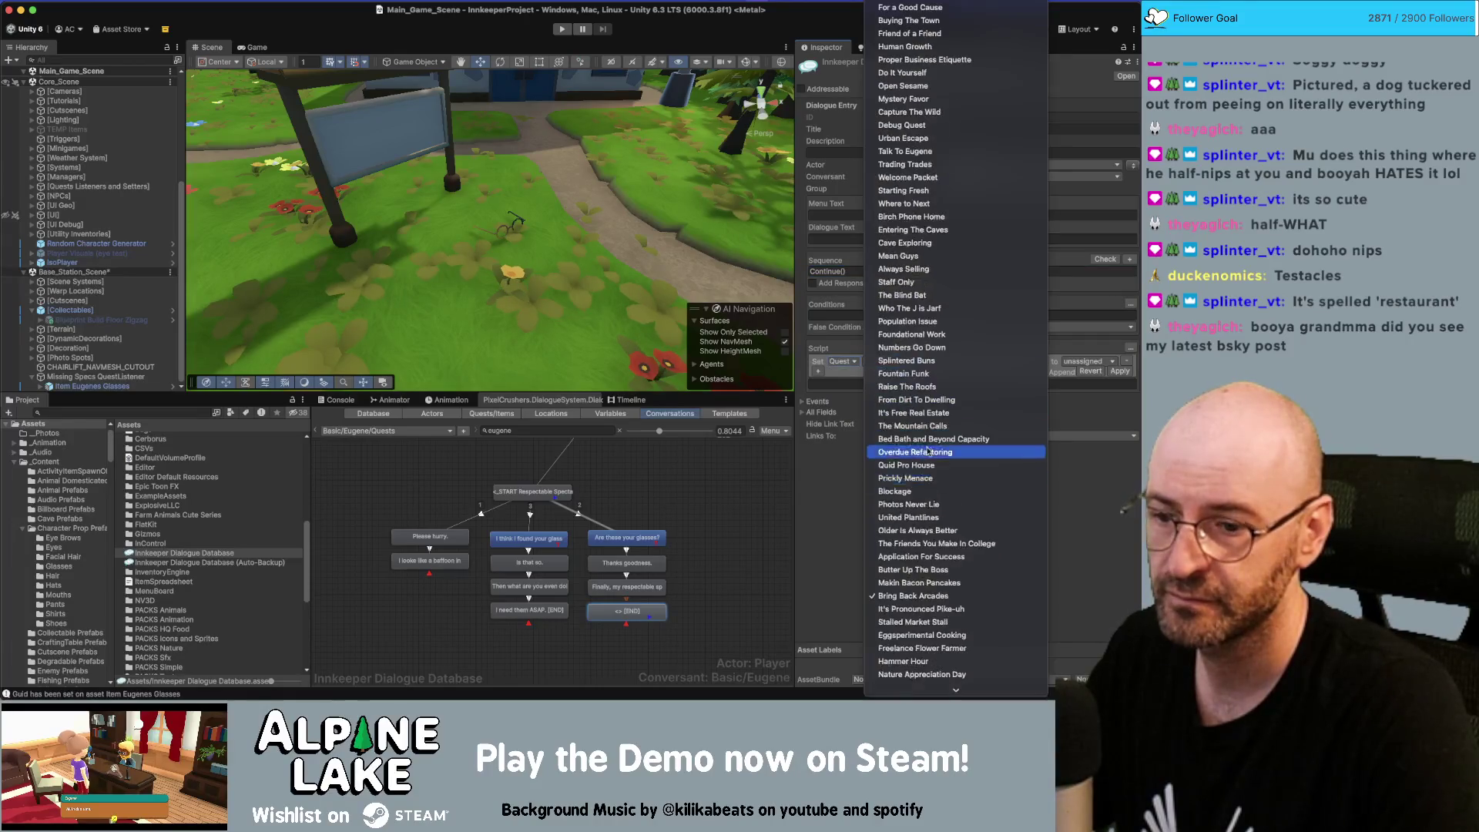
click(921, 687)
Make the action set Respectable Spectacles entry 2 to success, and apply it
click(842, 361)
click(863, 392)
click(924, 361)
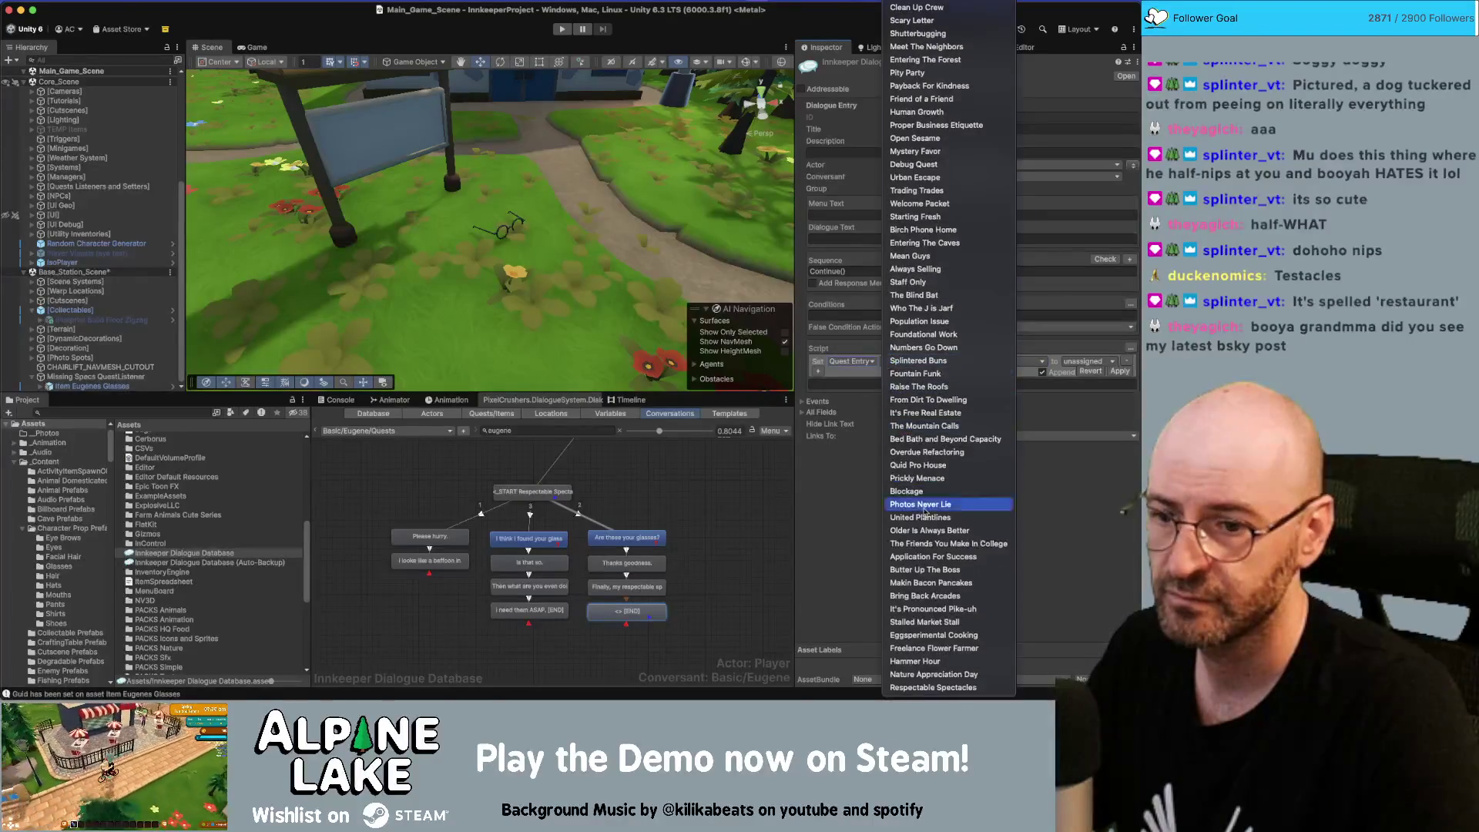
click(933, 688)
click(1005, 361)
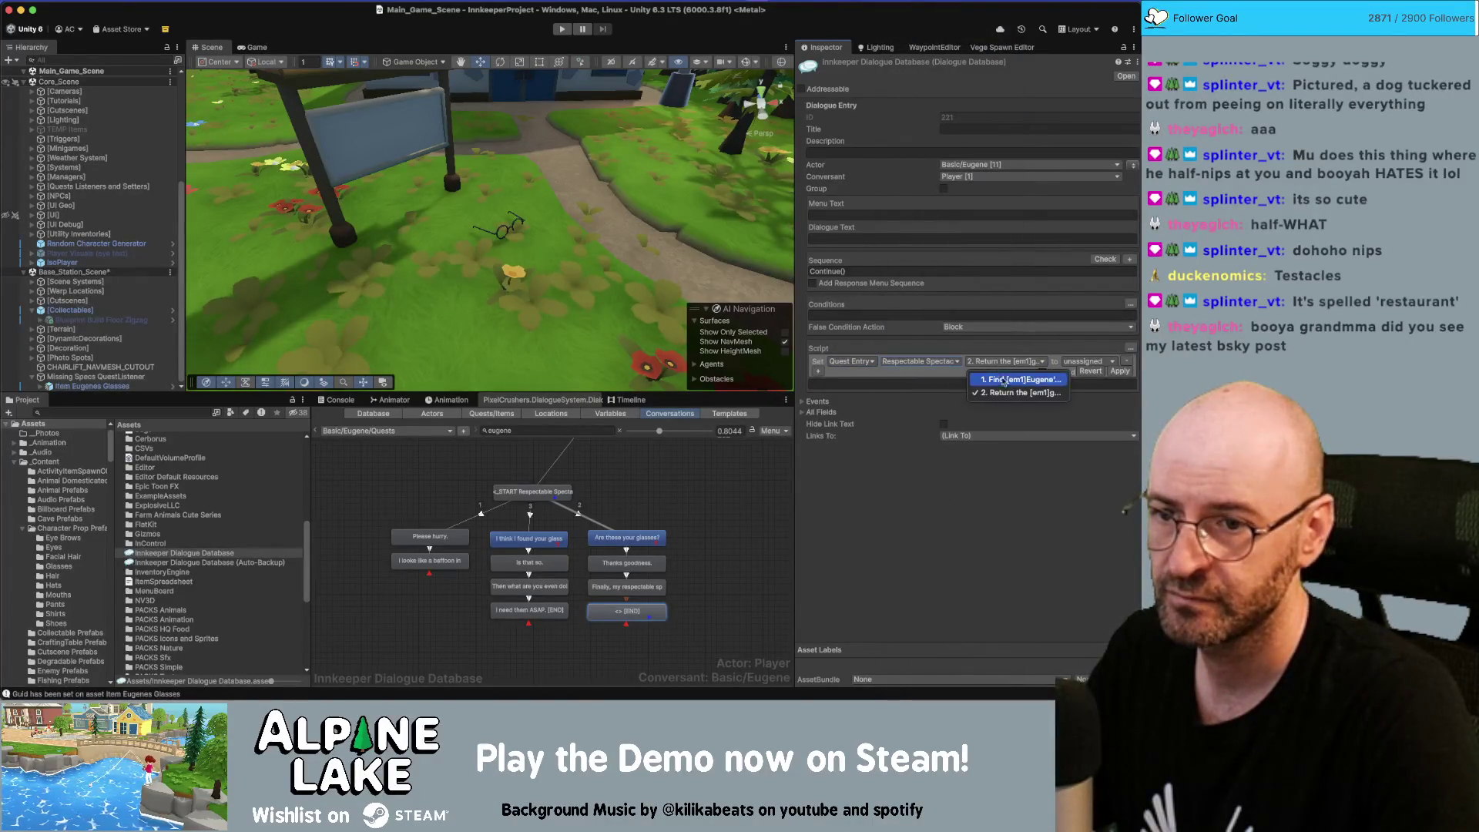
click(1067, 393)
click(1086, 361)
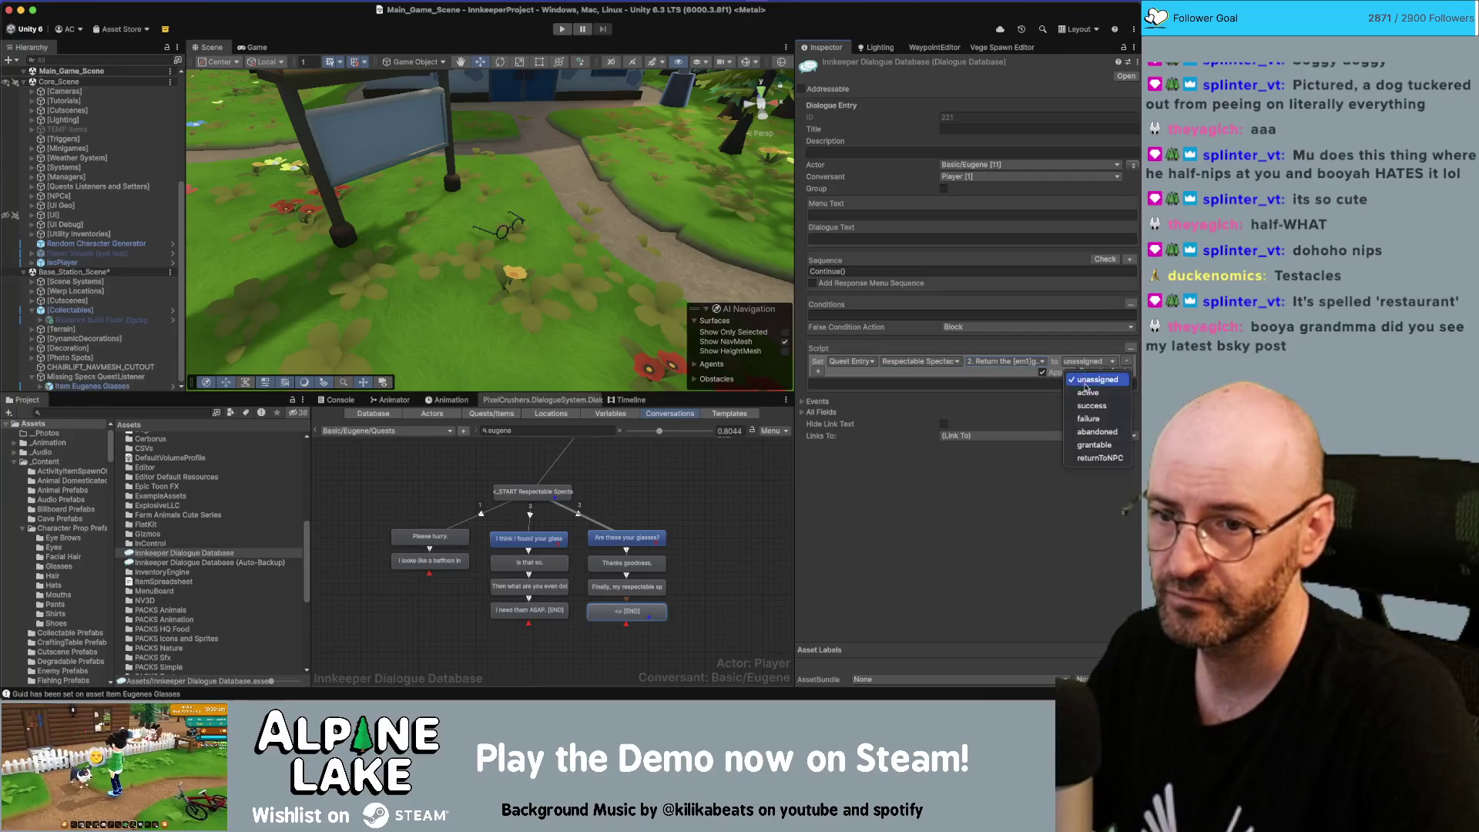
click(1099, 403)
click(1119, 370)
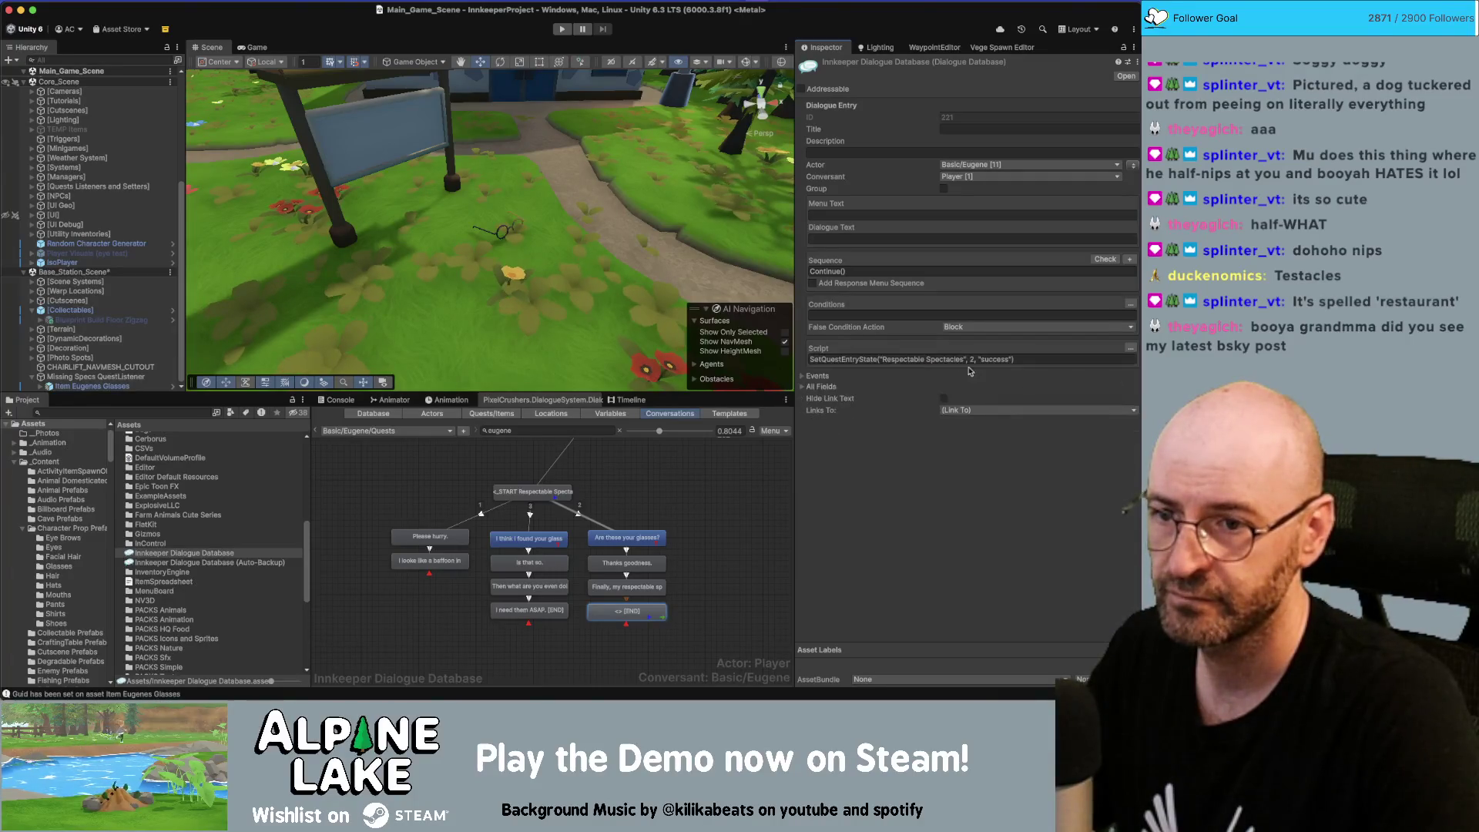
Add a second script action setting the Respectable Spectacles quest state to success
click(1131, 346)
click(818, 362)
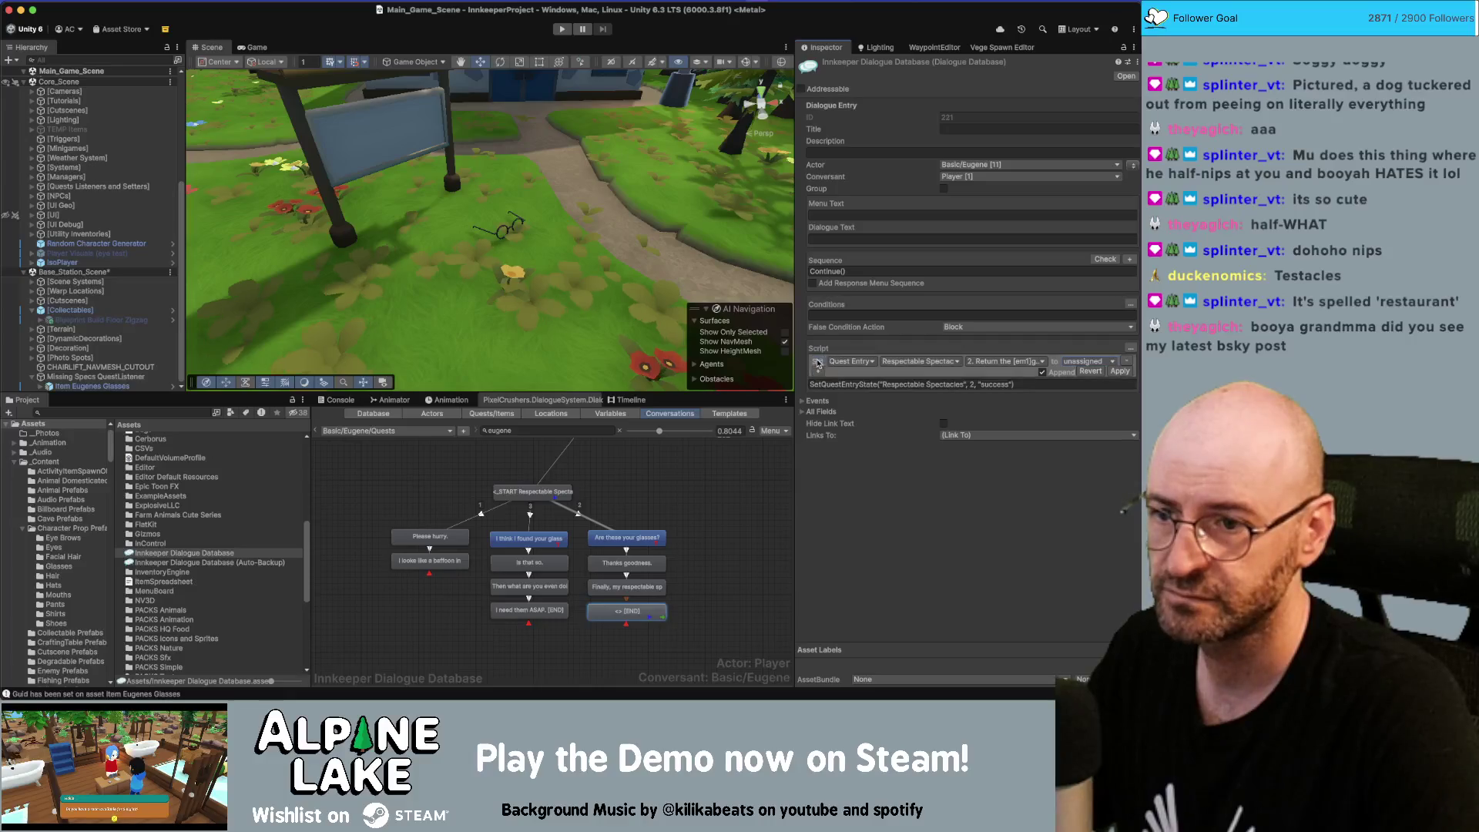
click(845, 362)
click(849, 378)
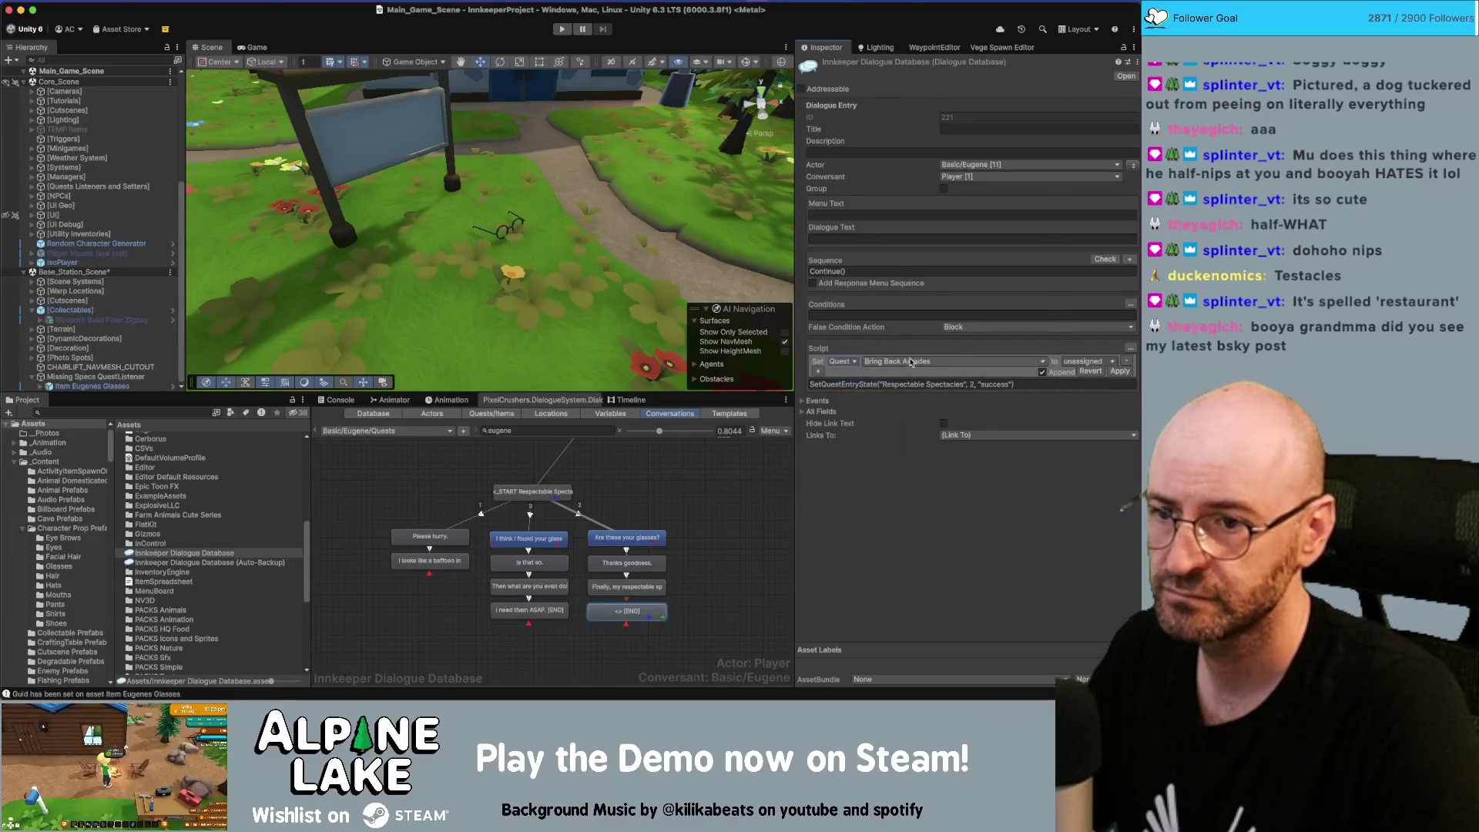
click(901, 361)
click(902, 686)
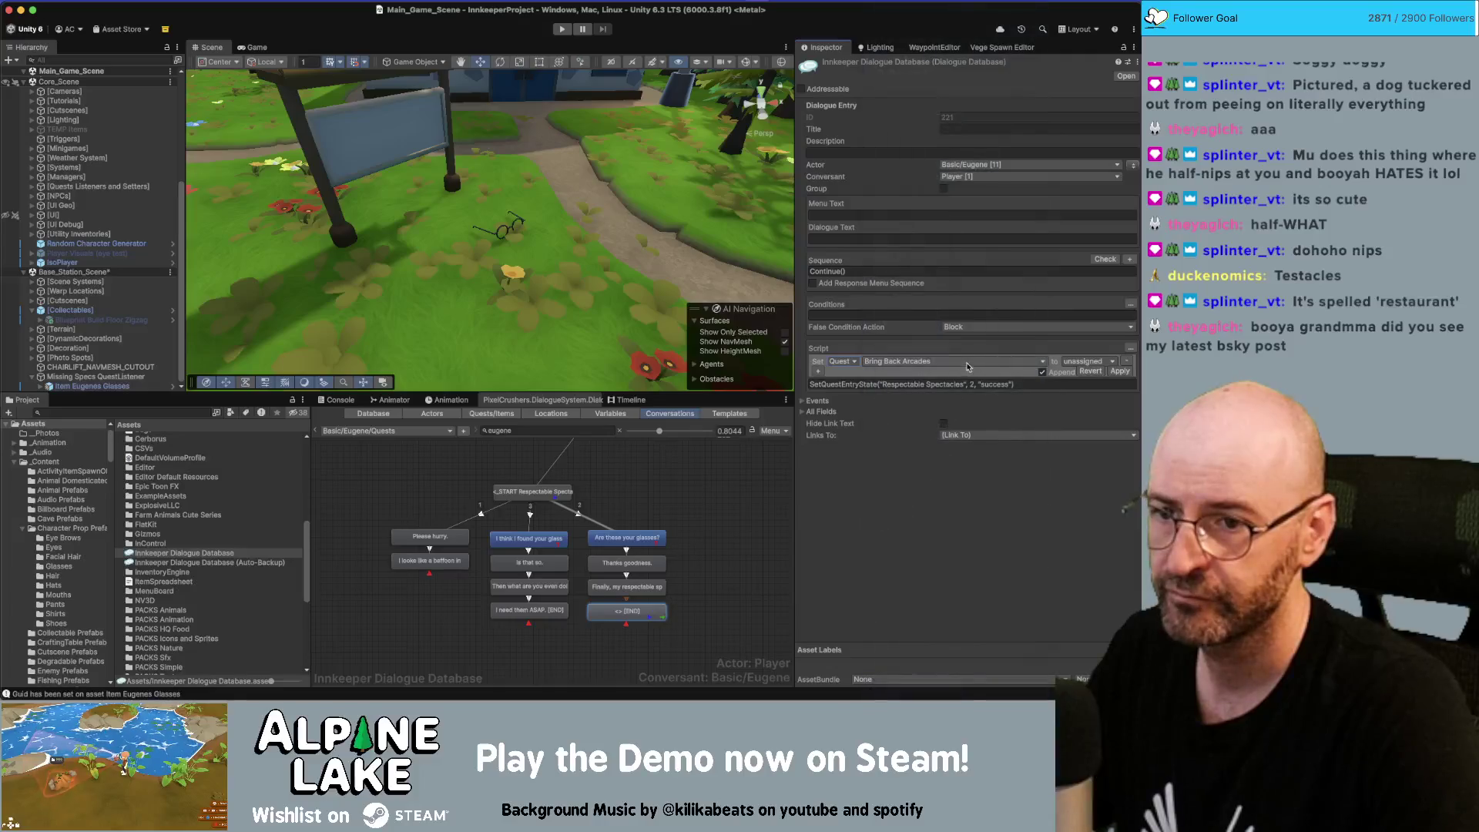
click(1111, 361)
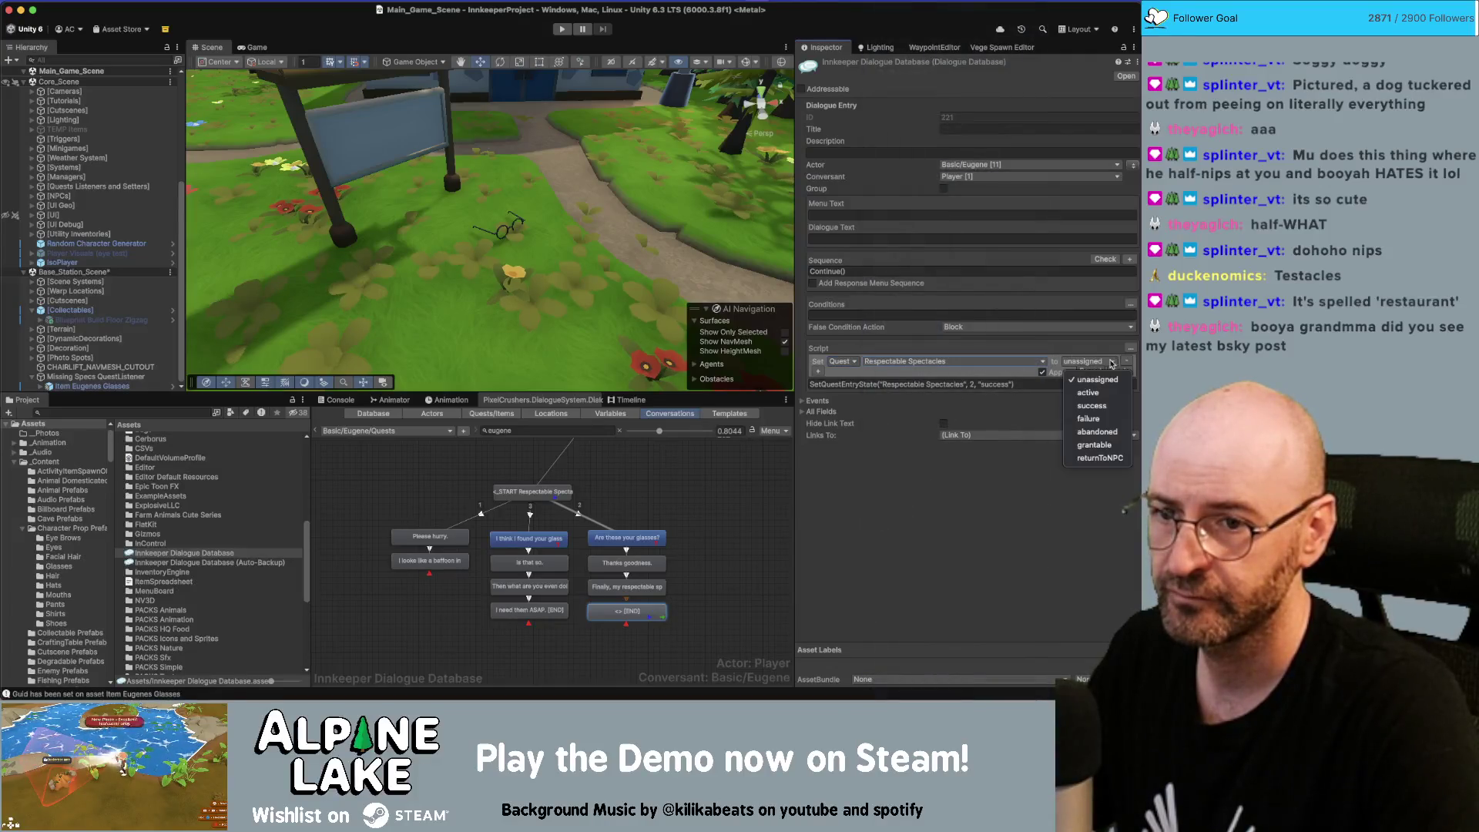
click(1092, 406)
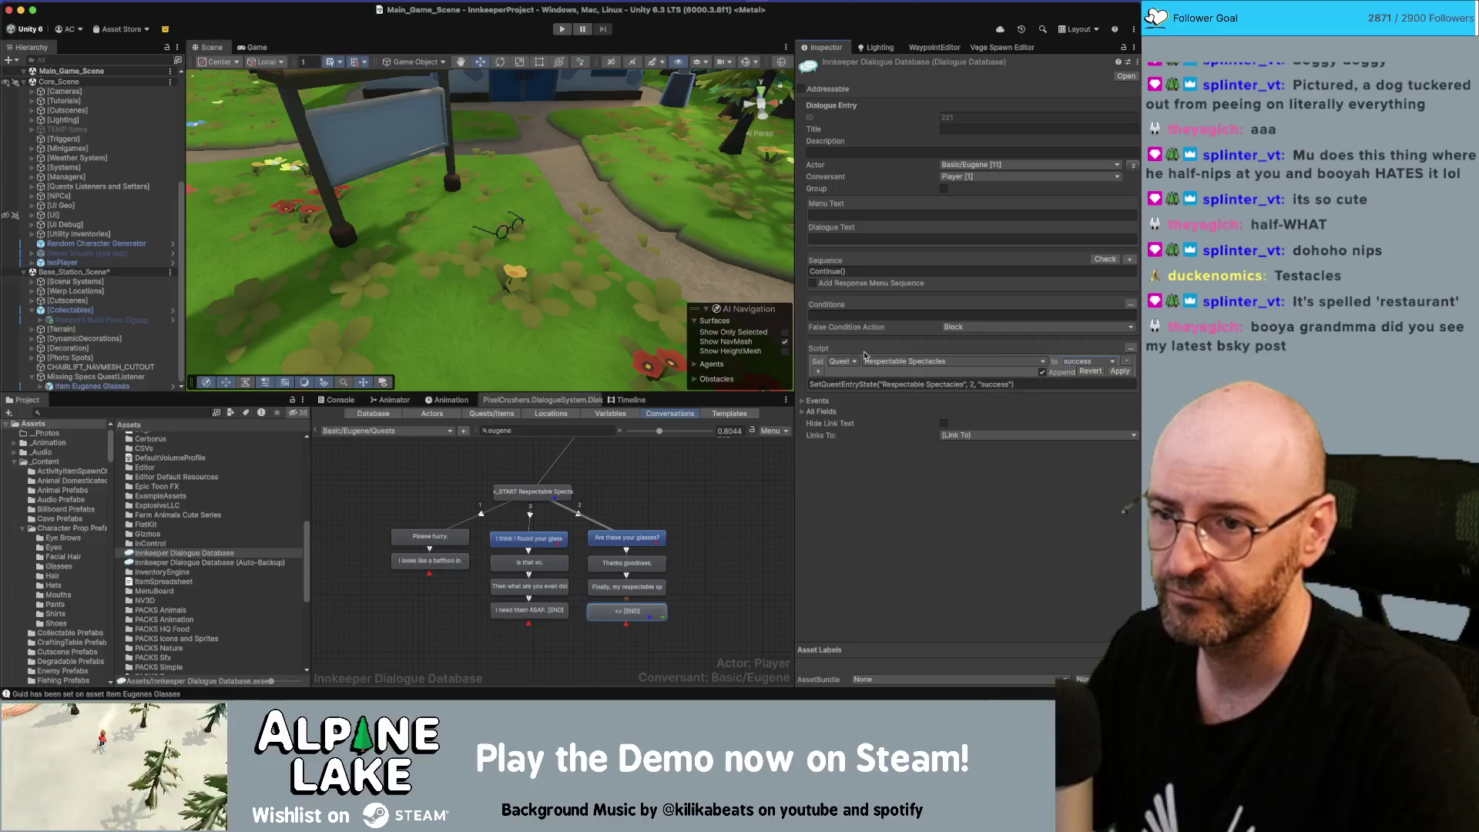
click(818, 371)
click(842, 372)
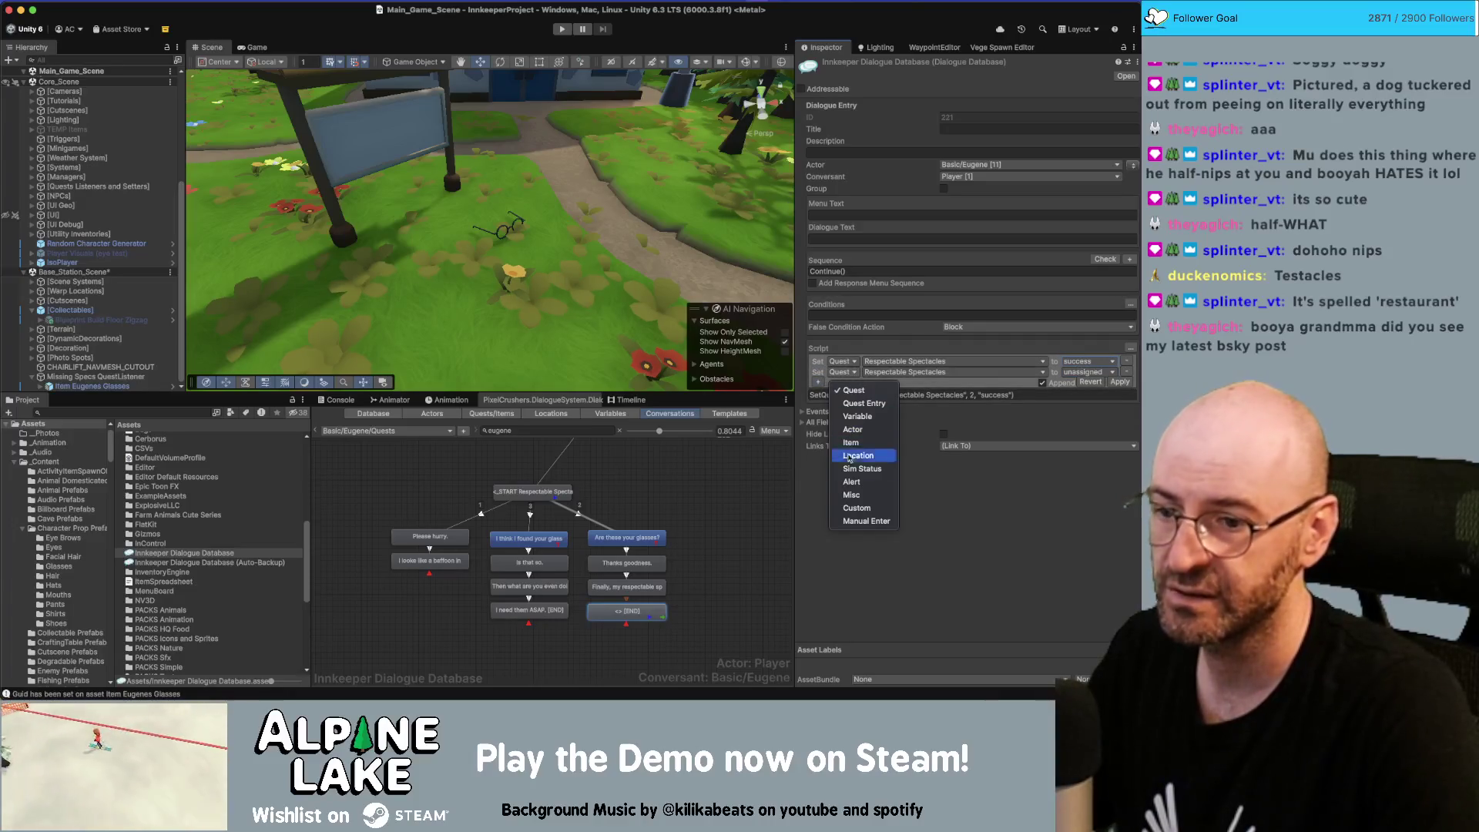
Add a custom remove-item action removing 1 Item Eugenes Glasses from MainInventory, then apply all three actions
click(856, 508)
click(911, 374)
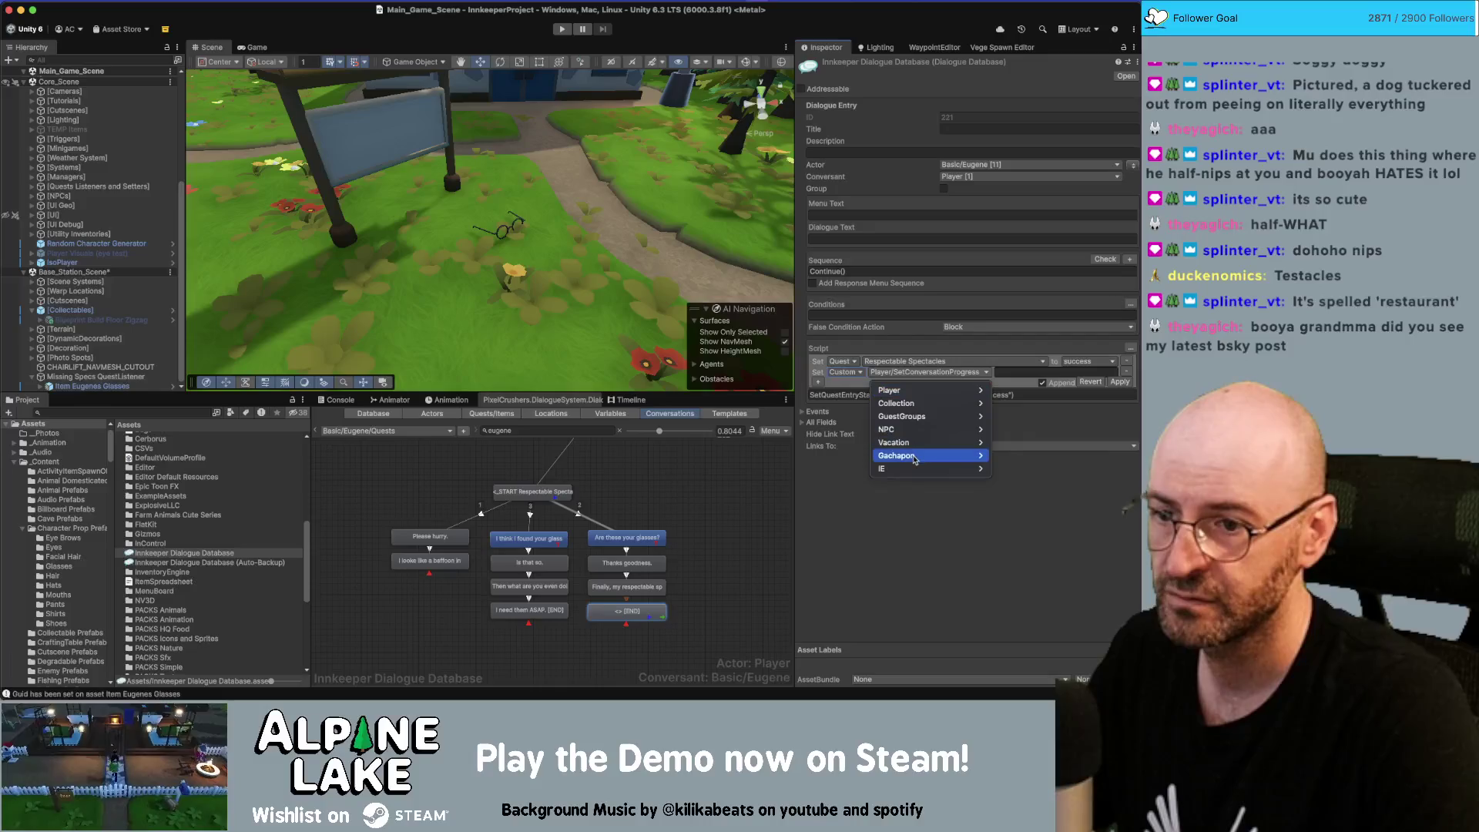
click(1007, 408)
click(925, 372)
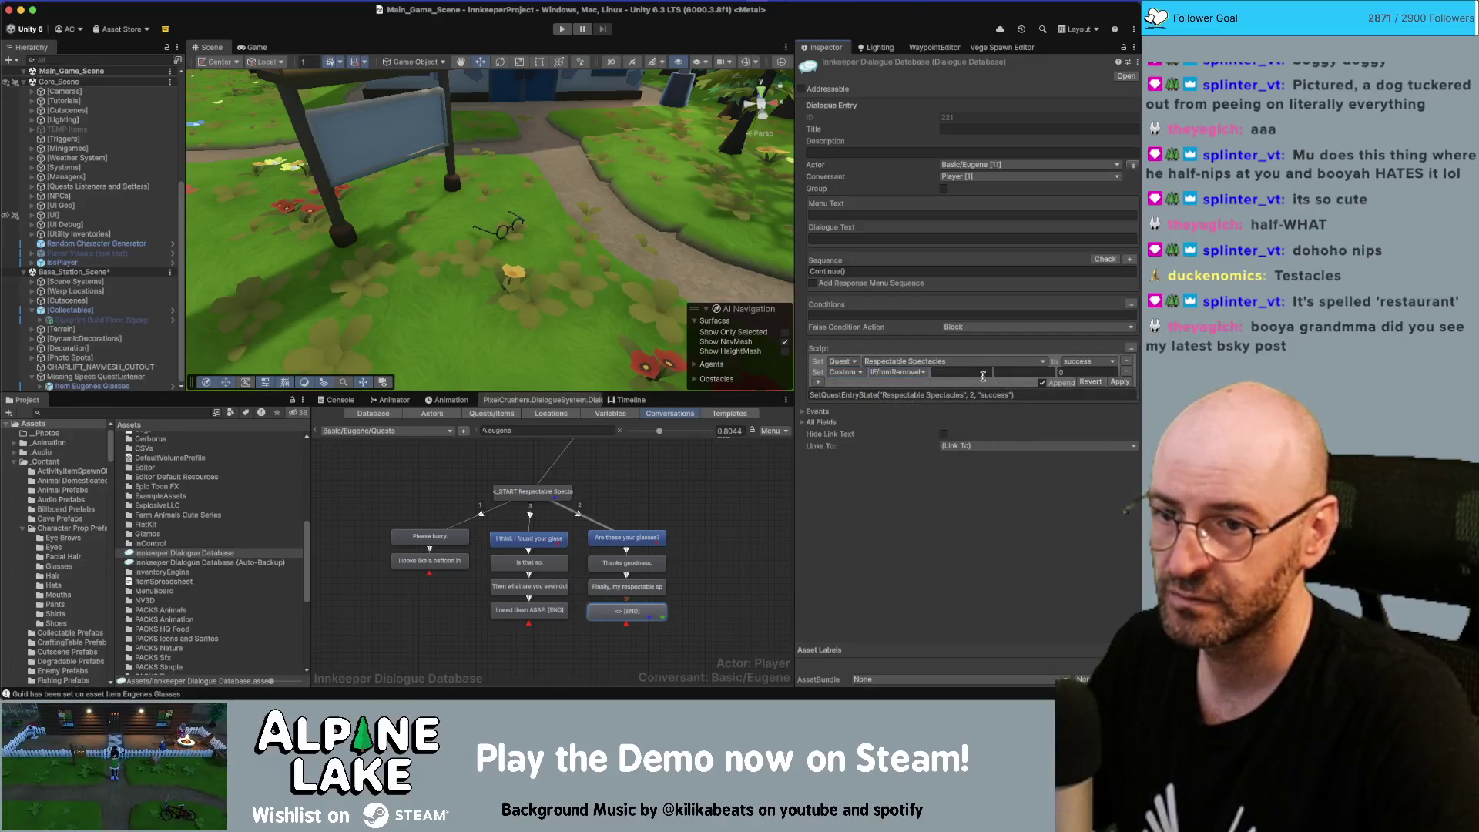
click(963, 372)
text(MainInventory)
key(Tab)
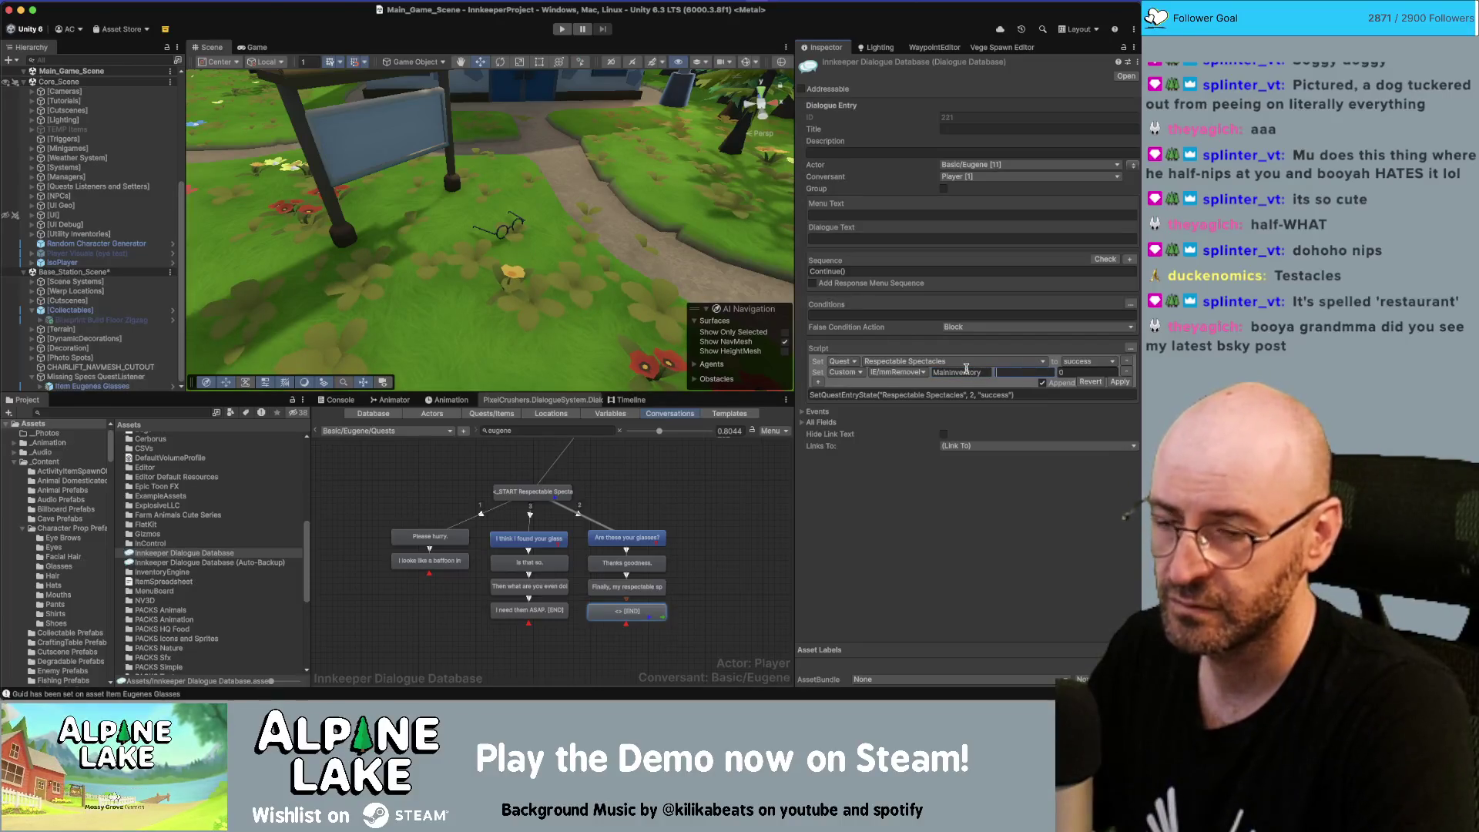
text(It)
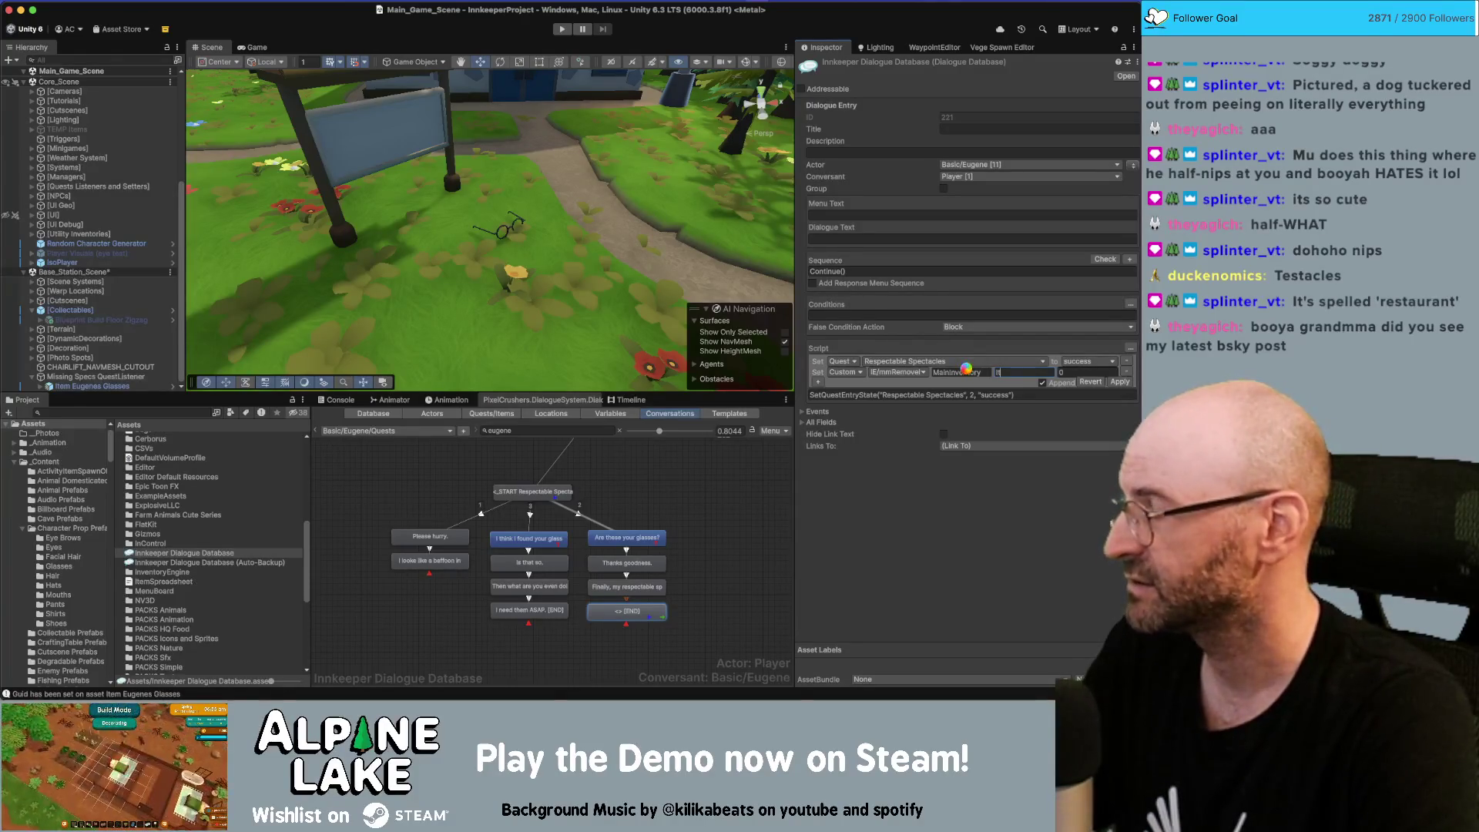
text(em Eu)
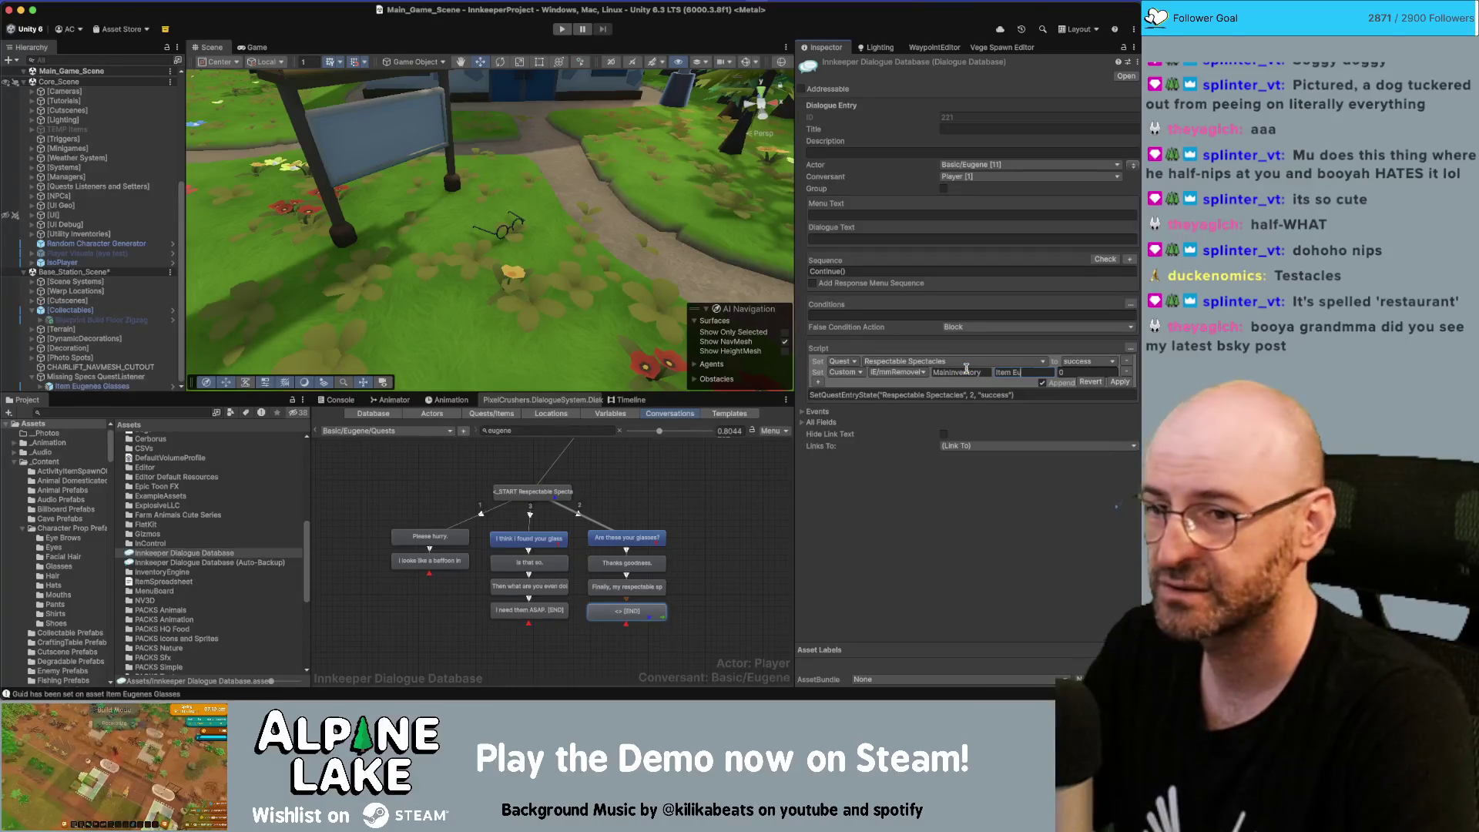
text(genes)
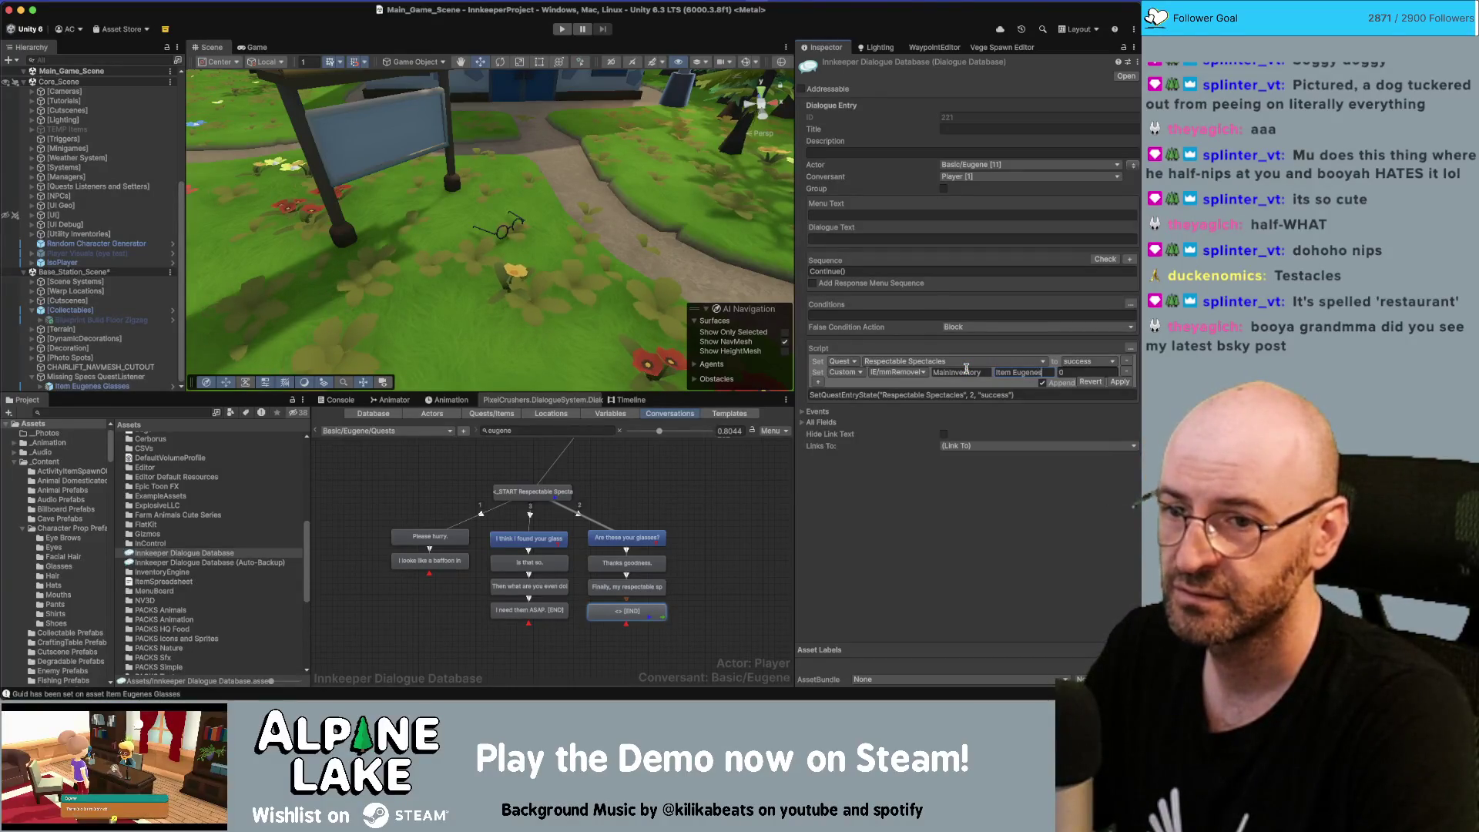
key(Tab)
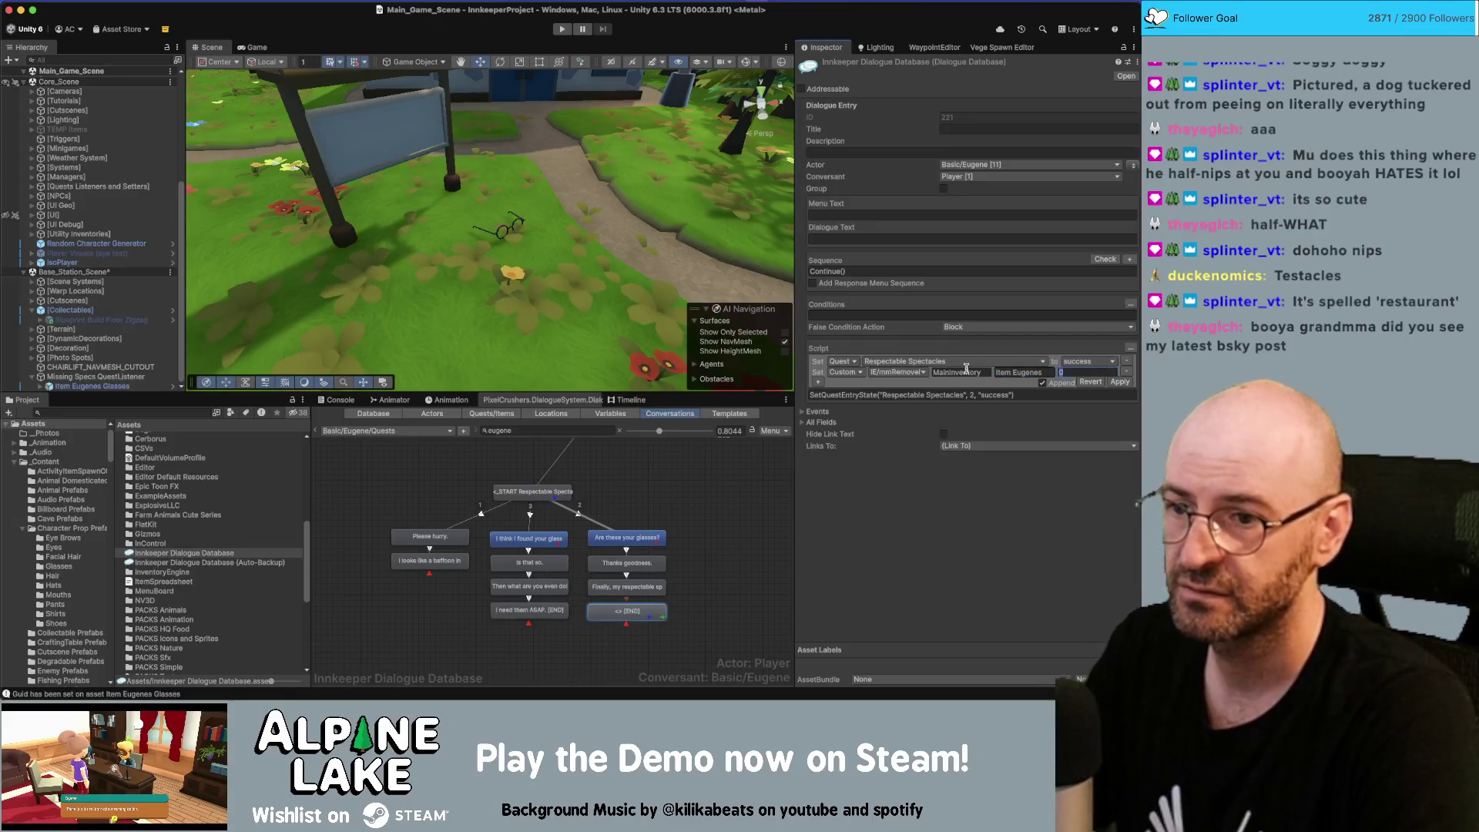
text(1)
click(1120, 381)
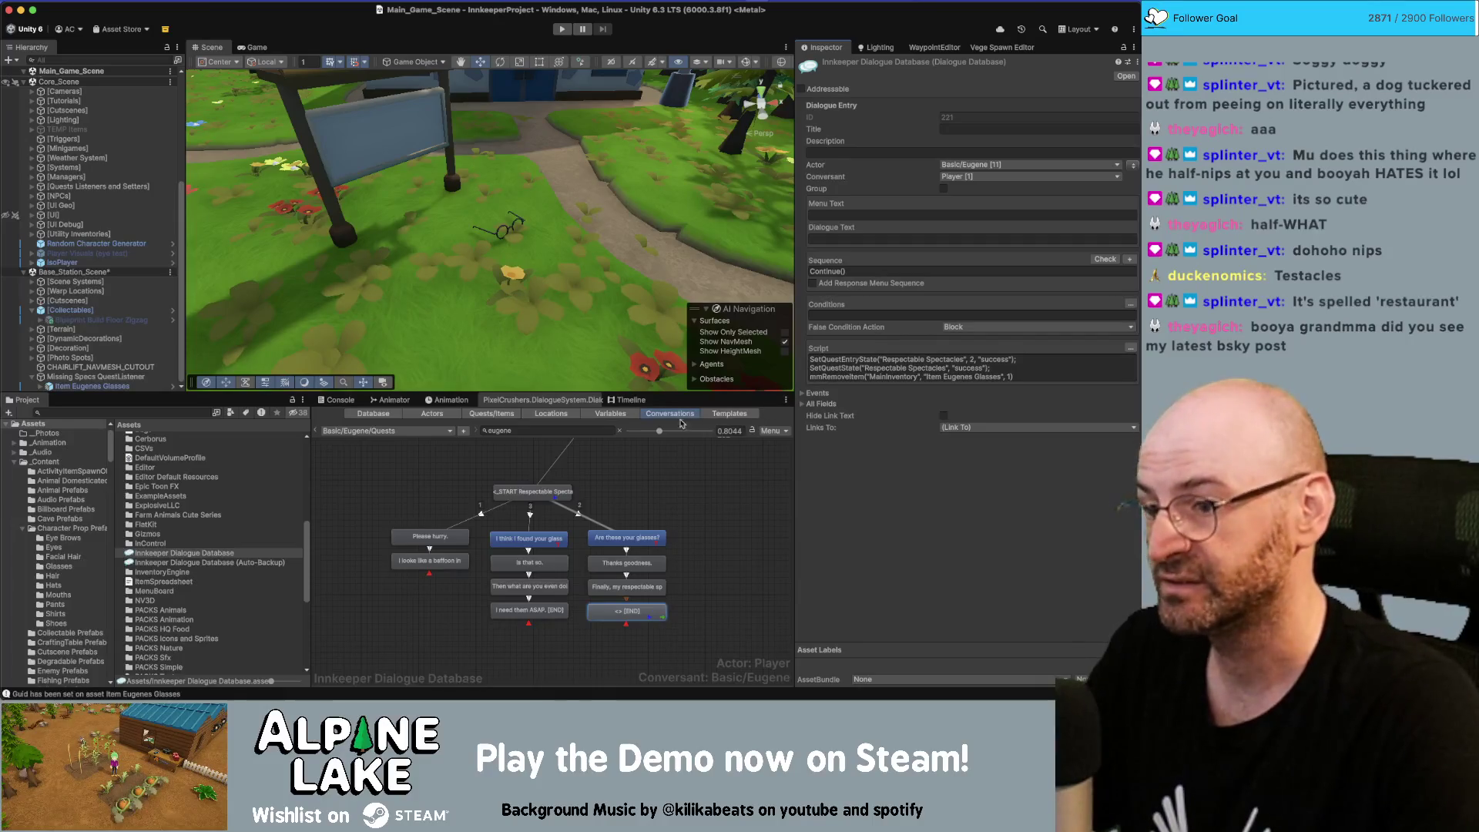
Check the 'Are these your glasses?' entry's conditions, then show the Quests conversation's own properties
click(638, 531)
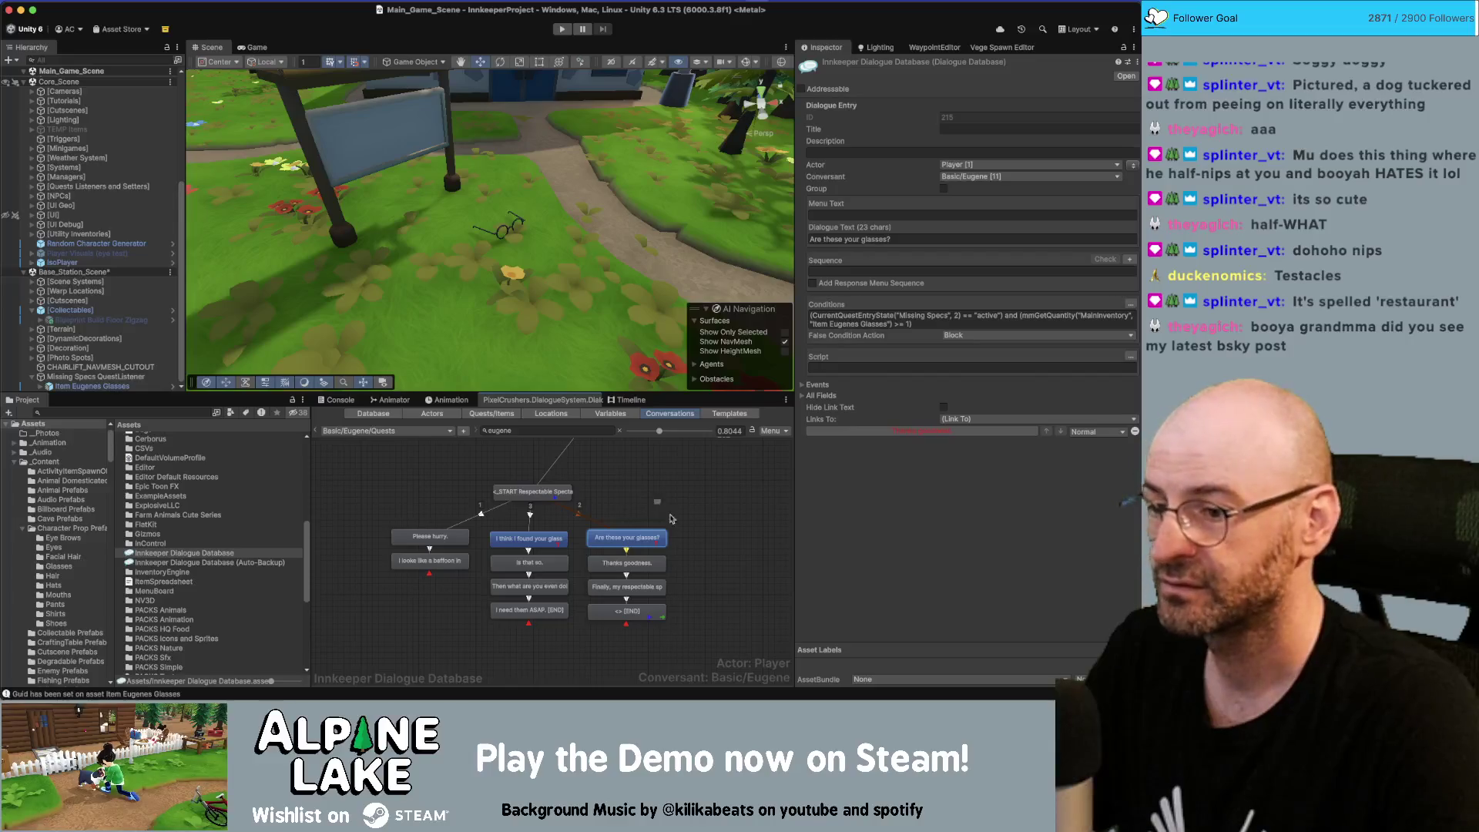
click(644, 524)
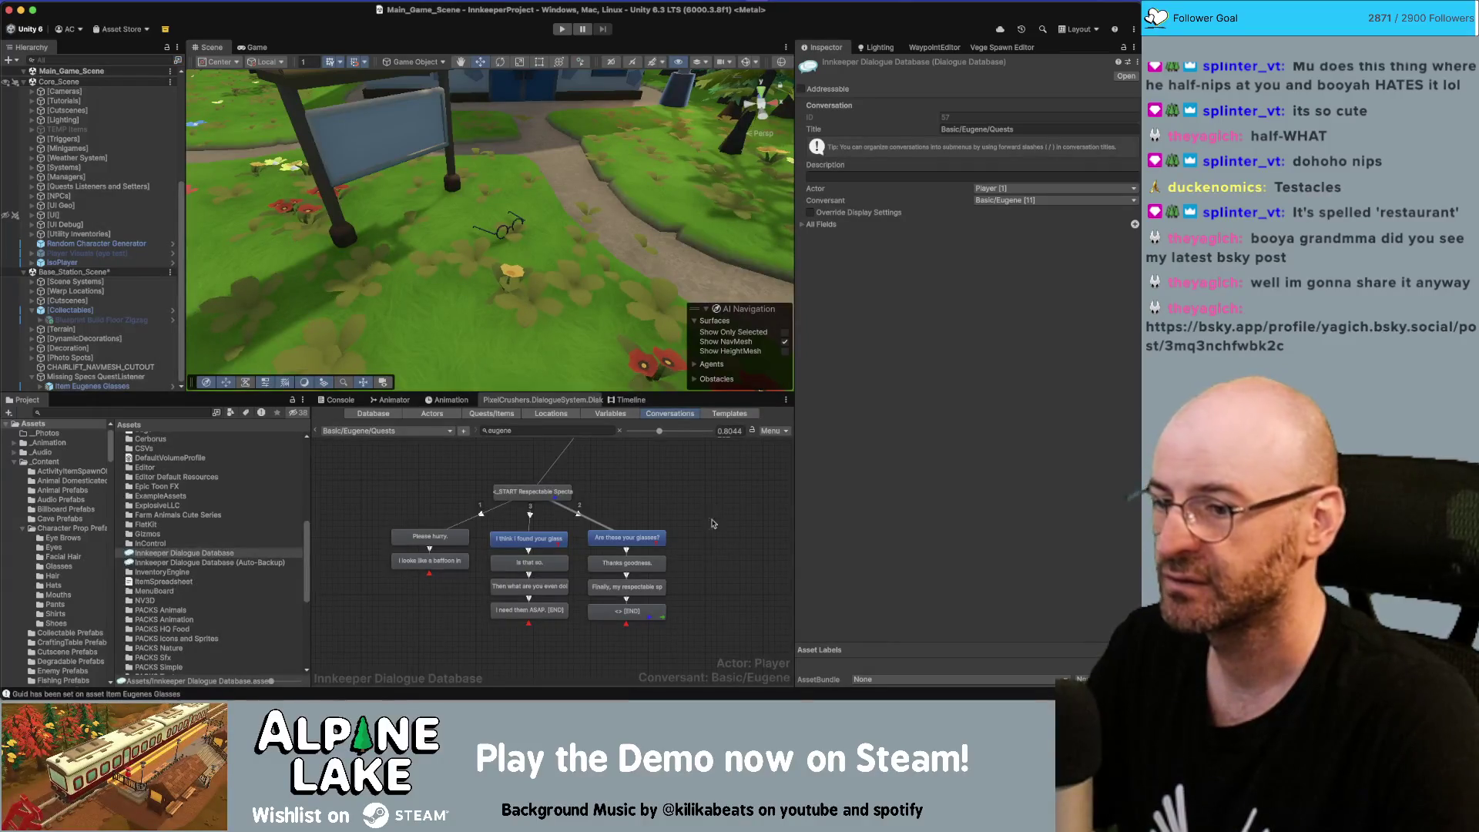
Review the [END] entry's script and filter project assets by 'item eugenes glasses'
middle_drag(730, 567, 670, 537)
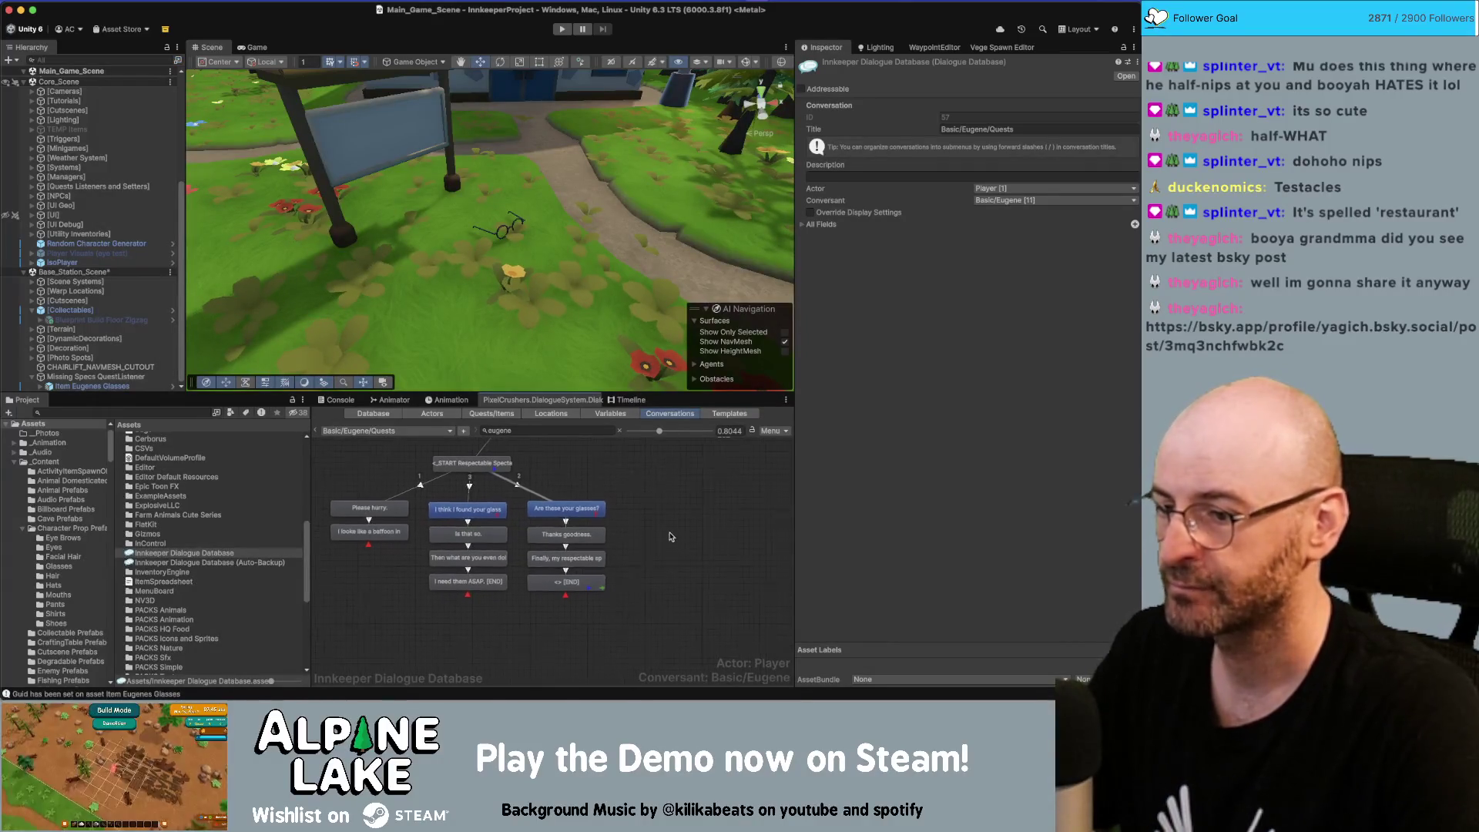
click(570, 583)
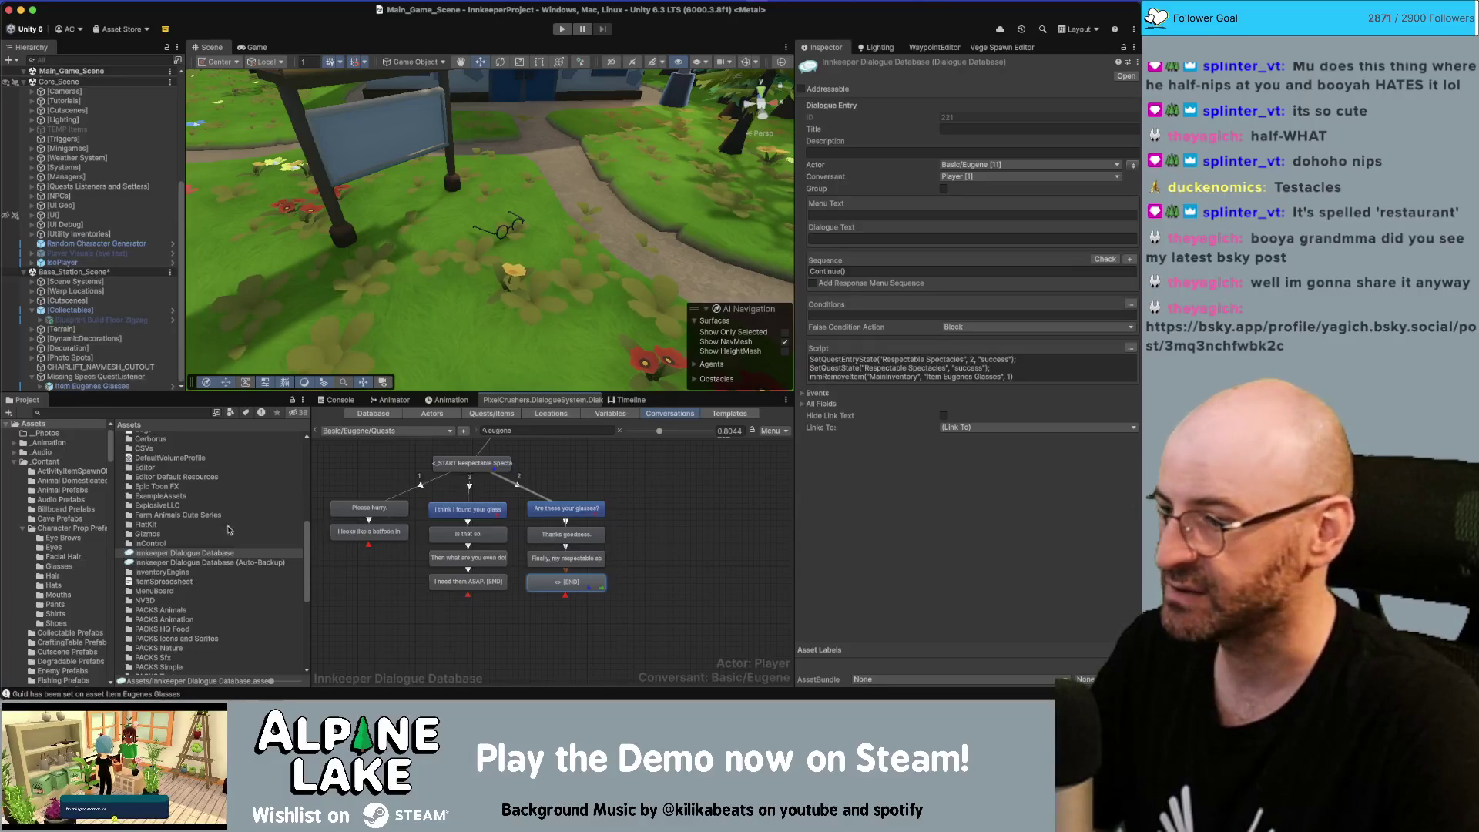
click(144, 412)
text(item)
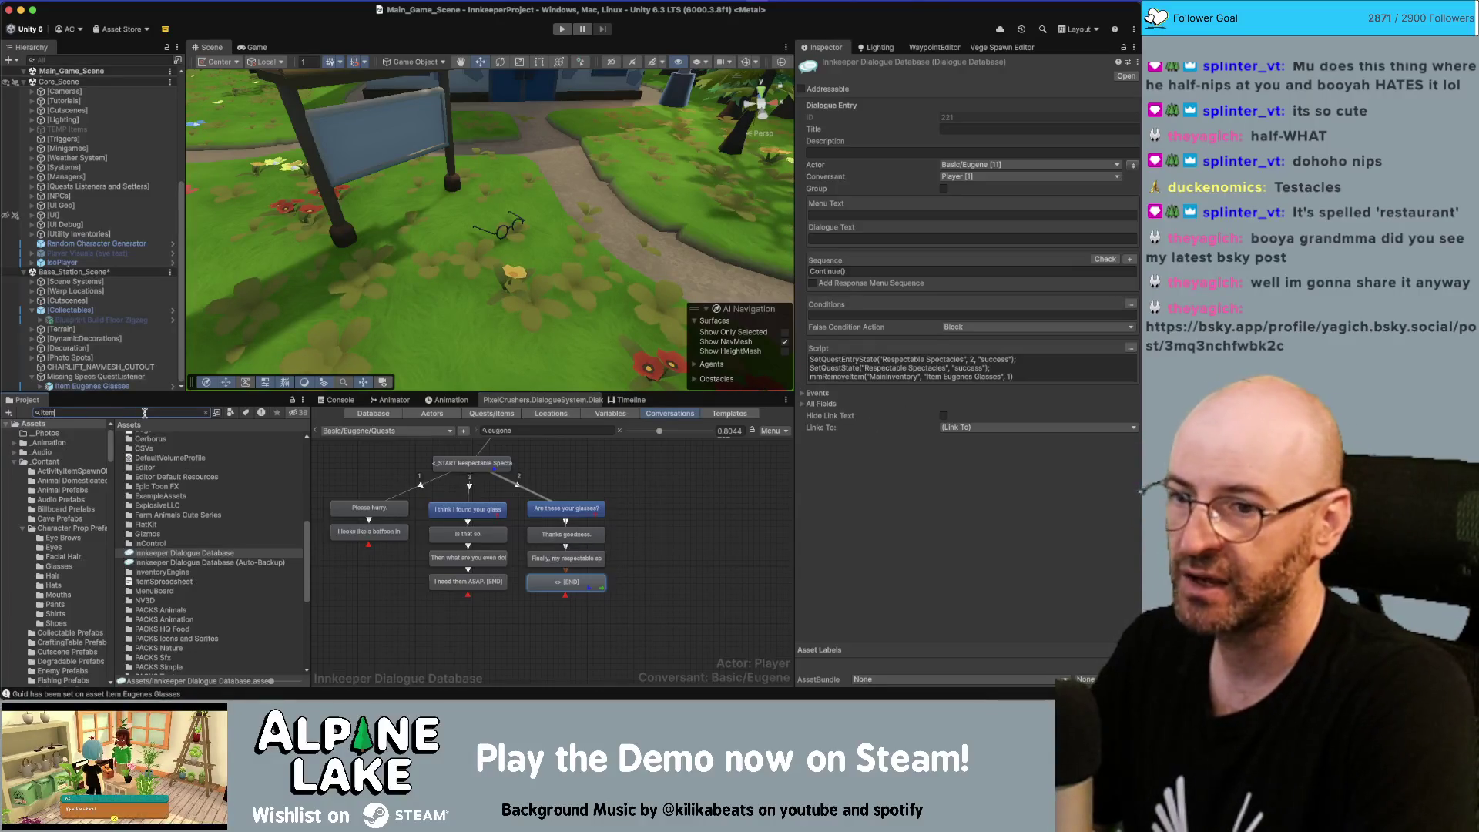
text( eugenes glasses)
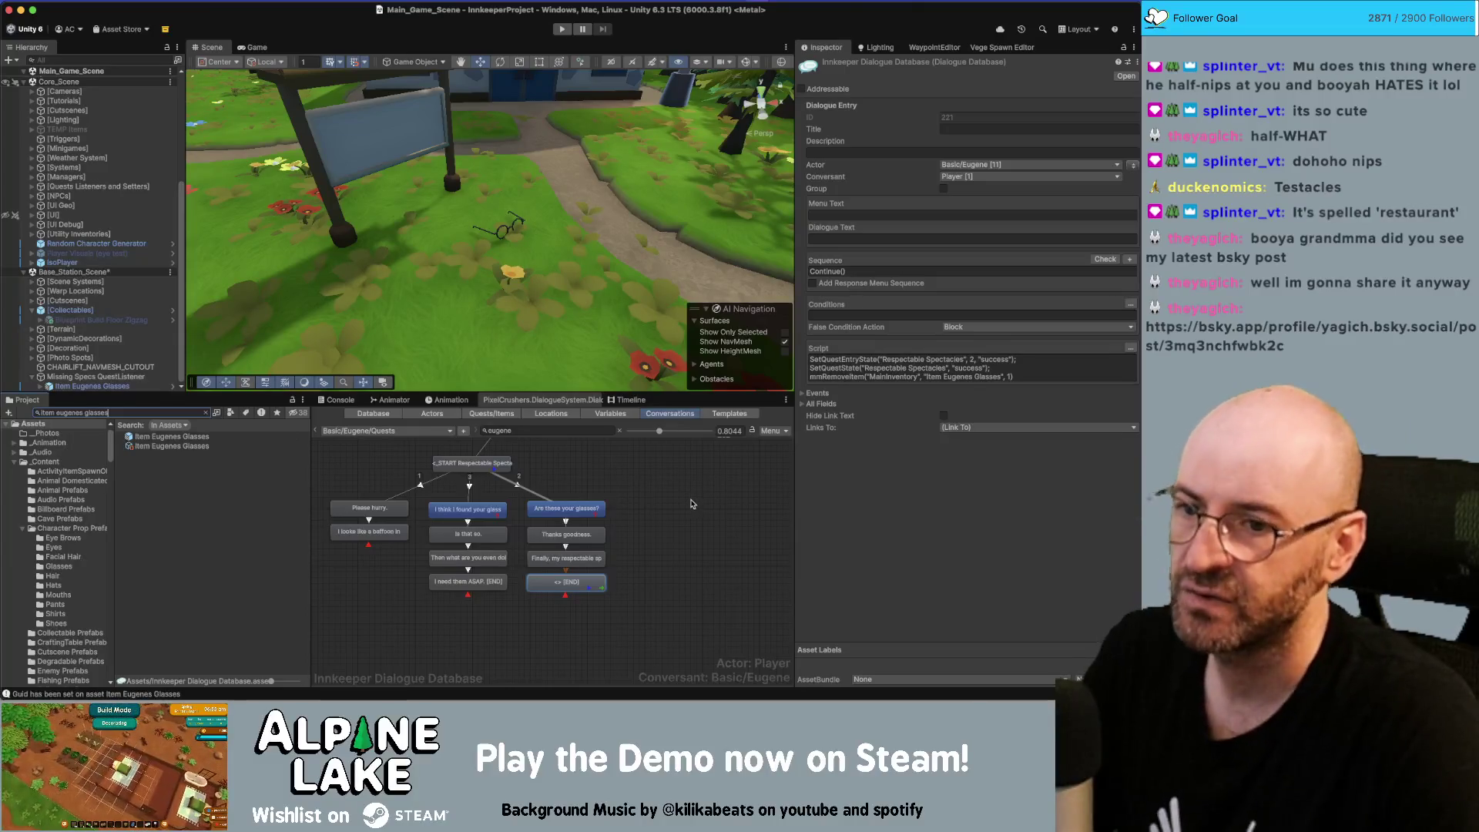
click(566, 484)
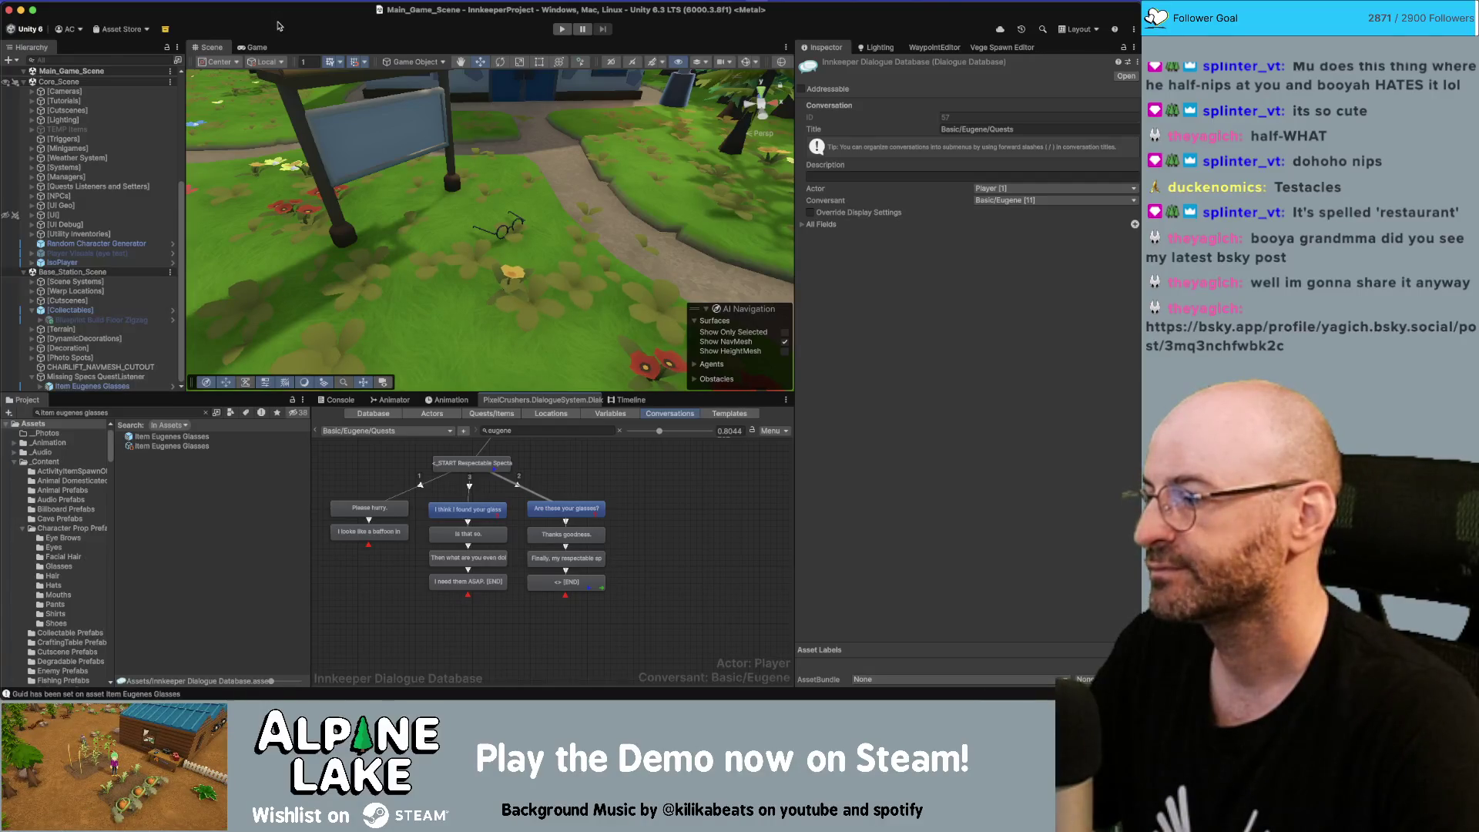
Enter play mode to test the quest, then switch to Chrome while Unity reloads
click(563, 29)
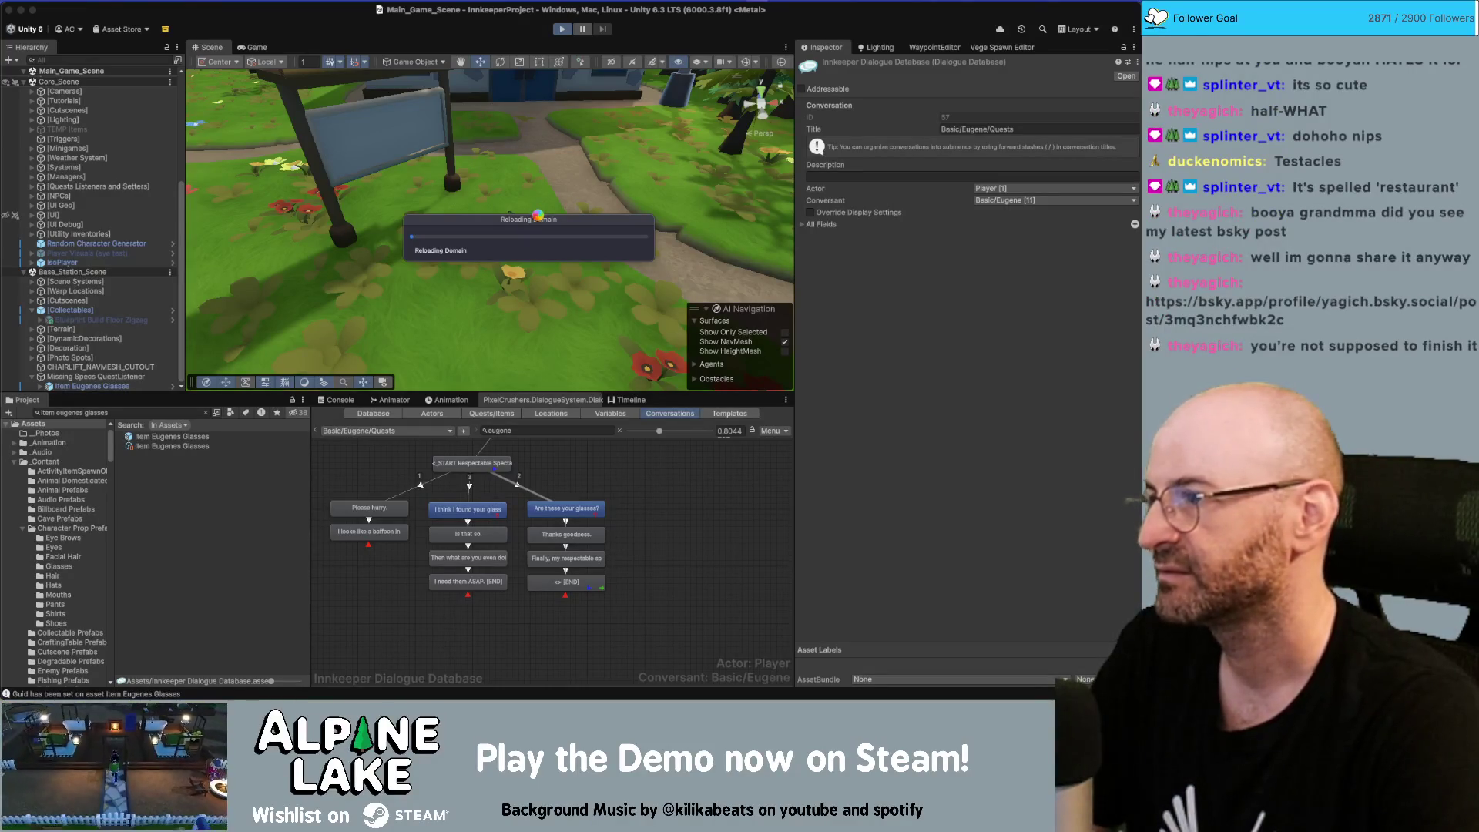
key(super+Tab)
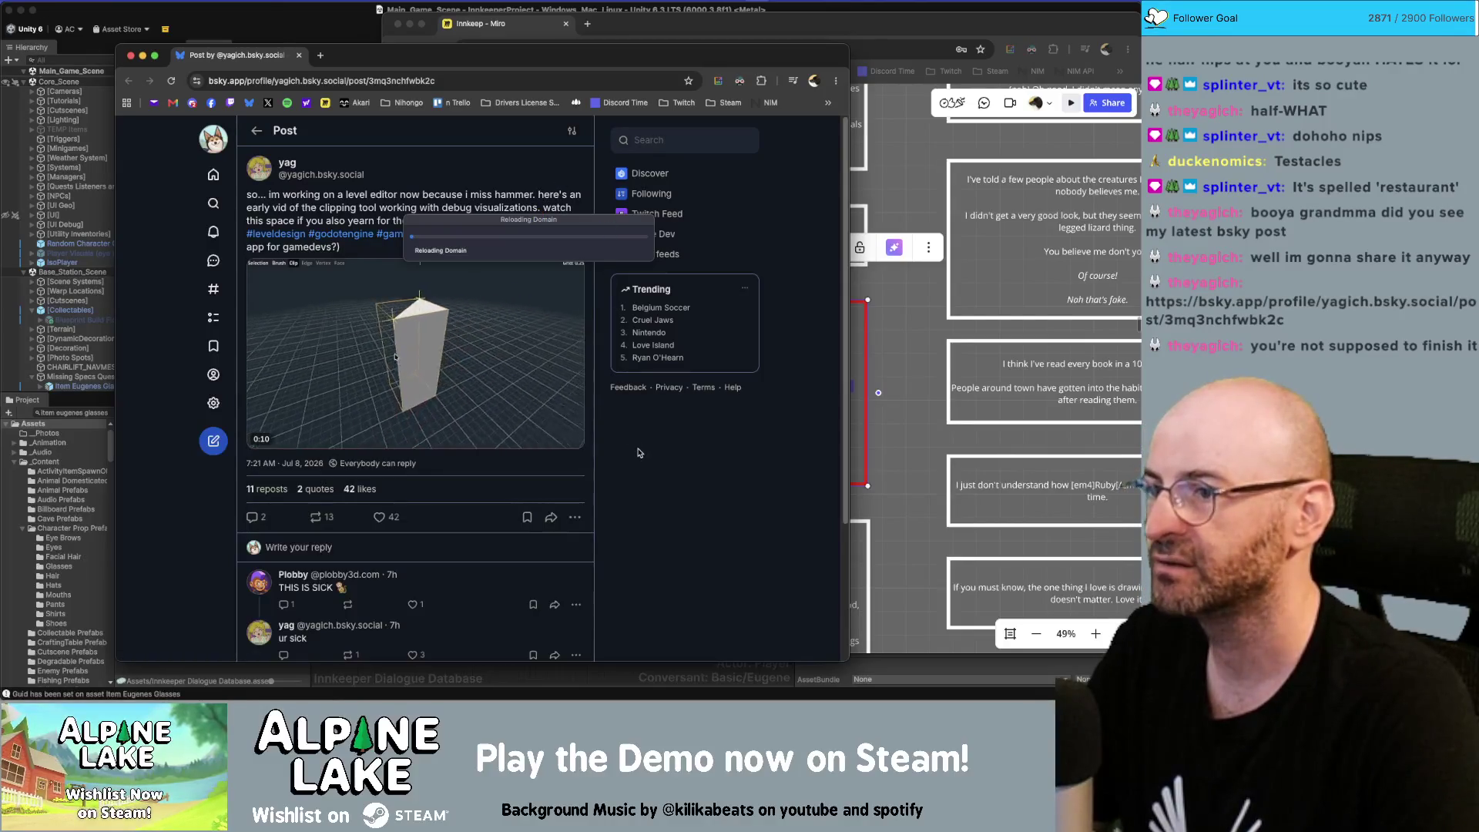
Move Unity's reloading popup aside and like the Bluesky level-editor clipping-tool post (42 to 43)
drag(483, 226, 922, 129)
click(483, 66)
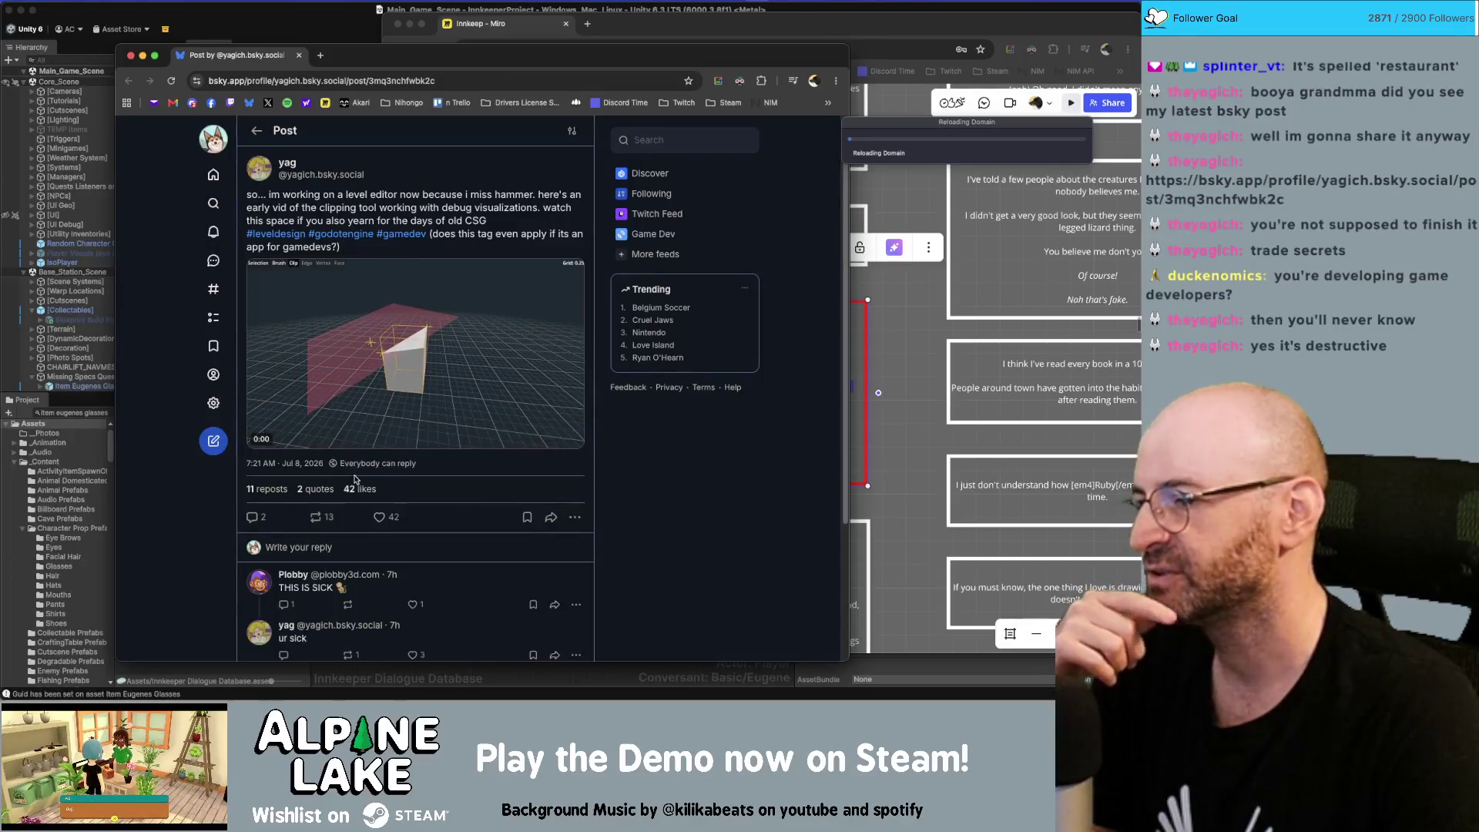
click(379, 517)
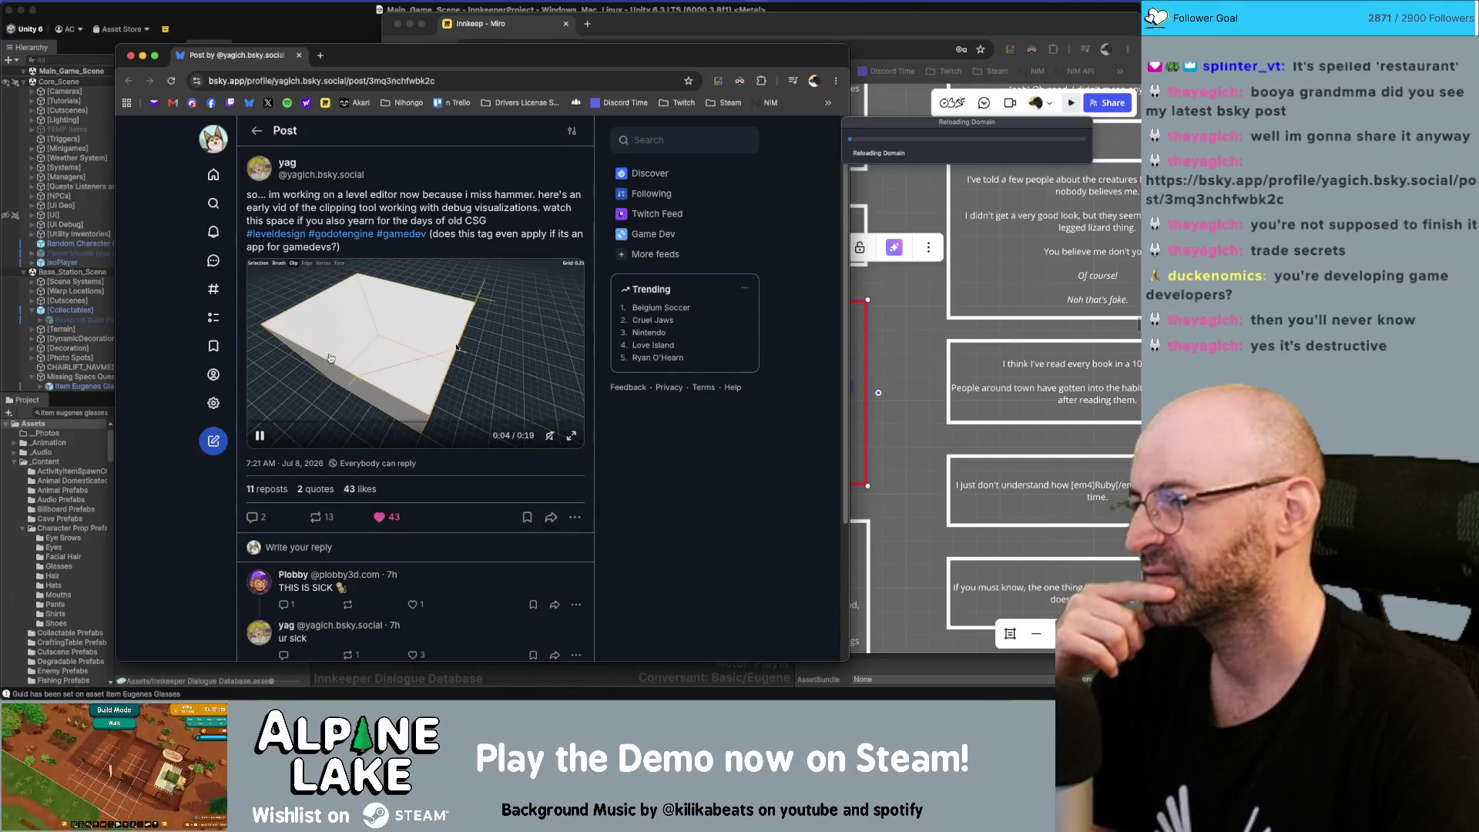
scroll(317, 527, down, 3)
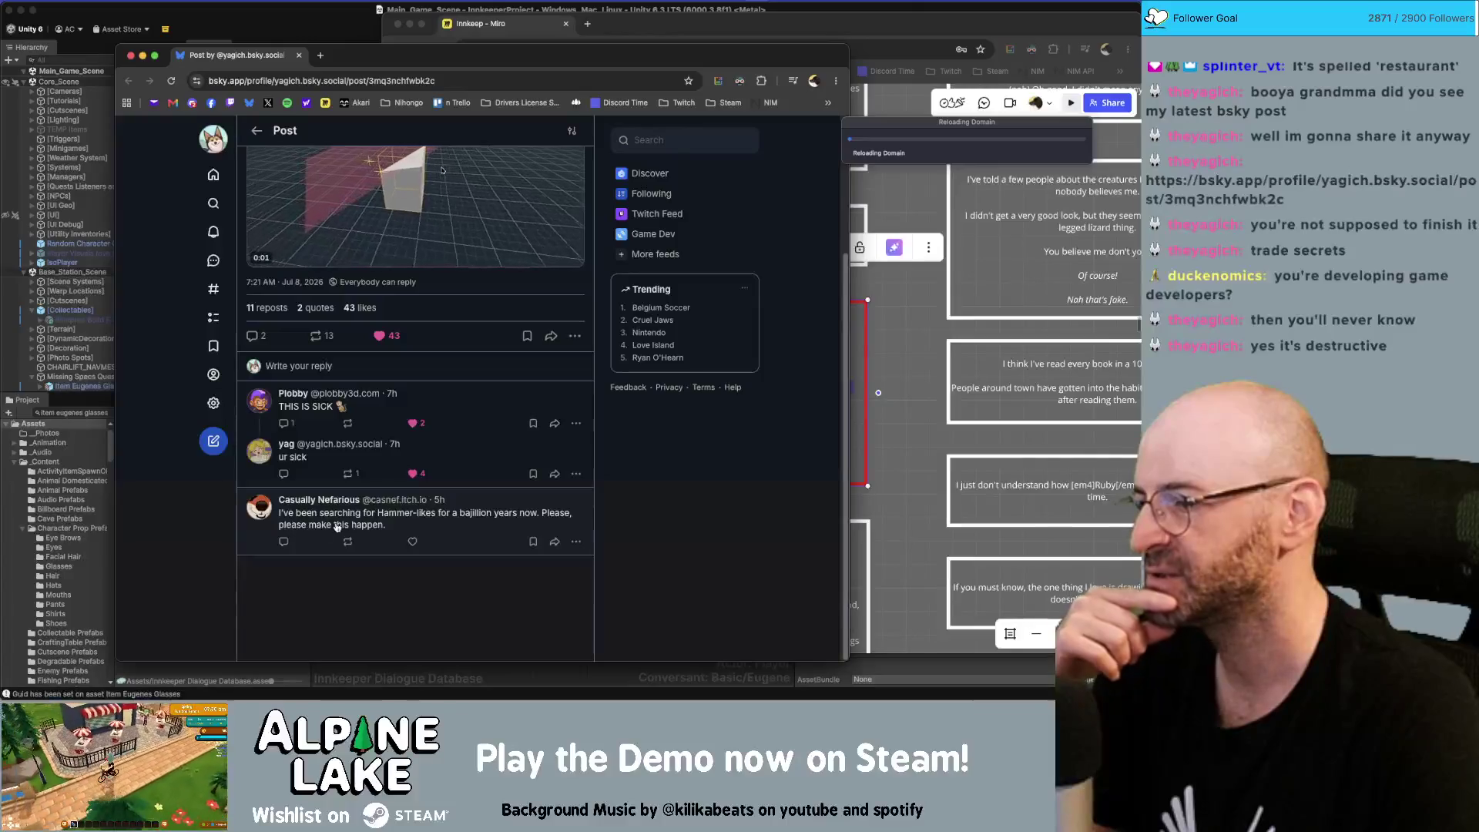
scroll(379, 541, up, 3)
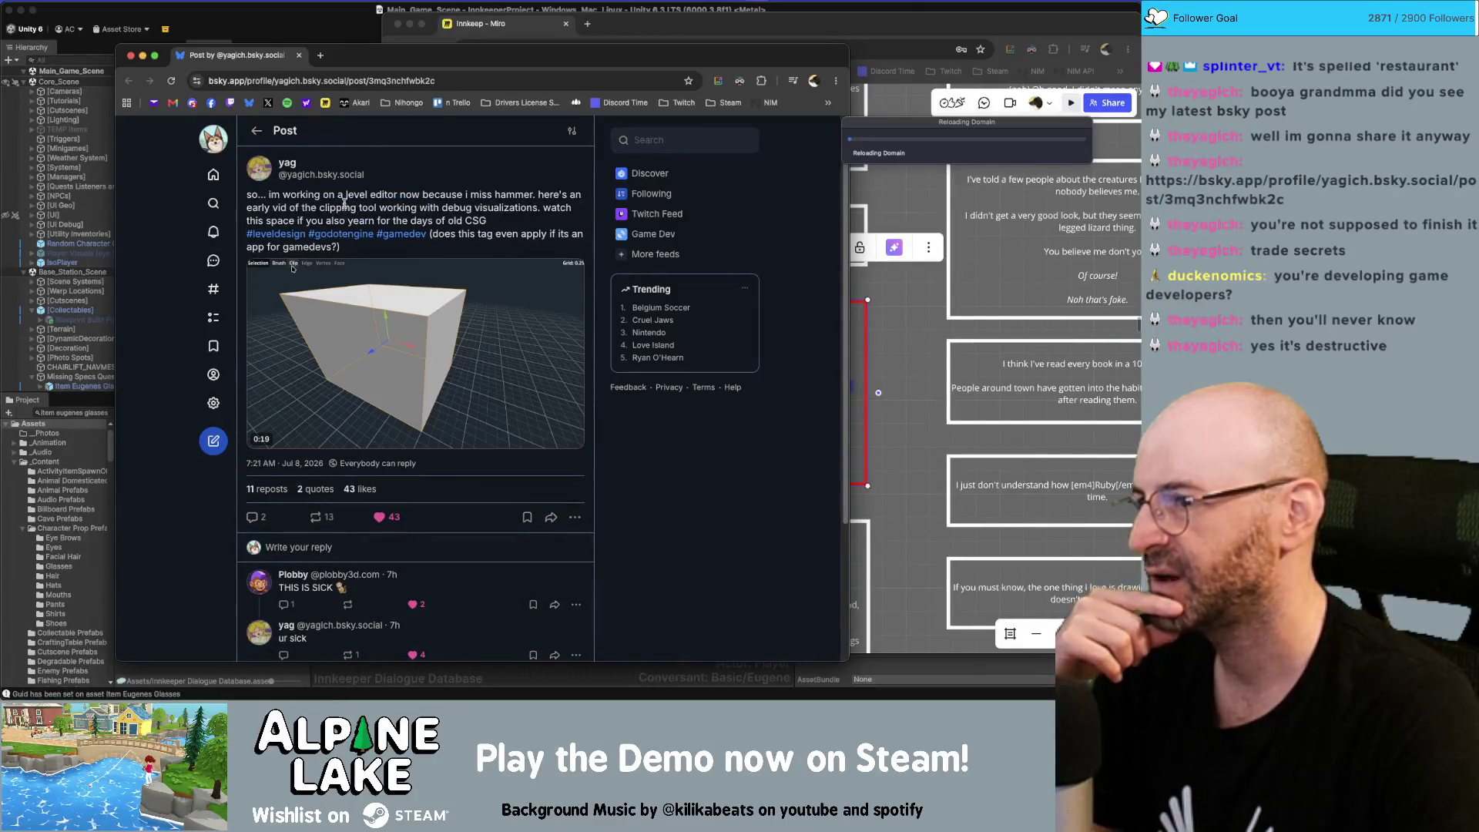
double_click(497, 194)
click(494, 194)
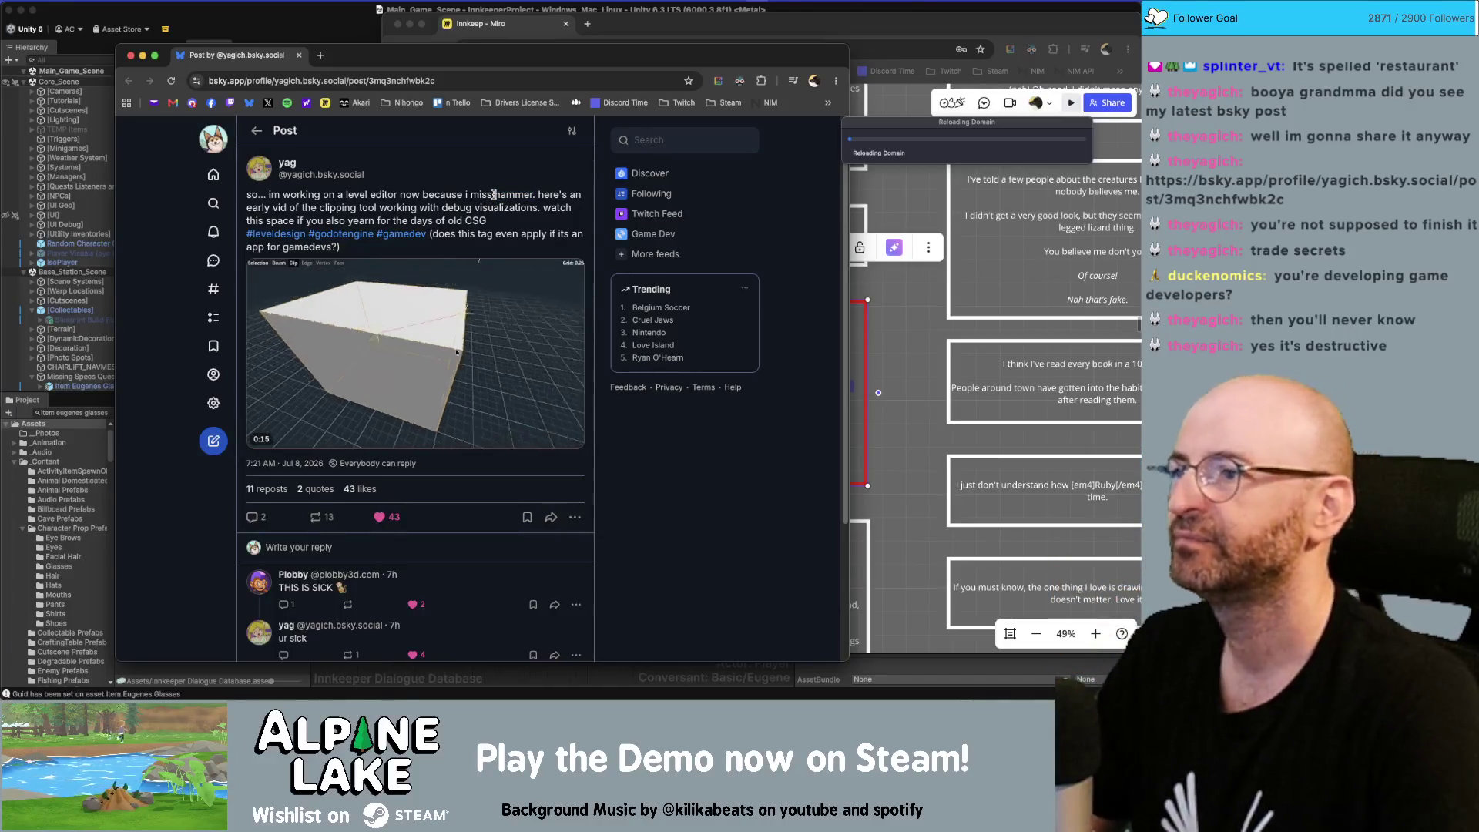
key(ctrl+t)
Search Google for 'hammer level editor' and open the Valve Hammer Editor (Source) wiki result
text(hammer level editor)
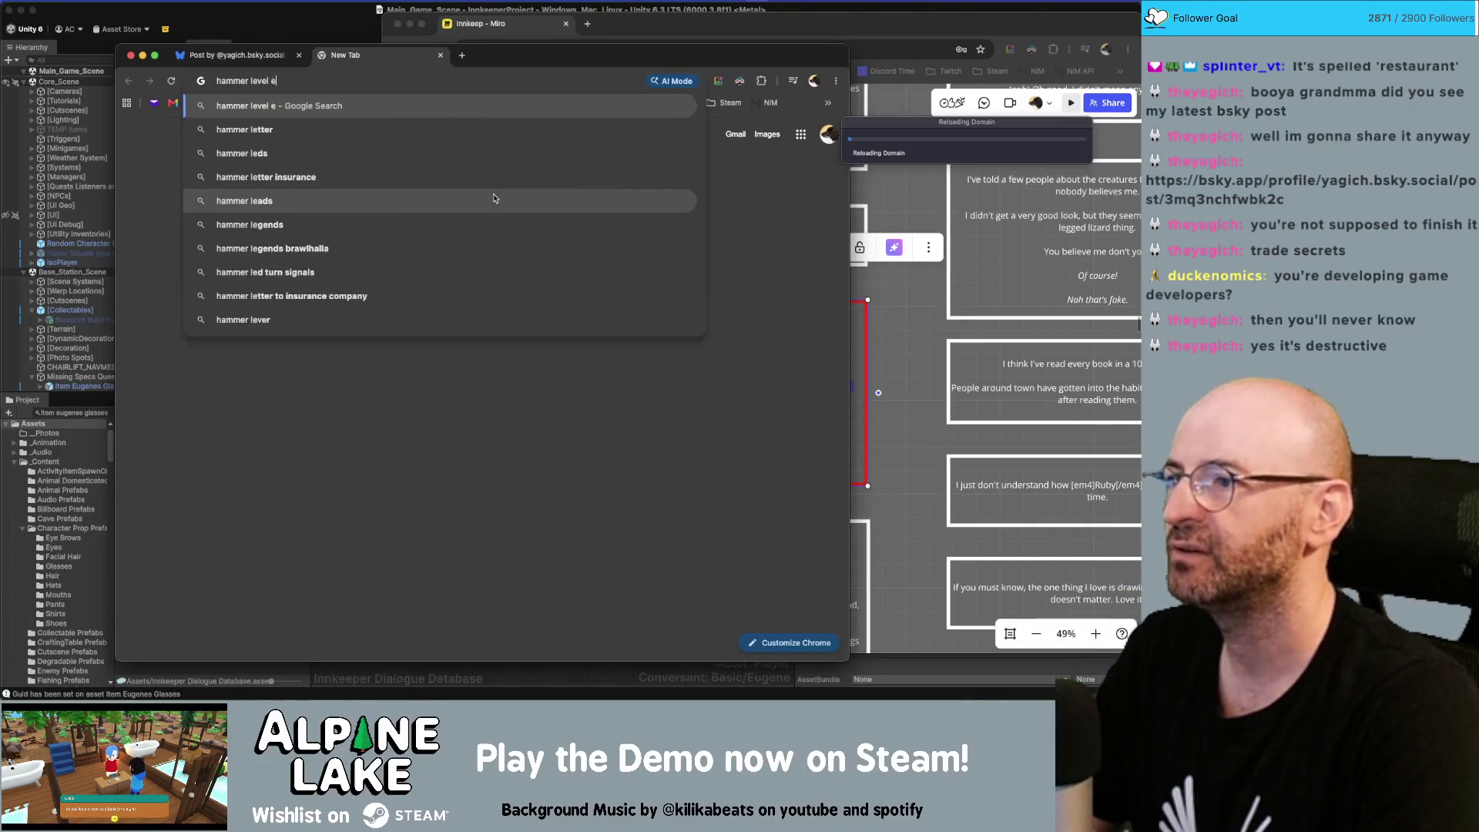
key(Return)
scroll(494, 198, down, 5)
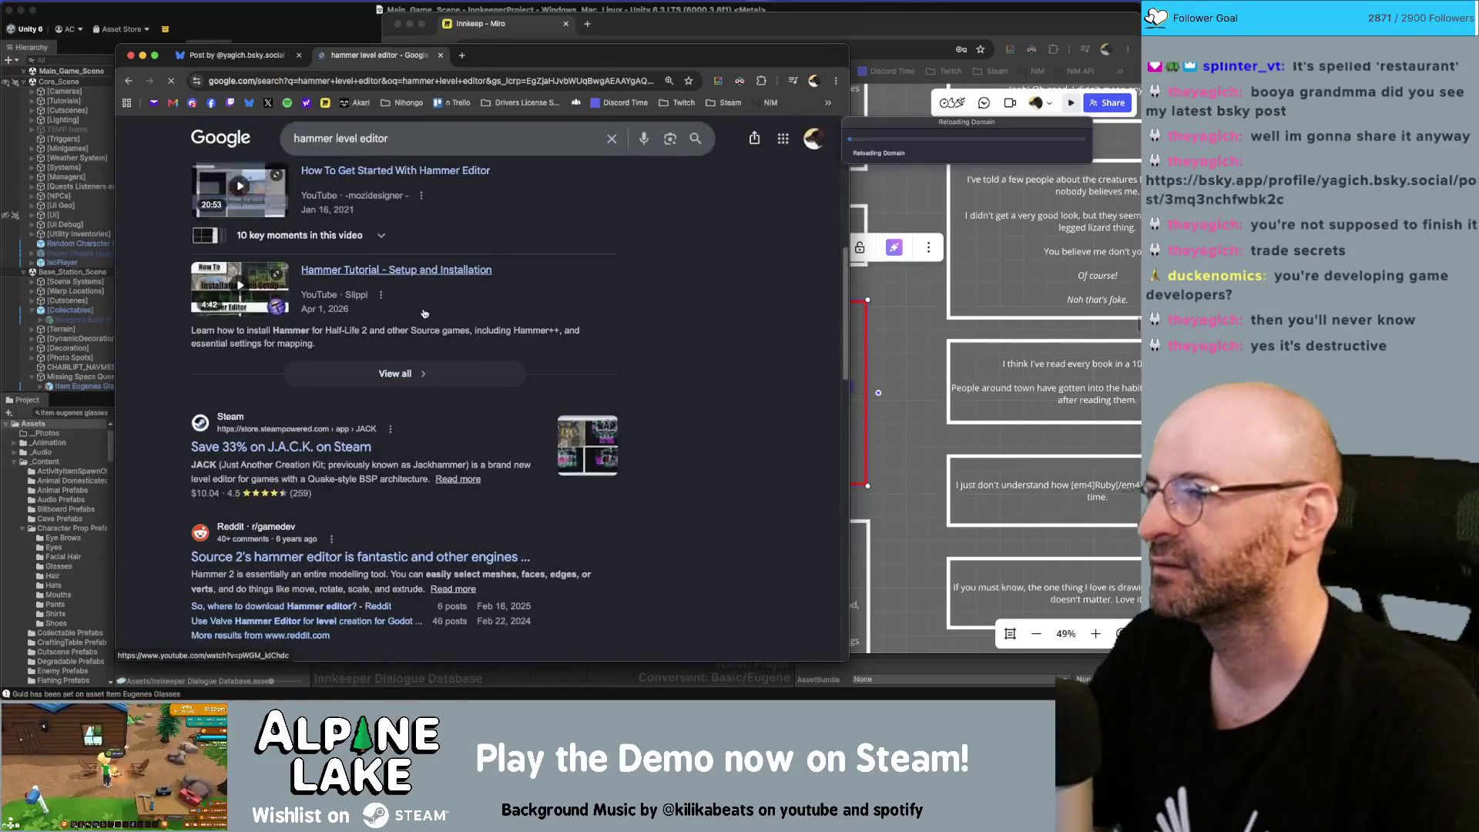
scroll(494, 199, up, 5)
click(324, 262)
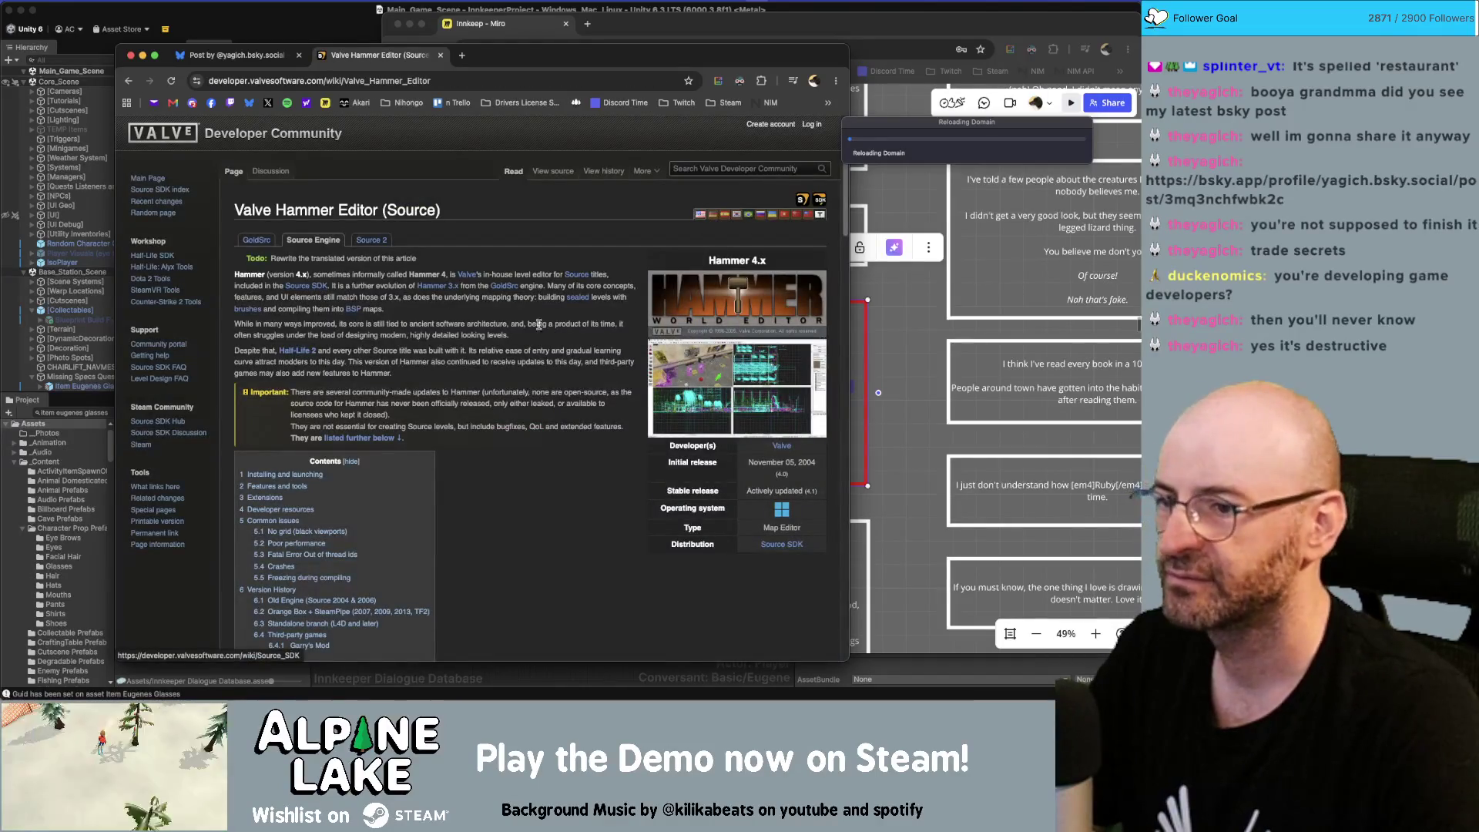
View the article's Hammer screenshot full size, zooming into VisGroups, then return to the article
click(653, 364)
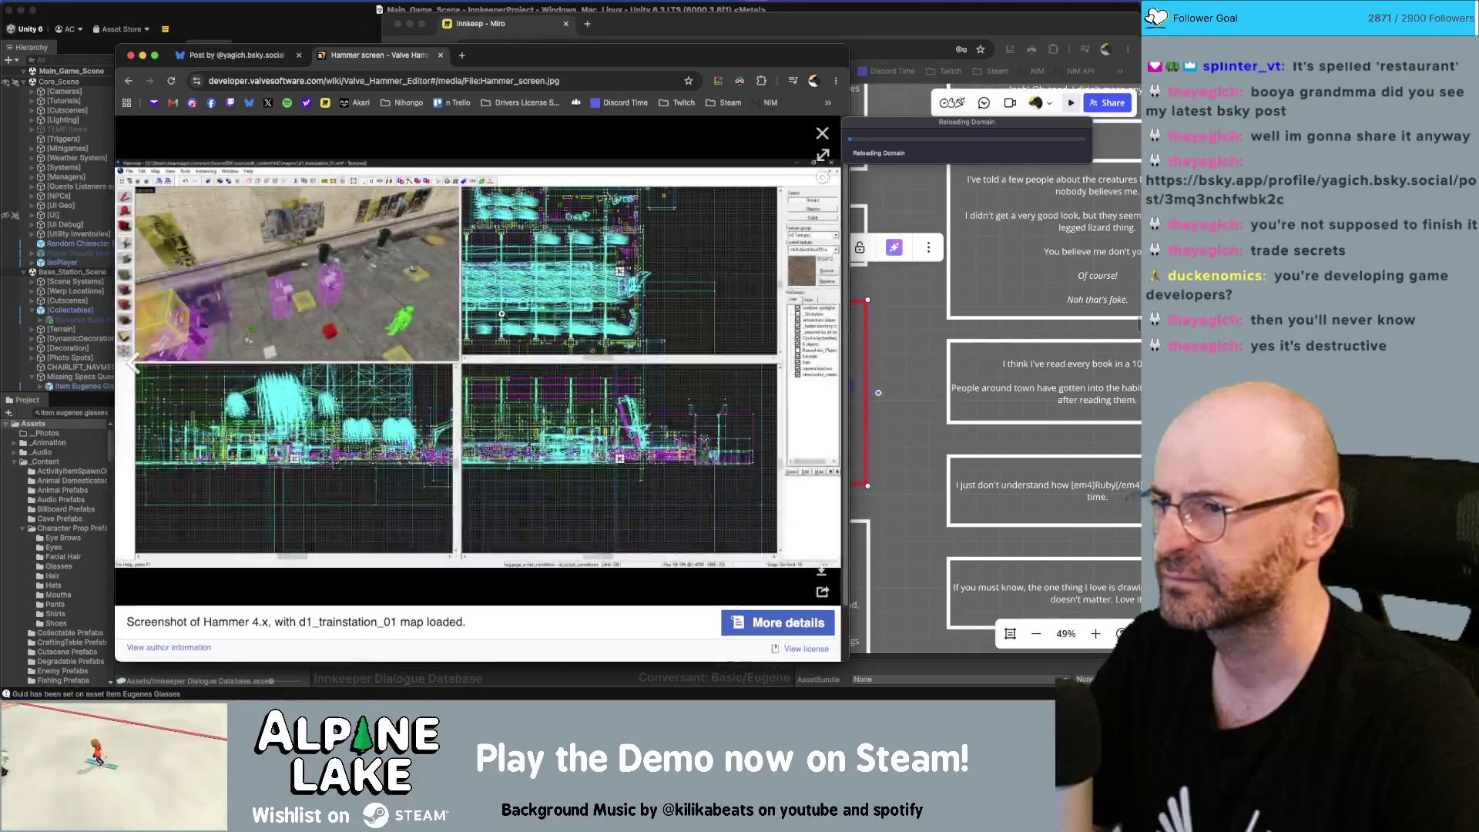
click(299, 248)
click(521, 293)
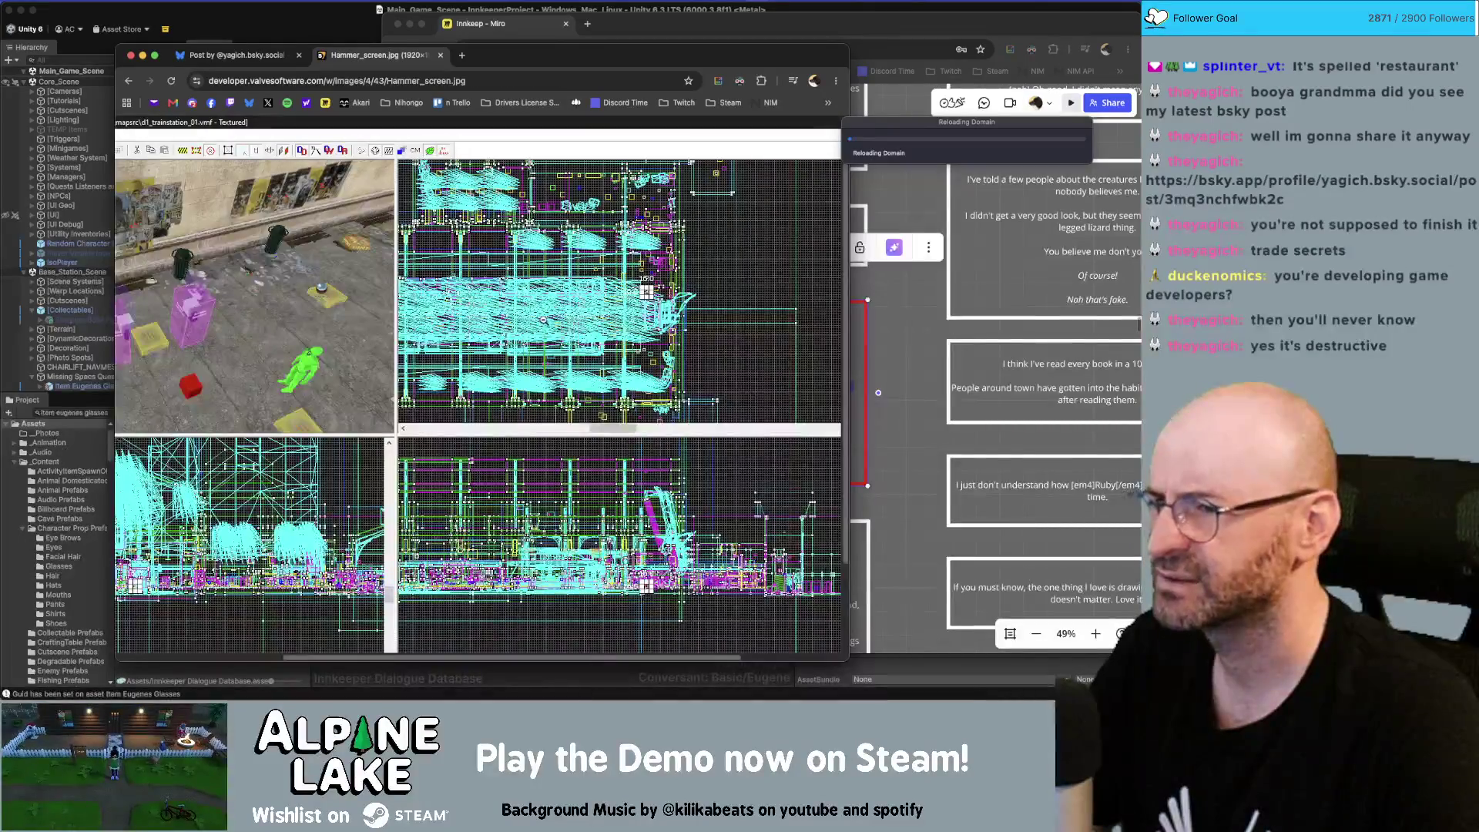
click(236, 374)
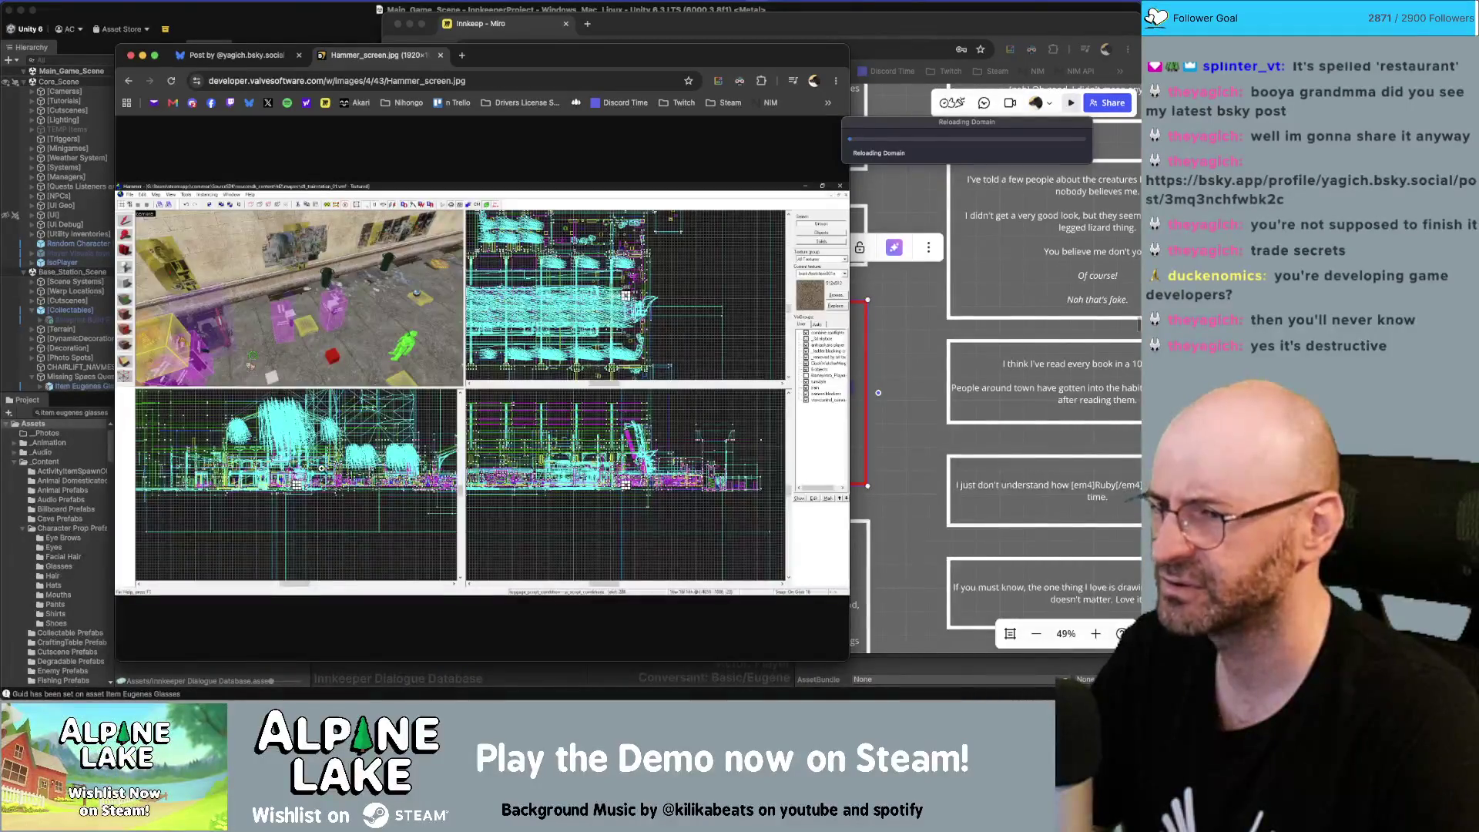
click(786, 345)
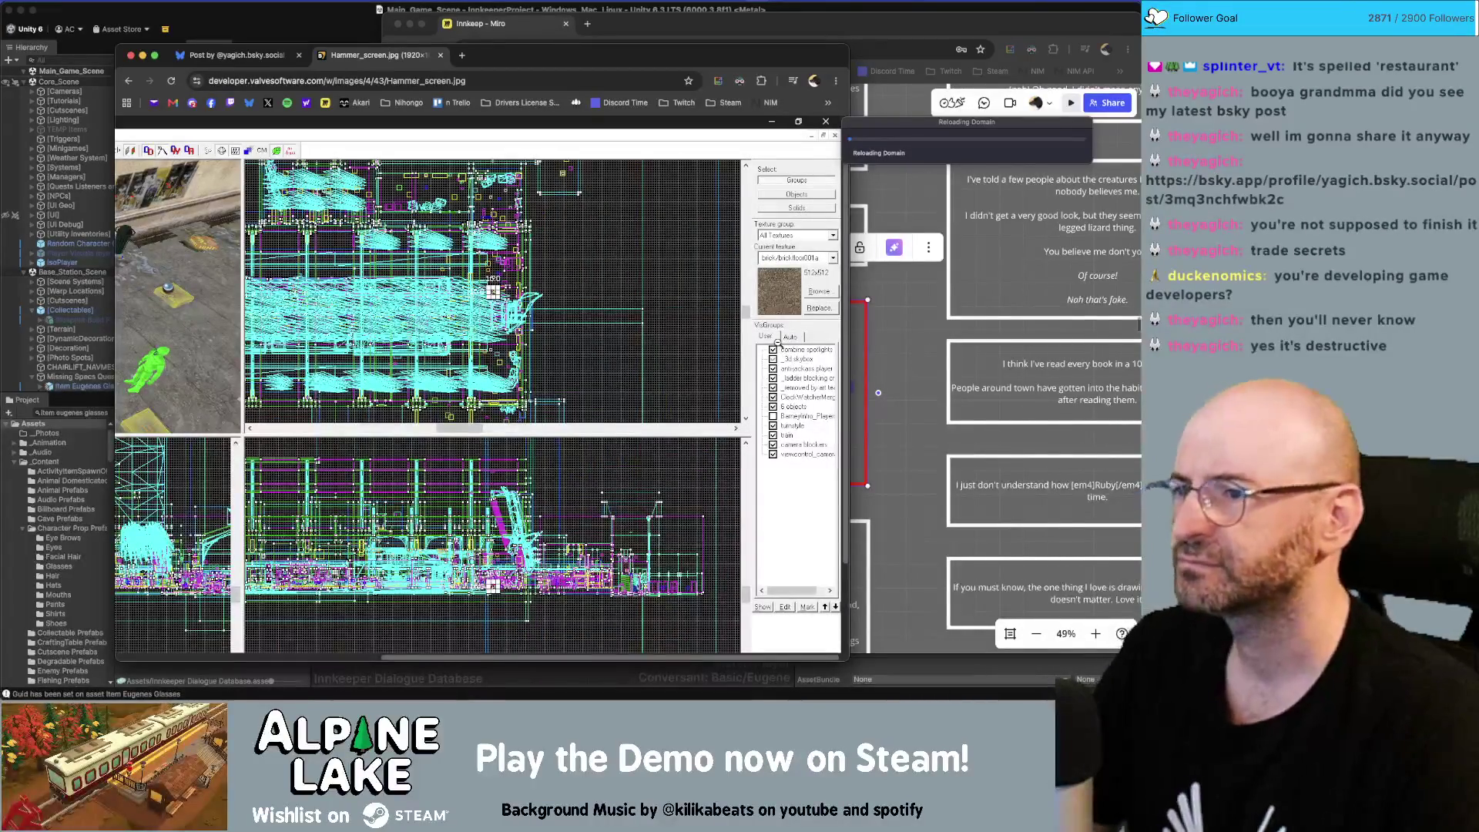
click(779, 343)
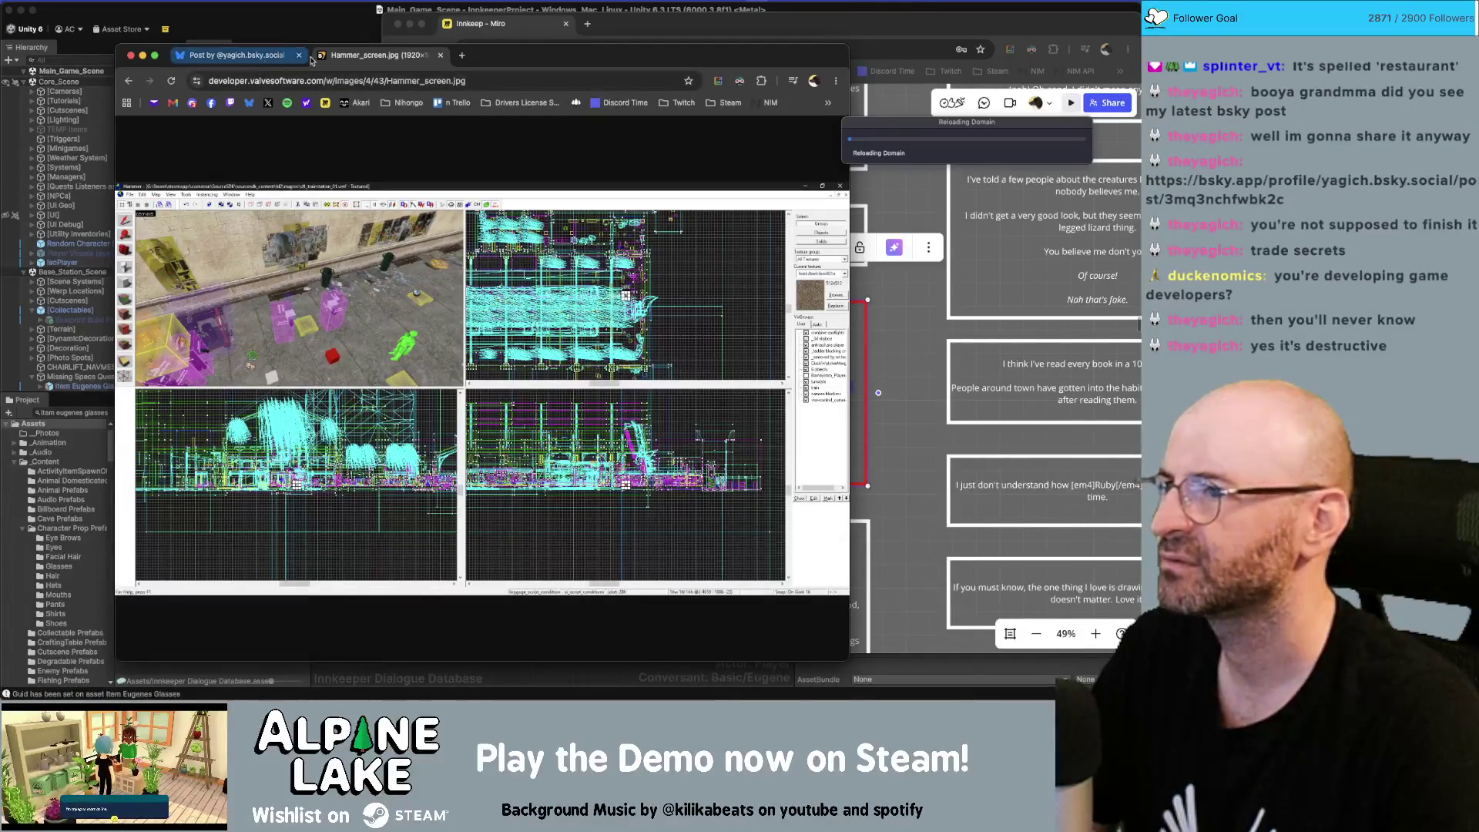
click(128, 81)
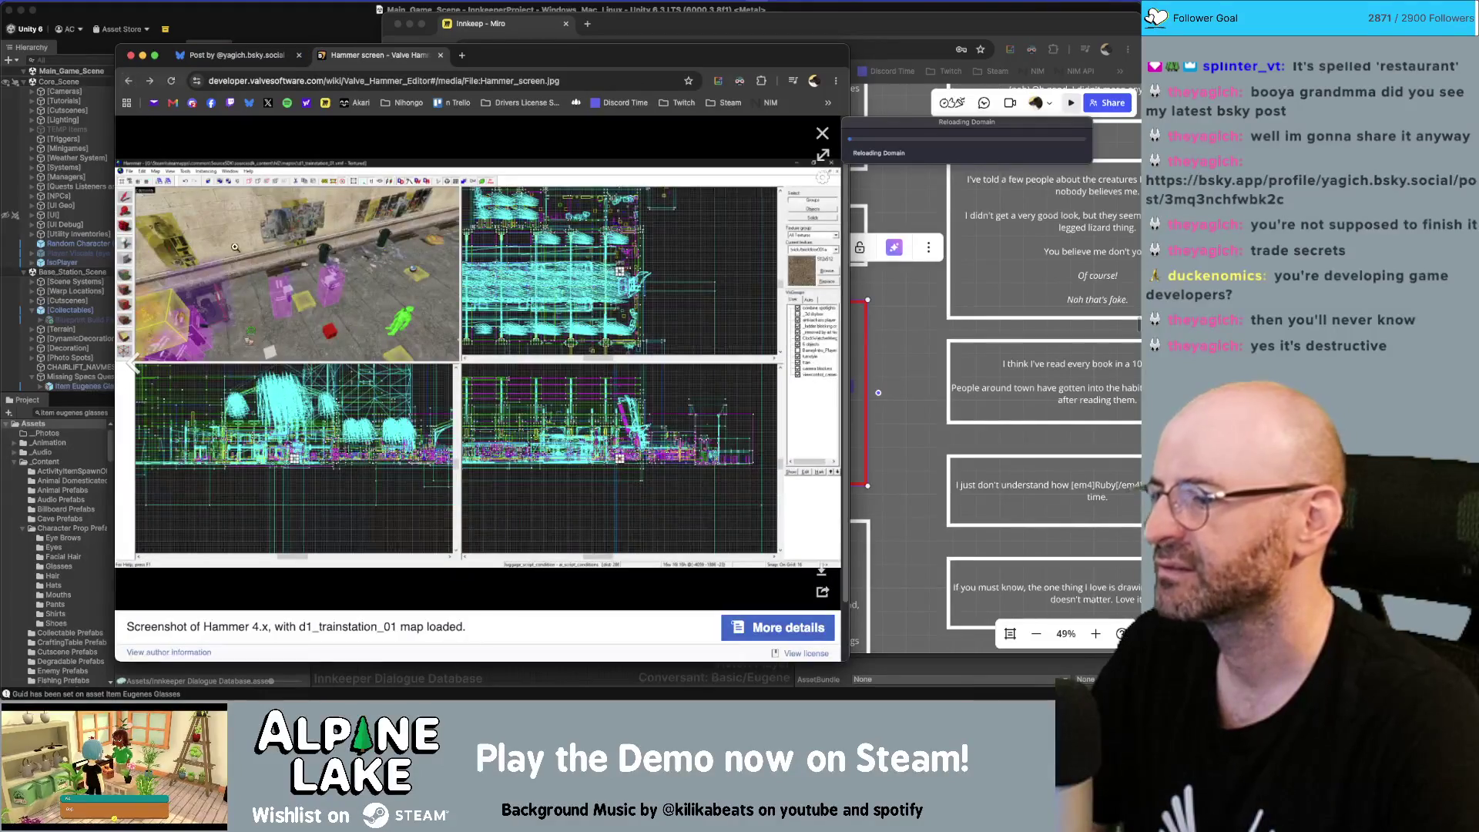
click(130, 81)
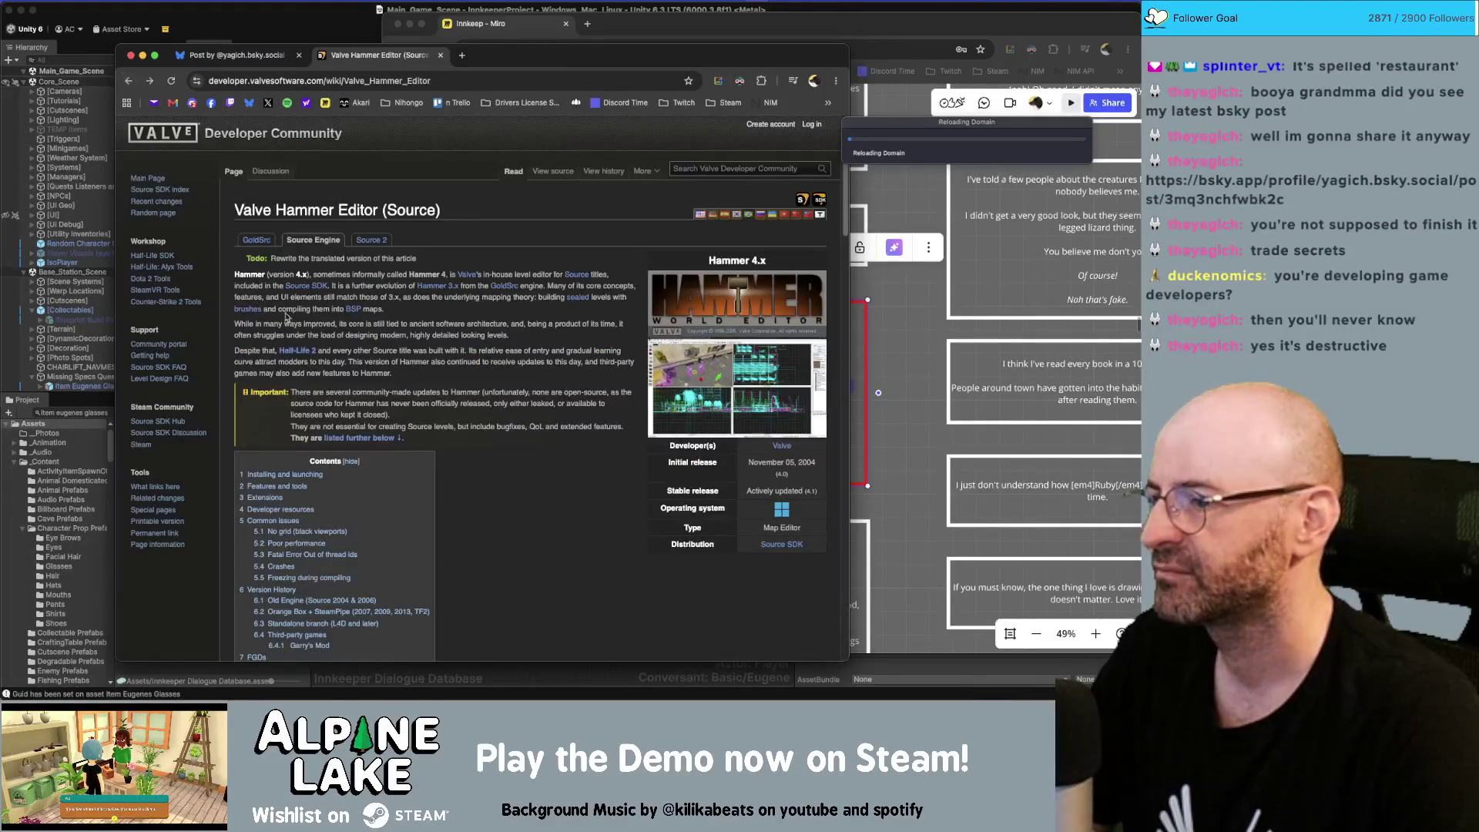
Read the Hammer article through Common issues, return to its top, then switch to Maya
scroll(287, 316, down, 10)
scroll(287, 316, down, 5)
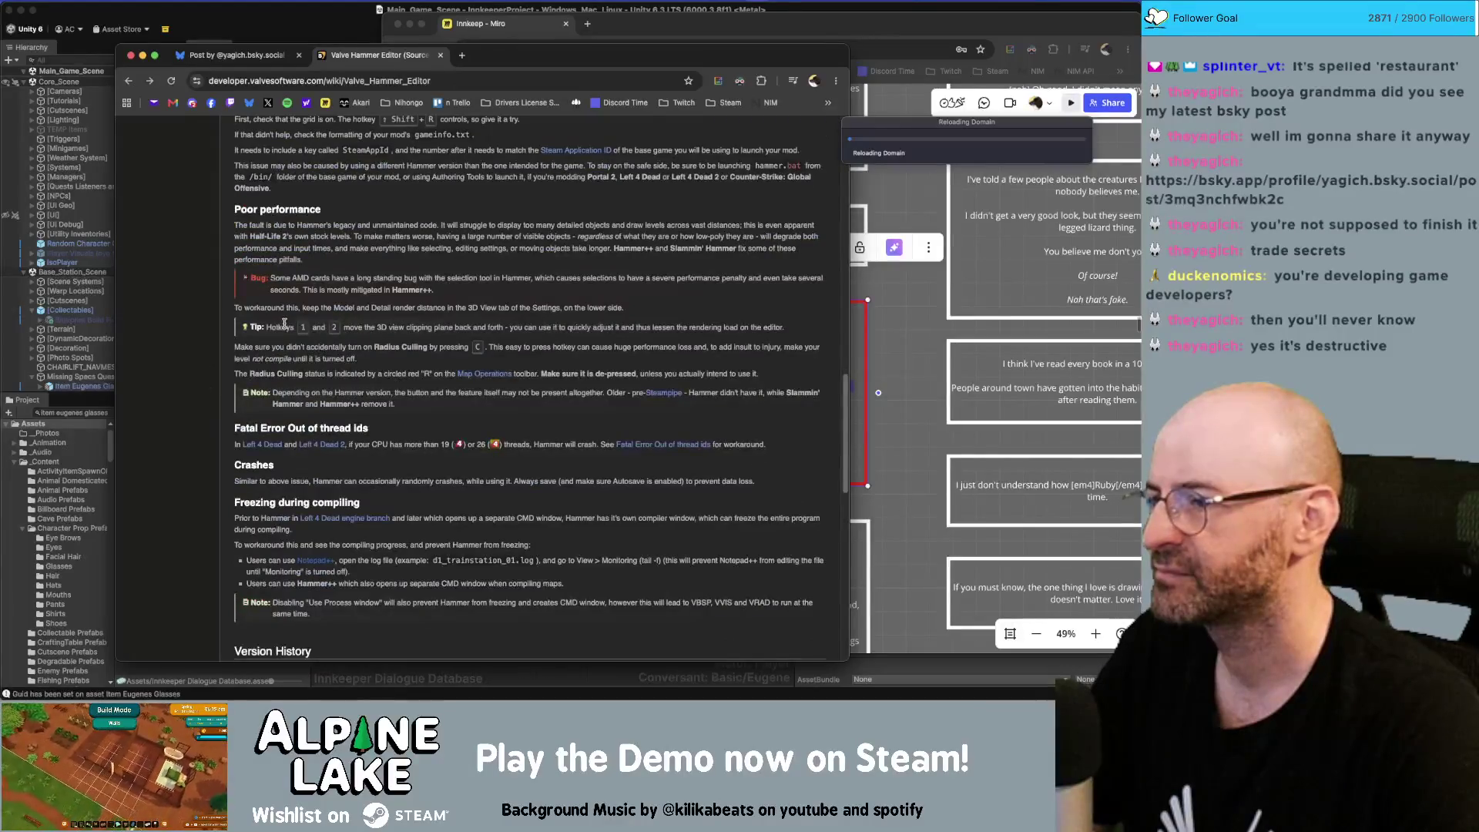
scroll(289, 323, up, 5)
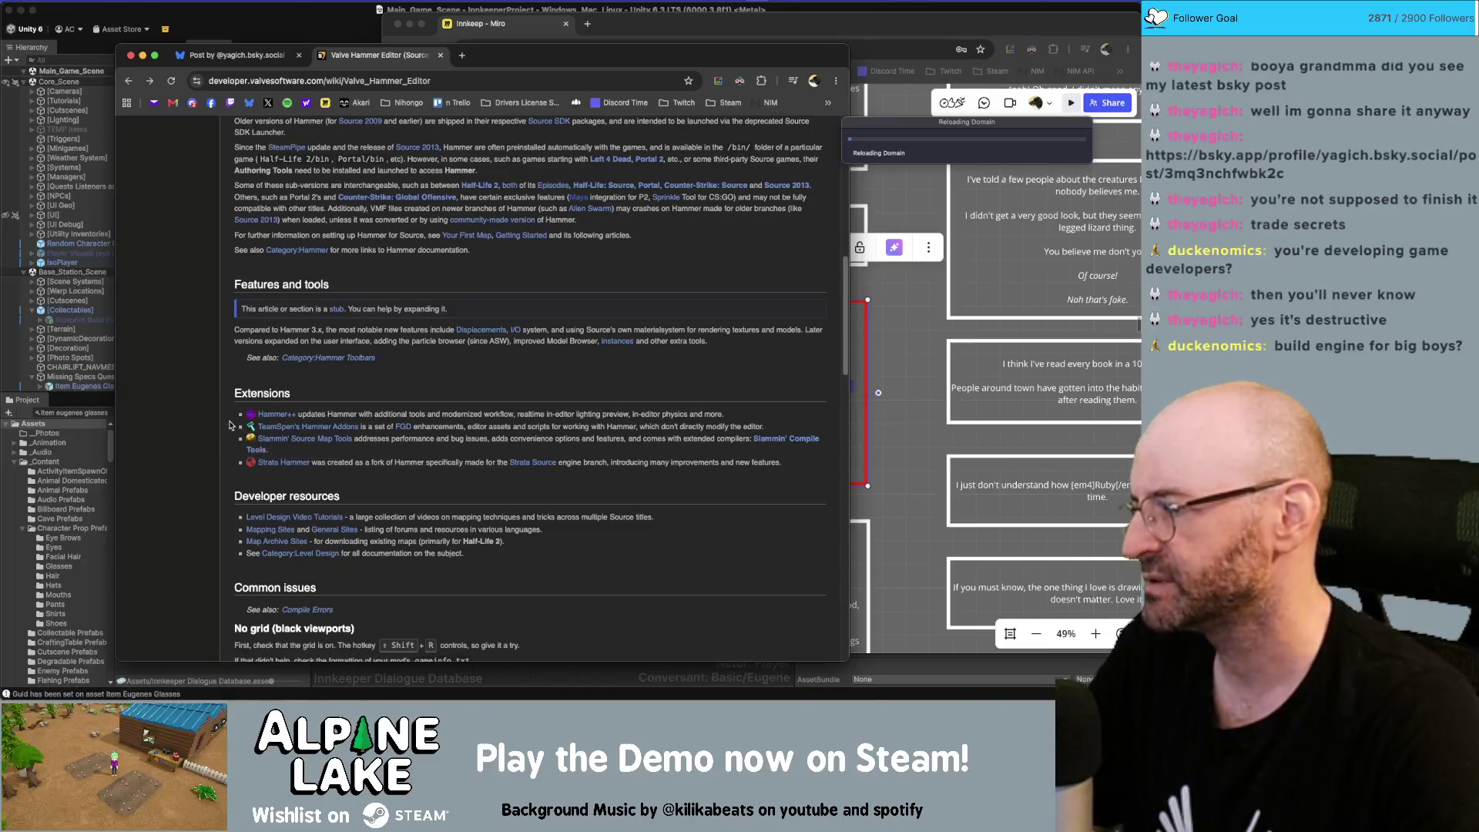
scroll(420, 380, down, 5)
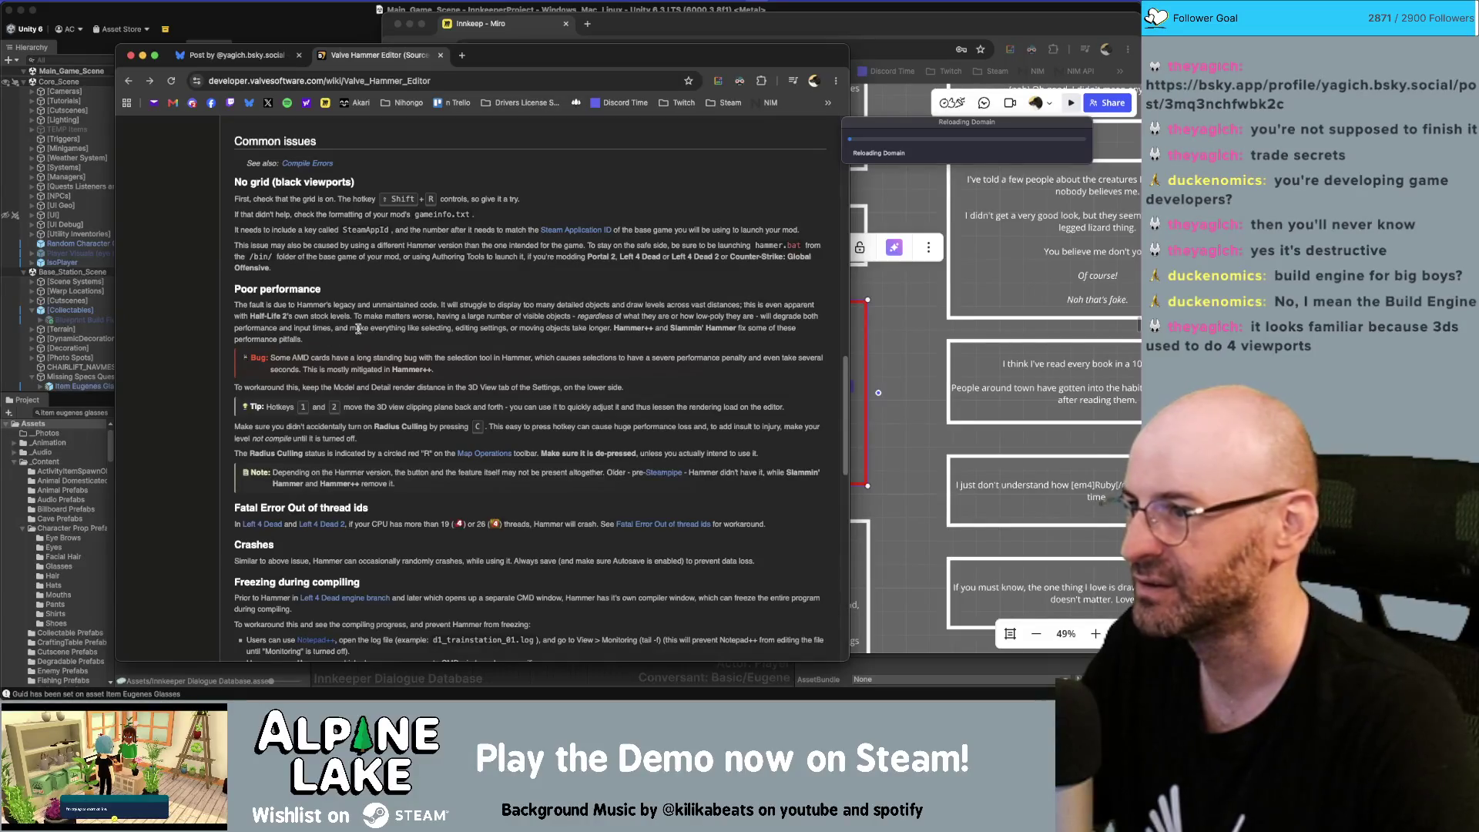
drag(668, 331, 728, 329)
click(525, 330)
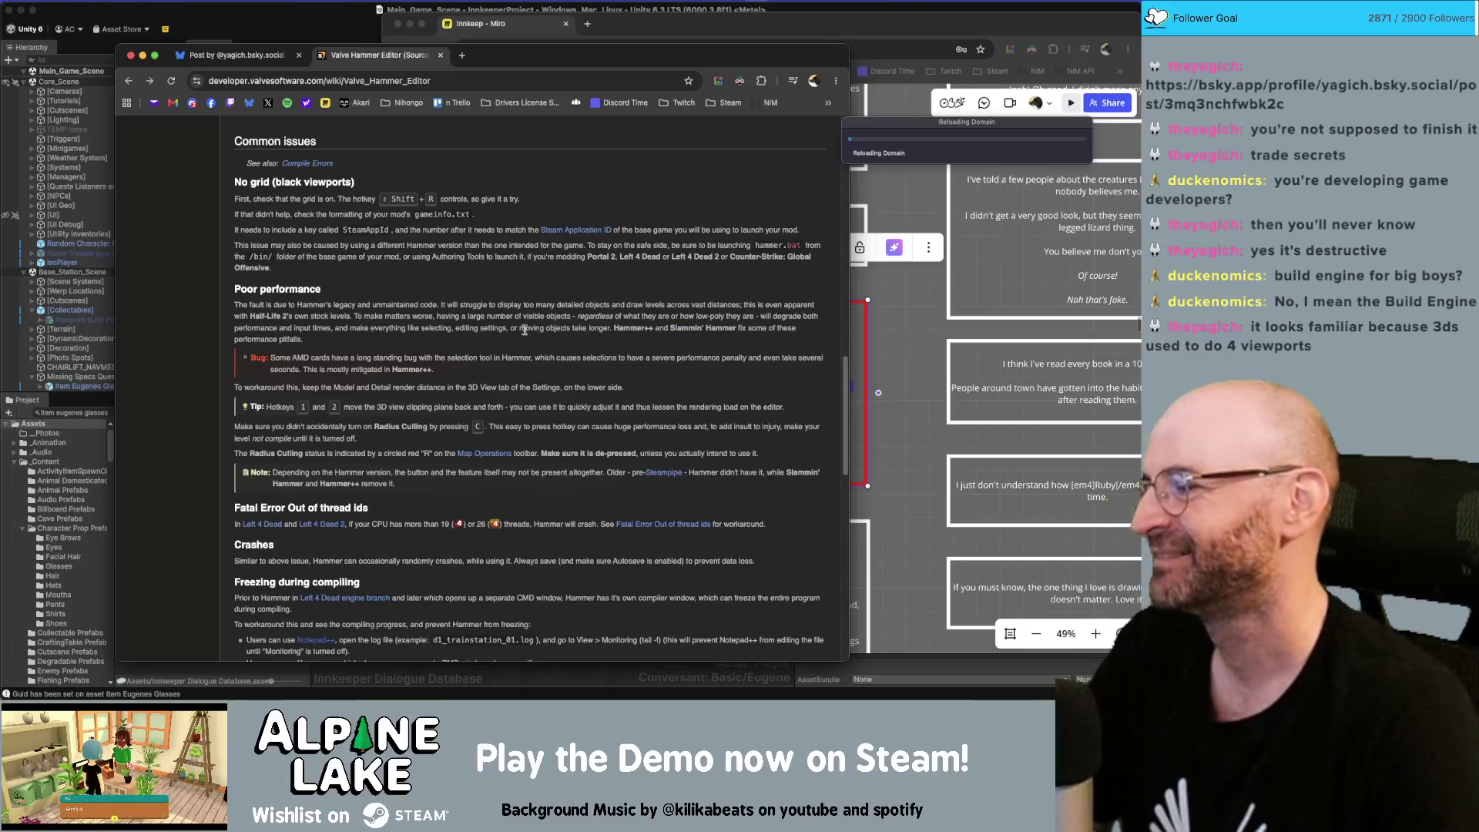
scroll(395, 396, up, 20)
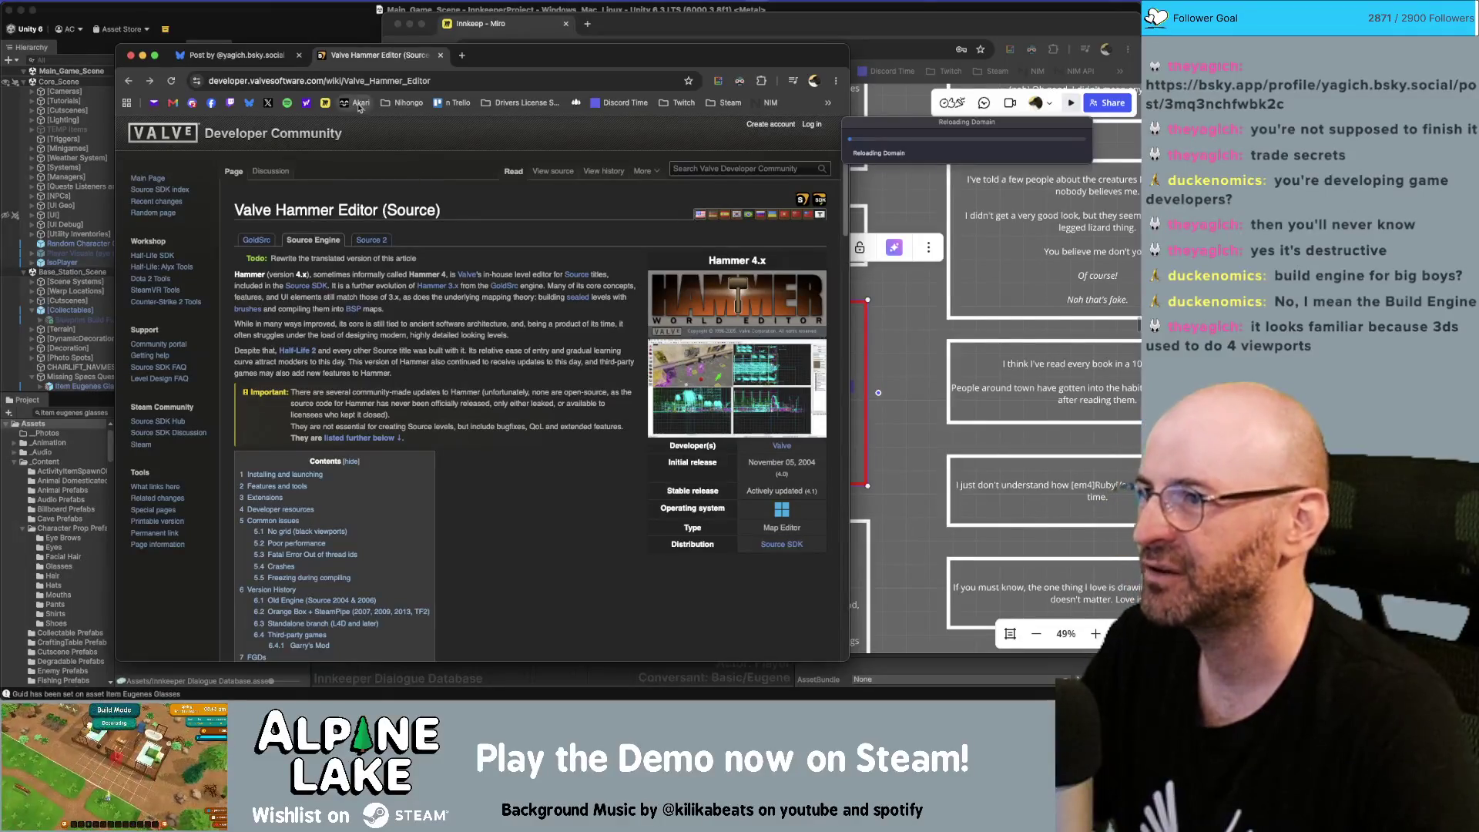
key(super+Tab)
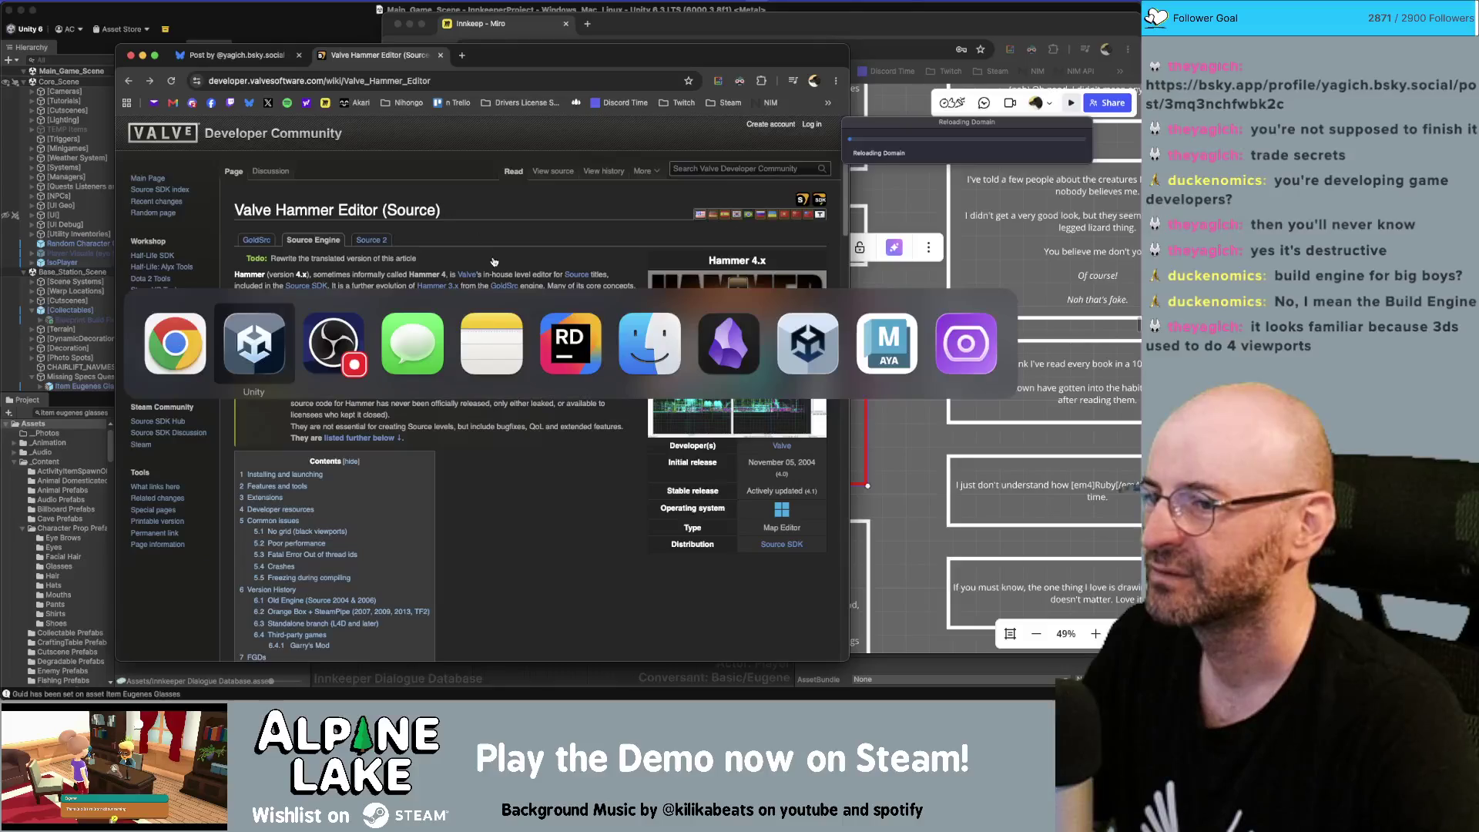
click(924, 358)
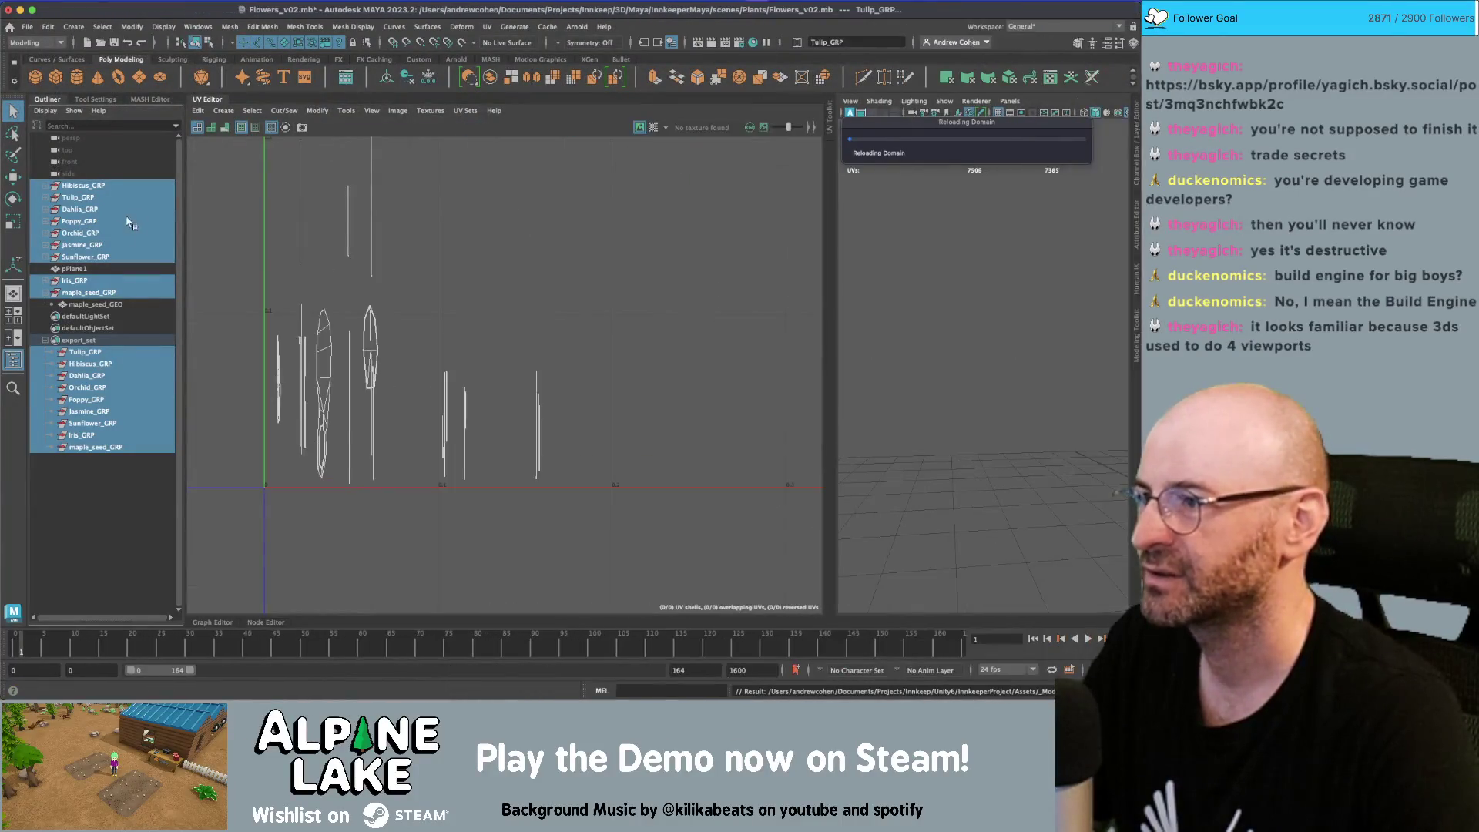
Show Maya's flowers scene in four viewports framing the flower row, then return to Chrome
click(14, 316)
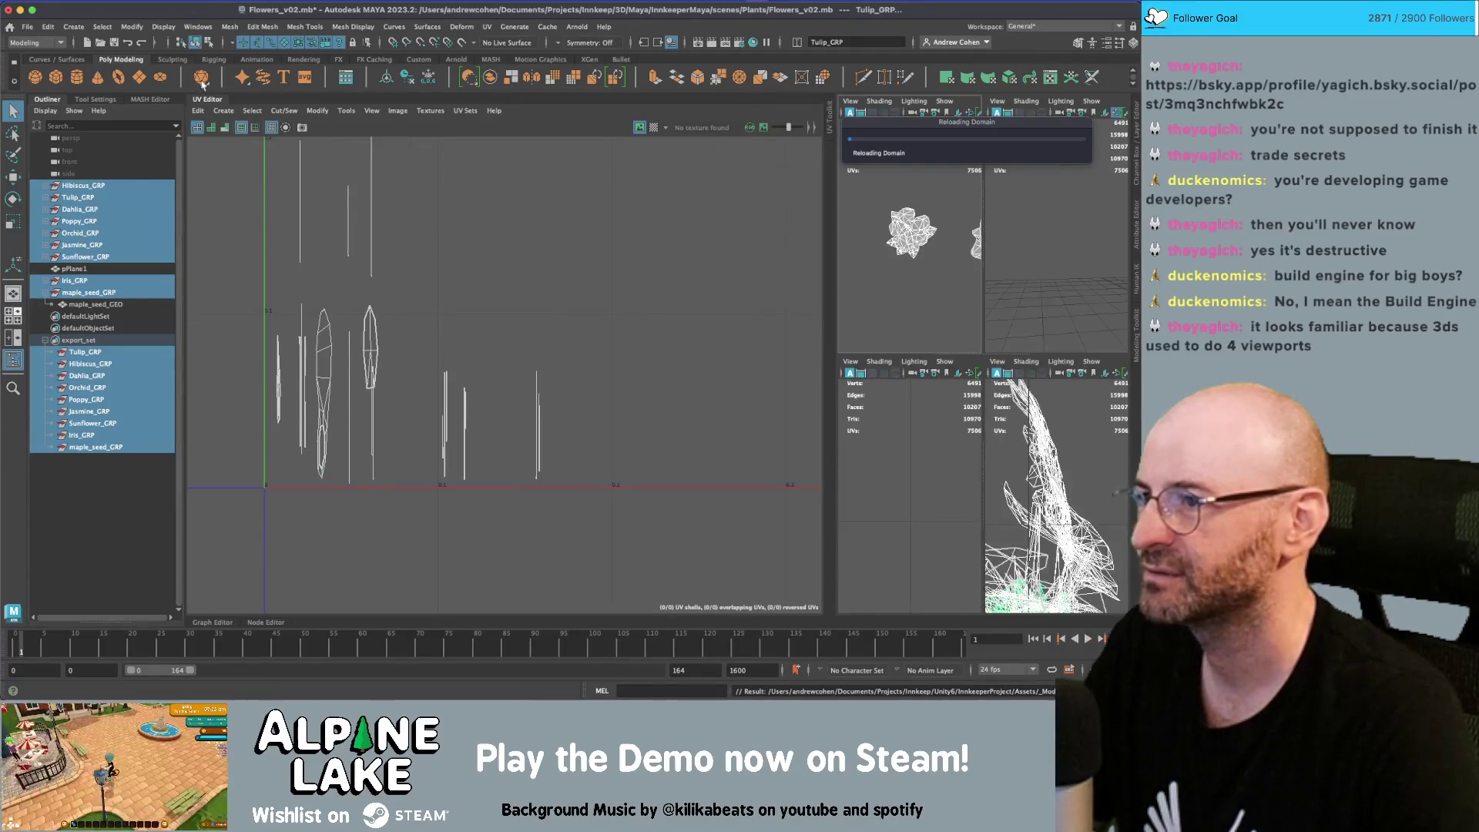
click(209, 101)
click(752, 270)
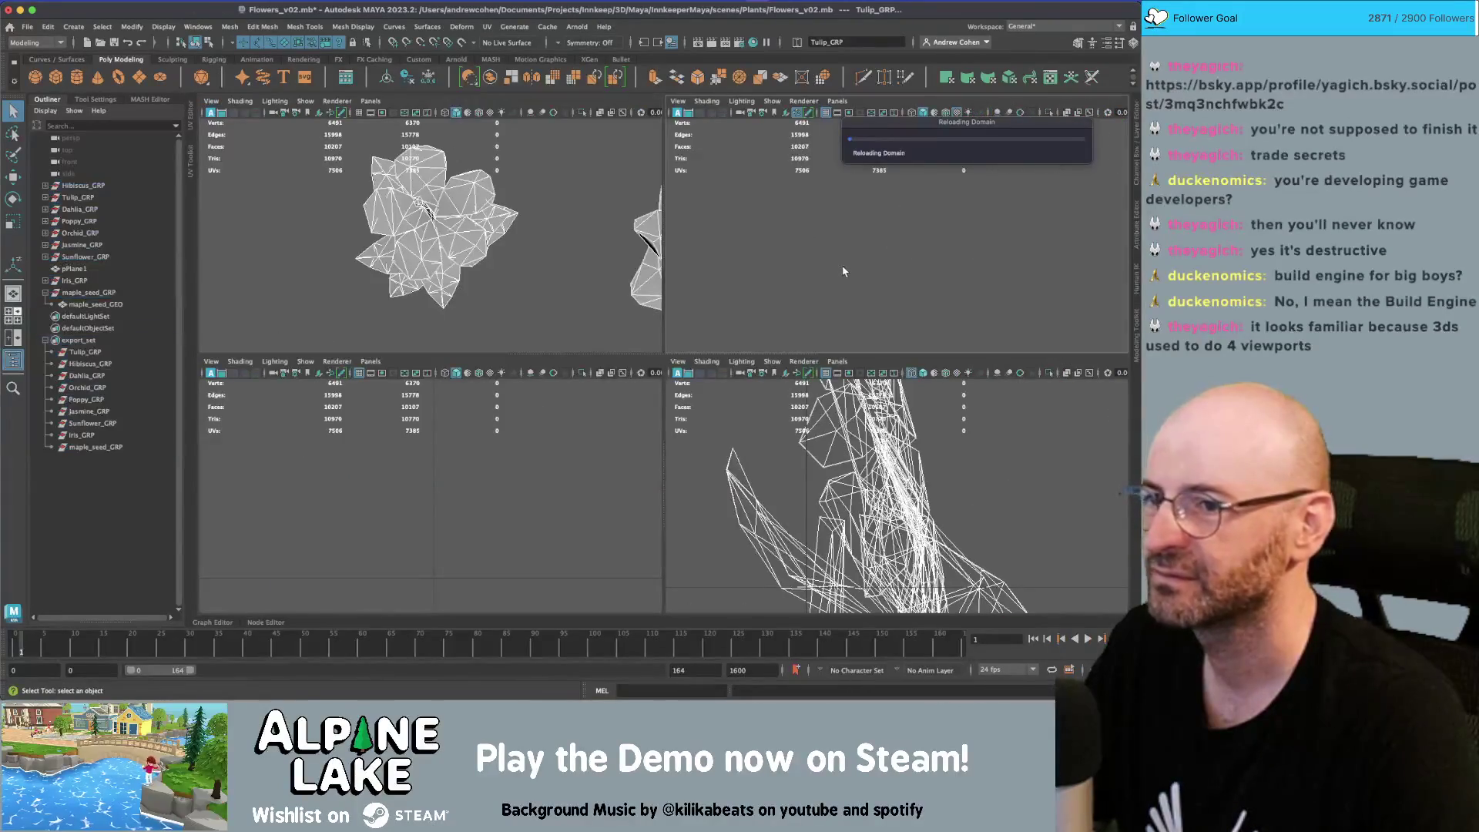
key(4)
mouse_move(807, 252)
alt+mouse_down()
mouse_move(979, 239)
mouse_move(990, 445)
mouse_move(917, 501)
alt+mouse_up()
key(a)
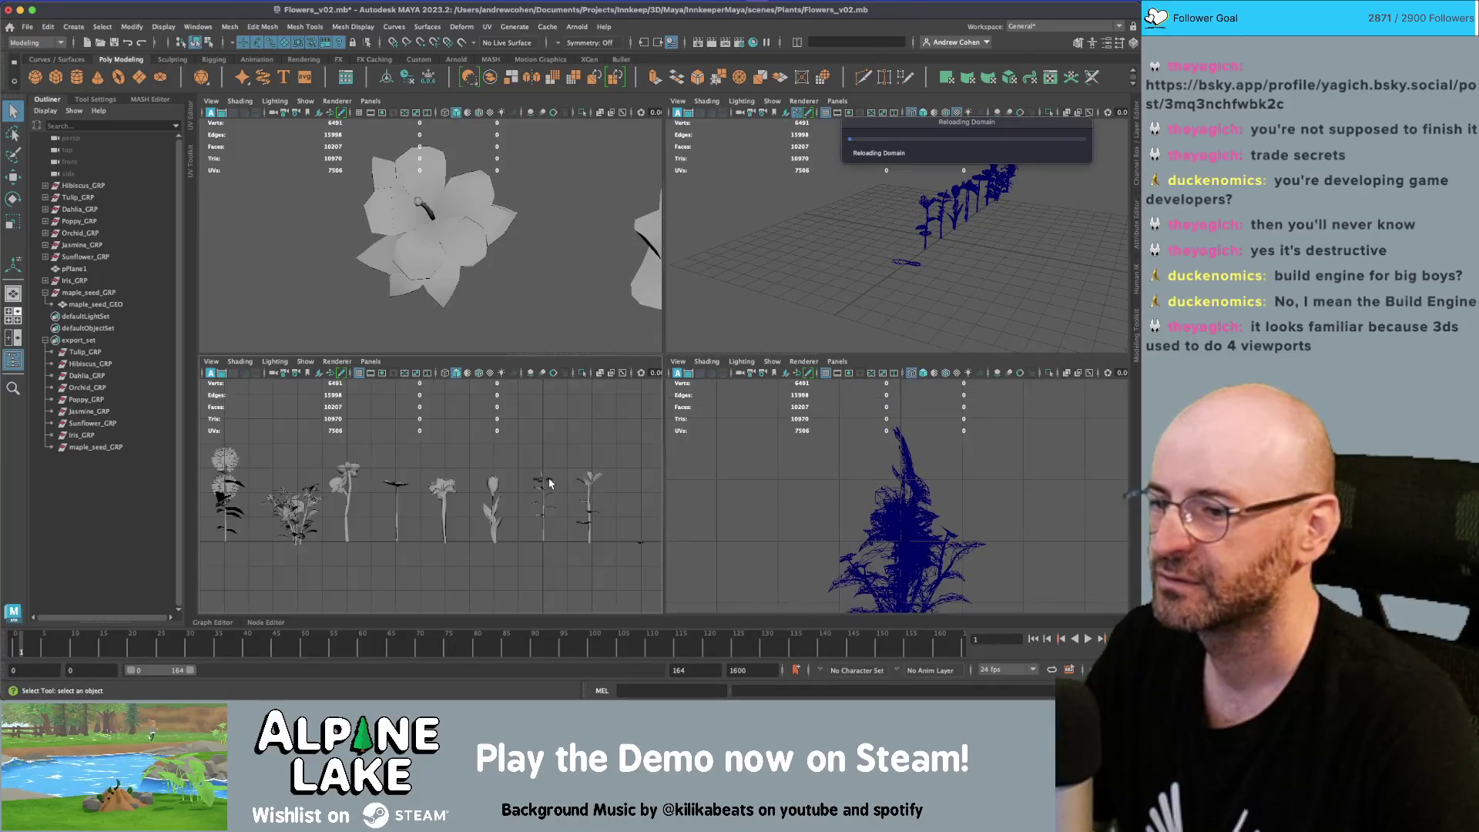
key(a)
mouse_move(836, 308)
alt+mouse_down()
mouse_move(839, 280)
mouse_move(919, 253)
alt+mouse_up()
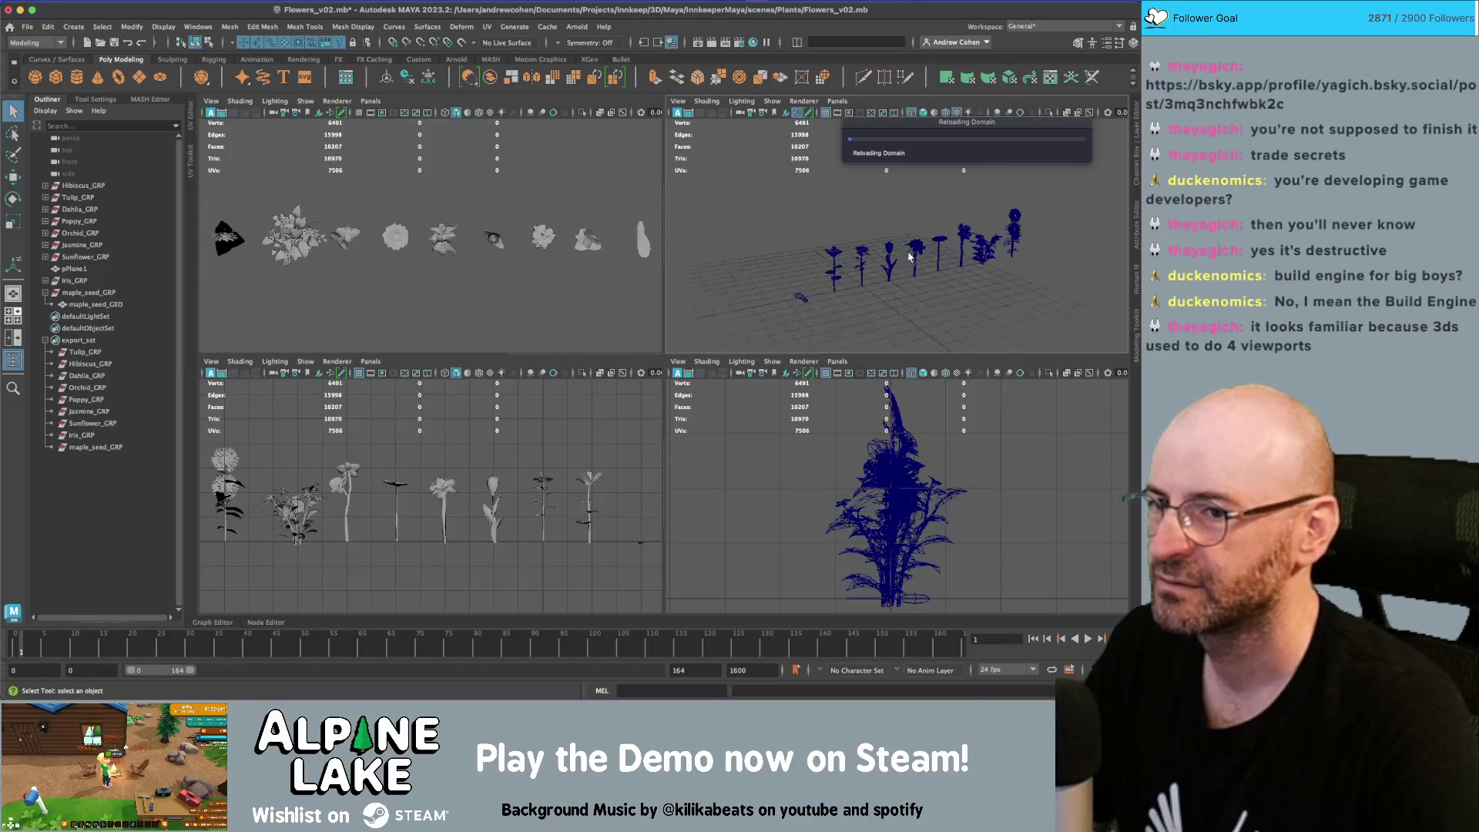
key(5)
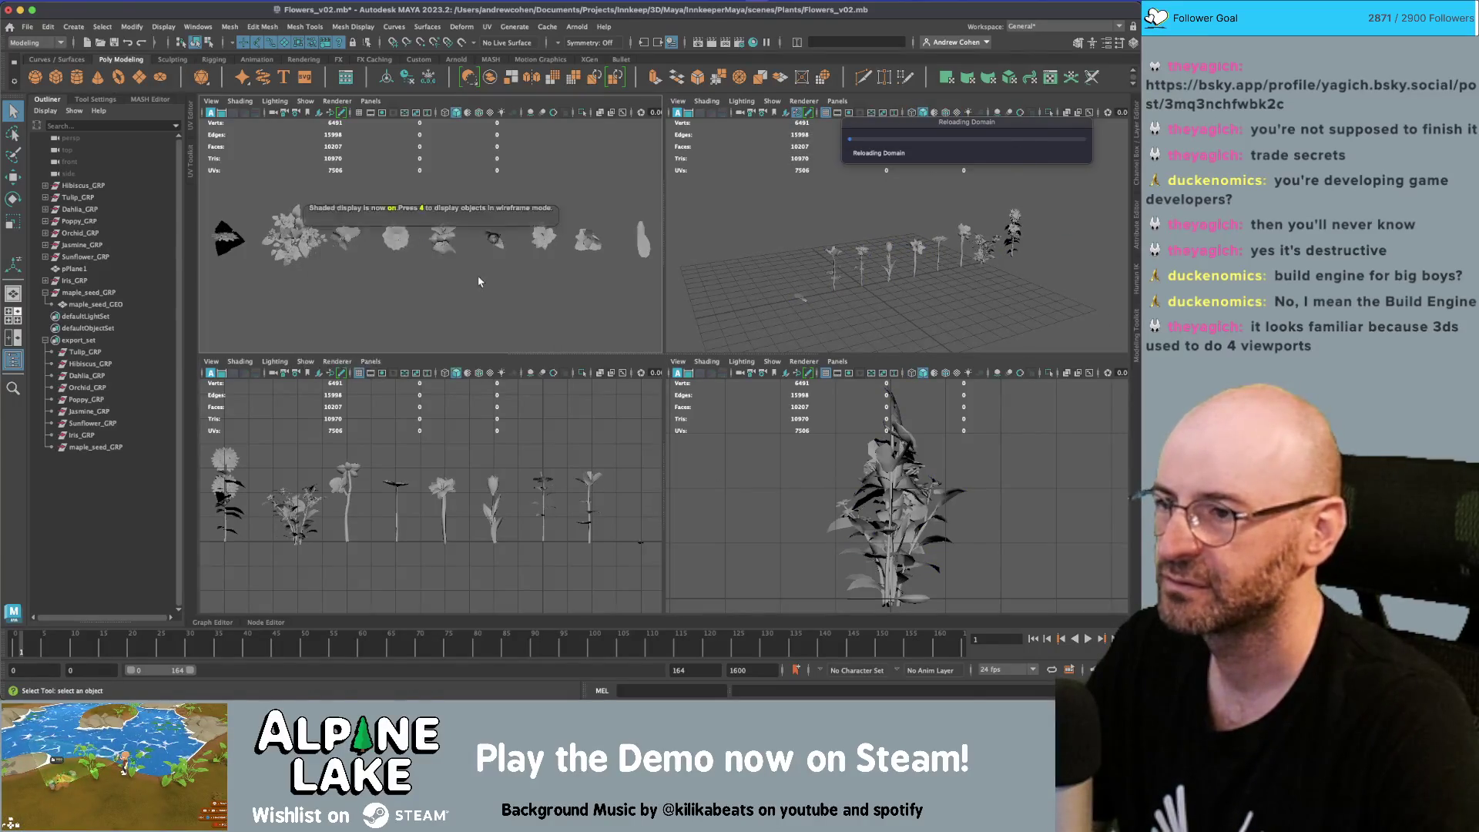
key(4)
key(4)
key(4)
key(4)
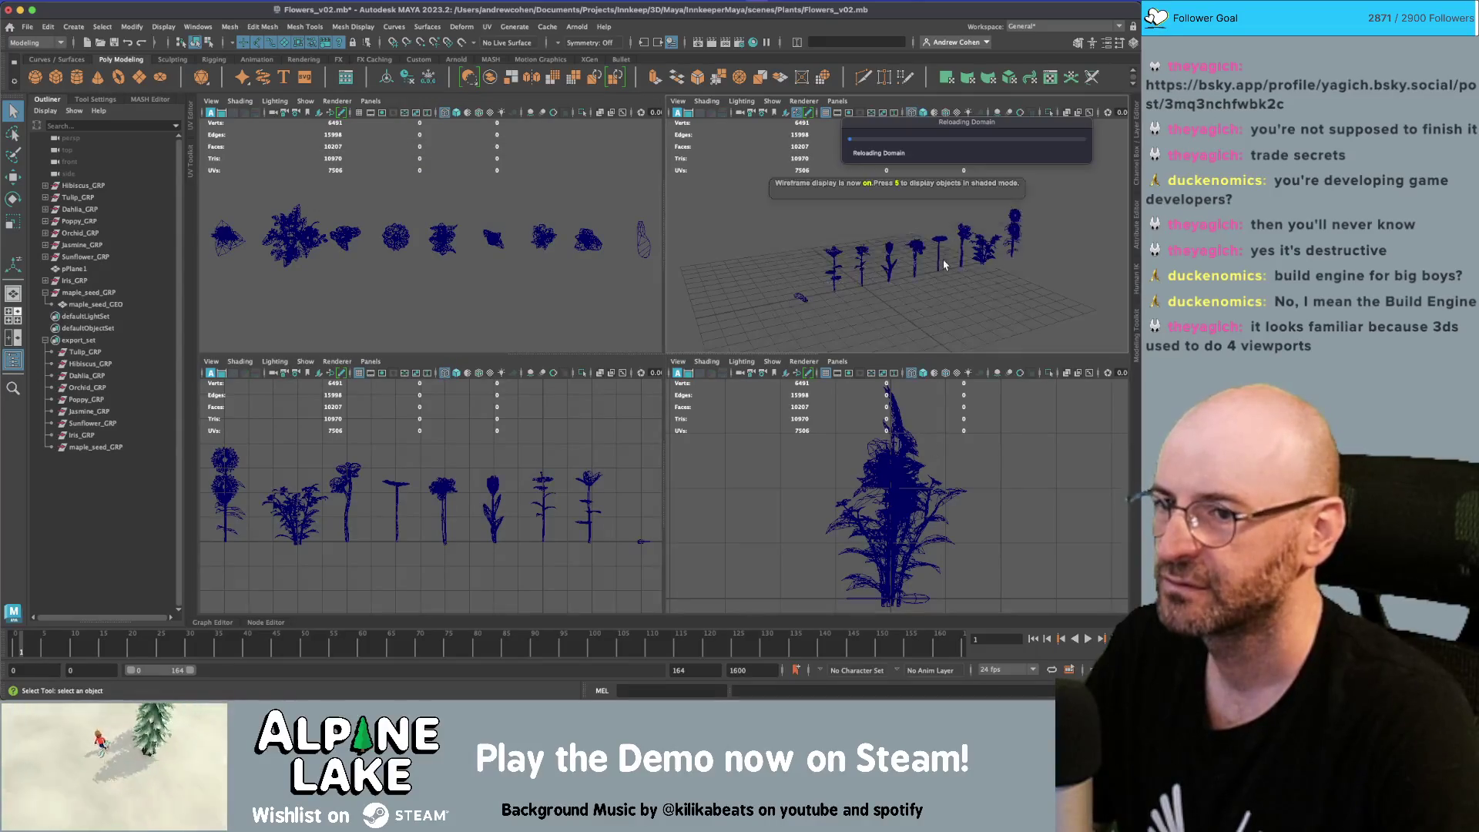
key(super+Tab)
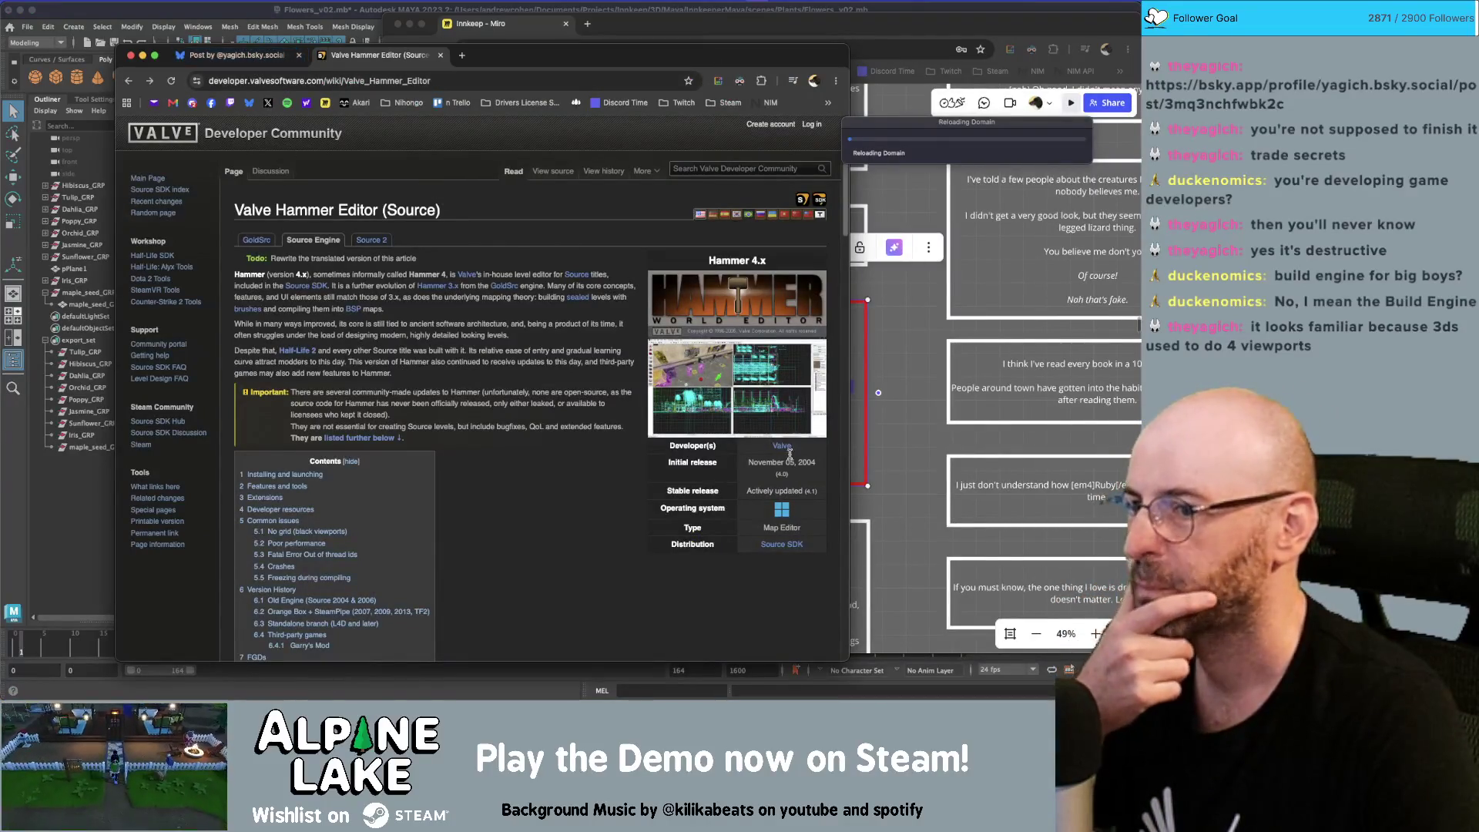
Close the enlarged Hammer 4.x screenshot tab and the Bluesky window, bringing Maya's flower scene forward
click(737, 387)
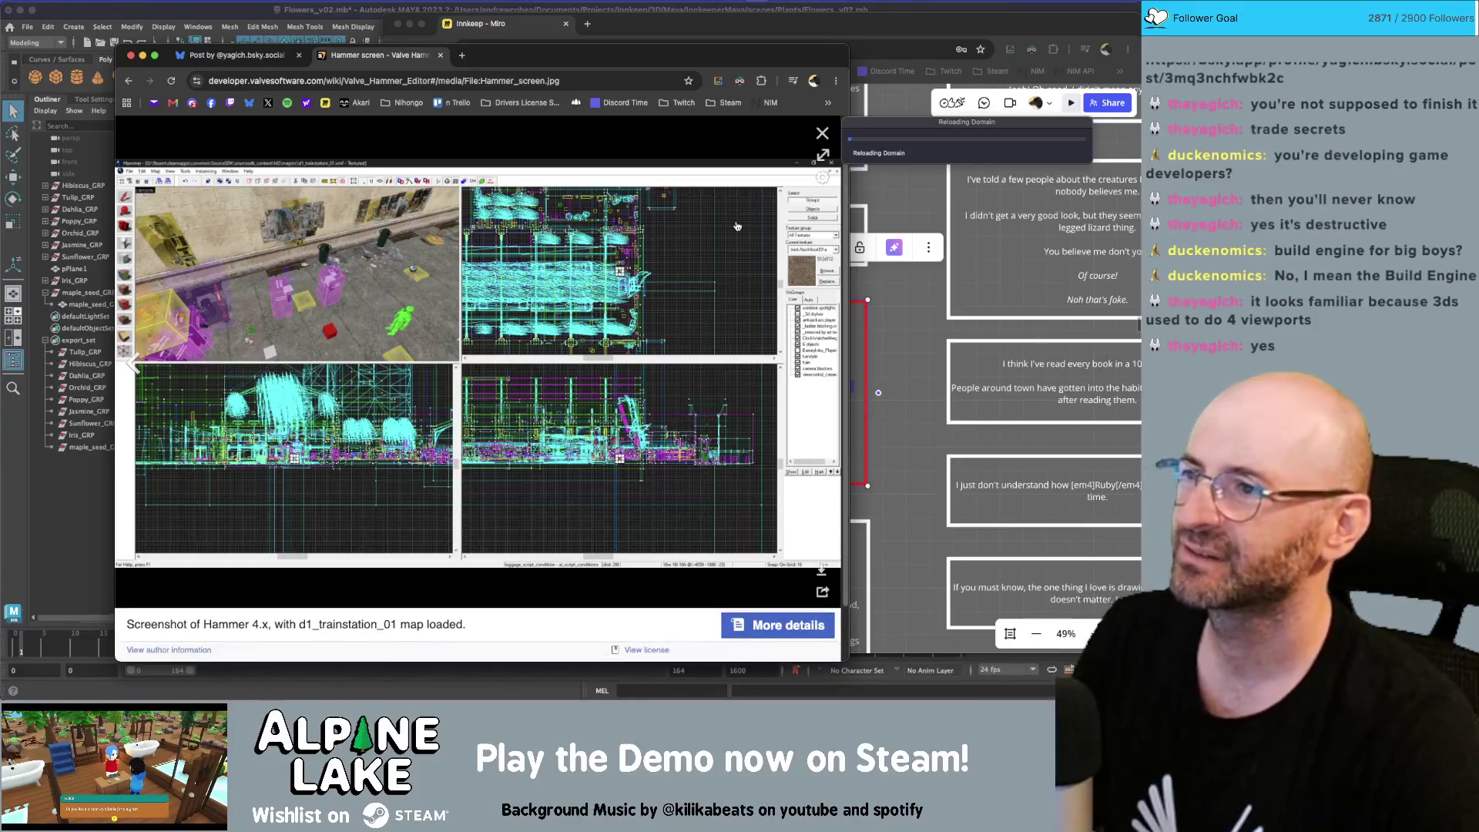
middle_click(348, 58)
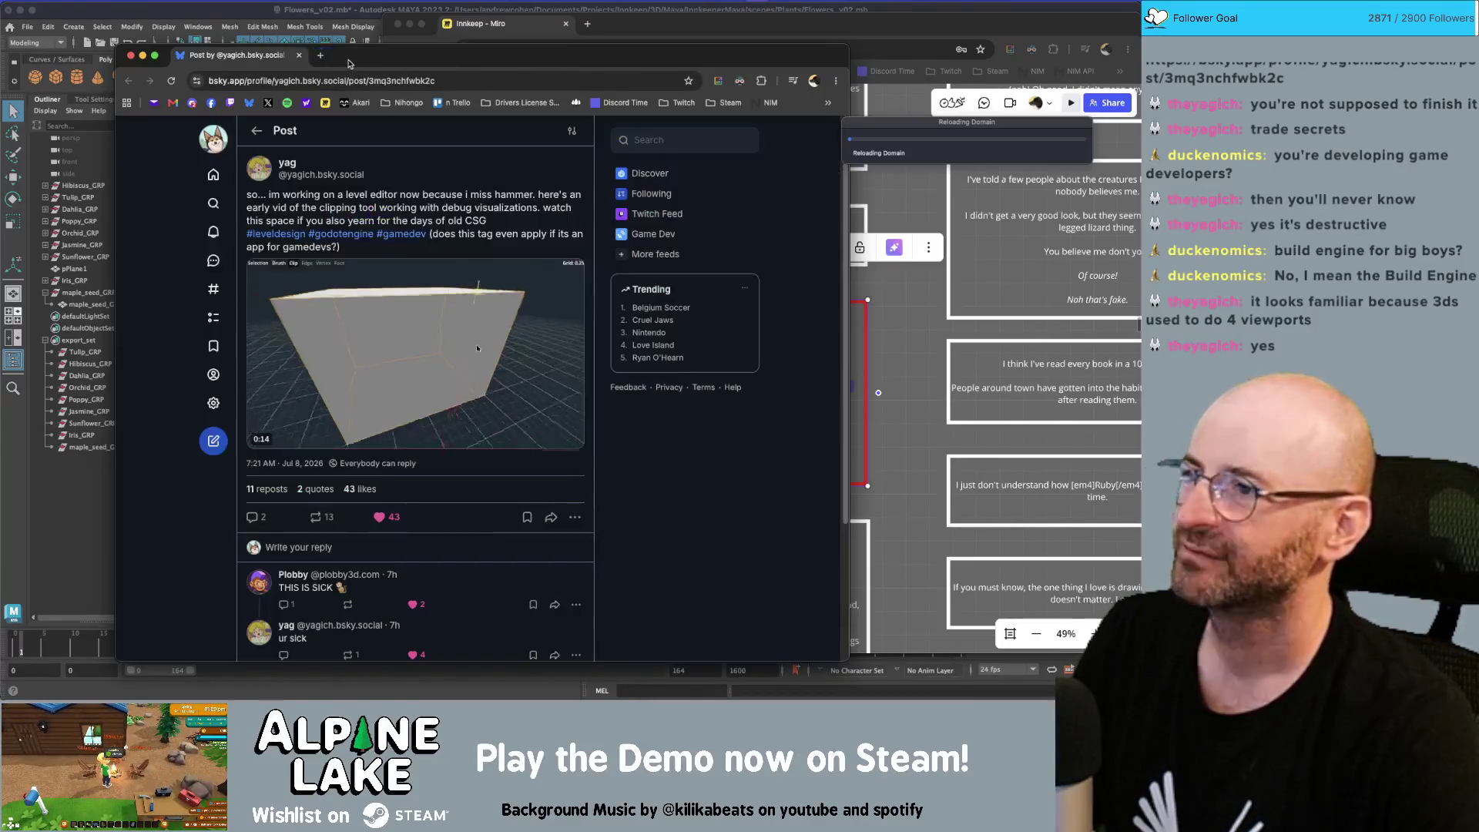
middle_click(285, 58)
click(294, 16)
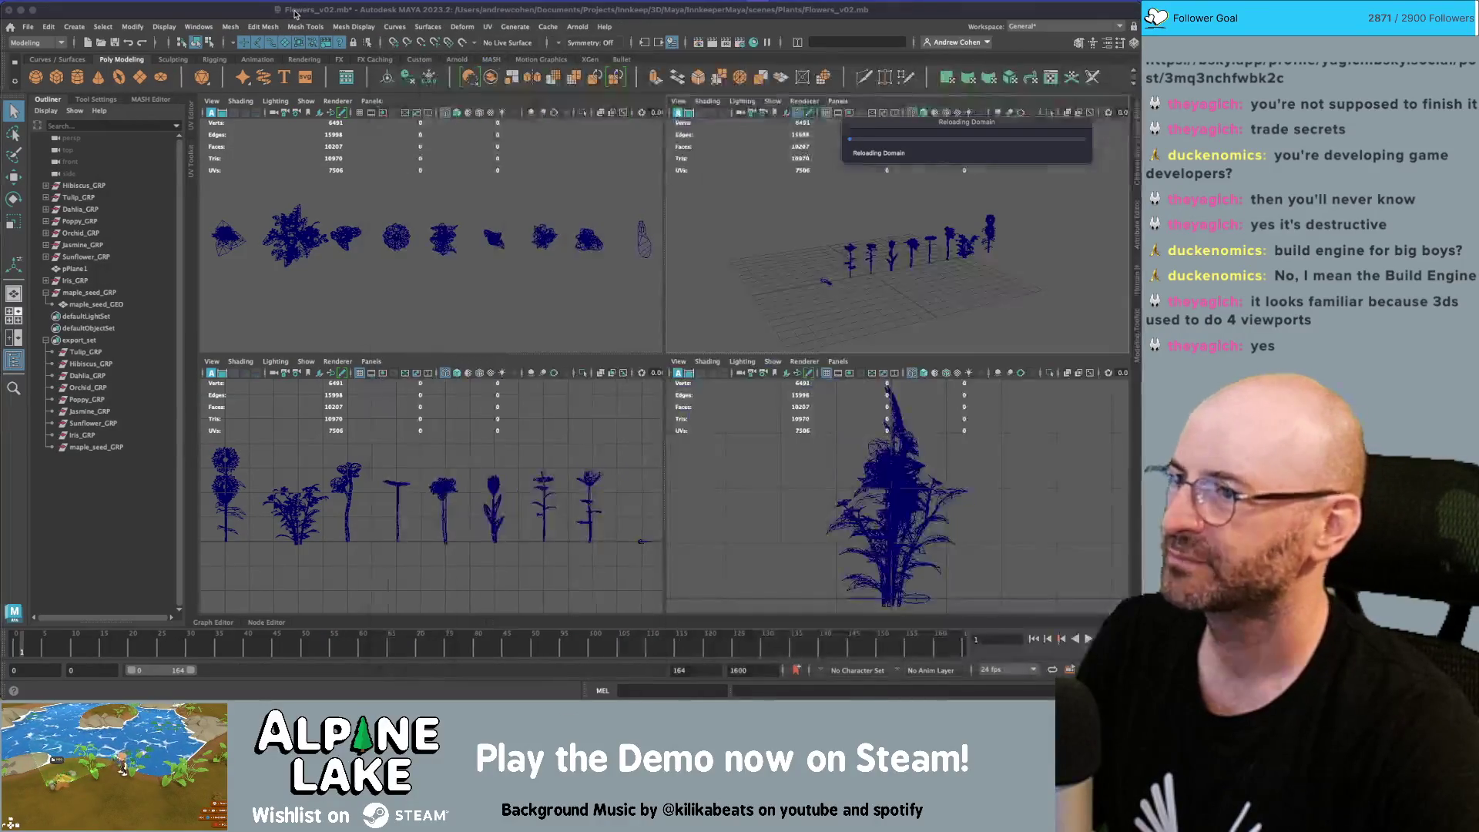
Move the Reloading Domain progress dialog out of the way to the left
key(super+Tab)
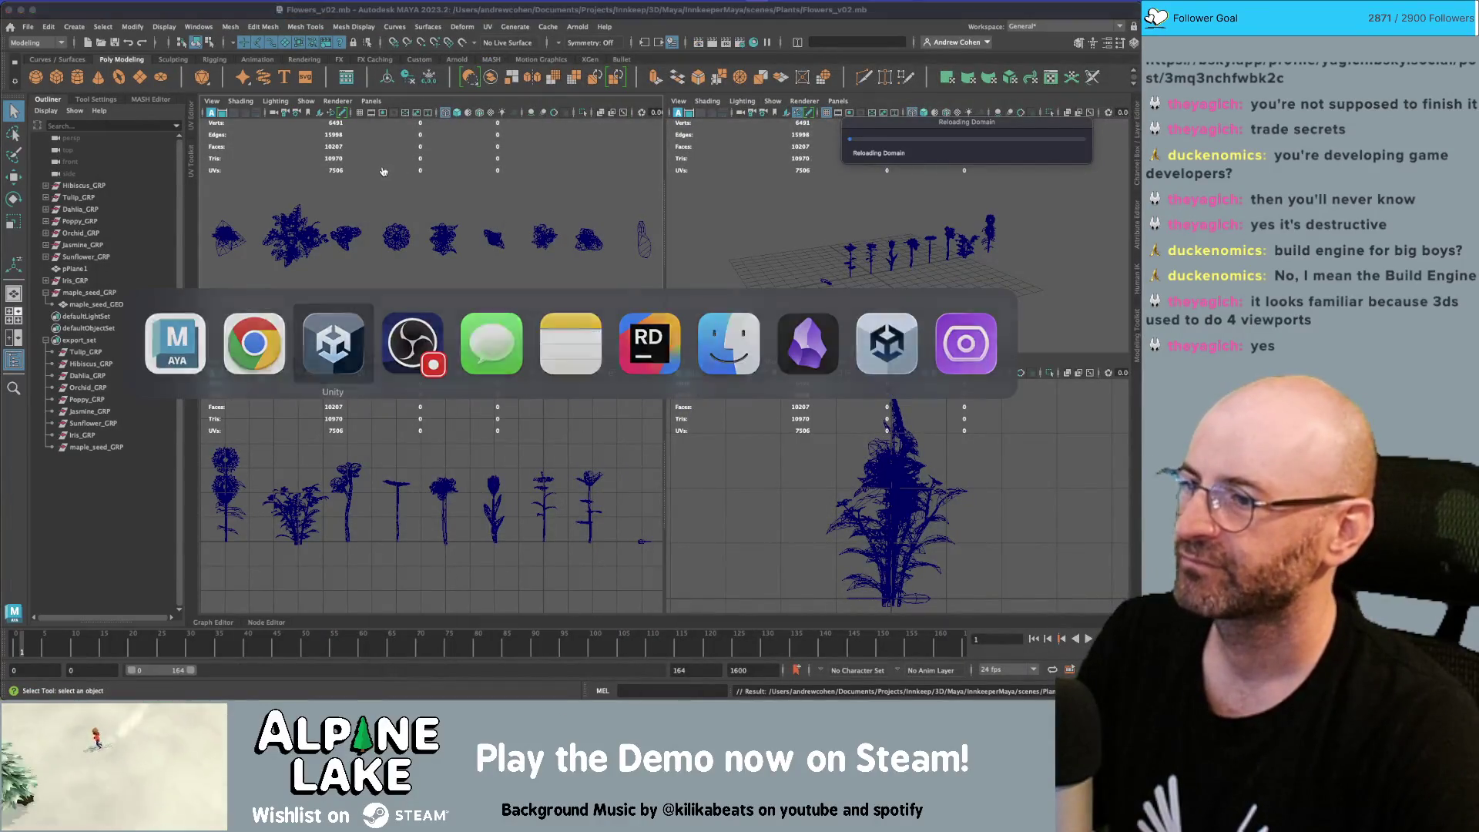
drag(874, 121, 783, 122)
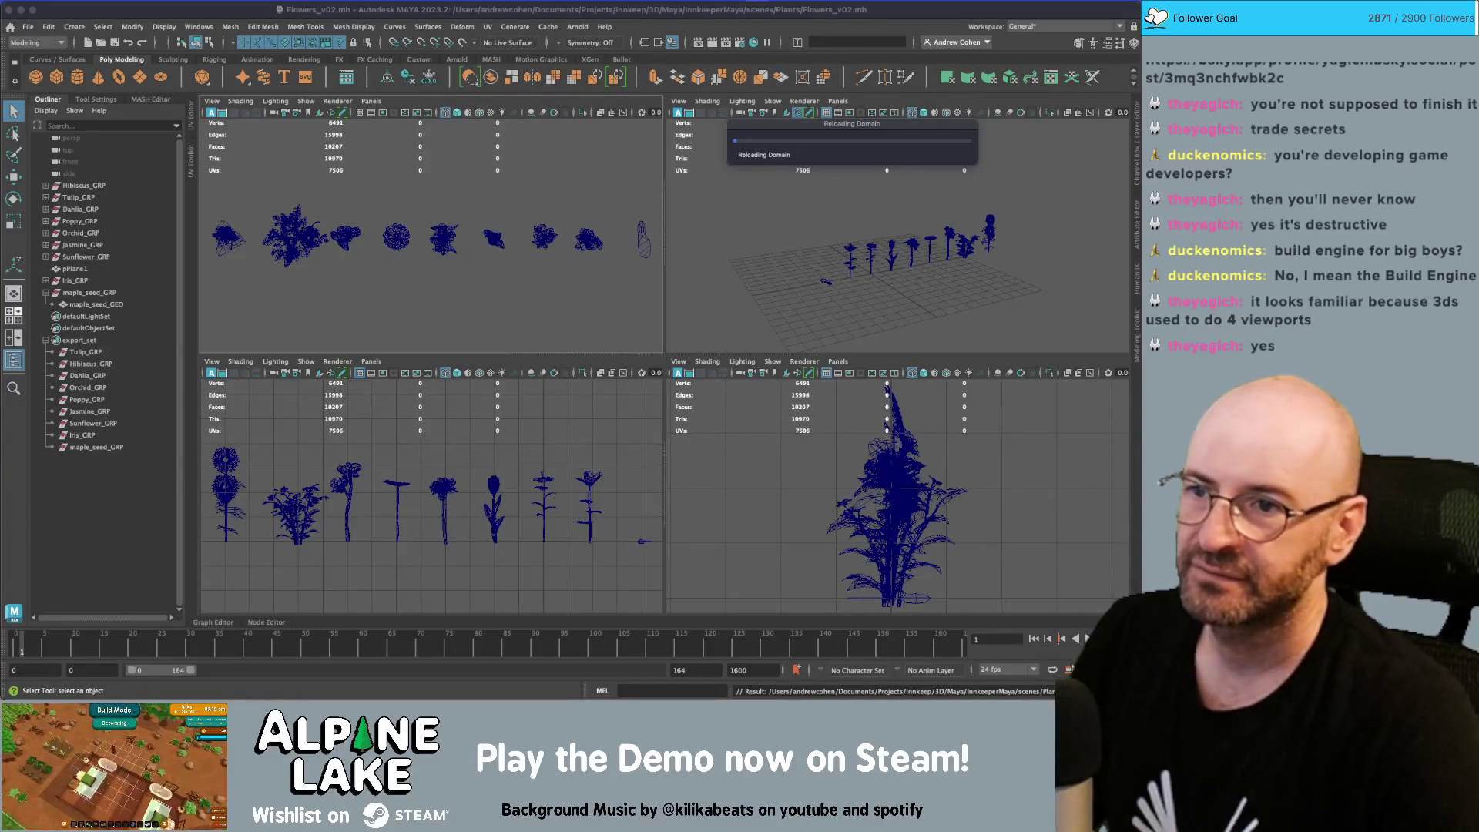
mouse_move(960, 128)
mouse_down()
mouse_move(791, 130)
mouse_move(653, 201)
mouse_up()
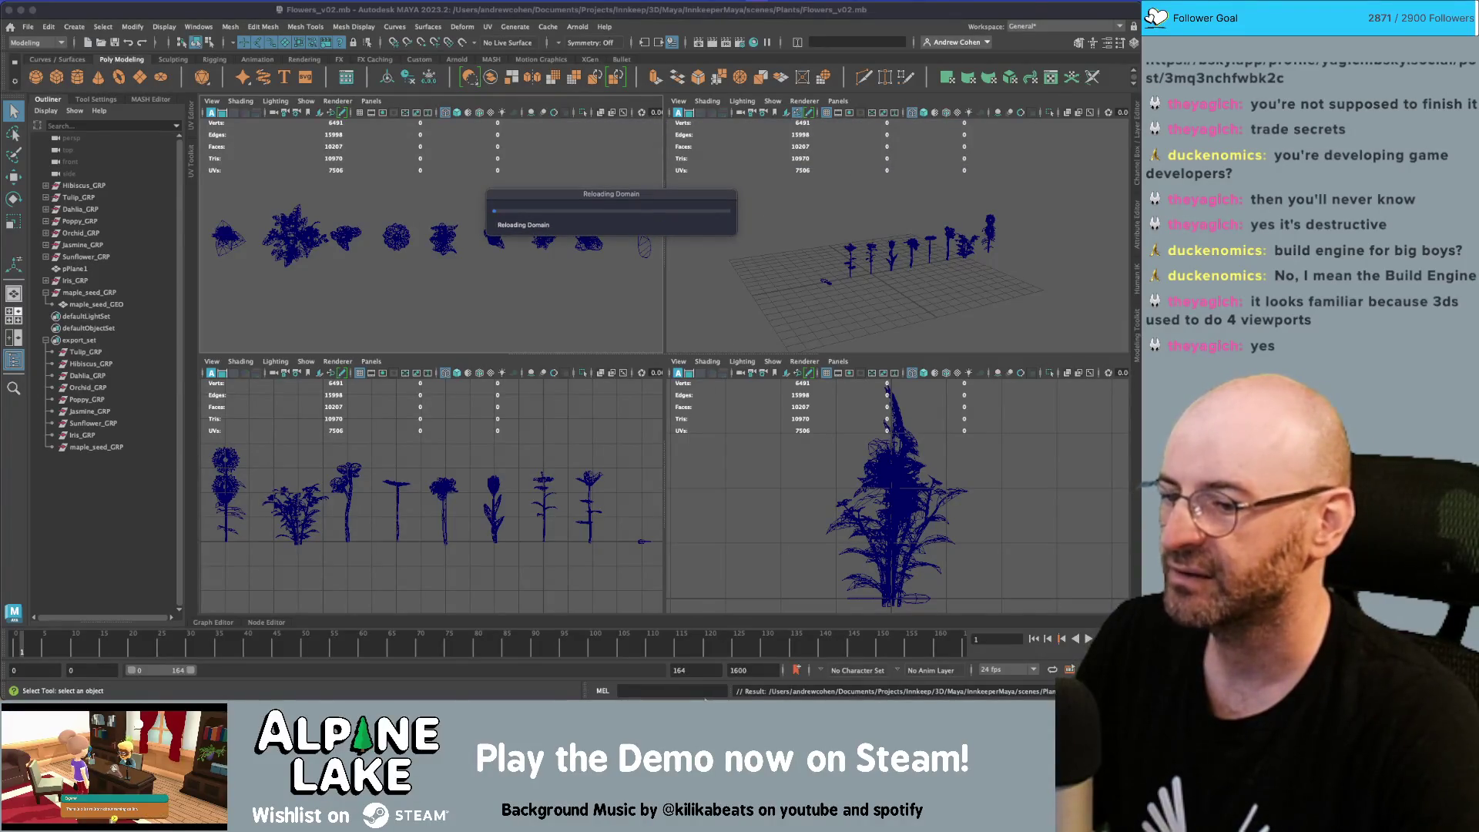
Try to bring the stuck Unity app forward from the Dock, then quit Unity Hub
mouse_move(691, 676)
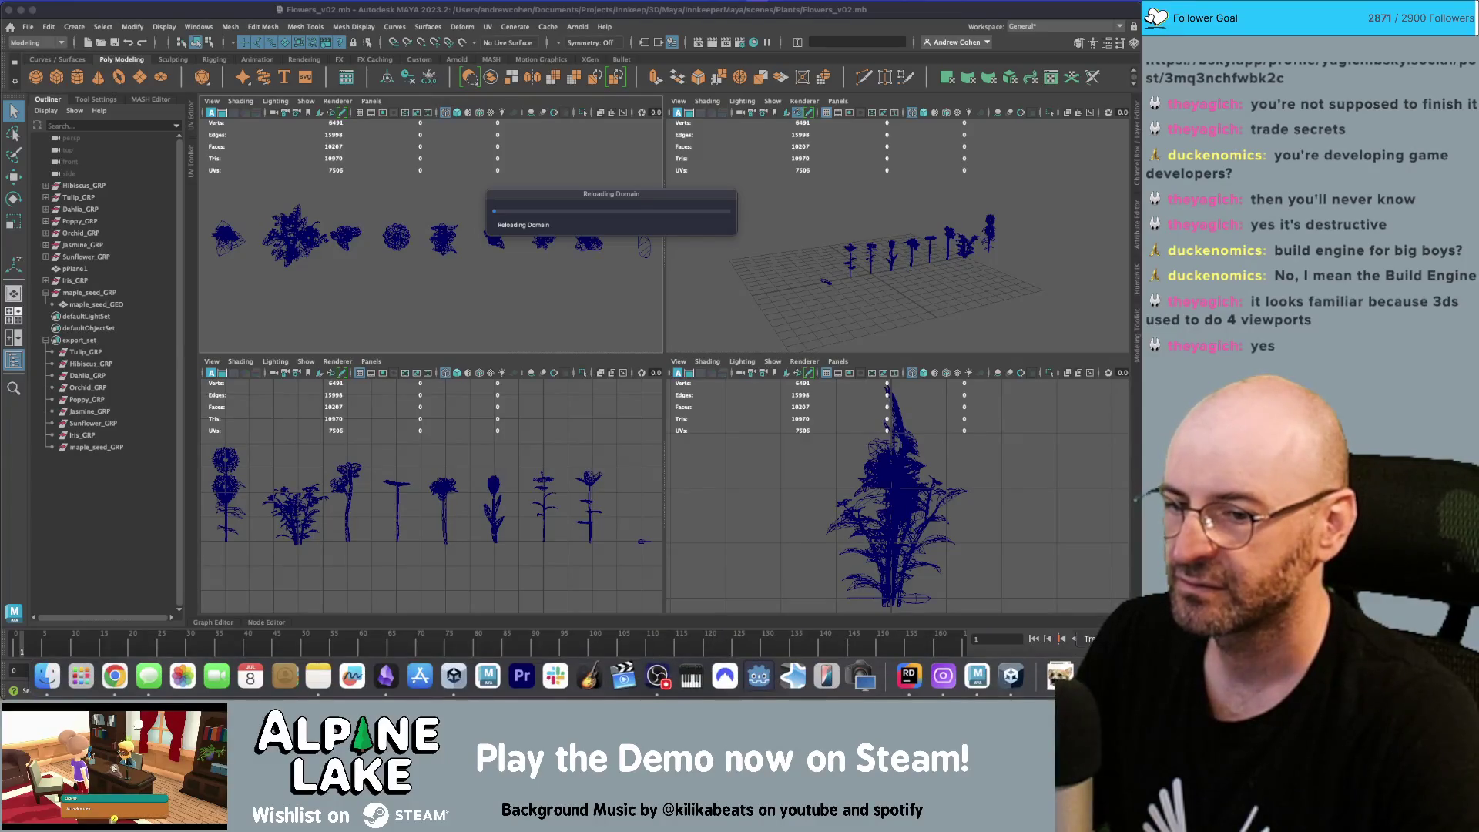
click(1007, 675)
click(1010, 676)
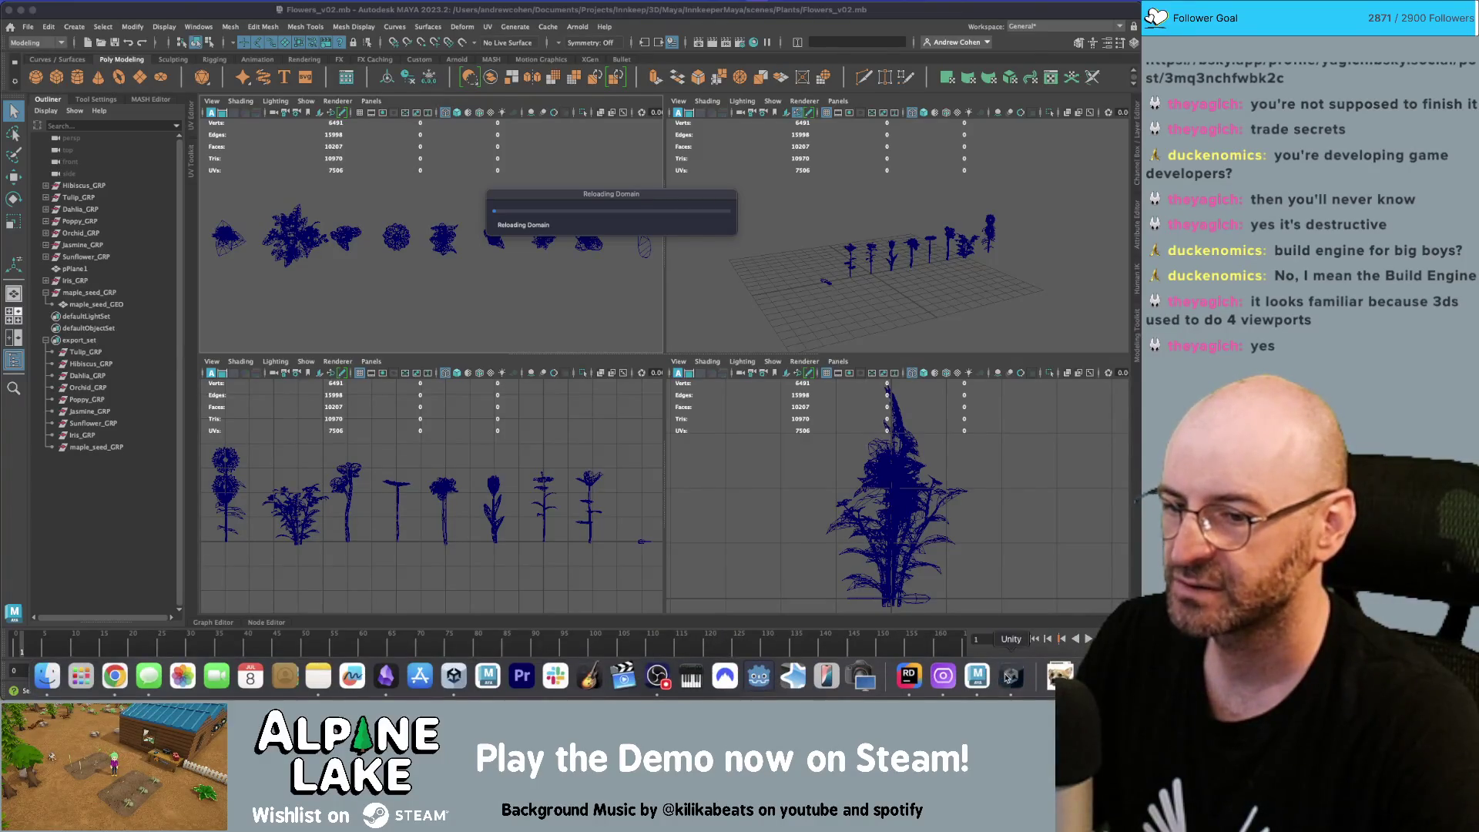
drag(1010, 677, 1020, 642)
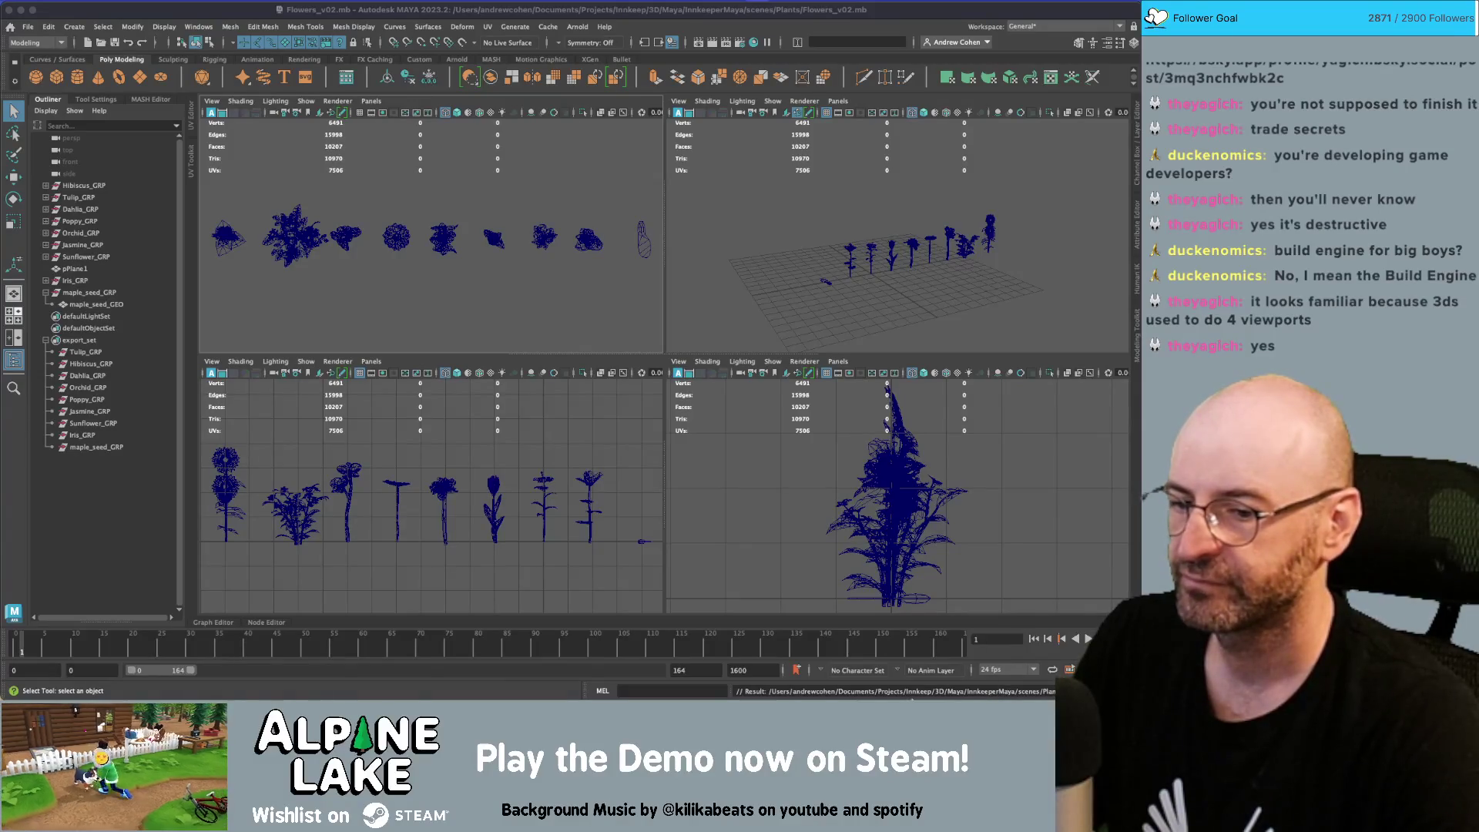
mouse_move(926, 677)
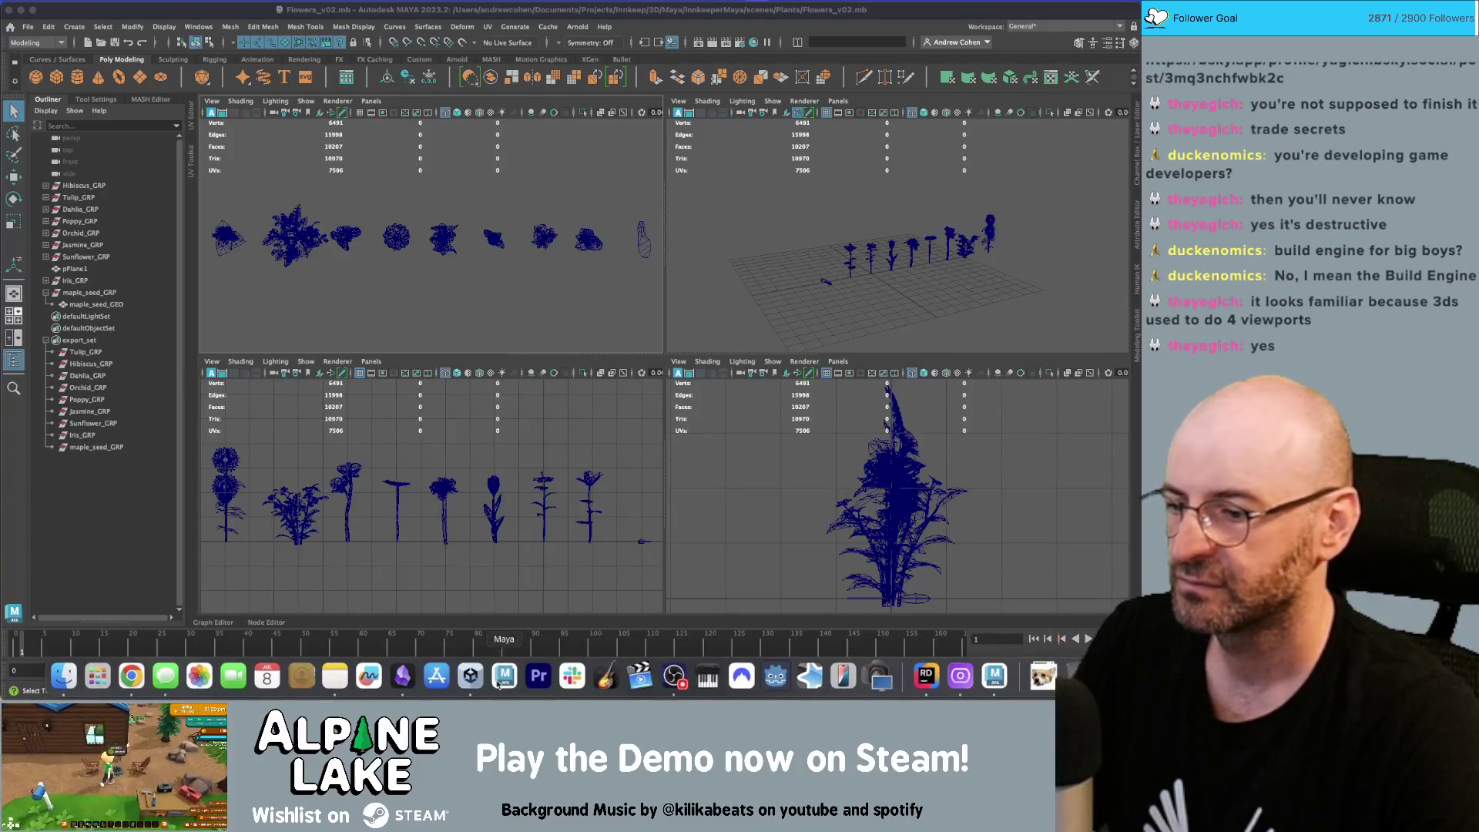
right_click(470, 676)
click(476, 636)
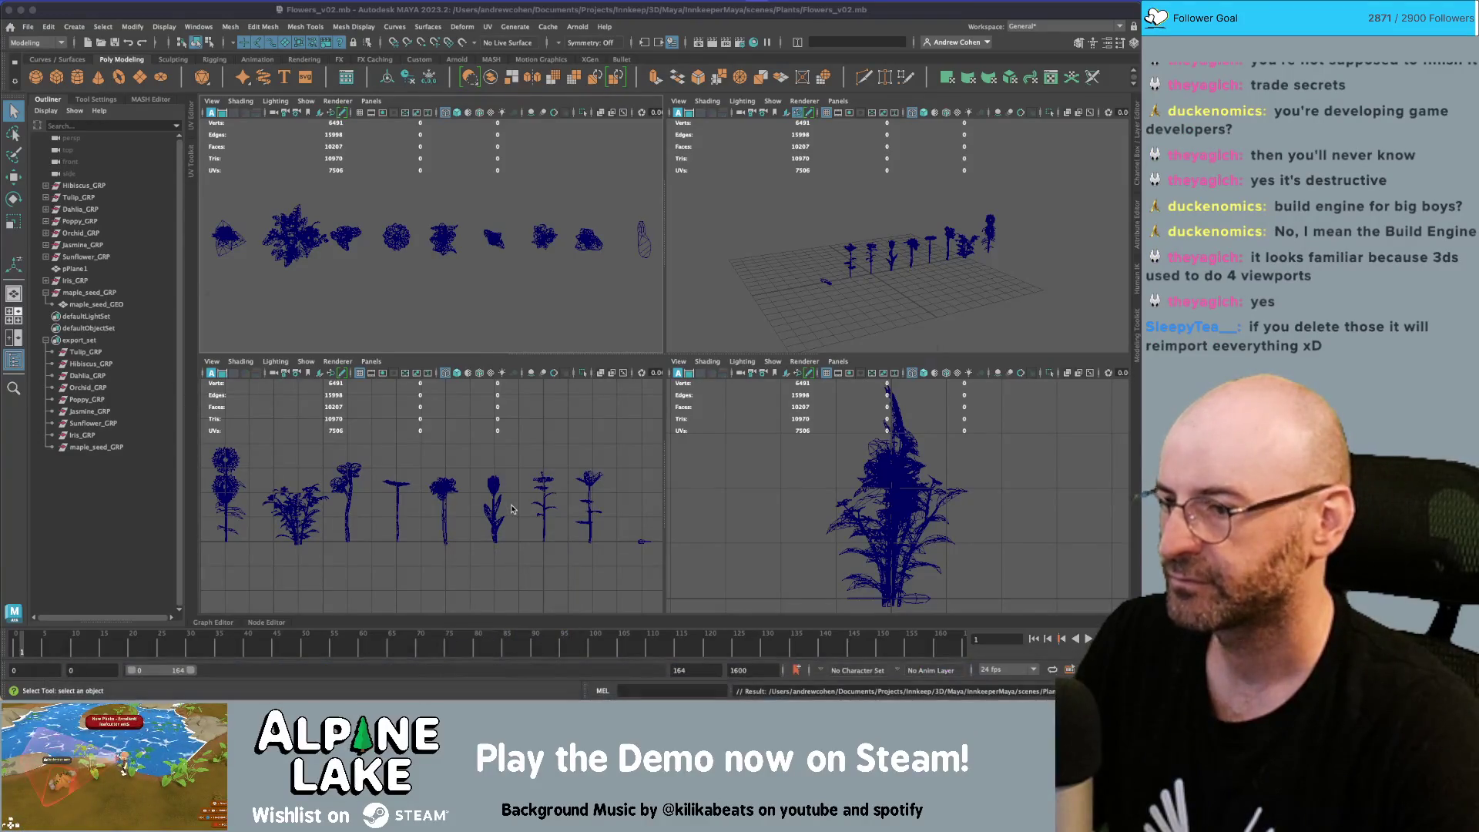
Open a new Finder window and go to the Innkeep folder
key(super+Tab)
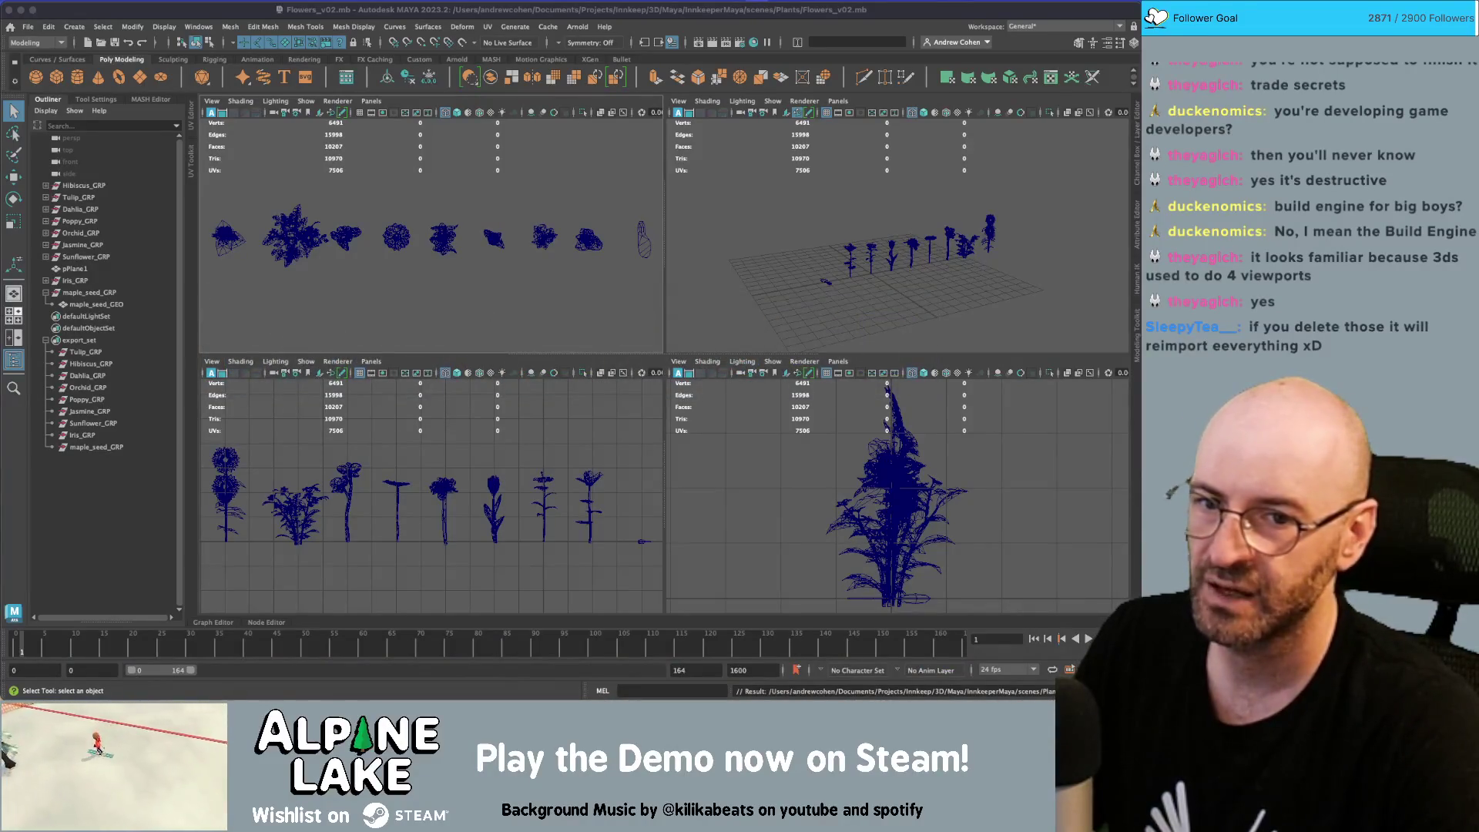
key(super+n)
scroll(509, 410, down, 2)
click(509, 406)
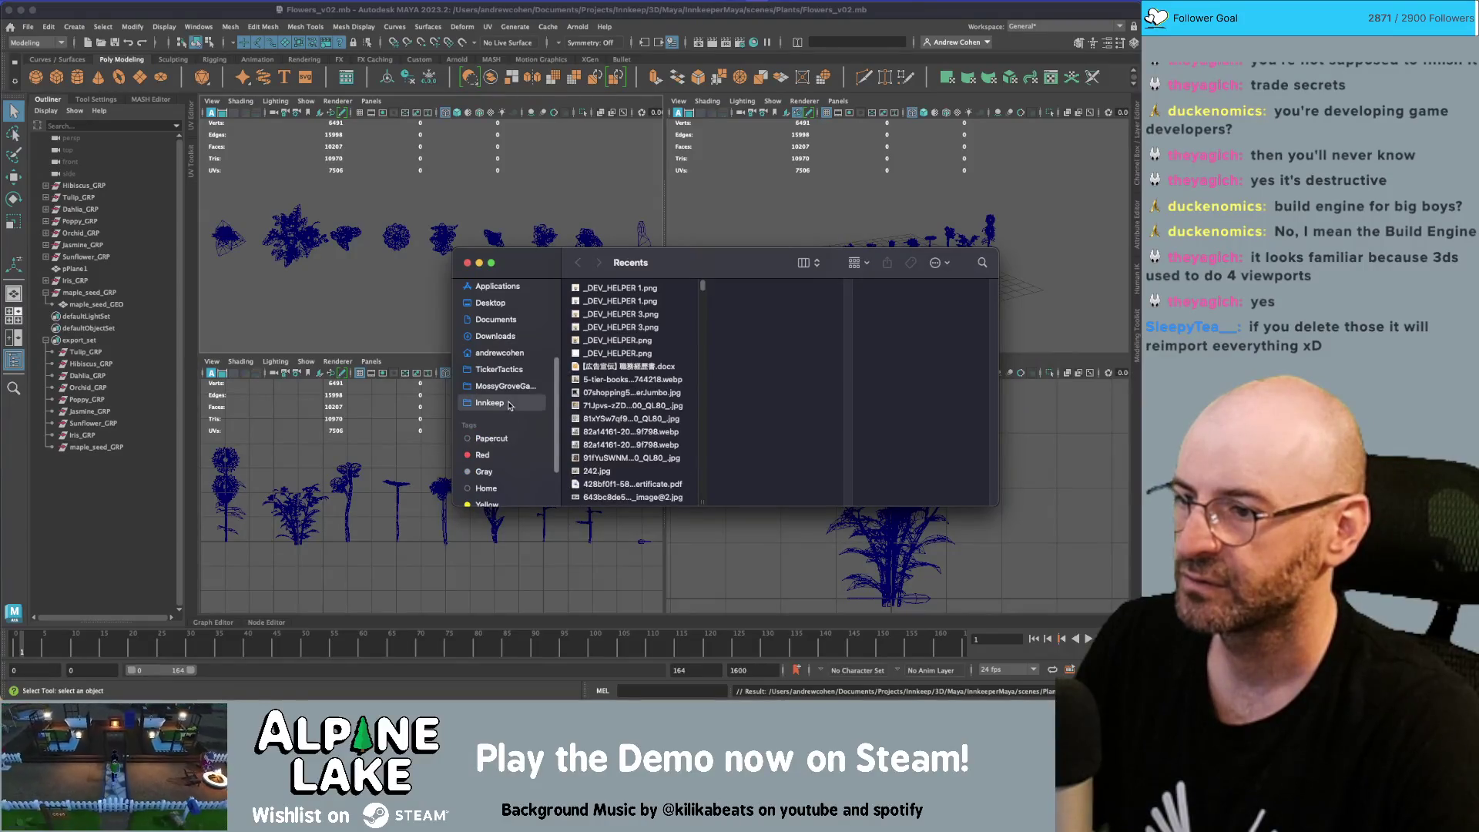
Open Unity6 > InnkeeperProject in Finder and launch Terminal
scroll(628, 439, down, 2)
click(618, 482)
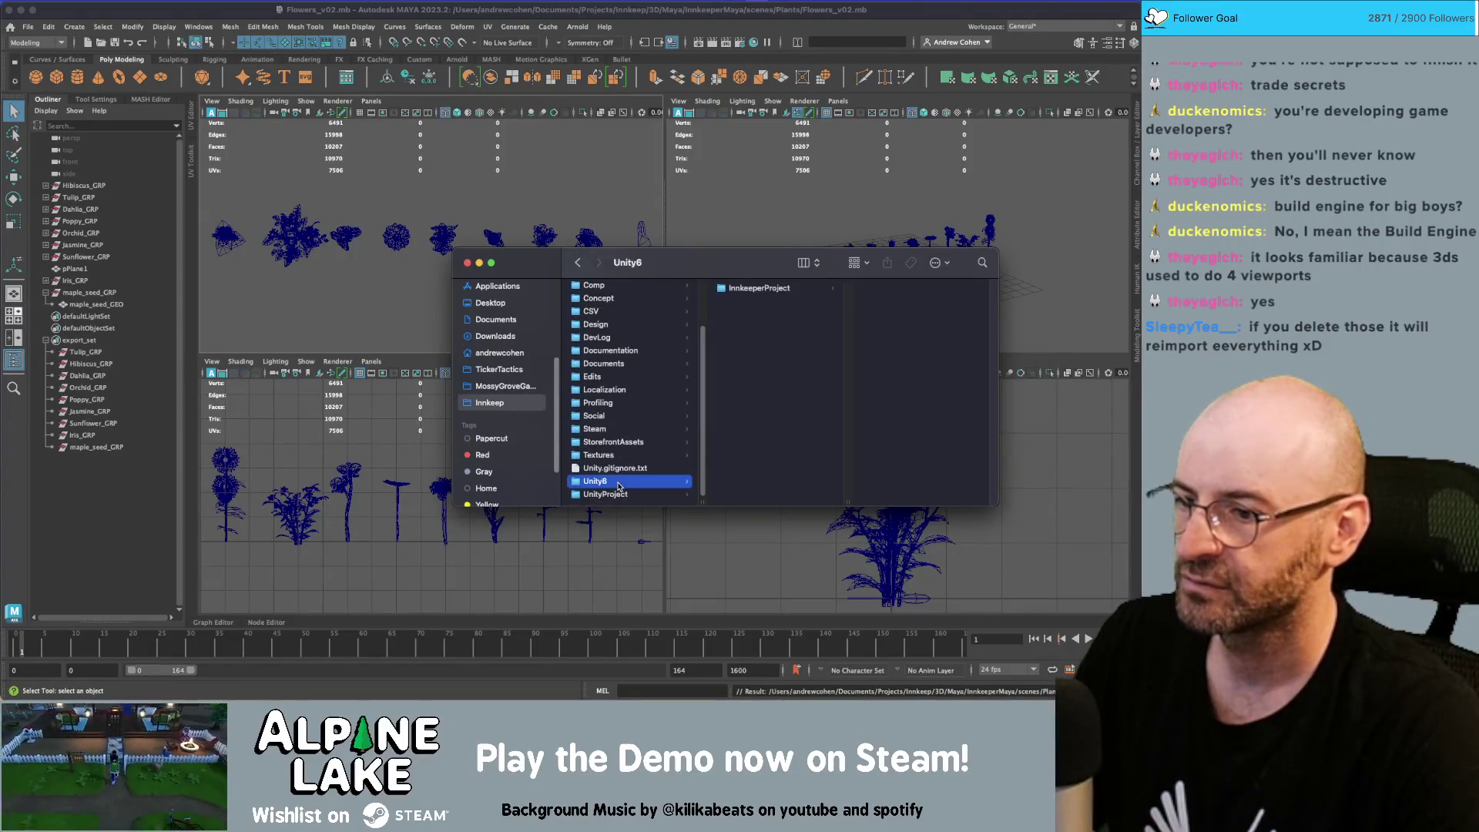
click(755, 288)
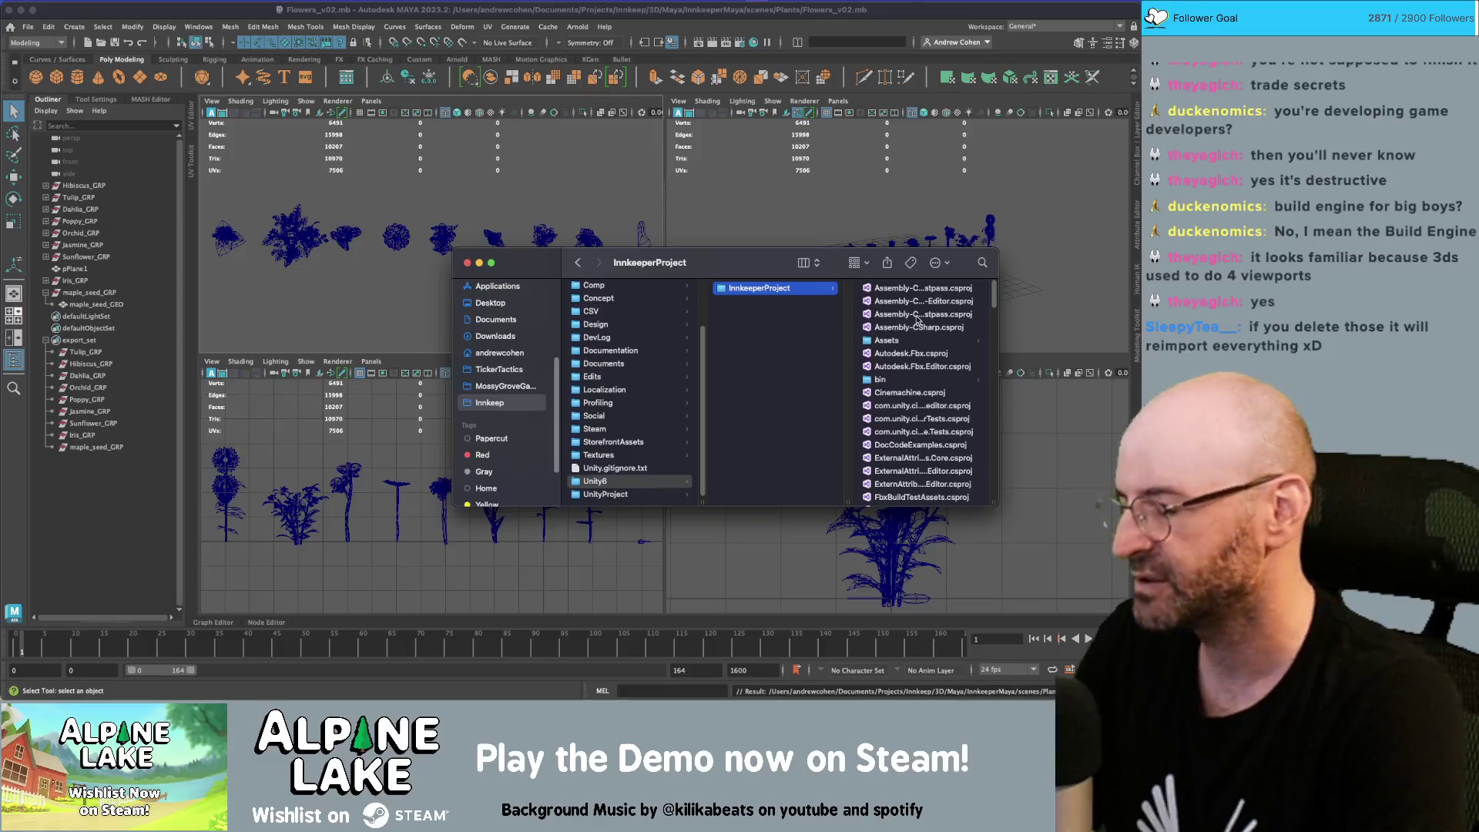
key(super+space)
text(terminal)
key(Return)
In Terminal, cd into Documents/Projects/Innkeep/Unity6, run git status and git add
text(cd Documents/Proj)
text(ects/Innkeep/)
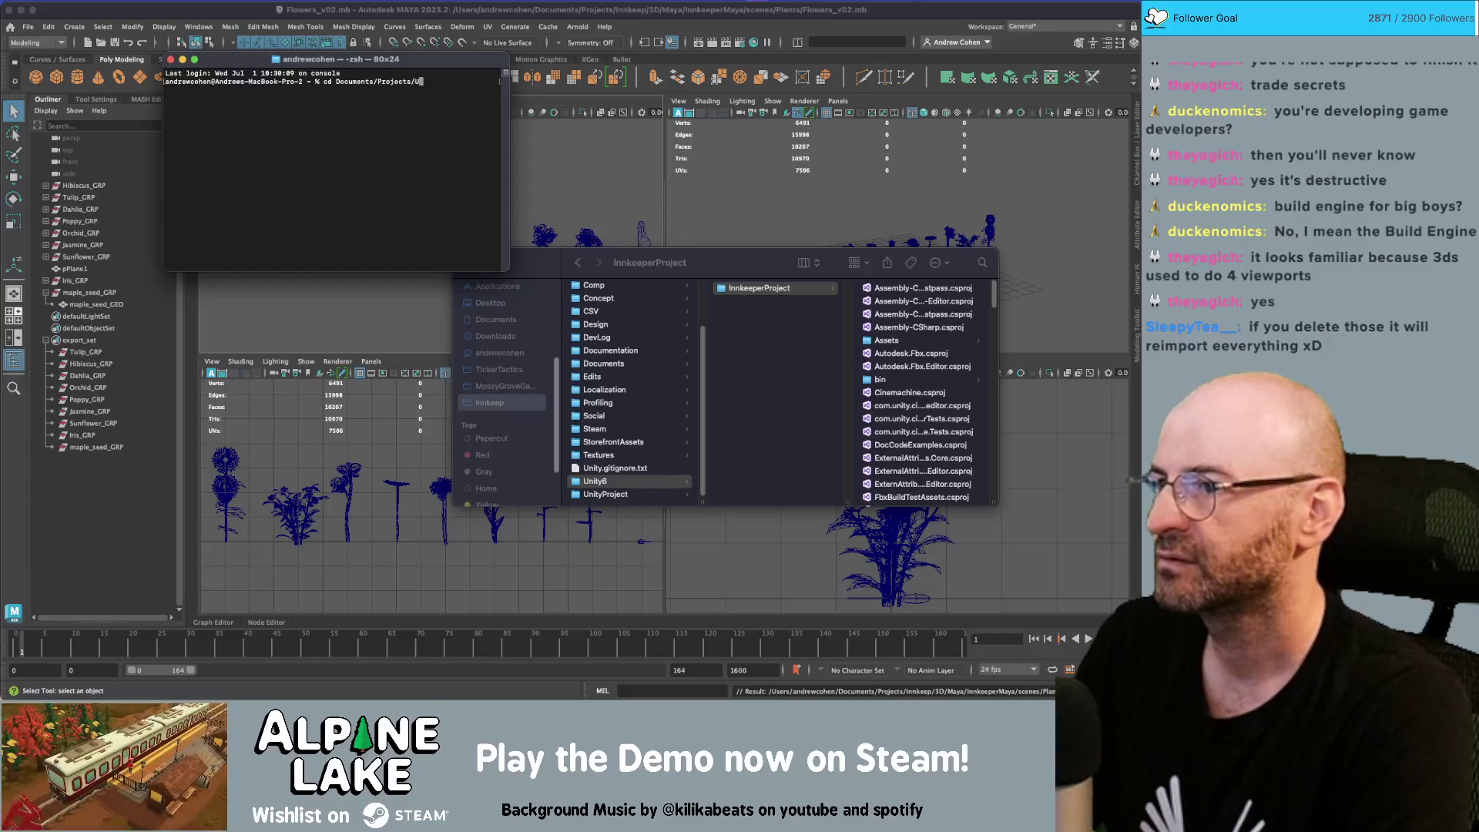
text(Unity6)
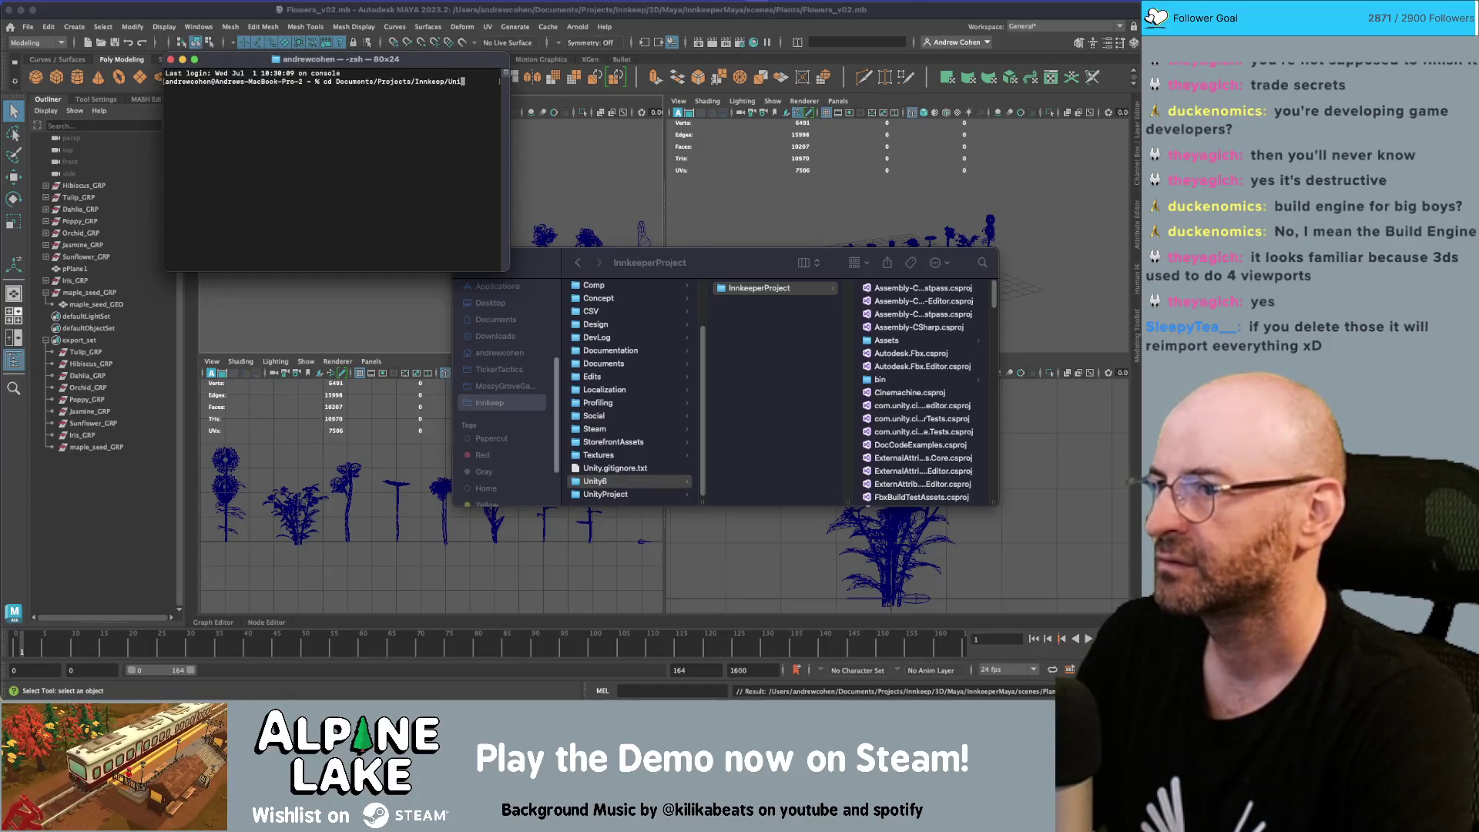
key(Return)
text(git status)
key(Return)
text(git add .)
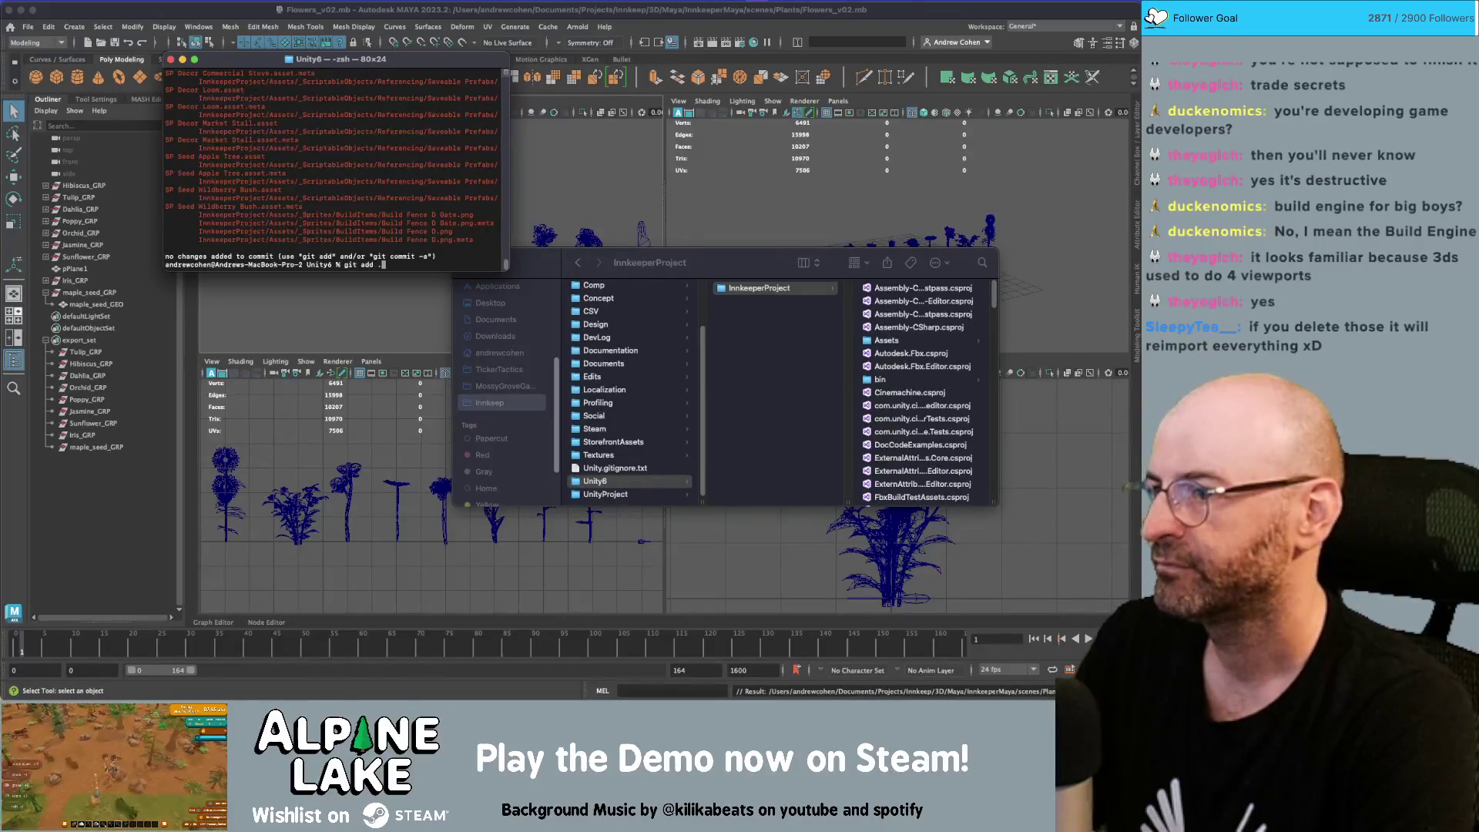
key(Return)
Enlarge the Terminal window, review the status output, and stage everything again with git add
mouse_move(505, 267)
mouse_down()
mouse_move(1048, 435)
mouse_move(1050, 517)
mouse_up()
scroll(817, 408, up, 10)
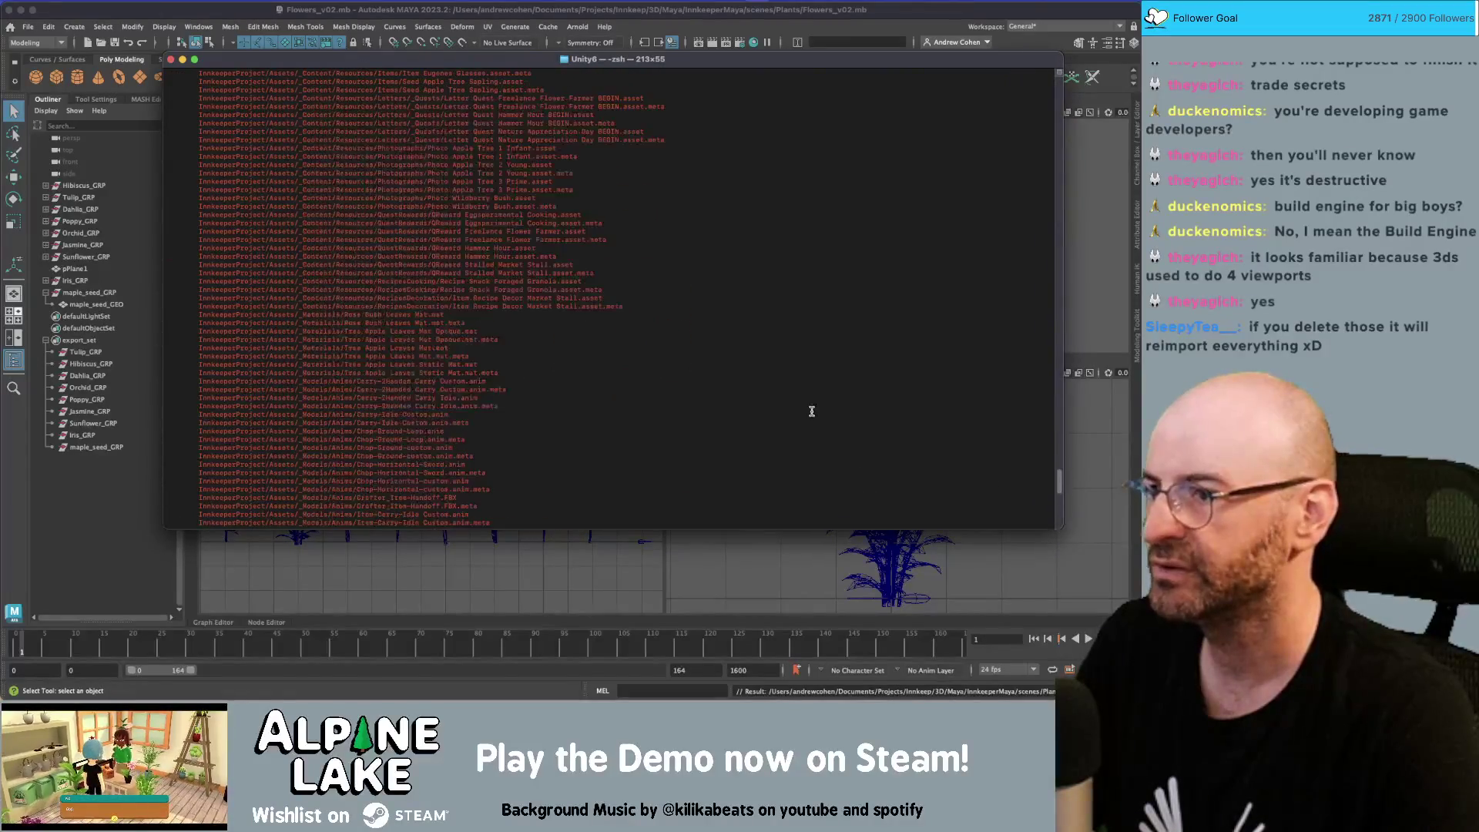
scroll(735, 403, up, 10)
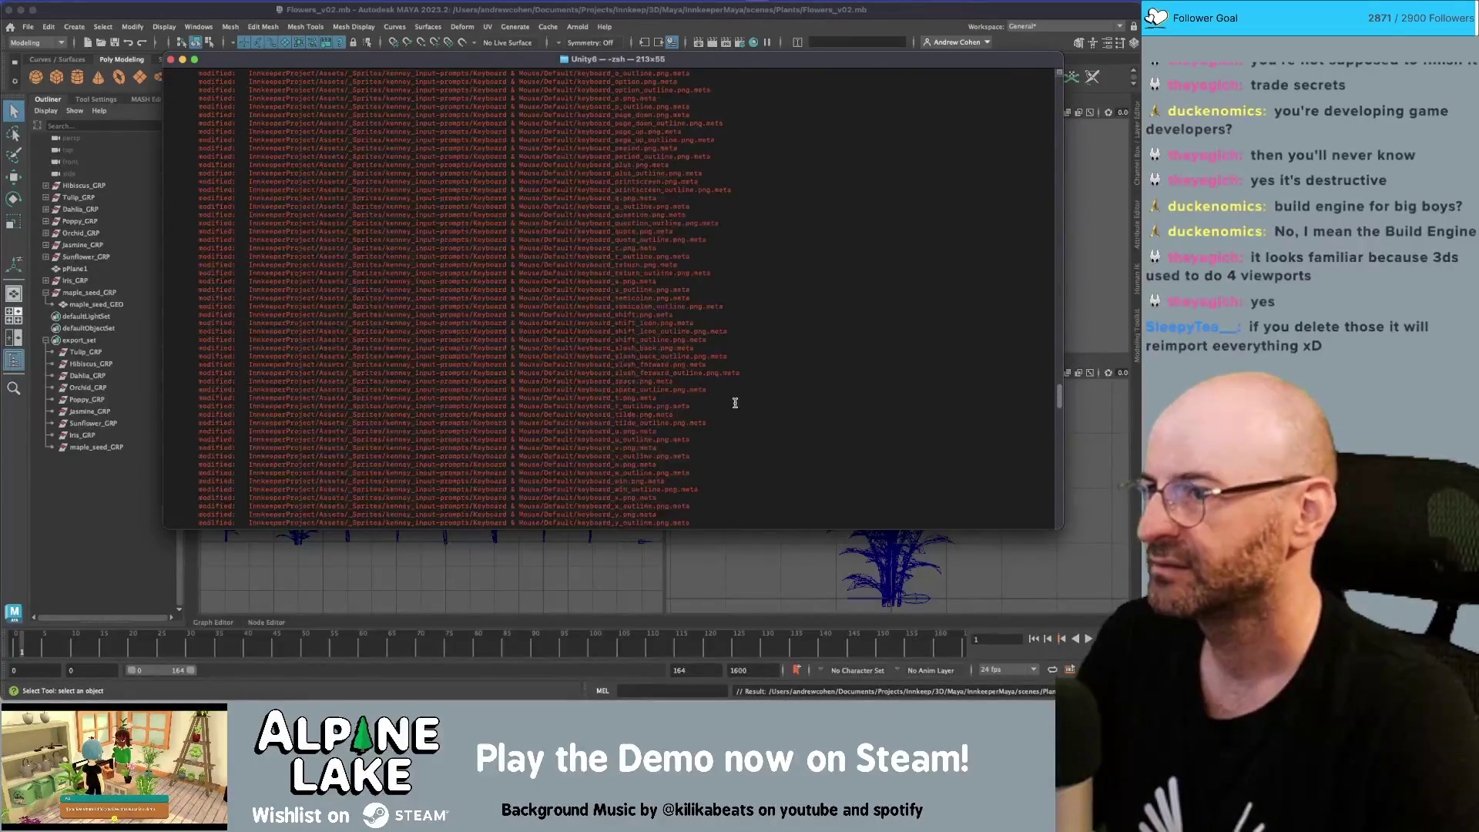
scroll(720, 385, up, 10)
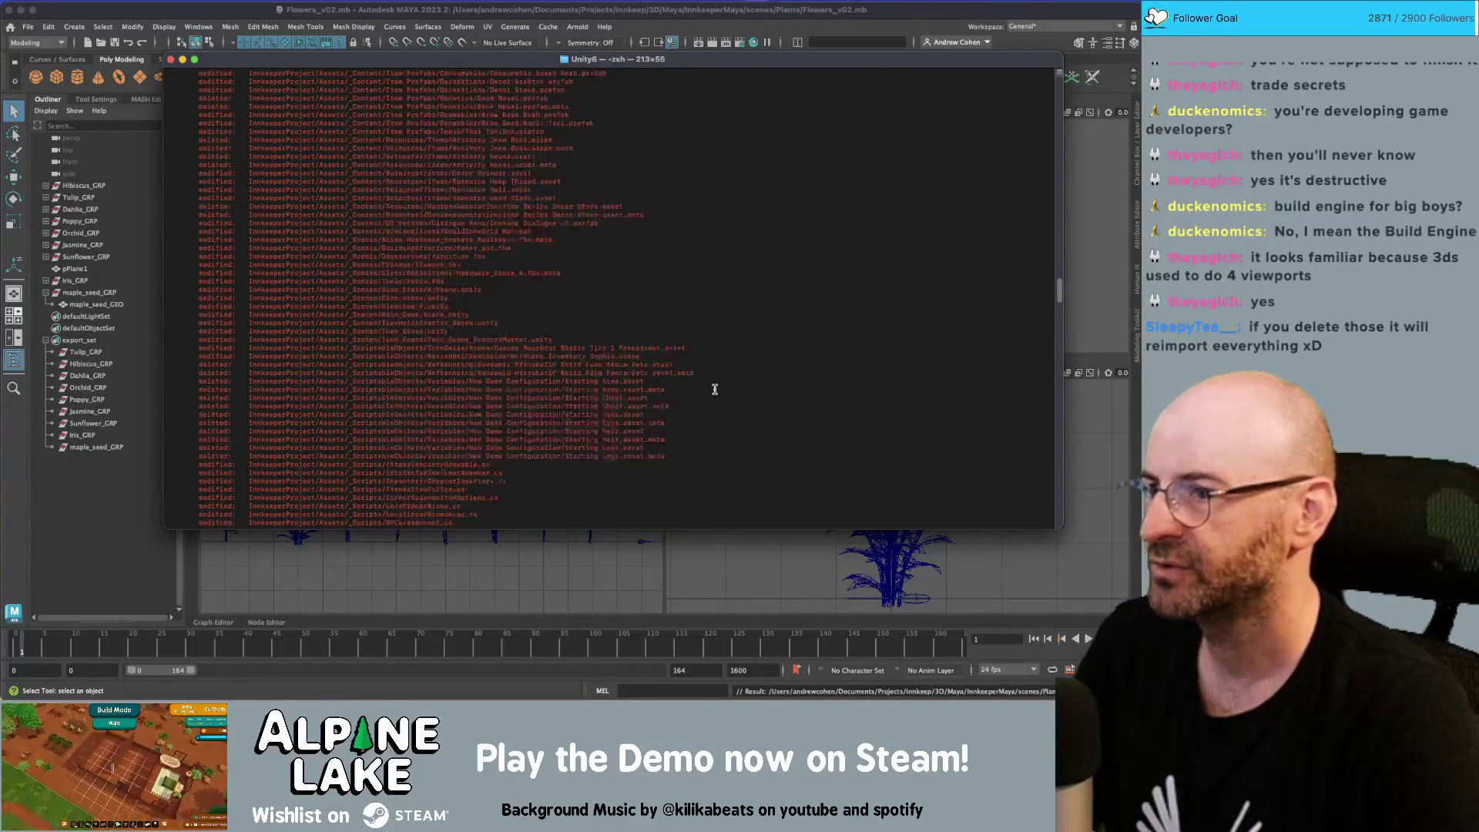
scroll(713, 390, up, 15)
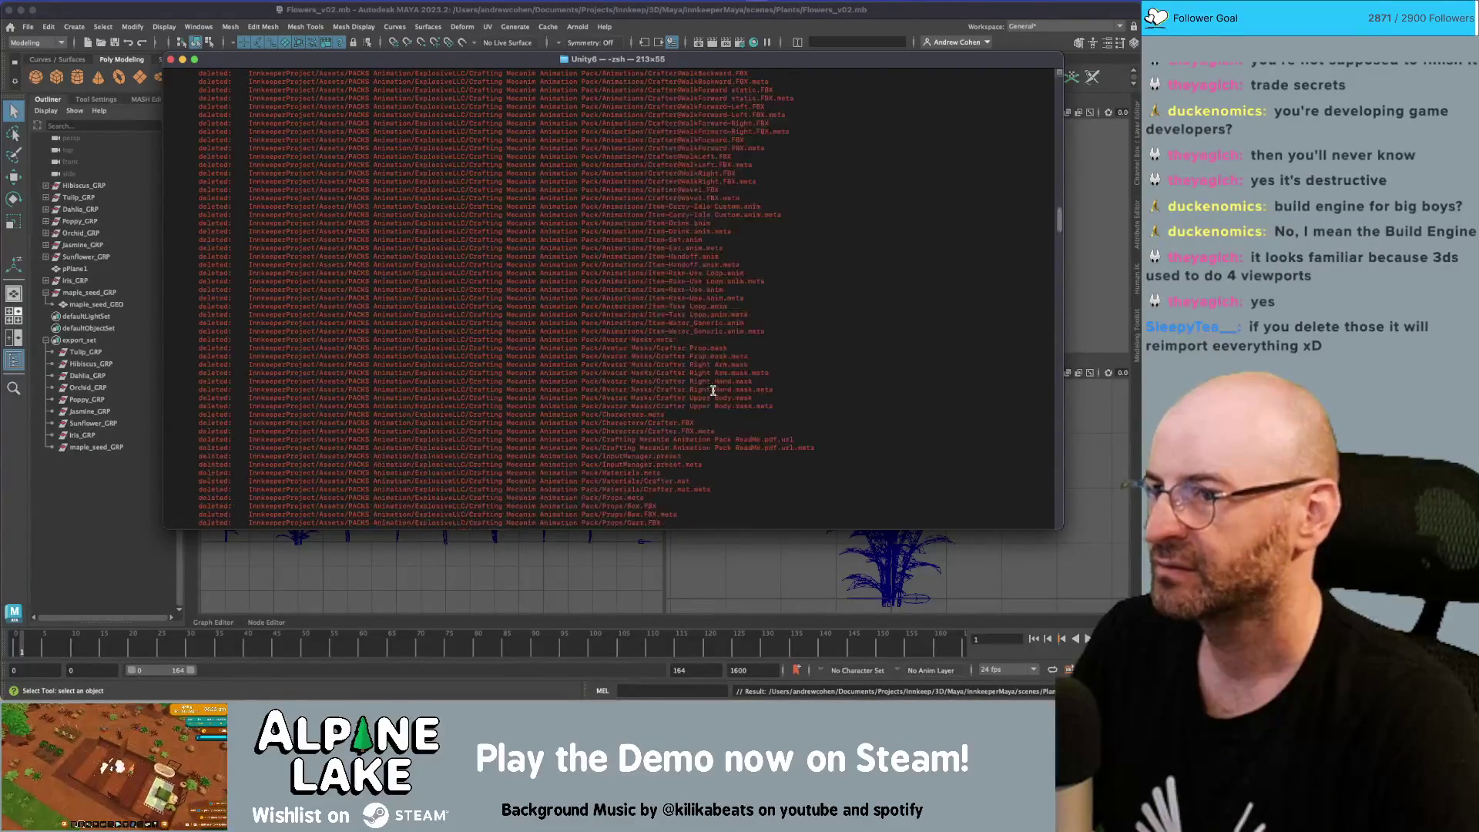
scroll(713, 391, up, 10)
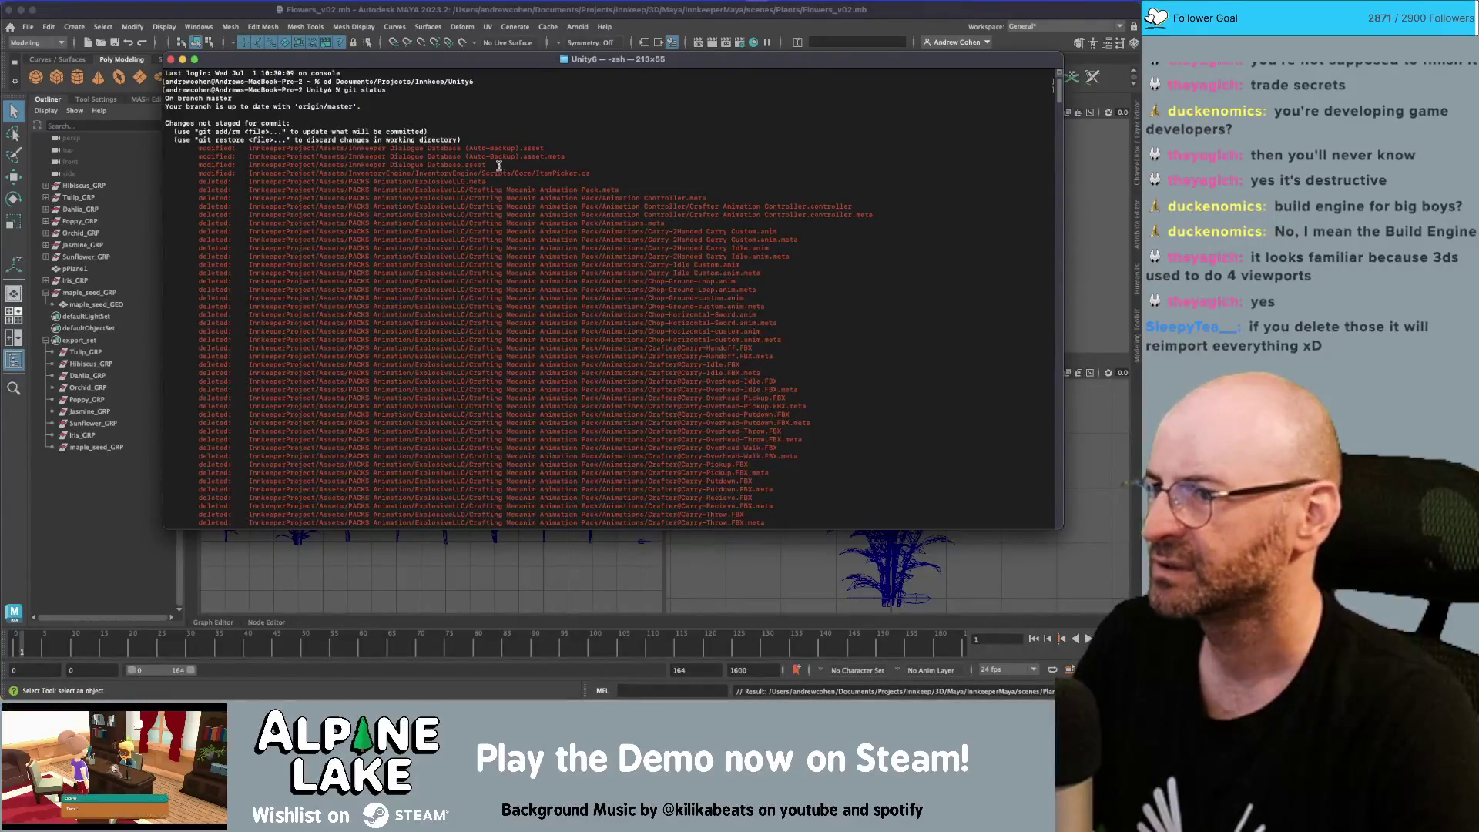
scroll(531, 217, down, 20)
scroll(531, 217, down, 15)
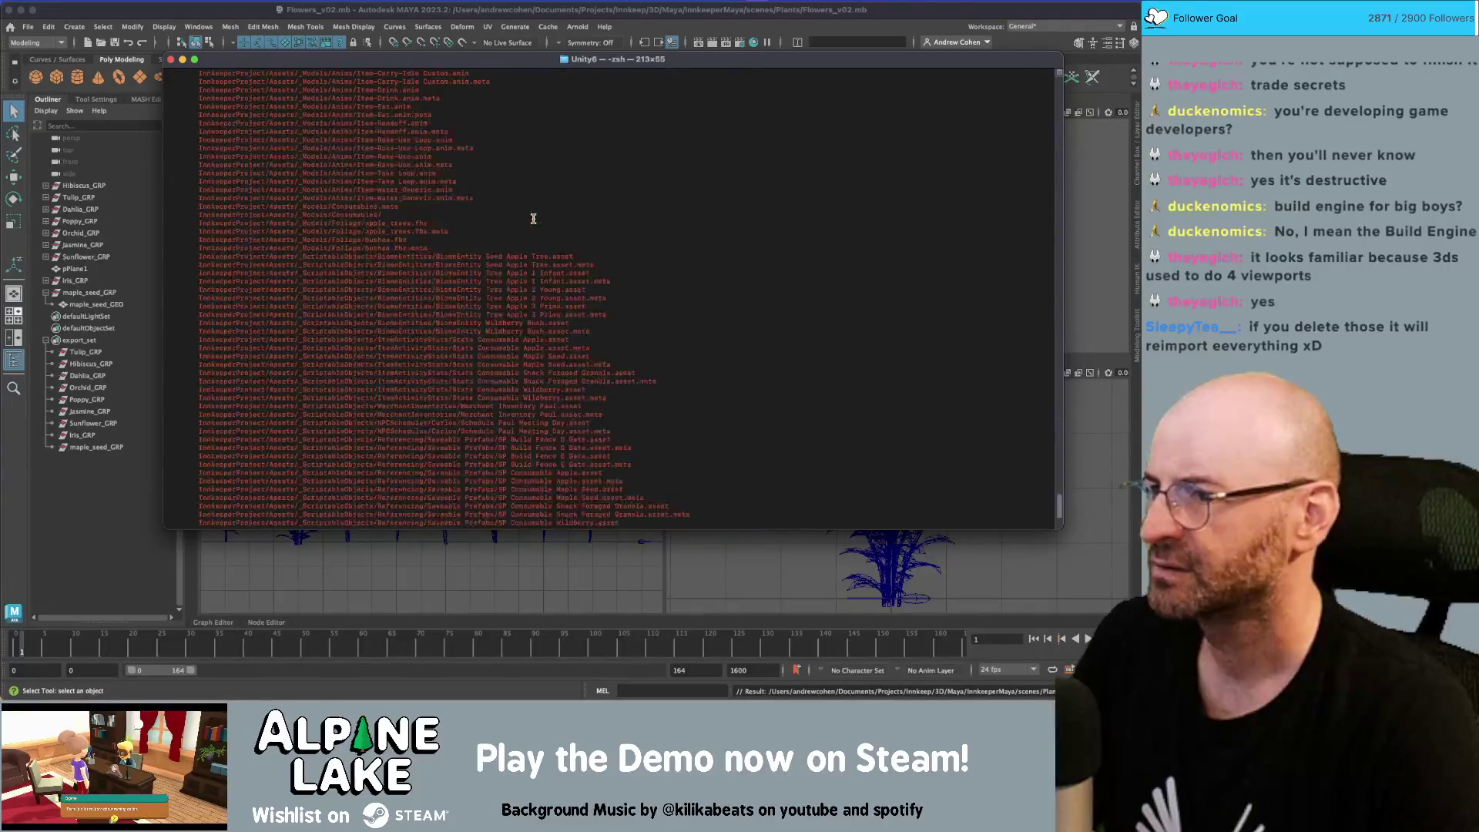
text(git add .)
key(Return)
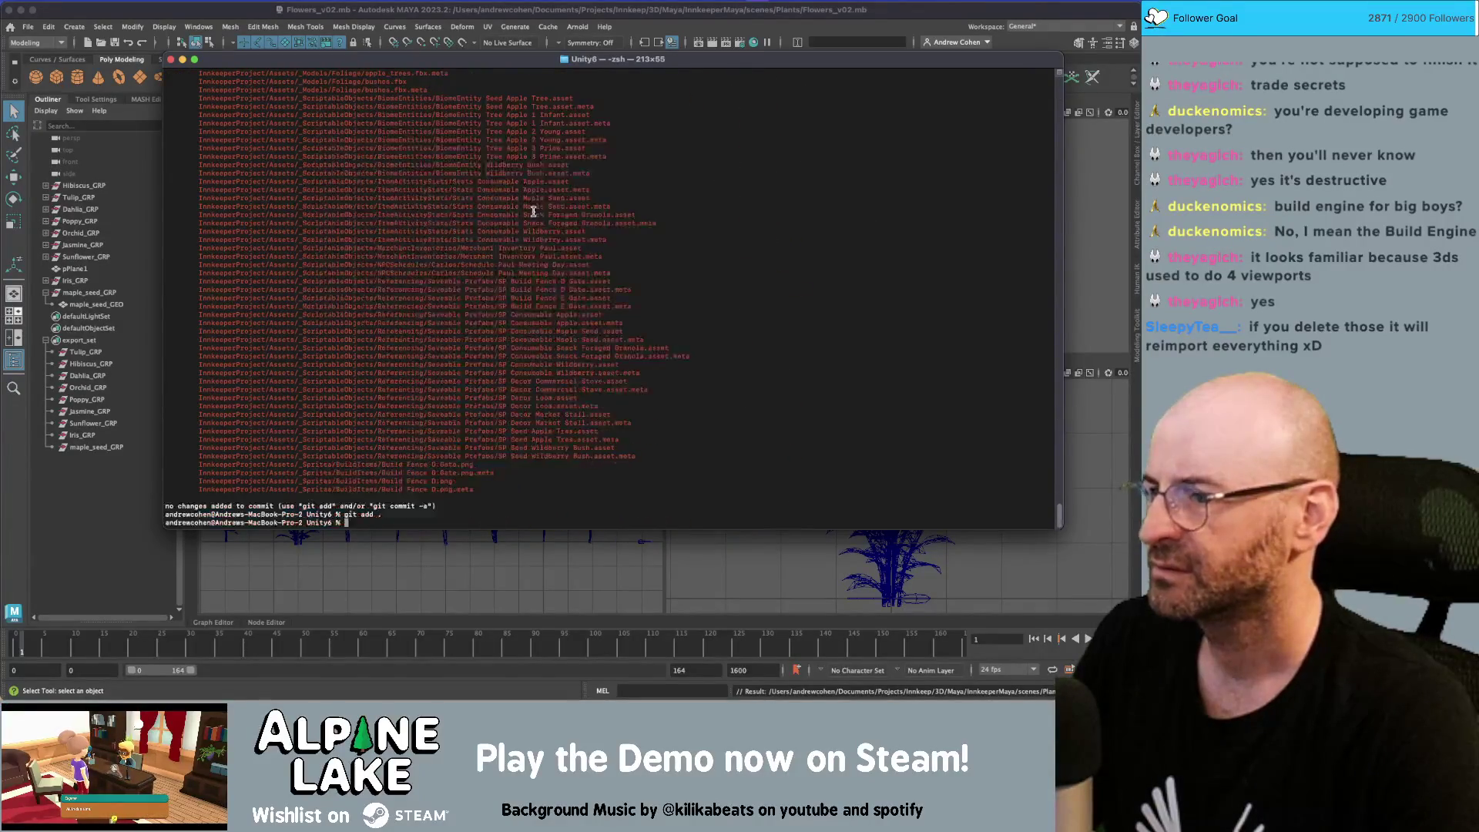
Commit the staged changes with the message 'tons of new character chats'
text(git commit -m "")
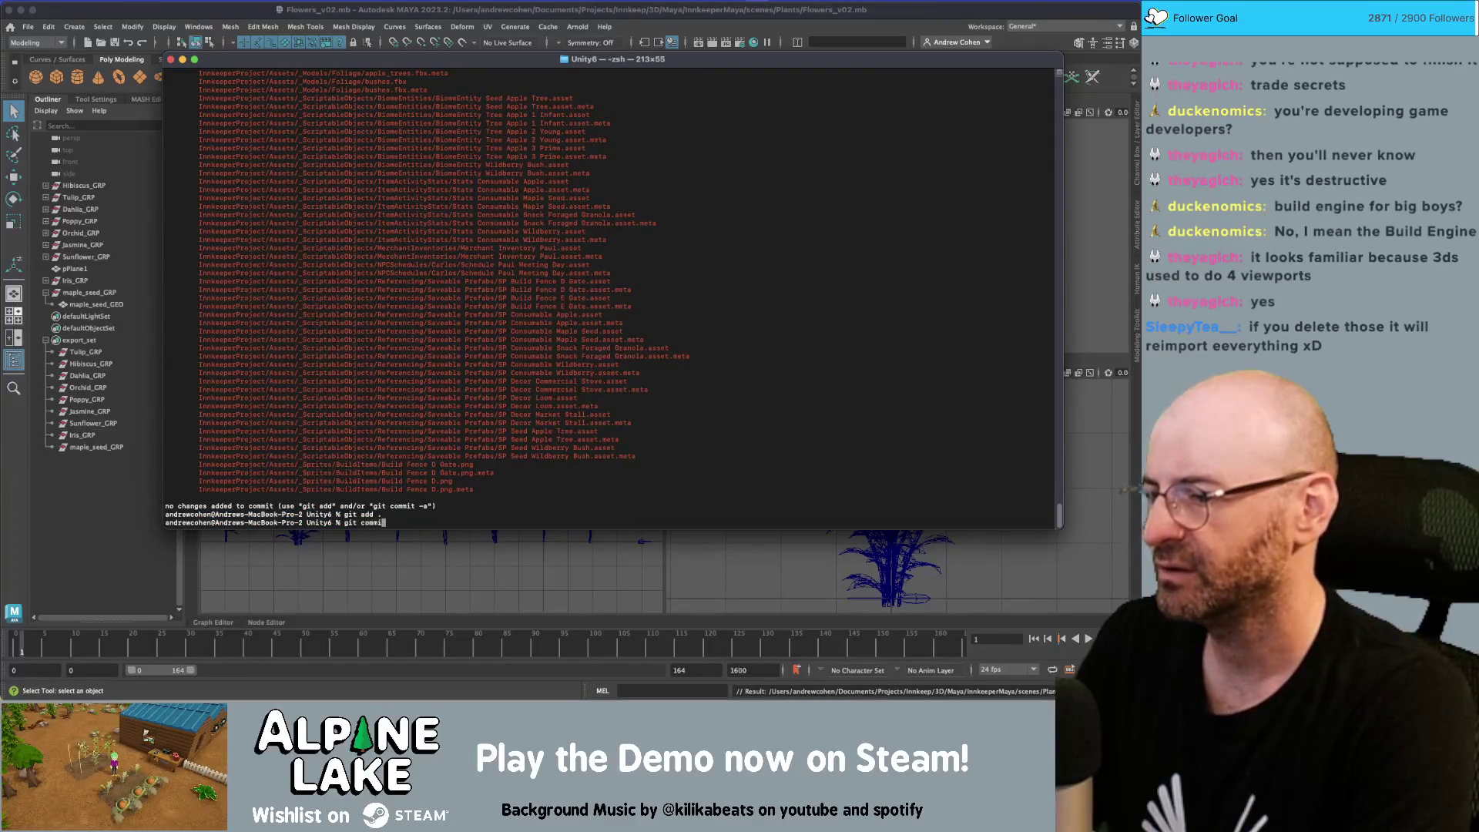
key(Left)
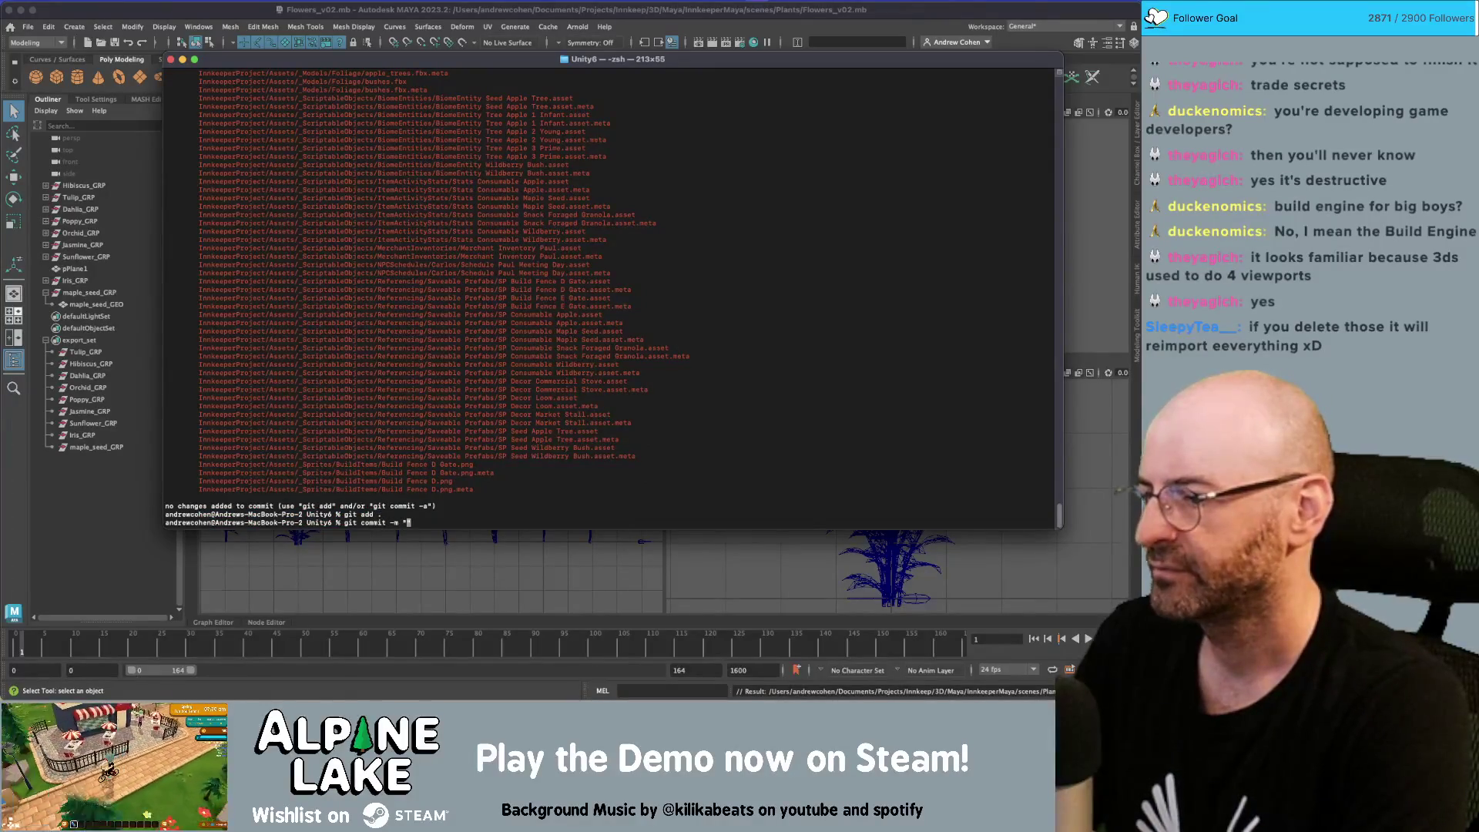
text(tons of new )
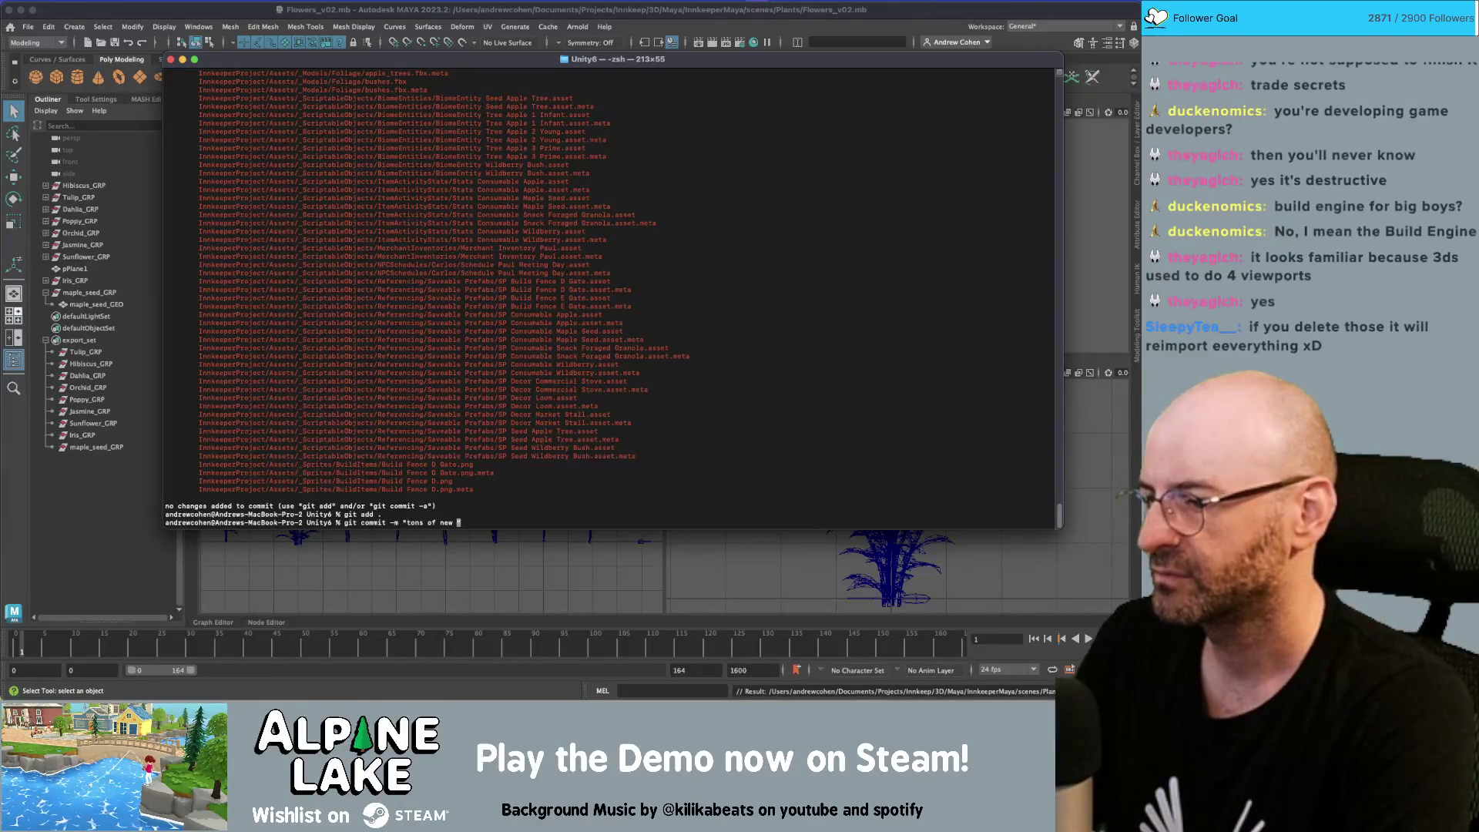
text(character di)
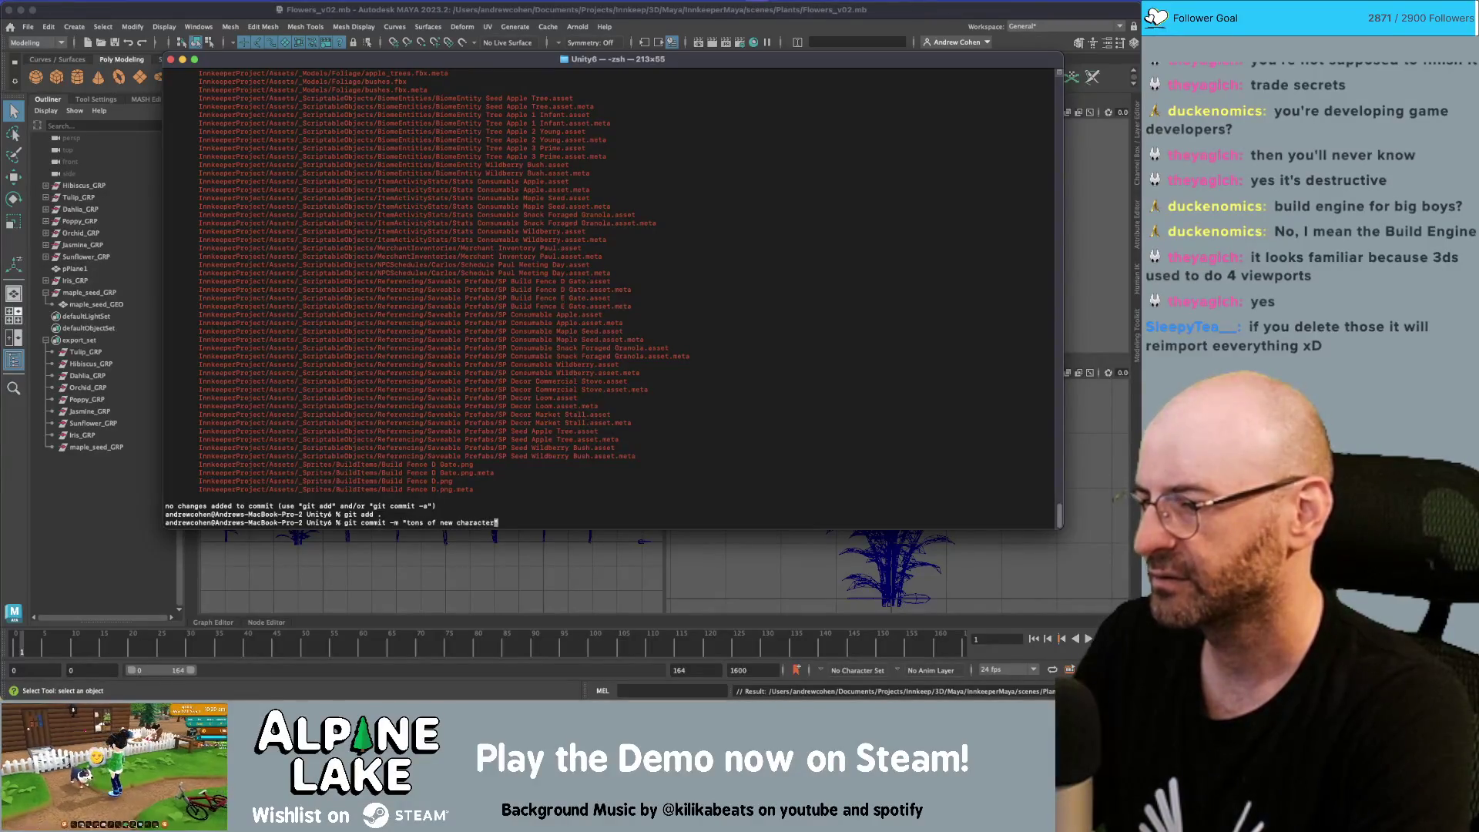
key(BackSpace)
key(BackSpace)
text(chats)
key(Return)
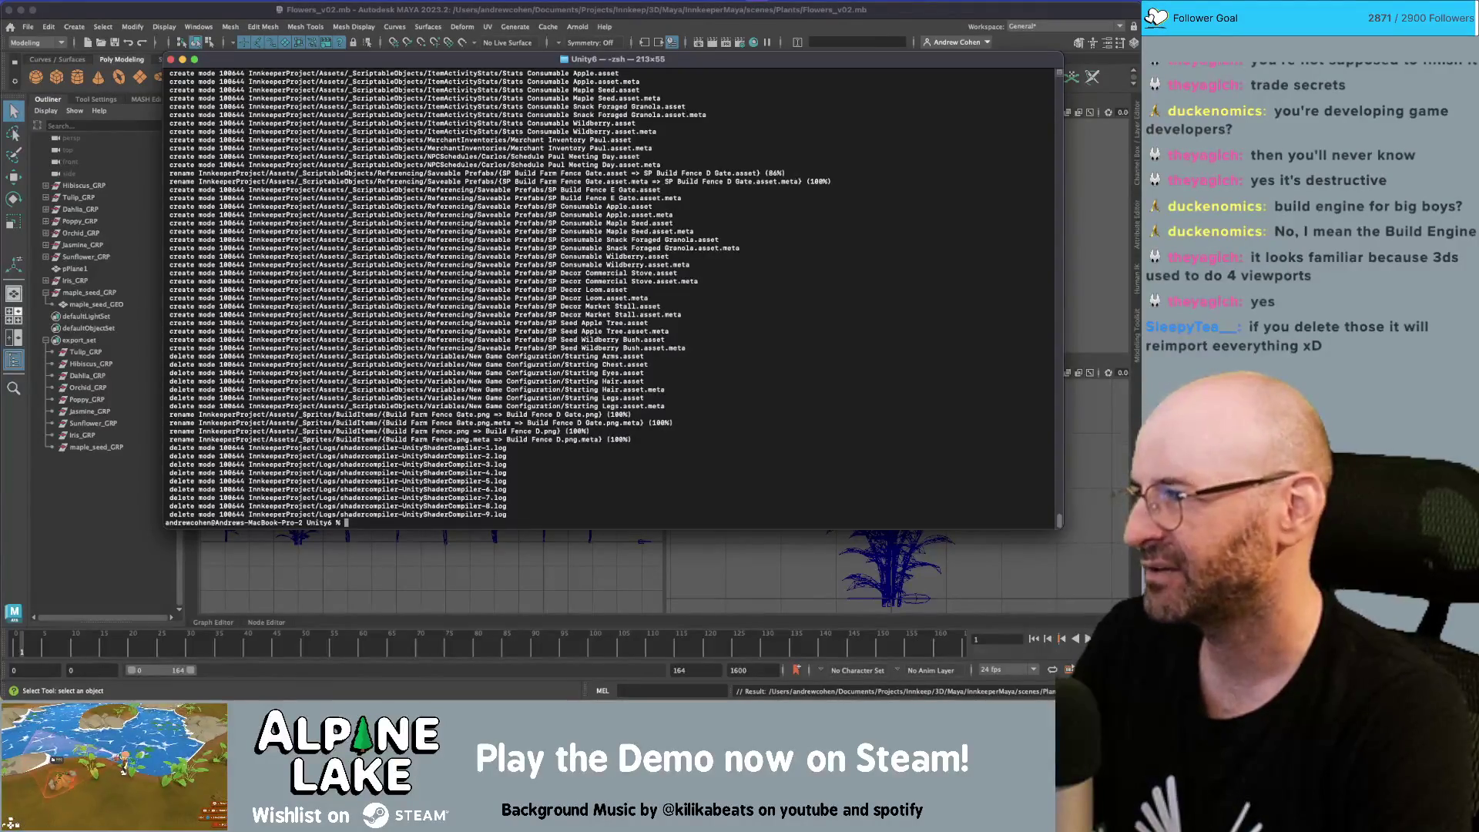
Run git push origin master
text(git s)
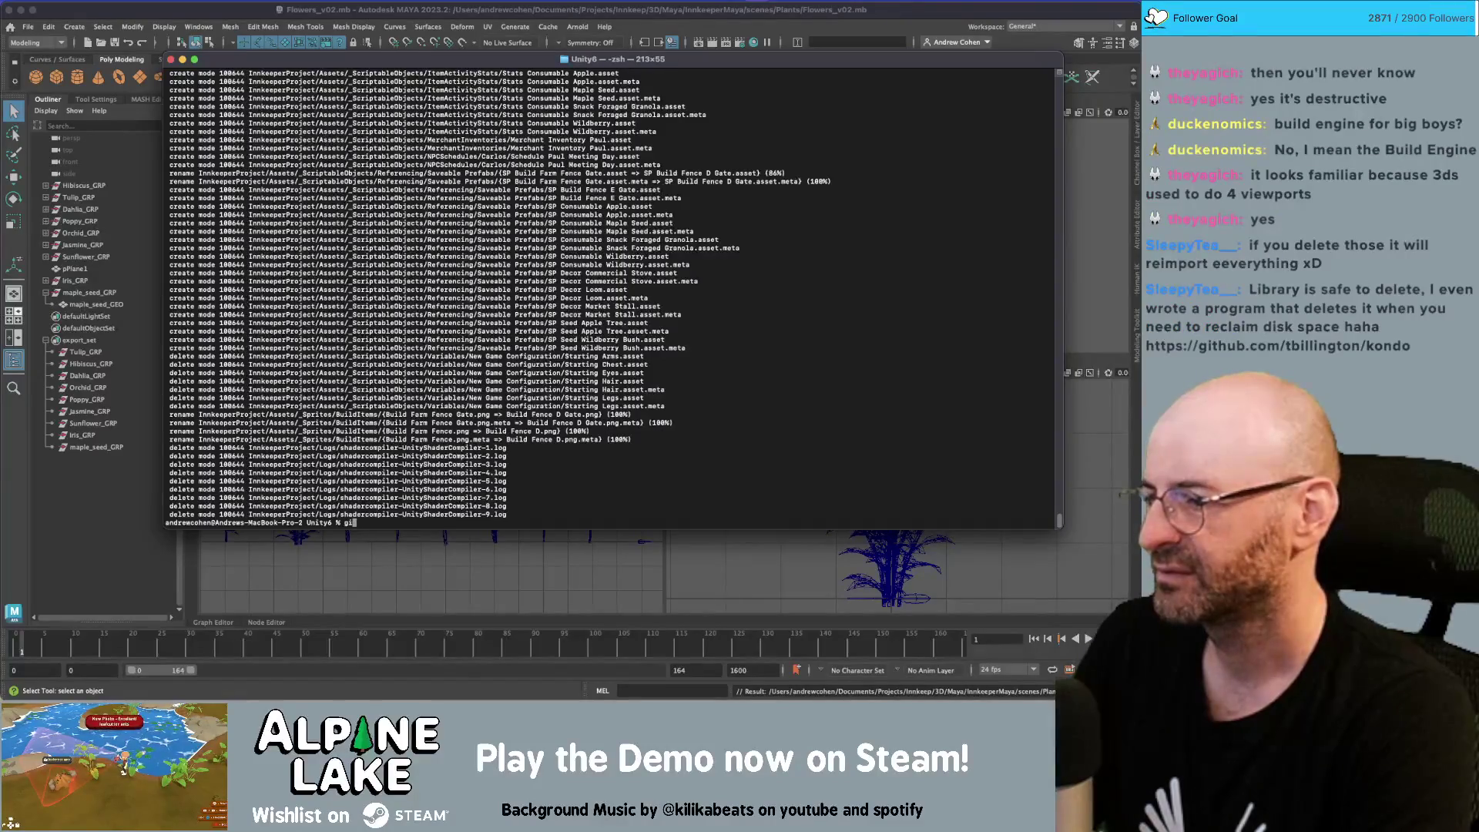
key(BackSpace)
key(BackSpace)
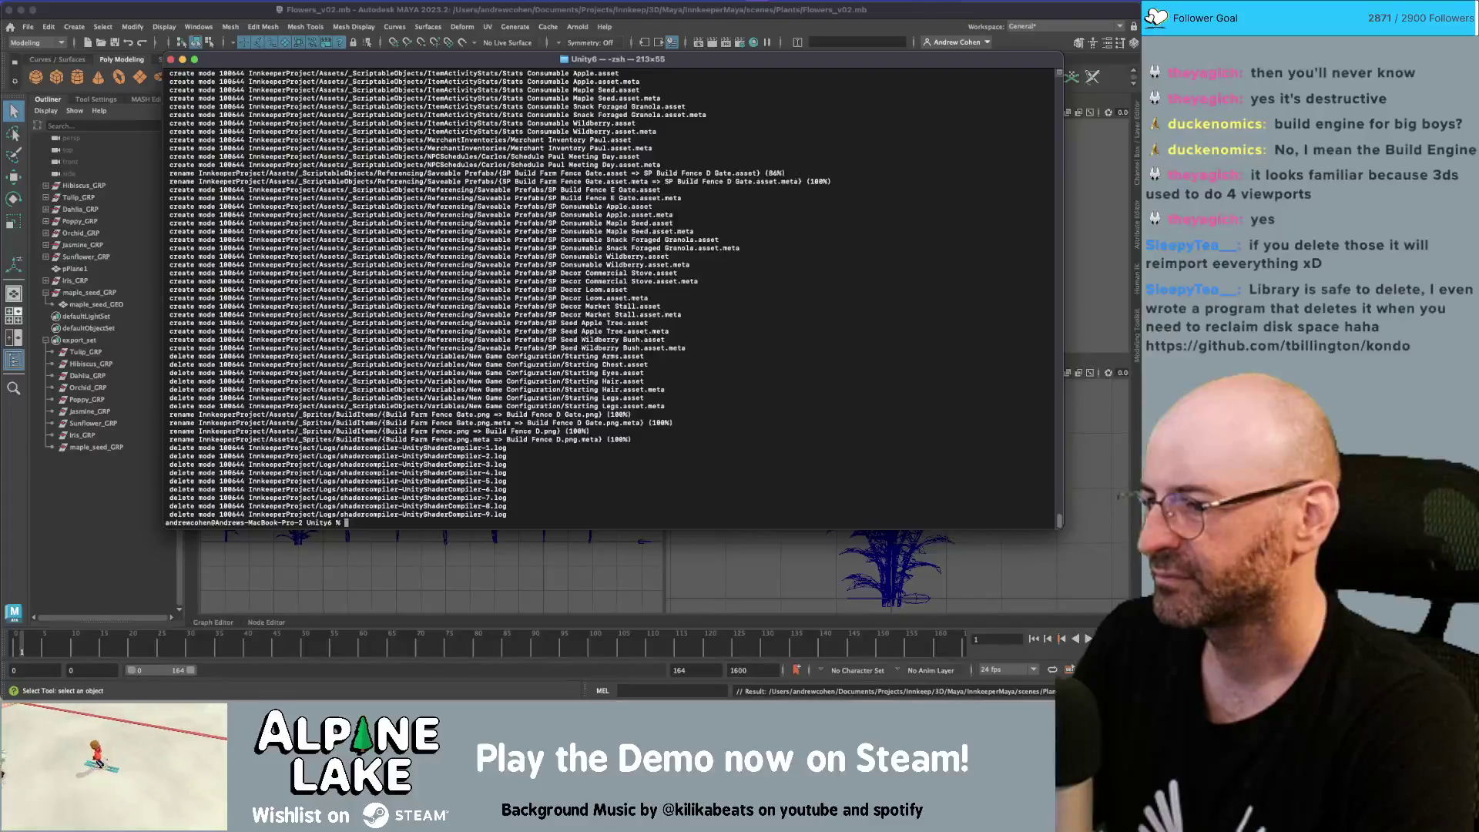
text(git push origin master)
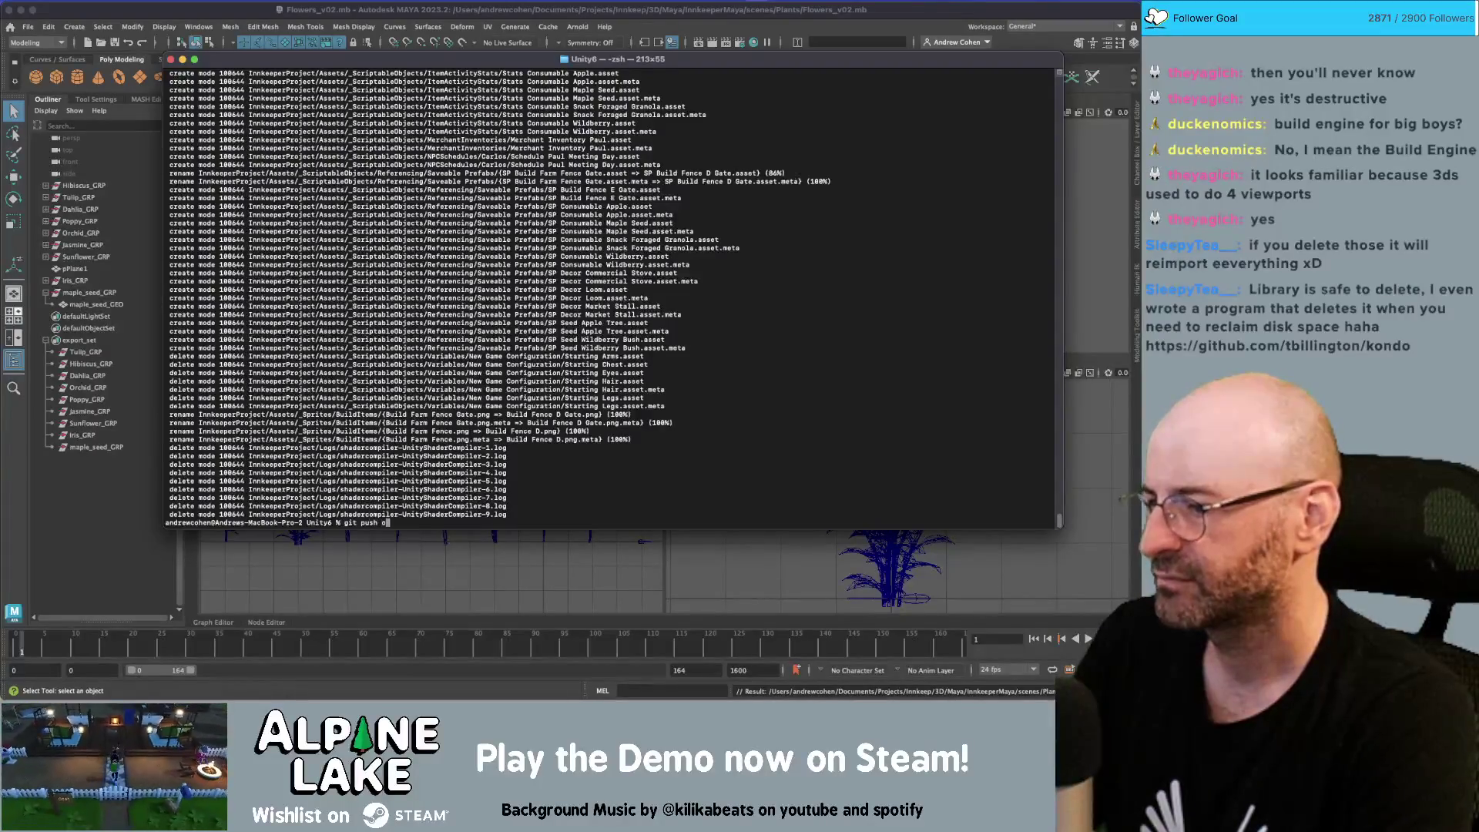
key(Return)
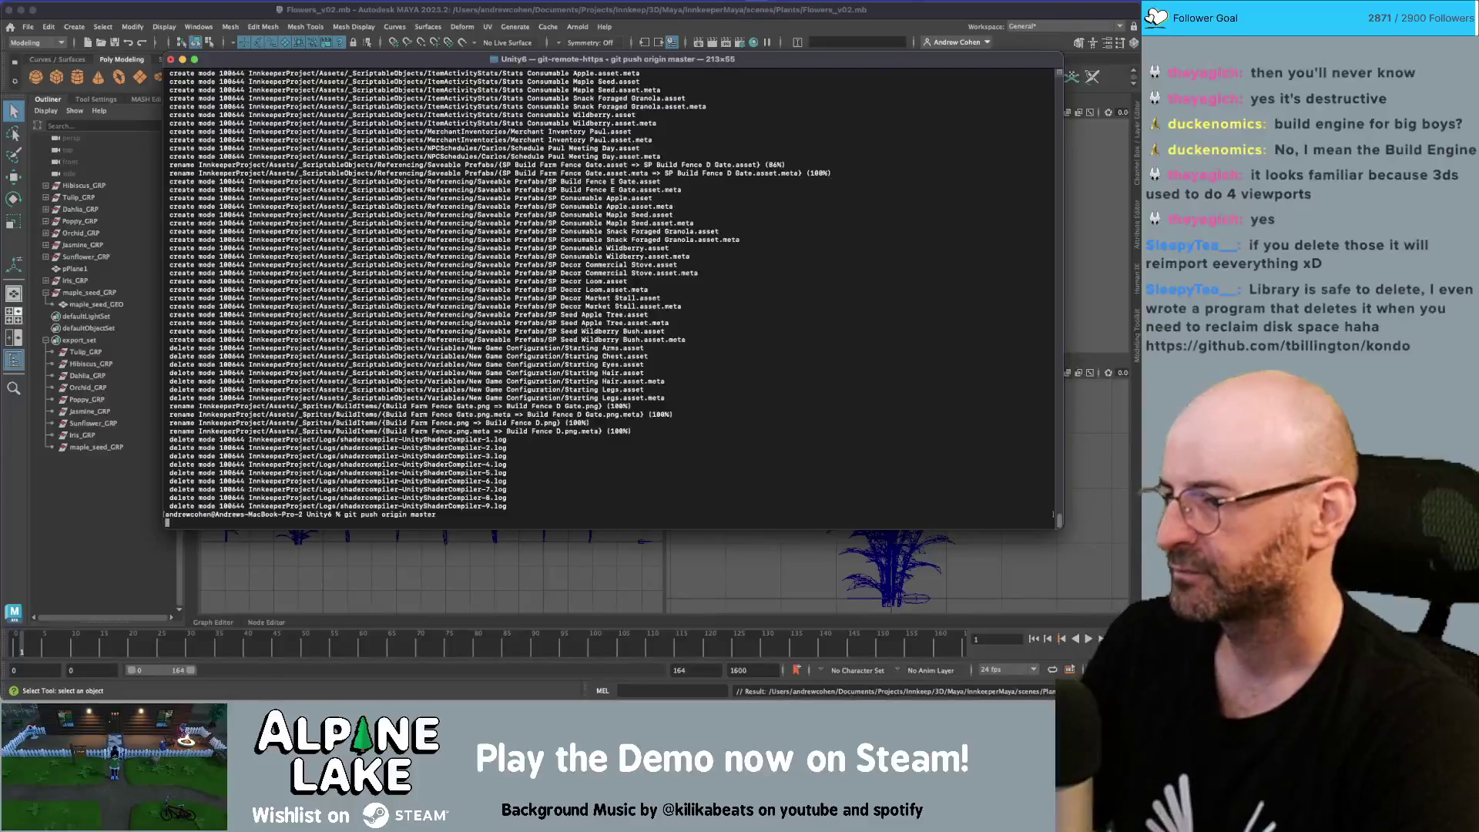
Enter the keychain password, dismiss the second keychain prompt, and close the Terminal window
text(********)
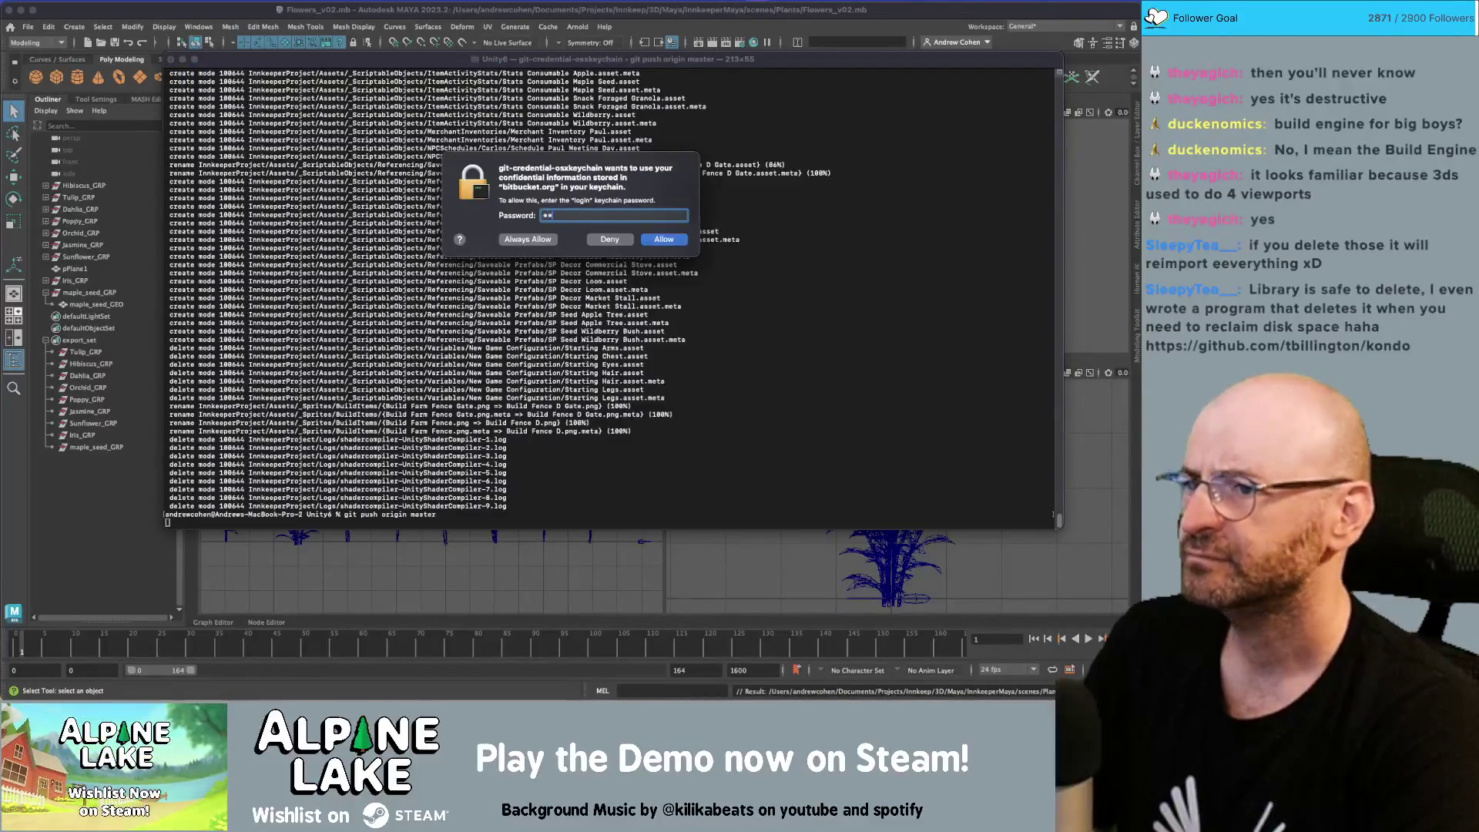
key(Return)
key(BackSpace)
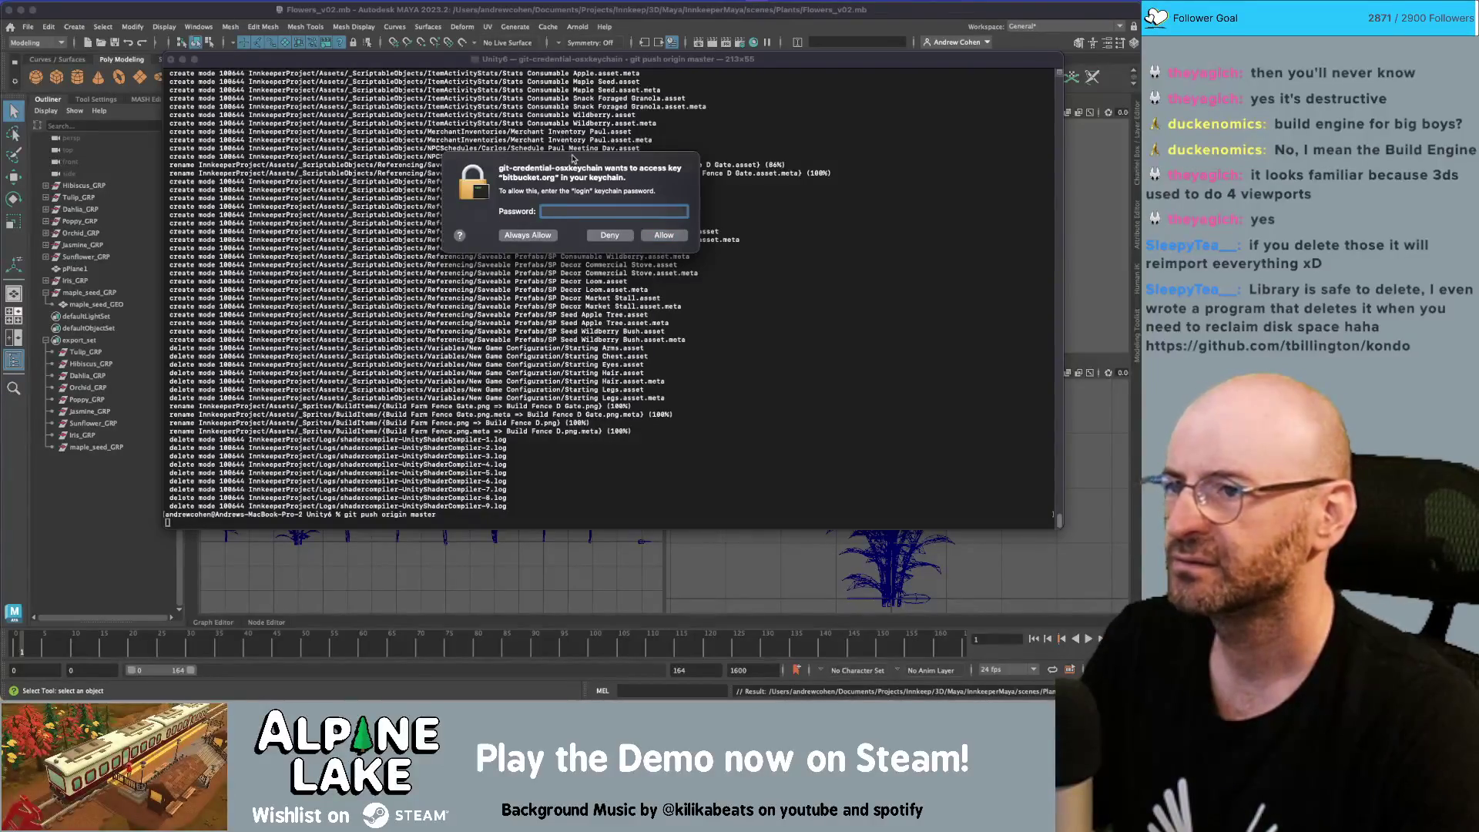
key(Return)
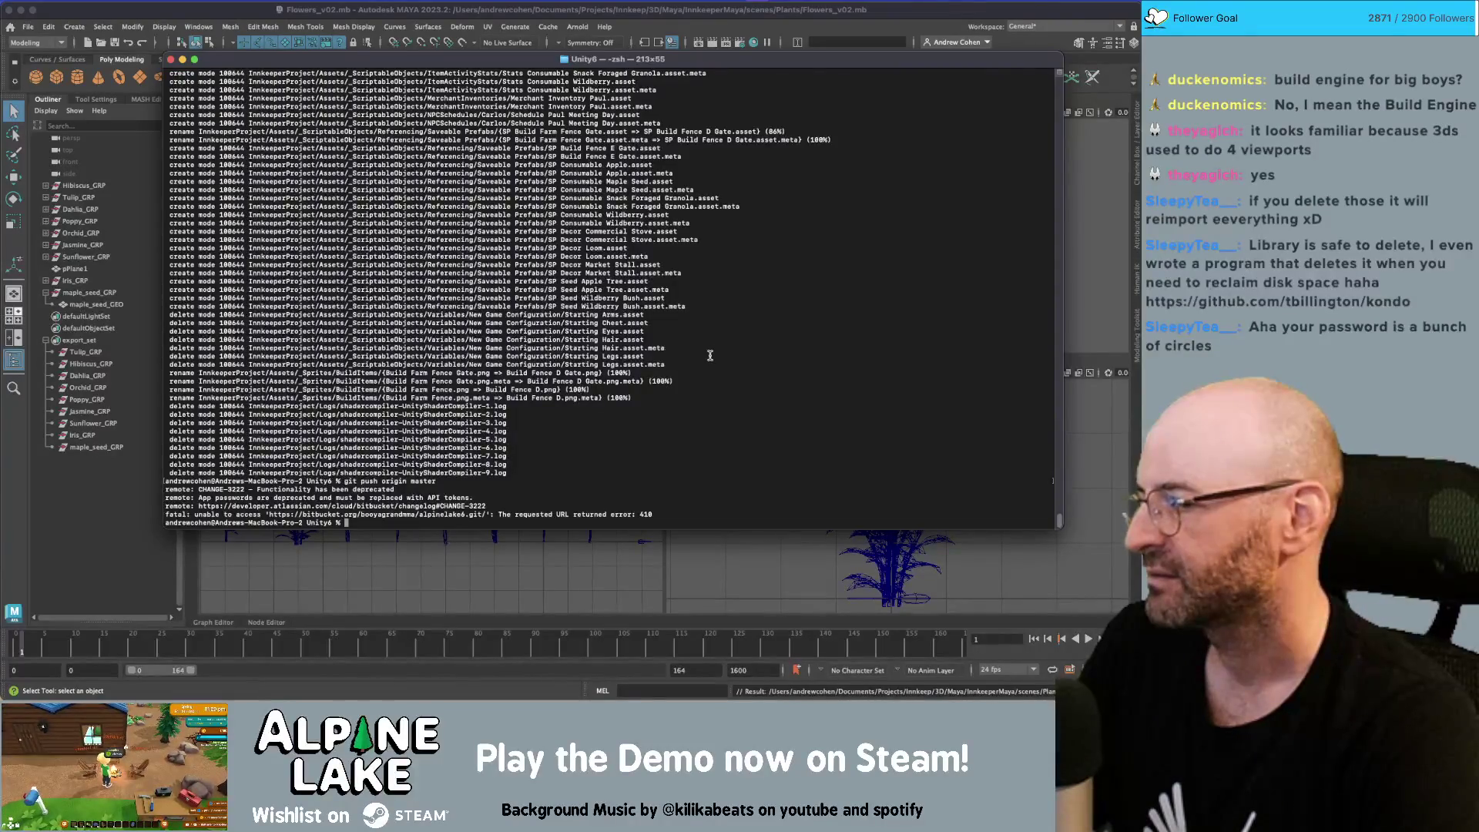
click(171, 59)
In Finder, open Unity6 > InnkeeperProject and delete the Library folder
key(super+Tab)
key(super+Tab)
key(super+Tab)
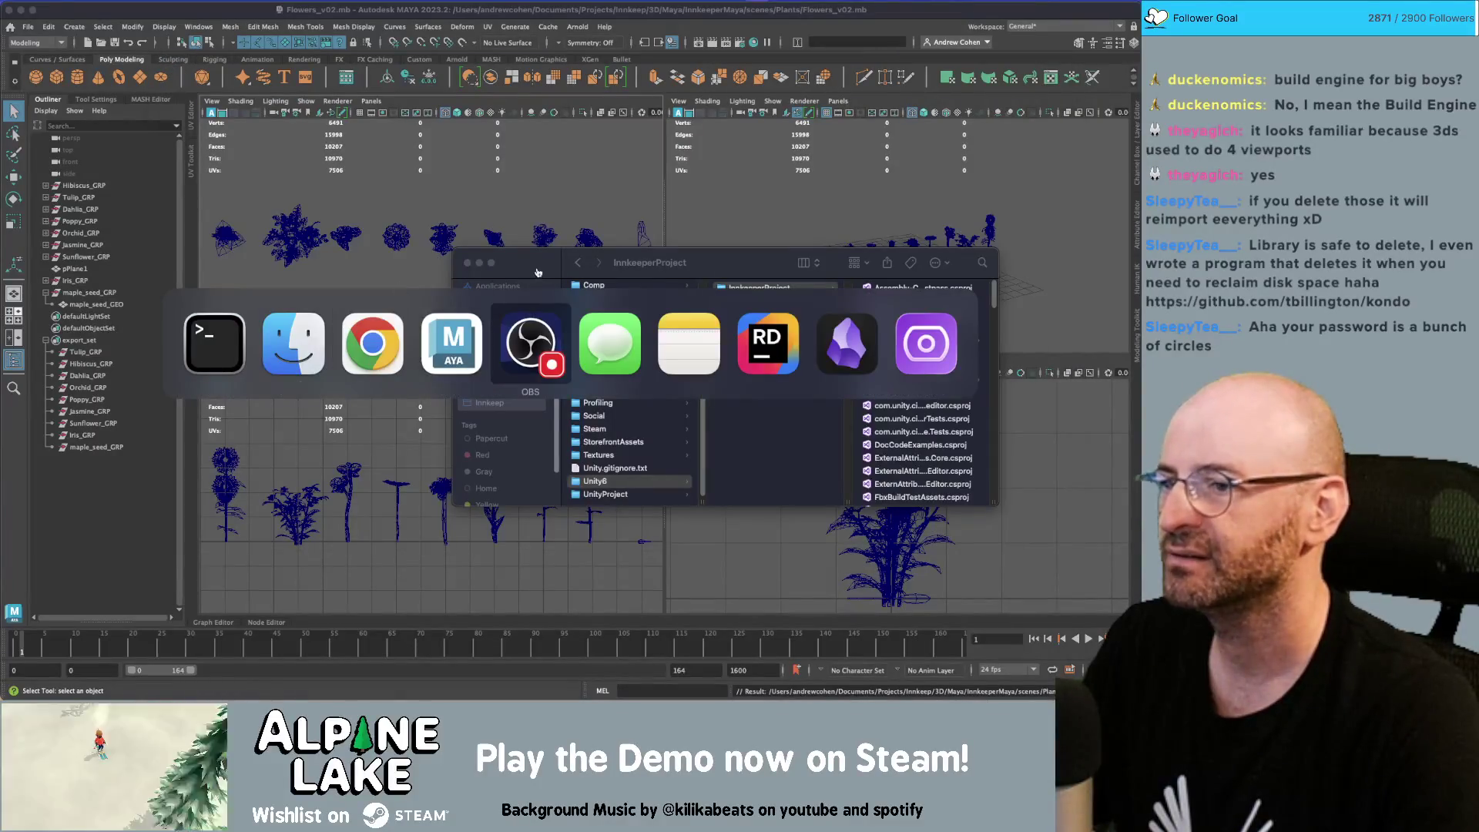
key(super+Tab)
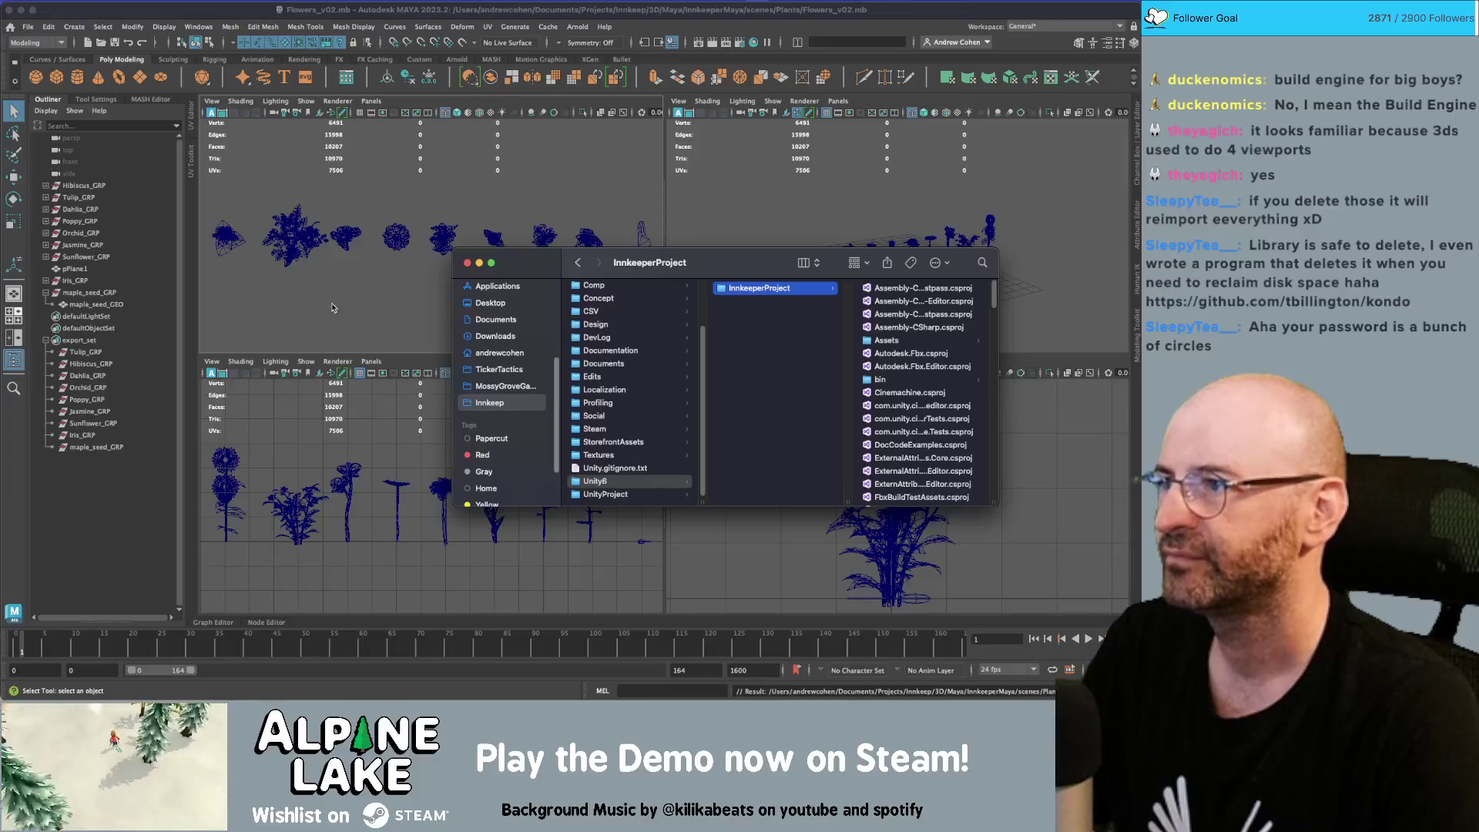
click(739, 341)
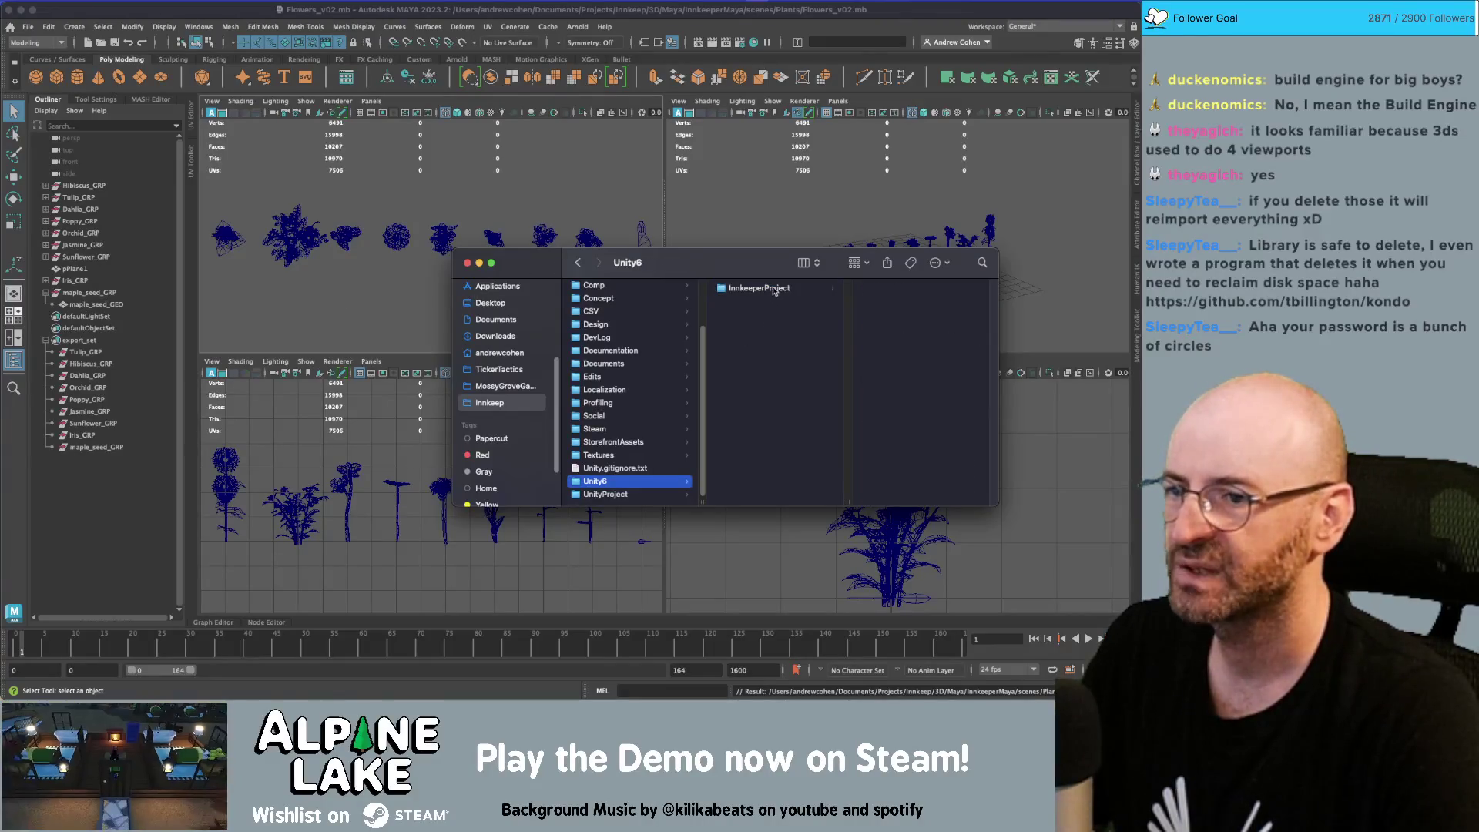
click(773, 291)
scroll(921, 355, down, 5)
click(917, 326)
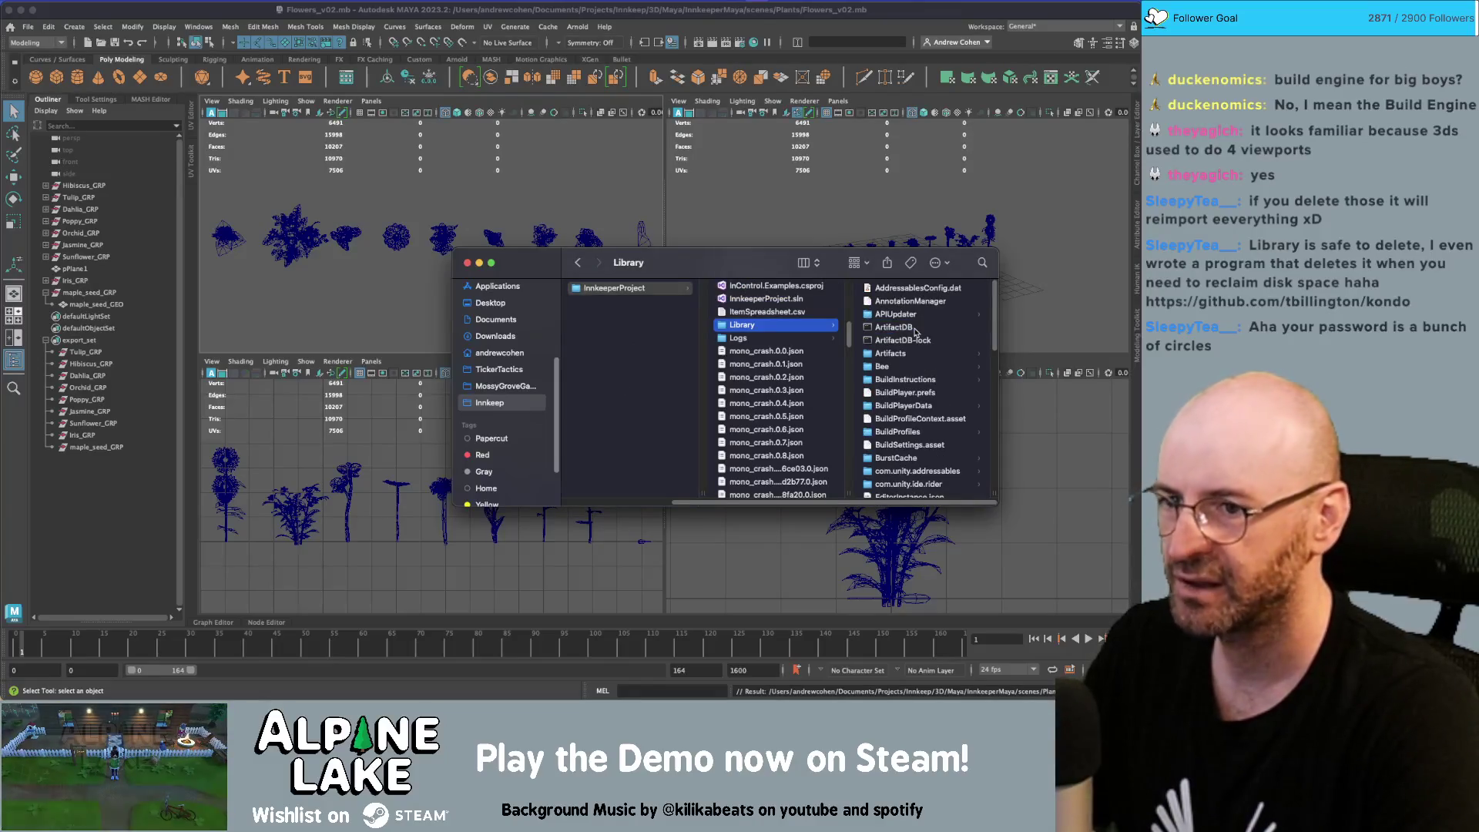
key(super+BackSpace)
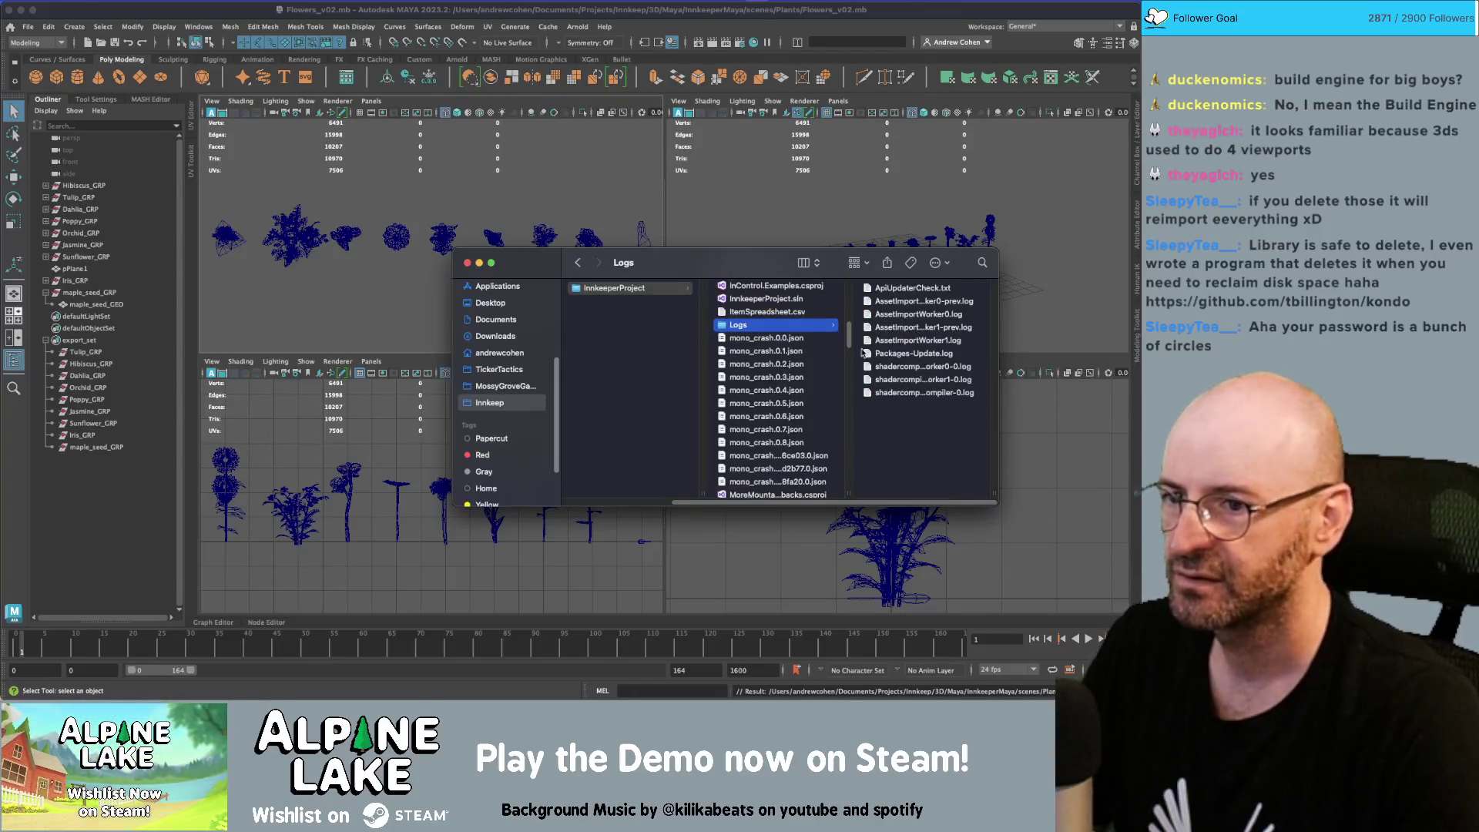
Scroll through the project folder and open the obj folder to inspect it
scroll(776, 390, down, 5)
scroll(777, 392, down, 15)
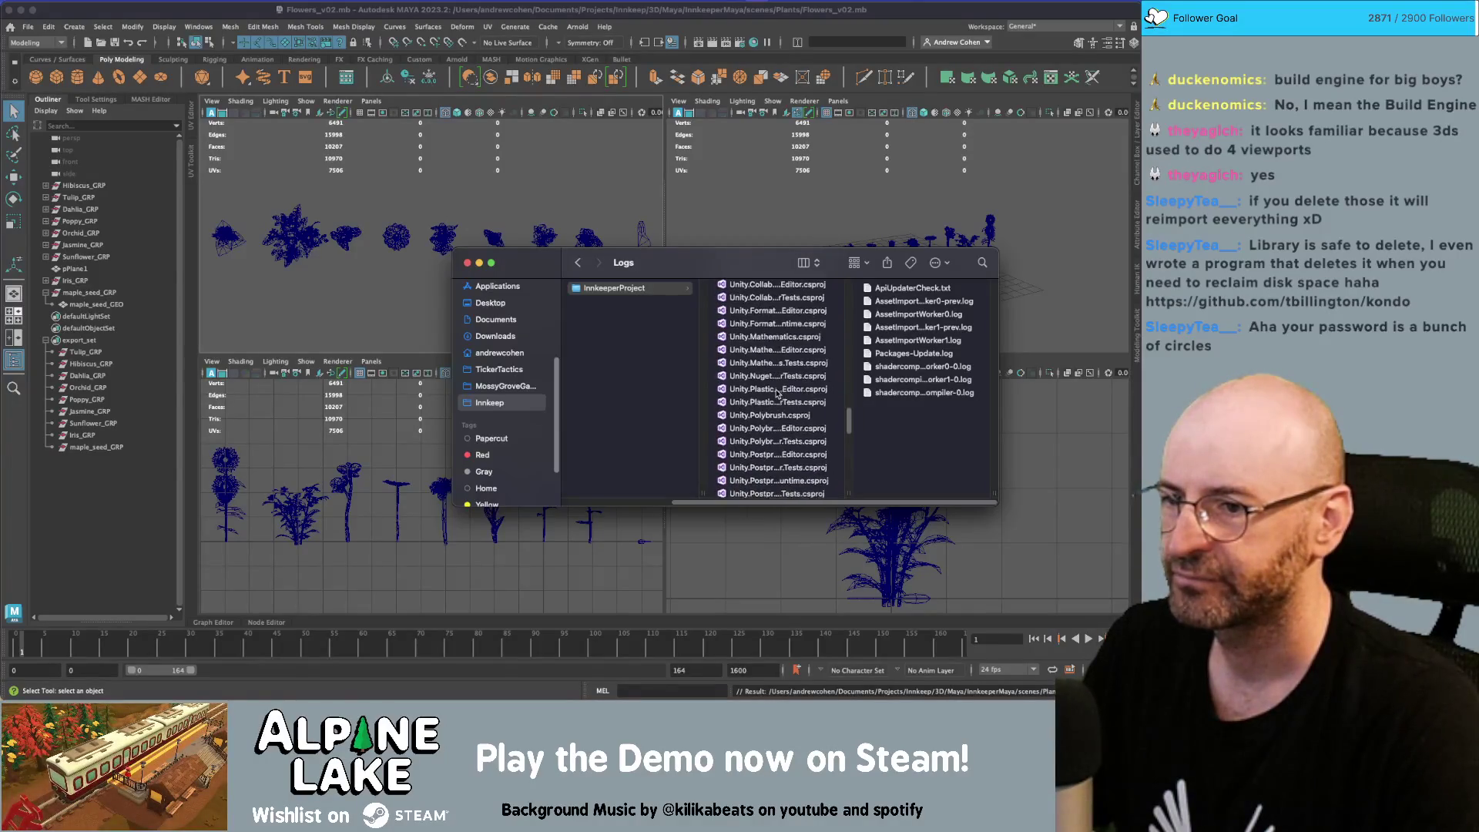
scroll(777, 393, down, 3)
scroll(772, 420, down, 3)
scroll(771, 441, up, 10)
scroll(768, 429, up, 5)
click(765, 374)
Delete the Temp folder and move the Finder window slightly left
scroll(866, 382, down, 3)
scroll(867, 385, up, 3)
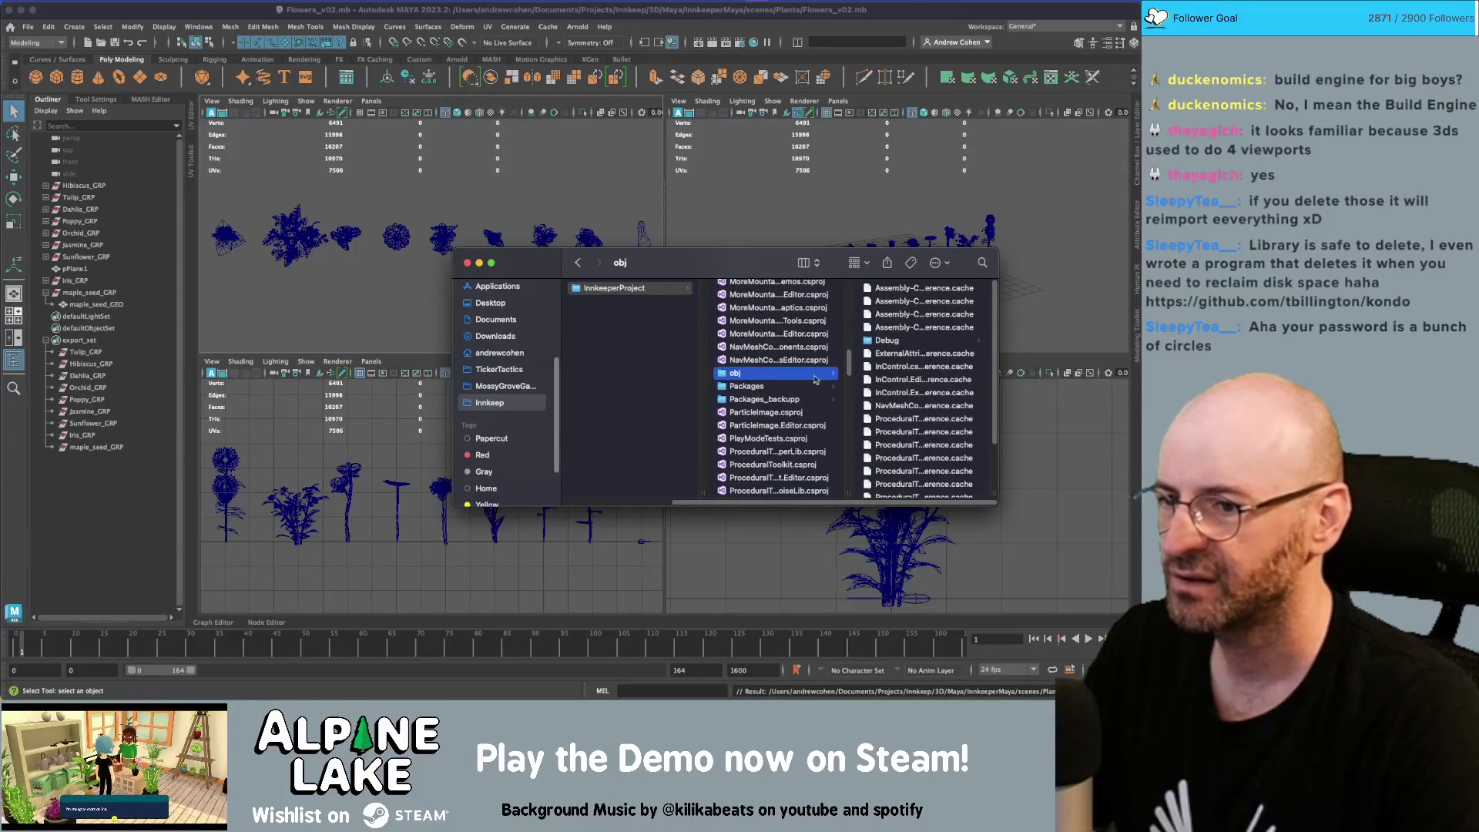
scroll(765, 387, up, 10)
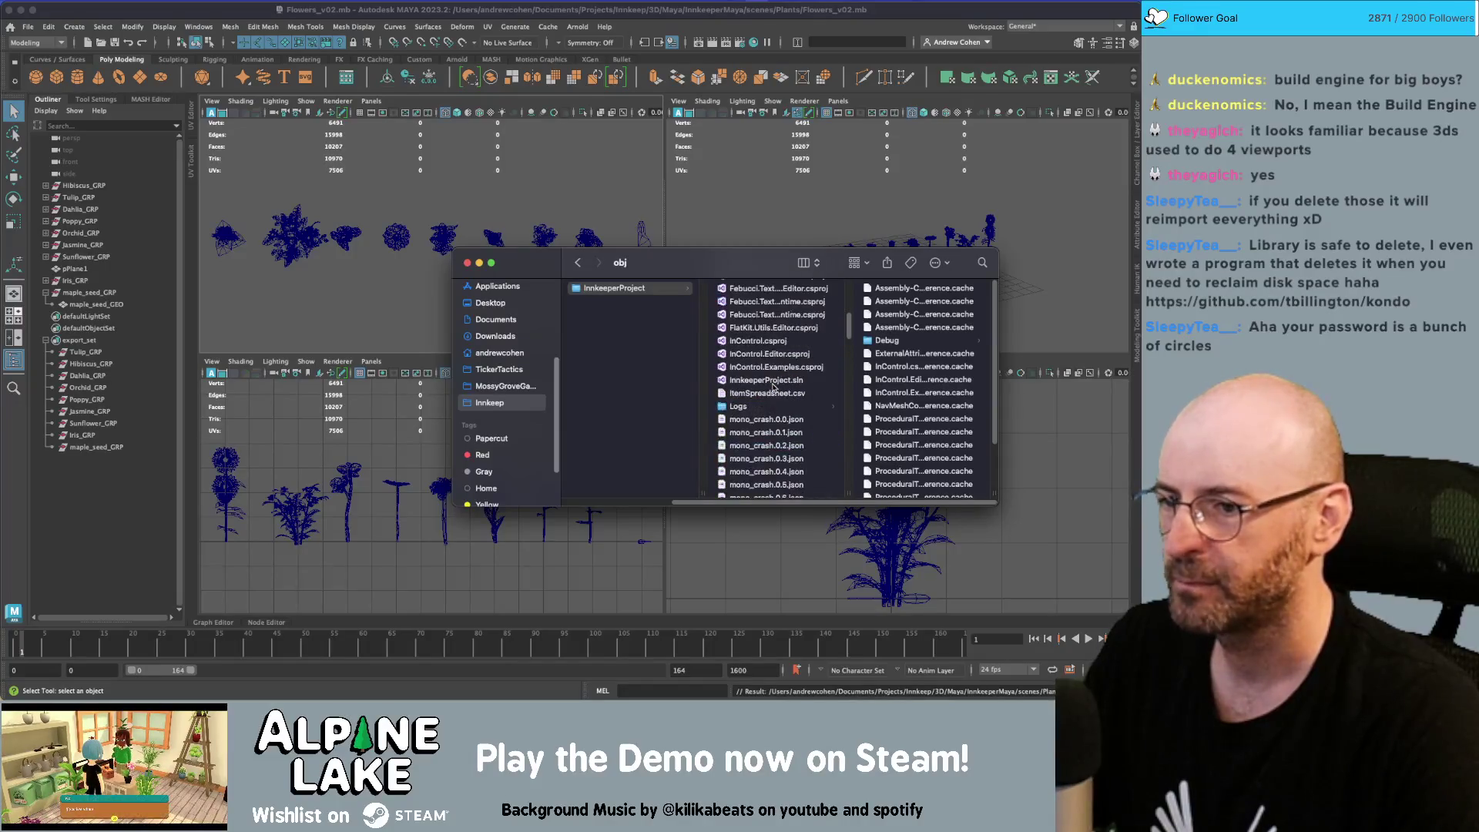
scroll(774, 388, down, 15)
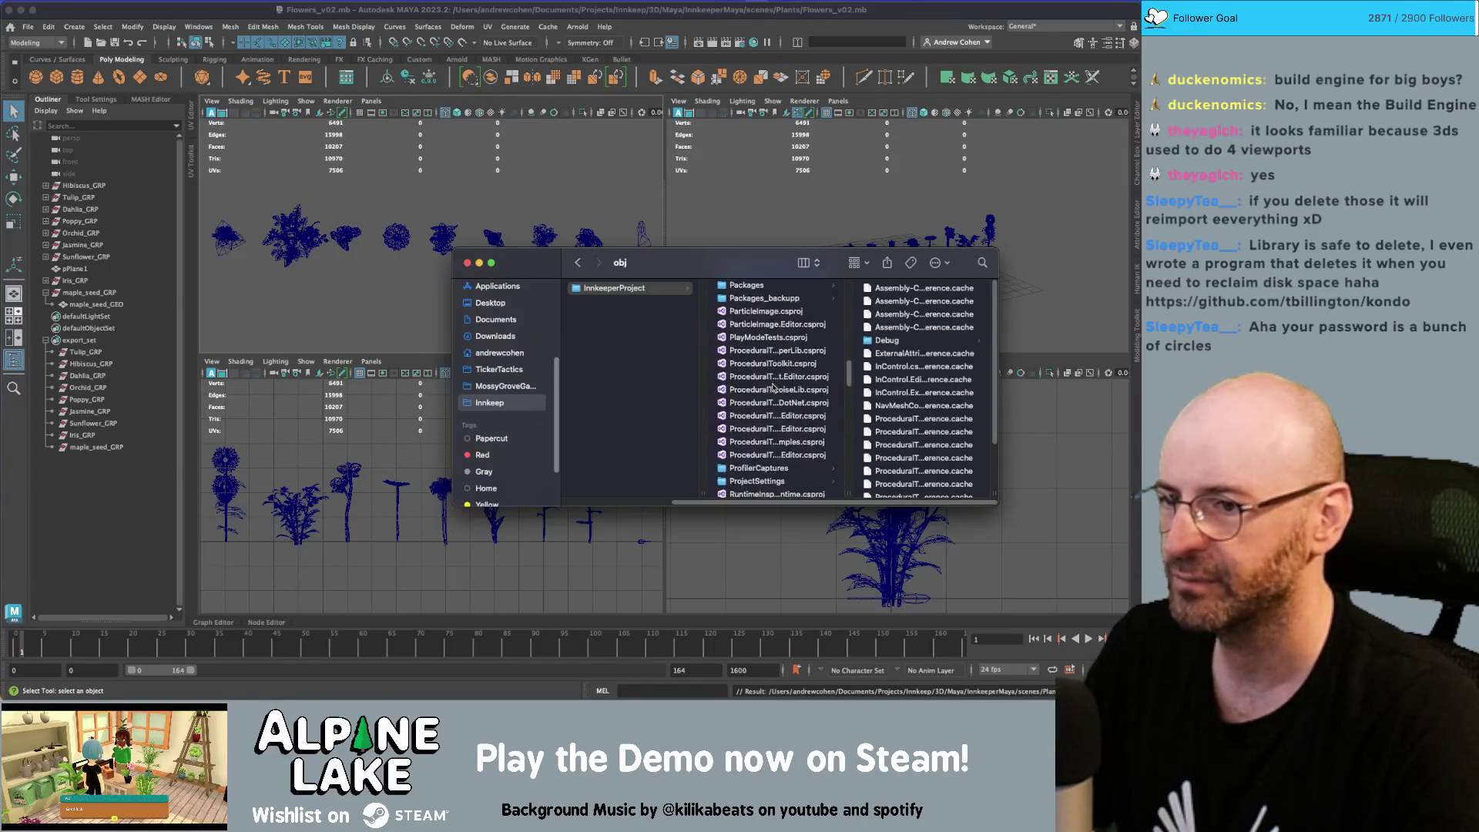
click(773, 388)
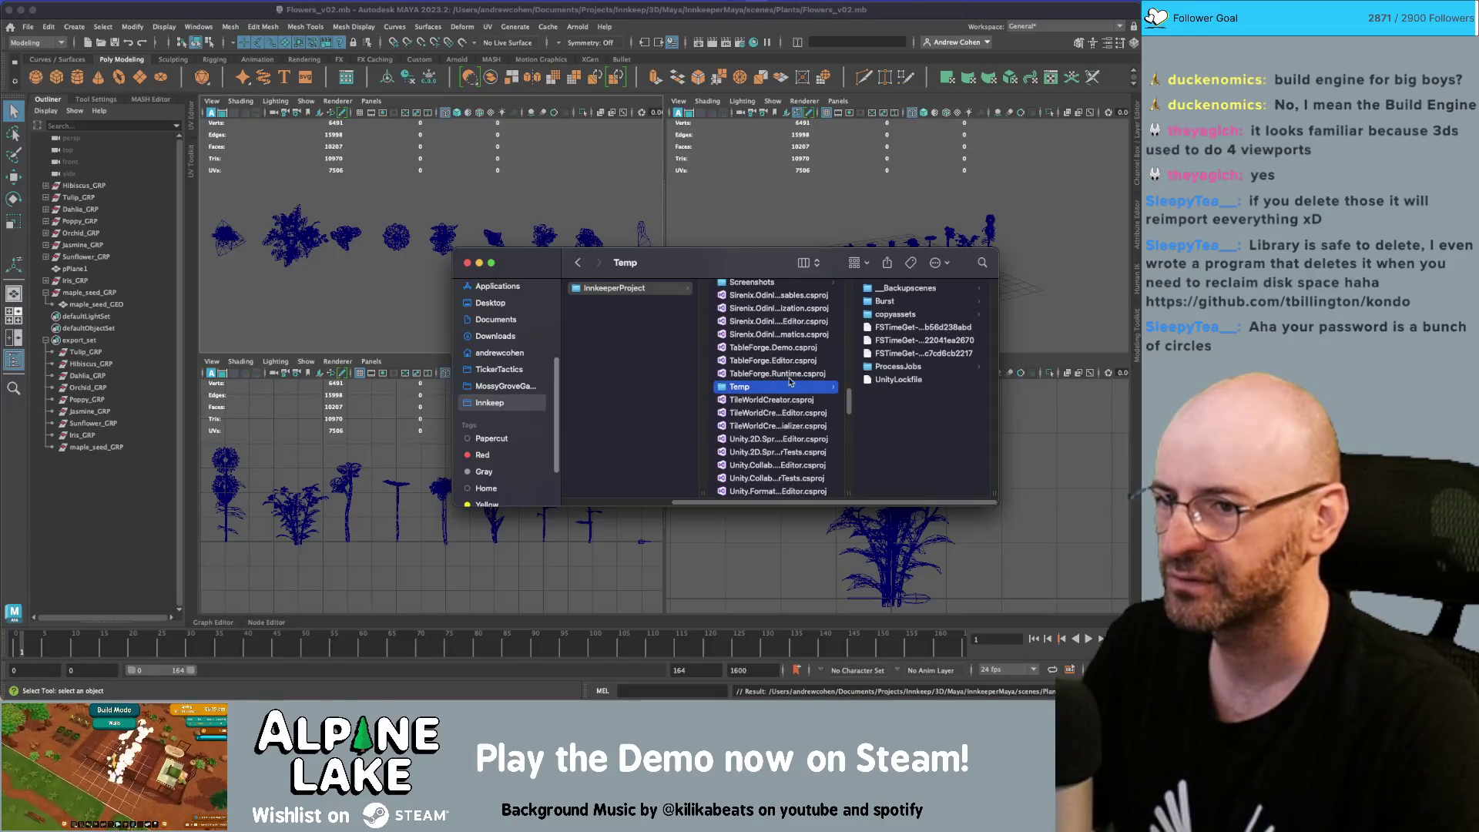
key(super+BackSpace)
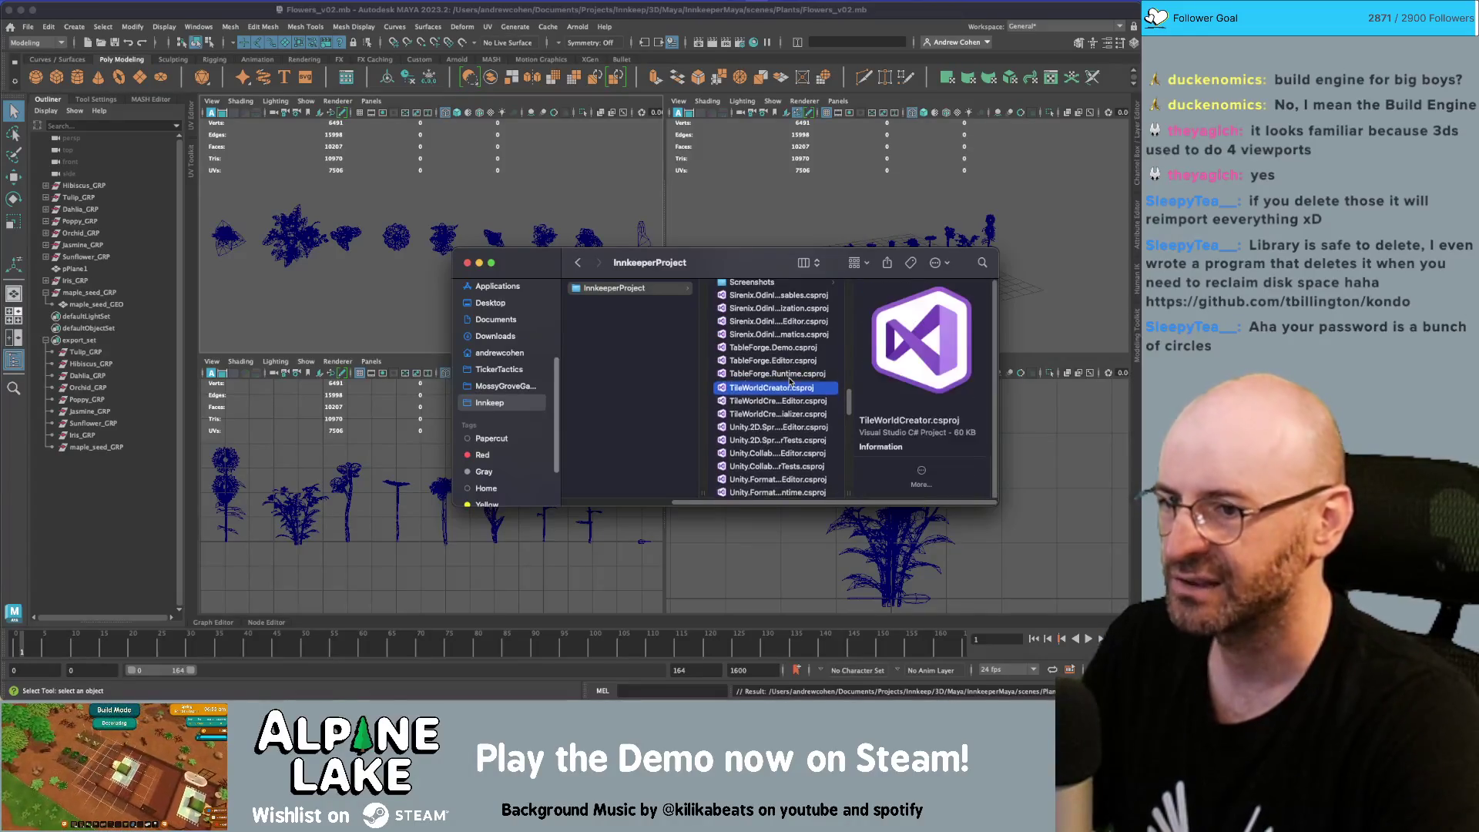
scroll(784, 385, down, 10)
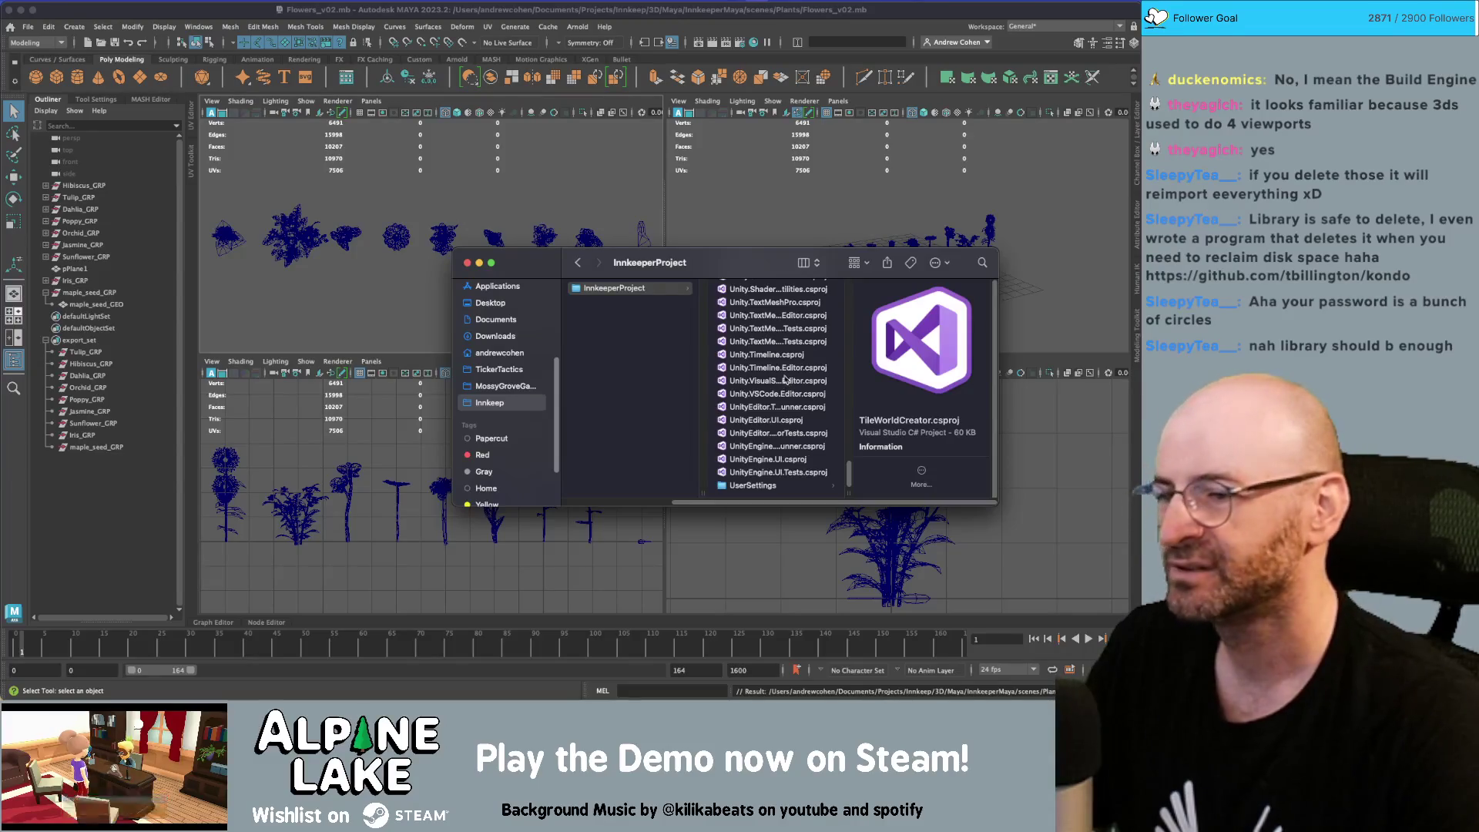
drag(748, 266, 651, 271)
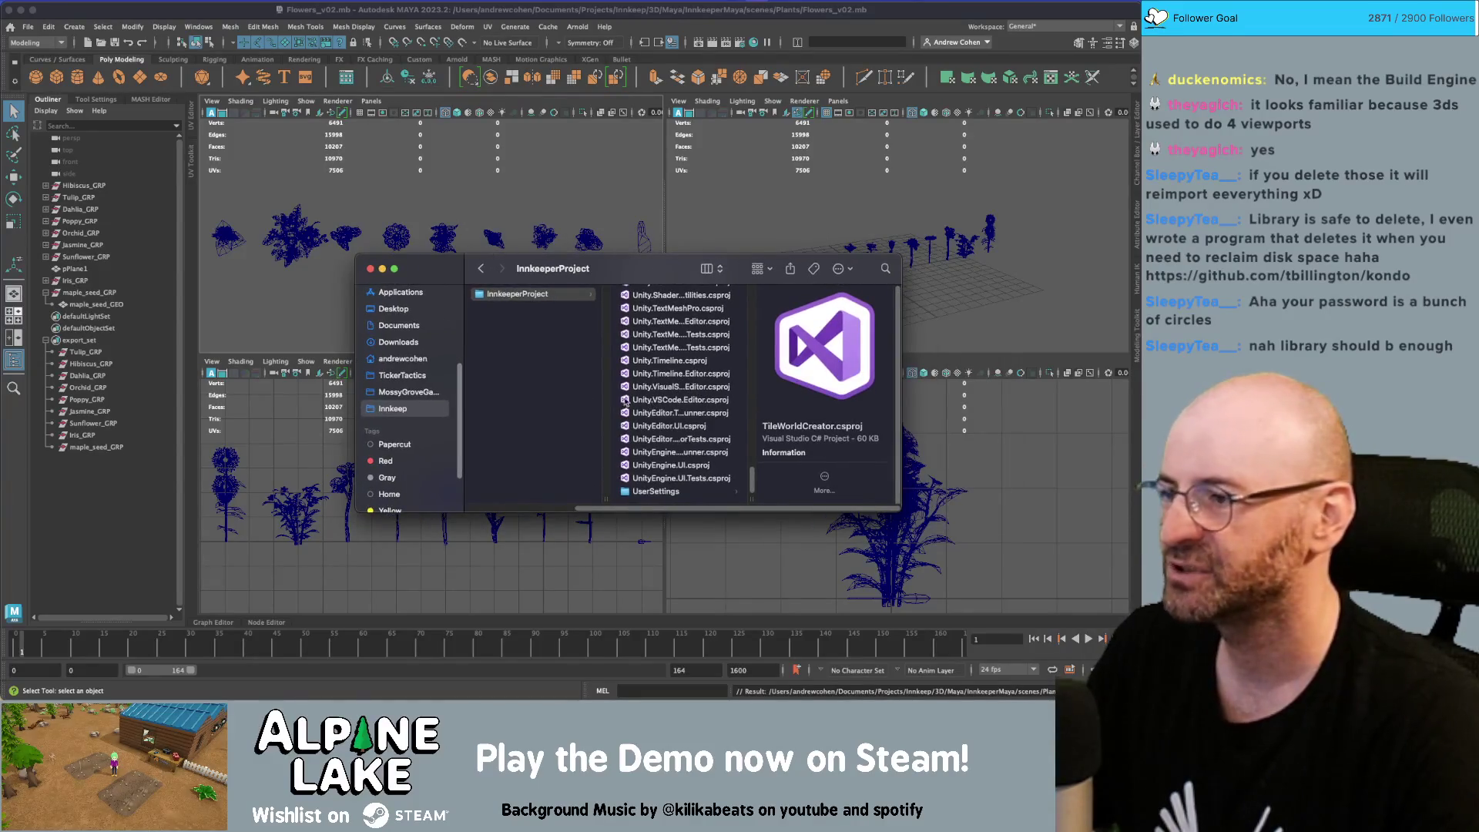
key(super+Tab)
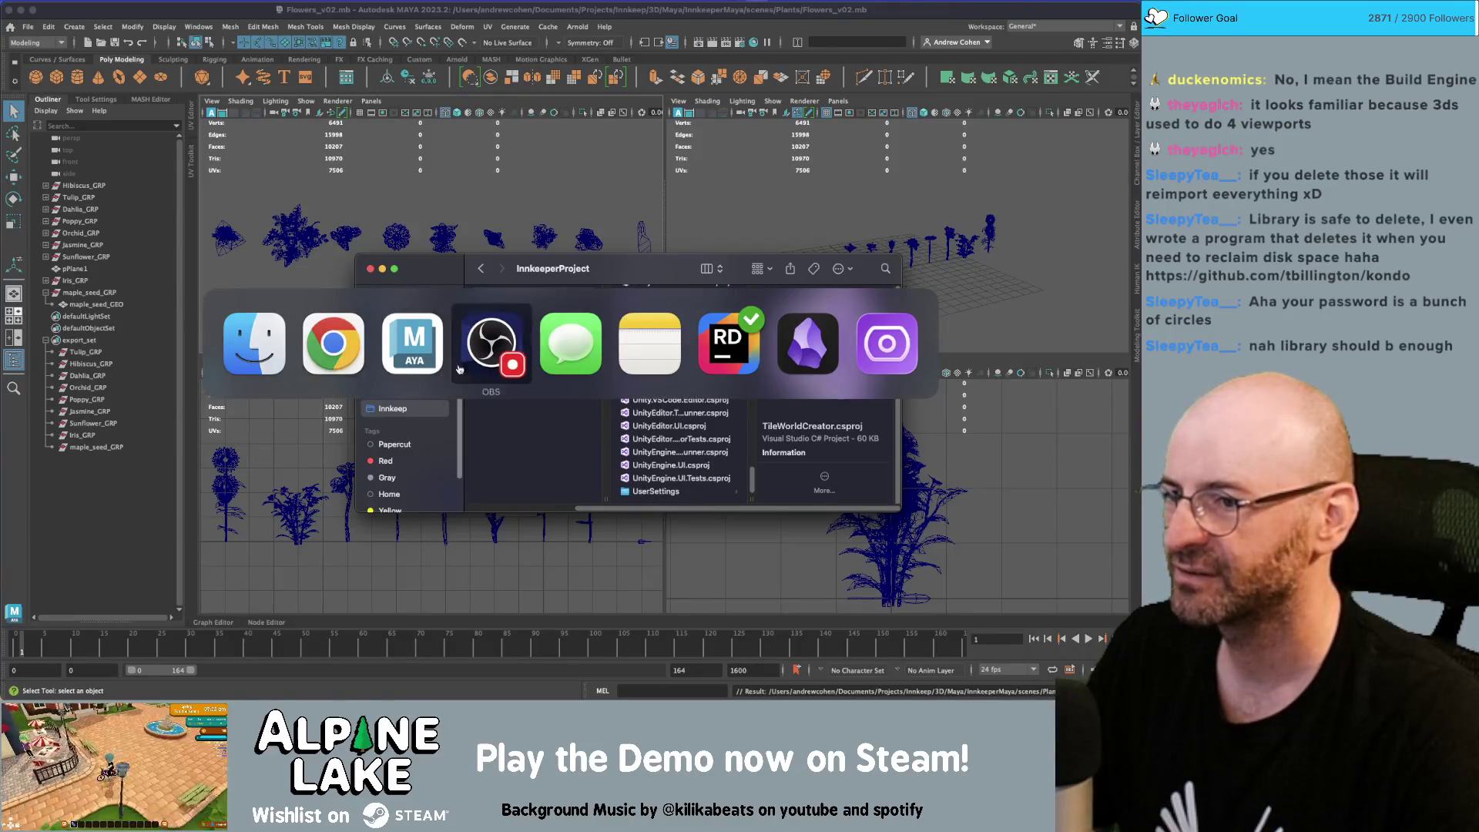
Glance at Rider through the app switcher, then return to Finder
click(712, 343)
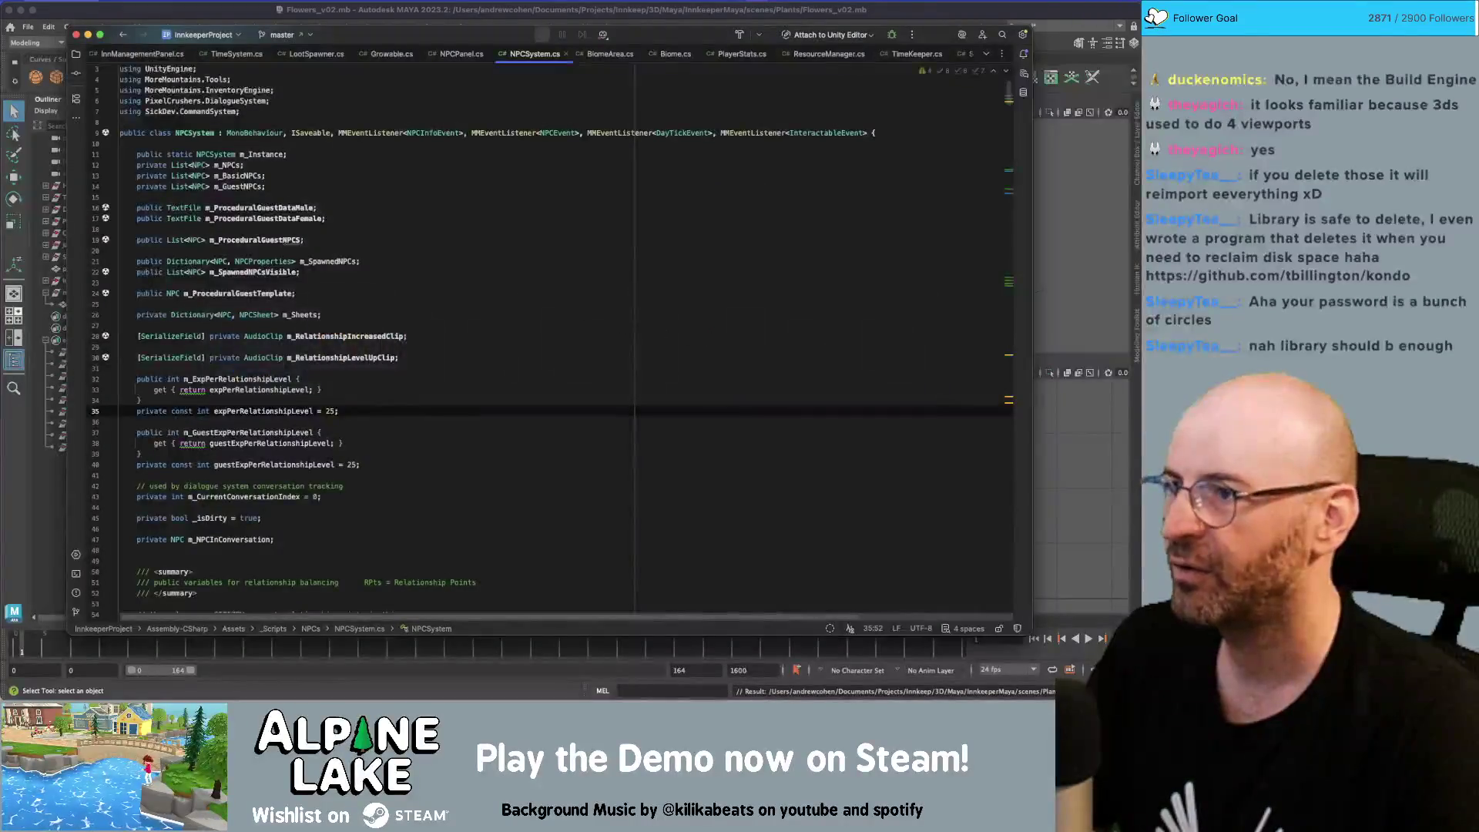
key(super+Tab)
key(super+Tab)
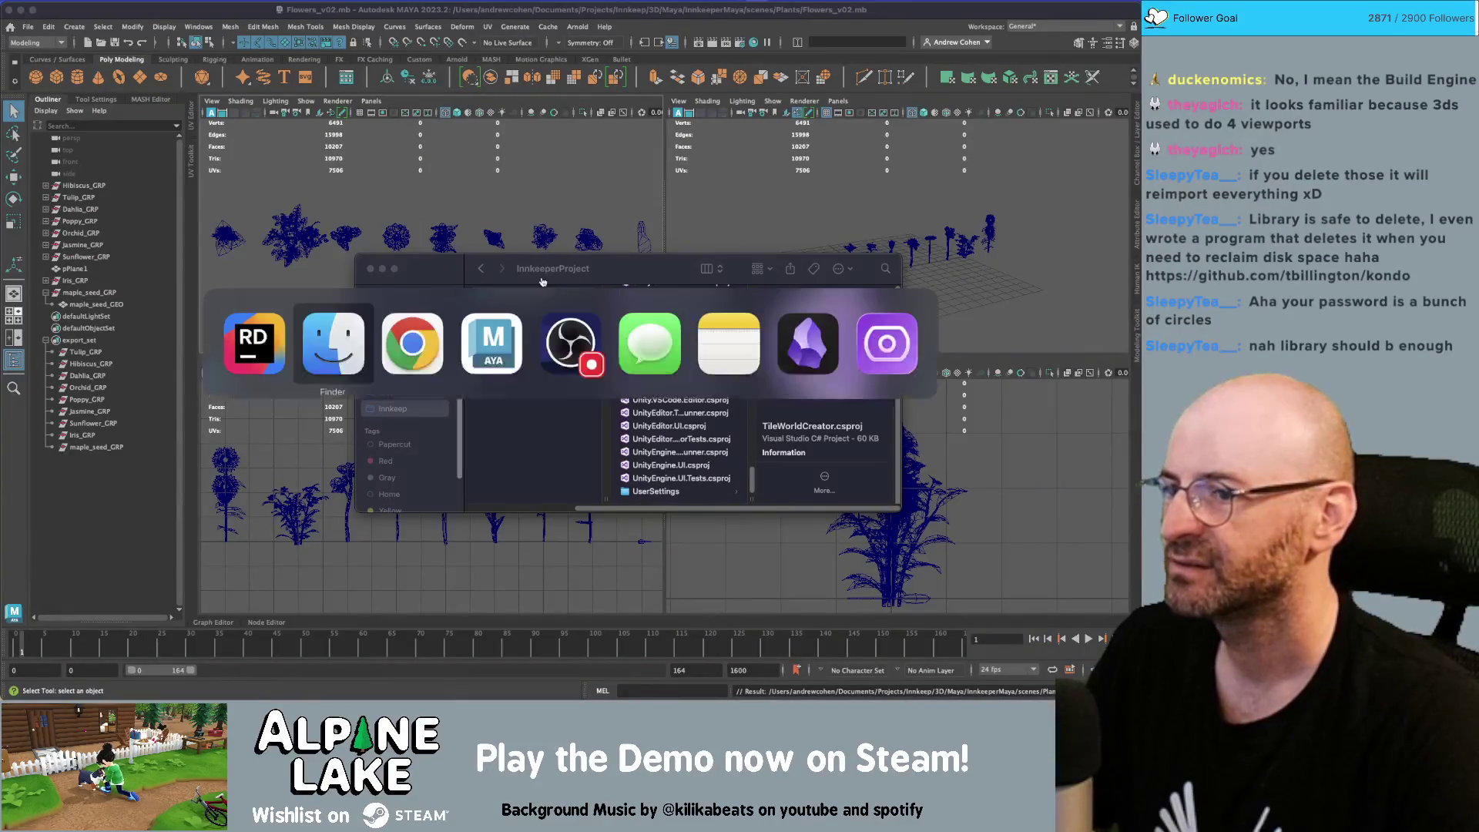
key(Escape)
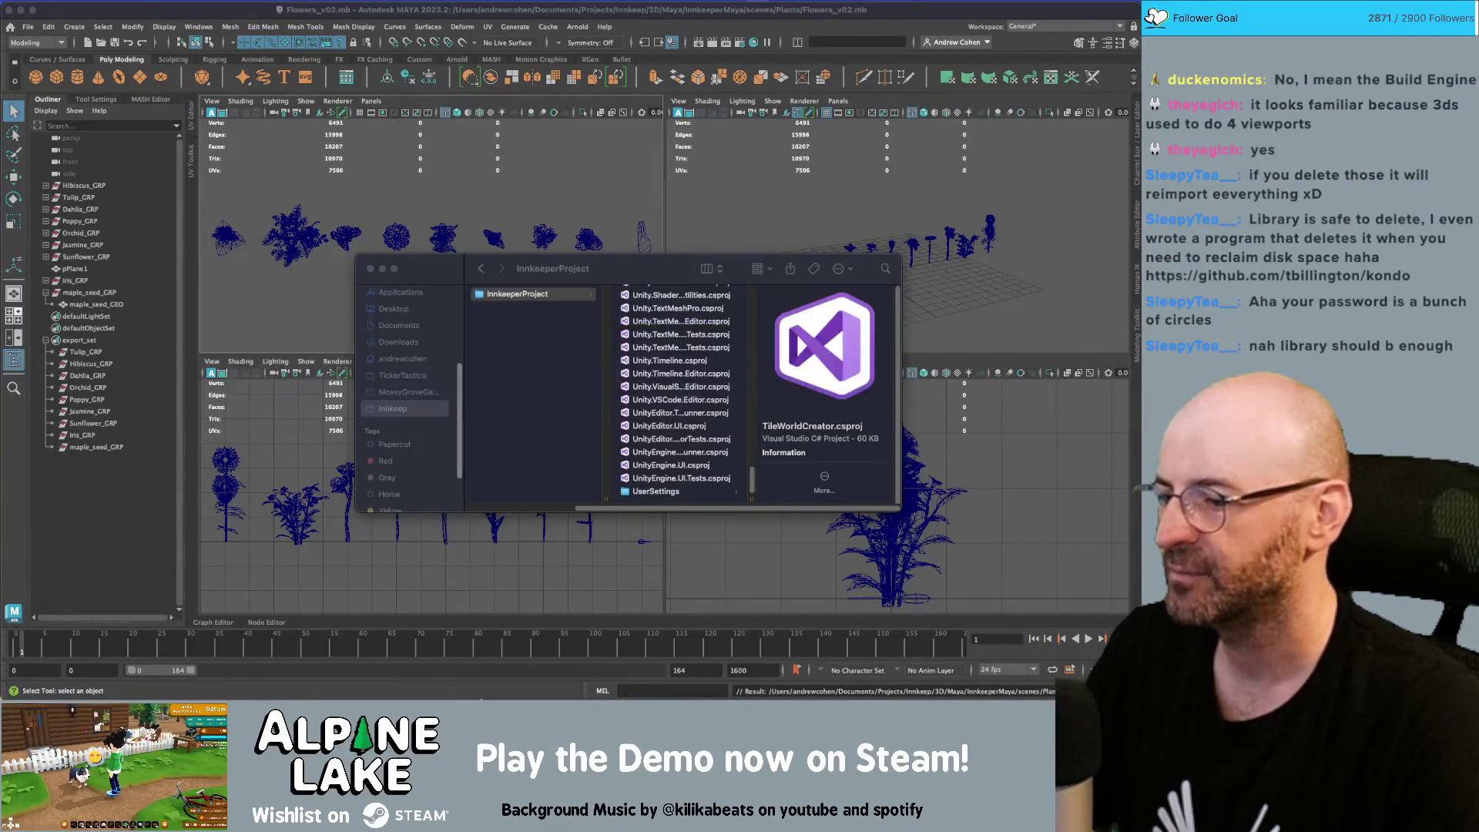
mouse_move(473, 693)
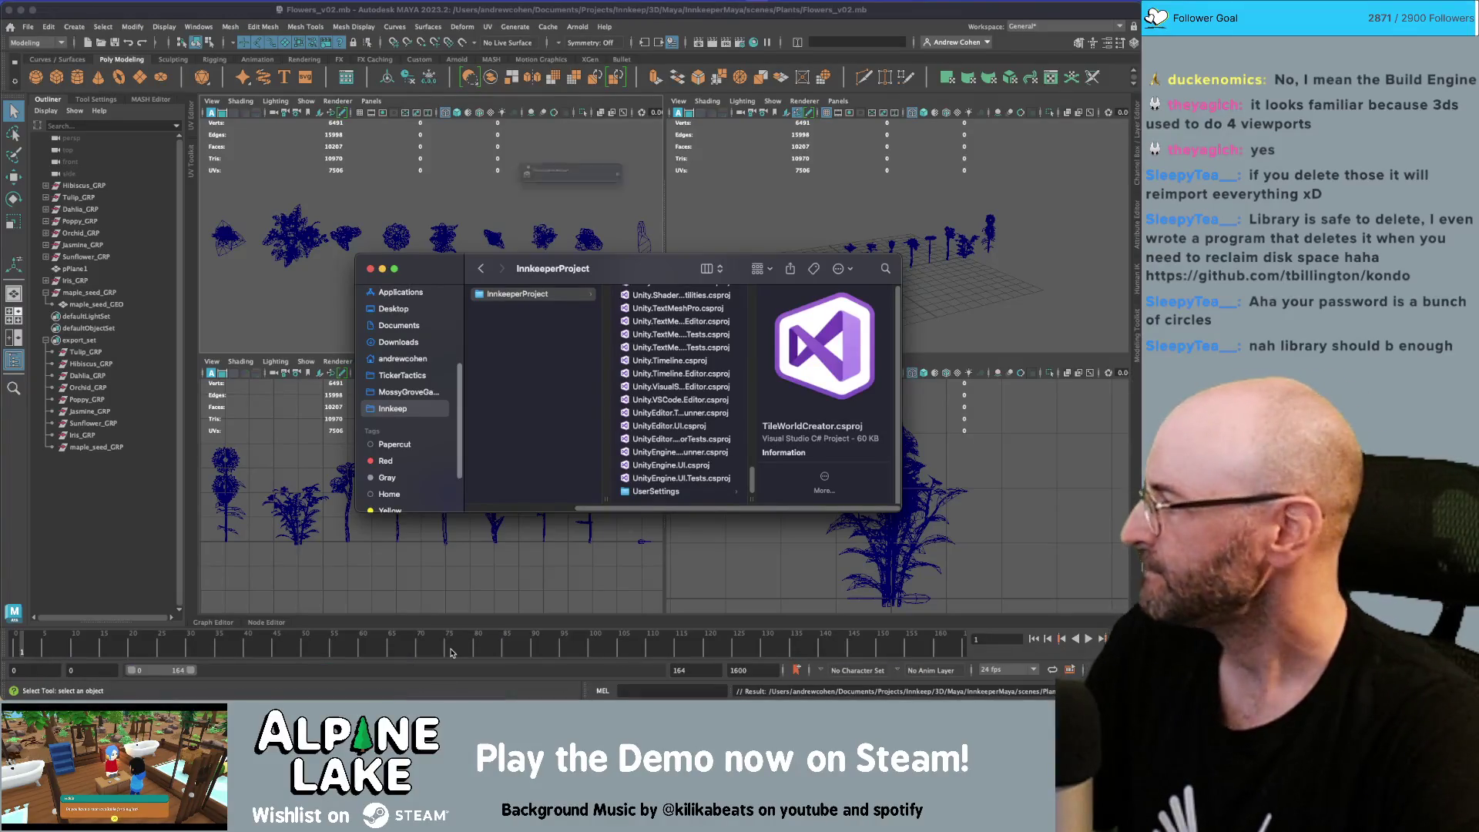
key(super+Tab)
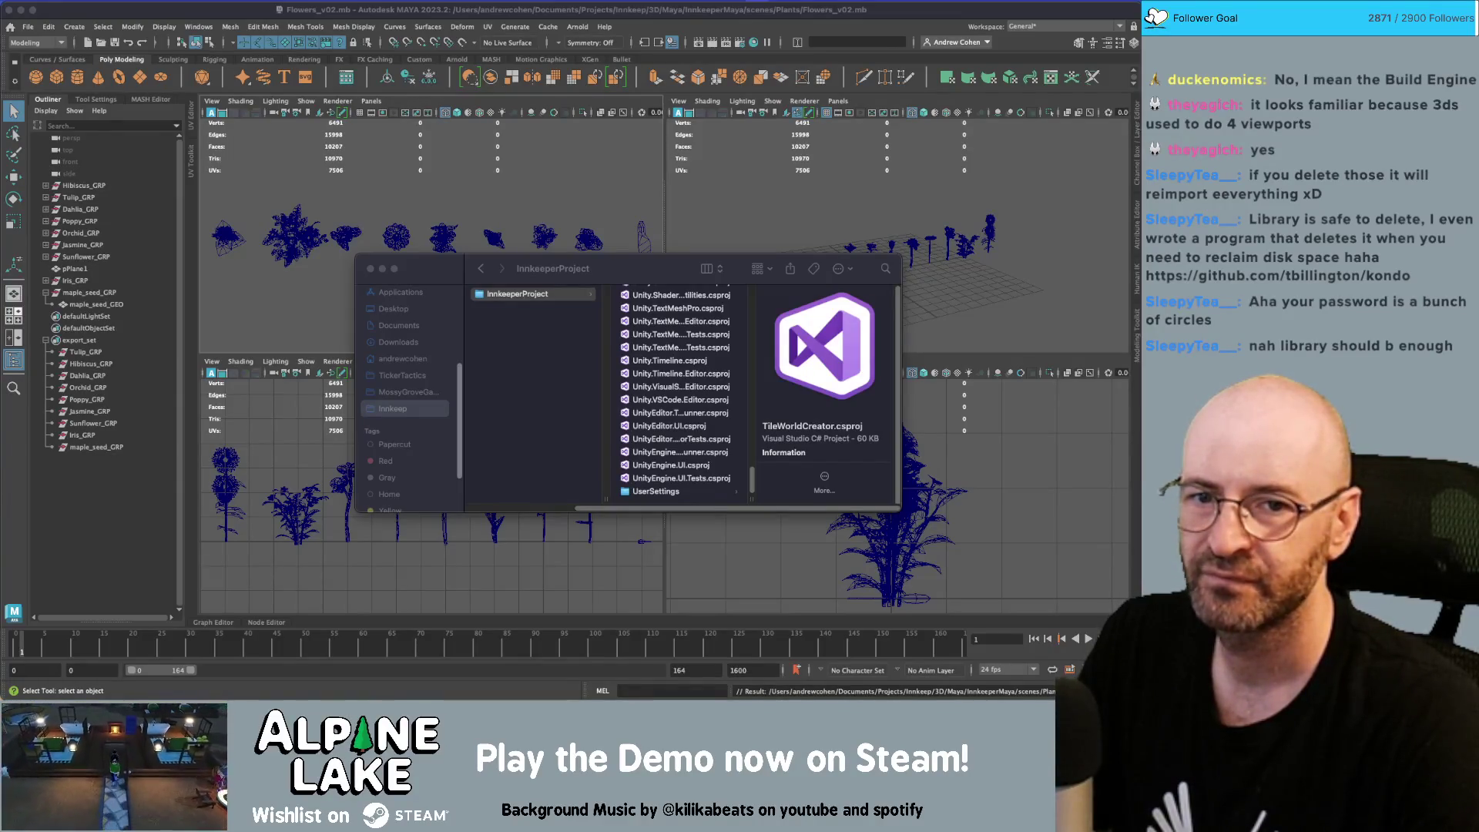
Scroll through the InnkeeperProject folder's csproj files and logs
scroll(661, 375, up, 10)
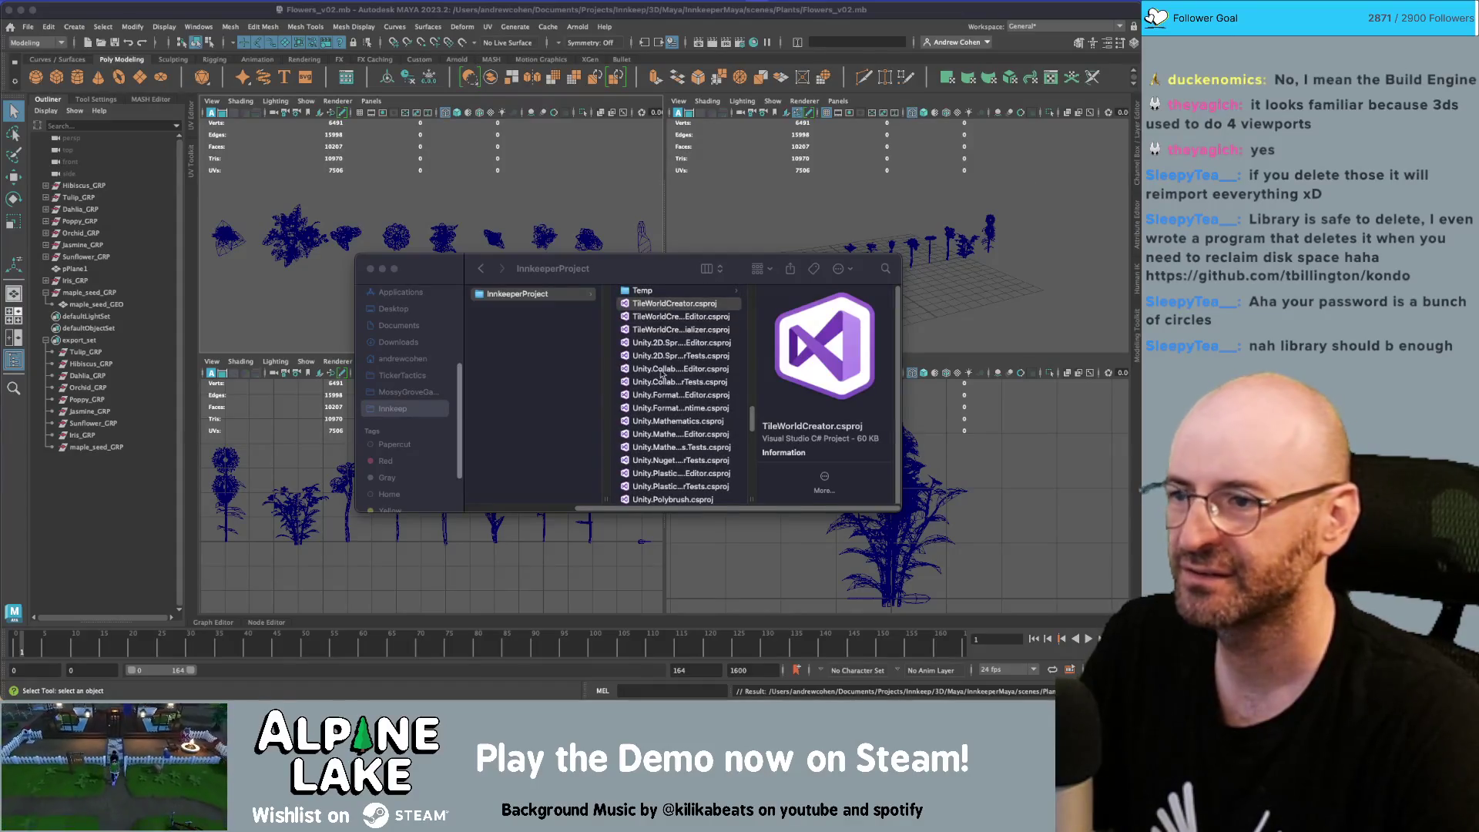
scroll(712, 347, up, 5)
scroll(712, 347, down, 10)
scroll(695, 391, up, 5)
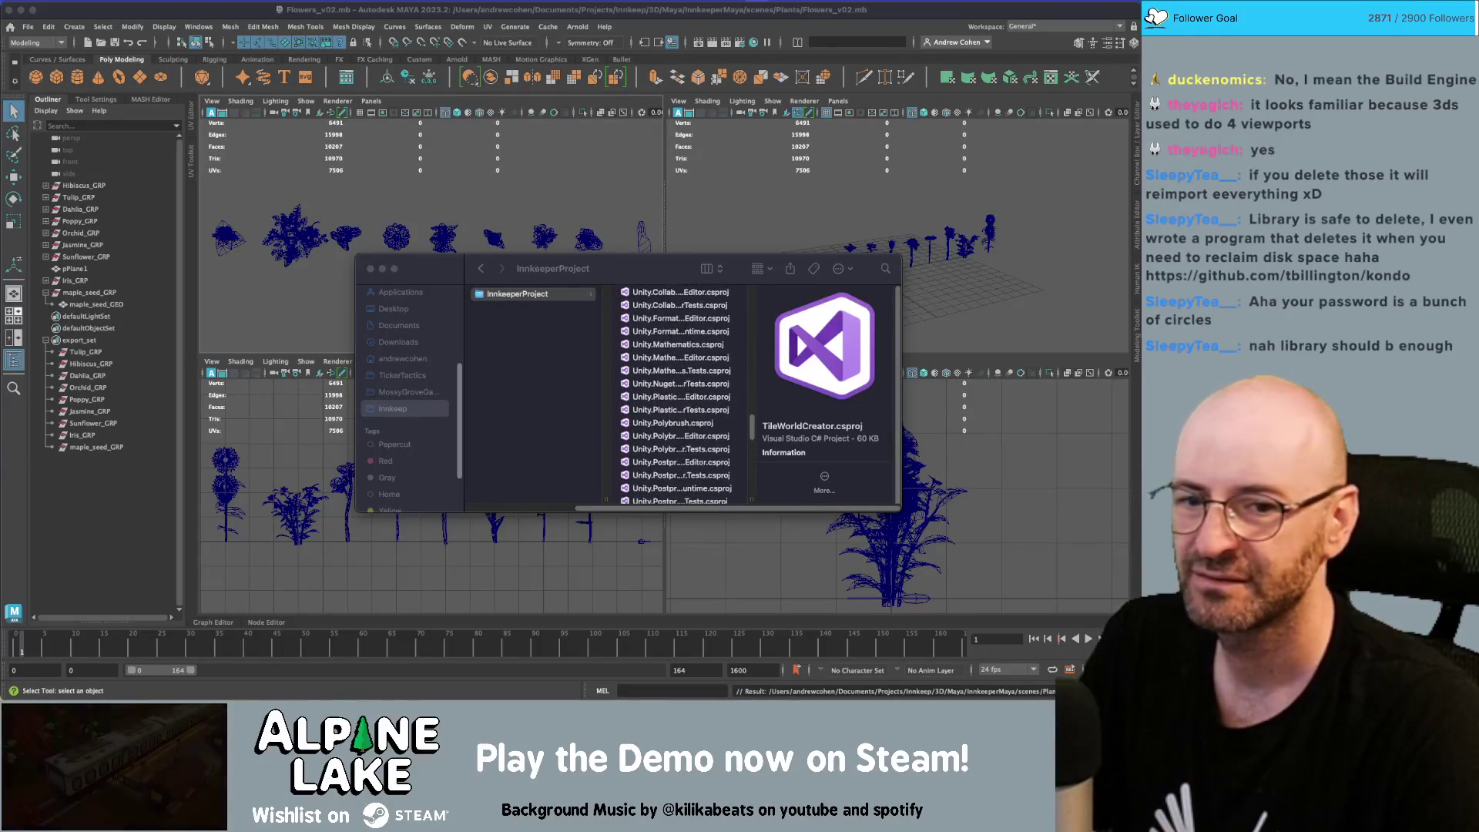
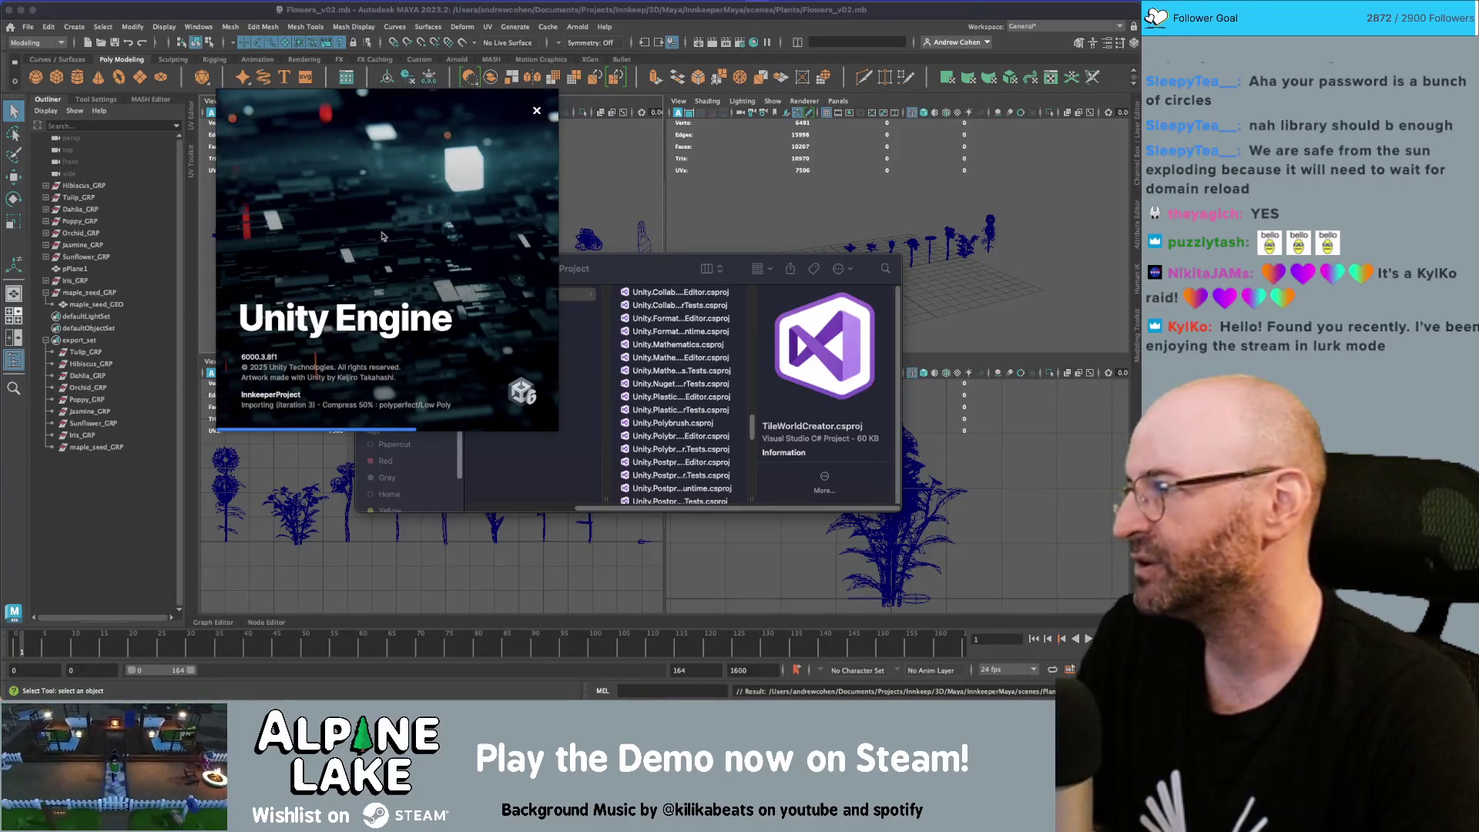
Bring Maya forward and fill the workspace with the perspective view in textured shading
drag(642, 272, 689, 244)
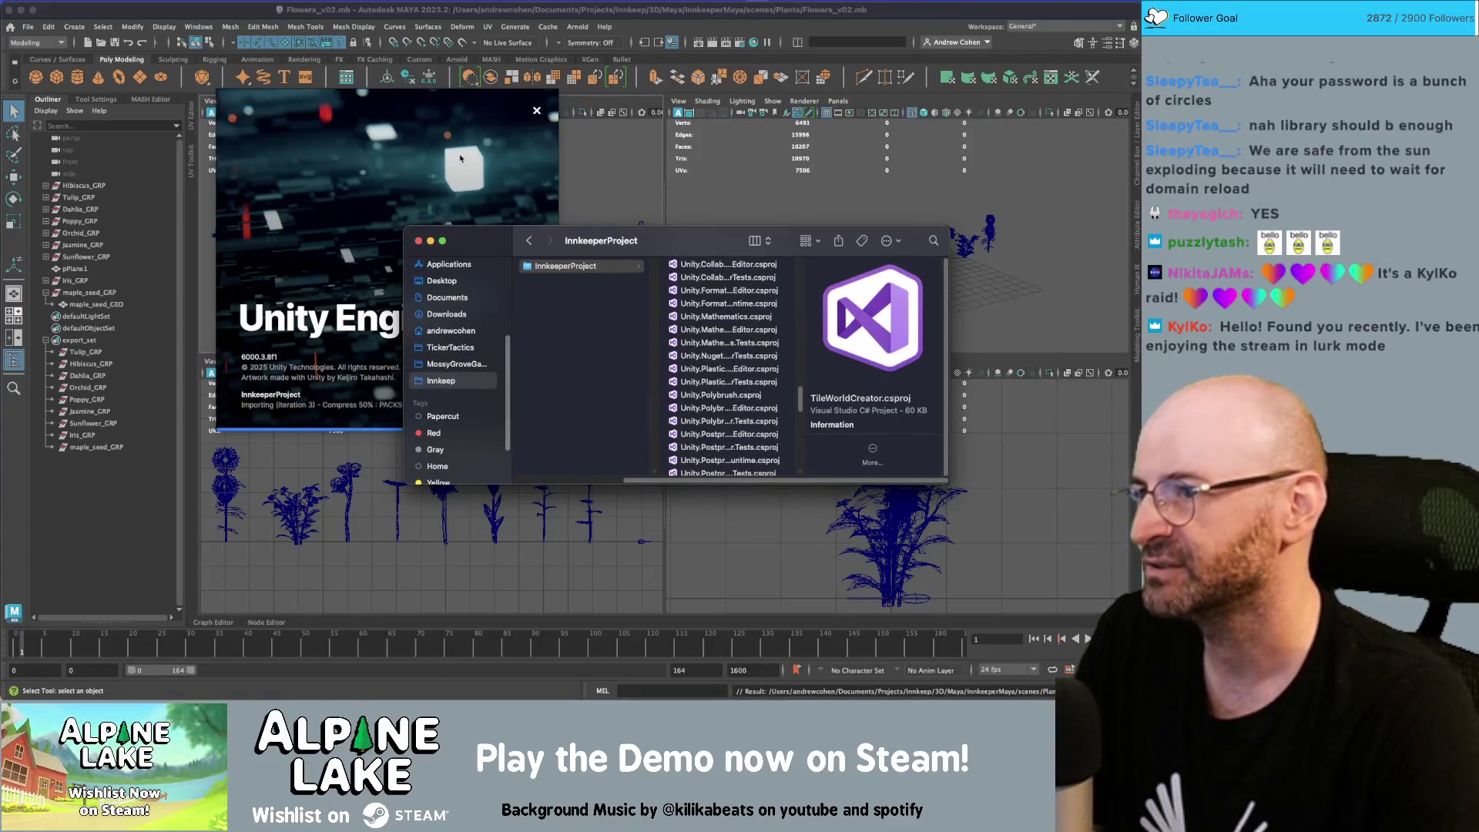
click(416, 177)
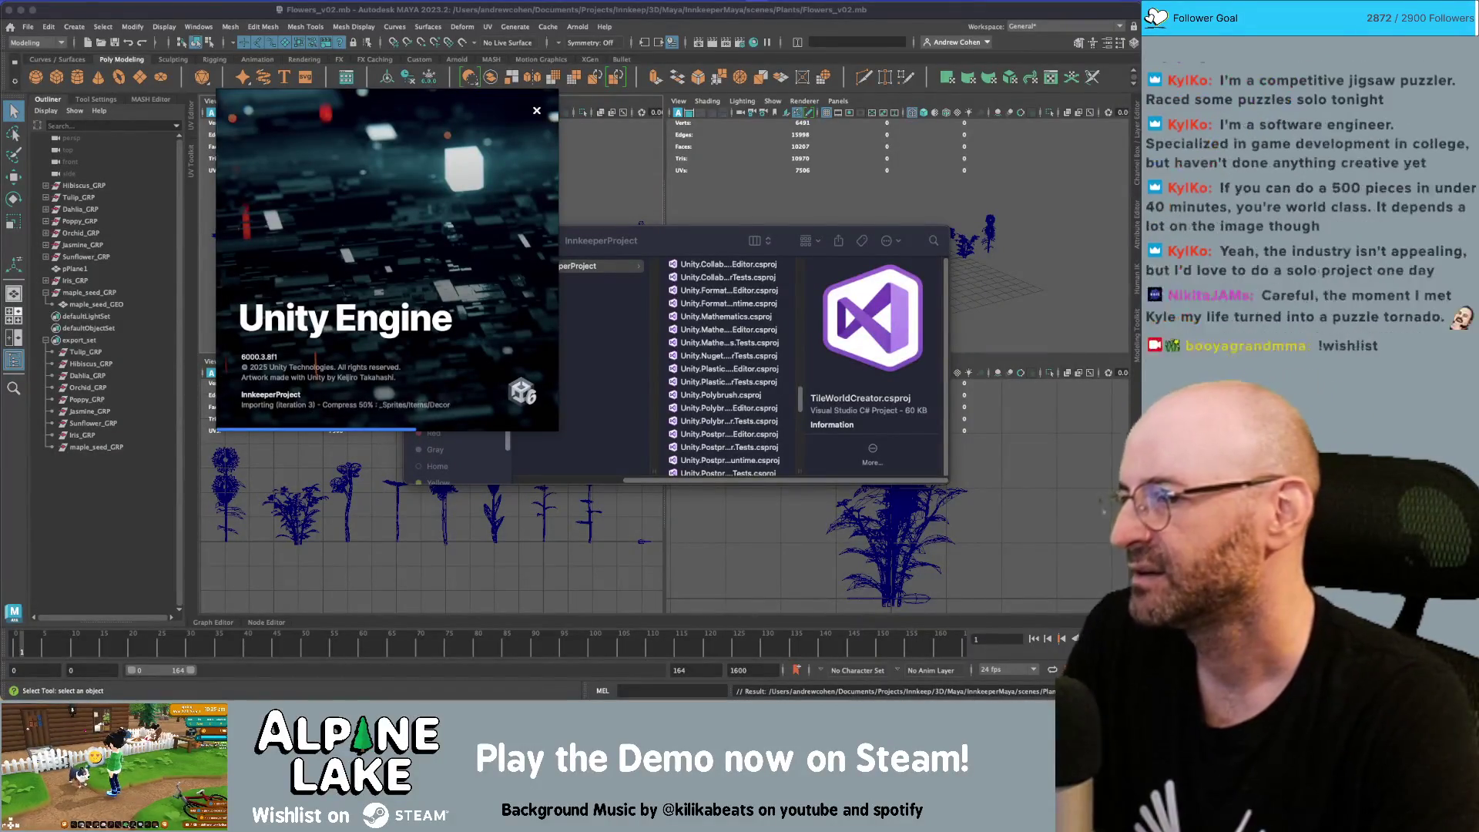
click(806, 205)
alt+right_drag(807, 205, 873, 223)
key(5)
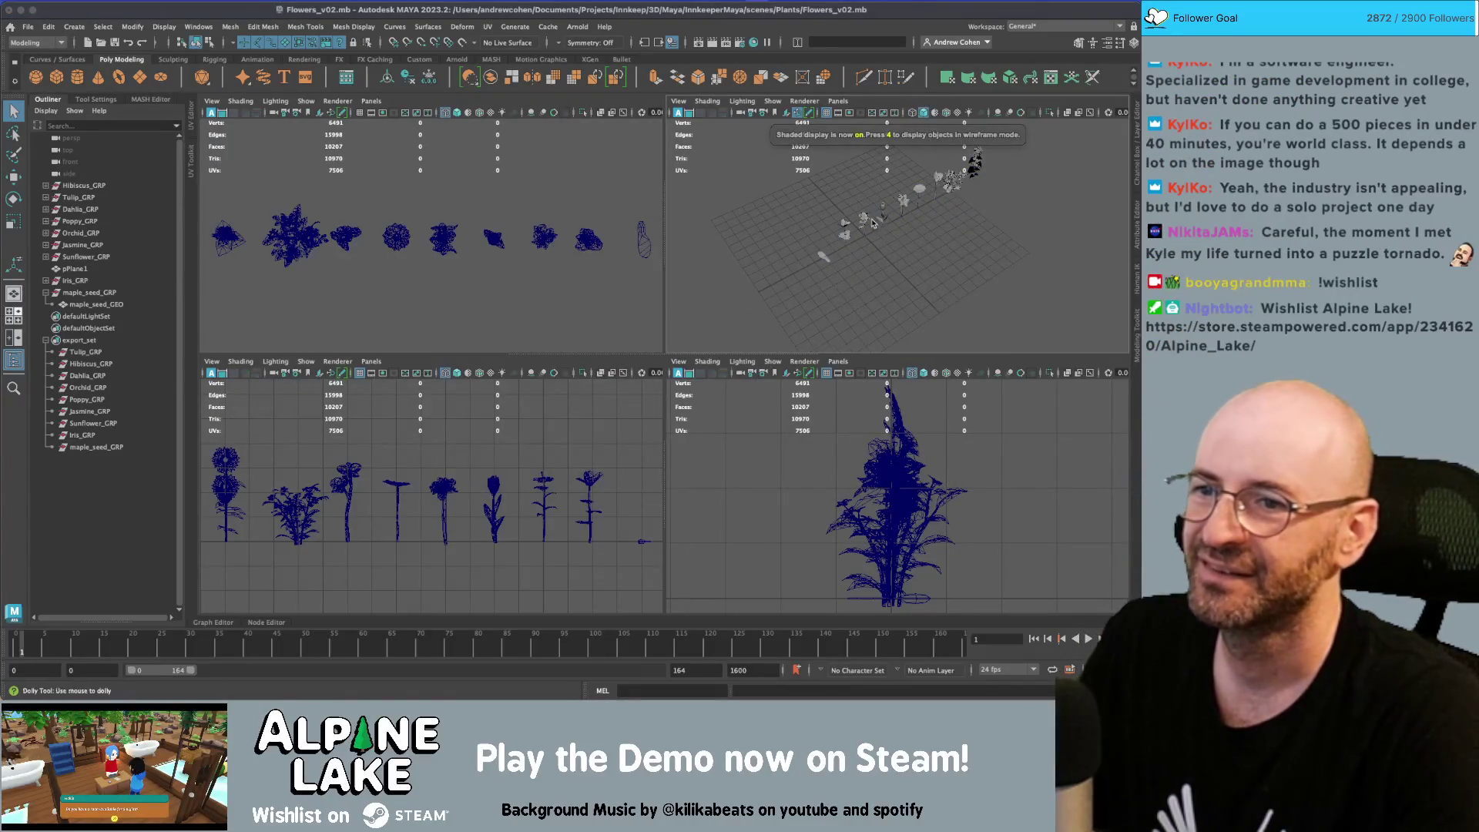
key(space)
key(4)
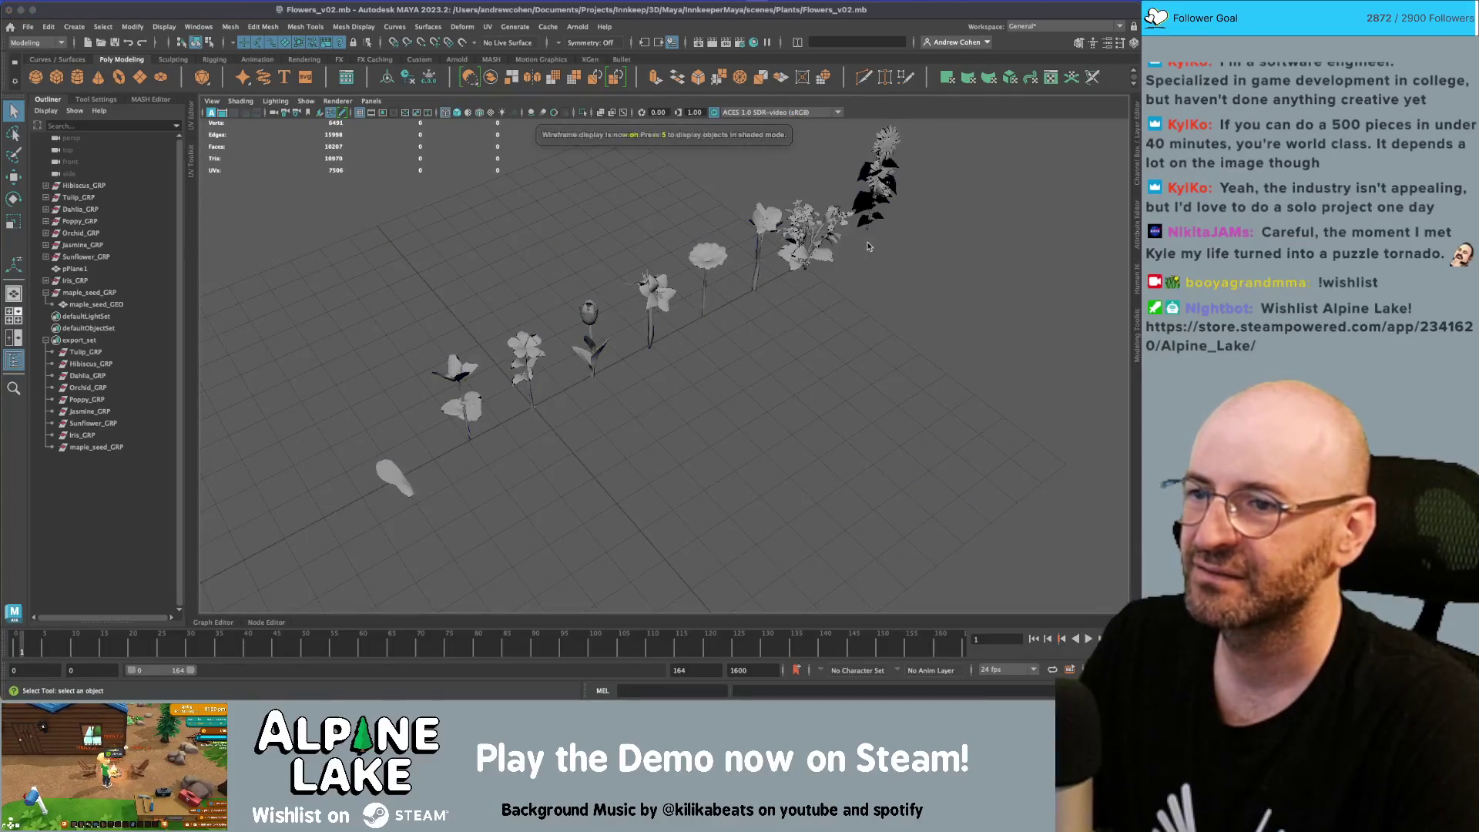
key(6)
Orbit and dolly around the flower row, then switch to the dahlia search results
mouse_move(892, 313)
alt+mouse_down()
mouse_move(776, 297)
mouse_move(726, 273)
mouse_move(576, 366)
mouse_move(688, 289)
mouse_move(570, 280)
mouse_move(604, 369)
alt+mouse_up()
scroll(604, 375, up, 3)
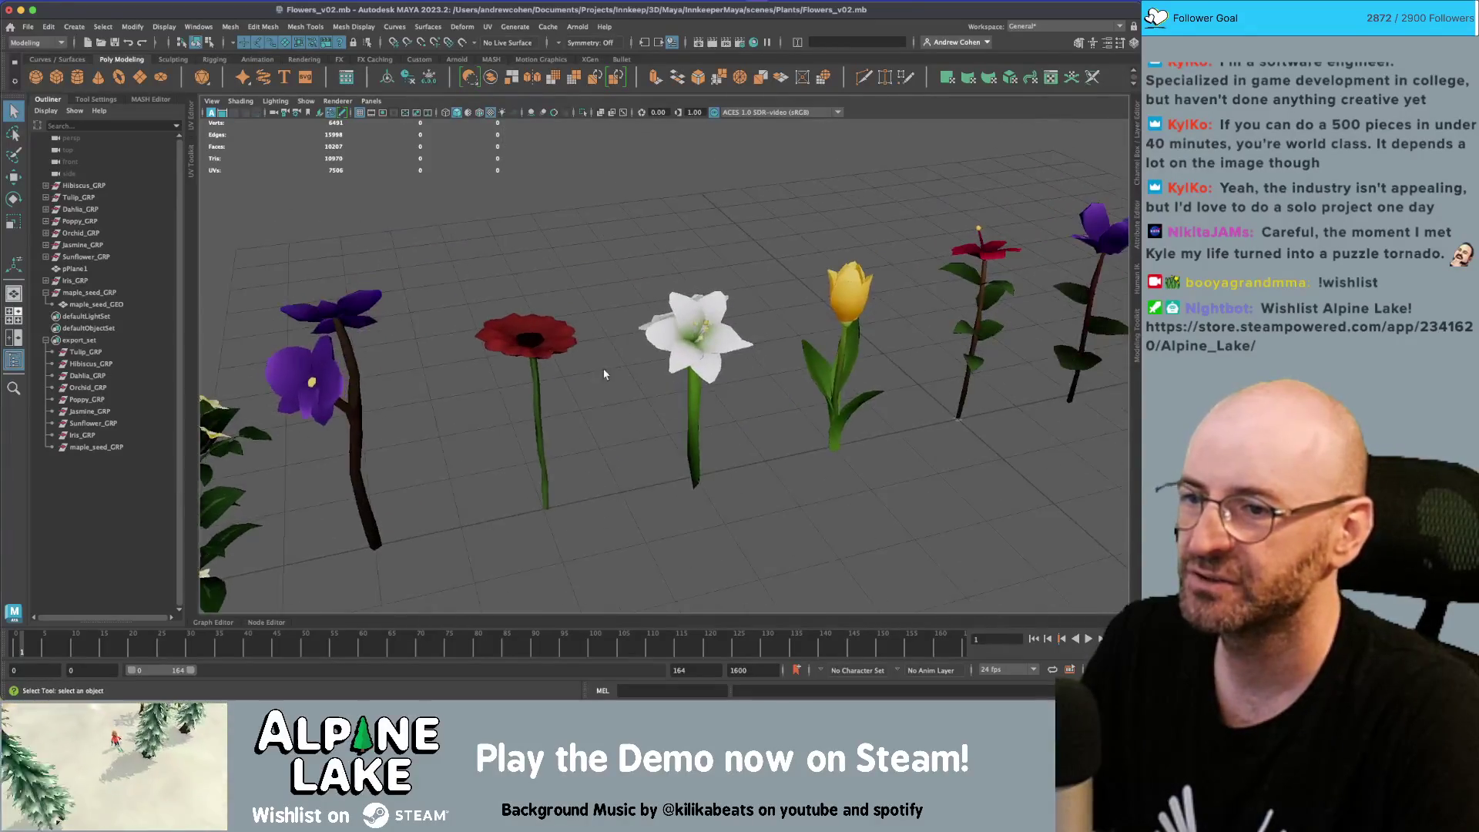
alt+right_drag(604, 375, 804, 368)
alt+drag(804, 368, 694, 308)
click(694, 308)
key(f)
click(802, 343)
mouse_move(802, 343)
alt+mouse_down()
mouse_move(707, 356)
mouse_move(754, 314)
mouse_move(773, 358)
alt+mouse_up()
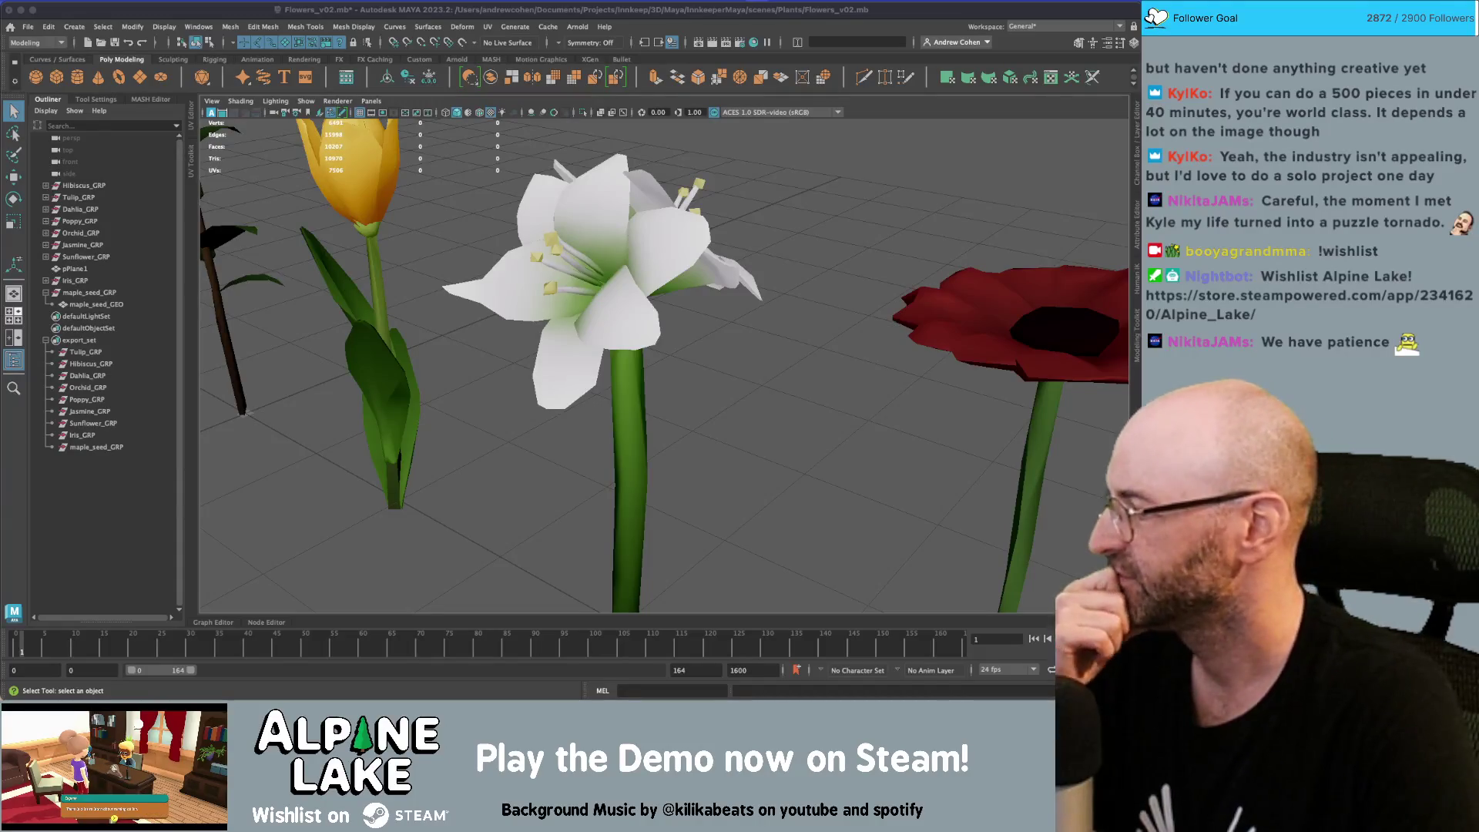
scroll(755, 431, down, 5)
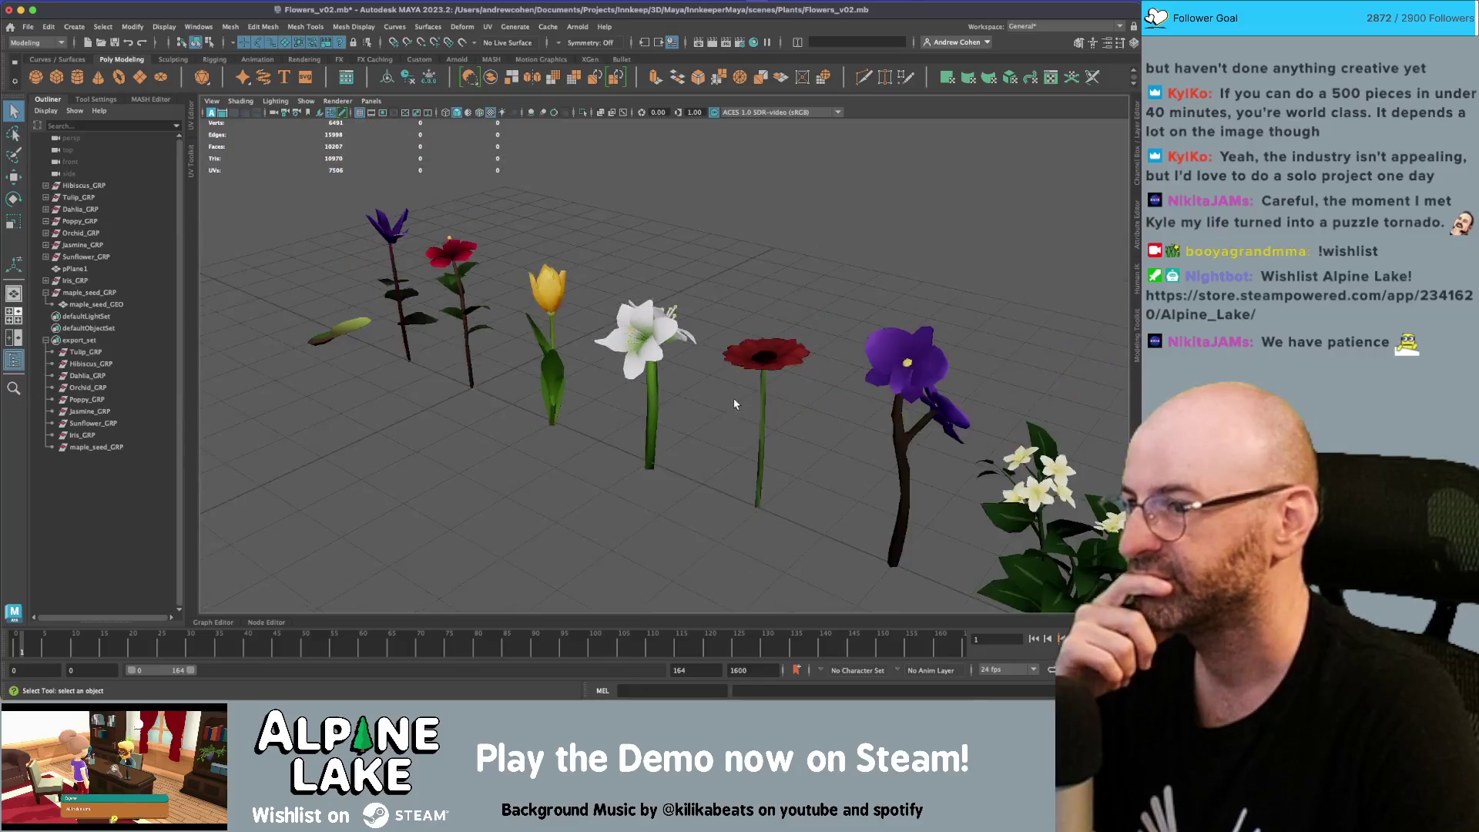
scroll(734, 404, down, 2)
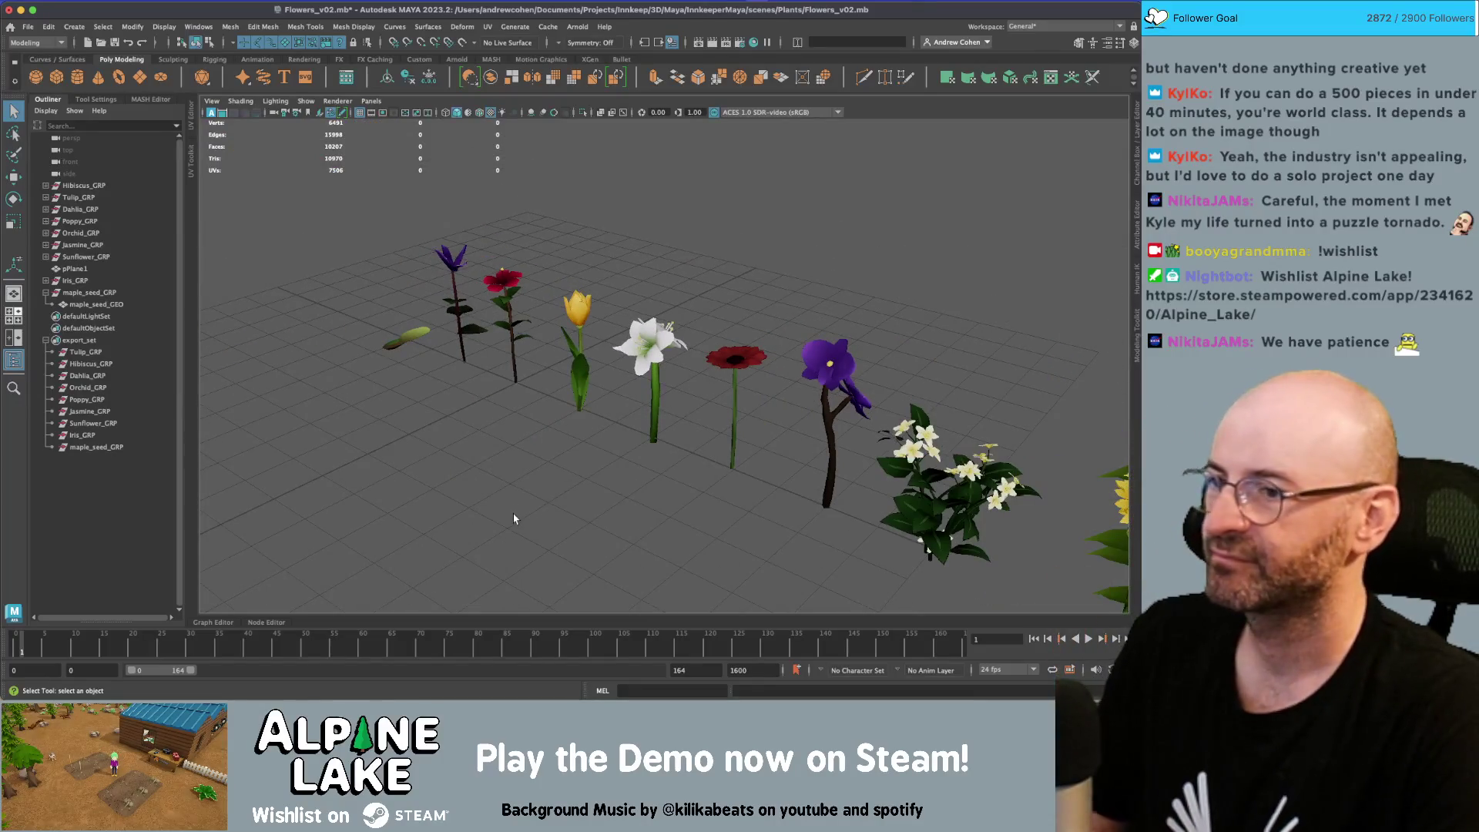
key(super+Tab)
key(super+Tab)
key(super+Tab)
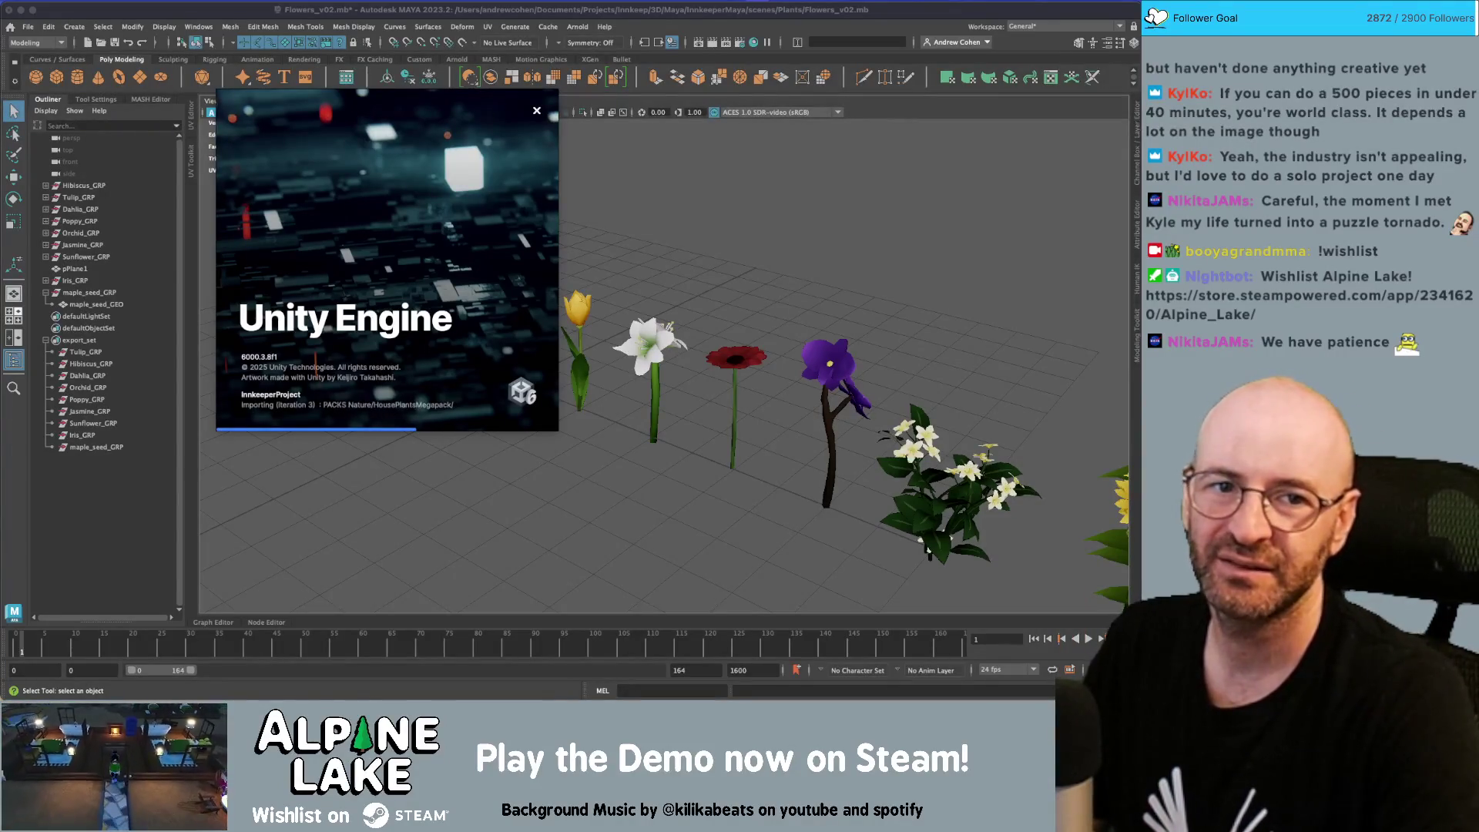
key(super+Tab)
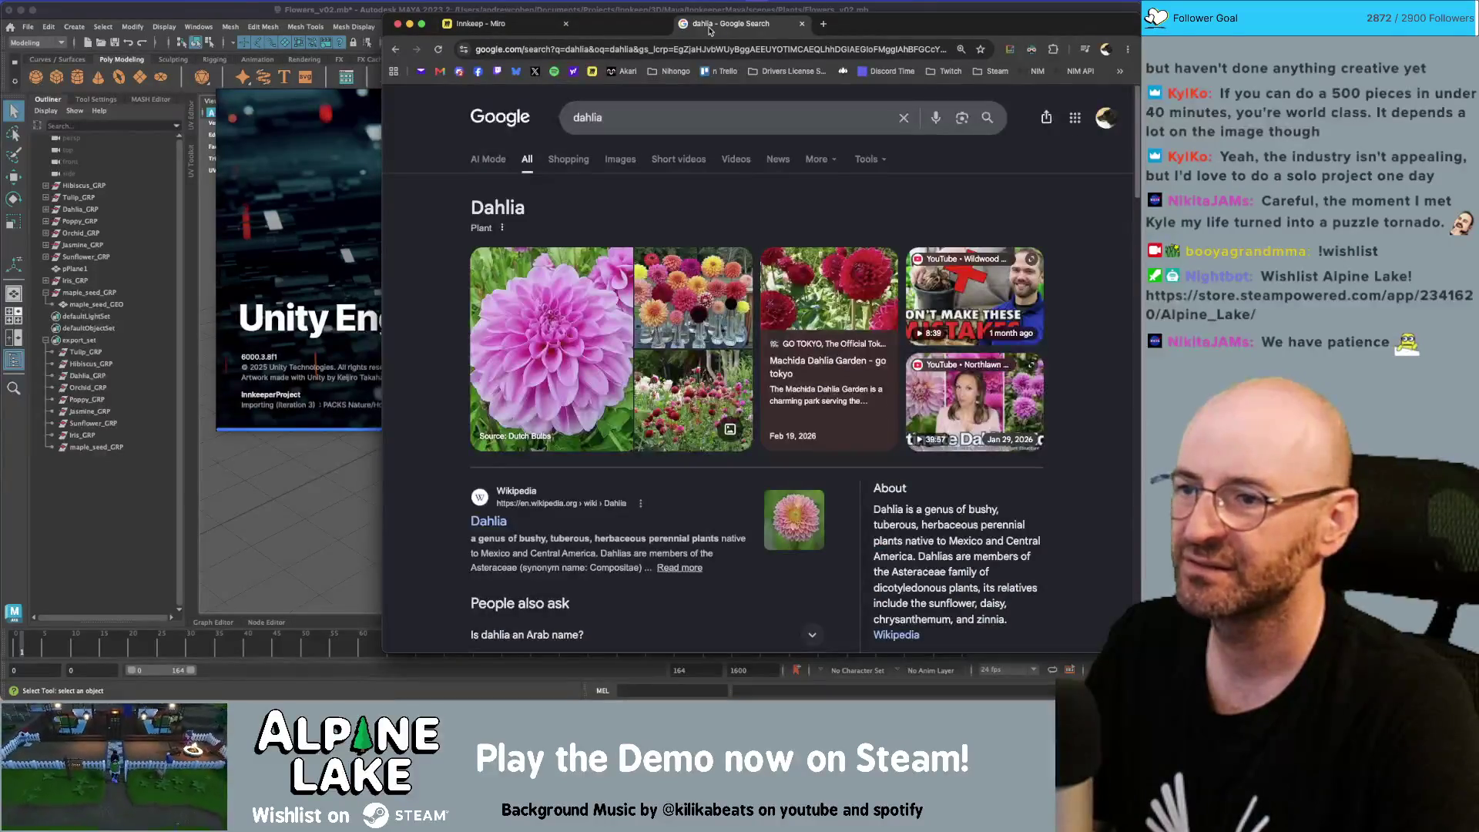
Show Google Images results for dahlia and preview the bouquet of many dahlias
drag(709, 30, 697, 35)
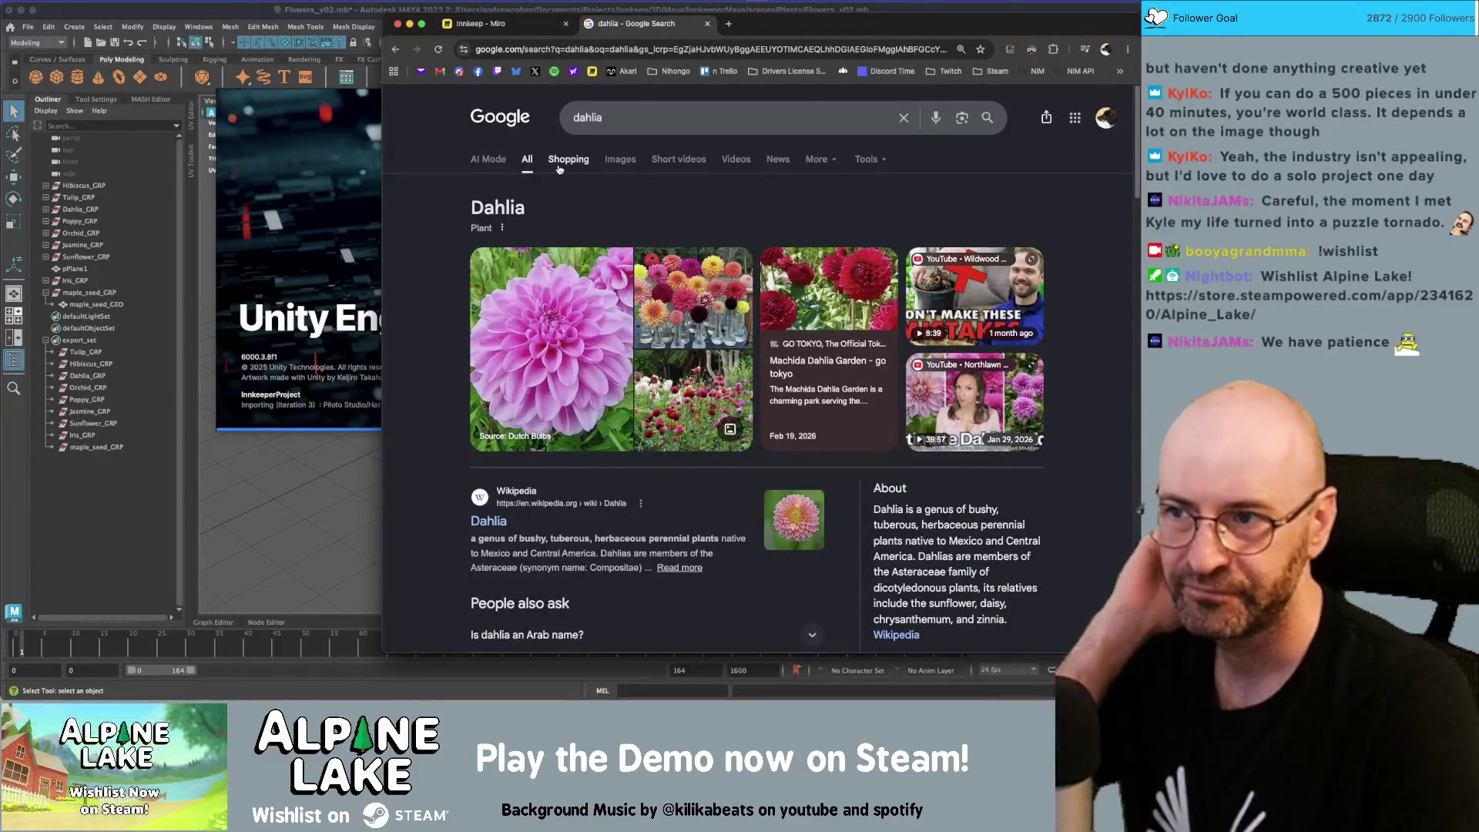
click(619, 158)
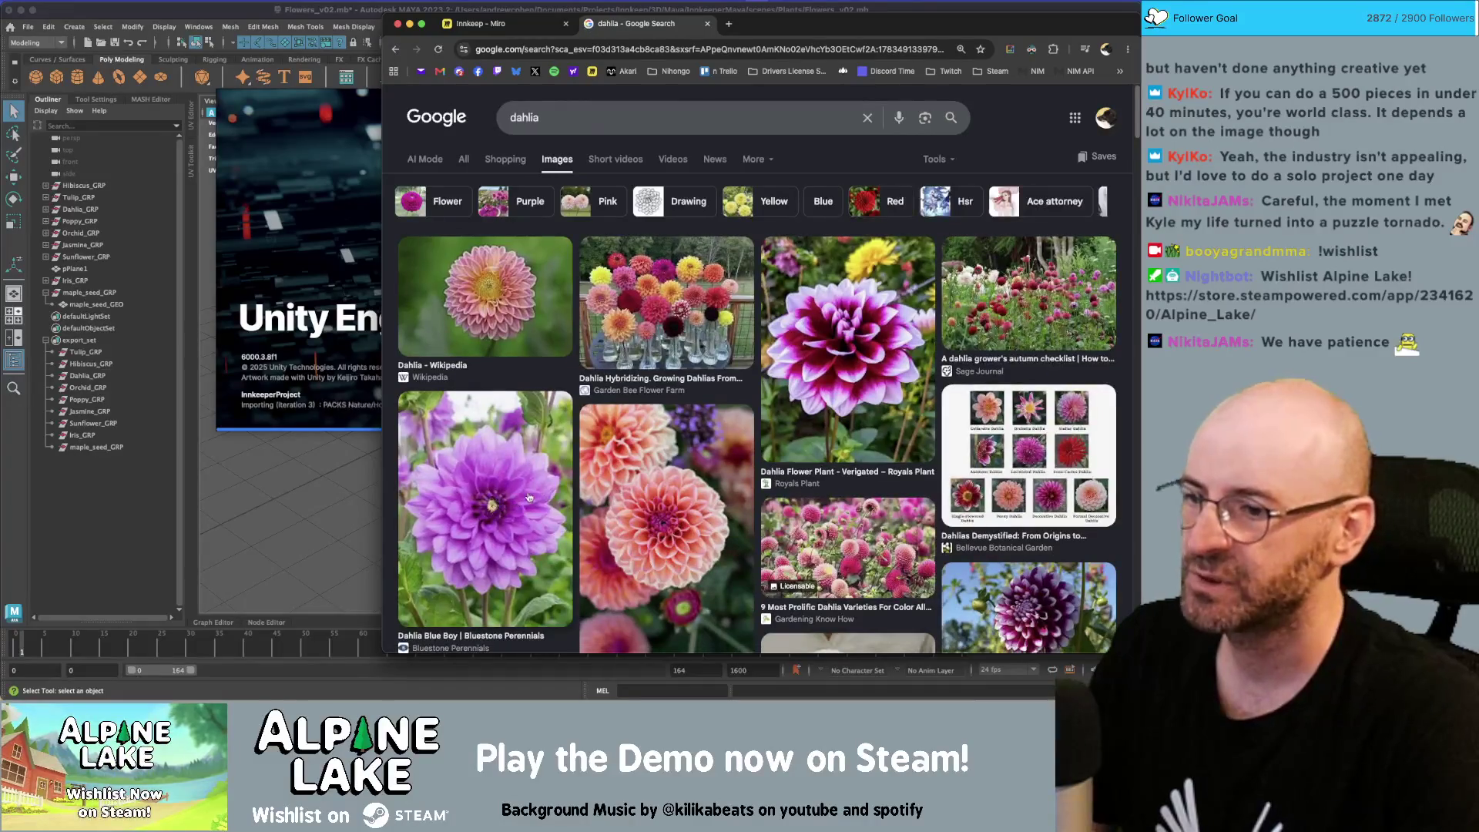
click(661, 314)
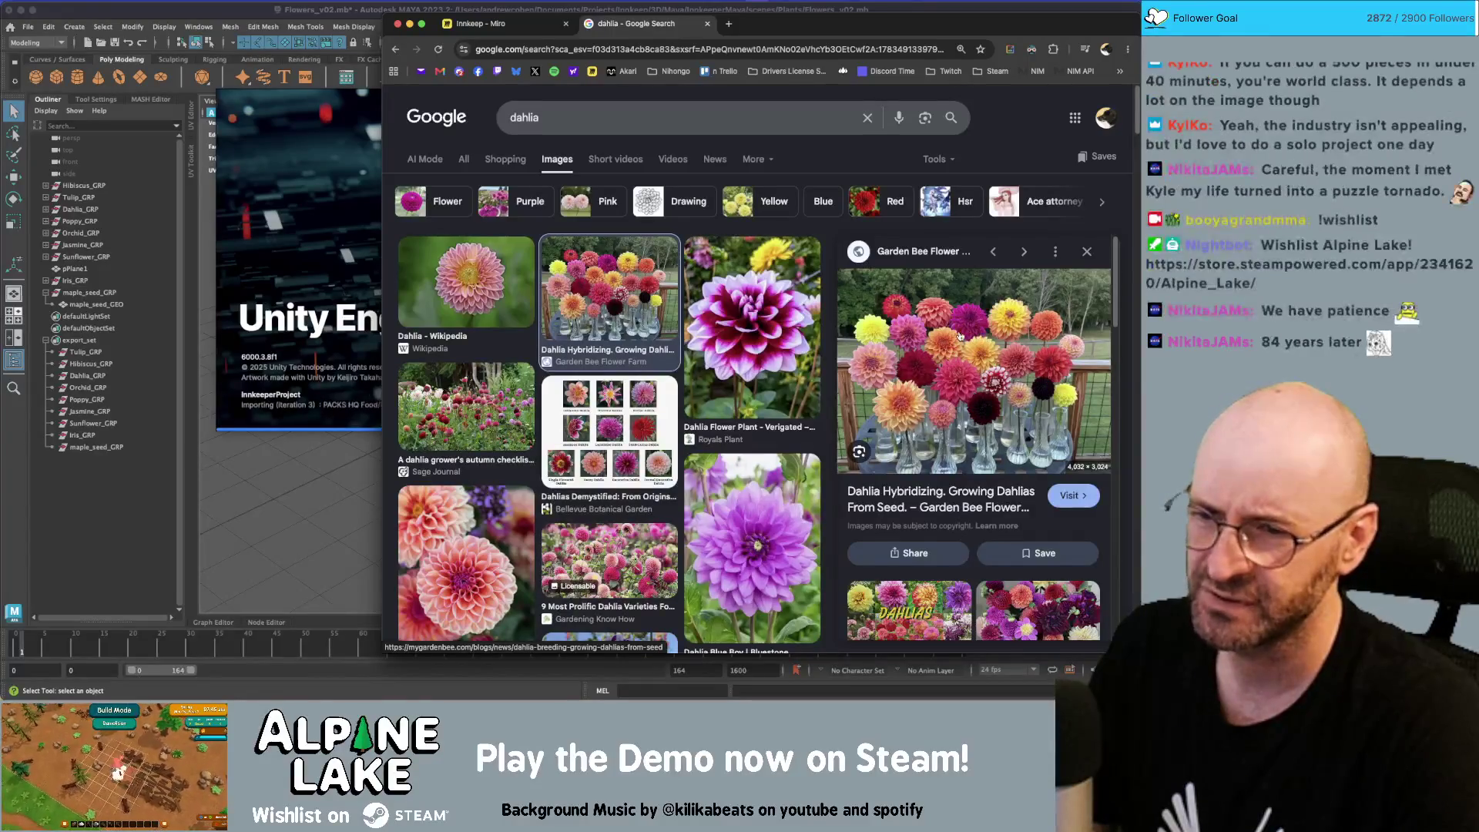
Open the Garden Bee dahlia article in a new tab, then return to Maya's lily
click(350, 14)
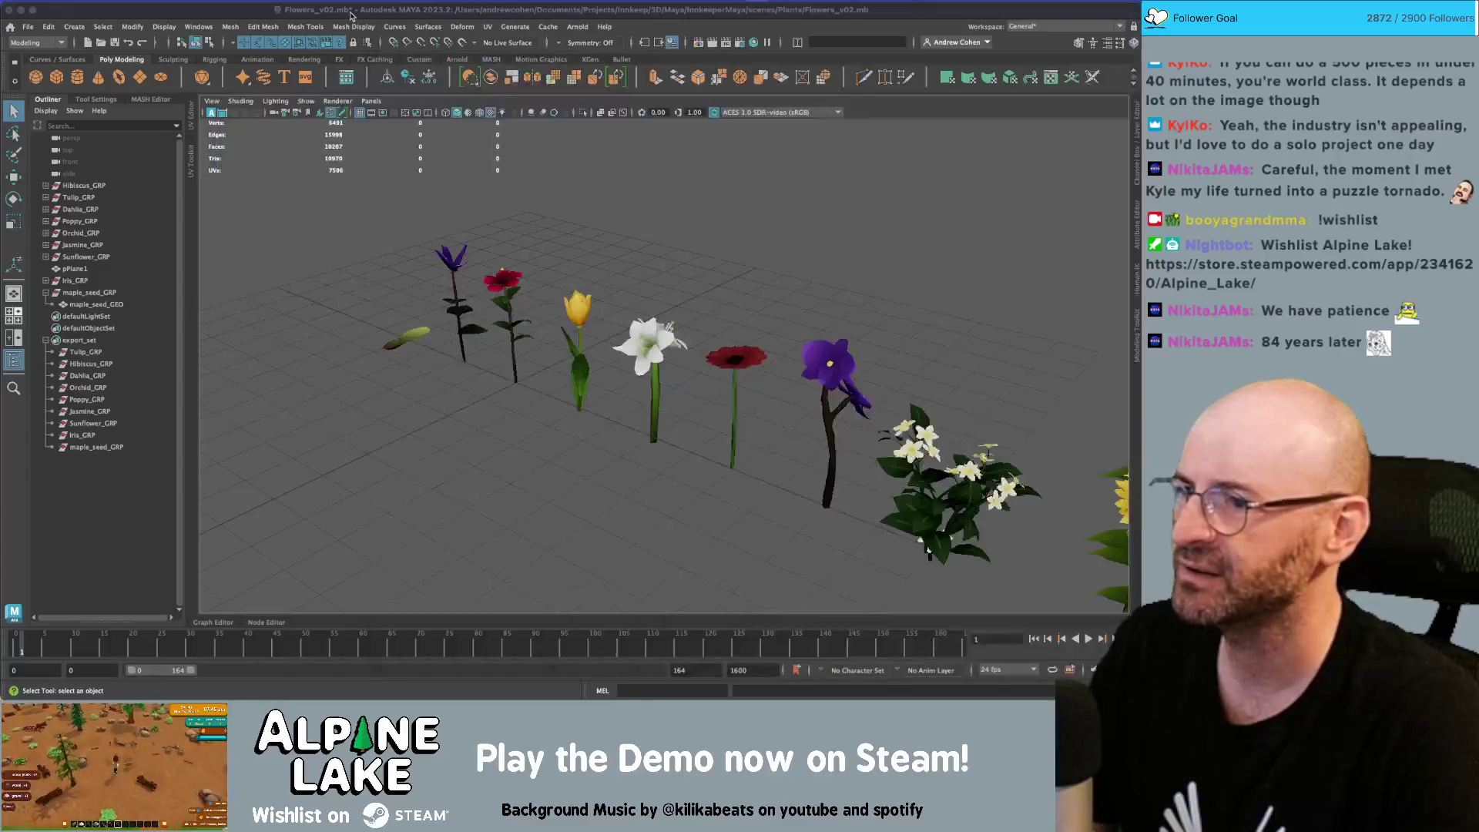
click(647, 322)
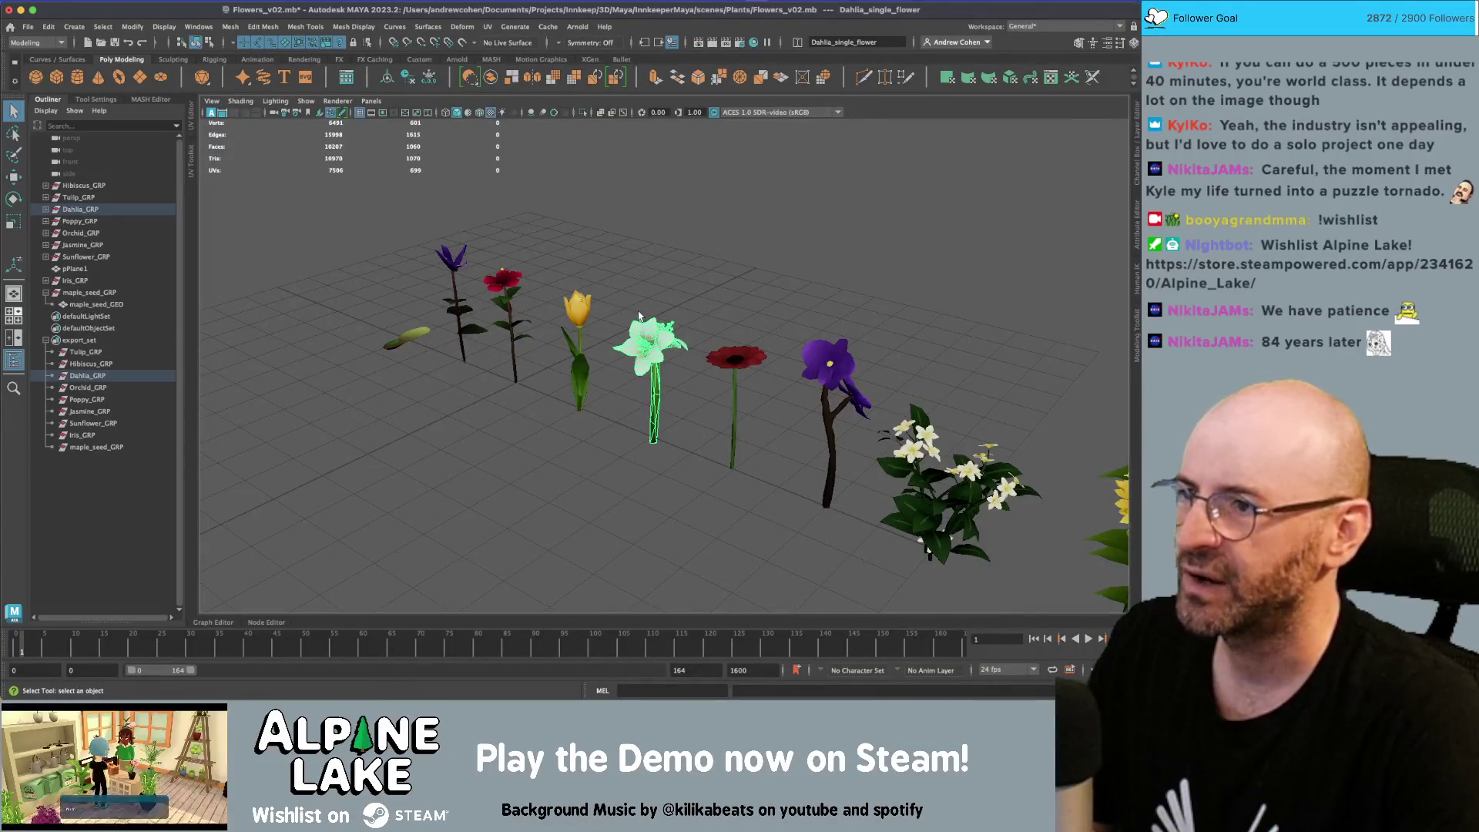
key(super+Tab)
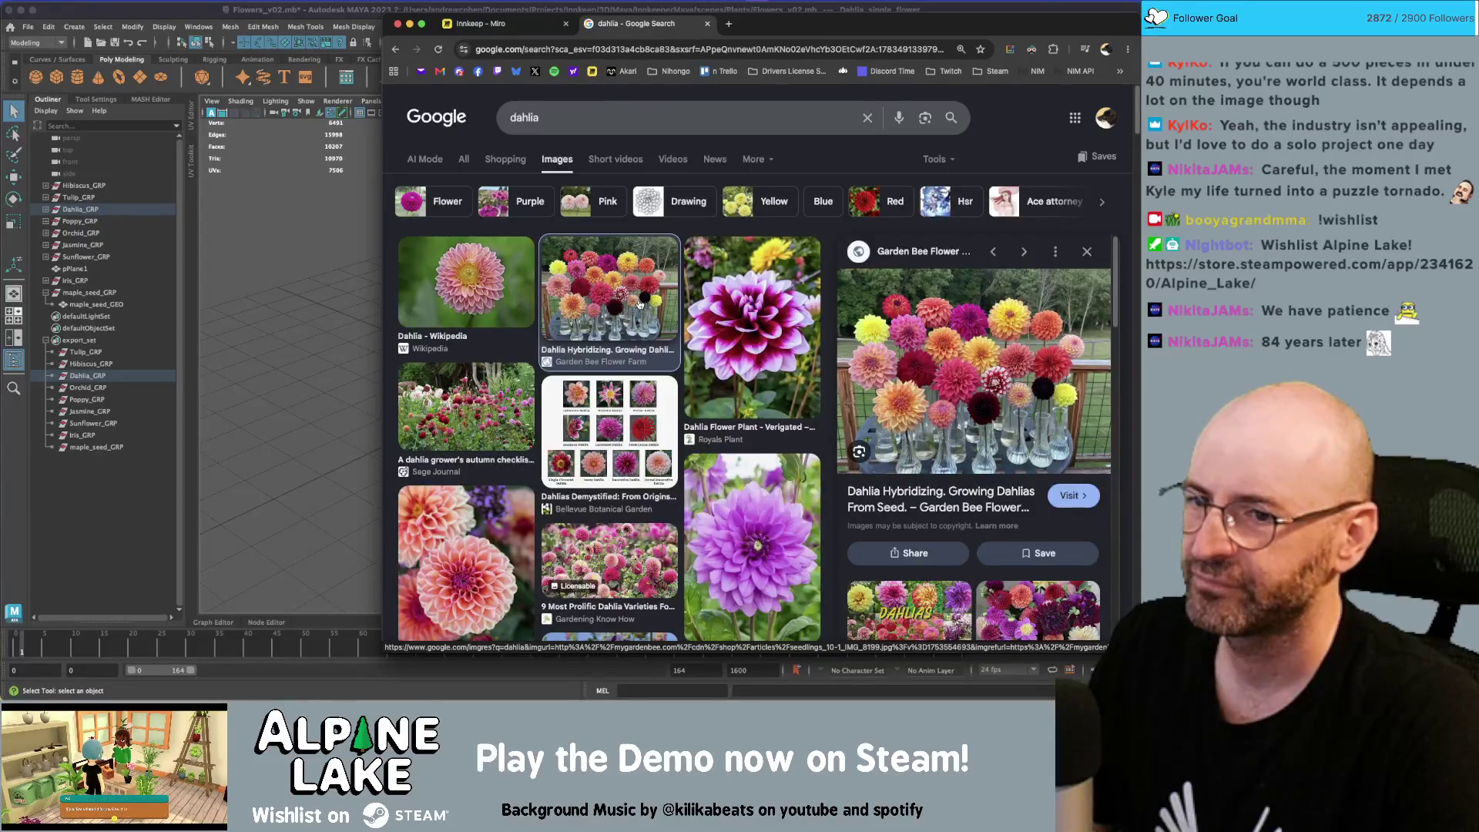
click(954, 414)
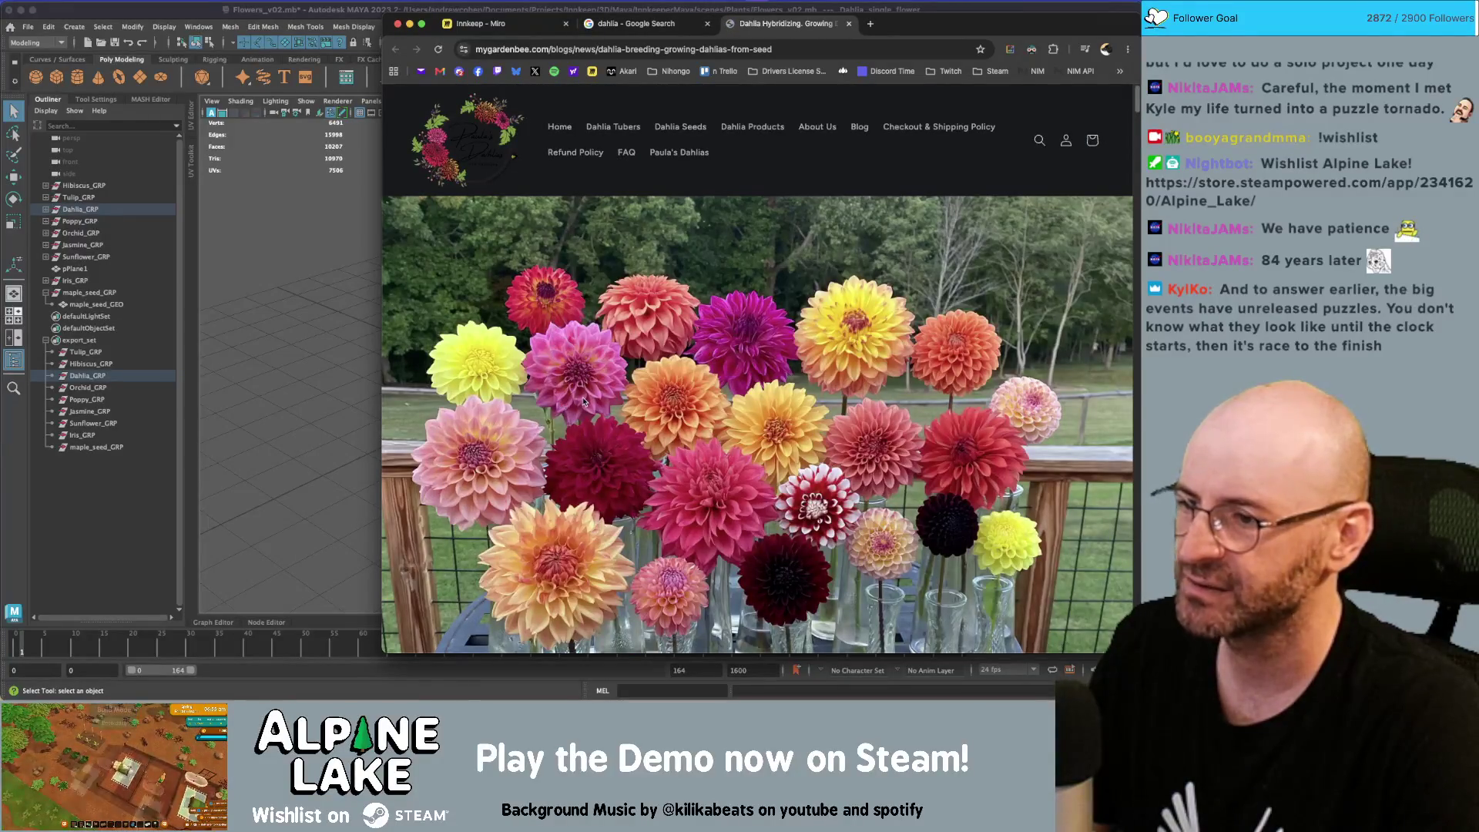
key(super+Tab)
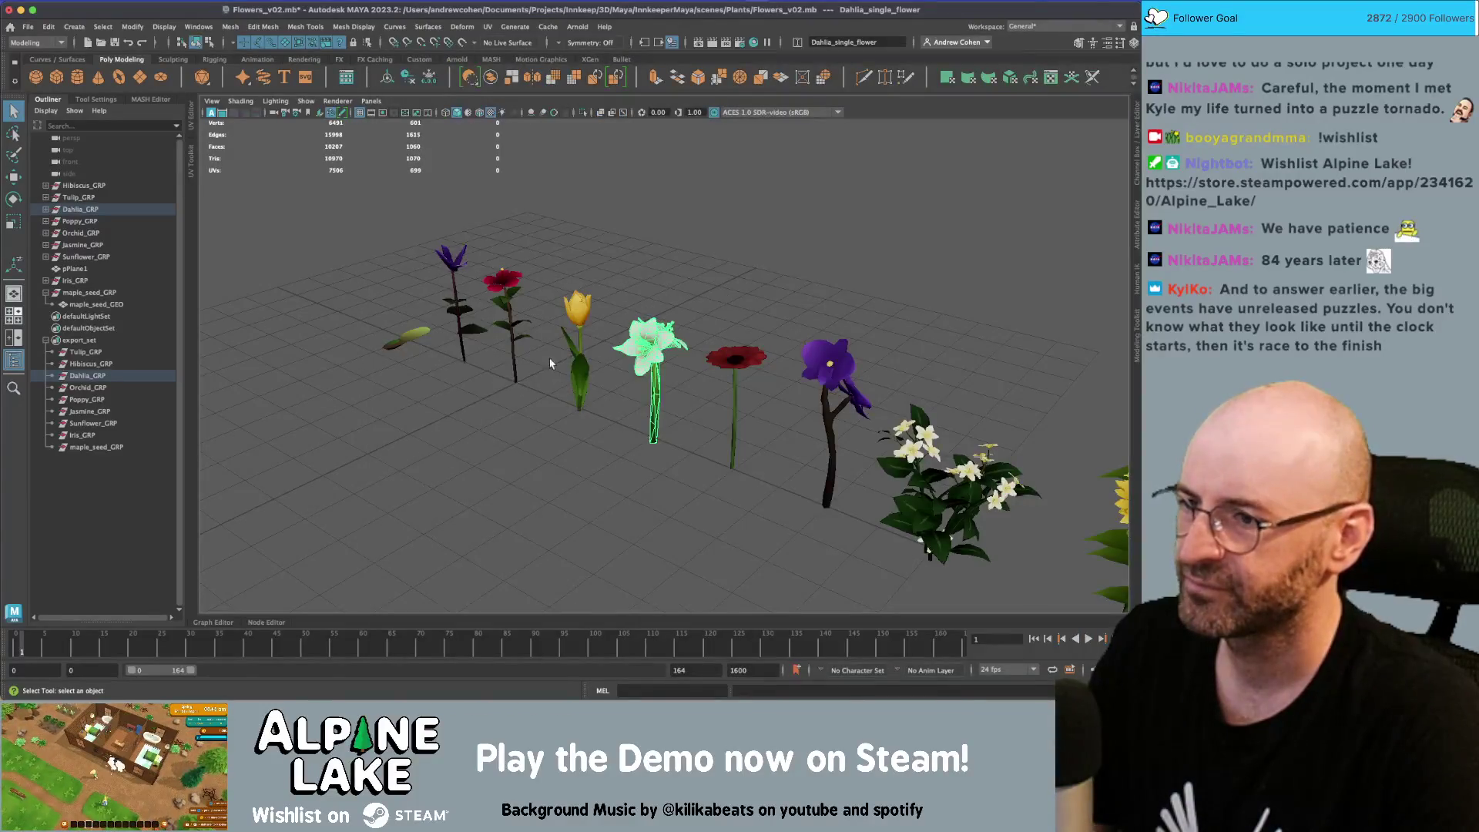
click(647, 347)
Frame and inspect the lily, hibiscus and poppy flowers in the row
key(f)
alt+drag(645, 346, 532, 363)
scroll(530, 347, left, 10)
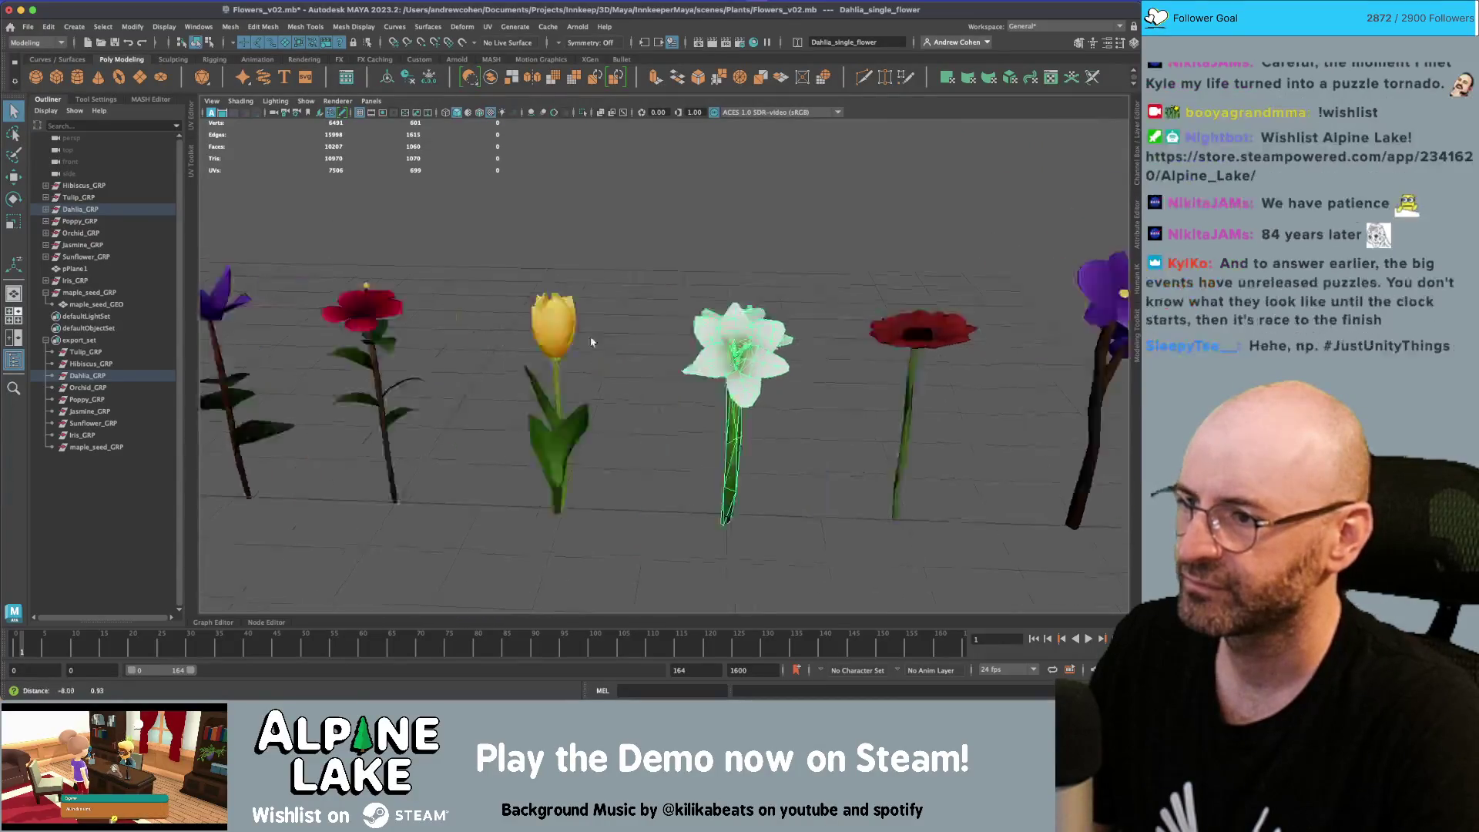
click(529, 329)
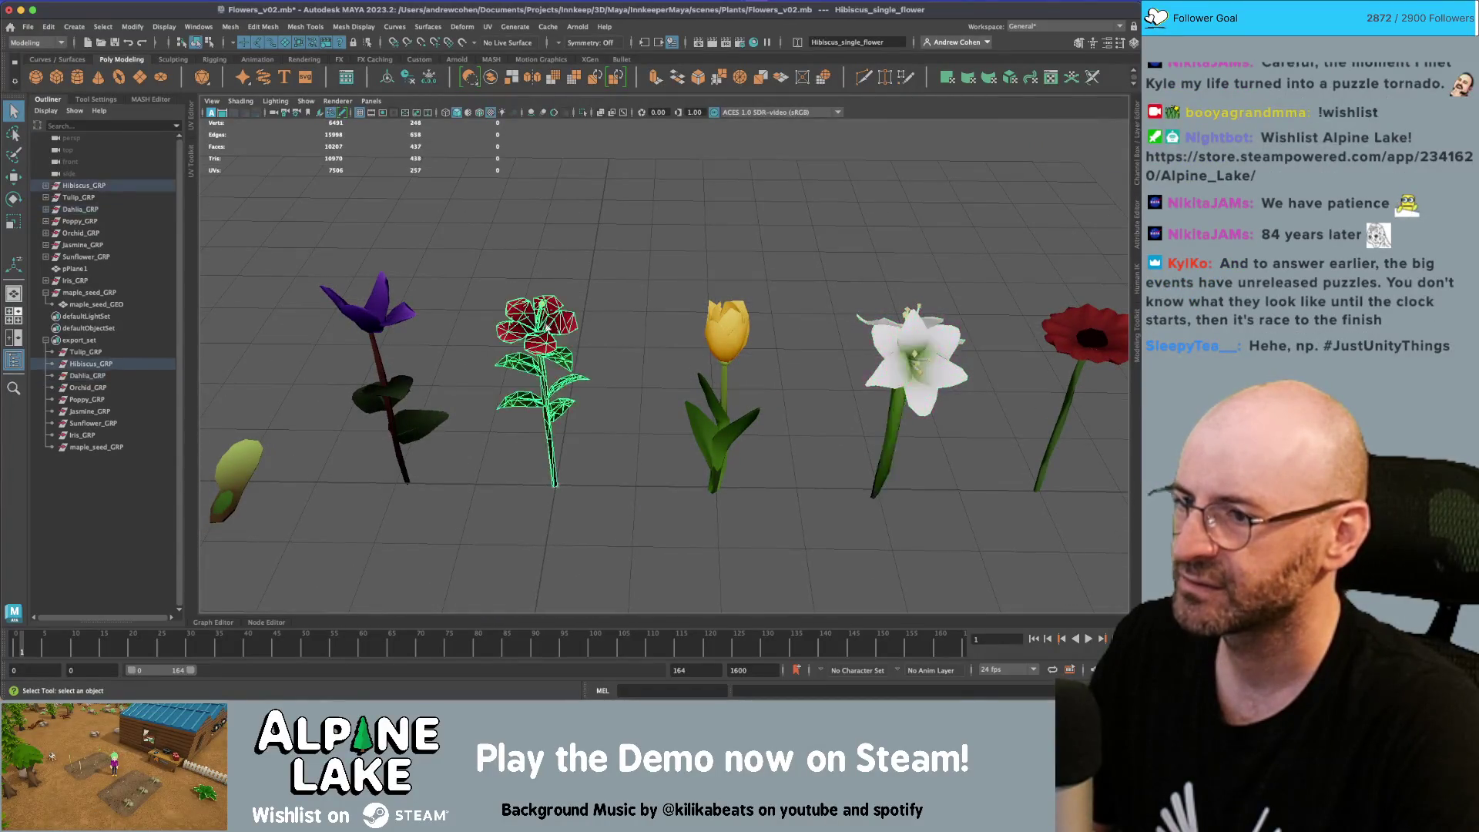
key(f)
scroll(516, 329, down, 3)
scroll(484, 330, right, 10)
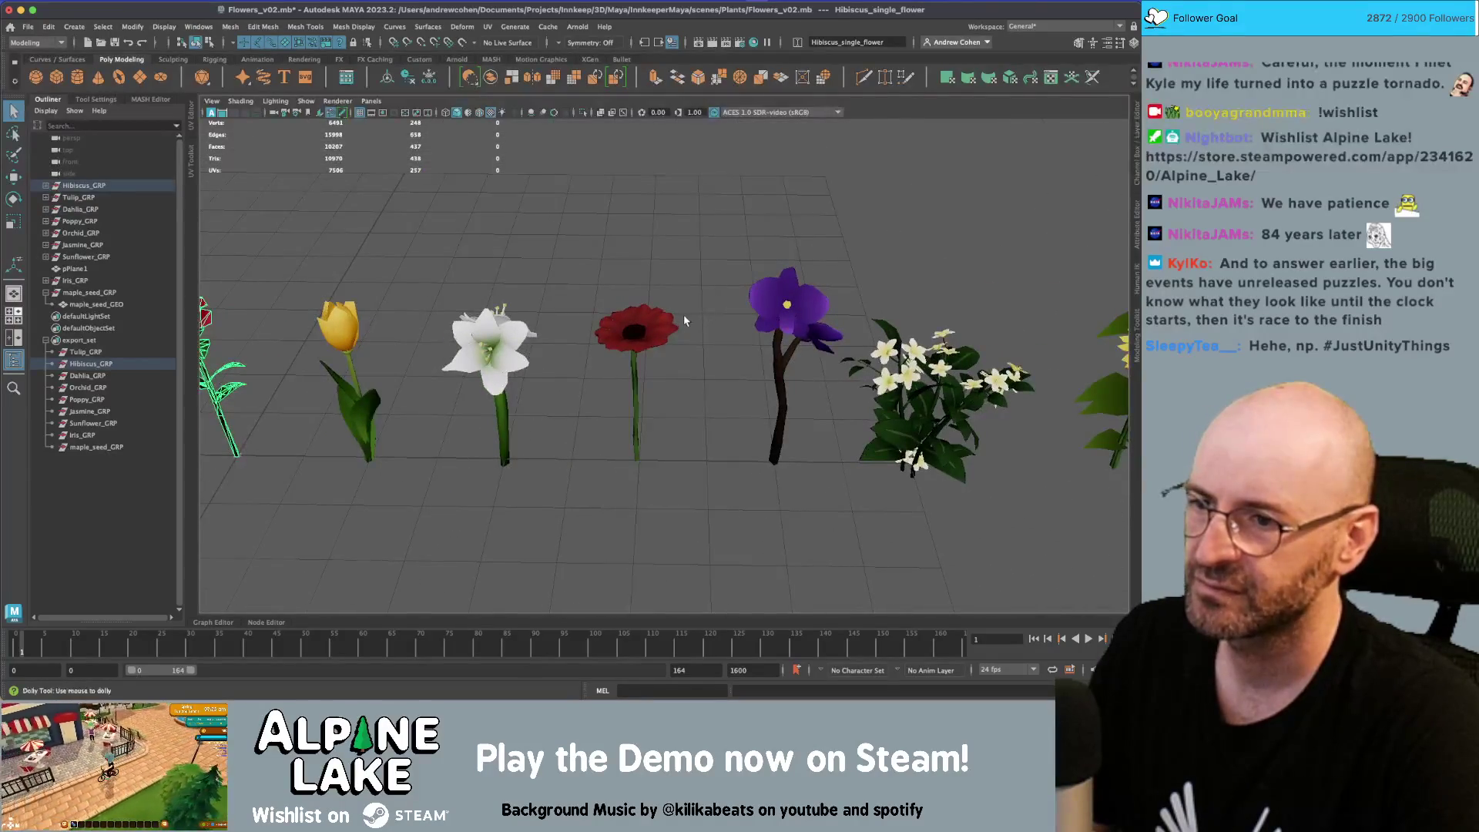
scroll(685, 320, up, 3)
click(650, 308)
scroll(540, 328, right, 10)
scroll(693, 323, down, 3)
scroll(790, 223, up, 5)
Duplicate the sunflower to world level and move the copy to X -40 onto the lily's spot
click(790, 223)
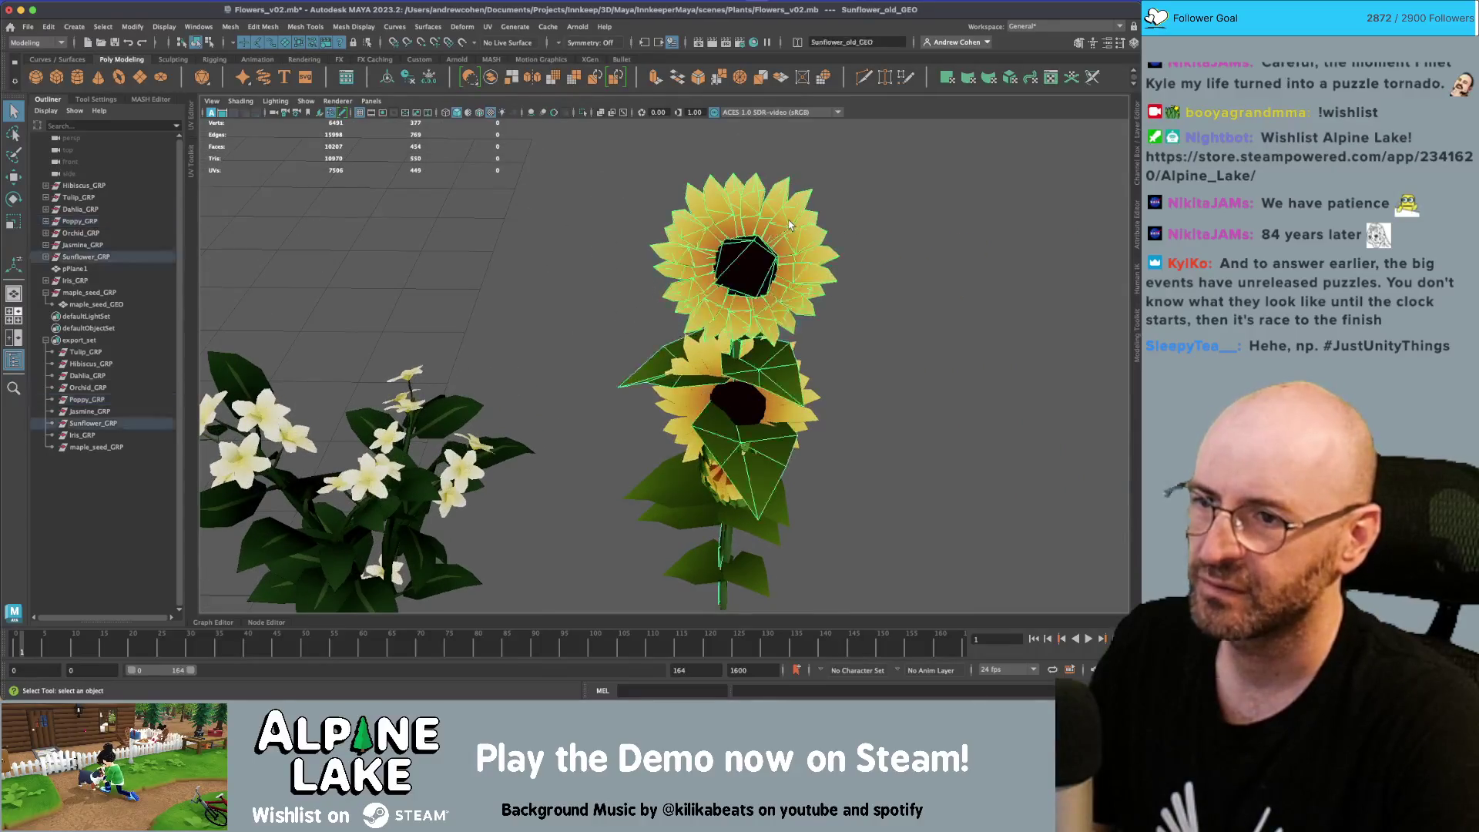
scroll(600, 303, down, 5)
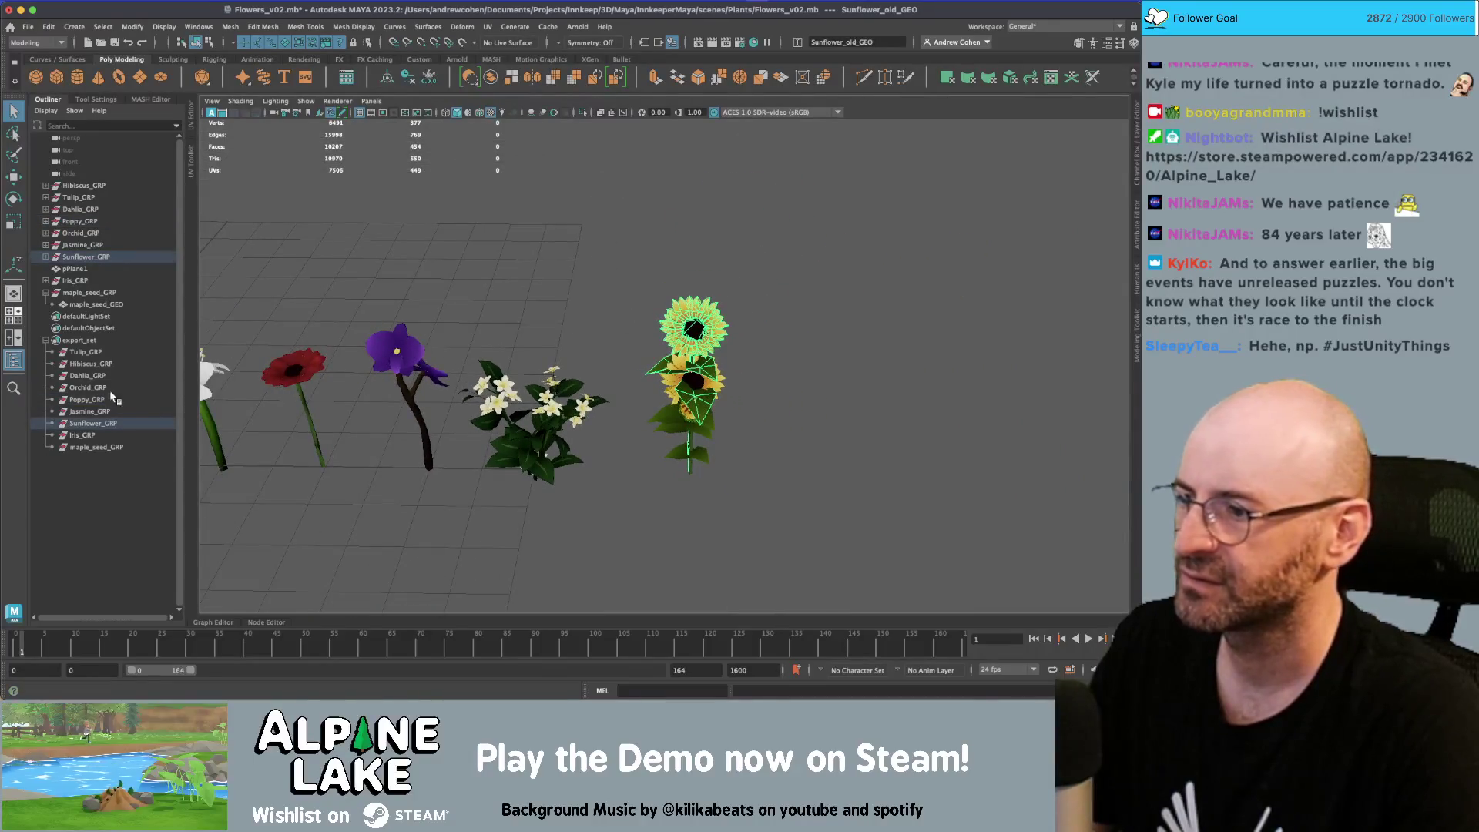
key(ctrl+d)
key(shift+p)
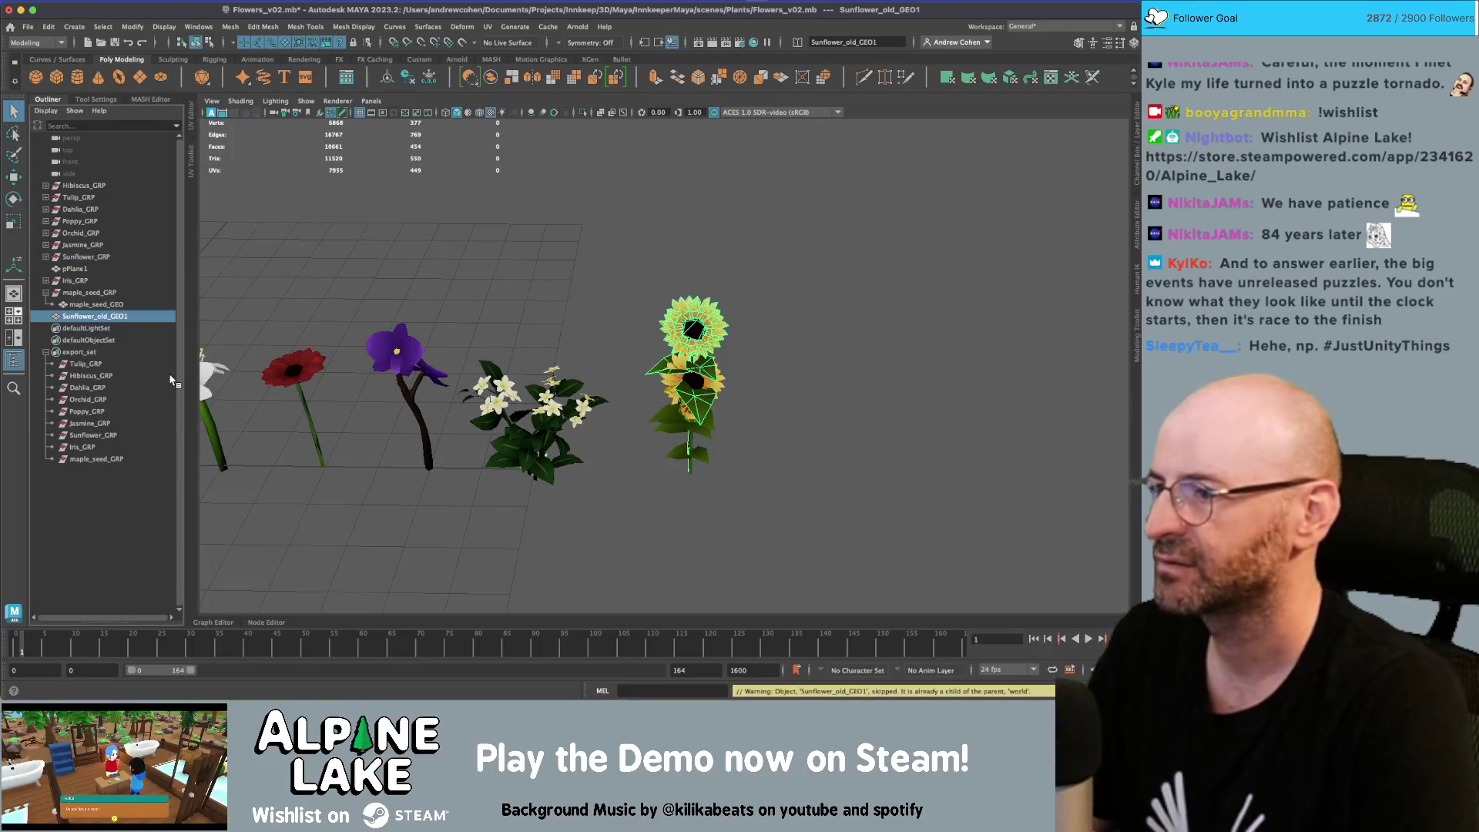
key(w)
middle_drag(699, 487, 230, 481)
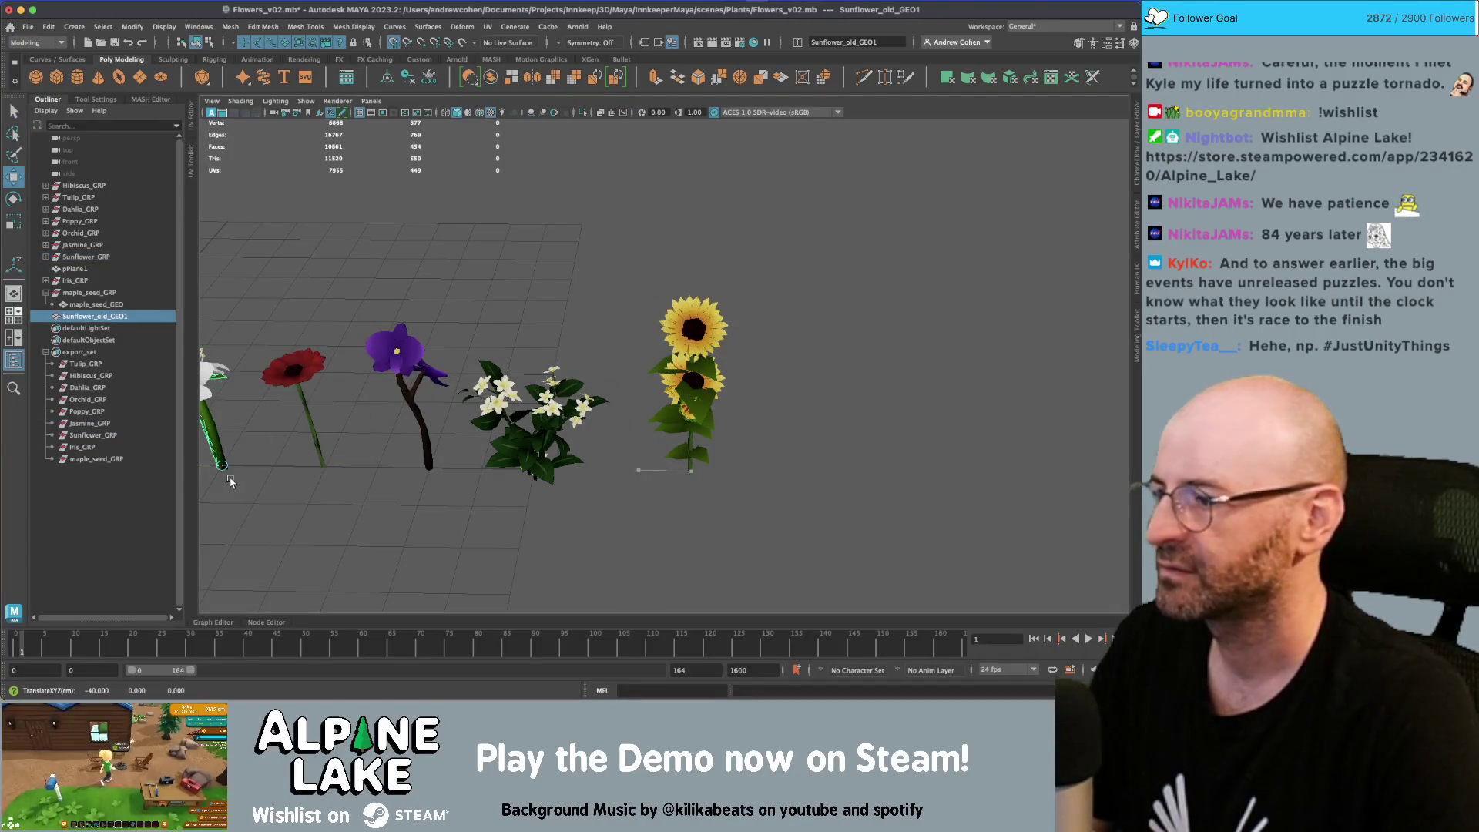
key(f)
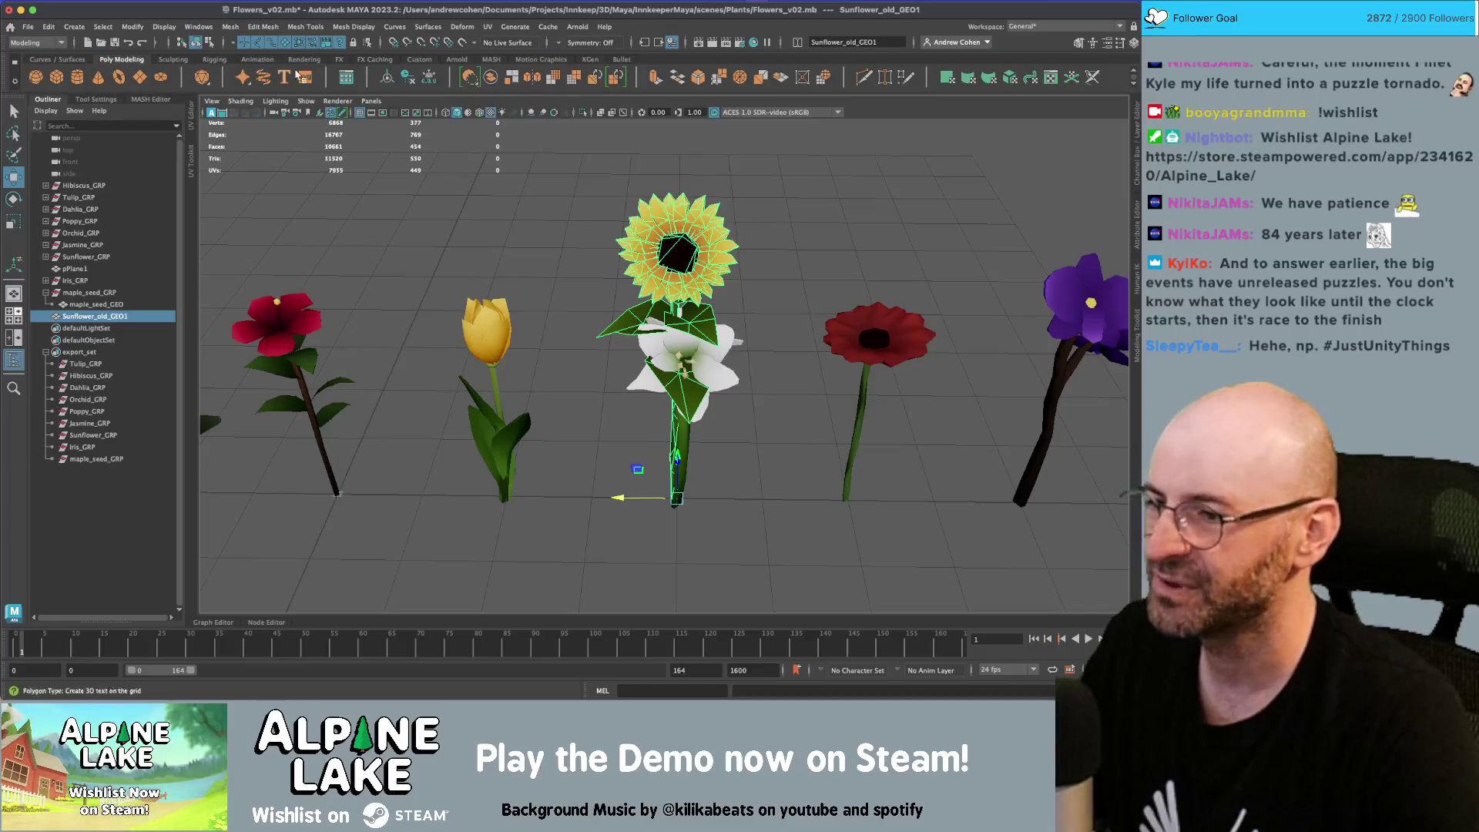
Frame the duplicate sunflower and switch to face selection
mouse_move(642, 255)
alt+mouse_down()
mouse_move(670, 239)
mouse_move(607, 222)
alt+mouse_up()
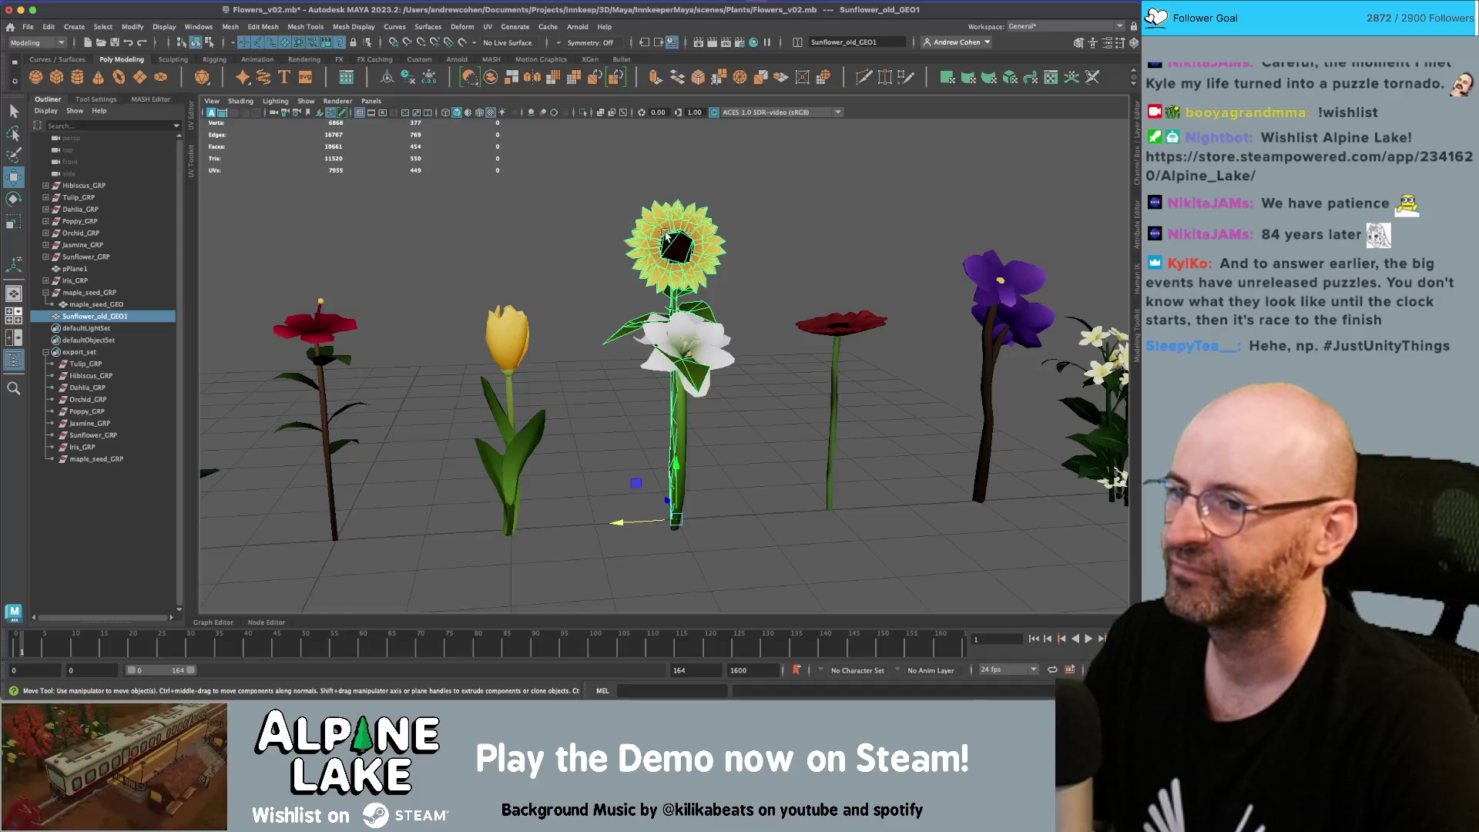
key(f)
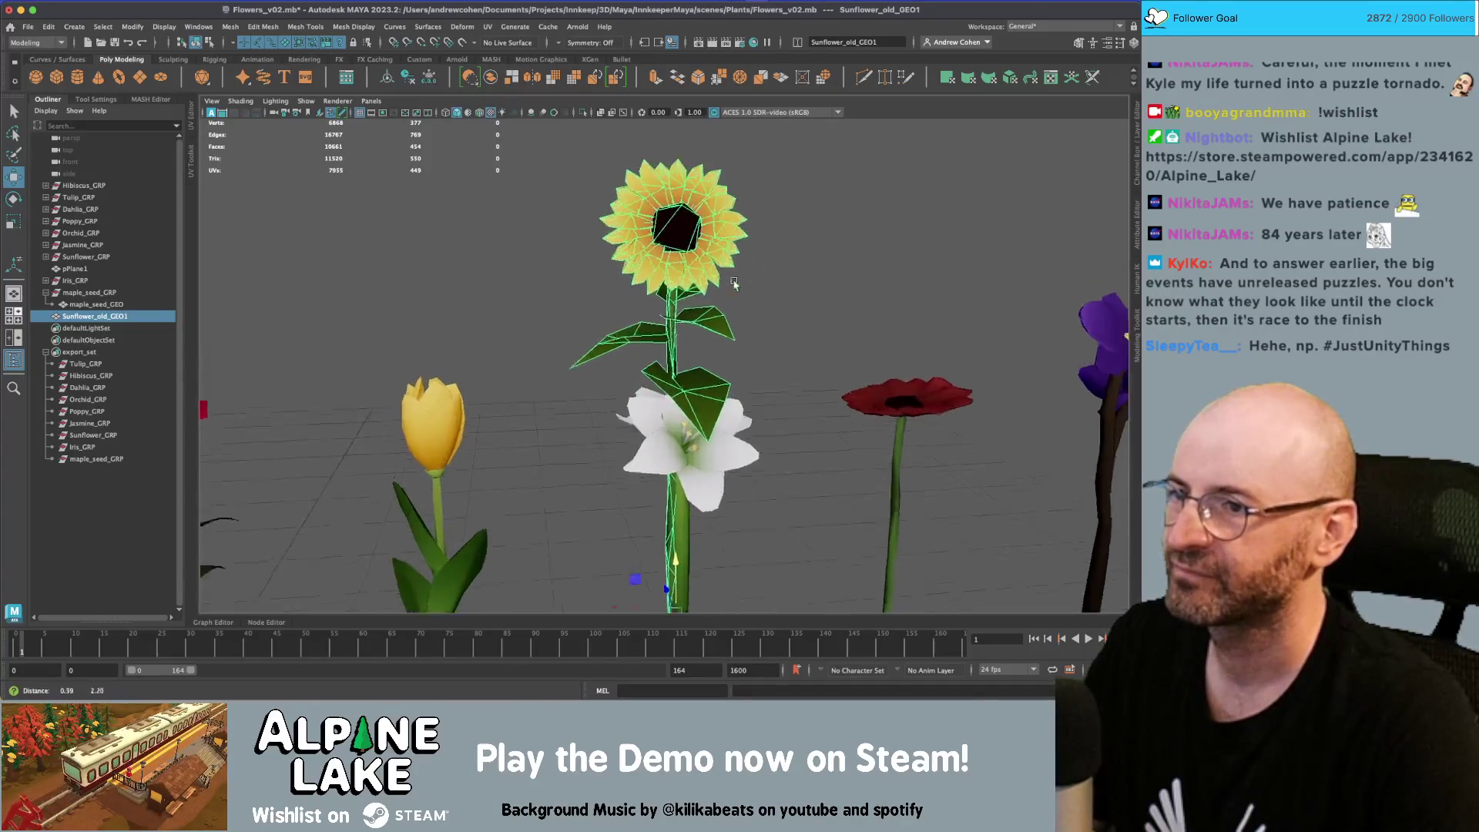
key(q)
right_drag(647, 343, 663, 363)
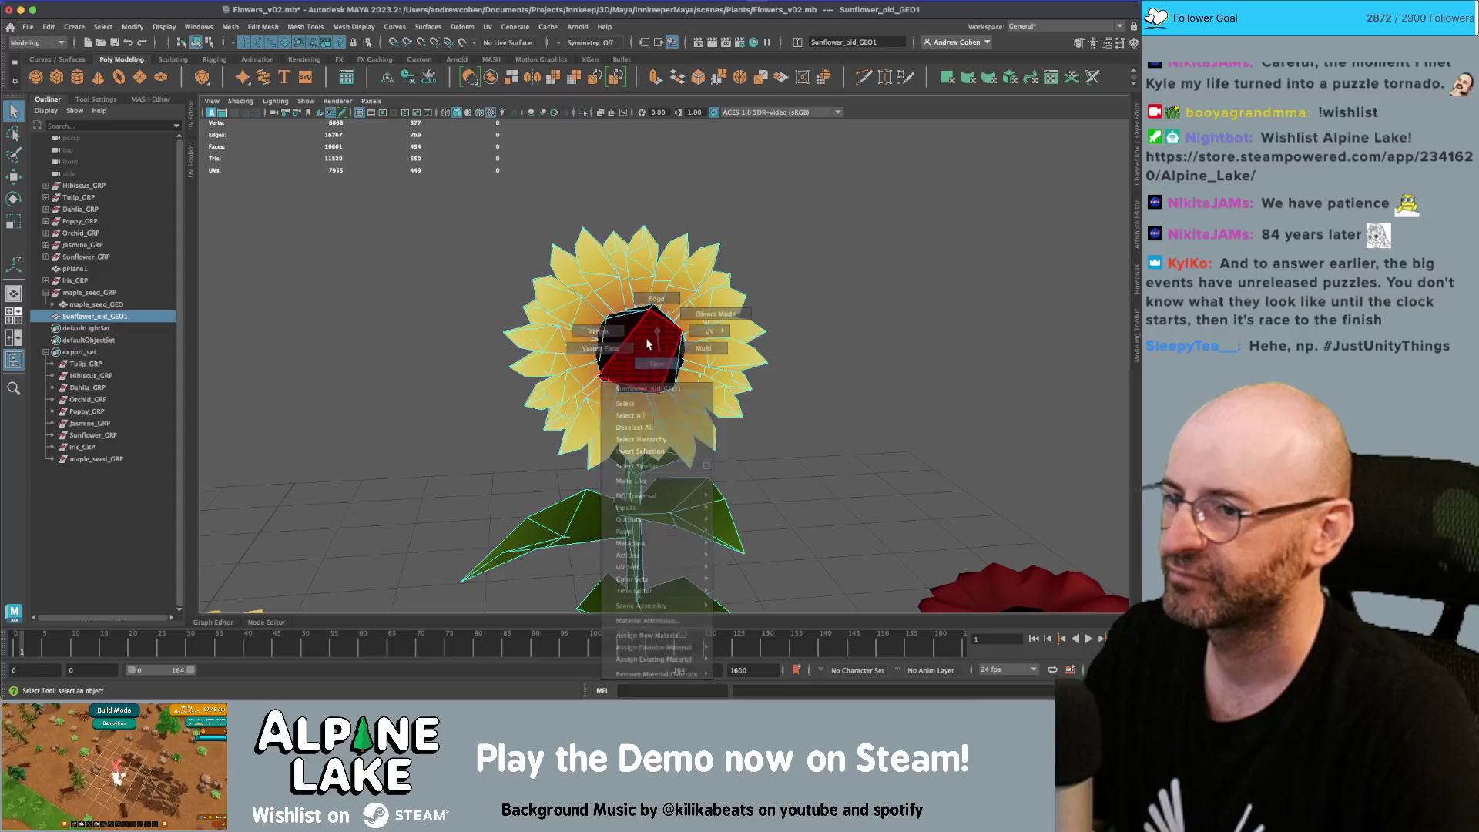
Delete the duplicate sunflower's stem and leaf faces
click(647, 344)
alt+drag(647, 345, 601, 377)
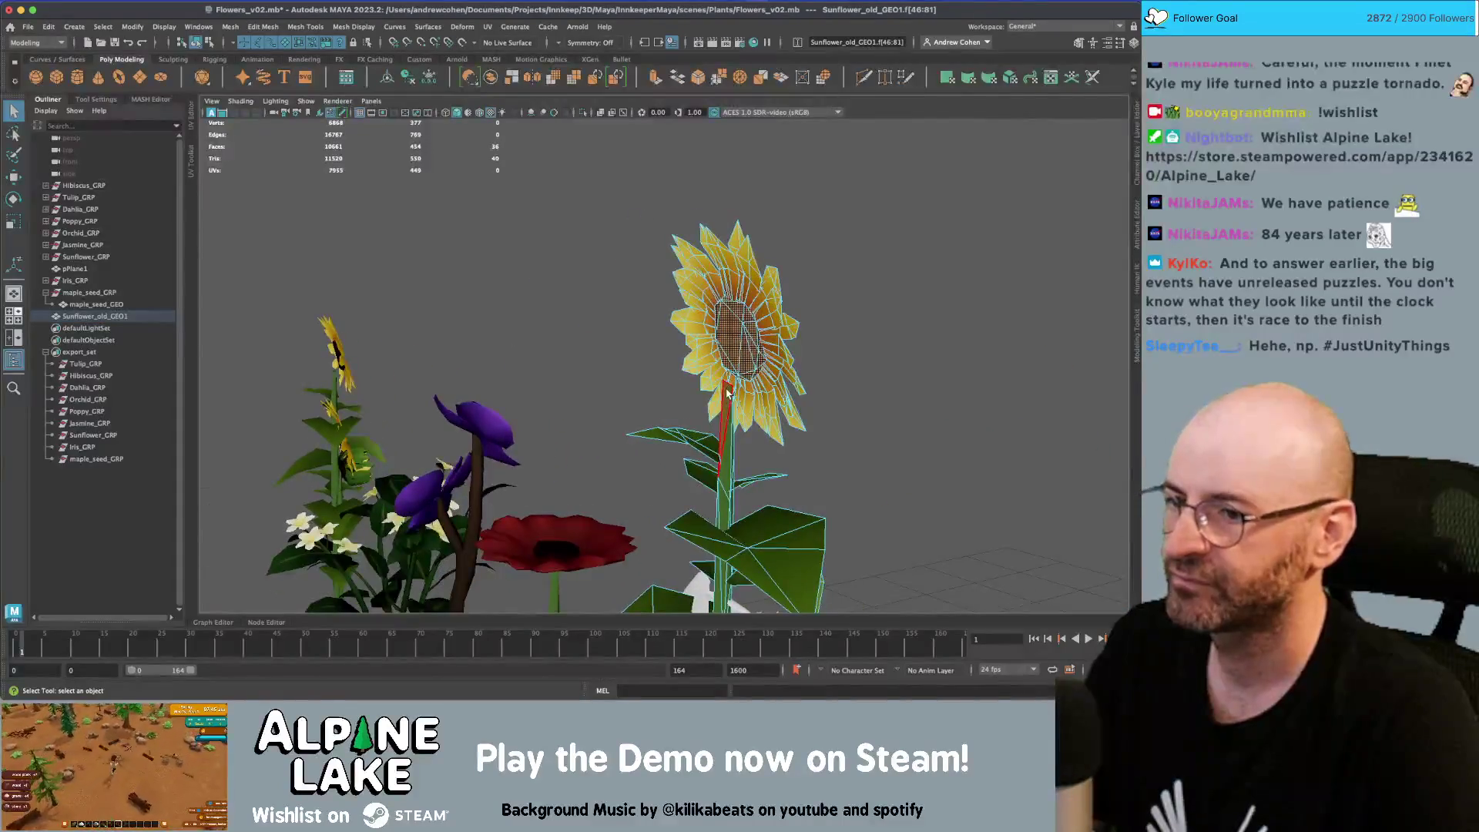
double_click(724, 420)
alt+drag(686, 420, 740, 462)
drag(698, 362, 795, 567)
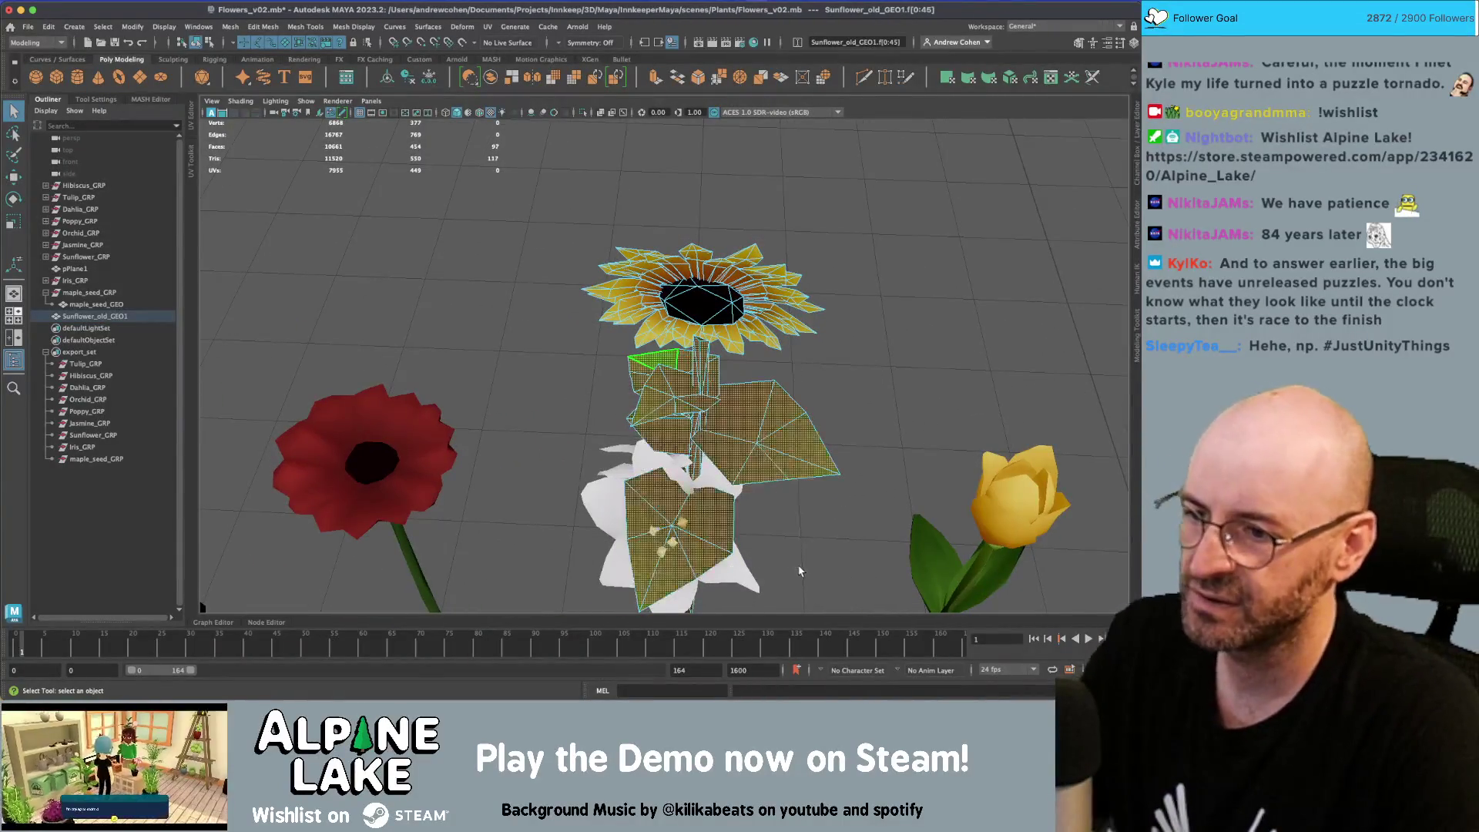
key(shift+period)
key(Delete)
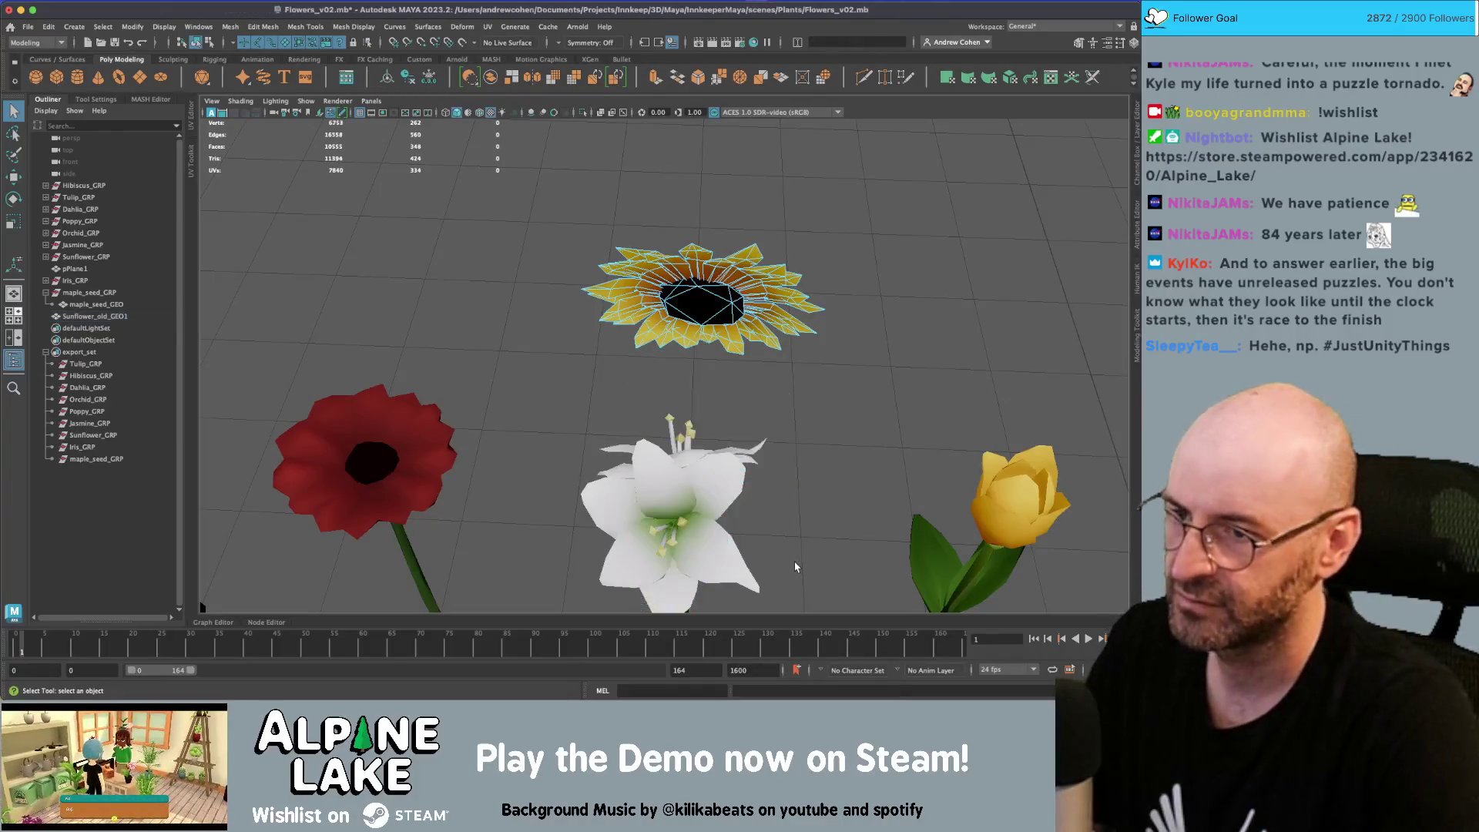
Rotate the remaining sunflower head faces upright toward the camera
drag(543, 201, 824, 420)
key(e)
mouse_move(702, 327)
mouse_down()
mouse_move(705, 368)
mouse_move(686, 339)
mouse_move(736, 316)
mouse_move(663, 347)
mouse_move(677, 331)
mouse_up()
Keep one top petal by selecting it, inverting the selection and deleting the rest
key(q)
drag(776, 275, 797, 296)
mouse_move(797, 296)
alt+mouse_down()
mouse_move(728, 331)
mouse_move(603, 271)
alt+mouse_up()
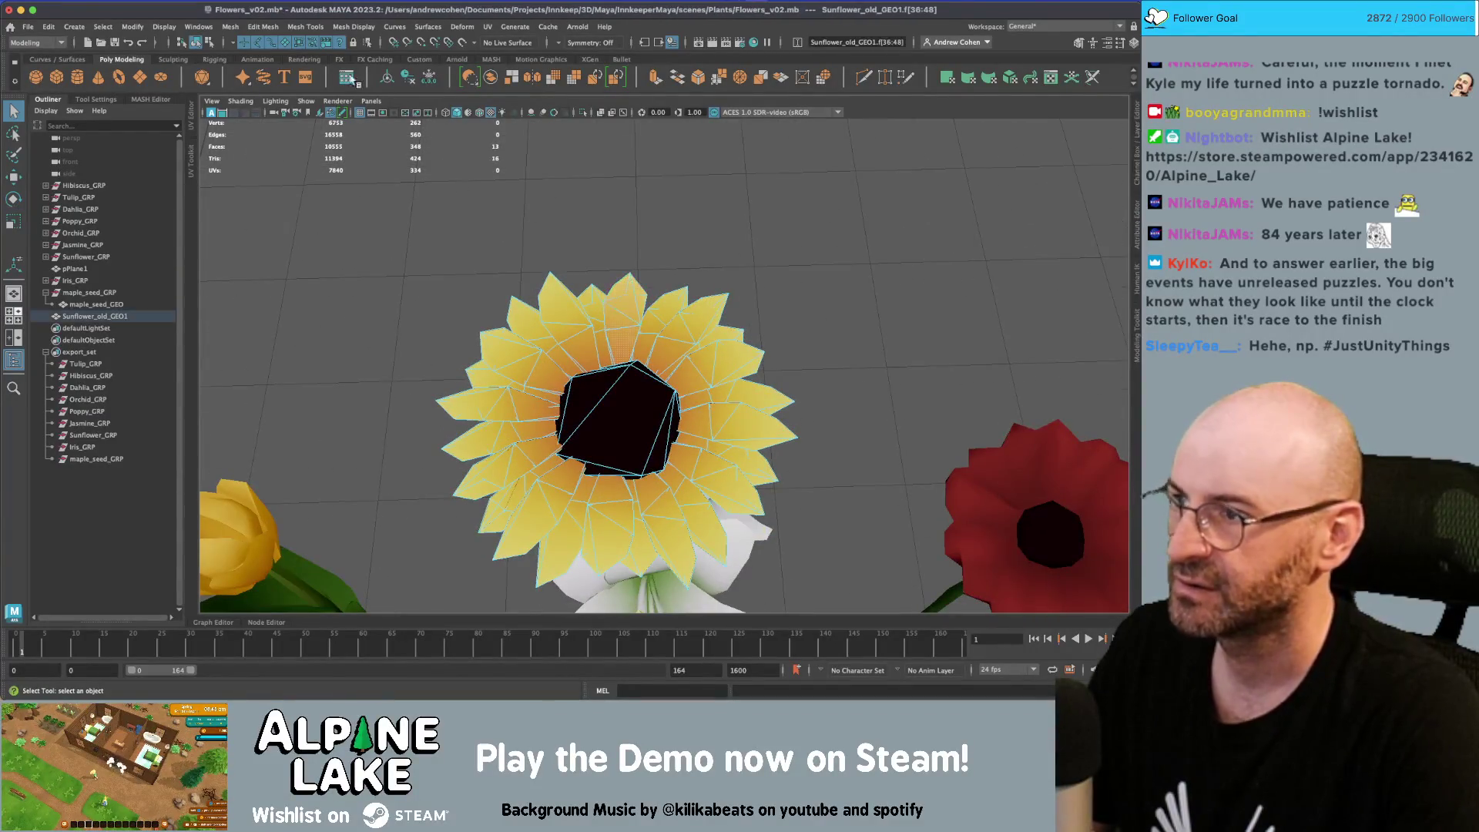
click(208, 43)
right_drag(606, 300, 625, 314)
key(bracketleft)
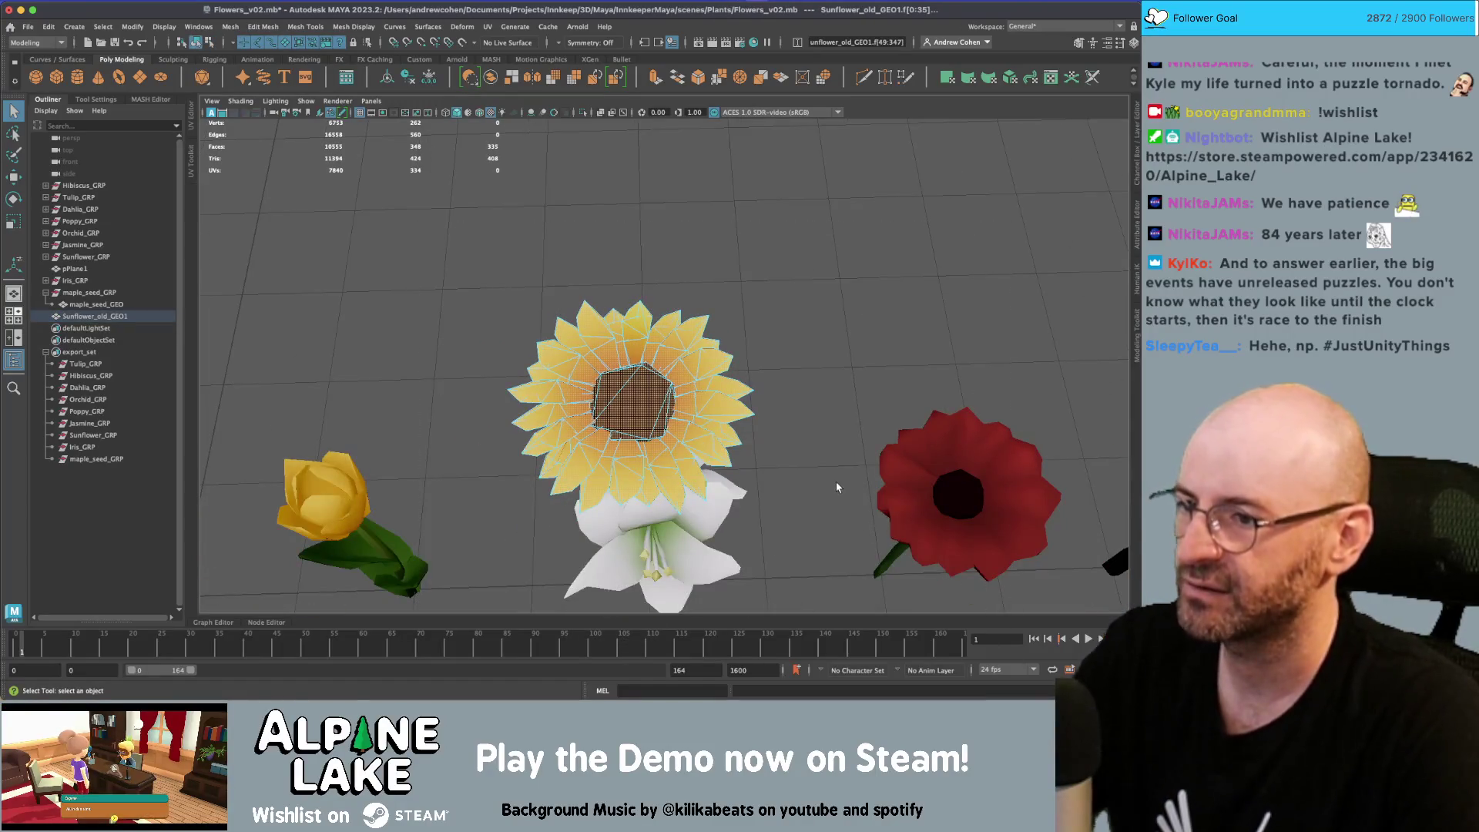
key(Delete)
Move the petal's pivot to its bottom tip
click(201, 43)
key(w)
key(d)
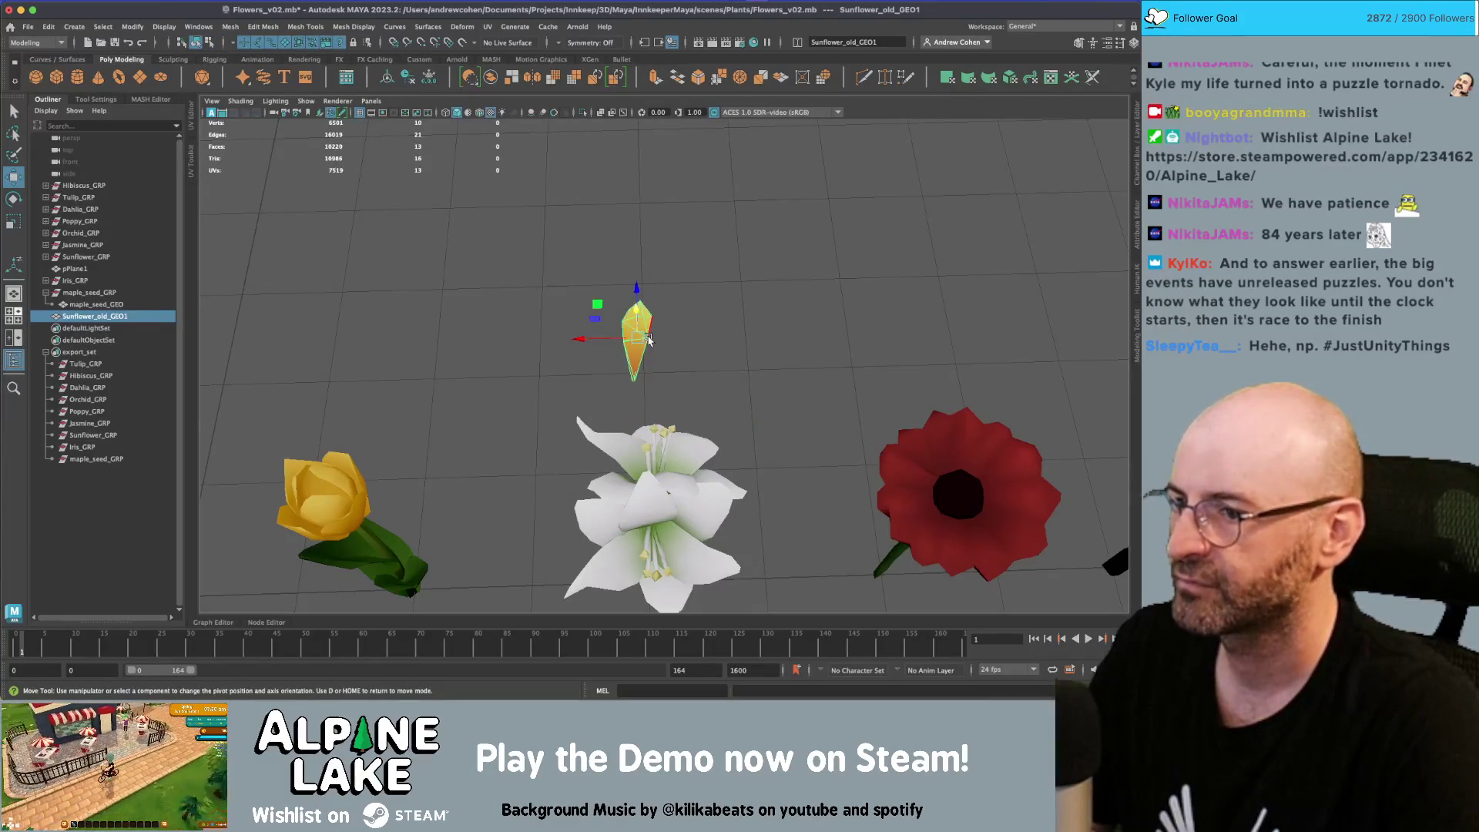
click(633, 378)
Frame the lone petal and compare it with the dahlia reference photos
key(f)
mouse_move(649, 338)
alt+mouse_down()
mouse_move(647, 369)
mouse_move(720, 364)
alt+mouse_up()
key(super+Tab)
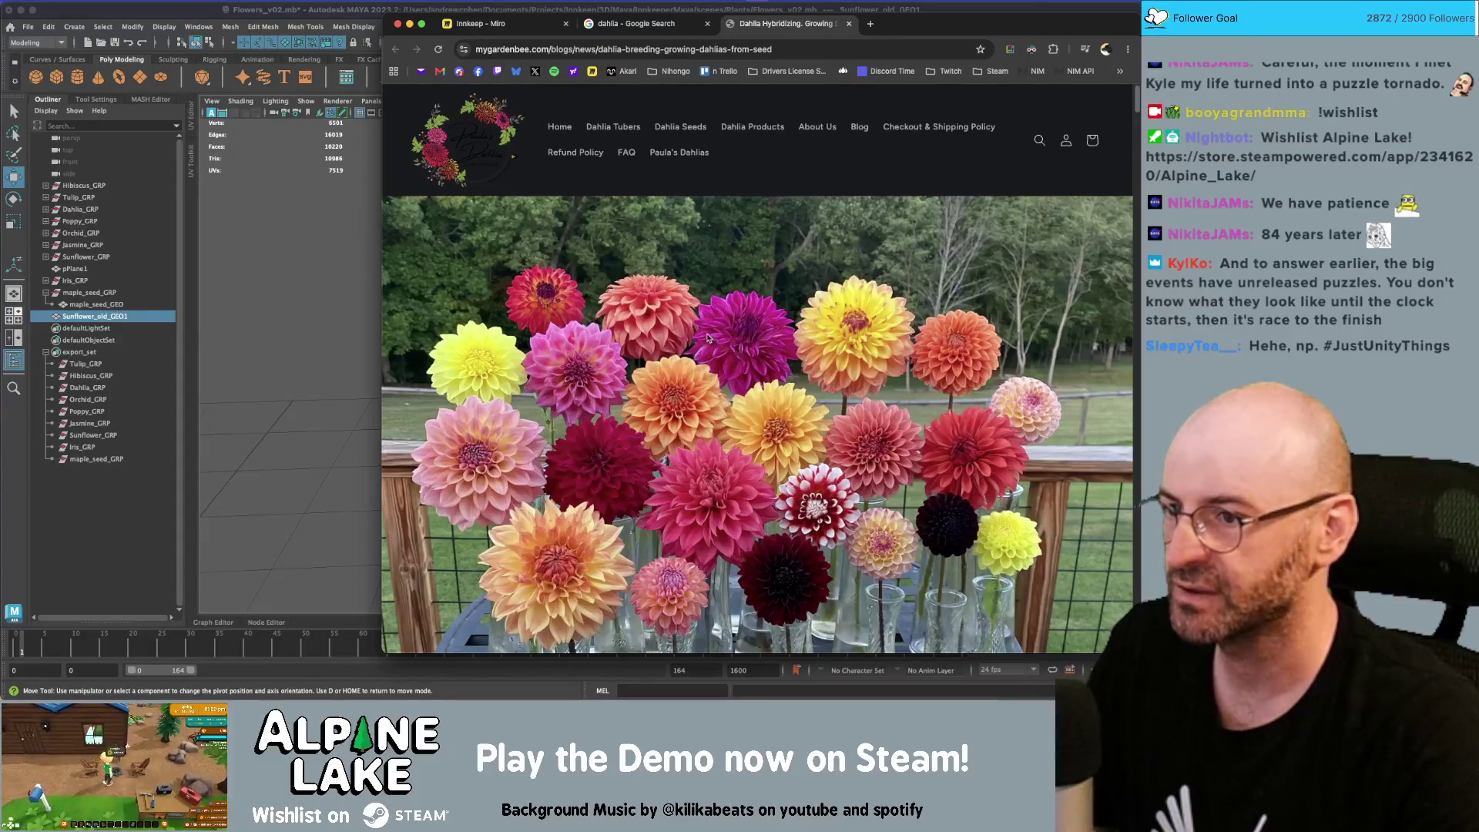
key(super+Tab)
scroll(659, 342, up, 5)
mouse_move(659, 342)
alt+mouse_down()
mouse_move(463, 373)
mouse_move(643, 341)
alt+mouse_up()
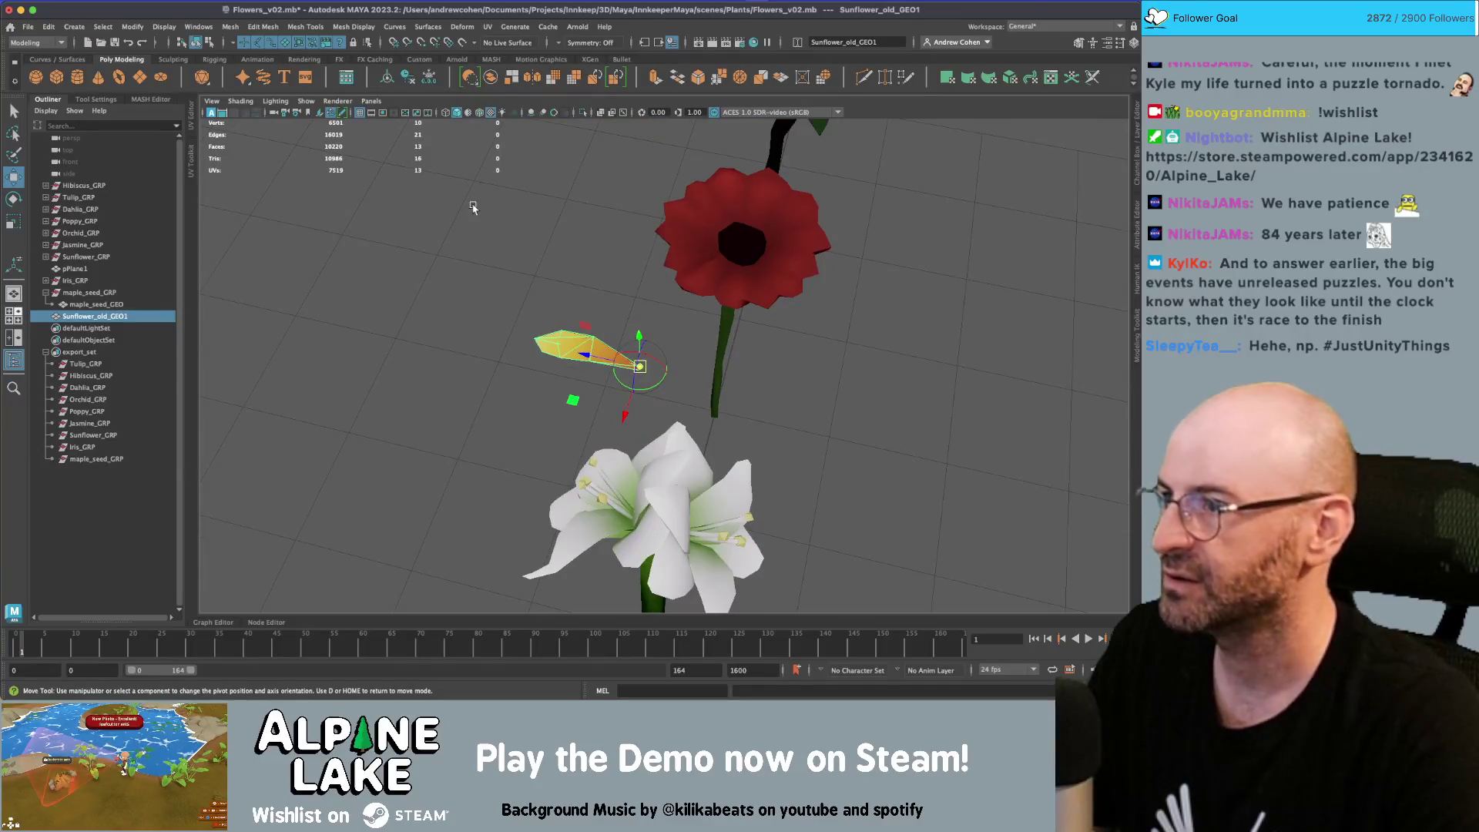
Simplify the petal by merging its top vertices and removing the middle edge
alt+drag(530, 329, 737, 171)
key(q)
right_drag(737, 171, 738, 199)
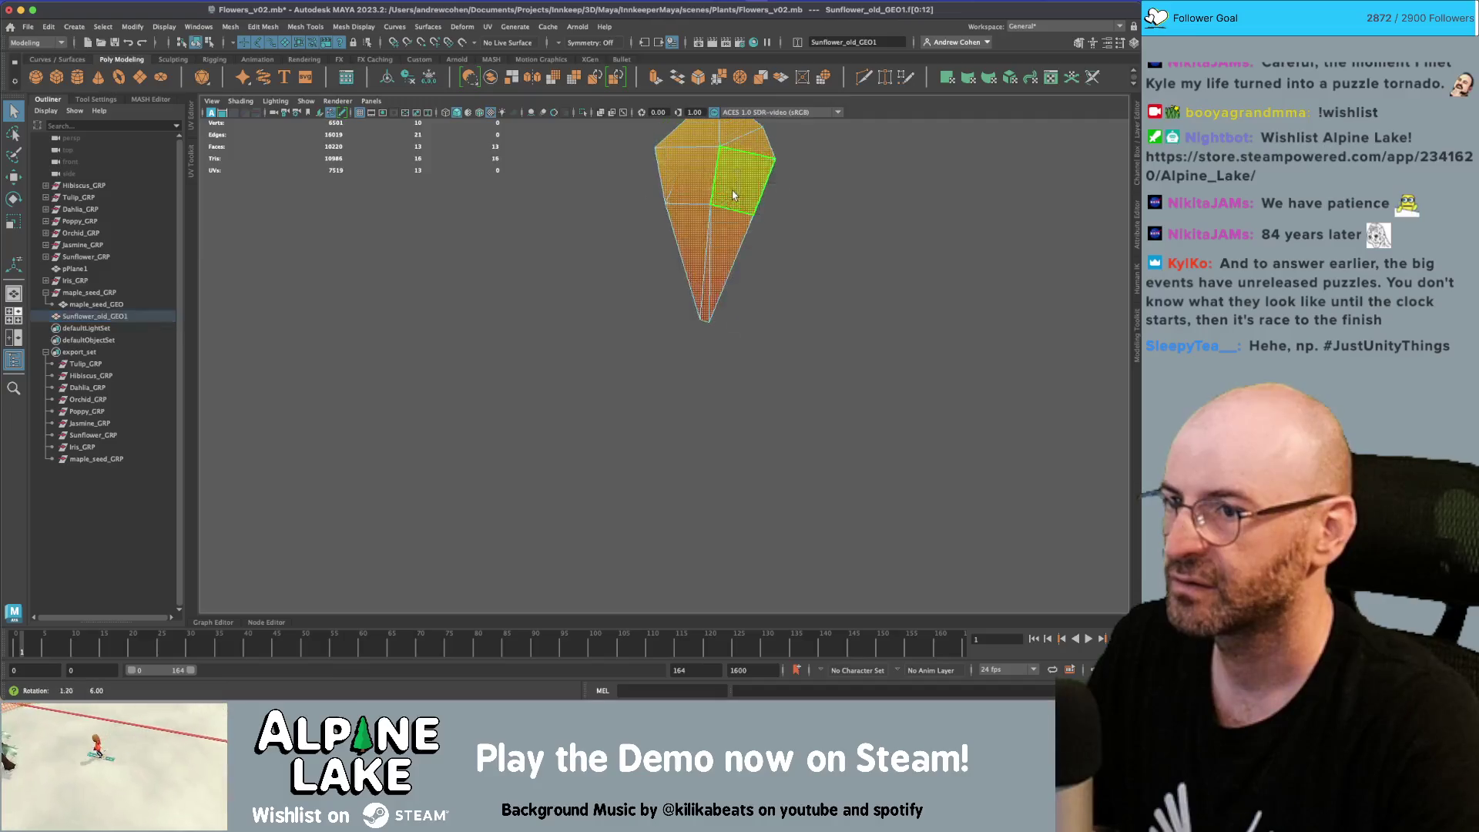
click(728, 230)
drag(753, 155, 713, 135)
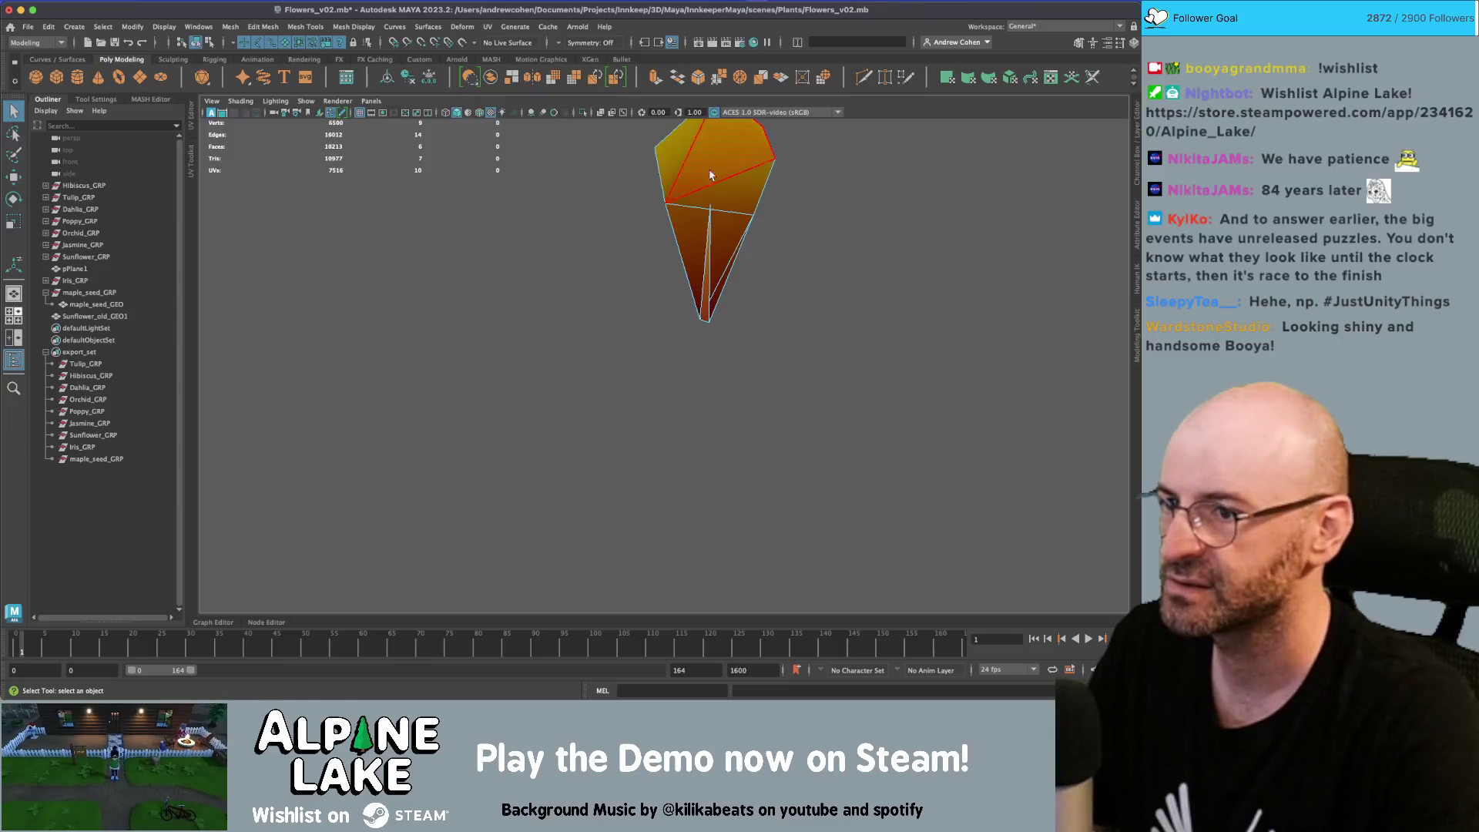
ctrl+shift+click(704, 265)
mouse_move(733, 224)
alt+mouse_down()
mouse_move(598, 344)
mouse_move(609, 322)
mouse_move(667, 339)
alt+mouse_up()
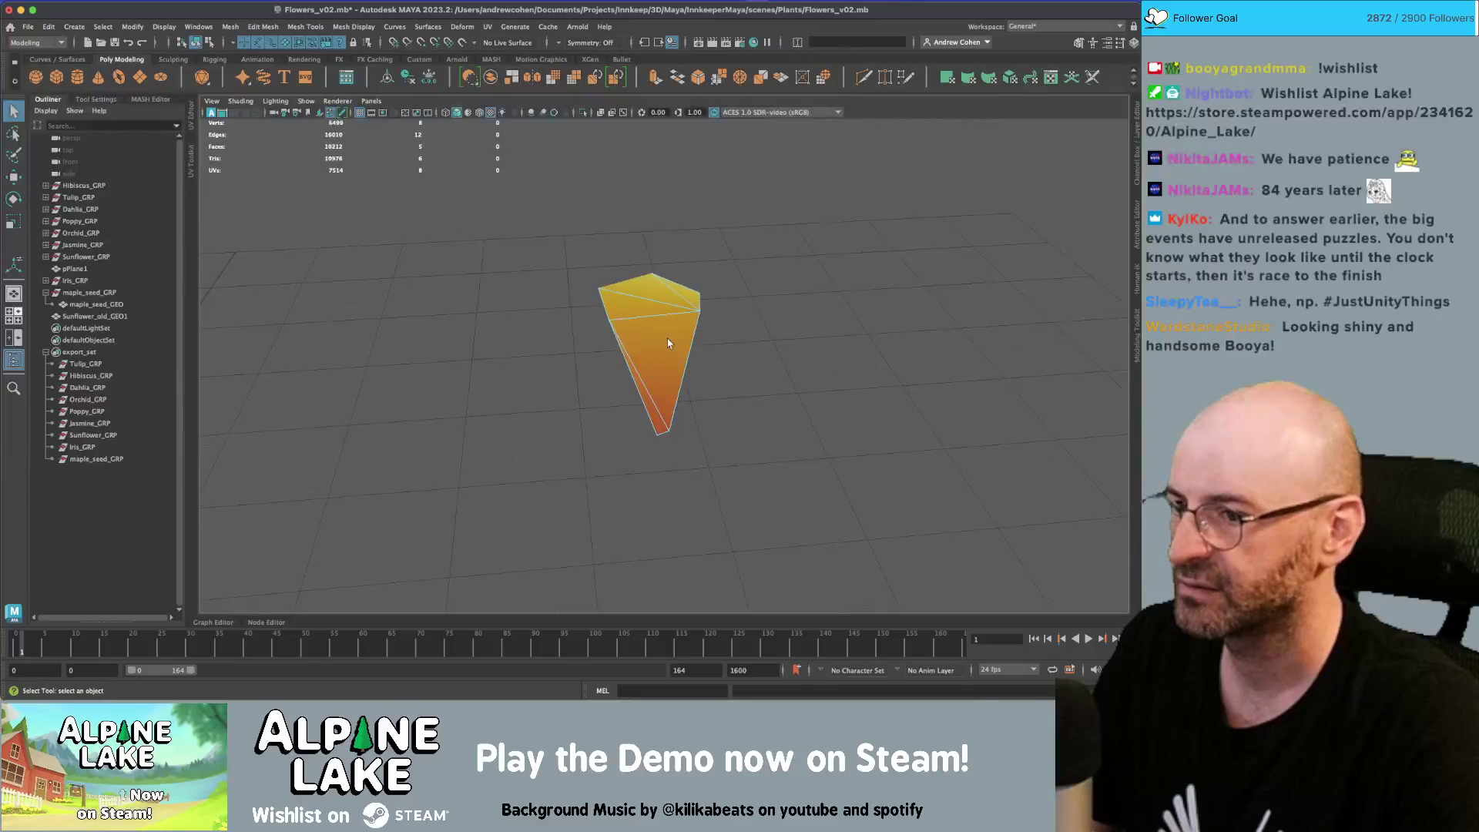
key(f)
Recheck the reference and delete another unneeded edge from the petal
click(666, 312)
key(super+Tab)
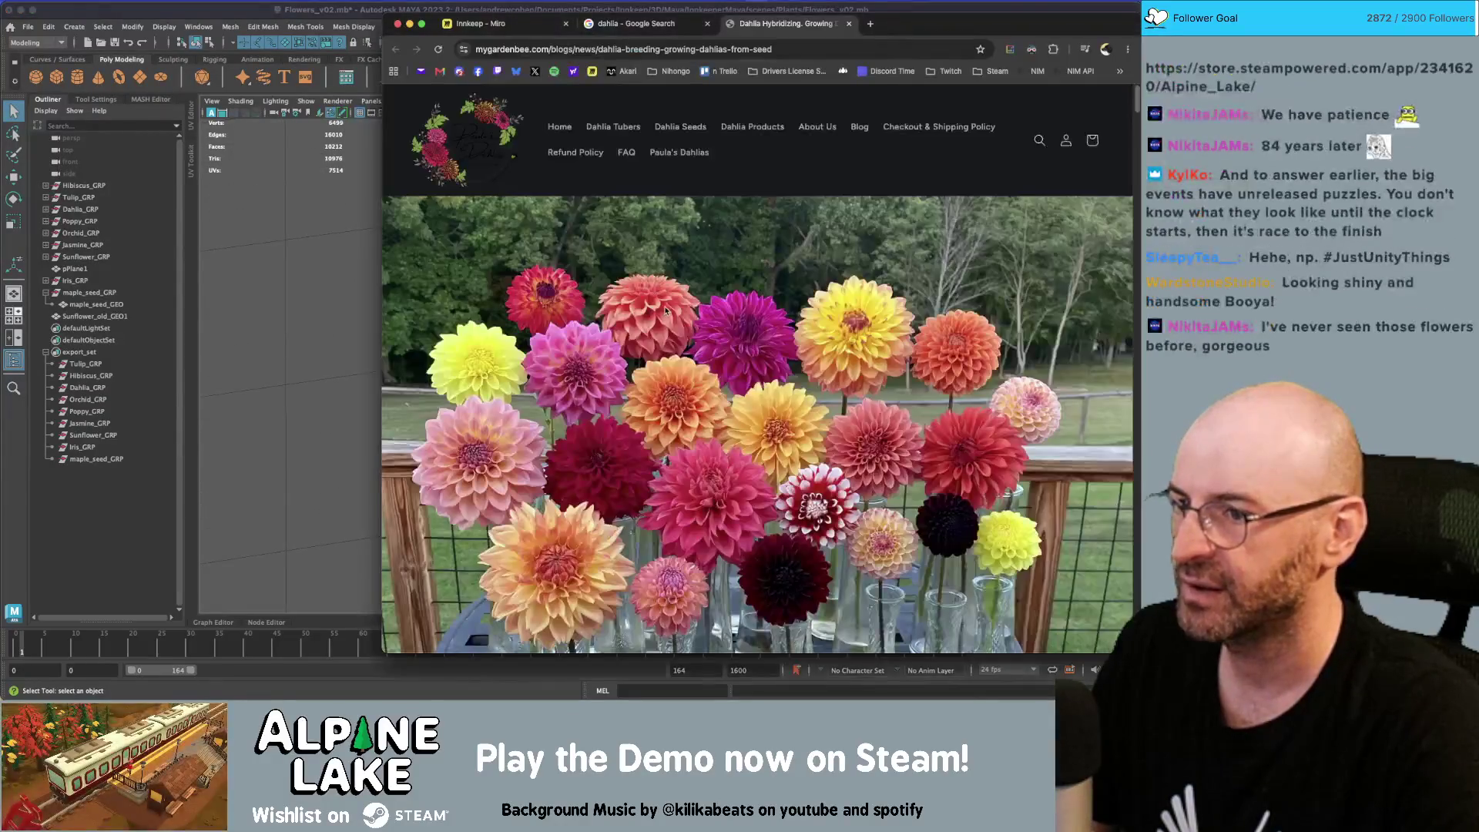
key(super+Tab)
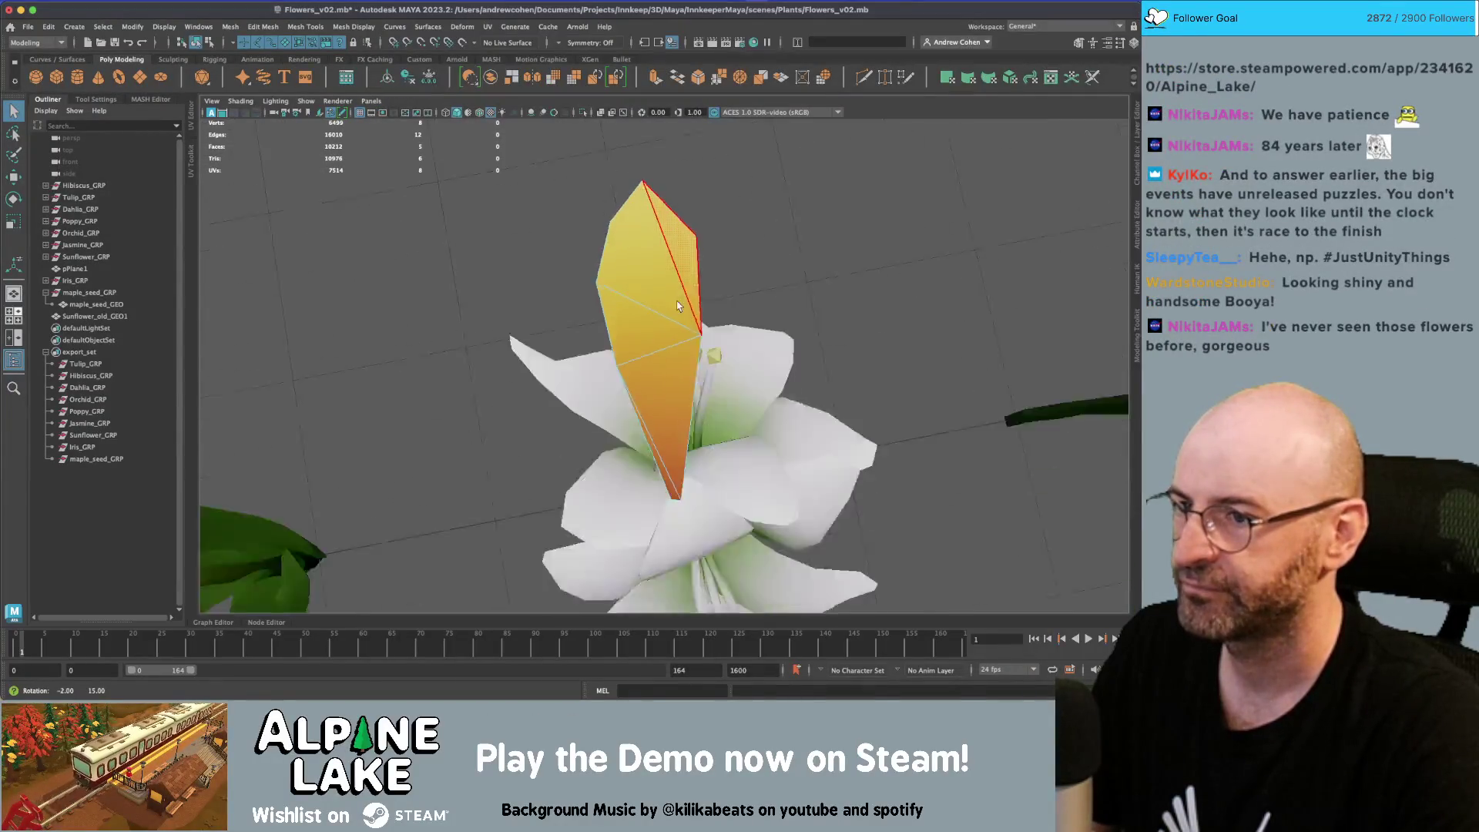
click(196, 42)
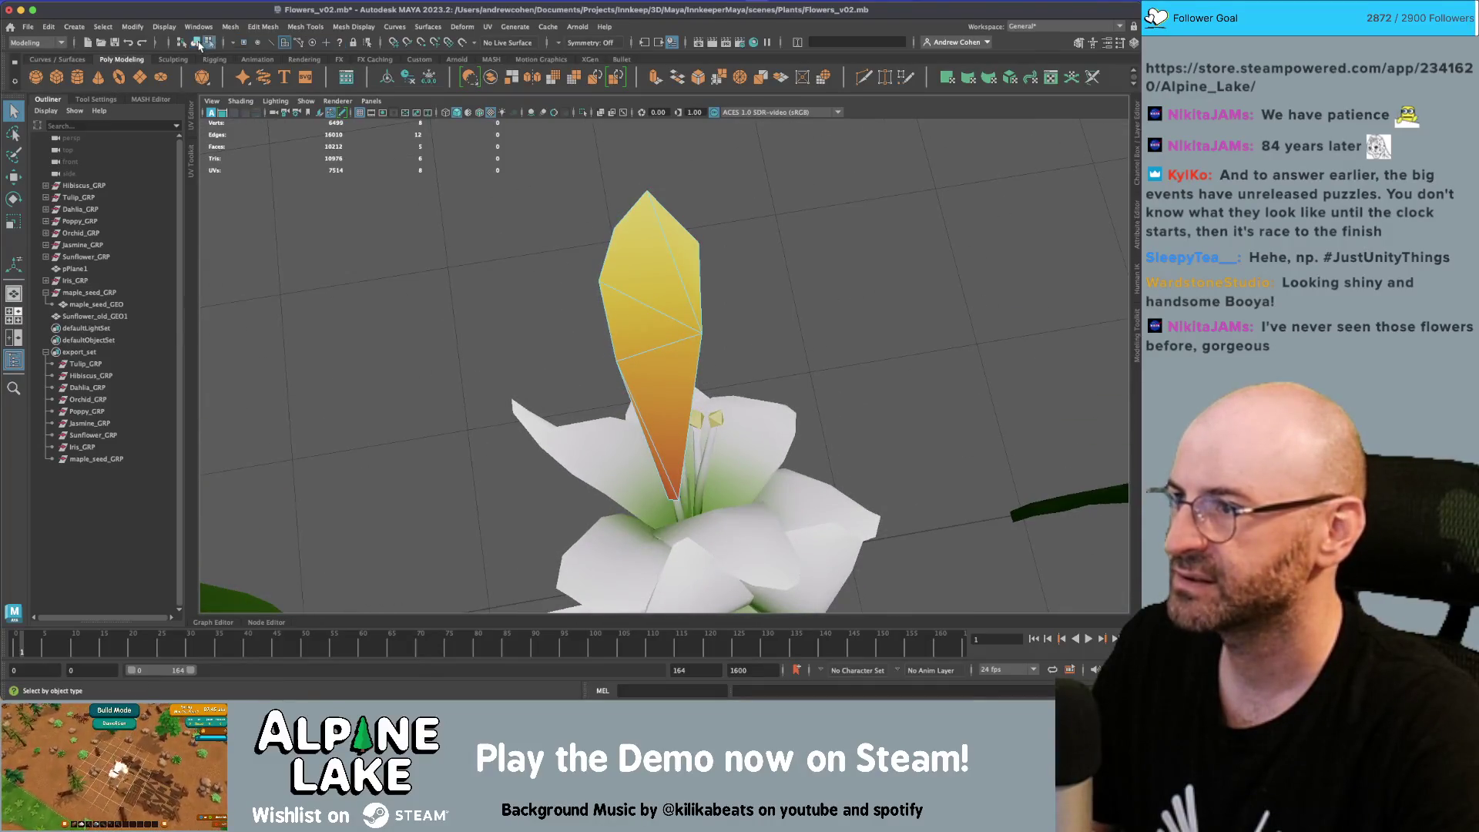
alt+drag(669, 236, 617, 262)
right_click(668, 260)
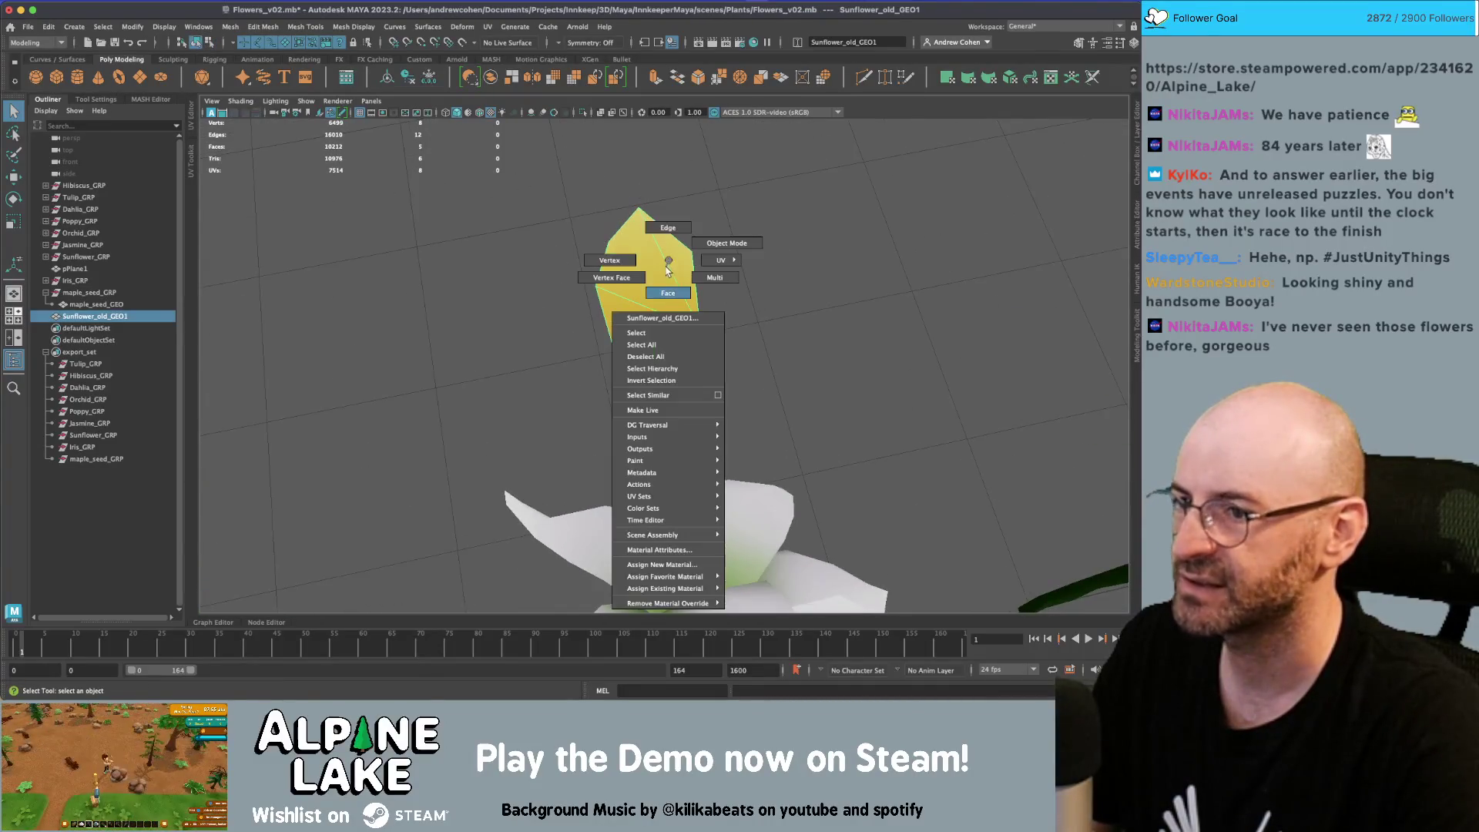
click(668, 229)
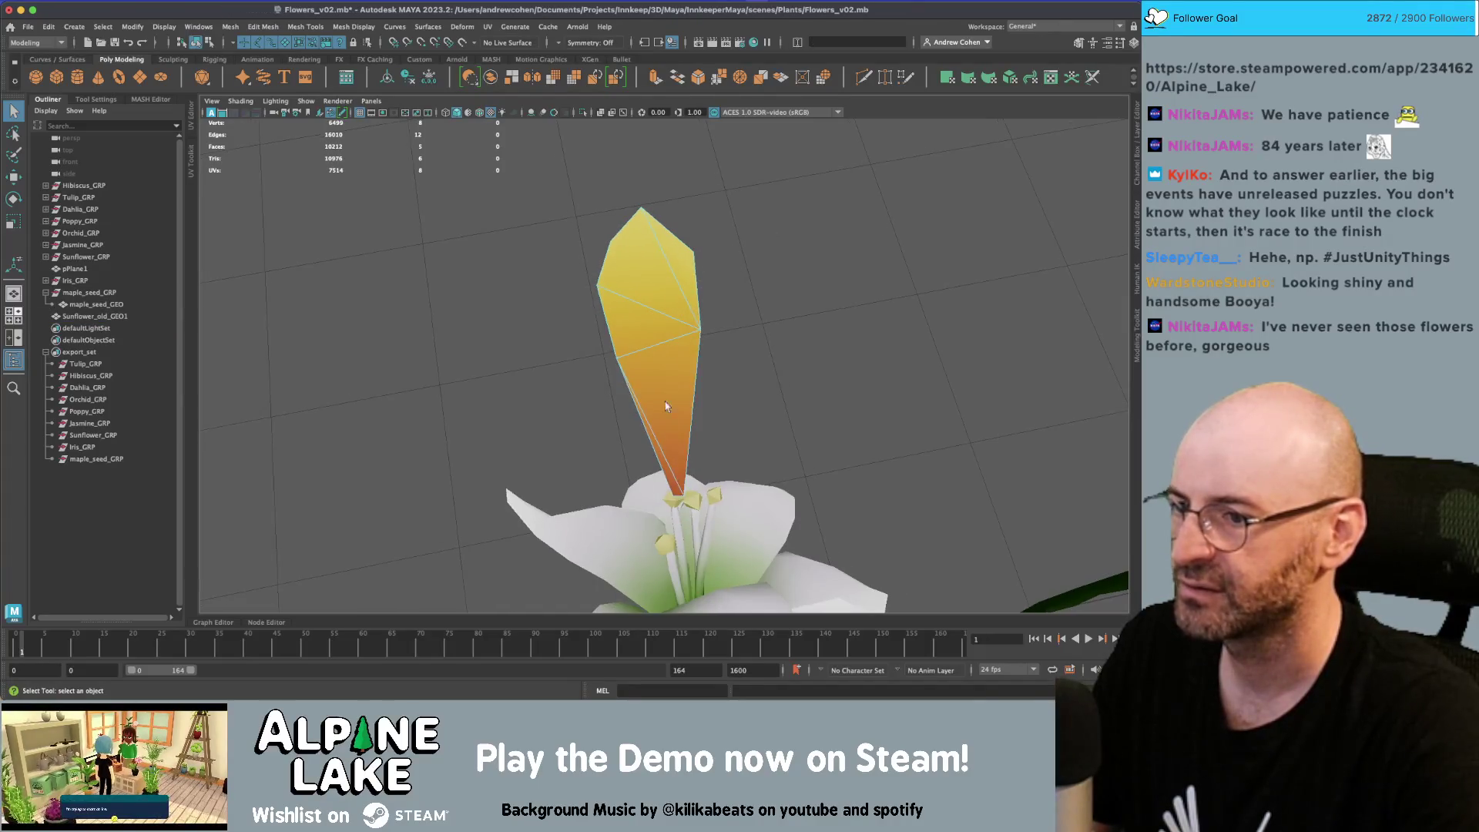
click(669, 434)
key(Delete)
Isolate the petal to inspect it from above, then show all flowers again
click(621, 282)
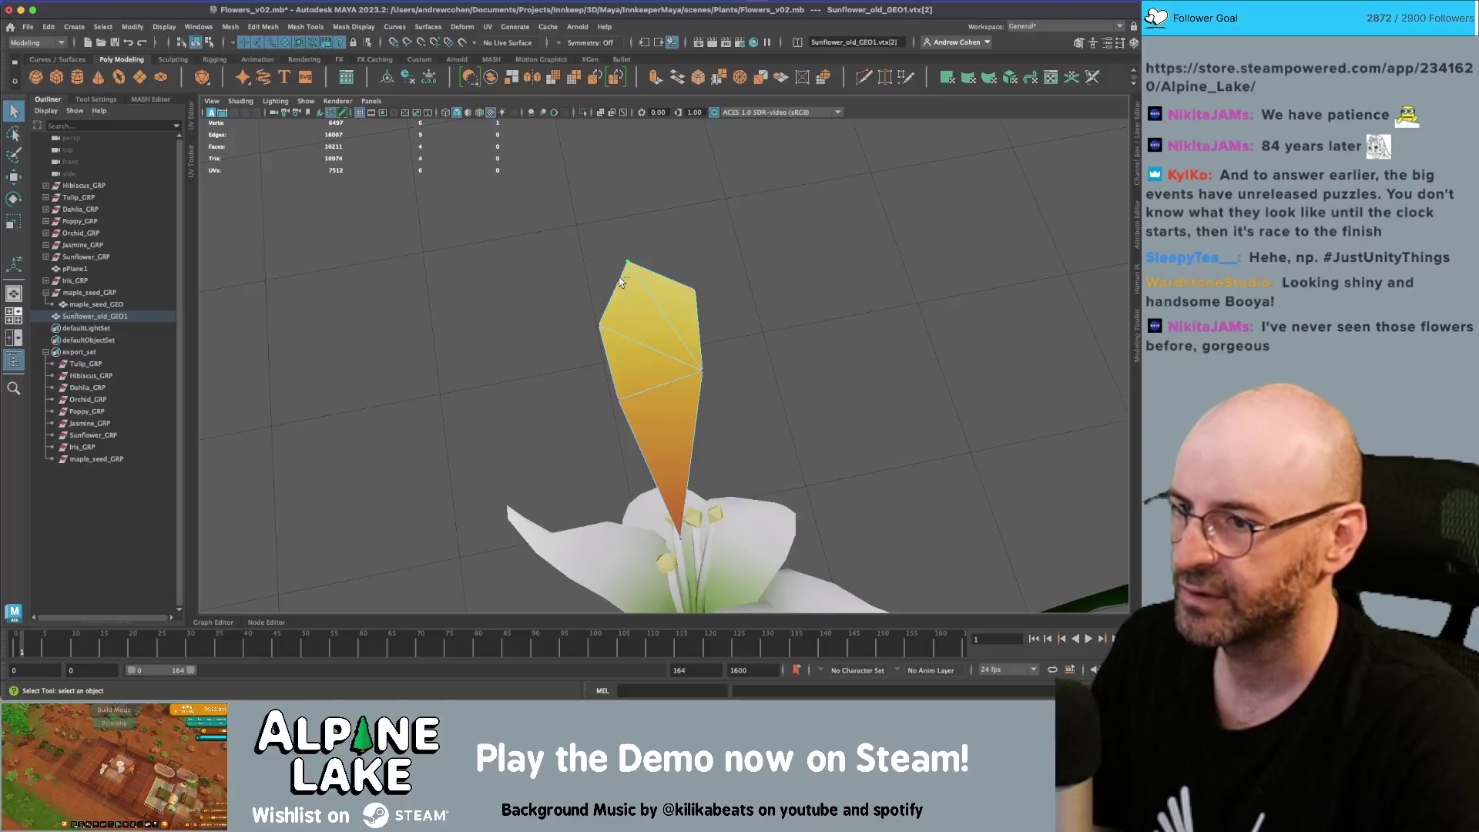
key(w)
mouse_move(622, 287)
alt+mouse_down()
mouse_move(580, 297)
mouse_move(496, 369)
alt+mouse_up()
key(ctrl+1)
alt+drag(577, 291, 568, 301)
click(195, 41)
key(q)
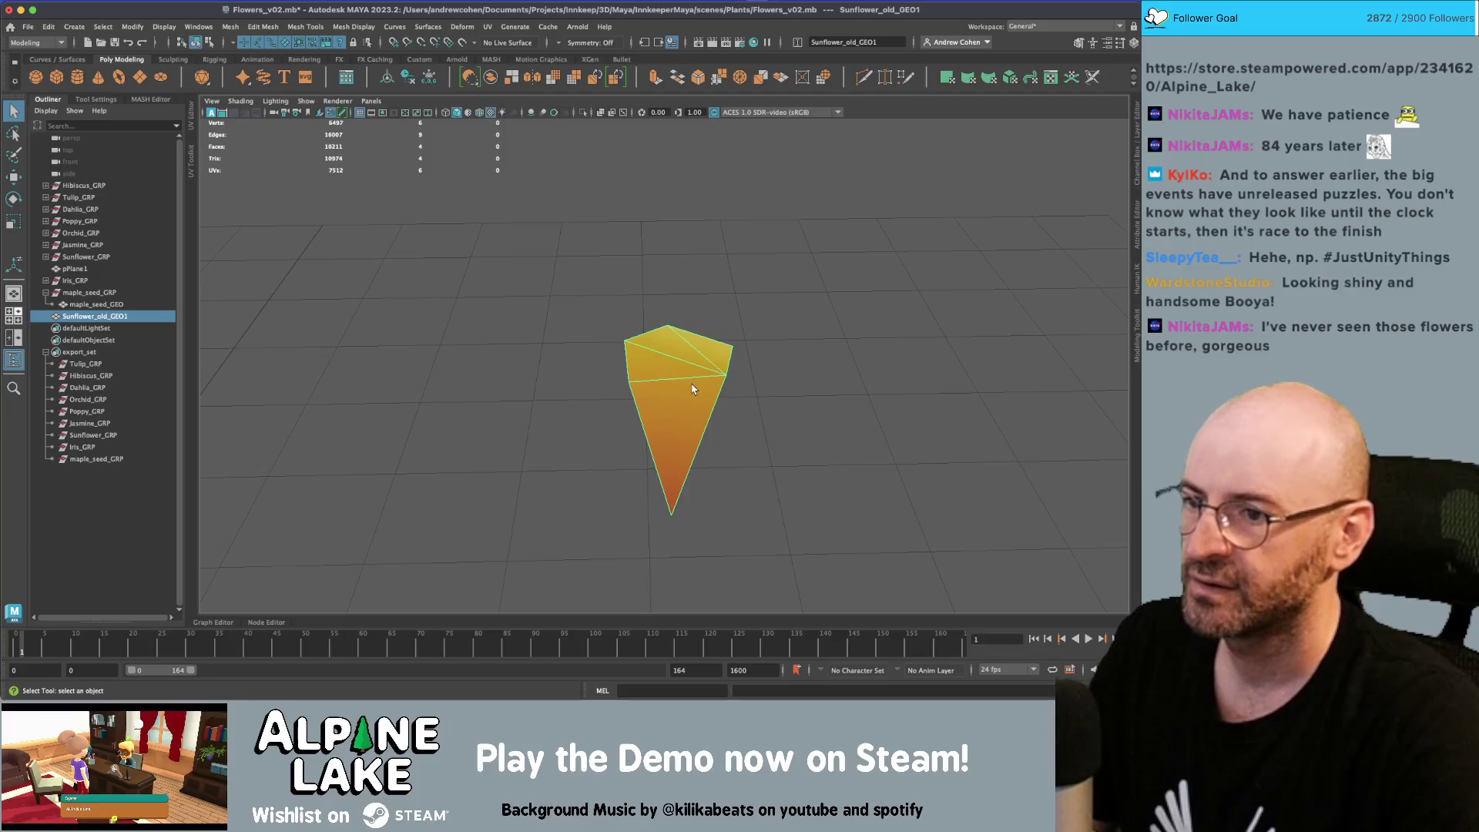
scroll(693, 389, down, 3)
key(ctrl+1)
alt+drag(586, 362, 492, 284)
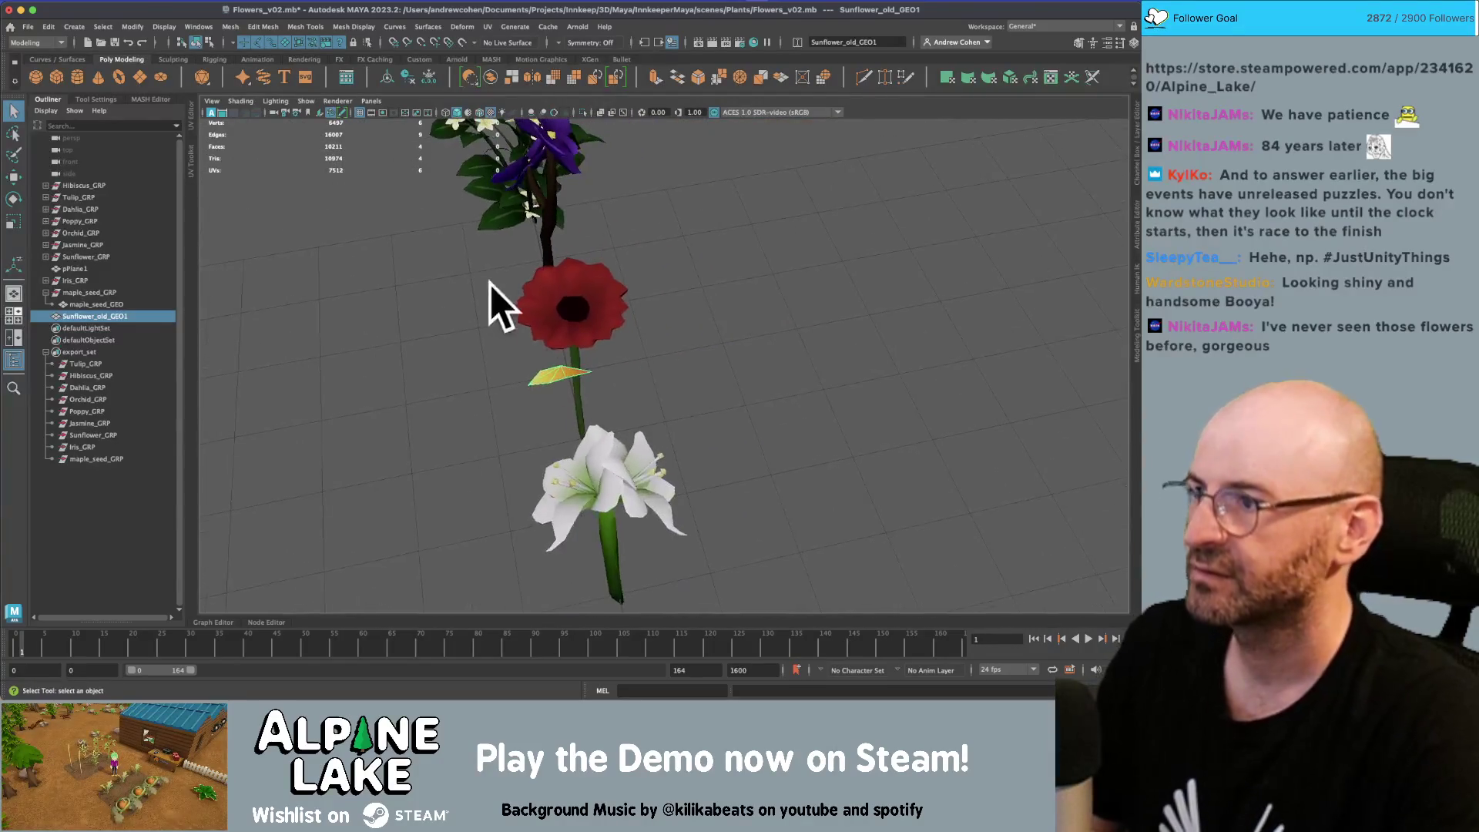
Save the scene and move the petal beside the right-hand stem
key(ctrl+s)
key(w)
mouse_move(580, 231)
alt+mouse_down()
mouse_move(605, 276)
mouse_move(787, 398)
alt+mouse_up()
key(f)
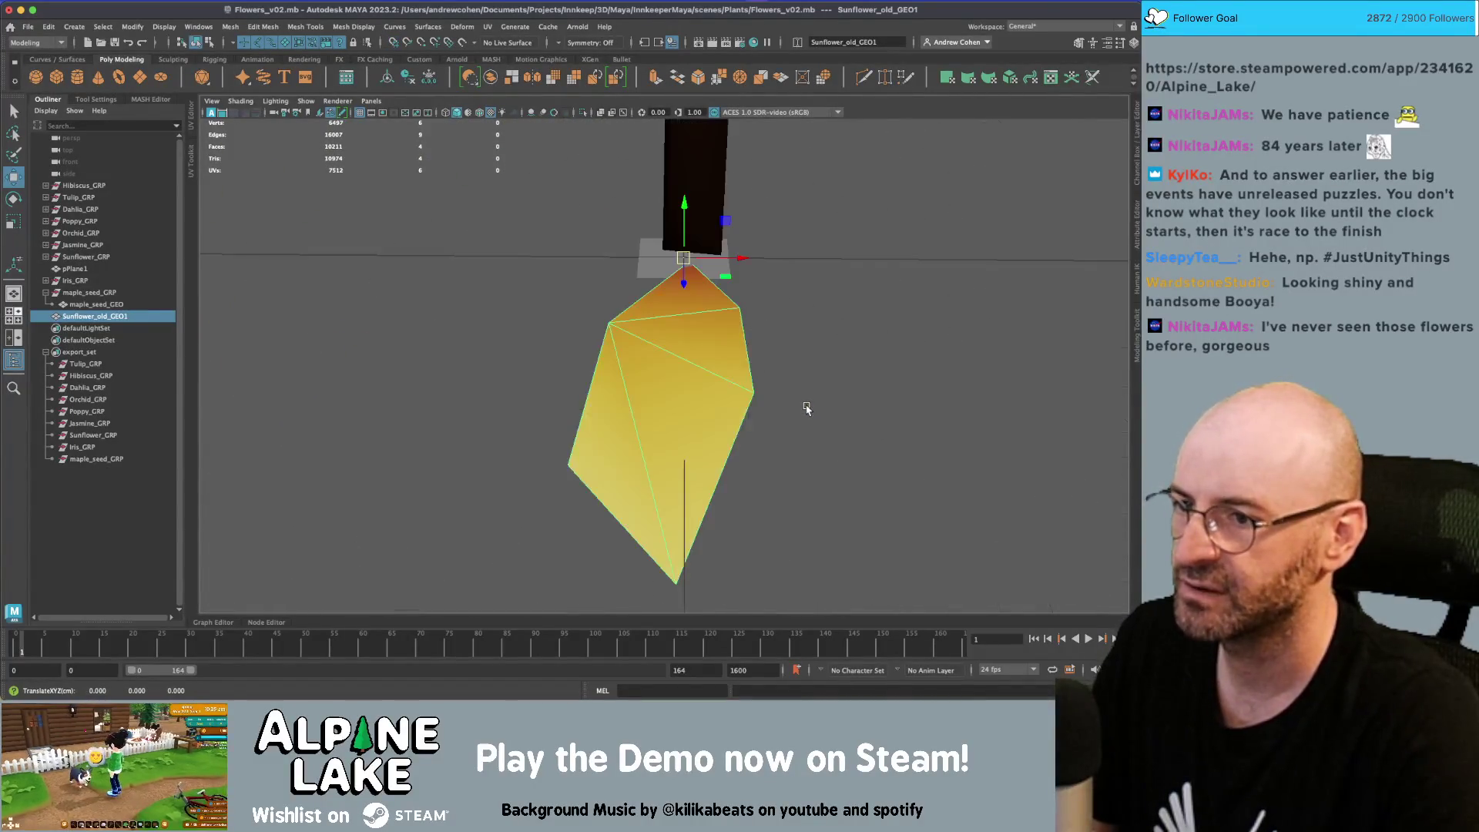
alt+drag(855, 371, 736, 352)
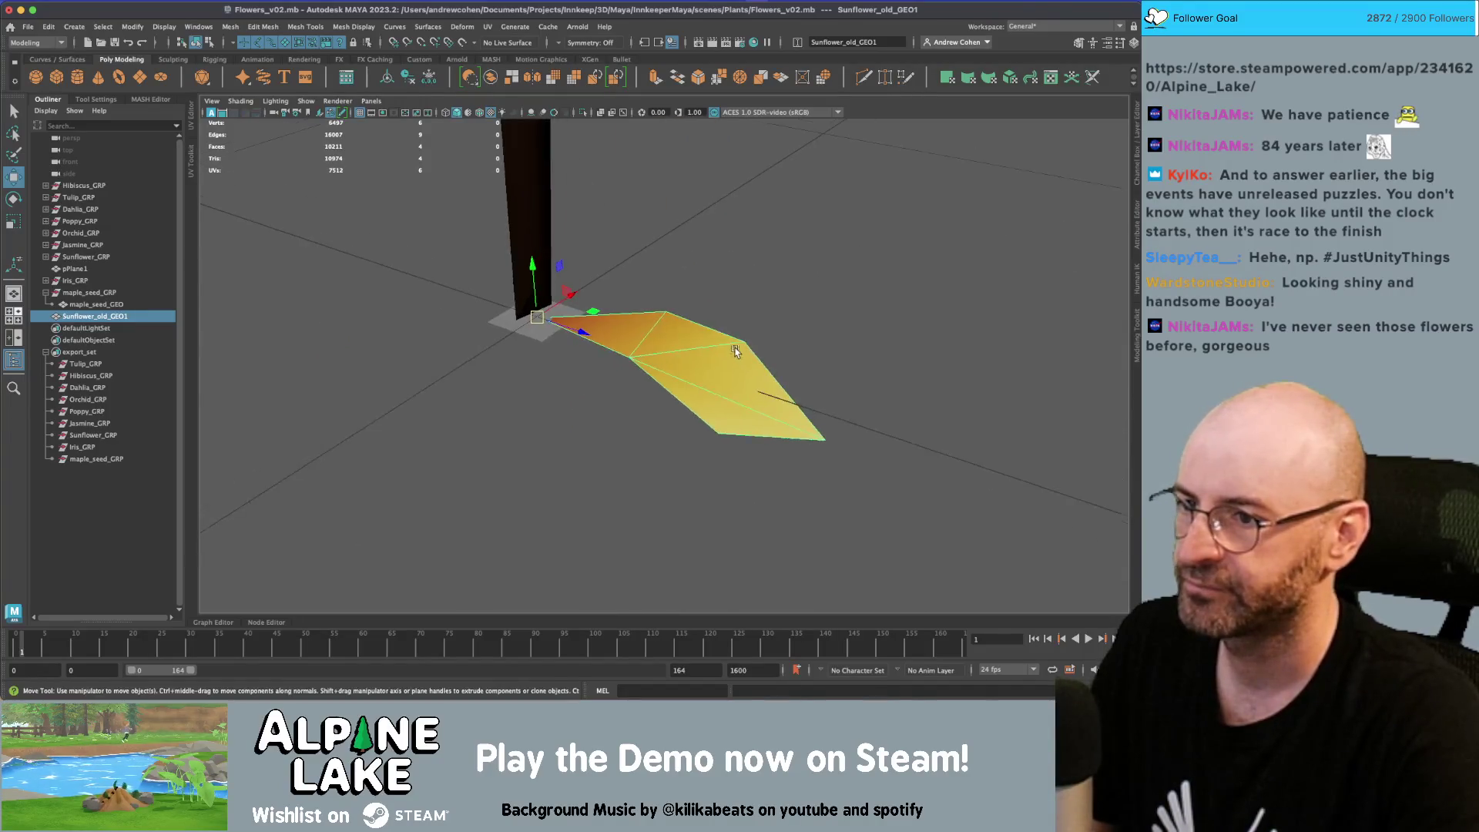
drag(590, 333, 769, 389)
alt+right_drag(759, 387, 599, 345)
drag(669, 368, 788, 335)
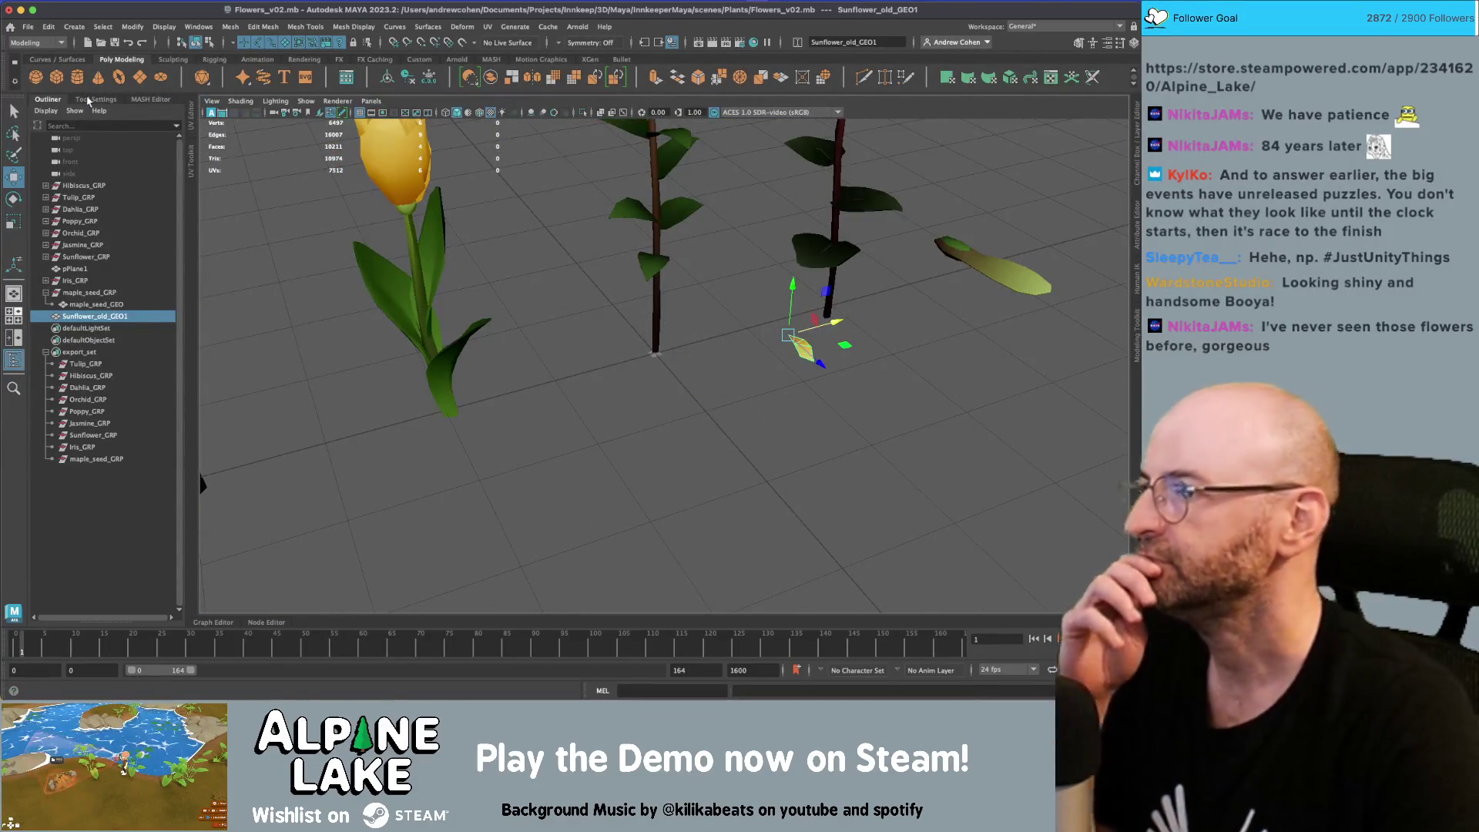
click(150, 99)
Create a MASH network from the petal and keep MASH_Distribute on Linear
click(54, 117)
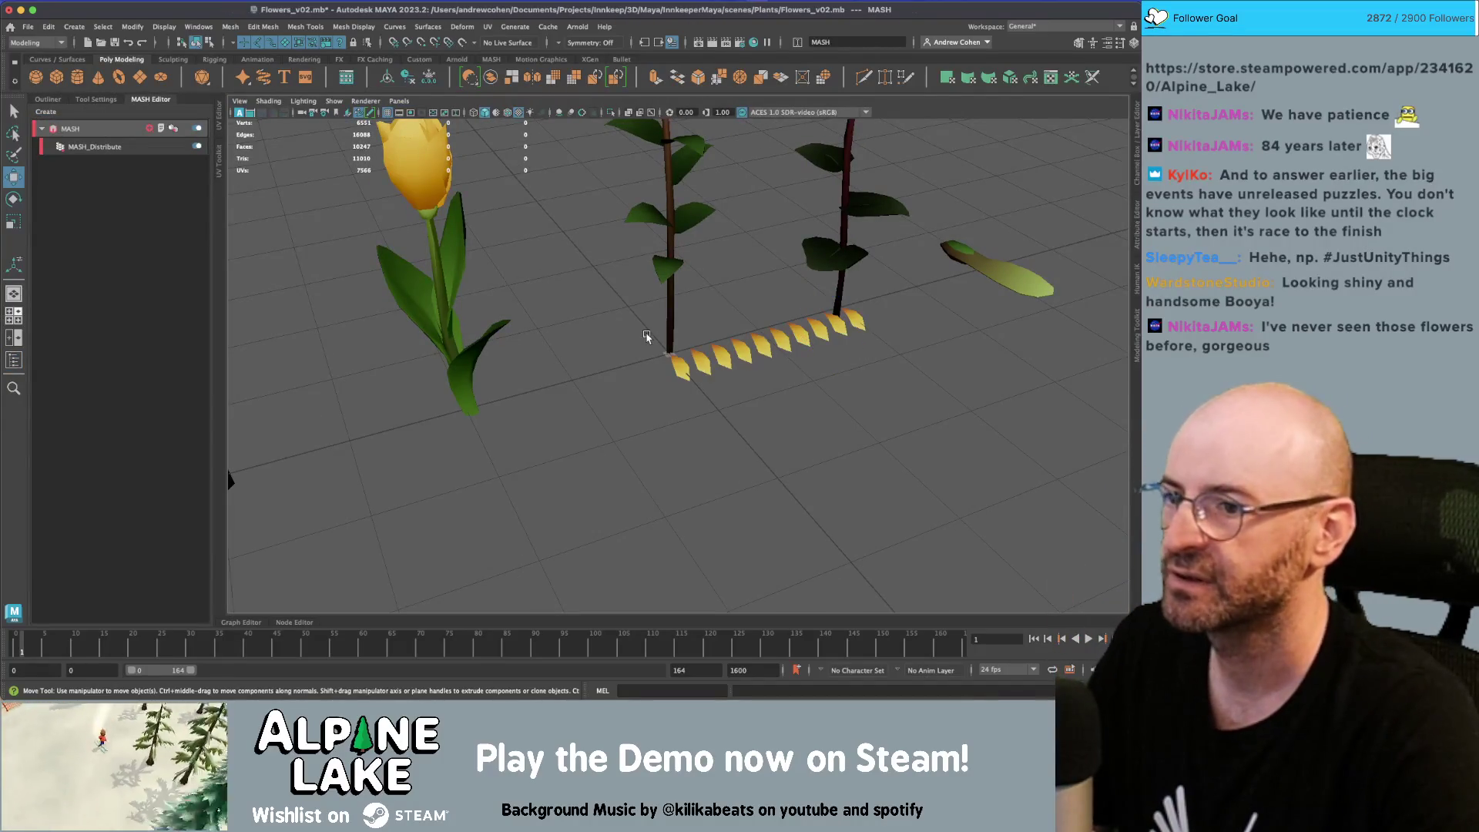
double_click(77, 147)
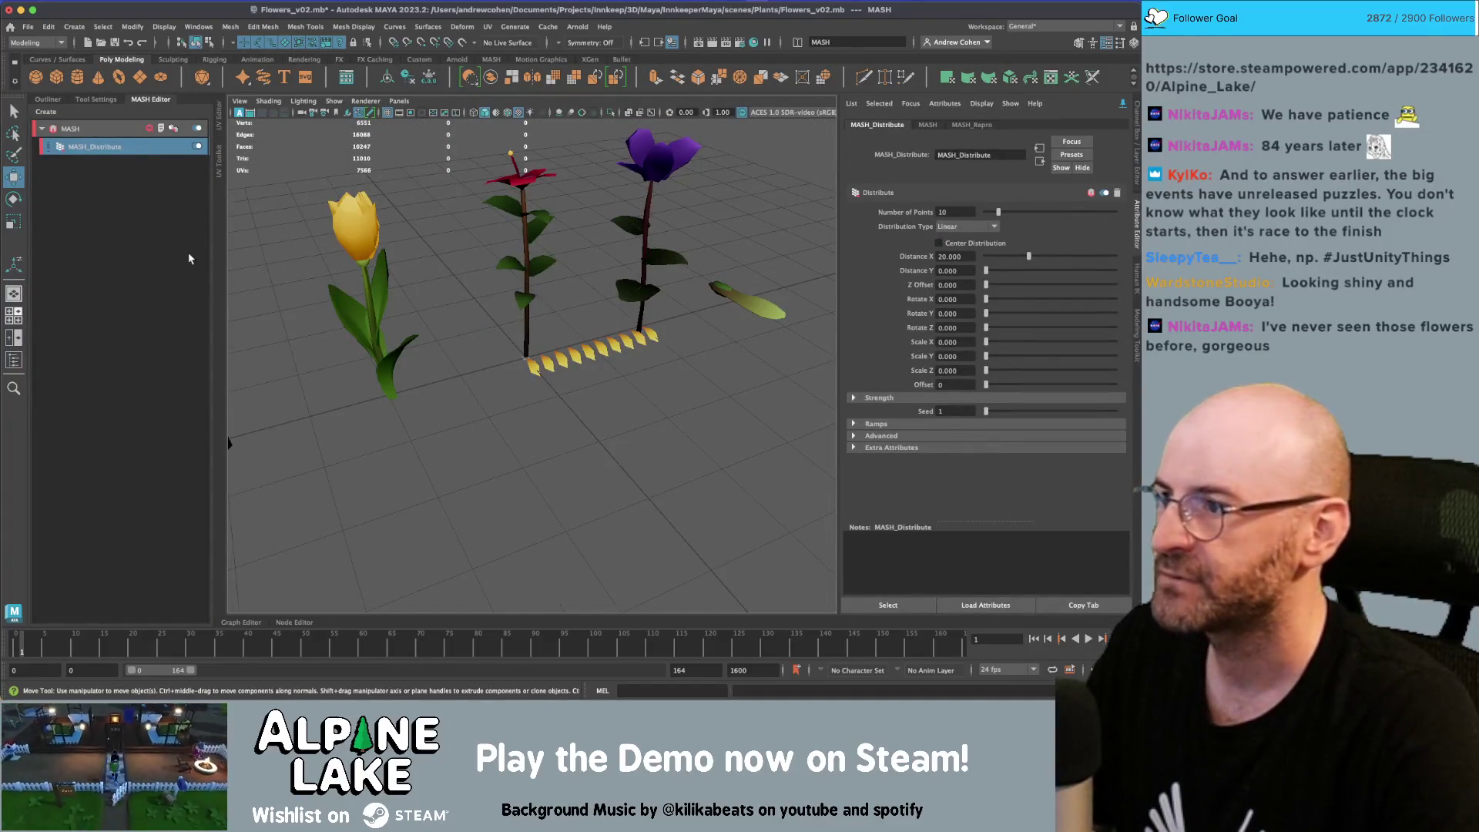
click(137, 194)
click(657, 336)
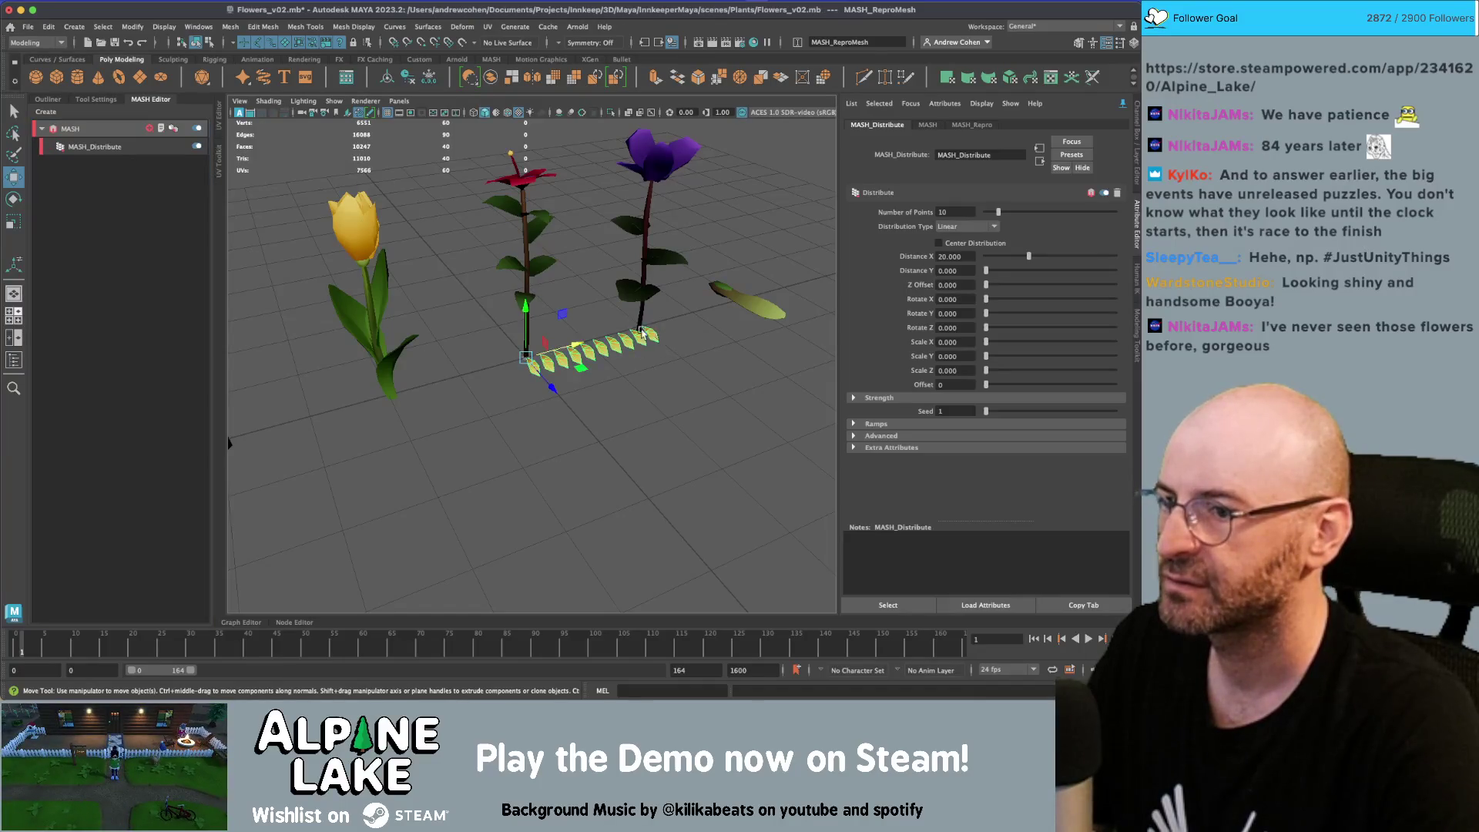
alt+drag(644, 333, 624, 325)
click(89, 151)
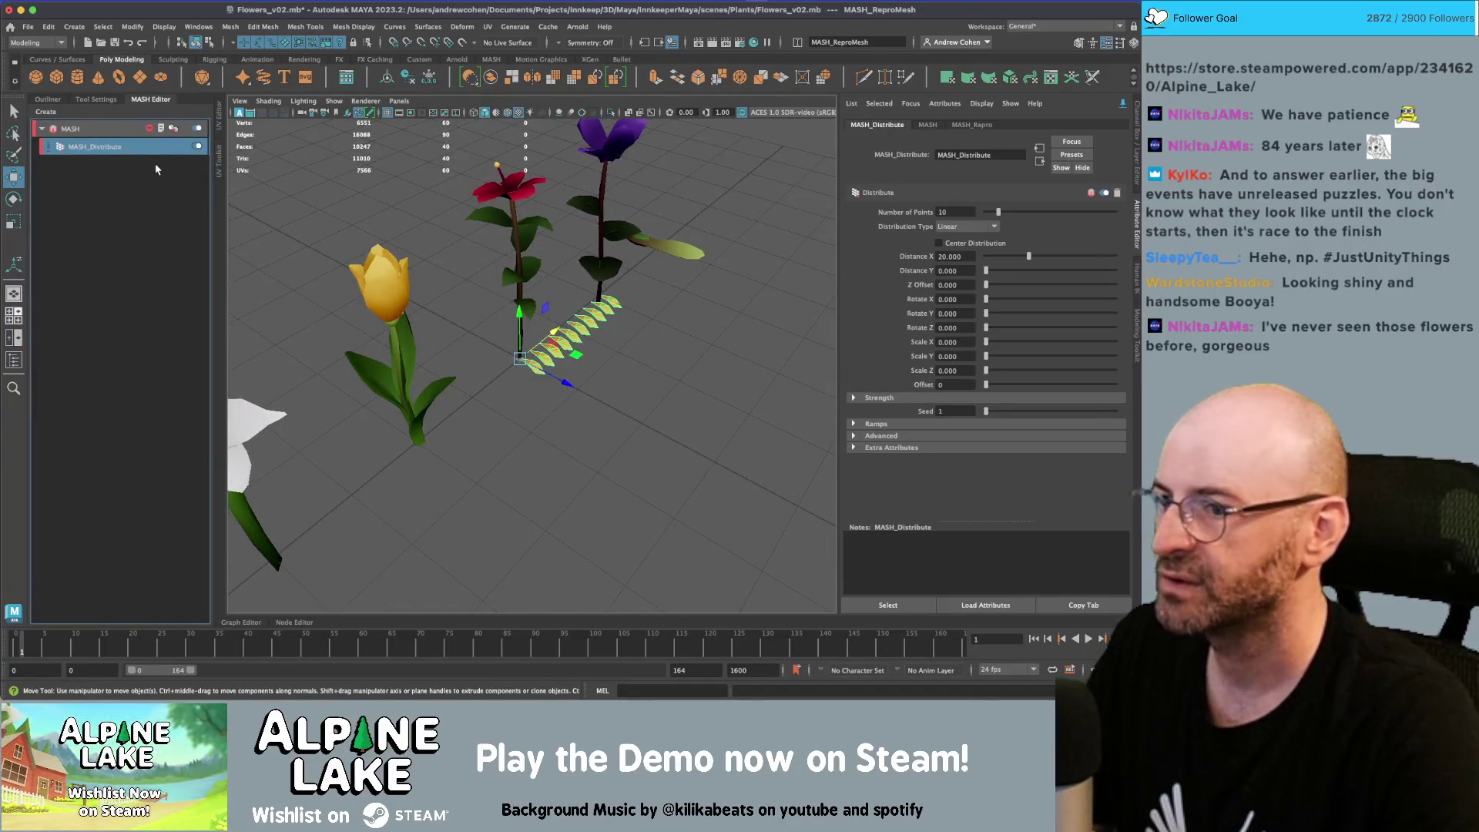
click(986, 228)
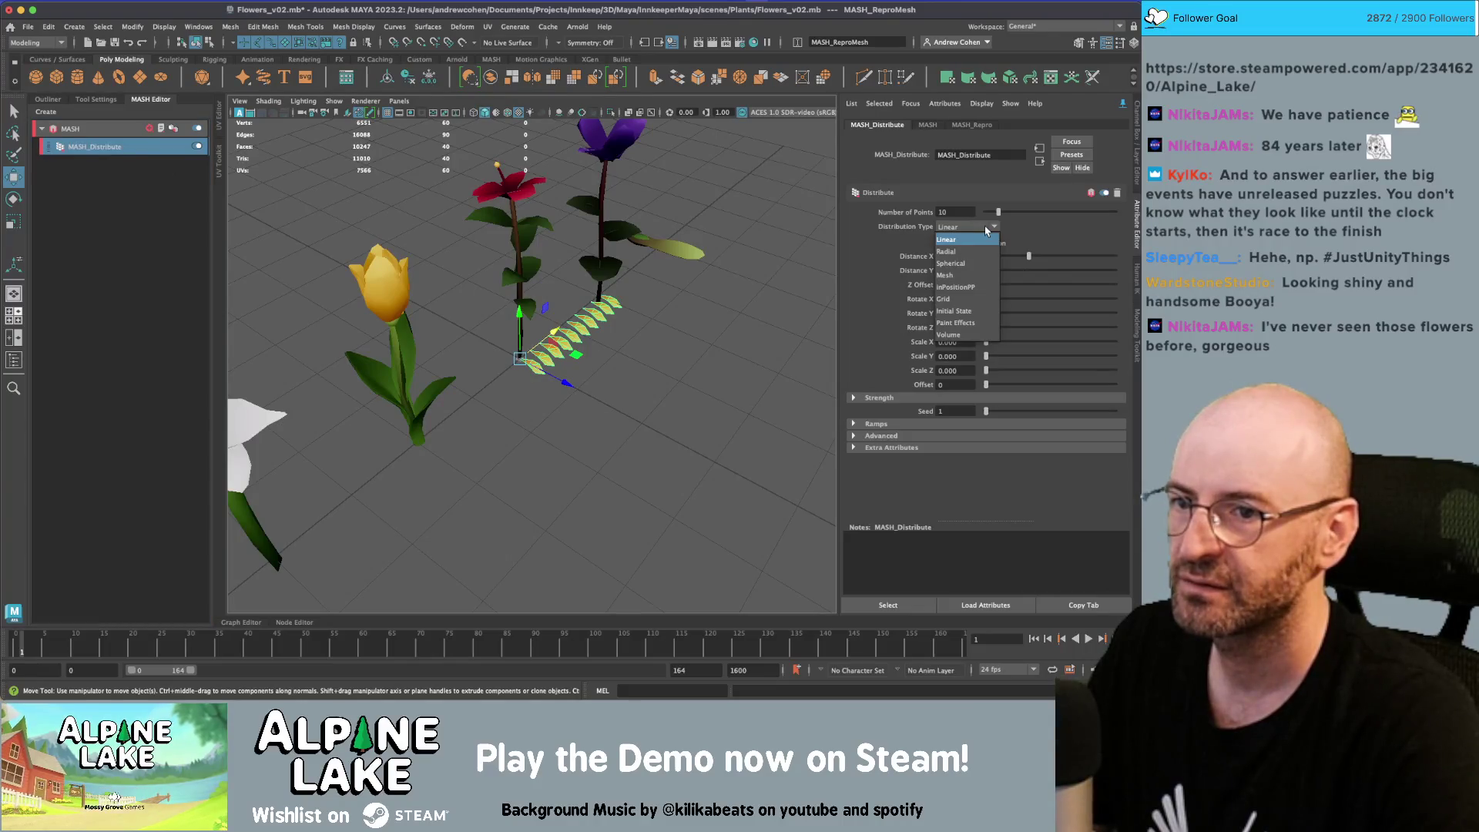
click(985, 226)
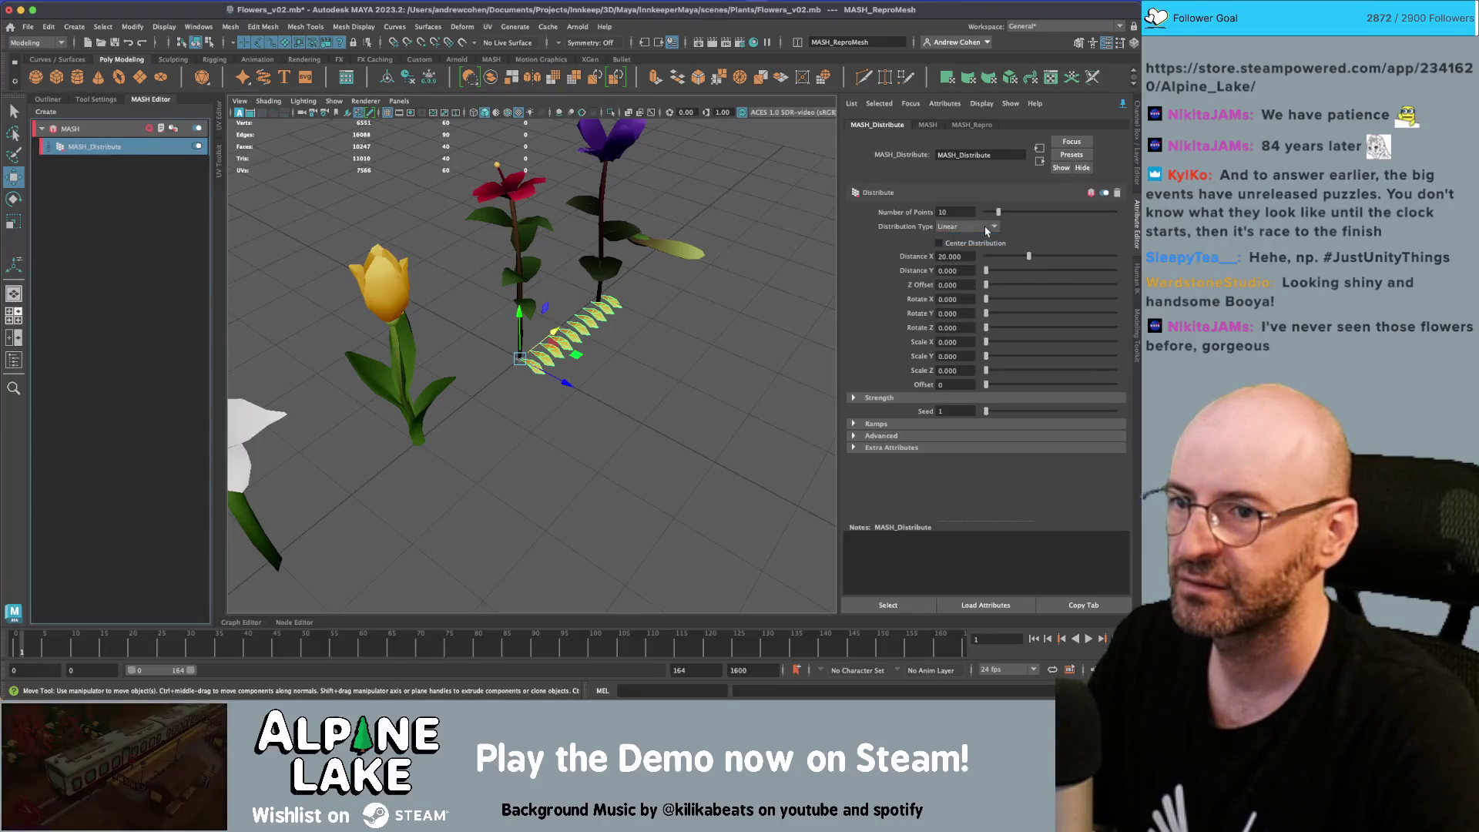
Add an Offset node to the MASH network
click(98, 189)
click(152, 131)
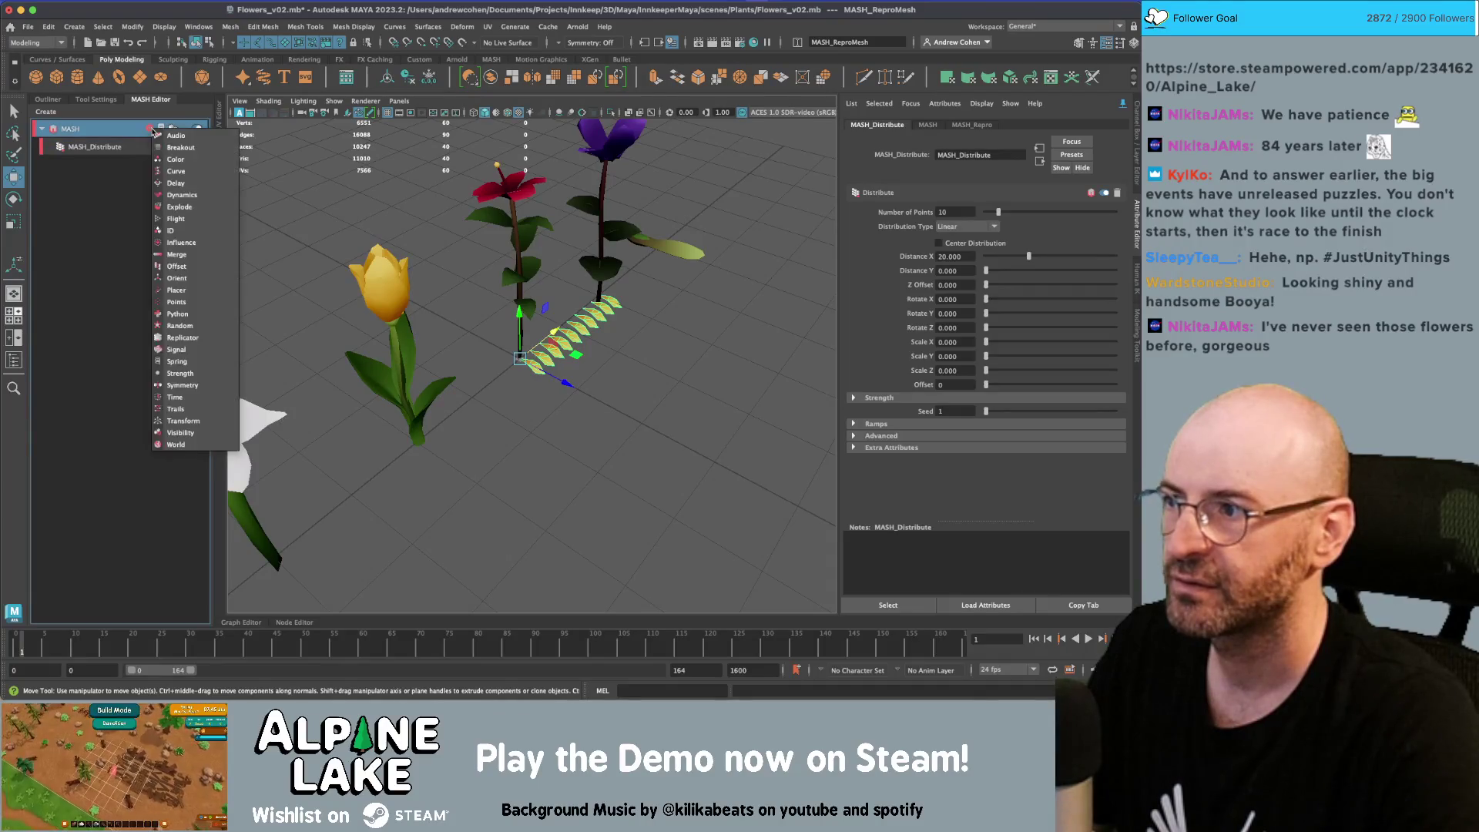
click(204, 268)
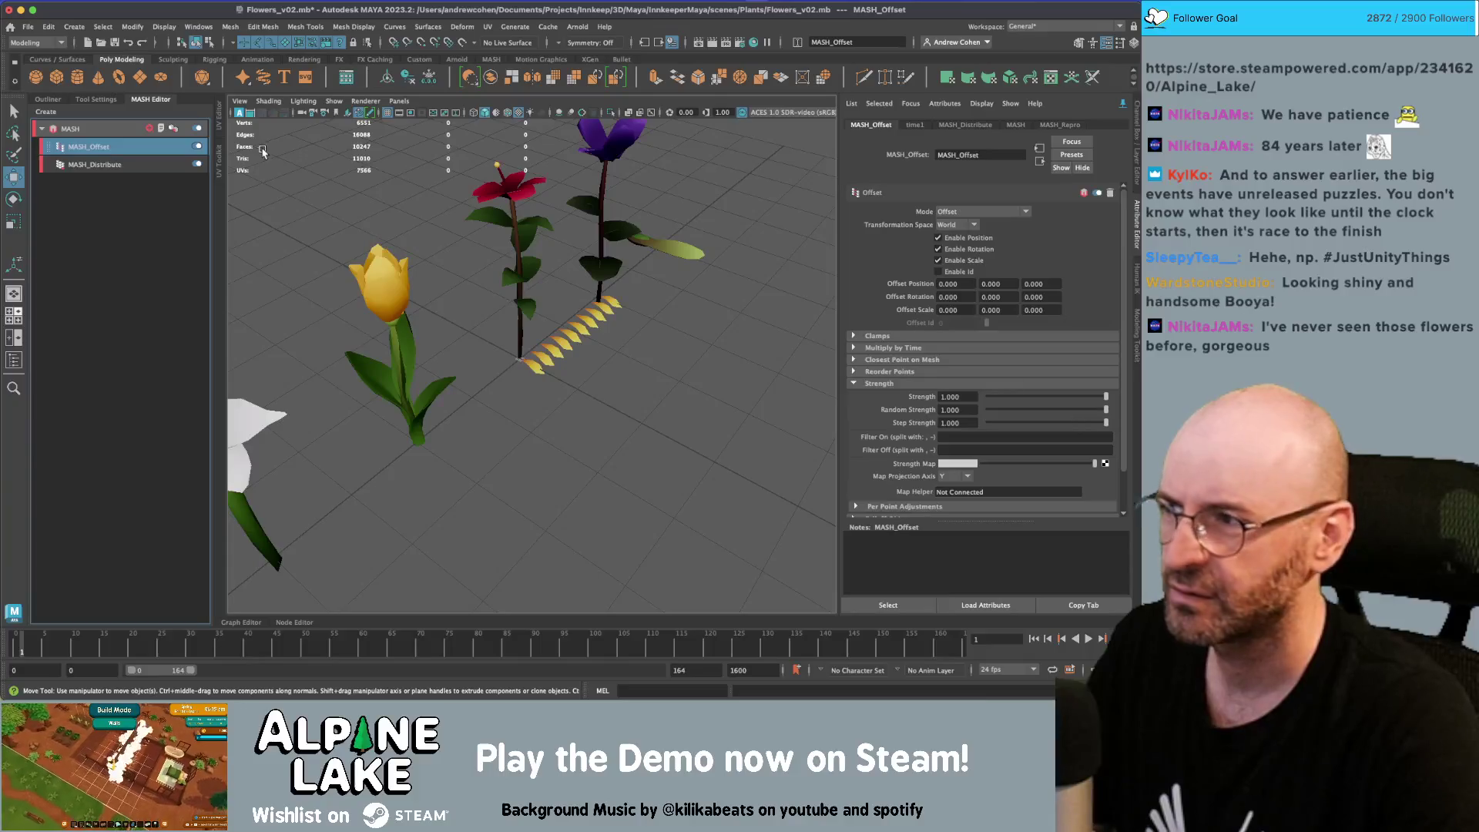
click(106, 166)
Set MASH_Distribute to Rotate Y 360, Distance Y 4.444 and 100 points
drag(986, 318, 1136, 315)
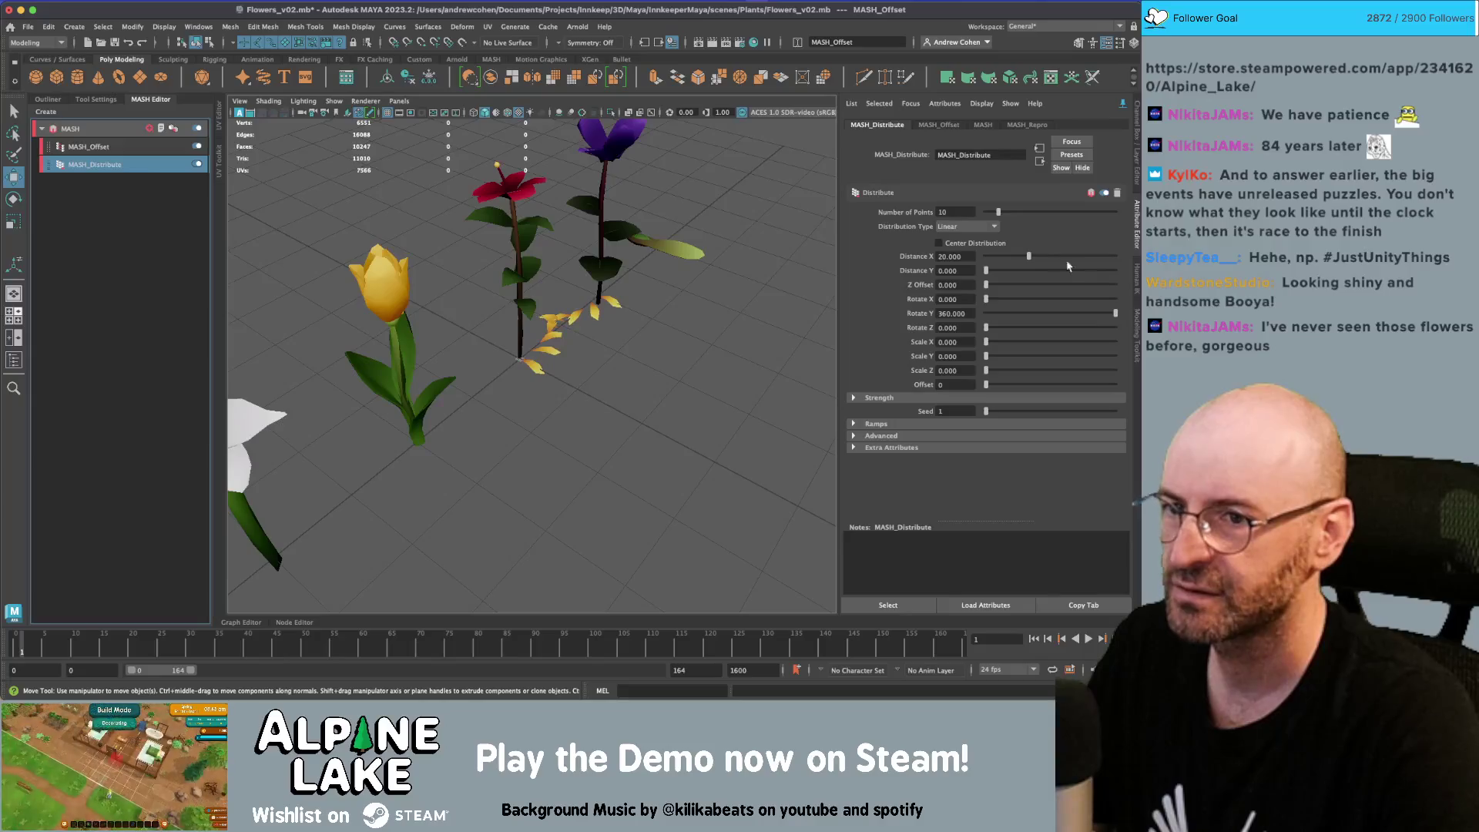
mouse_move(985, 213)
mouse_down()
mouse_move(1031, 212)
mouse_move(973, 262)
mouse_up()
mouse_move(683, 275)
alt+mouse_down()
mouse_move(693, 321)
mouse_move(660, 277)
mouse_move(583, 279)
alt+mouse_up()
mouse_move(583, 279)
alt+right_down()
mouse_move(453, 290)
mouse_move(518, 304)
alt+right_up()
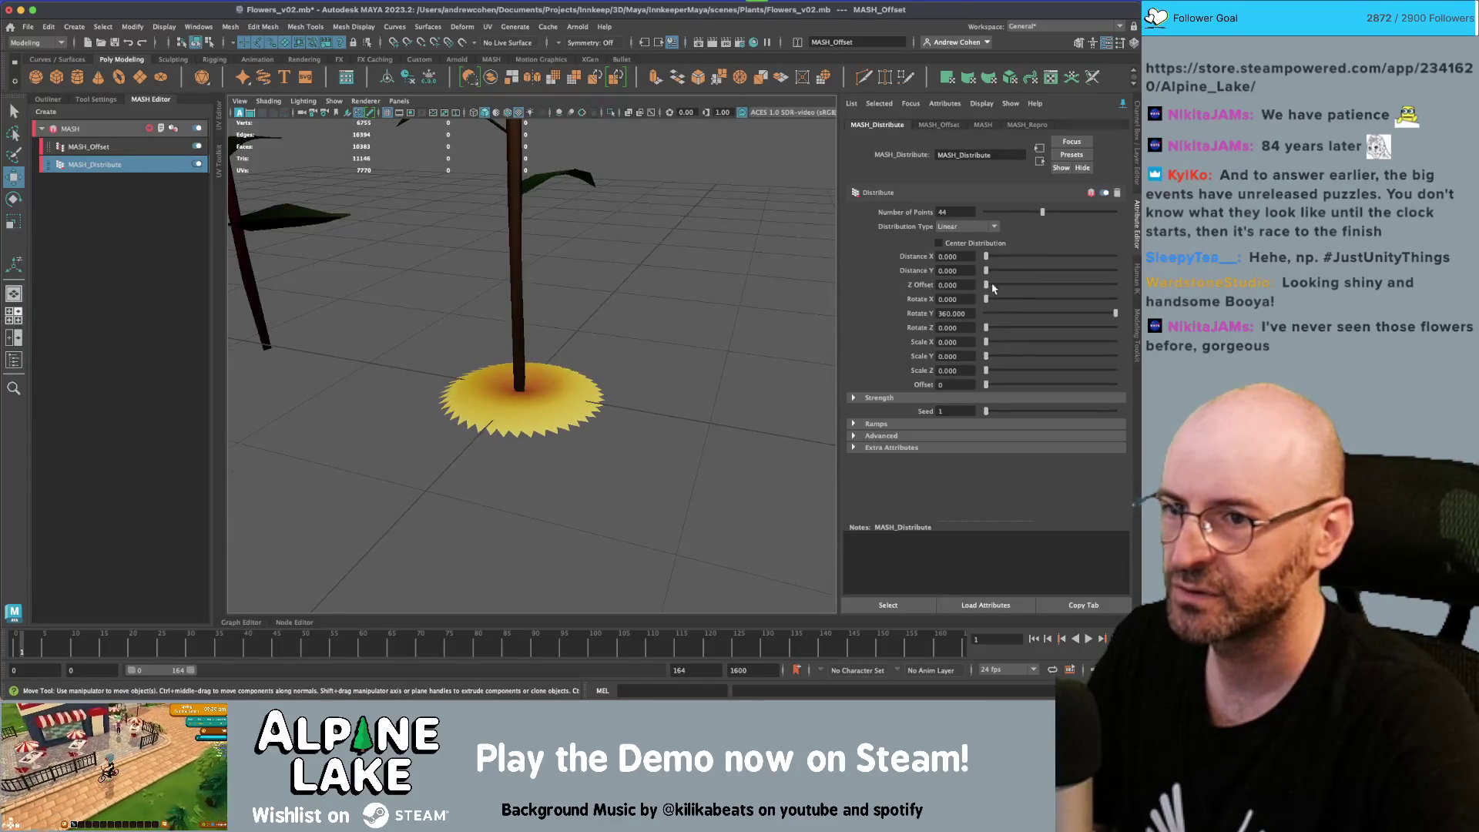
drag(990, 272, 996, 273)
mouse_move(771, 293)
alt+mouse_down()
mouse_move(671, 297)
mouse_move(835, 291)
mouse_move(739, 309)
mouse_move(840, 254)
alt+mouse_up()
drag(1045, 213, 1115, 213)
Look down on the petal spiral, select the petal copies, then the hibiscus
alt+drag(605, 242, 493, 266)
key(q)
click(467, 271)
scroll(593, 237, down, 5)
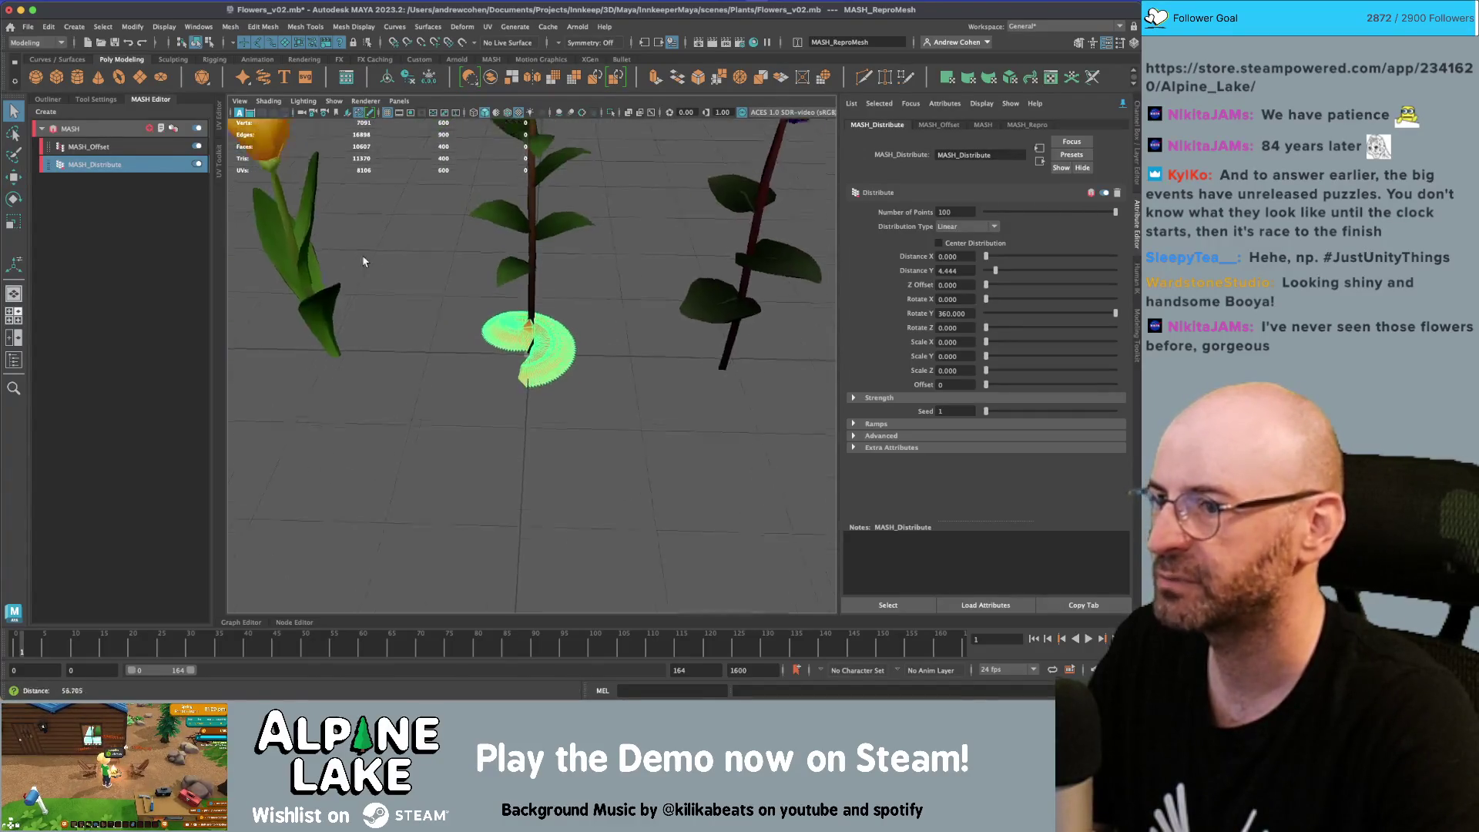
click(532, 293)
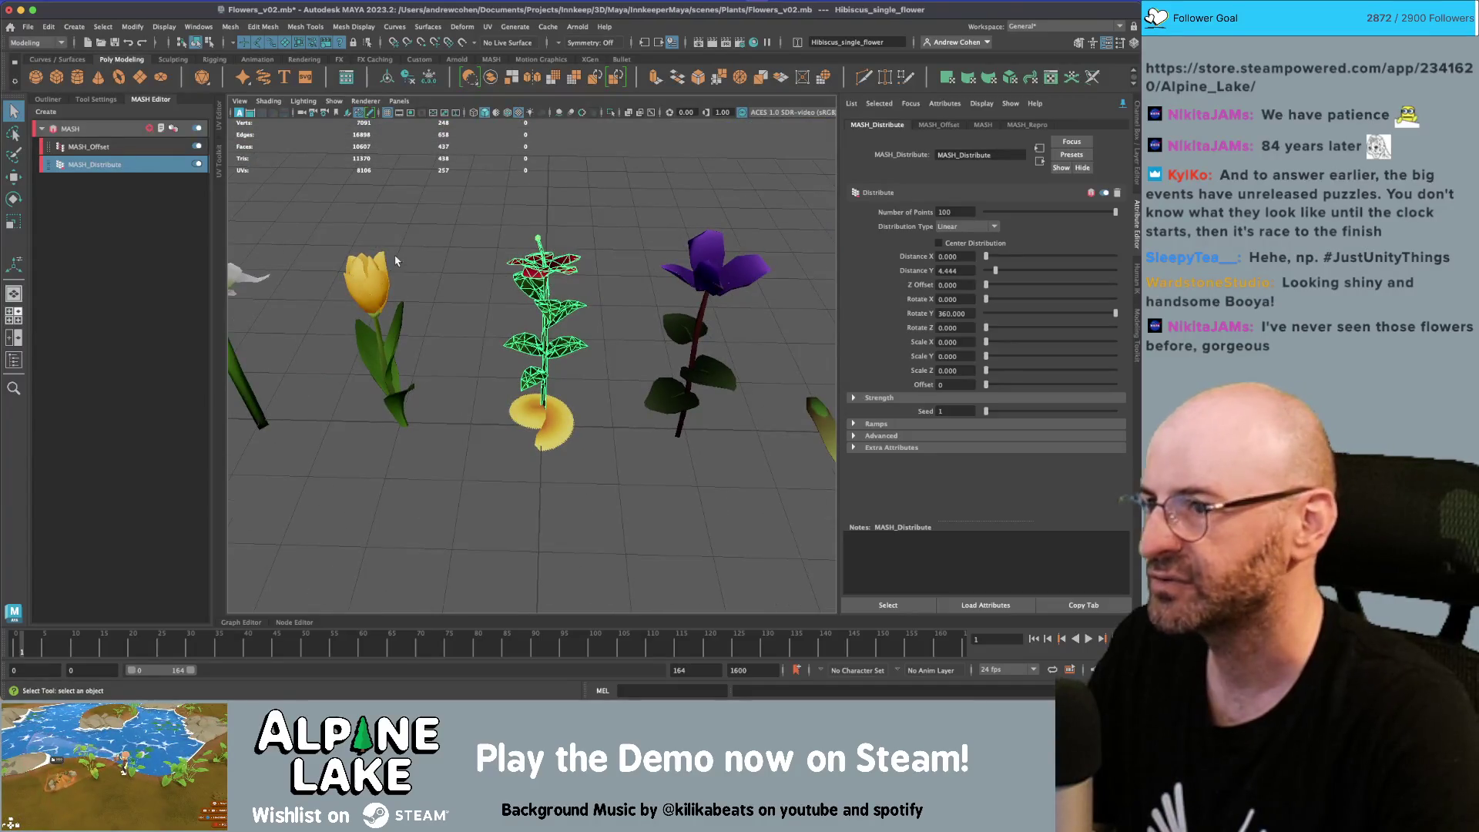
Select the yellow petal spiral and frame it in the view
click(364, 294)
alt+drag(376, 330, 543, 436)
click(543, 435)
key(f)
click(112, 154)
click(115, 165)
Wind the petal spiral to Rotate Y 2881.4 and flatten it with Distance Y 1.389
click(949, 315)
ctrl+drag(958, 313, 1116, 313)
ctrl+drag(956, 312, 1115, 314)
mouse_move(650, 332)
alt+mouse_down()
mouse_move(703, 292)
mouse_move(693, 362)
mouse_move(670, 346)
mouse_move(693, 339)
alt+mouse_up()
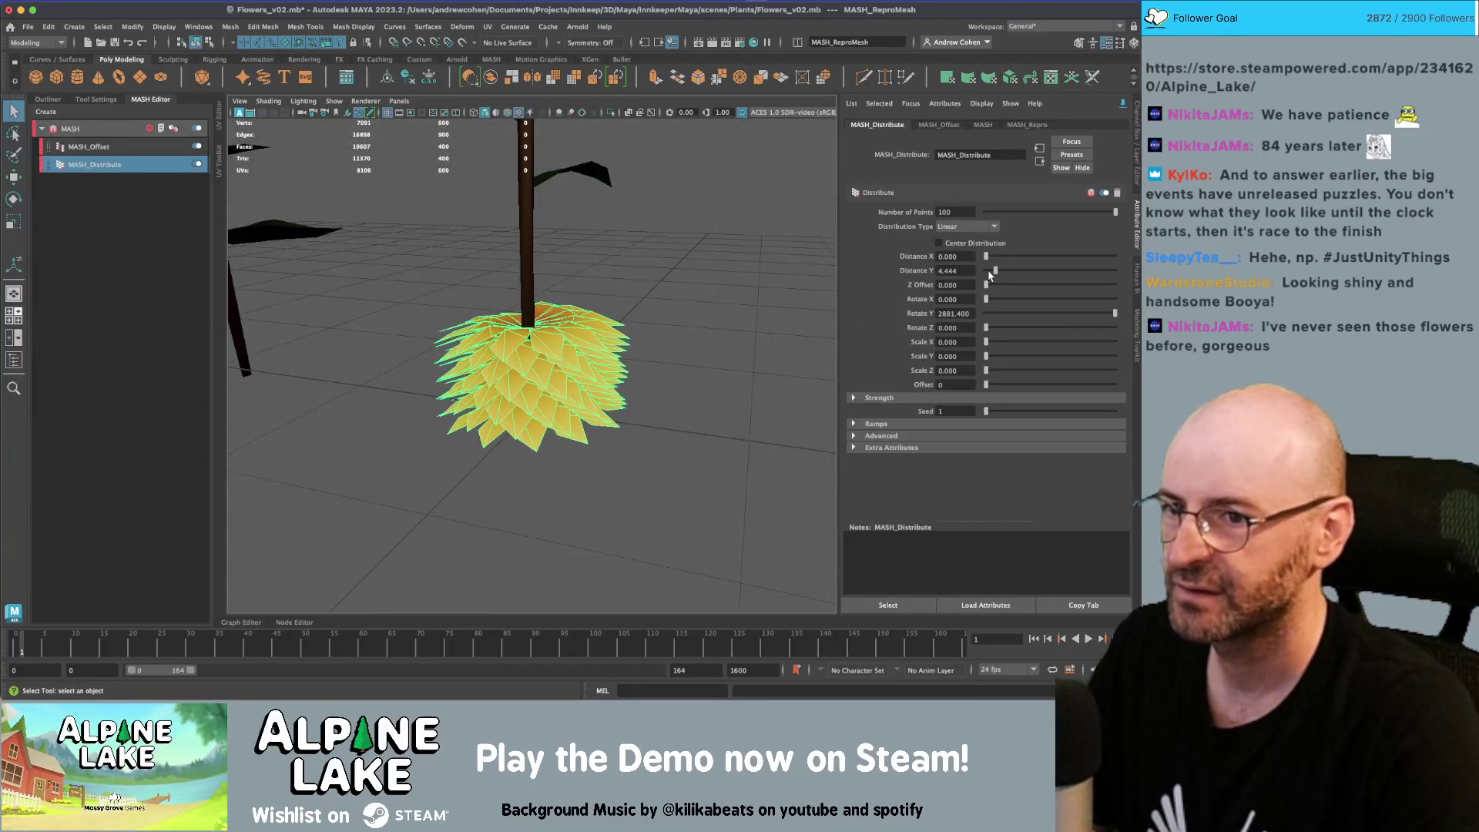
drag(995, 272, 989, 269)
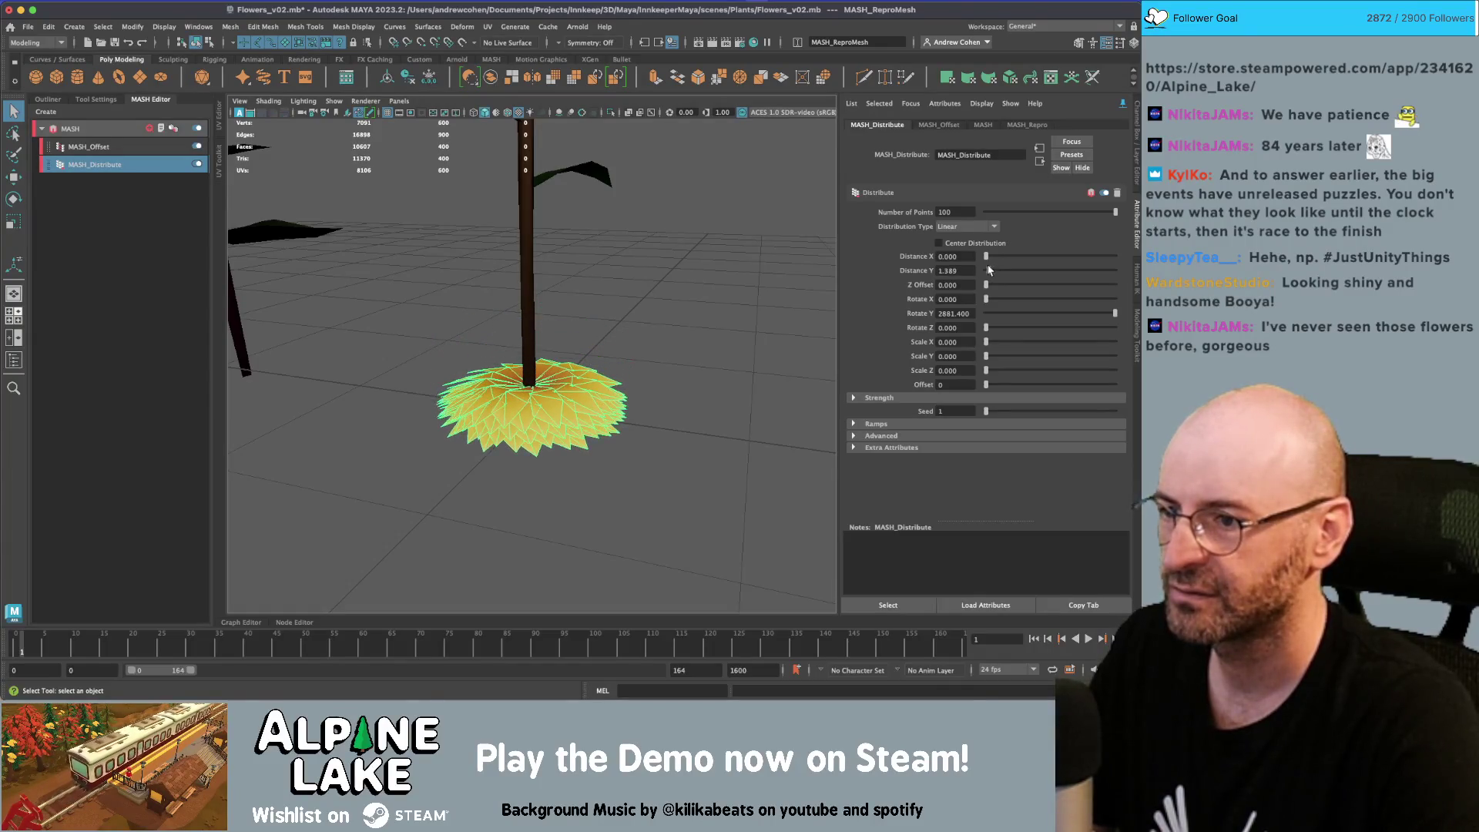
Tilt the petals upward with MASH_Offset Rotation X at about -85.7
click(153, 148)
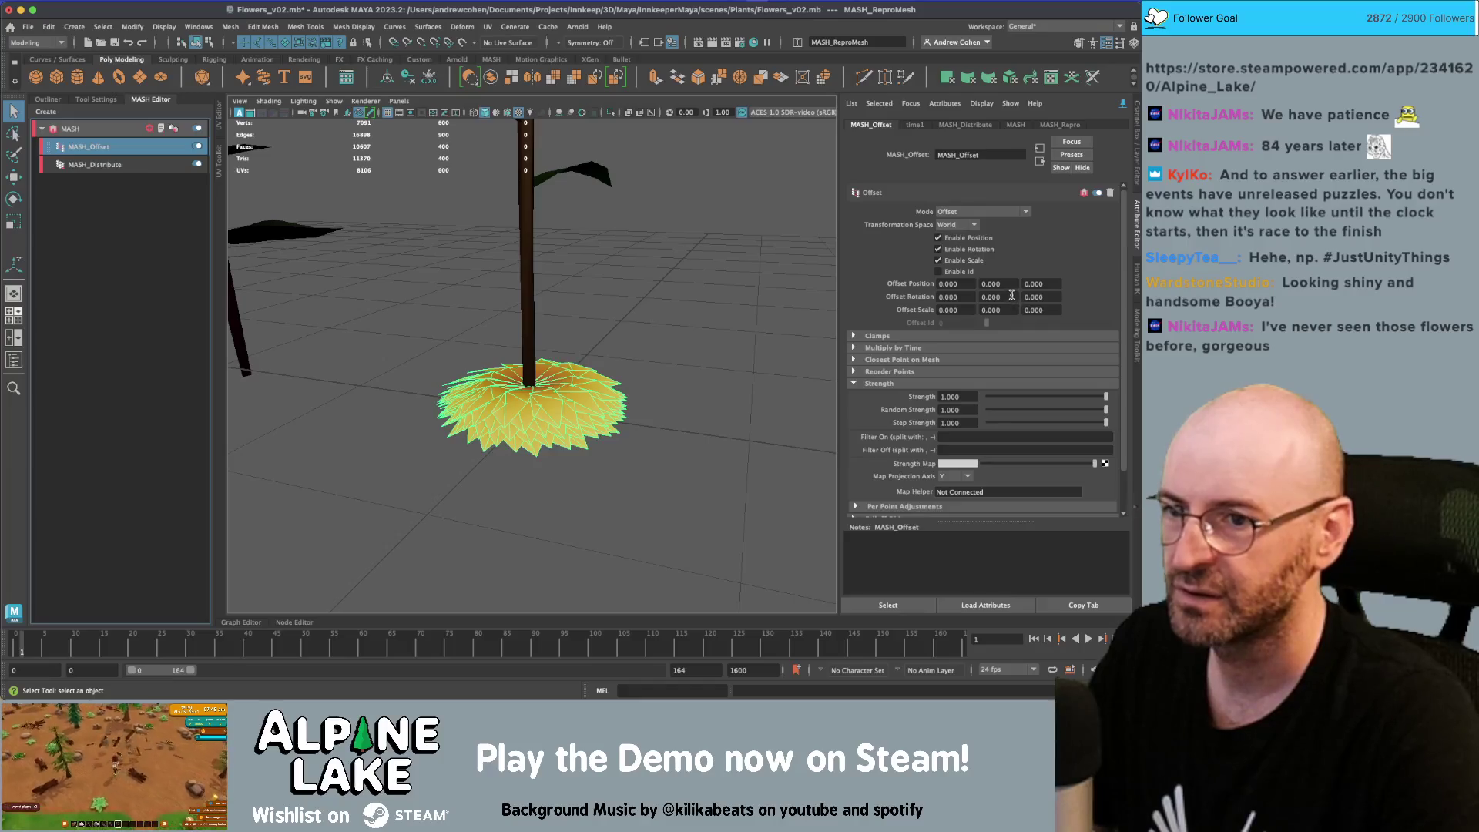
key(ctrl+z)
key(ctrl+z)
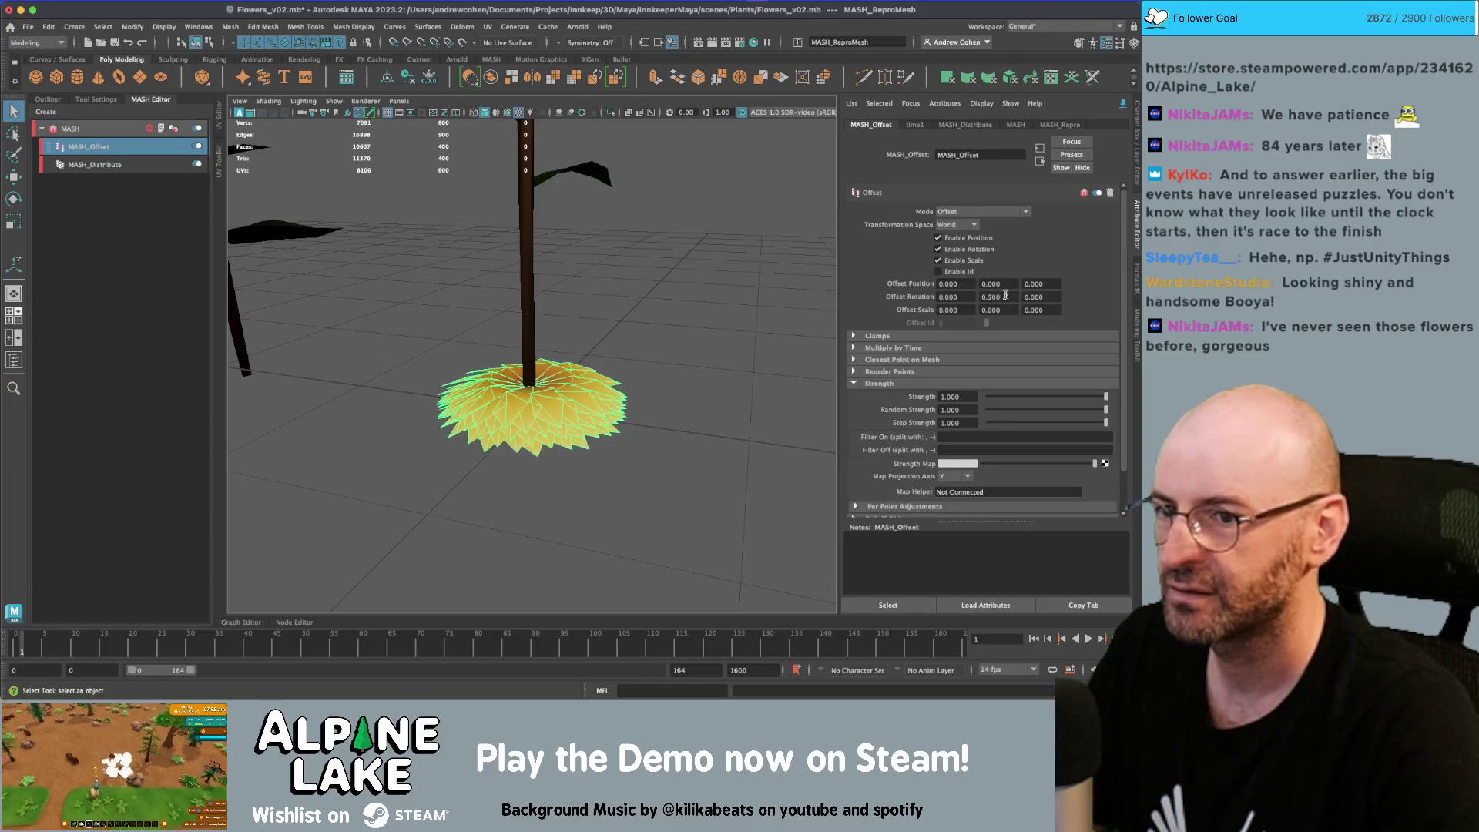
ctrl+drag(969, 298, 460, 319)
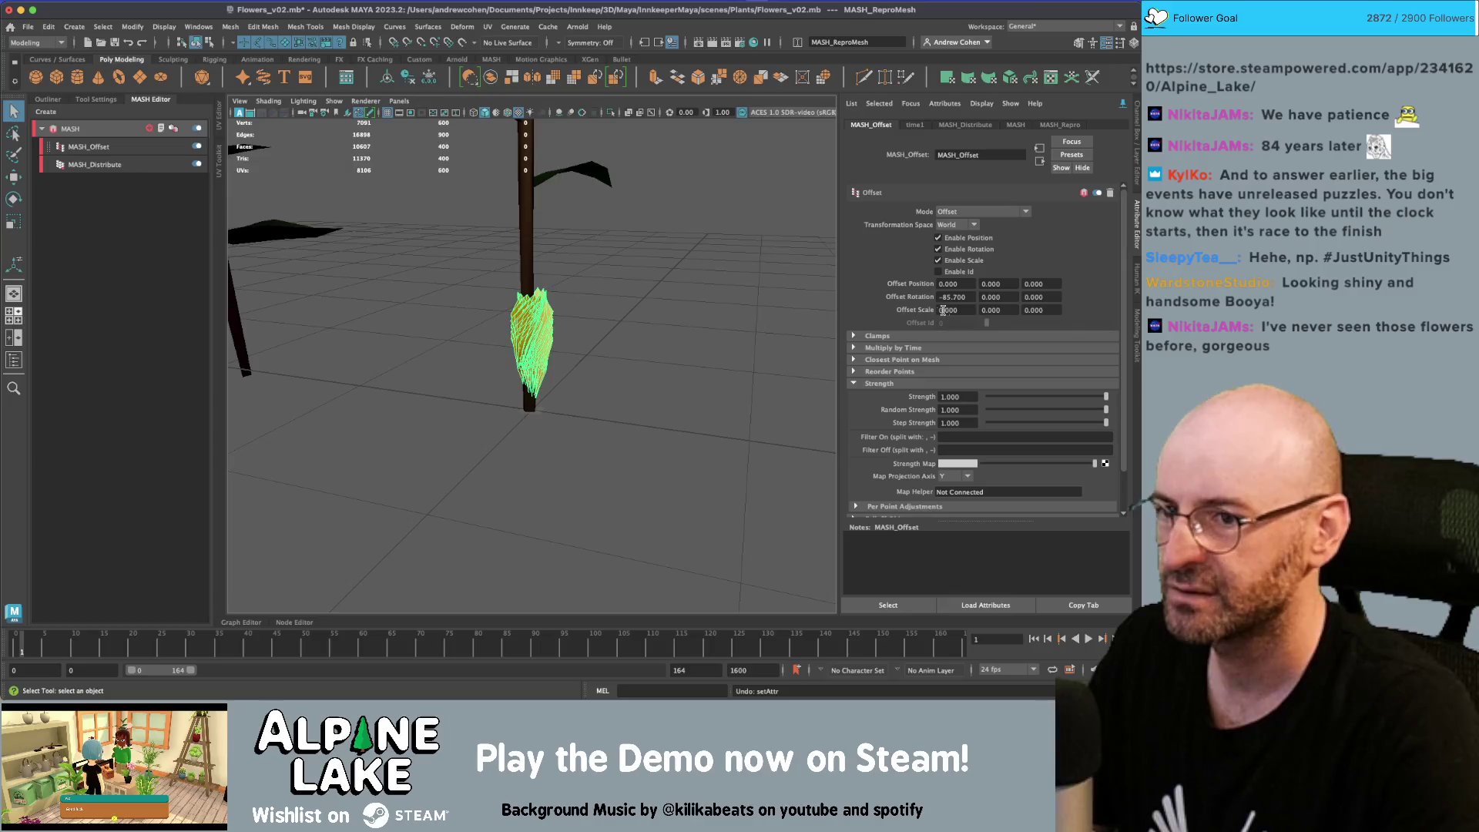
click(971, 297)
Set Offset Rotation X to -90 and connect a Ramp as the strength map
text(-90)
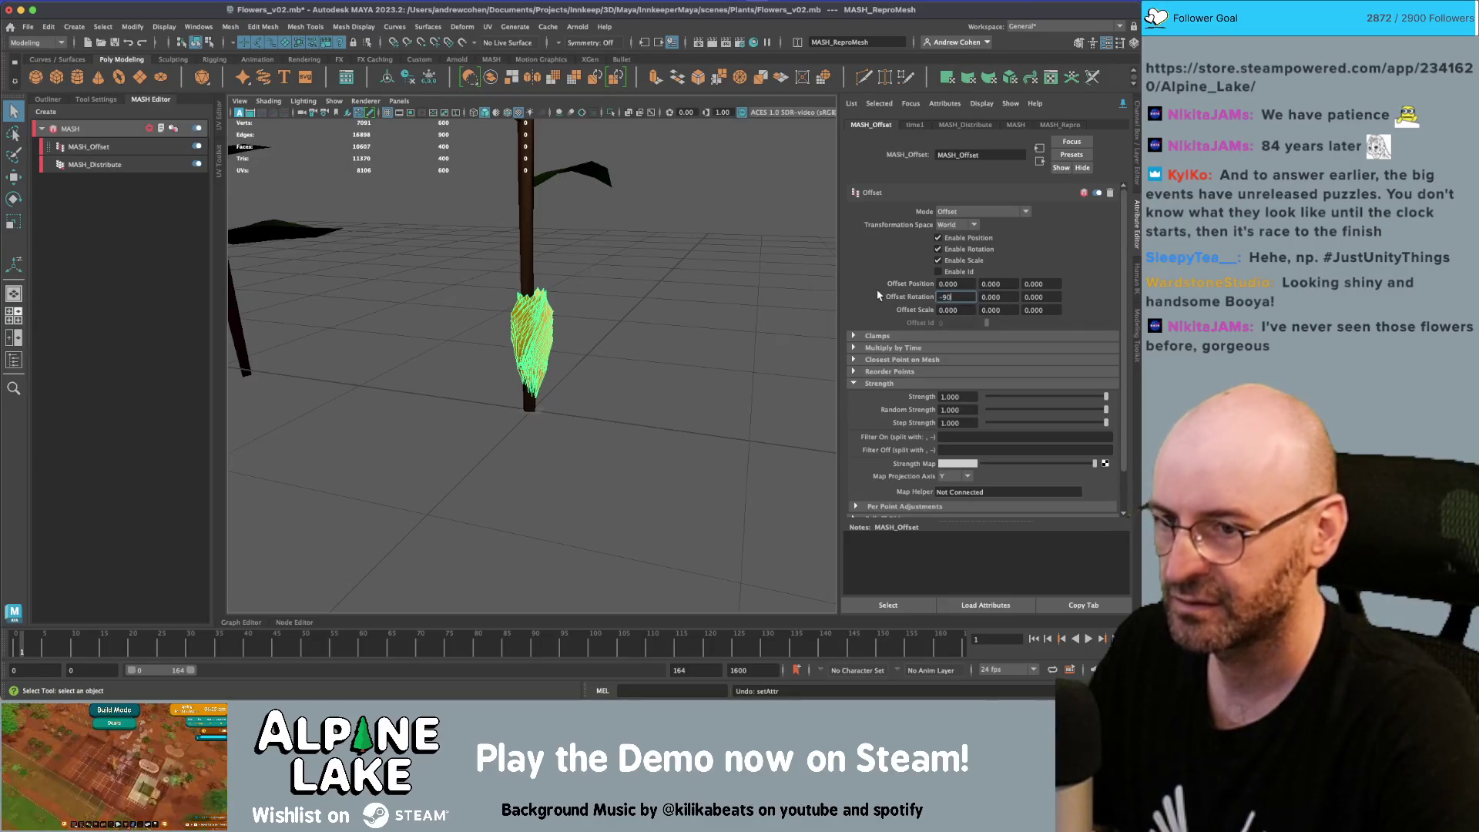
key(Return)
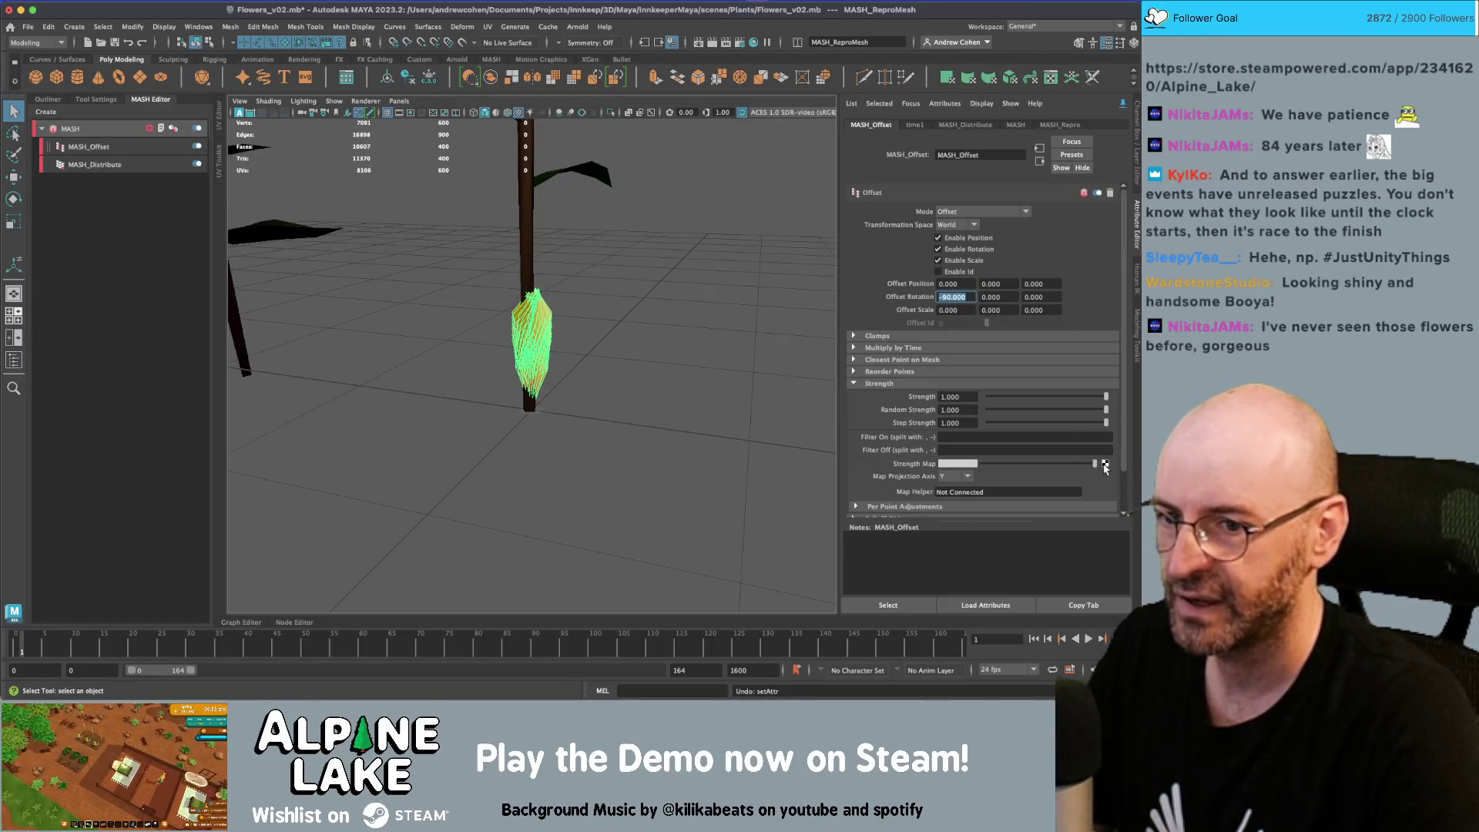
click(1105, 464)
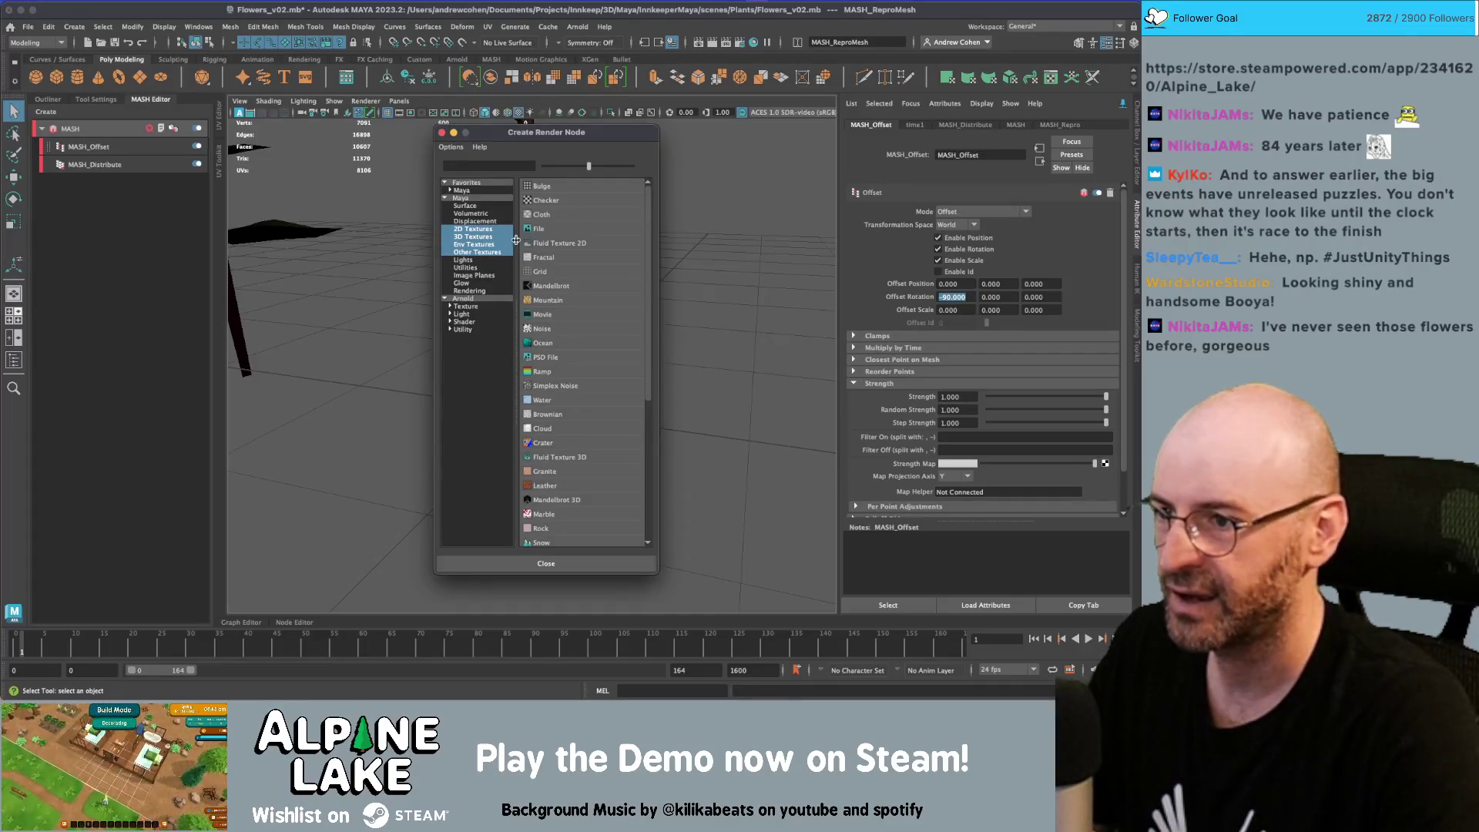
click(543, 372)
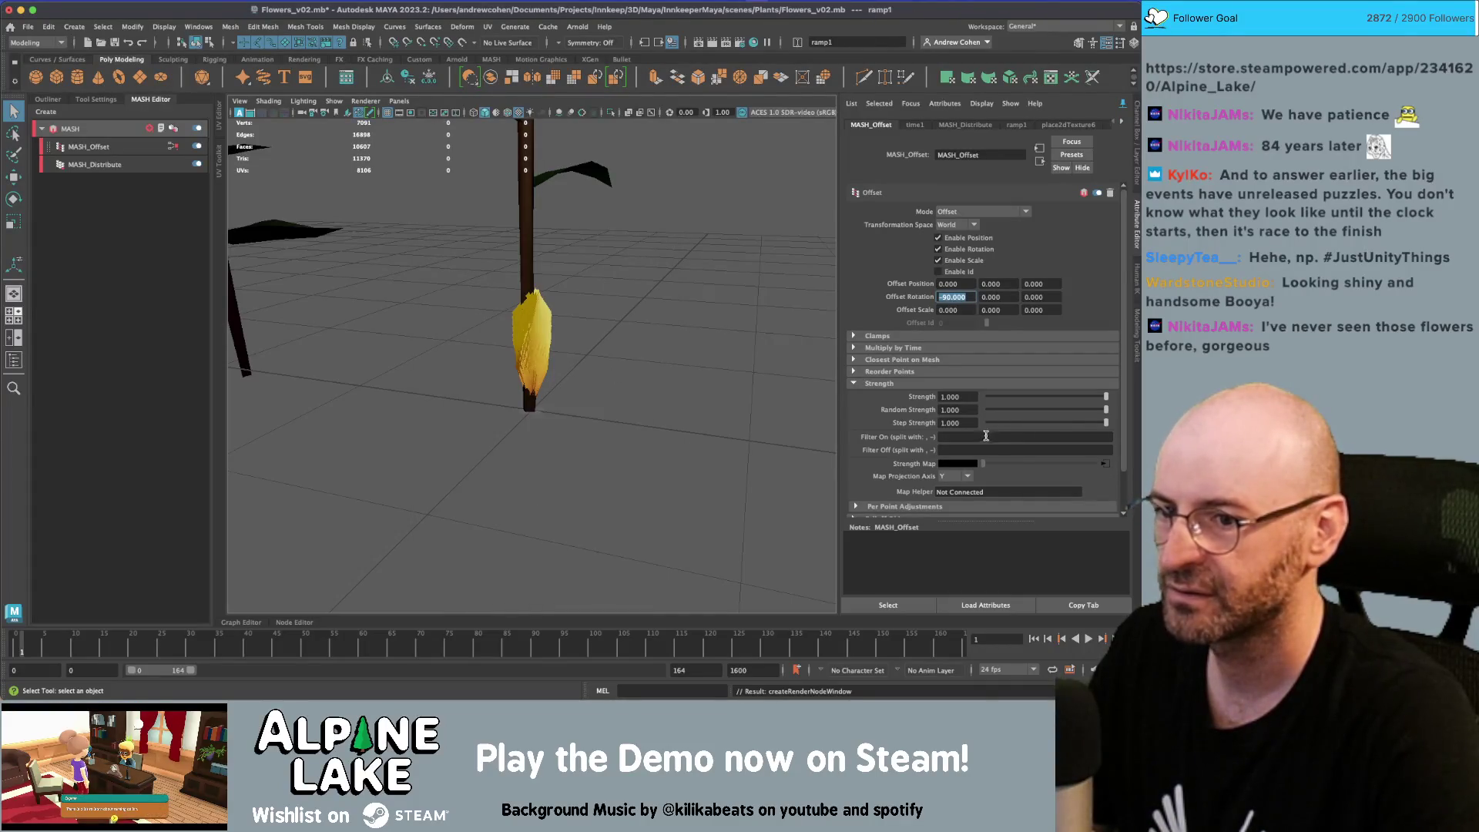
click(1107, 463)
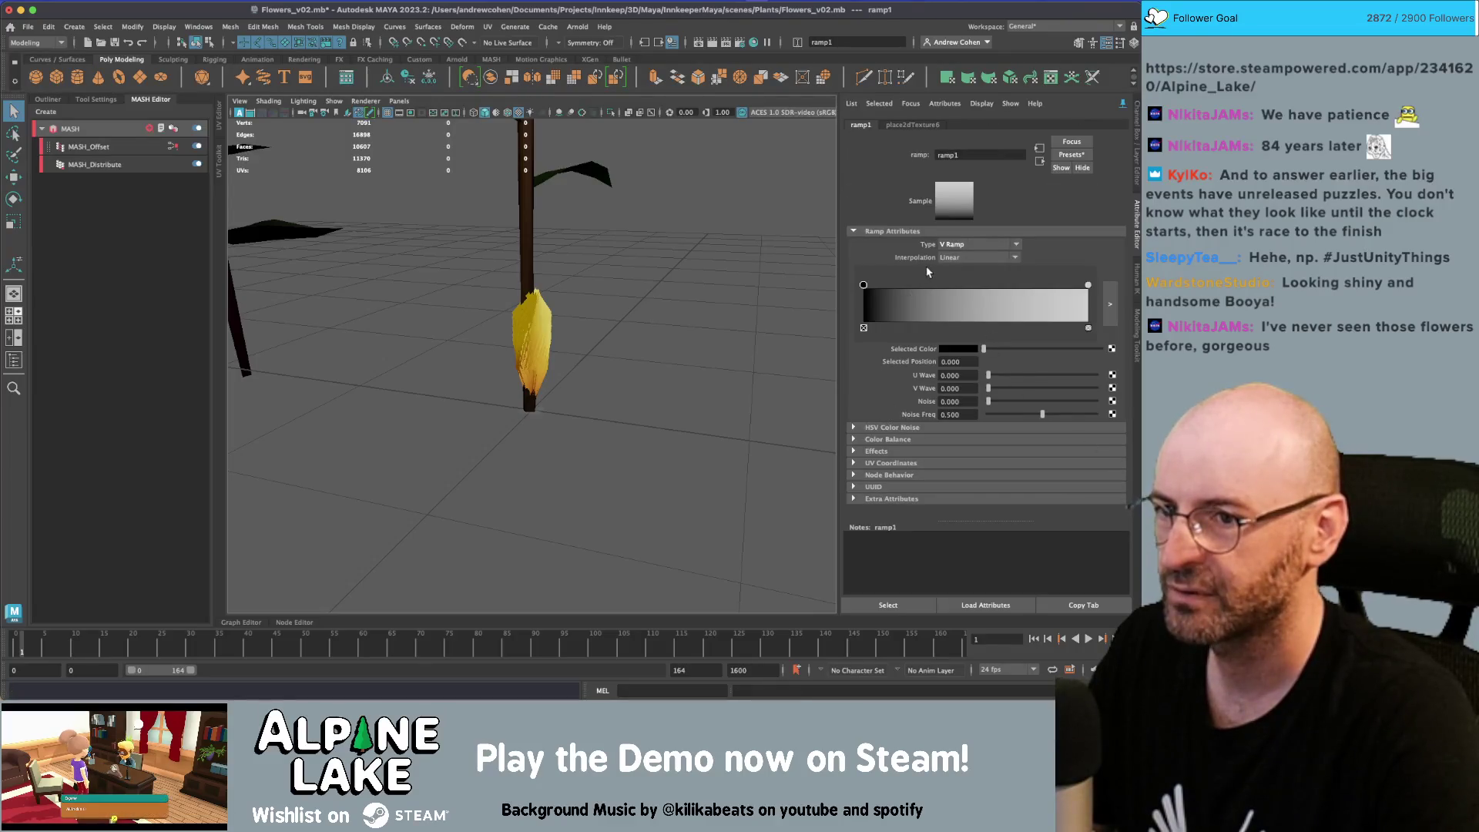
click(88, 146)
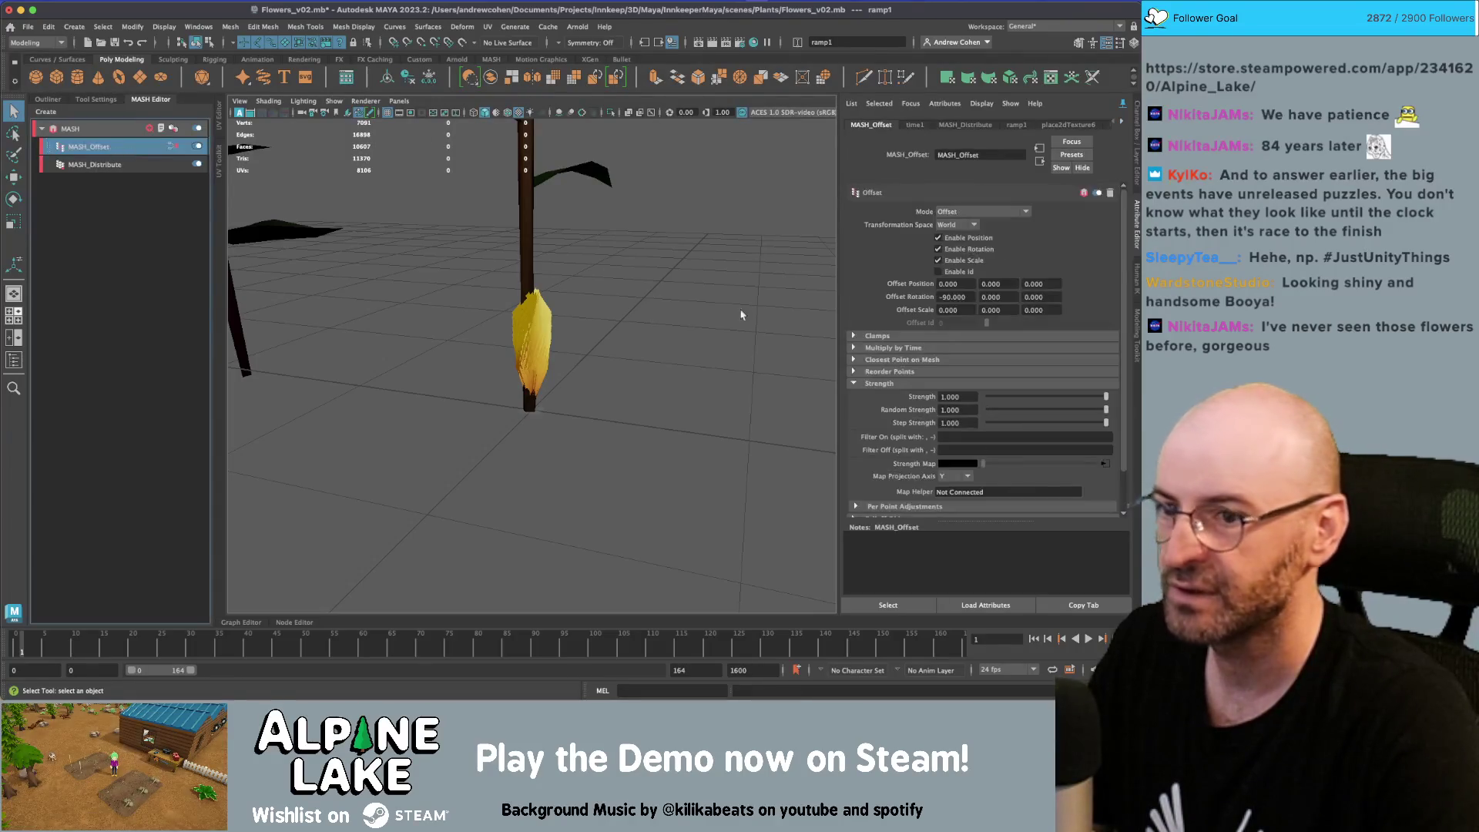
Set the strength map projection axis to X, opening the spiky bloom
click(961, 478)
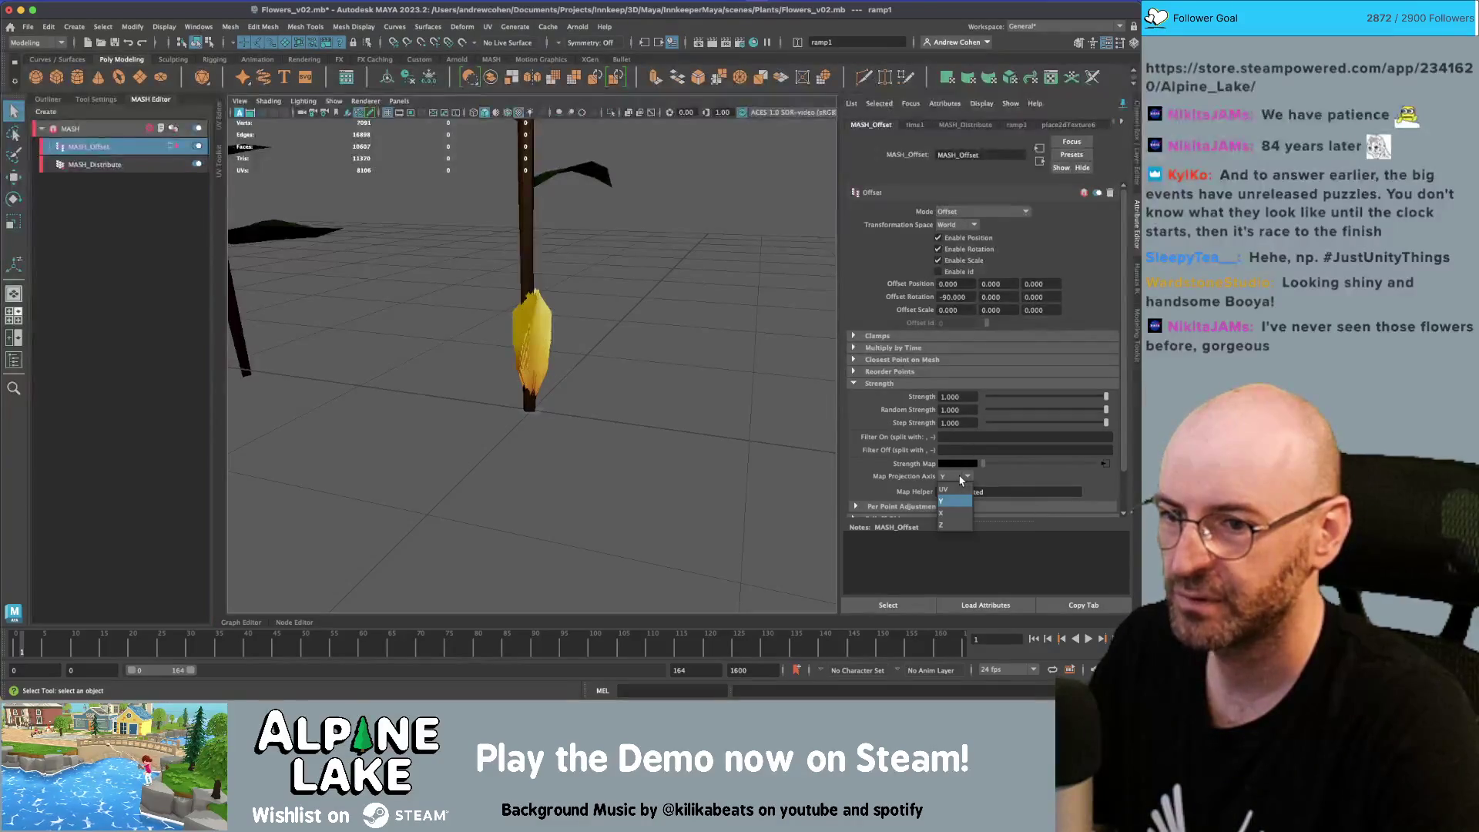
click(949, 515)
mouse_move(693, 385)
alt+mouse_down()
mouse_move(853, 333)
mouse_move(663, 313)
mouse_move(713, 313)
mouse_move(703, 362)
alt+mouse_up()
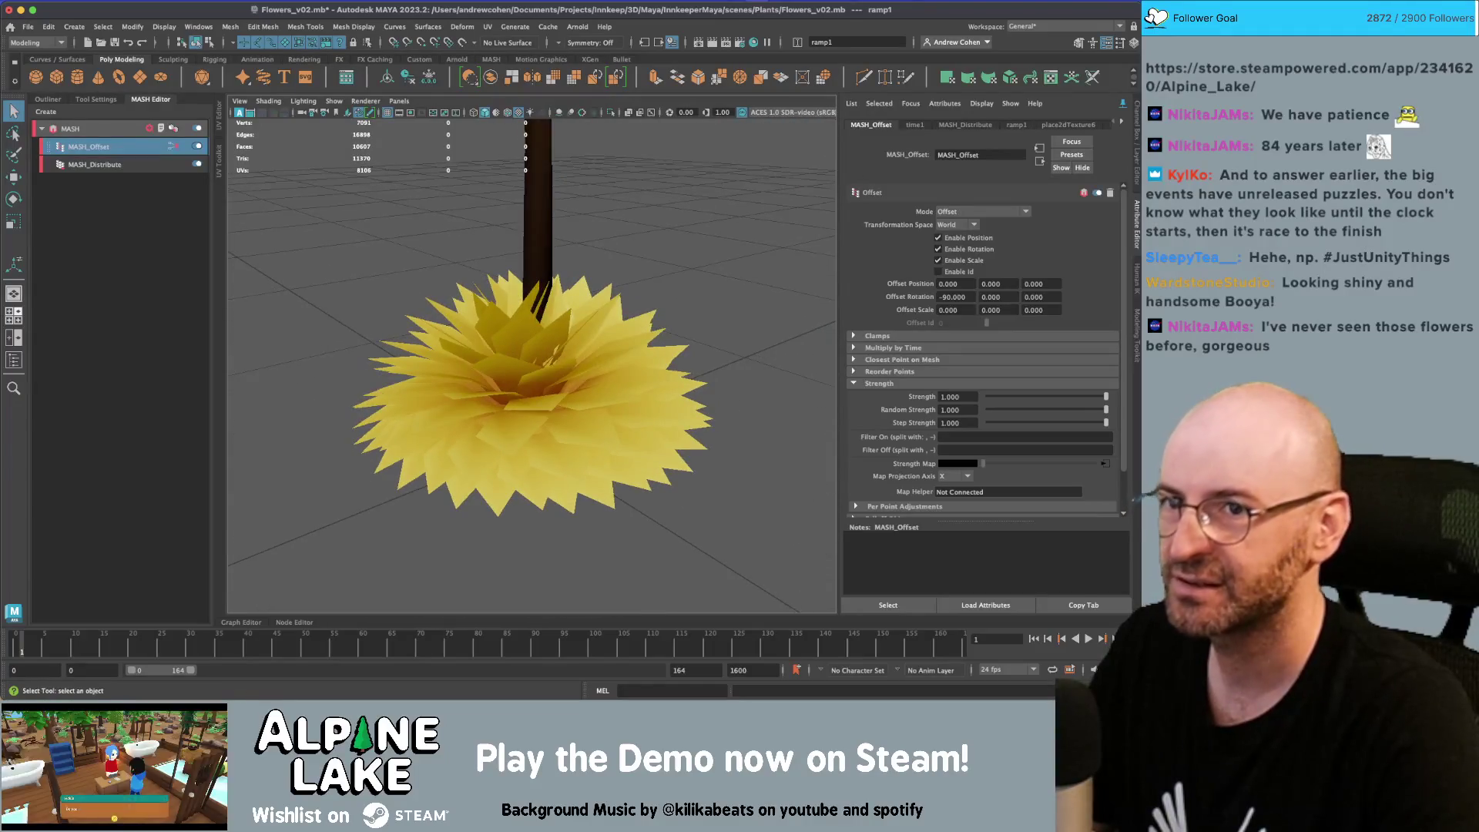
drag(1140, 346, 894, 347)
alt+drag(416, 331, 469, 365)
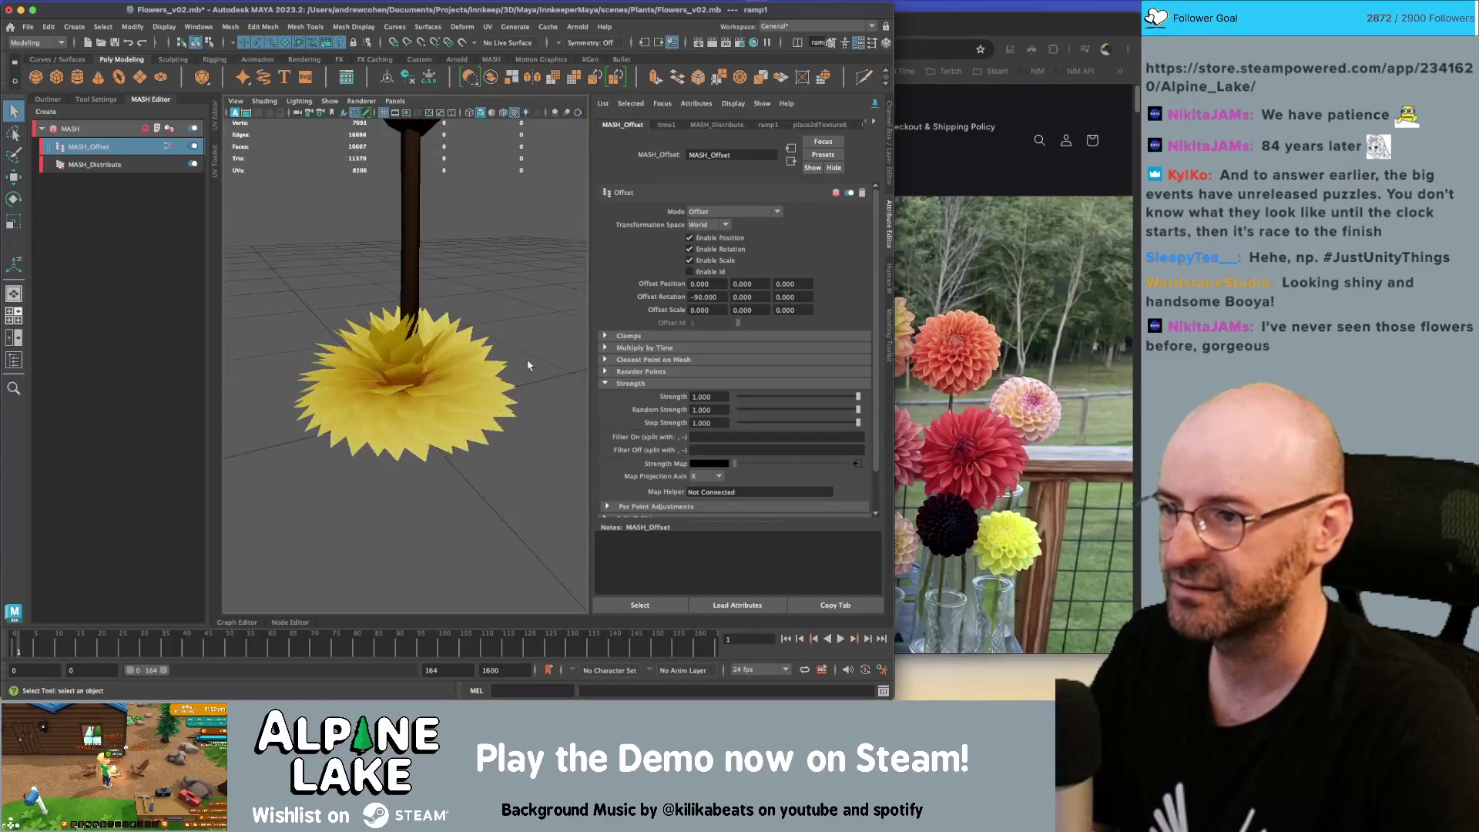
Reduce the flower head's Number of Points to 75
click(469, 365)
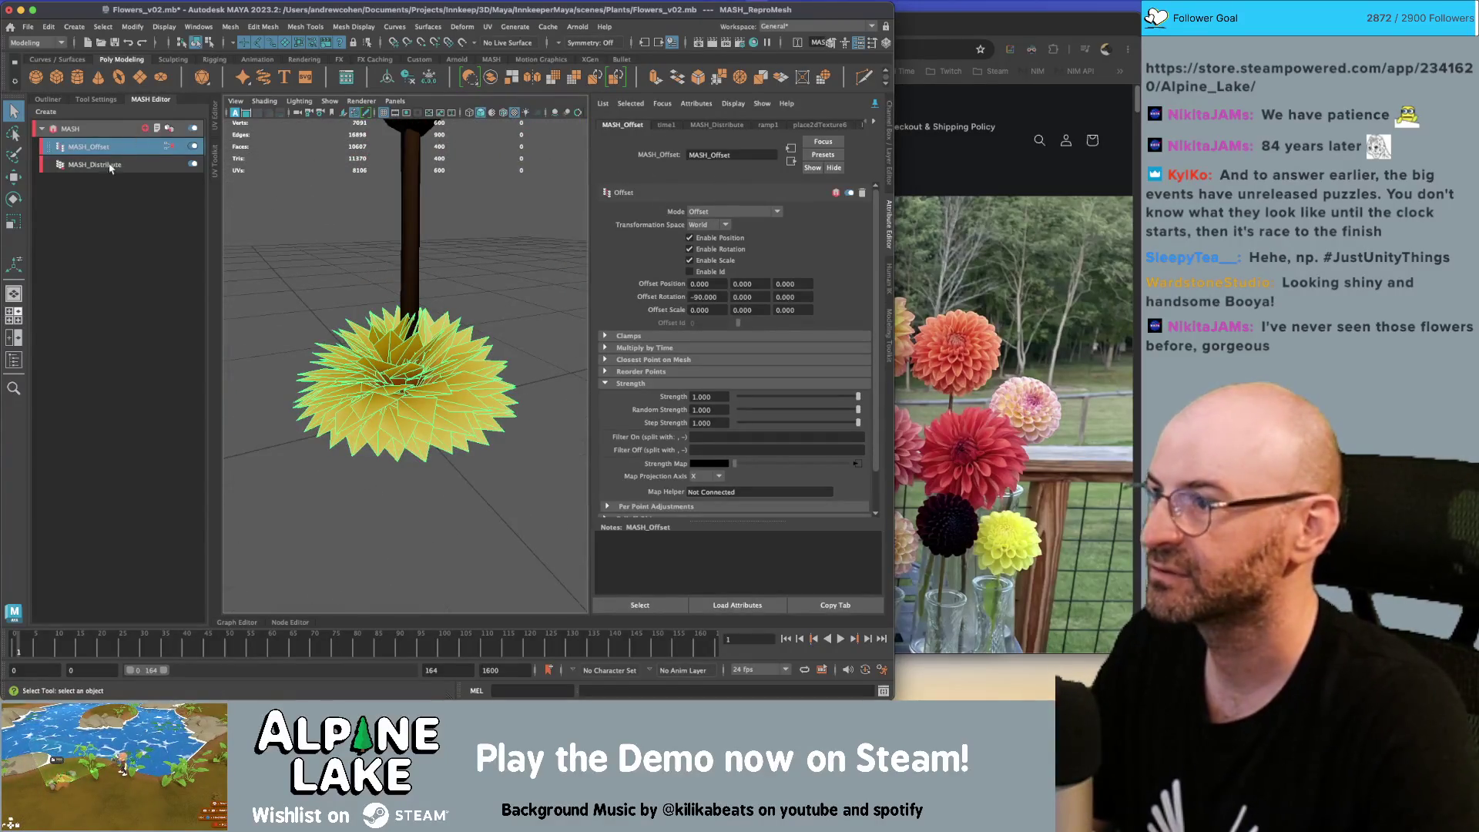
click(93, 164)
drag(856, 214, 833, 216)
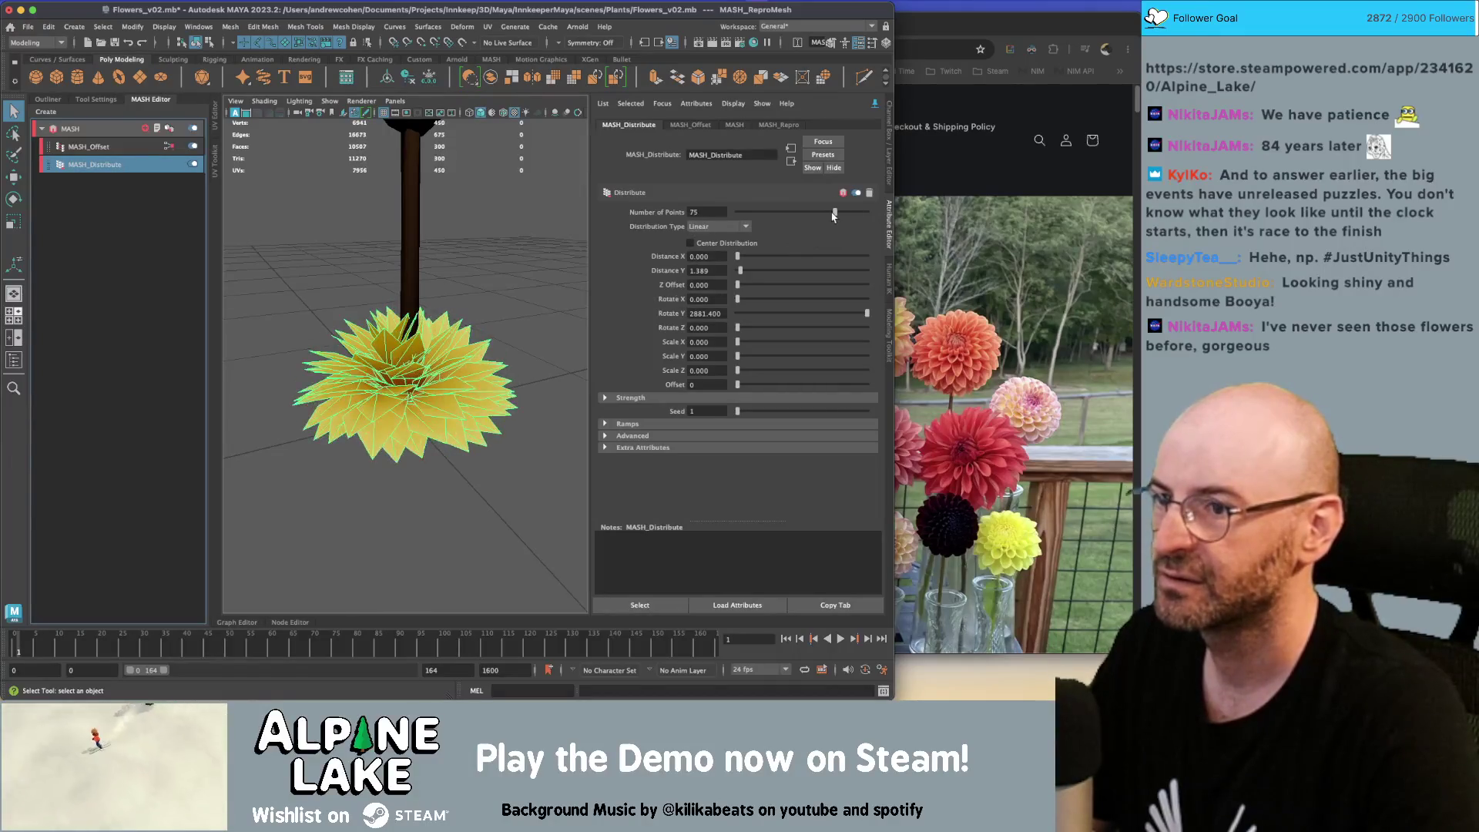
mouse_move(507, 295)
alt+mouse_down()
mouse_move(442, 336)
mouse_move(451, 316)
alt+mouse_up()
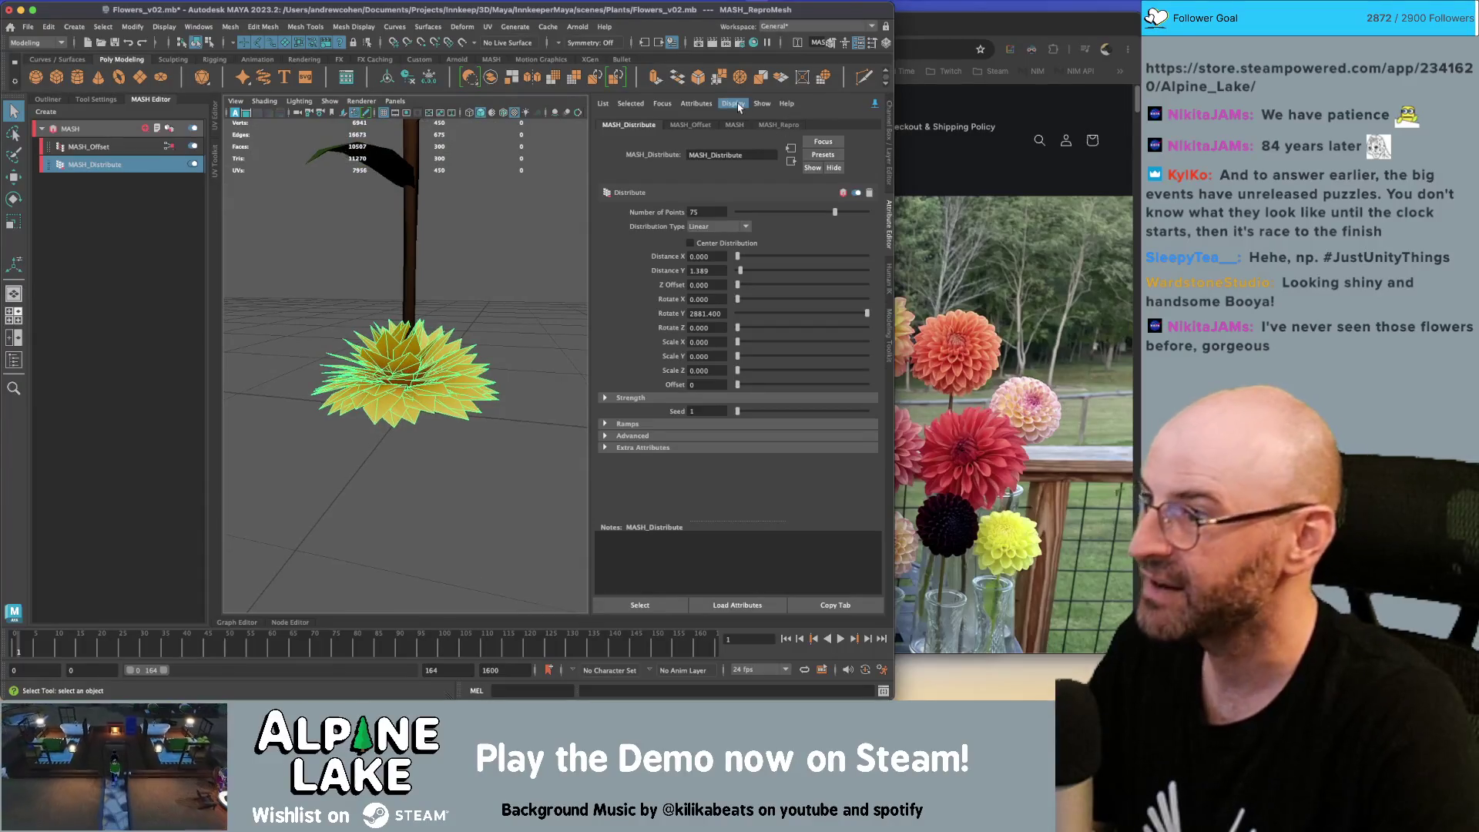
alt+drag(332, 269, 462, 258)
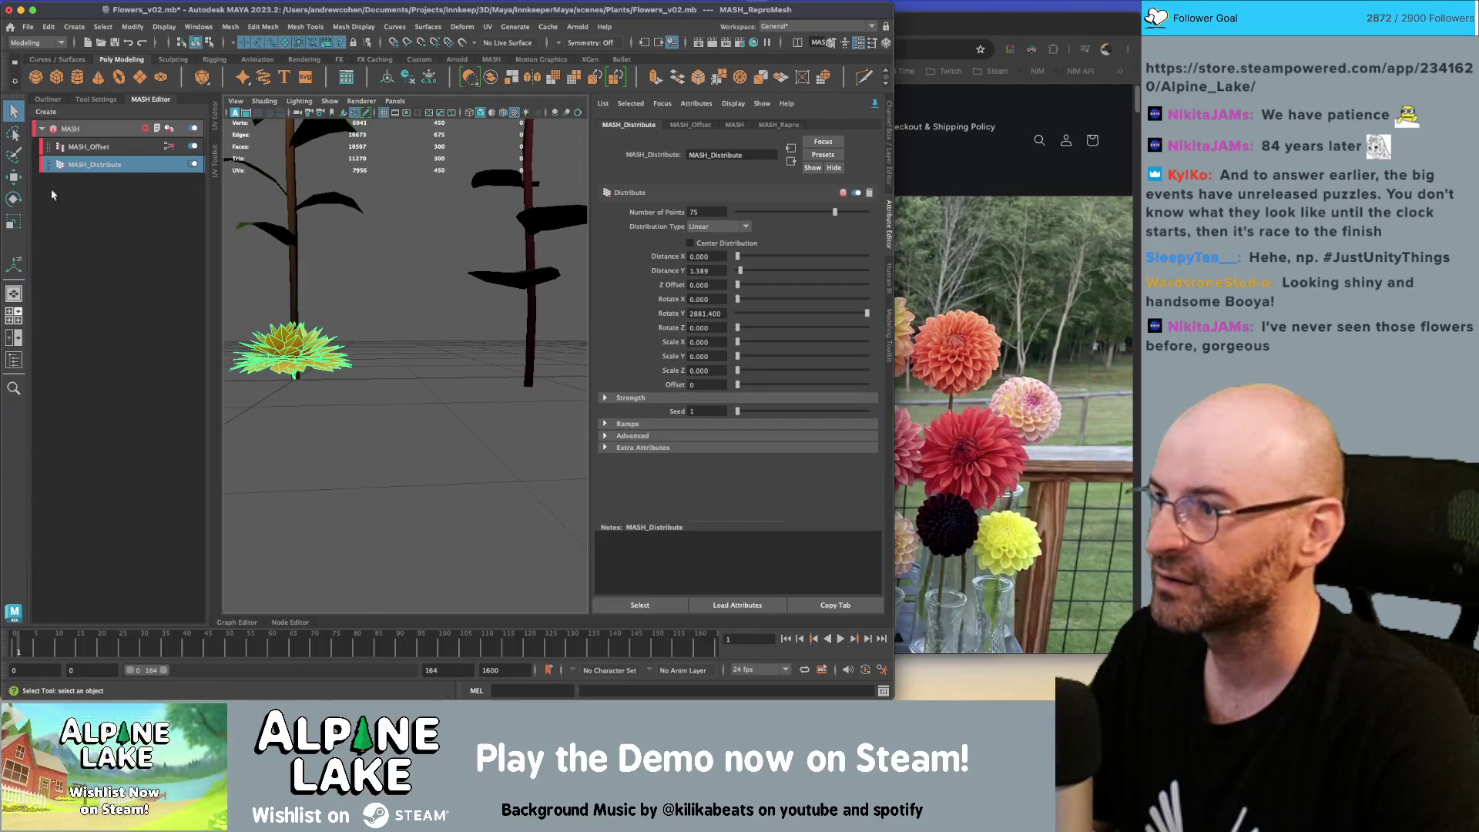
key(f)
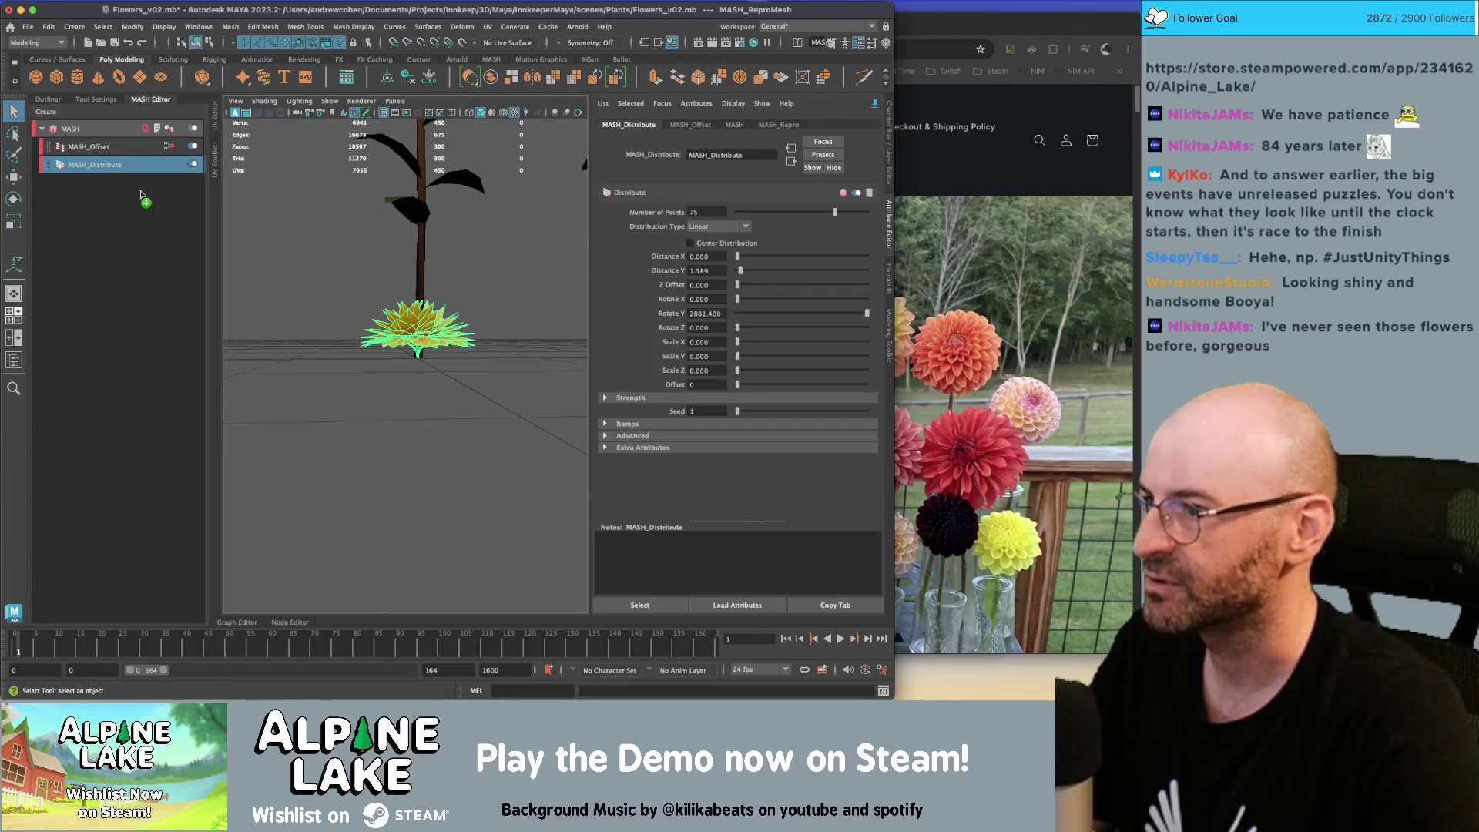
Unhide all geometry and start renaming Sunflower_old_GEO1 as a dahlia petal
click(48, 99)
click(78, 316)
key(shift+h)
double_click(78, 316)
text(dahlia_petal_GE)
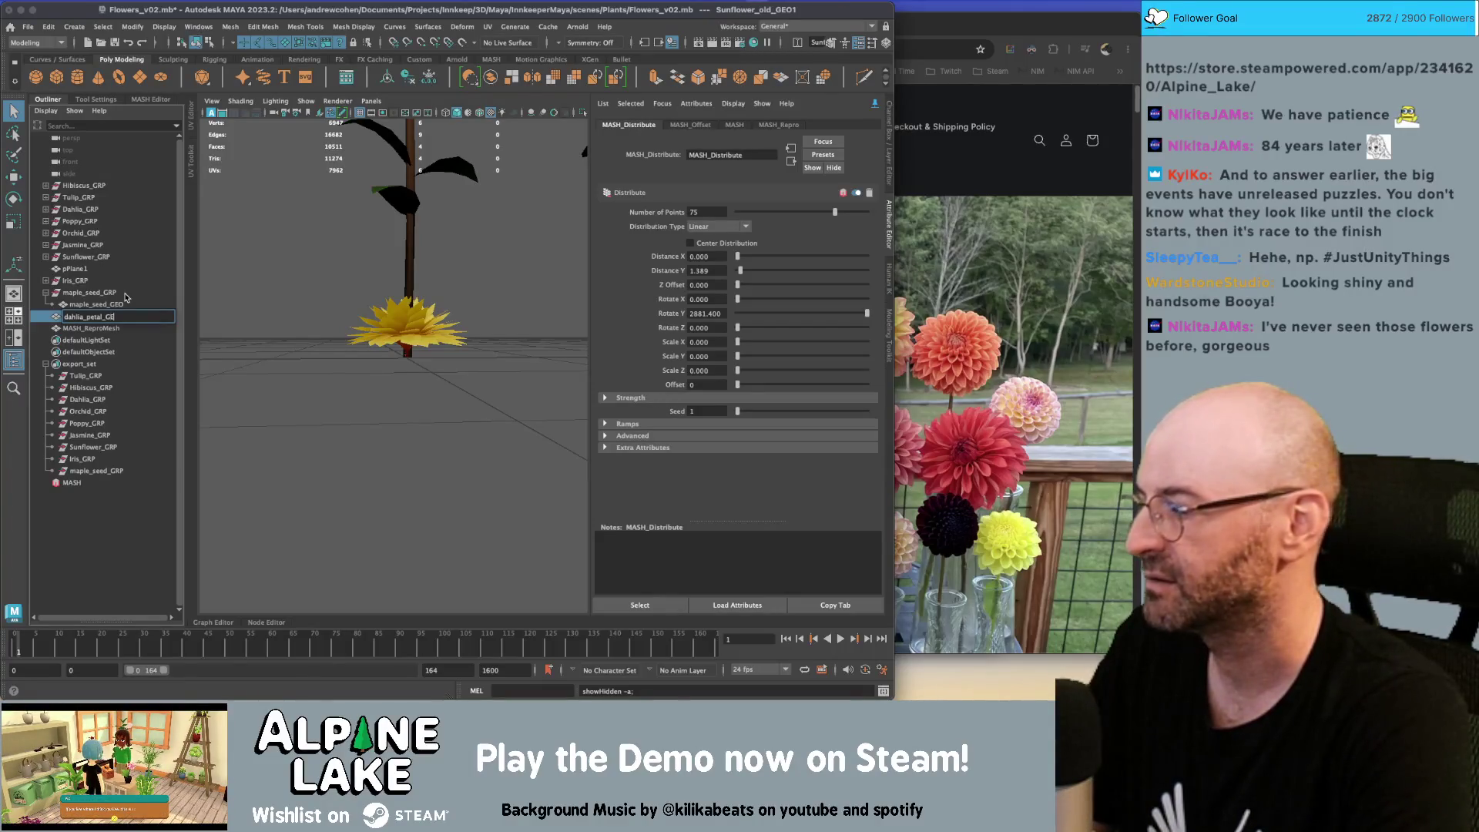
Finish renaming the mesh to dahlia_petal_GEO and switch over to the Unity editor
text(O)
key(Return)
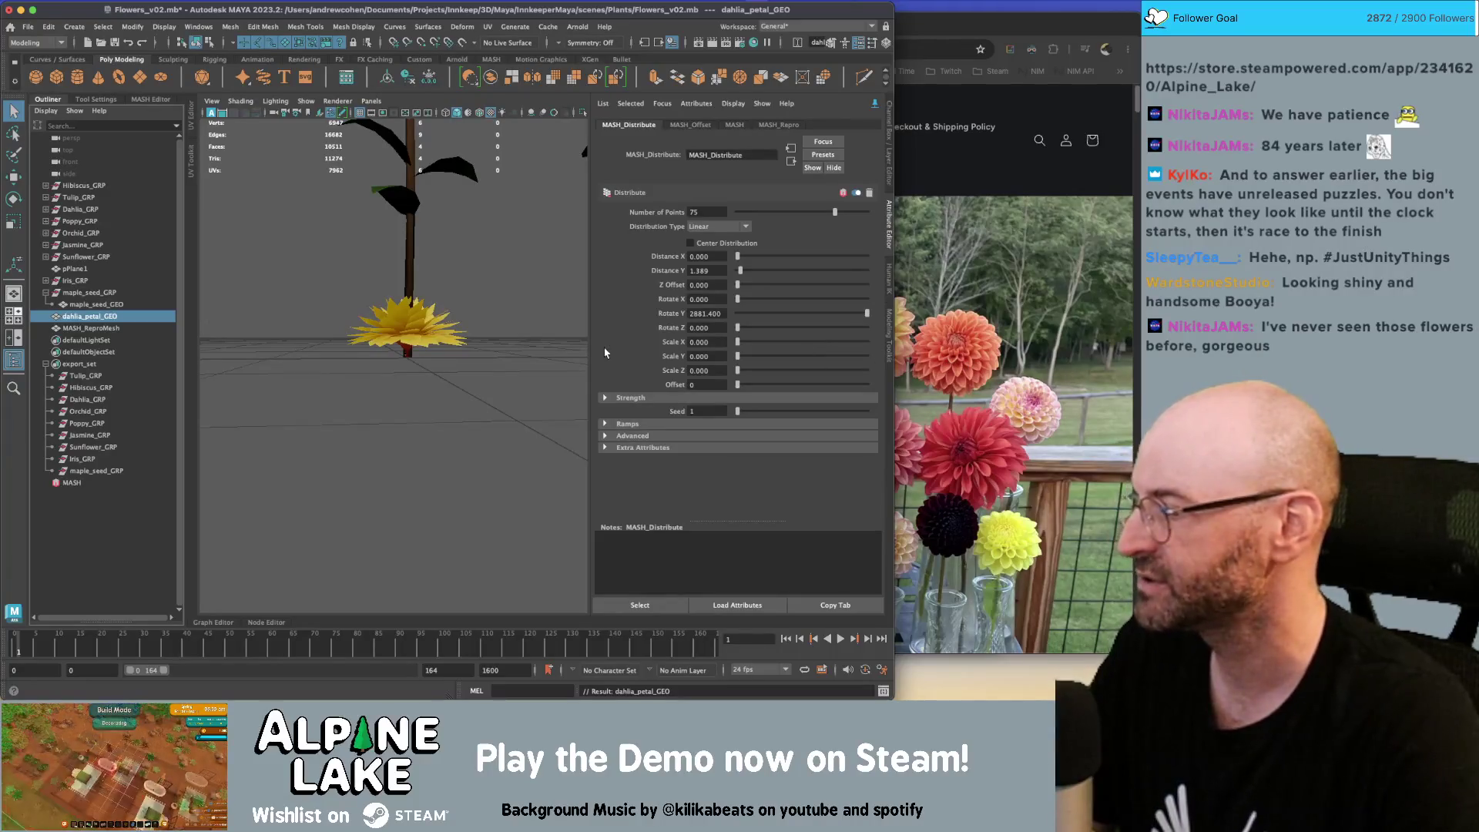
mouse_move(442, 306)
alt+mouse_down()
mouse_move(422, 308)
mouse_move(445, 309)
mouse_move(420, 365)
alt+mouse_up()
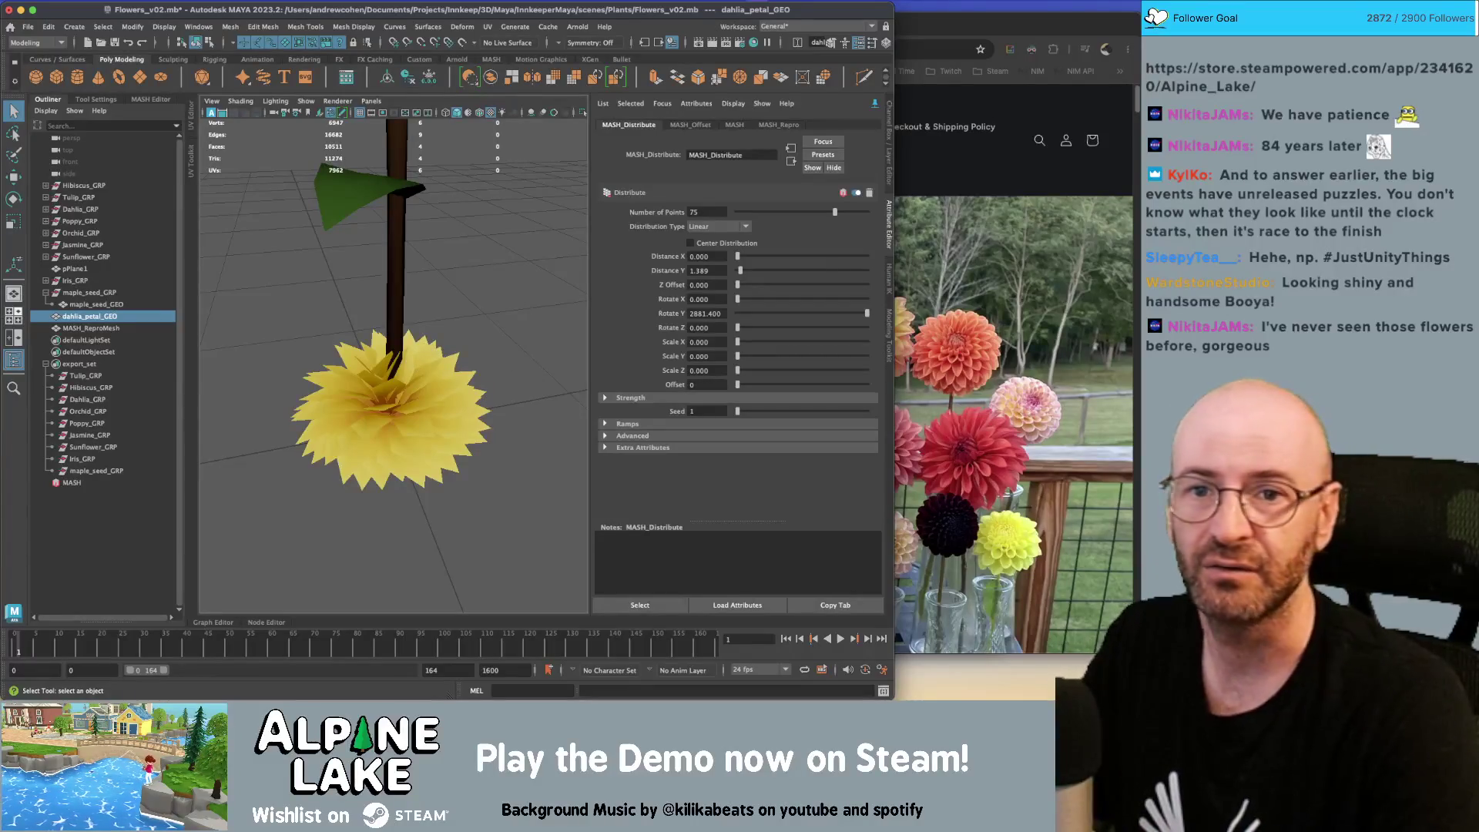
key(super+Tab)
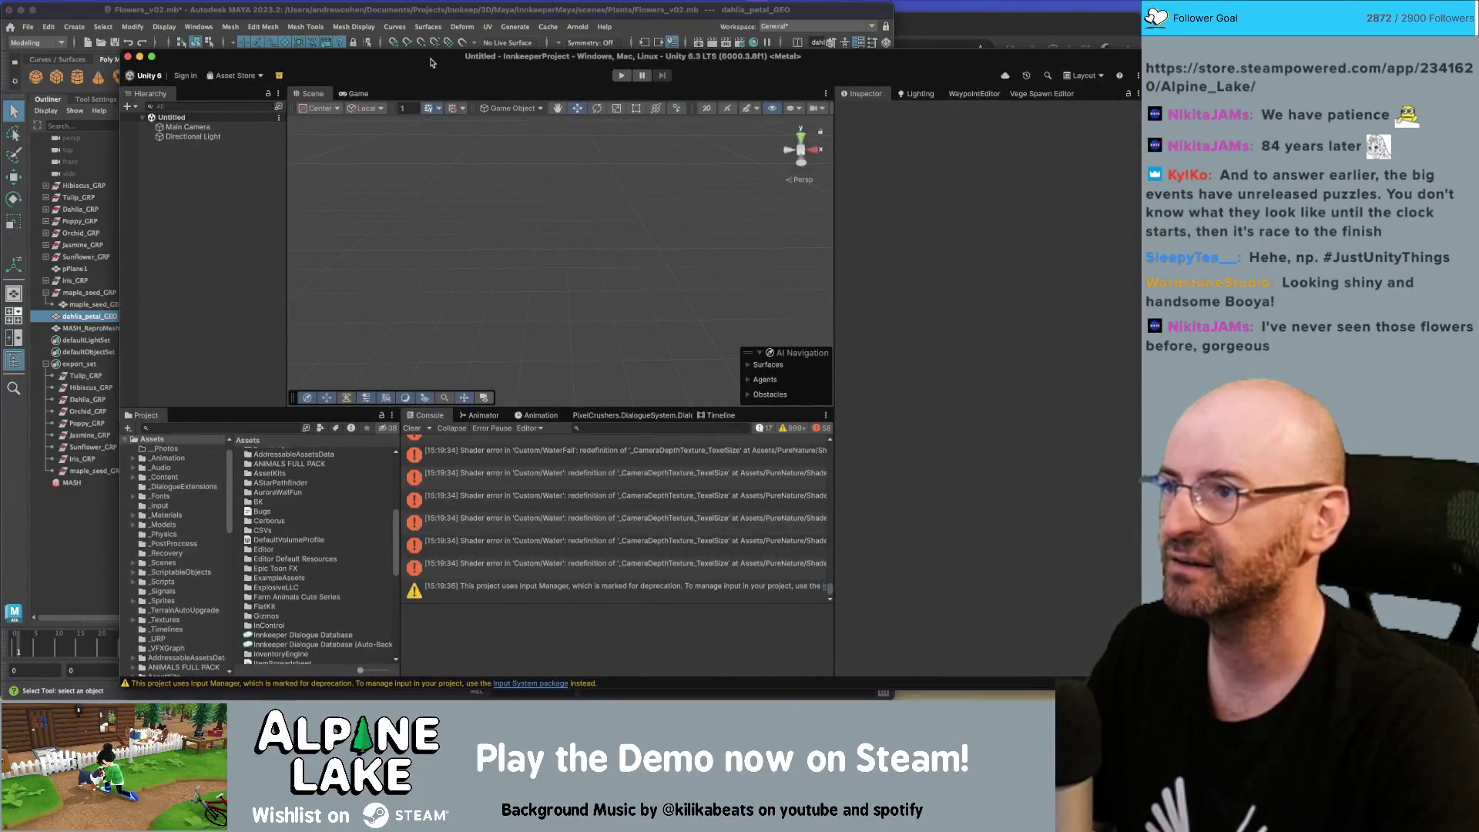
Back in Maya, review the MASH_Offset and MASH_Distribute node settings
key(super+Tab)
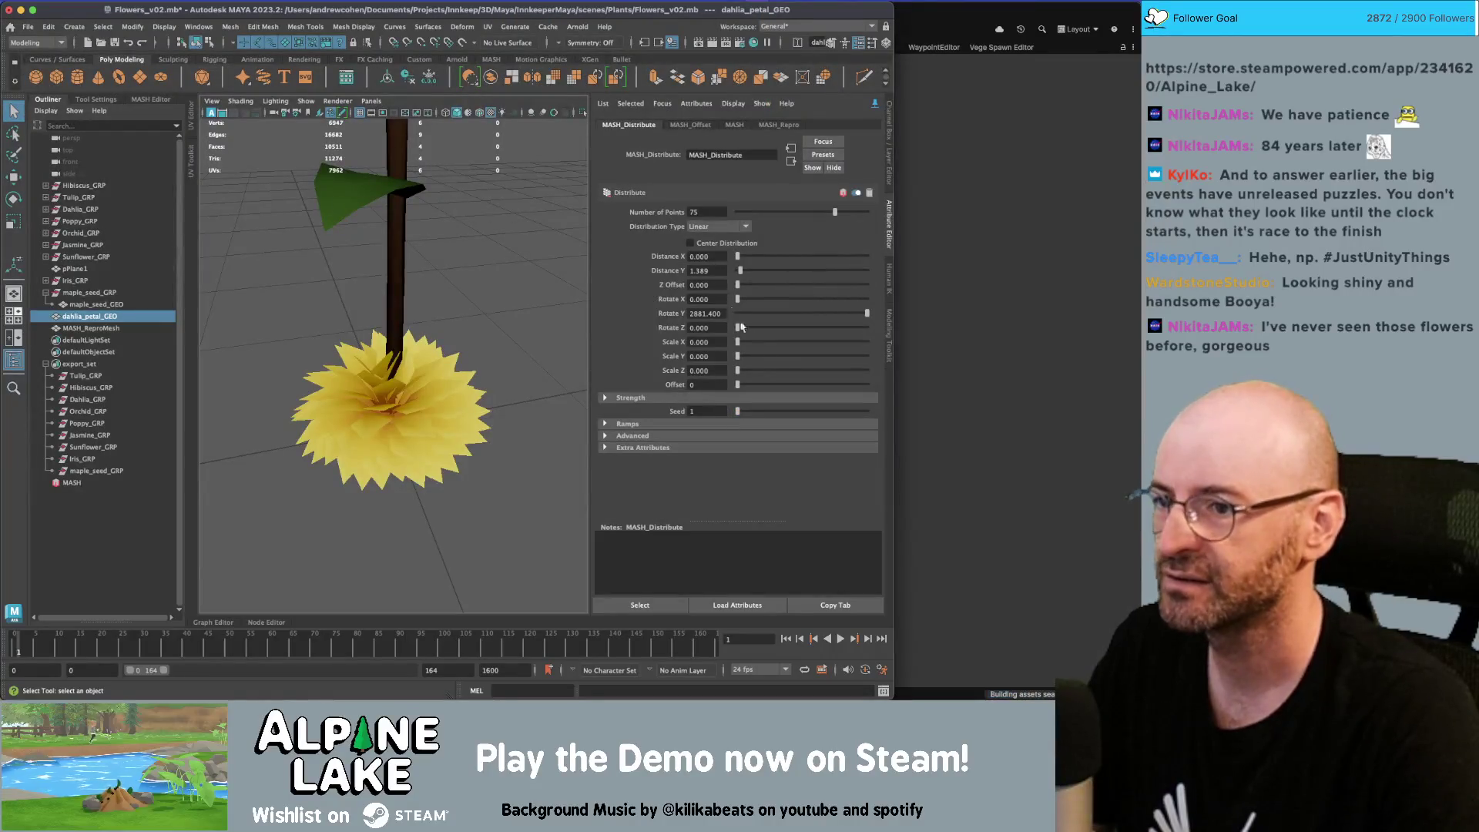
click(146, 100)
click(116, 148)
click(118, 164)
click(109, 148)
click(59, 100)
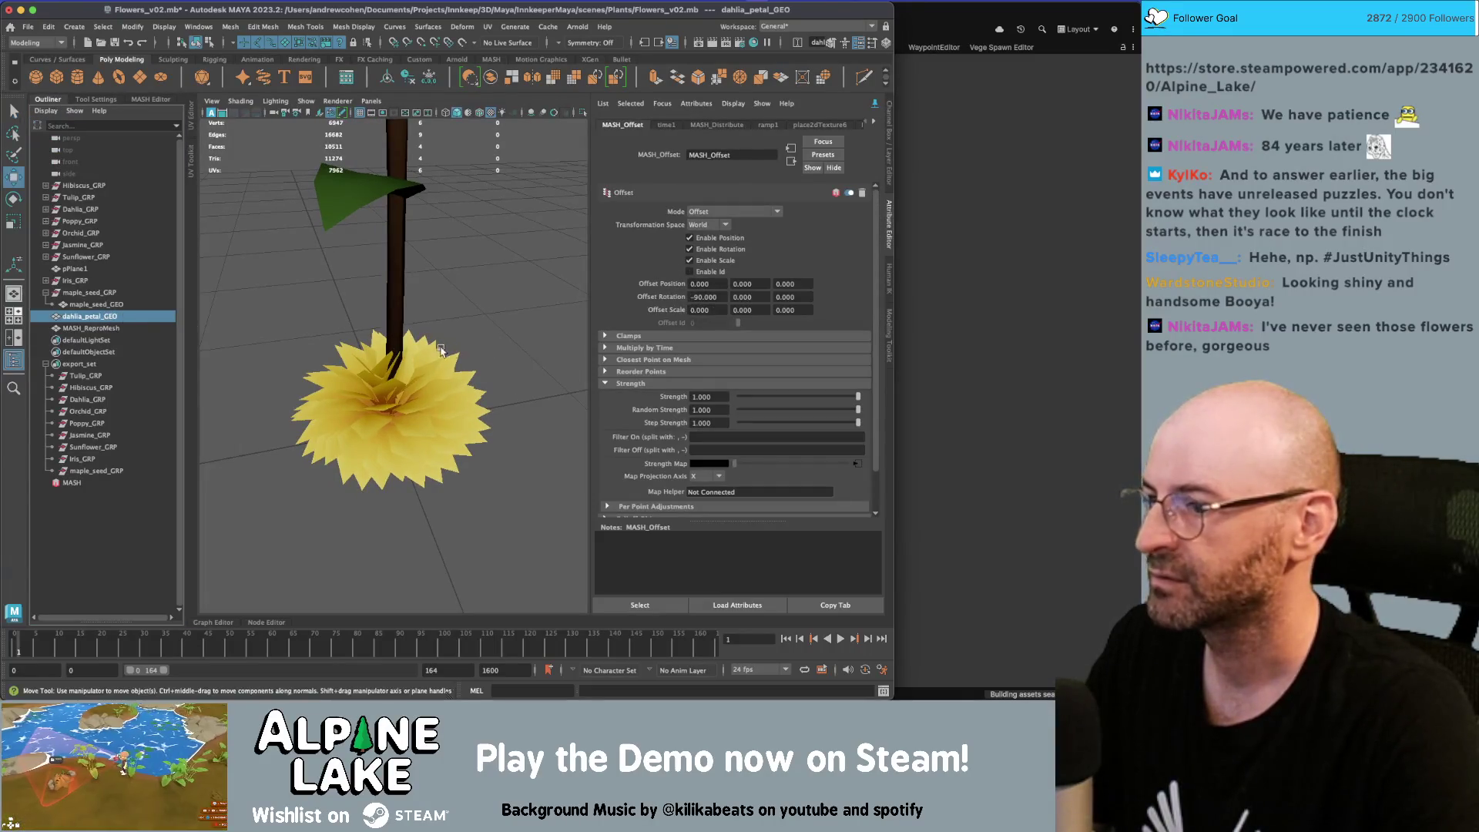
Compare the yellow dahlia with browser photos, then show the MASH network node list
scroll(493, 355, down, 10)
key(e)
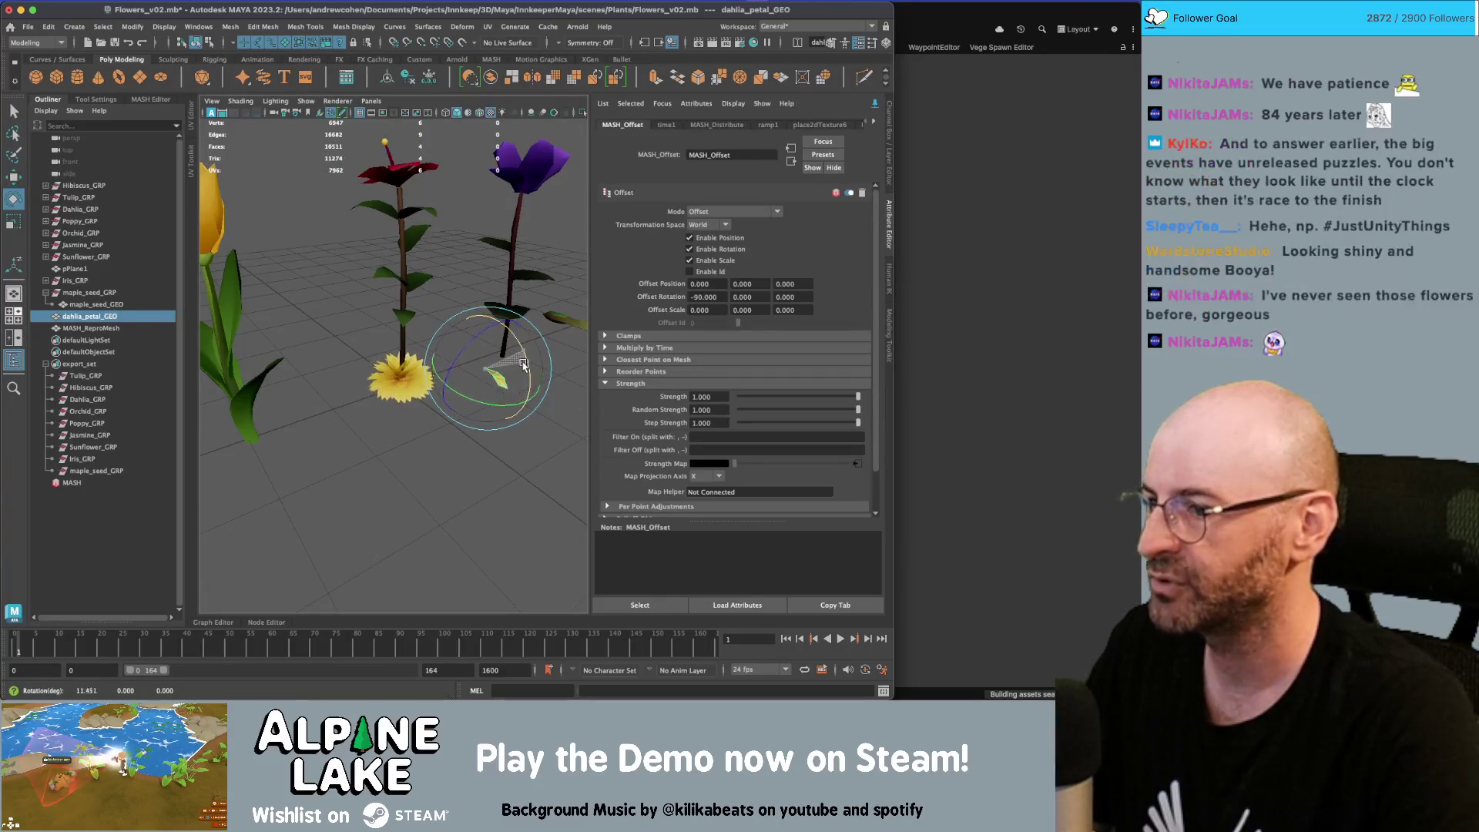
scroll(520, 355, up, 5)
mouse_move(520, 347)
alt+mouse_down()
mouse_move(522, 320)
mouse_move(500, 305)
alt+mouse_up()
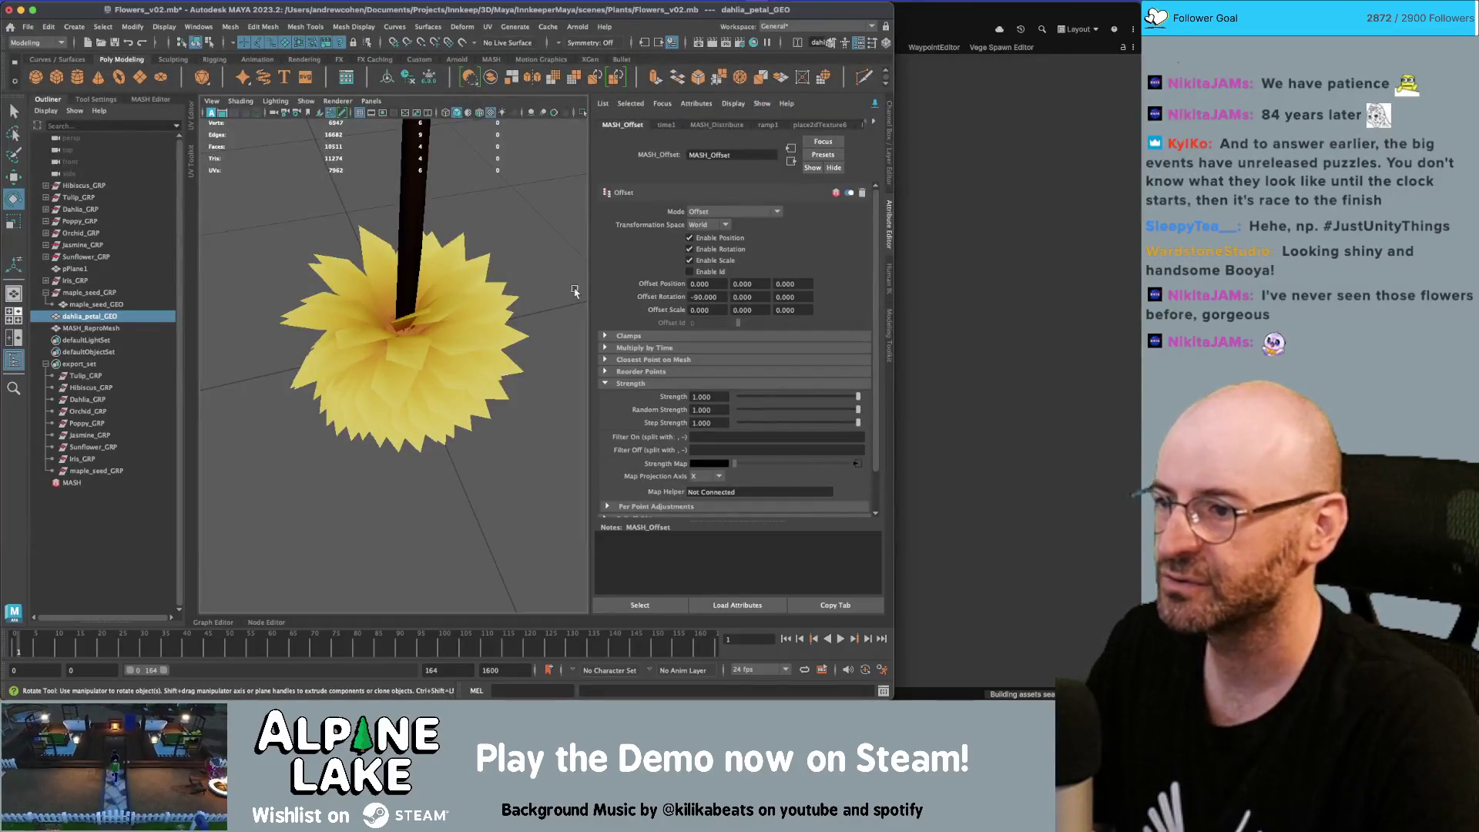
key(super+Tab)
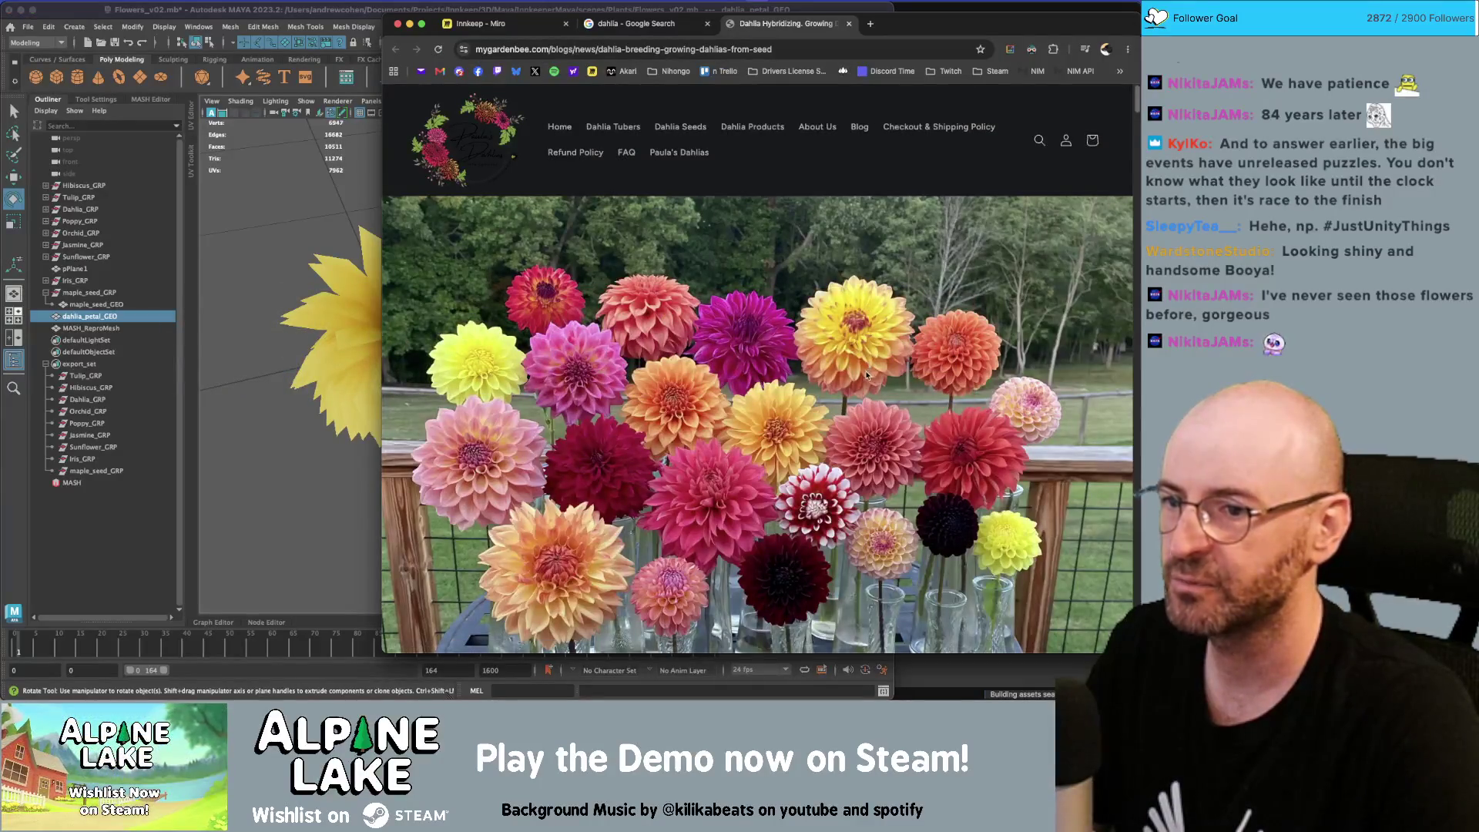
click(372, 16)
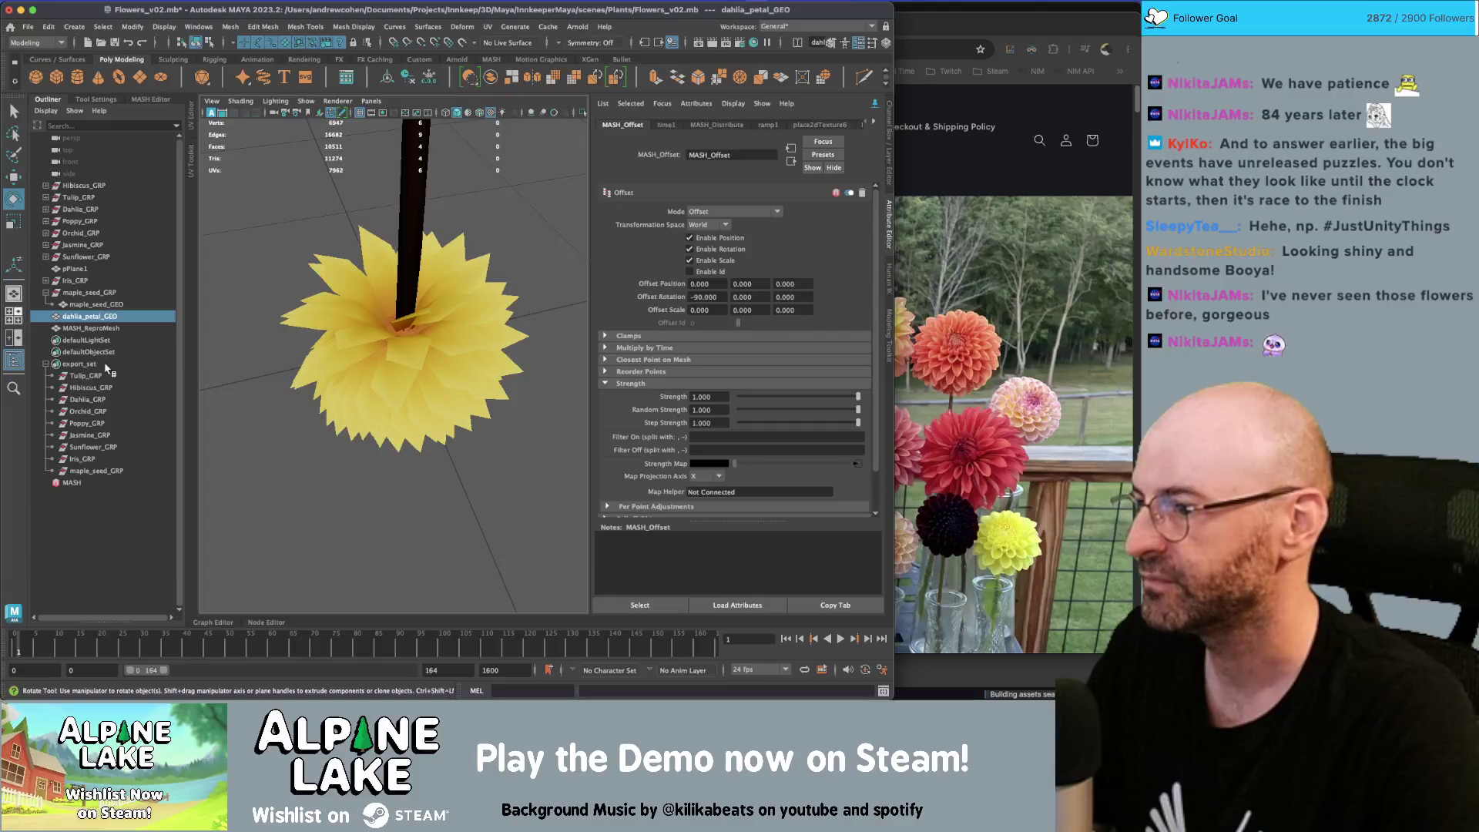
click(152, 99)
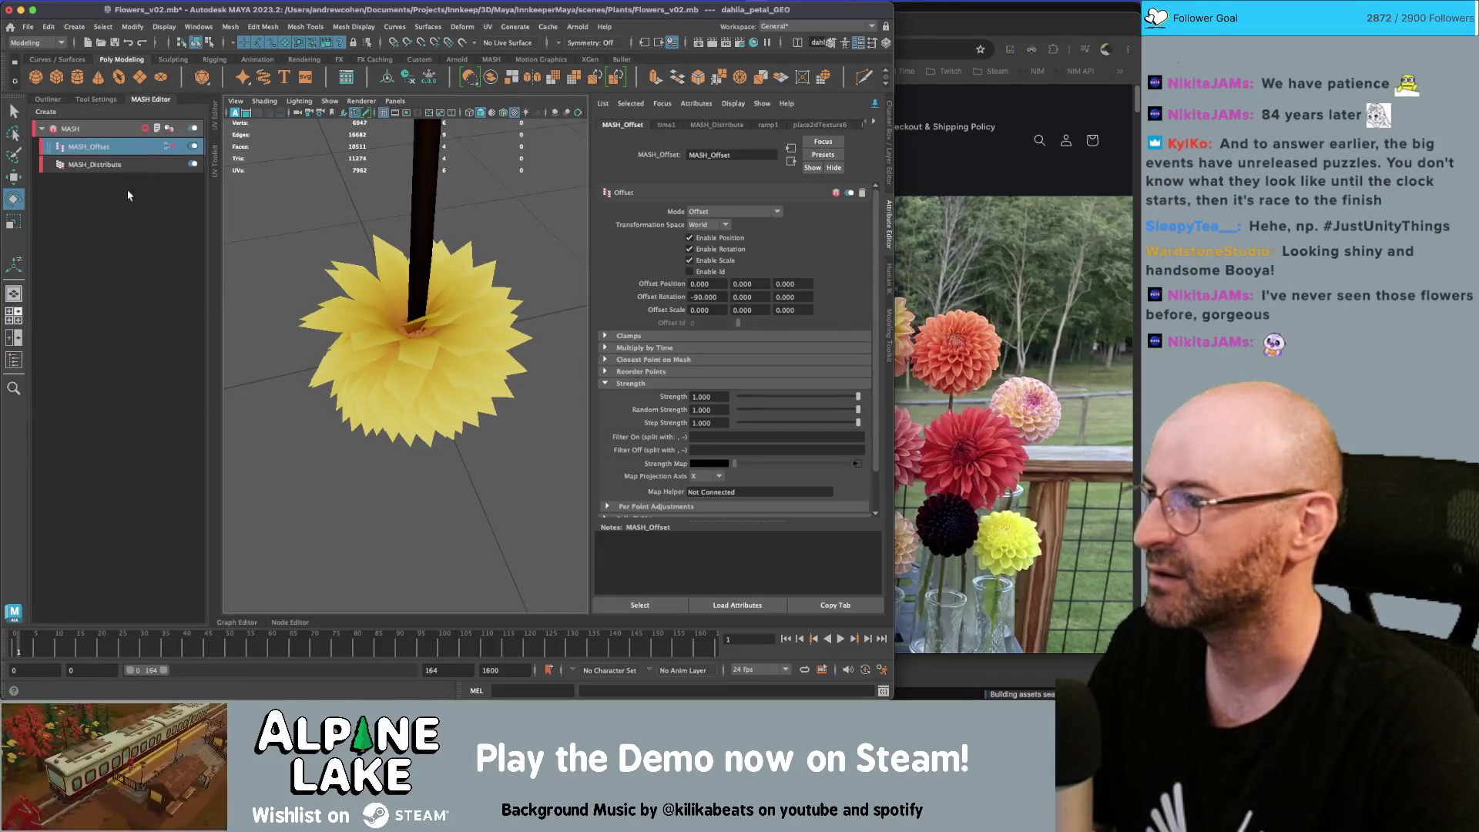
click(150, 128)
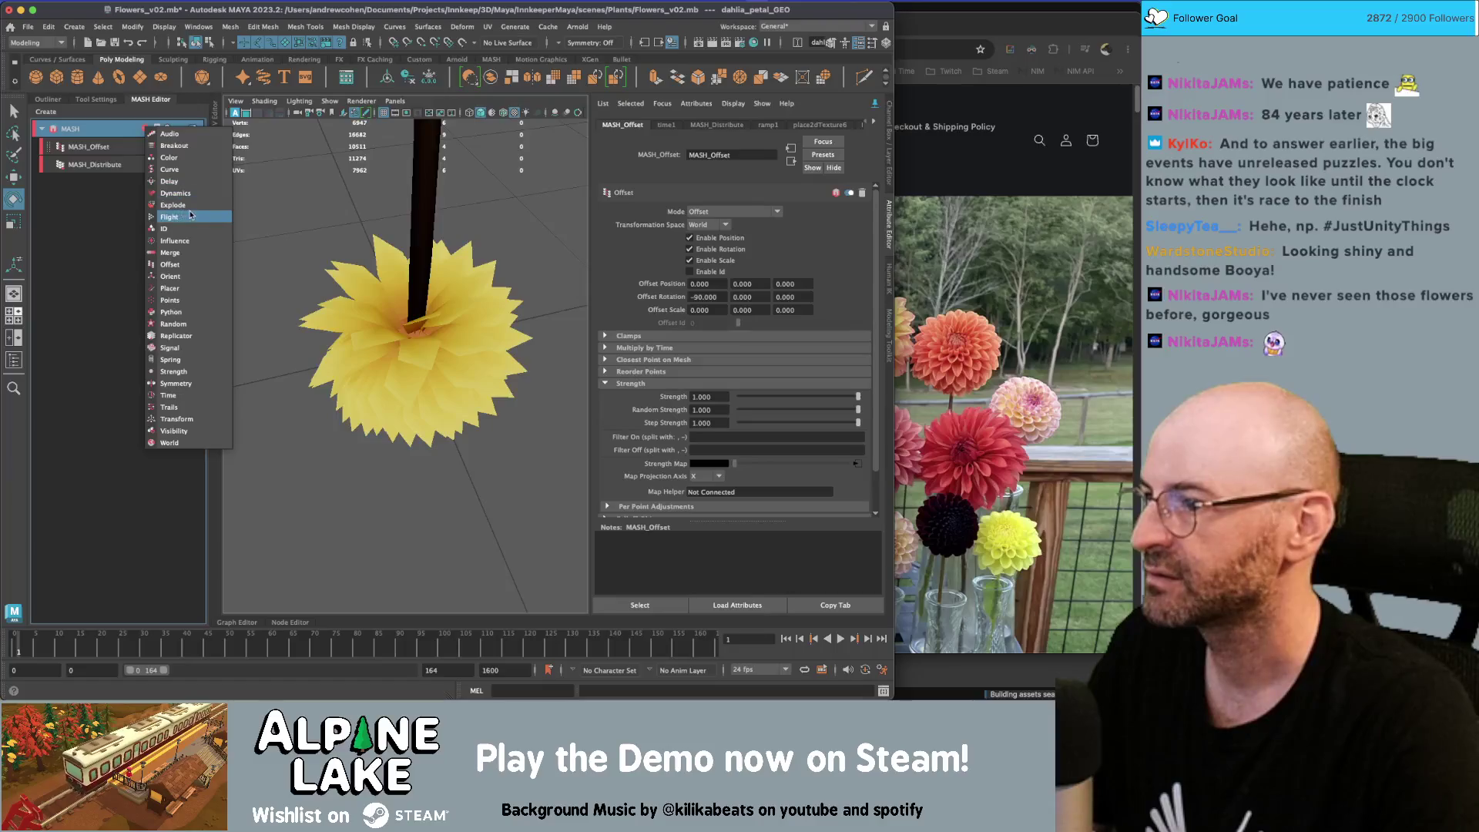
Add a MASH_Offset1 node and set its Offset Scale to -0.5, -0.5, -0.5
click(198, 265)
click(151, 148)
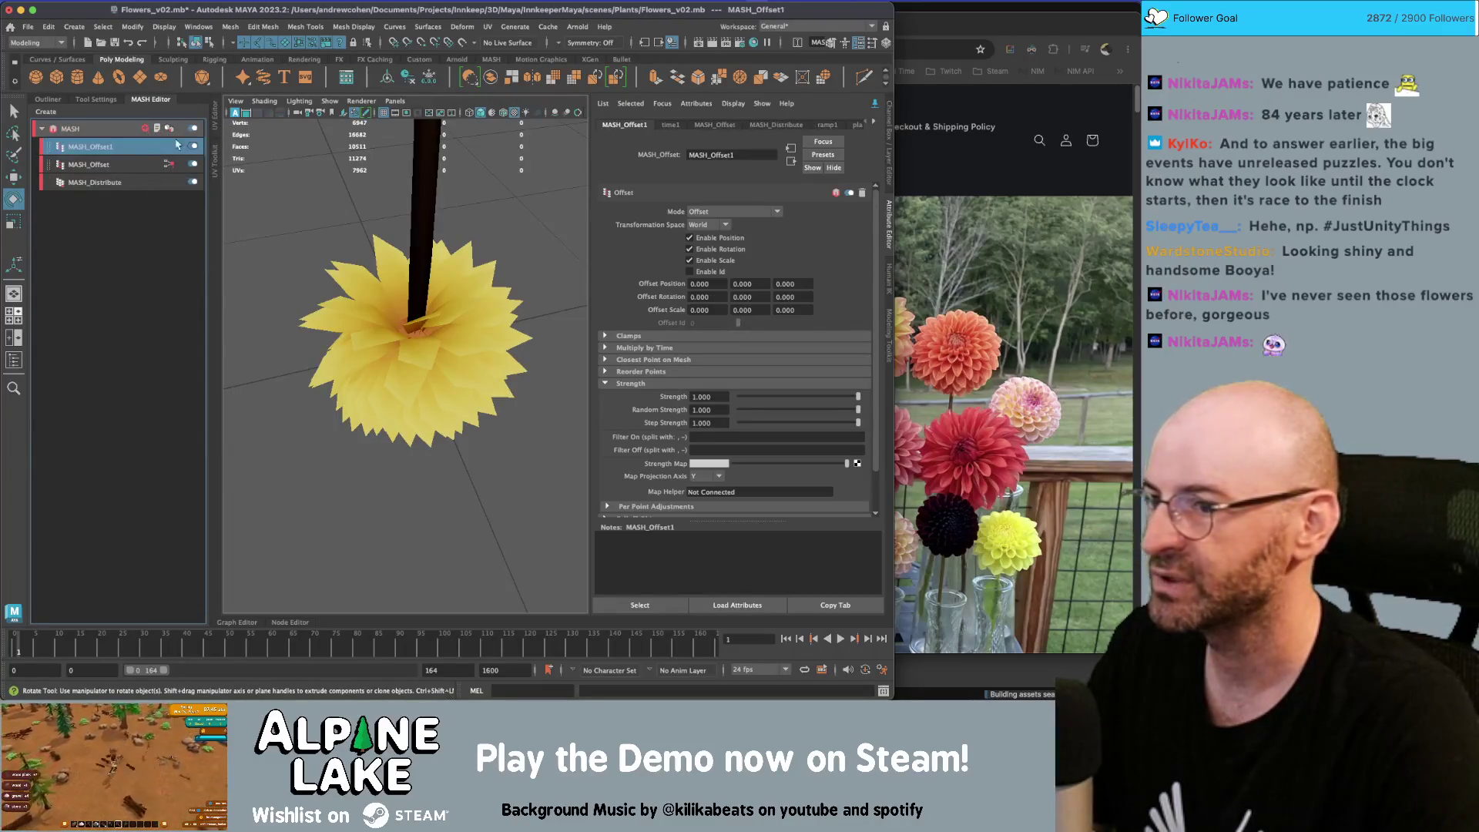
click(708, 308)
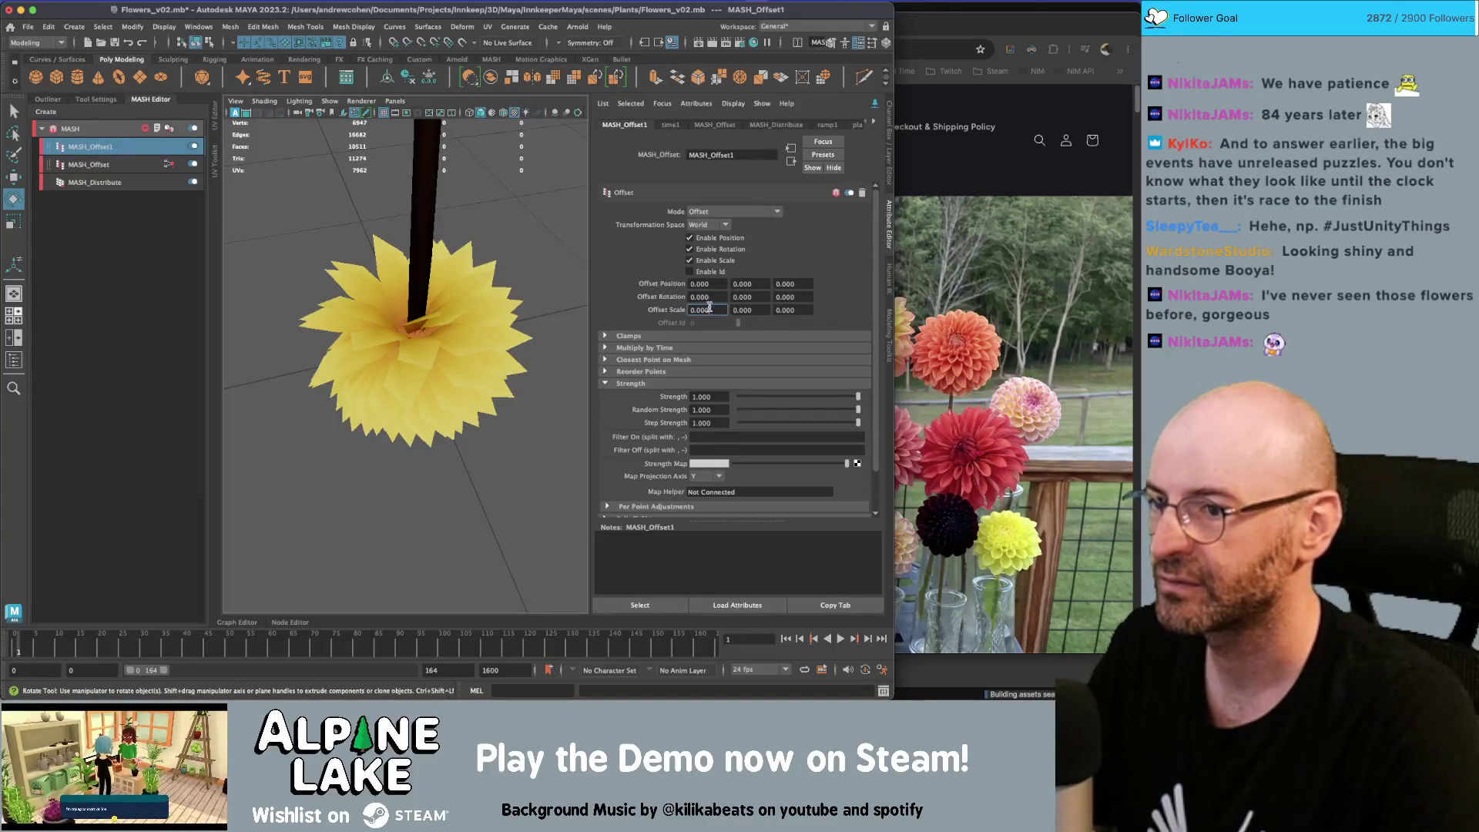
text(-0.6)
key(Return)
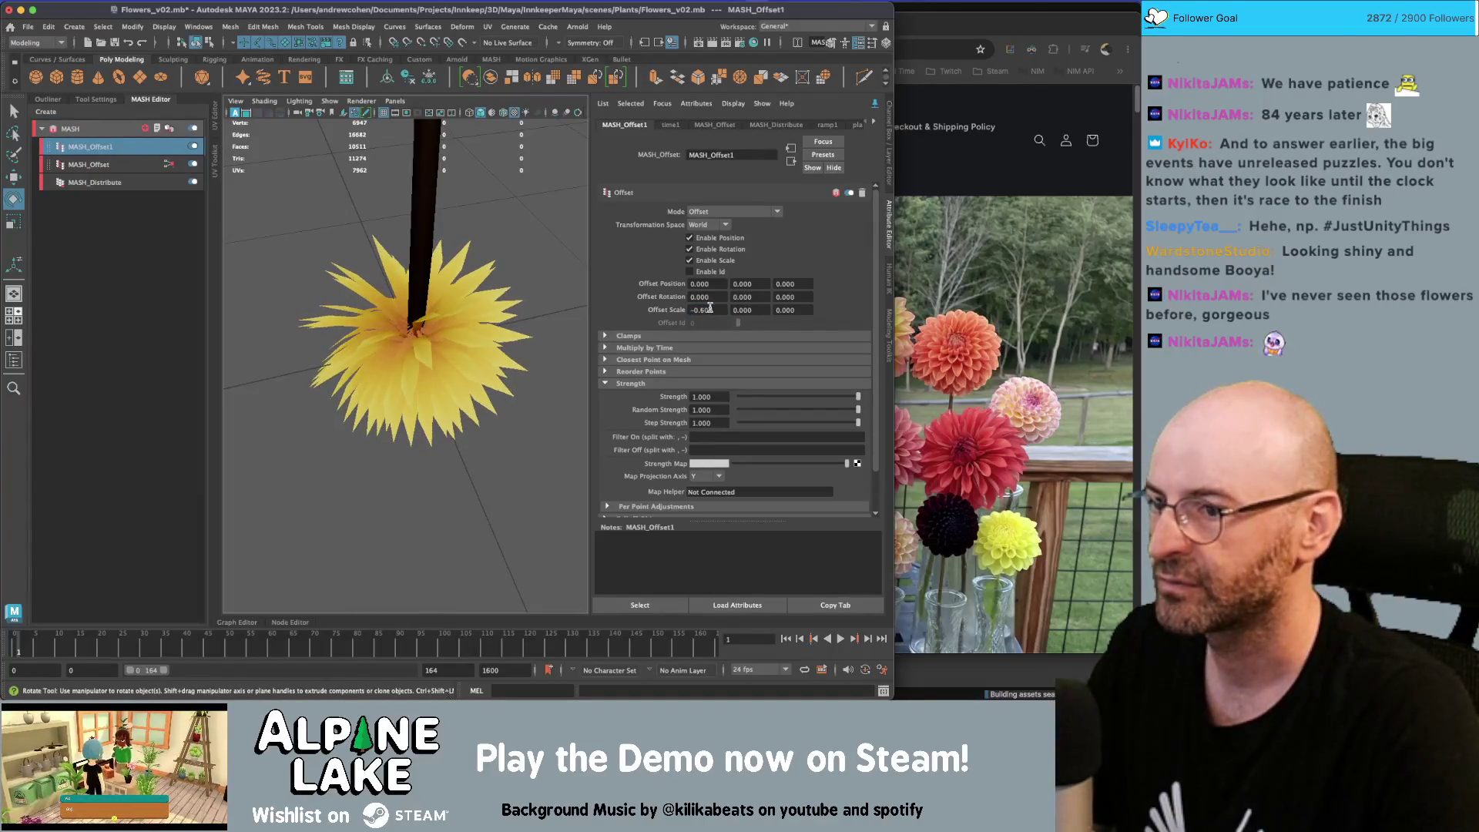
click(715, 308)
text(-0.5)
key(Tab)
text(0.5)
key(Tab)
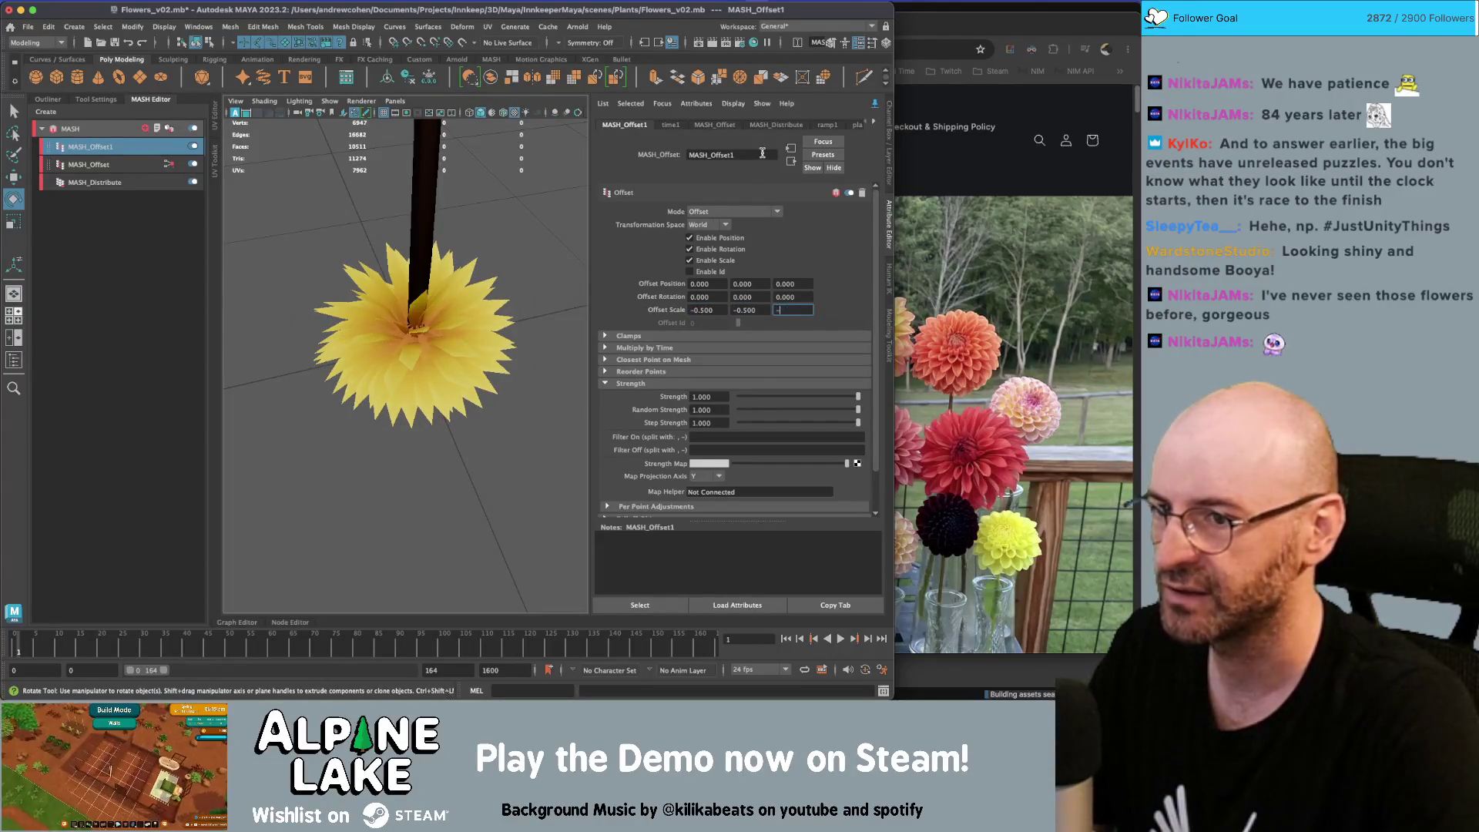
text(0.5)
key(Return)
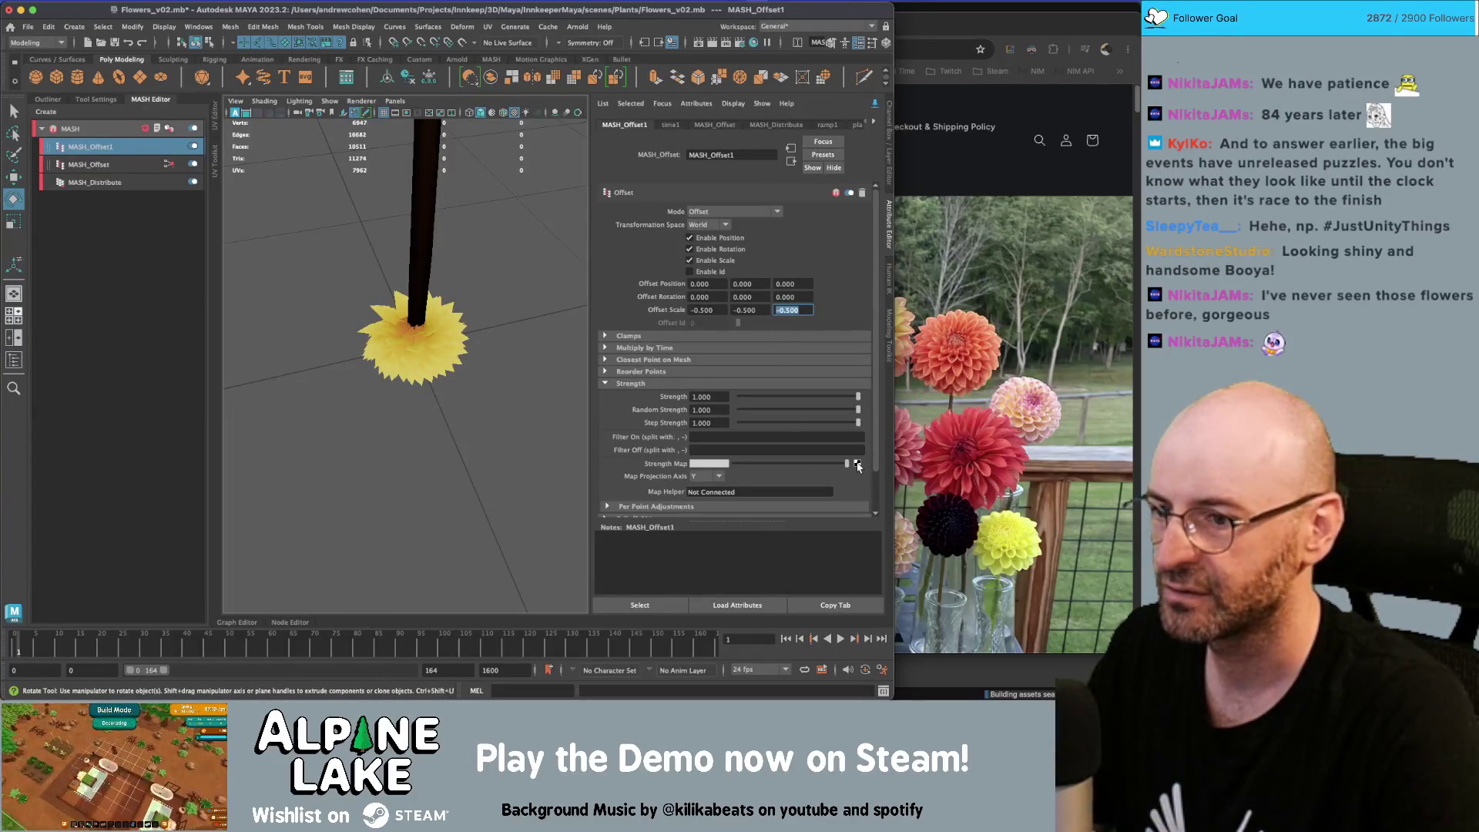
Connect a Ramp as MASH_Offset1's strength map
click(858, 465)
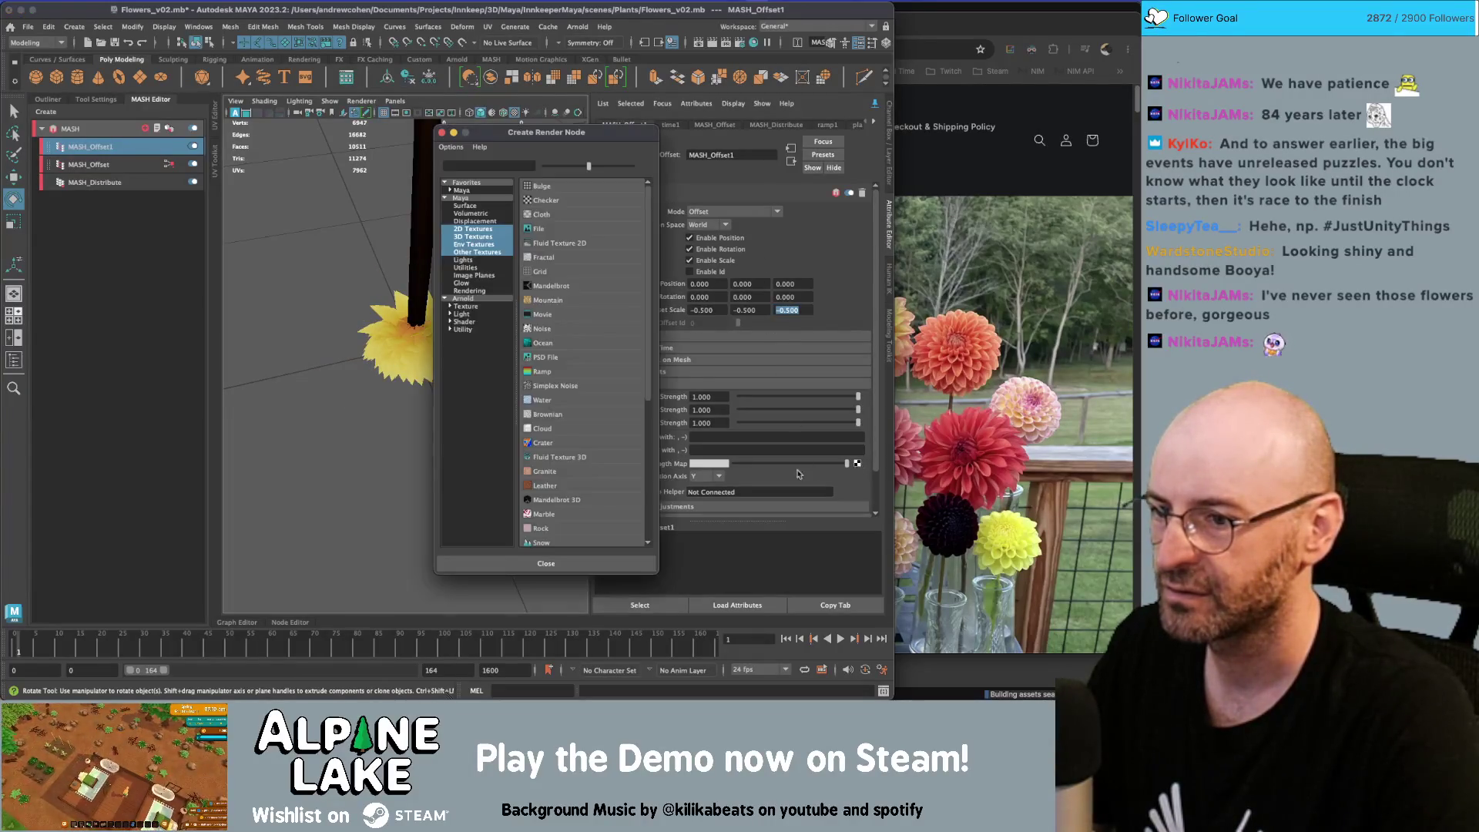
click(553, 374)
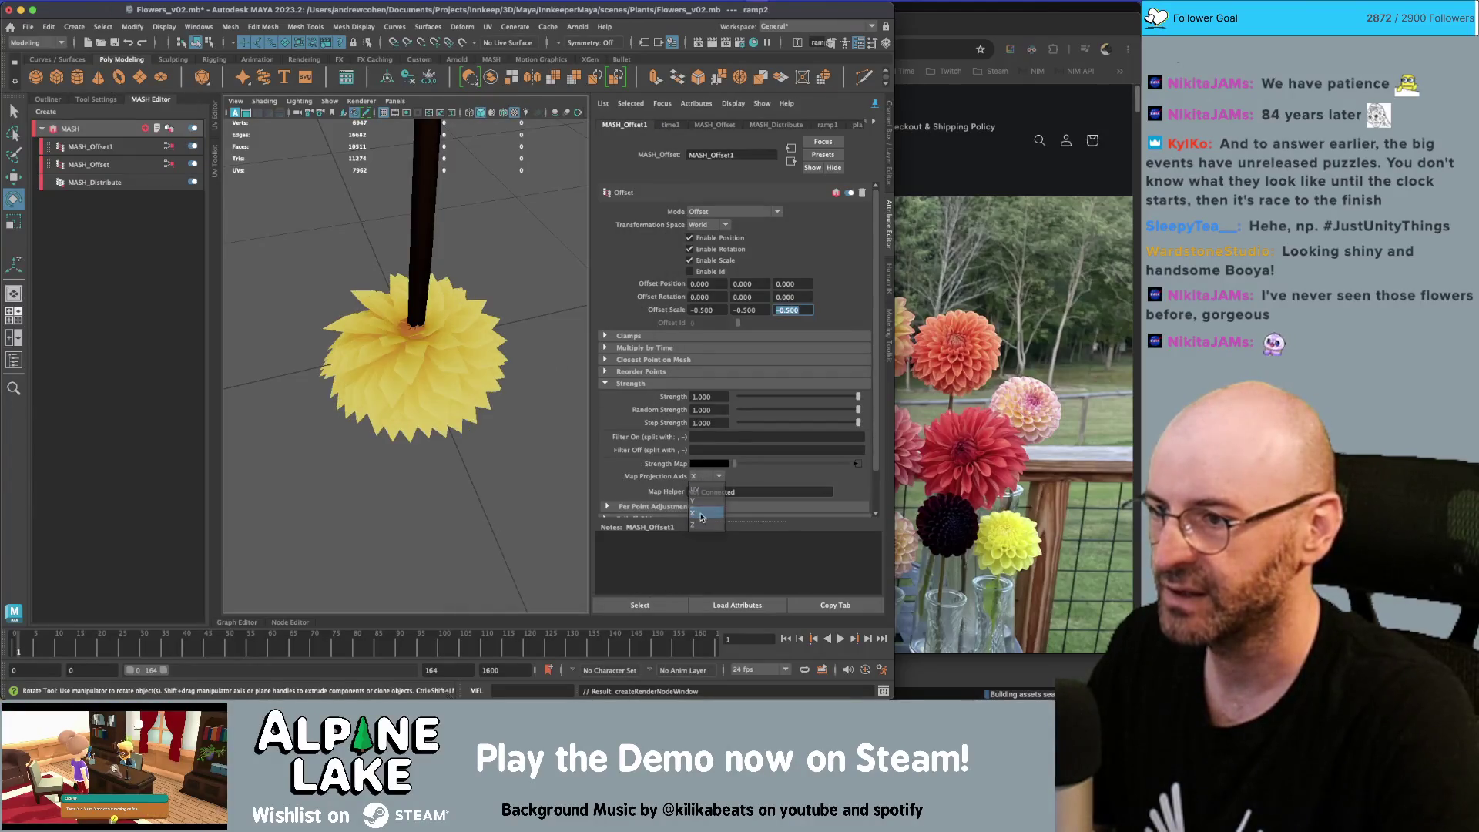
mouse_move(450, 401)
alt+mouse_down()
mouse_move(447, 287)
mouse_move(398, 331)
mouse_move(353, 309)
mouse_move(455, 241)
mouse_move(387, 259)
alt+mouse_up()
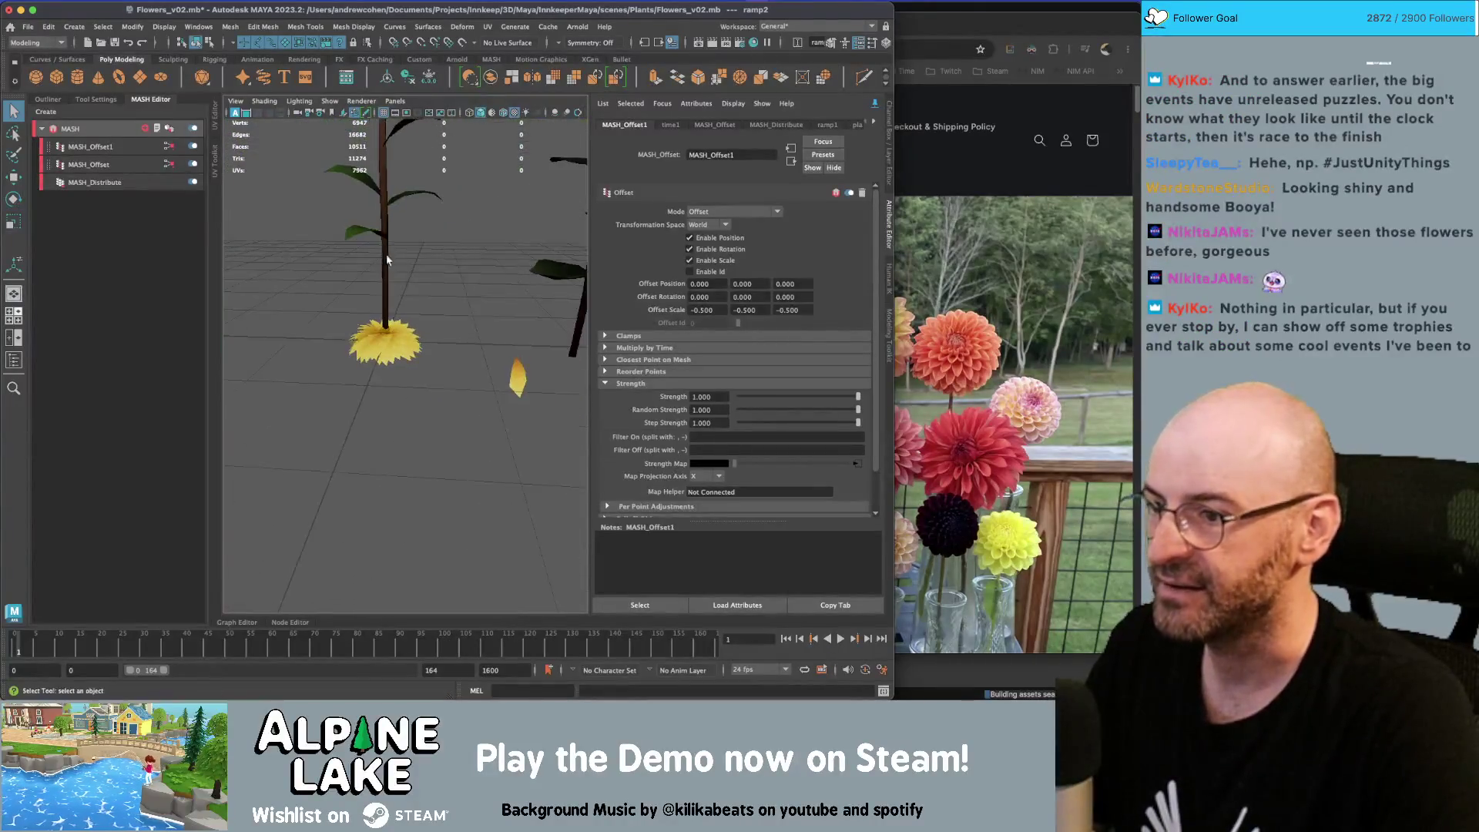
Select all the petal's UVs and give it a planar UV projection
click(527, 377)
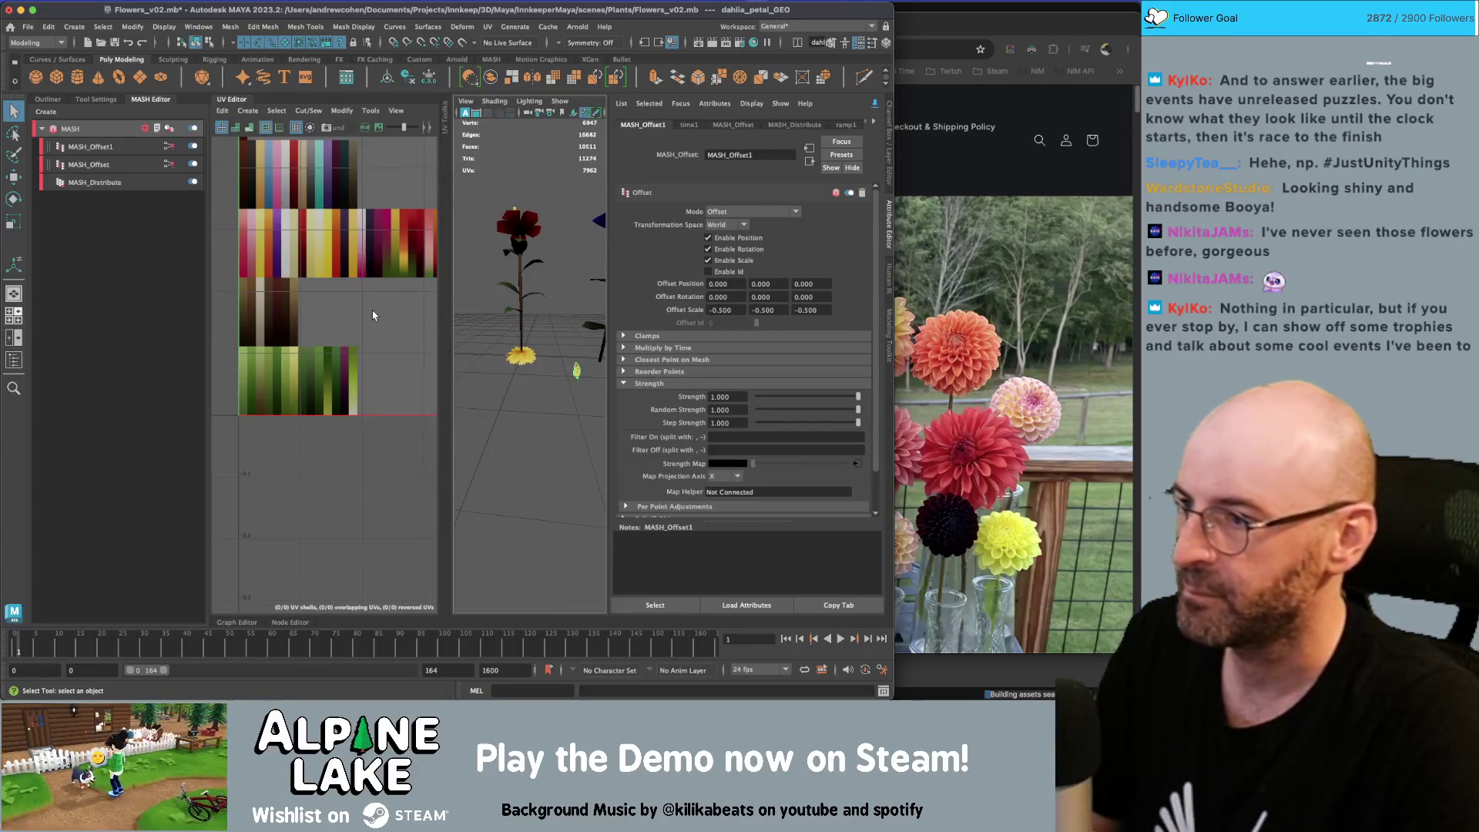
key(f)
right_drag(331, 308, 293, 297)
drag(270, 225, 378, 518)
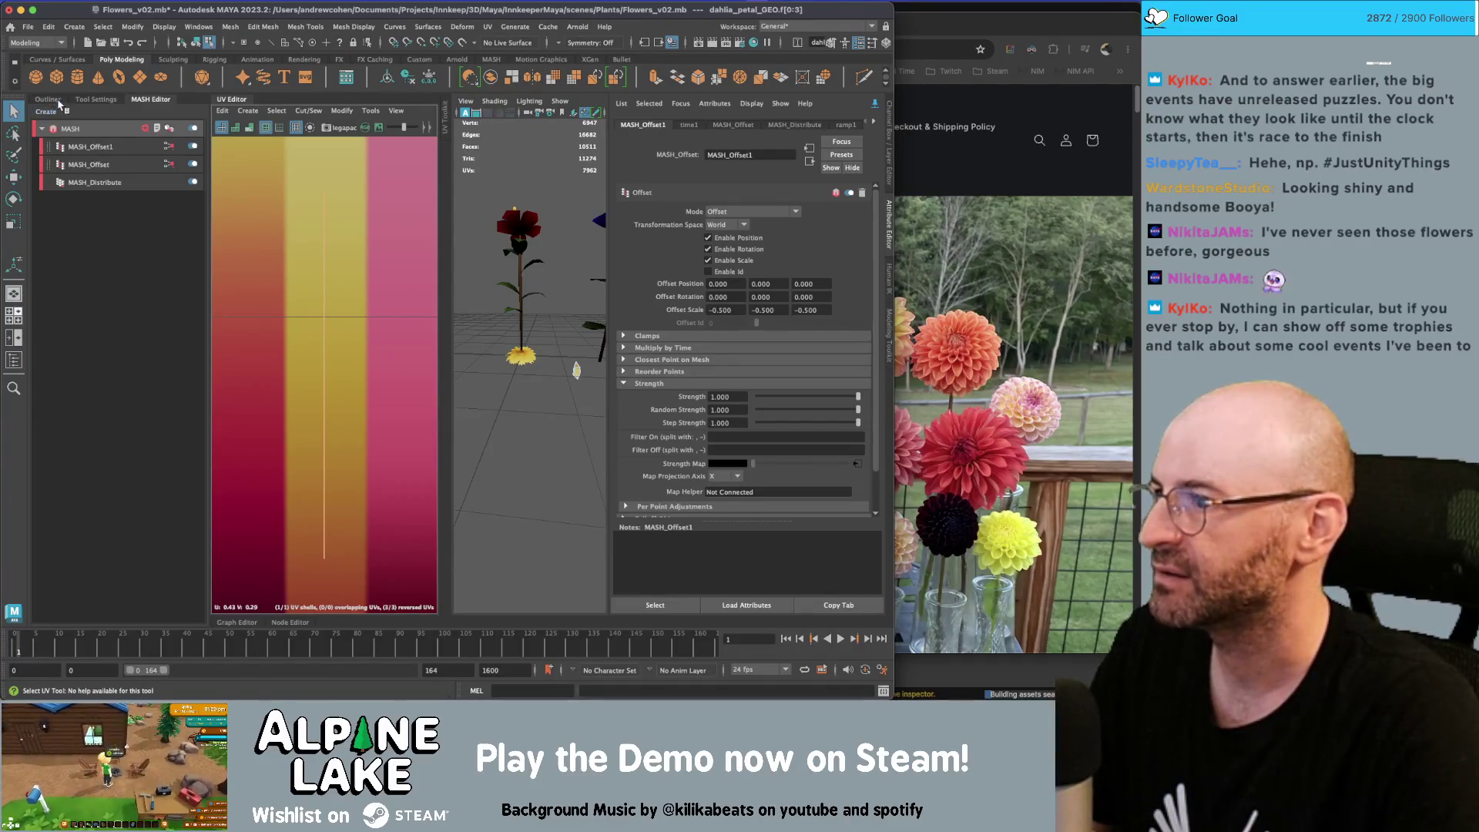
click(246, 110)
click(270, 202)
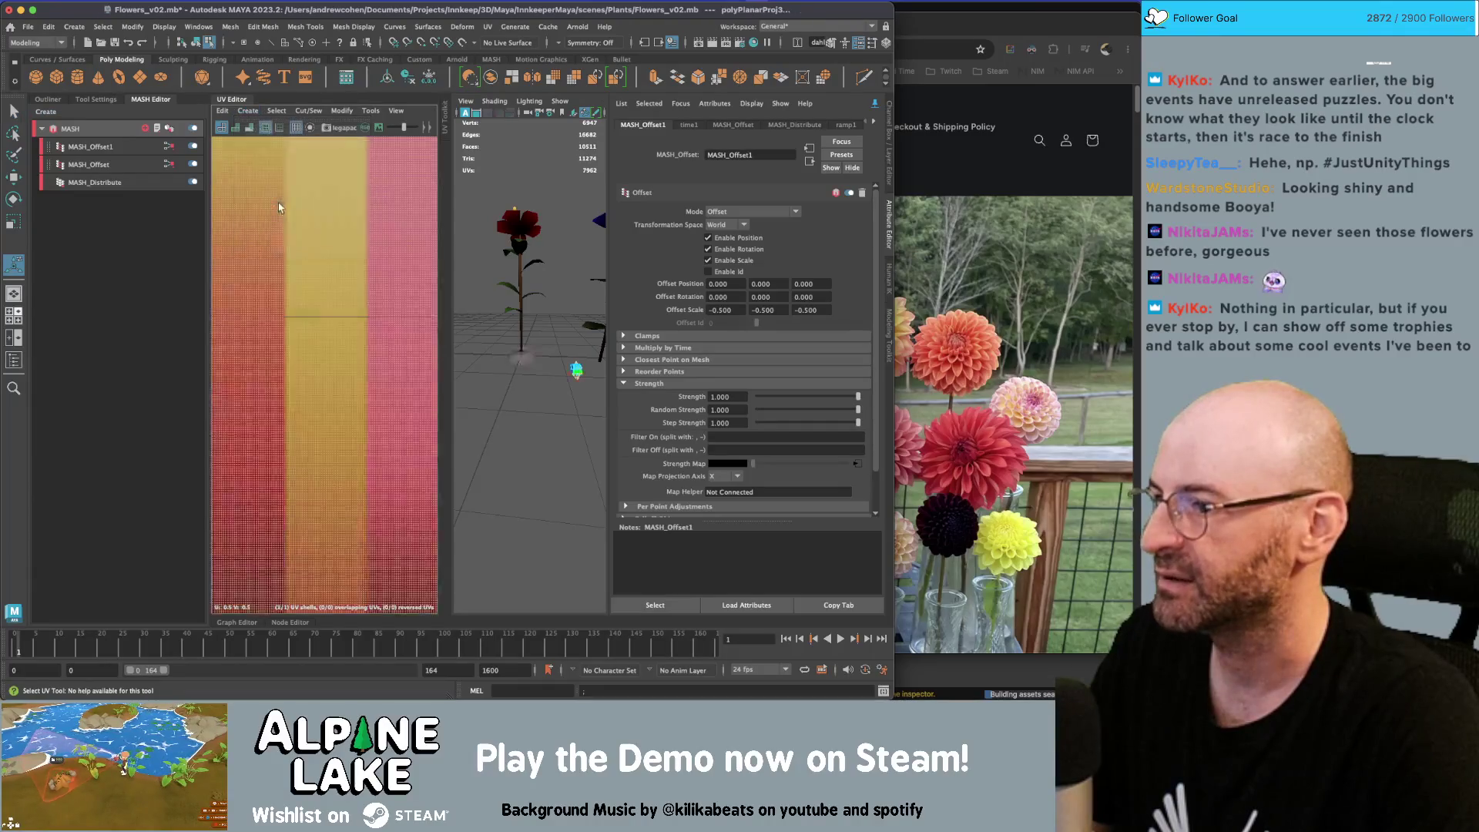
Shrink the petal's UV shell to about half size and rotate it
key(r)
mouse_move(340, 373)
mouse_down()
mouse_move(365, 381)
mouse_move(347, 375)
mouse_move(362, 357)
mouse_move(279, 416)
mouse_up()
key(e)
key(r)
key(w)
key(f)
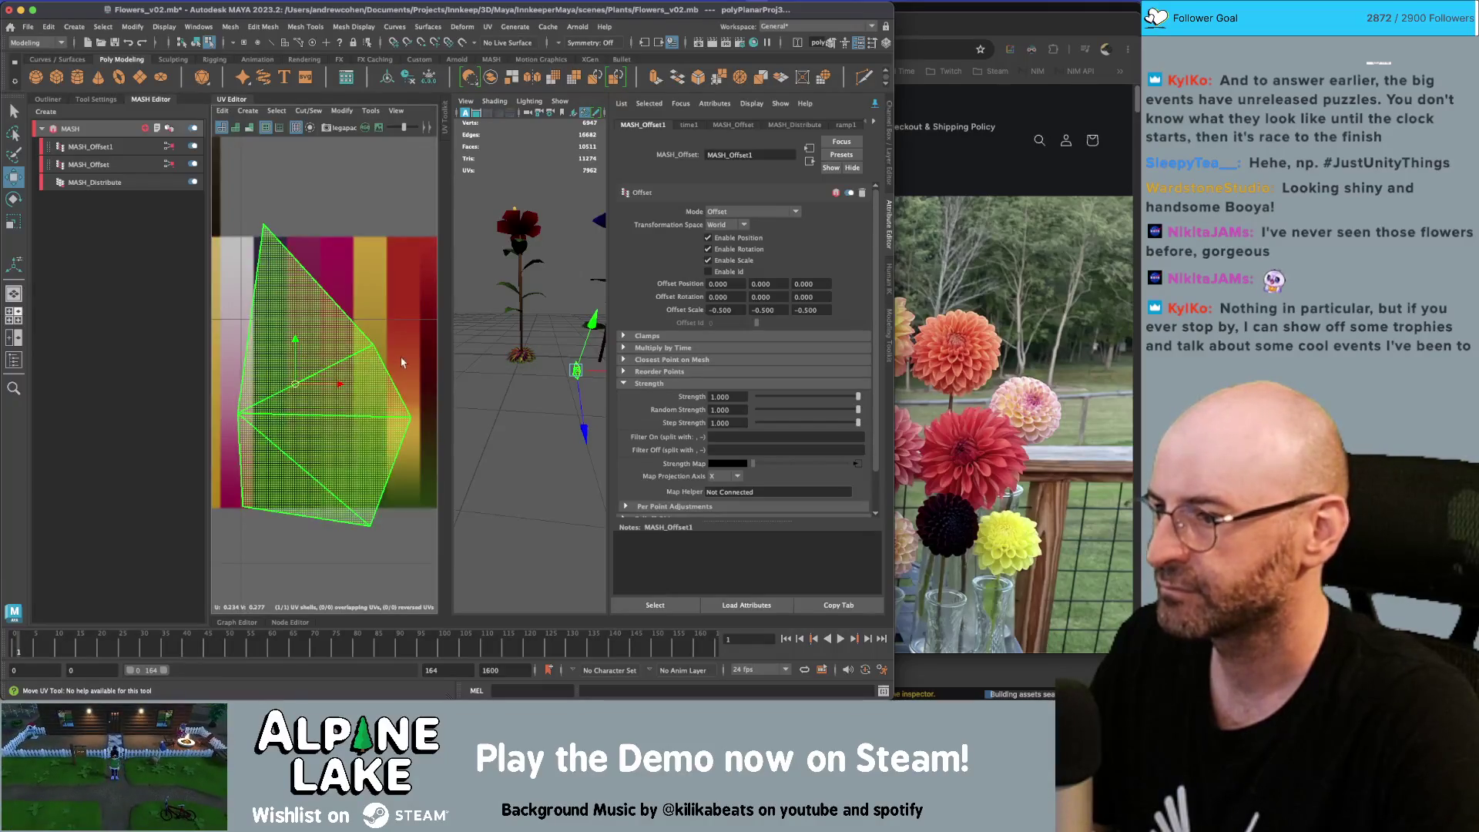
scroll(329, 356, down, 5)
Move the UV shell to the texture's right-edge swatch and bring up the dahlia reference
click(343, 330)
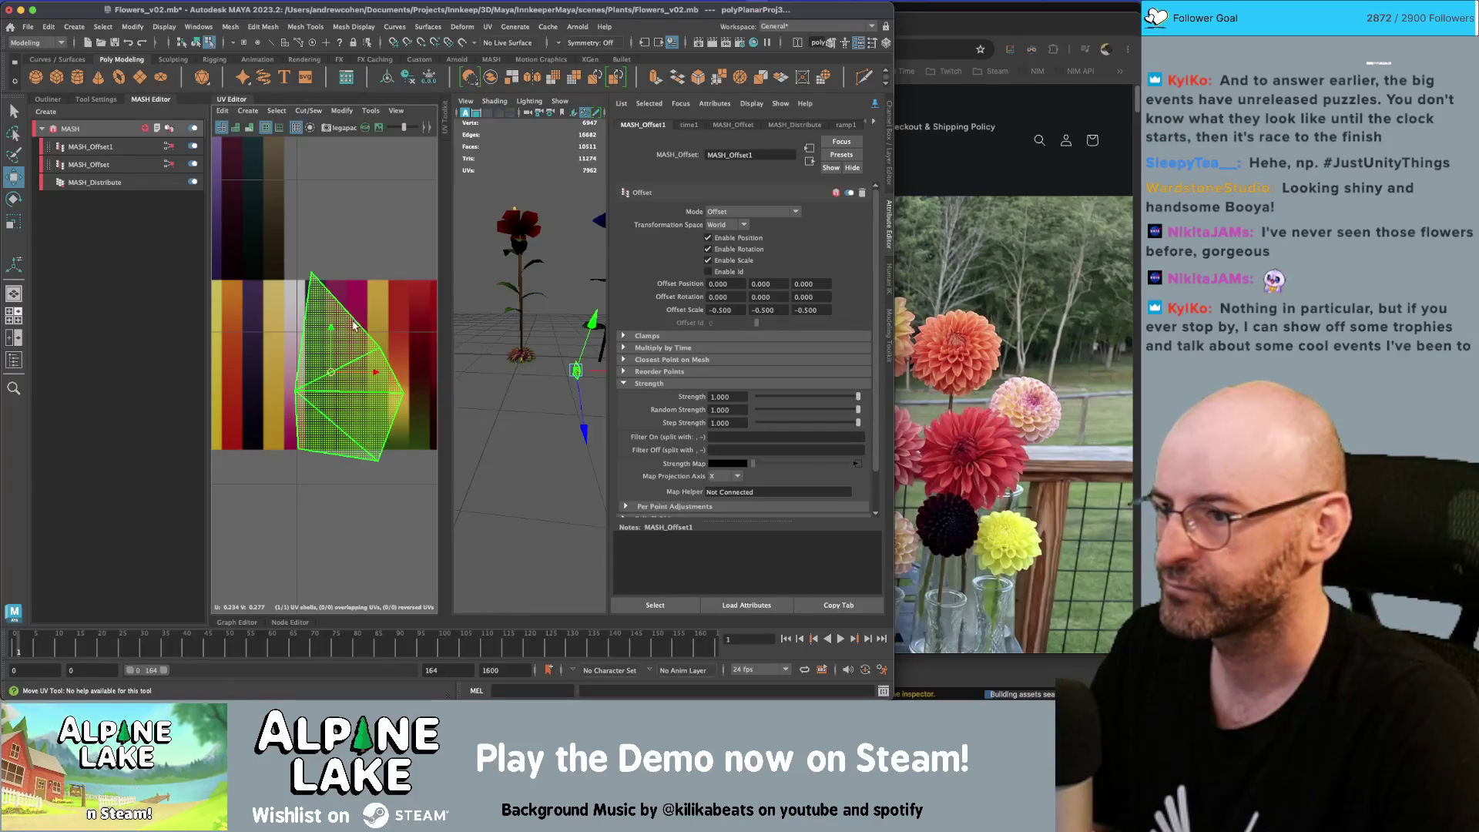
click(335, 361)
drag(332, 375, 445, 335)
click(407, 351)
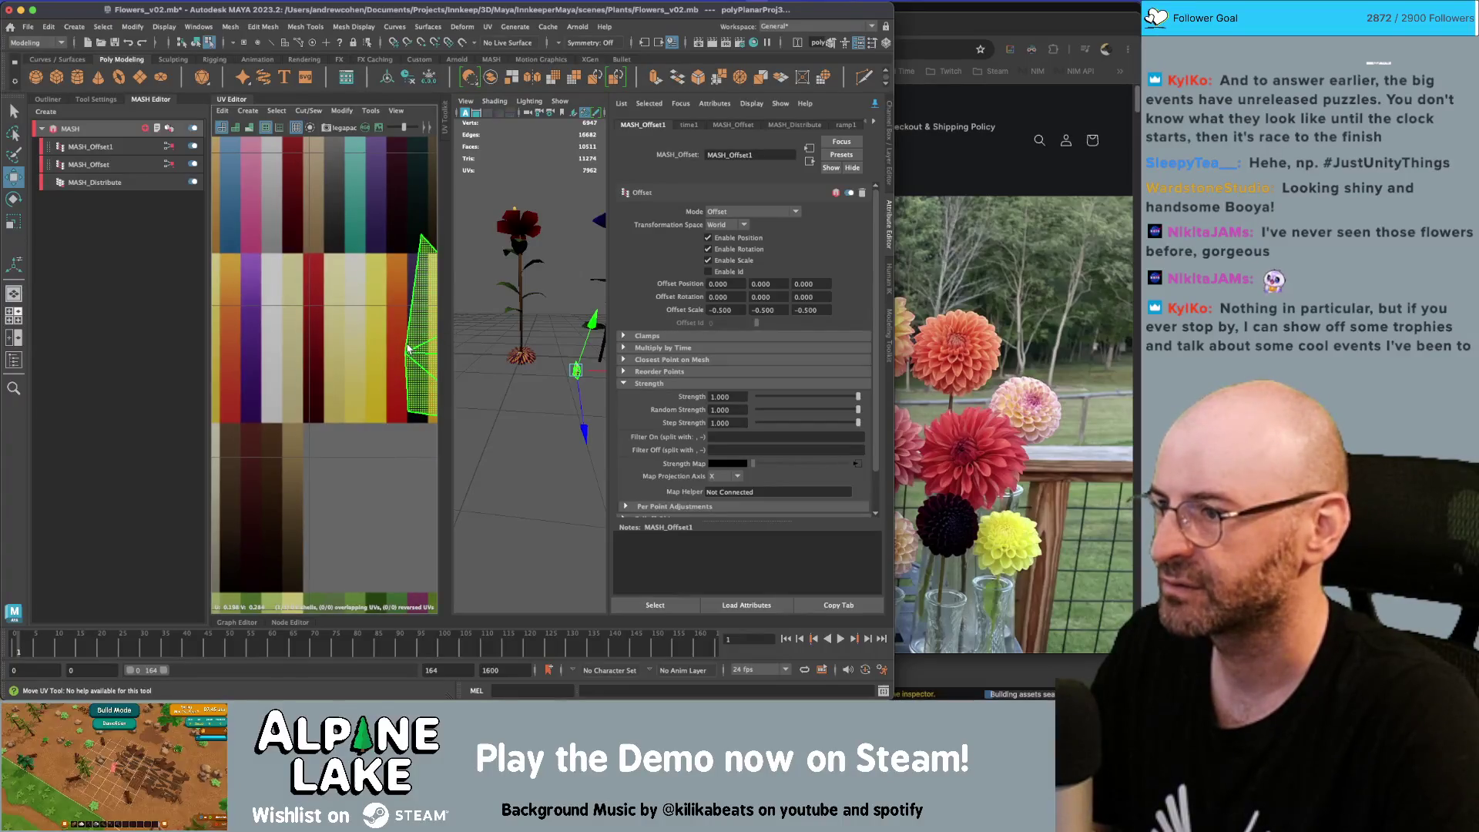
scroll(408, 349, down, 5)
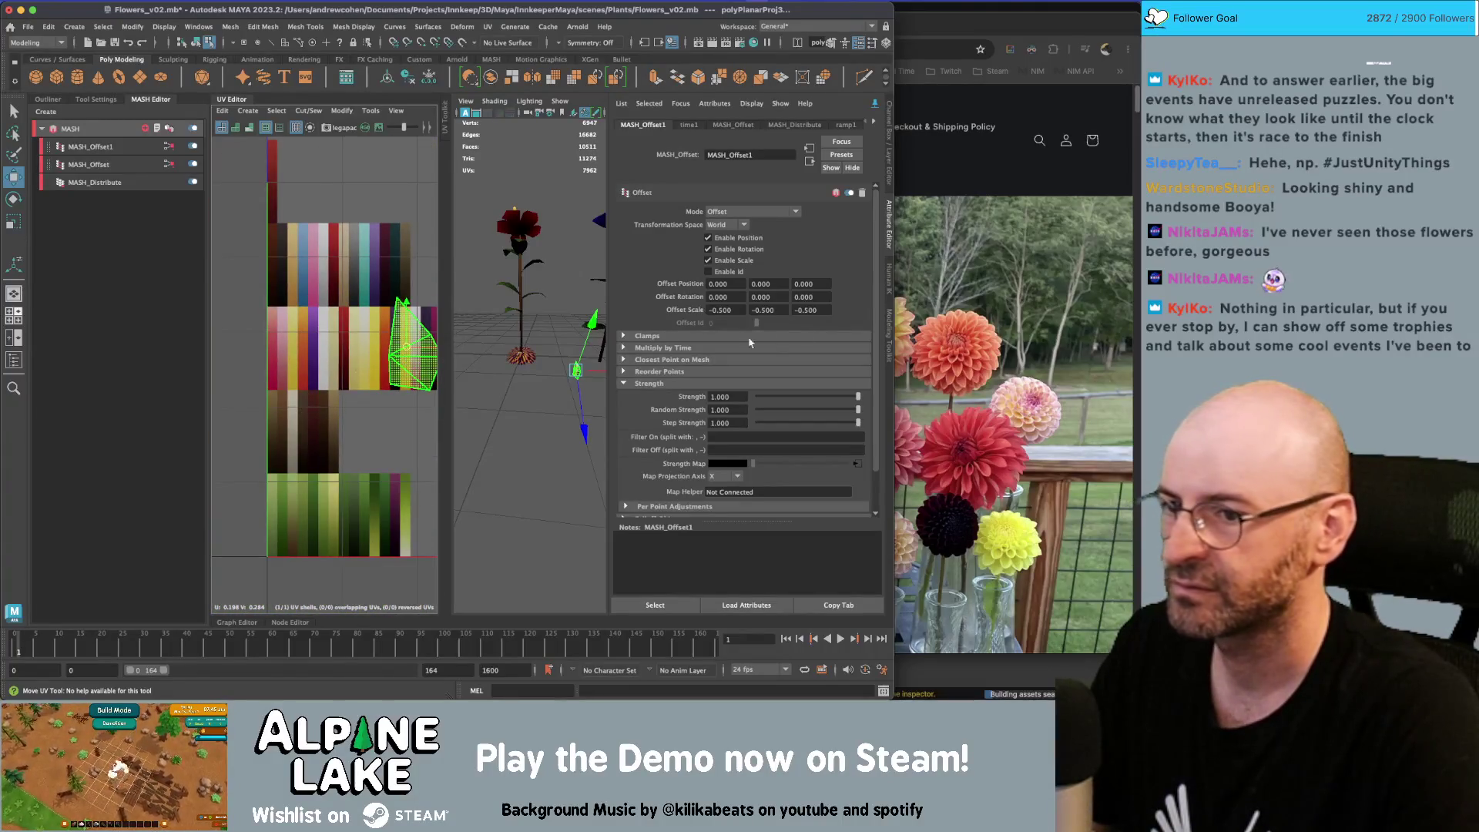
click(947, 299)
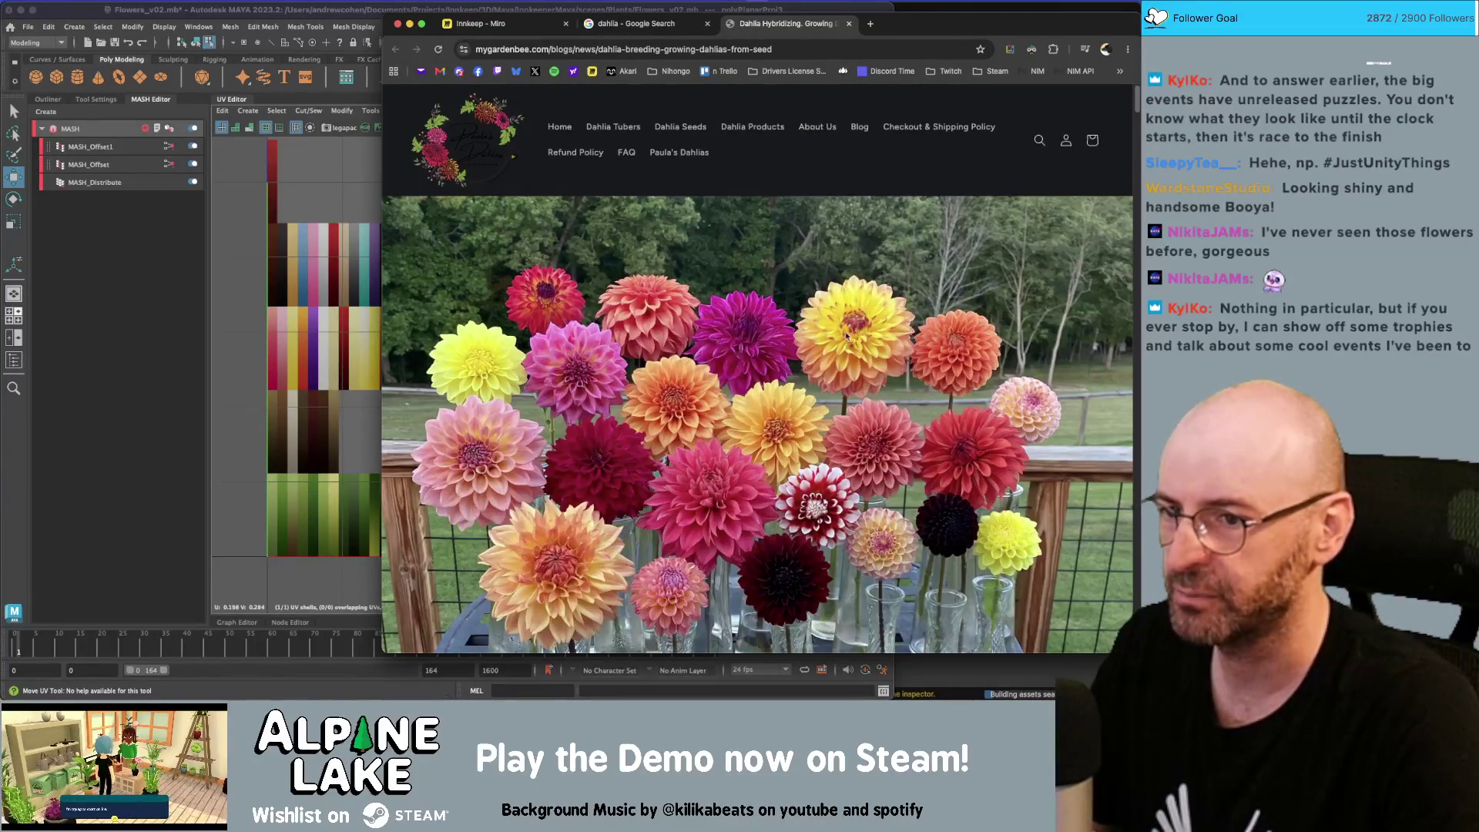
Compare the row of flowers against the dahlia reference page
click(374, 362)
alt+right_drag(507, 350, 474, 371)
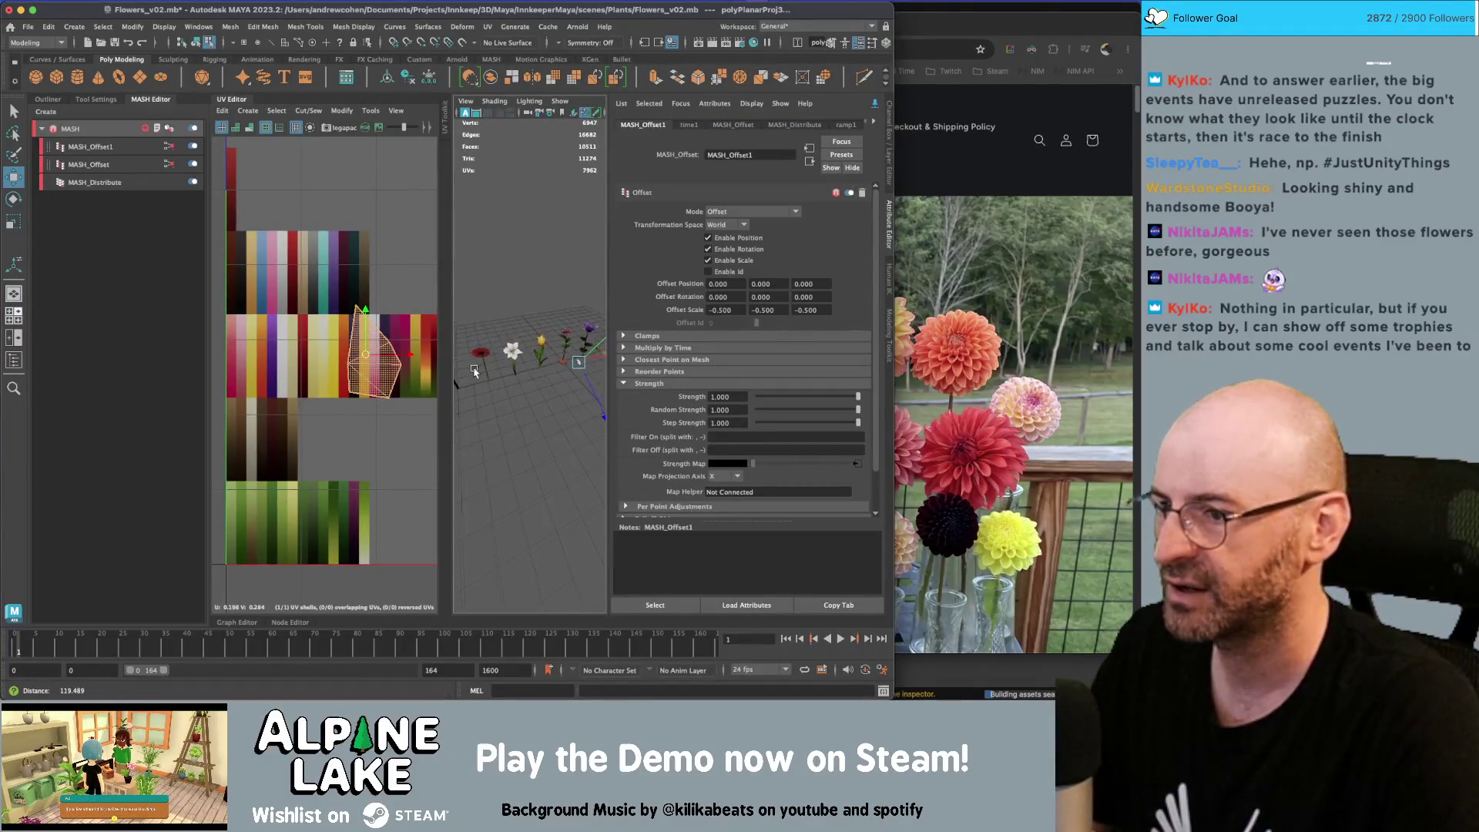
key(w)
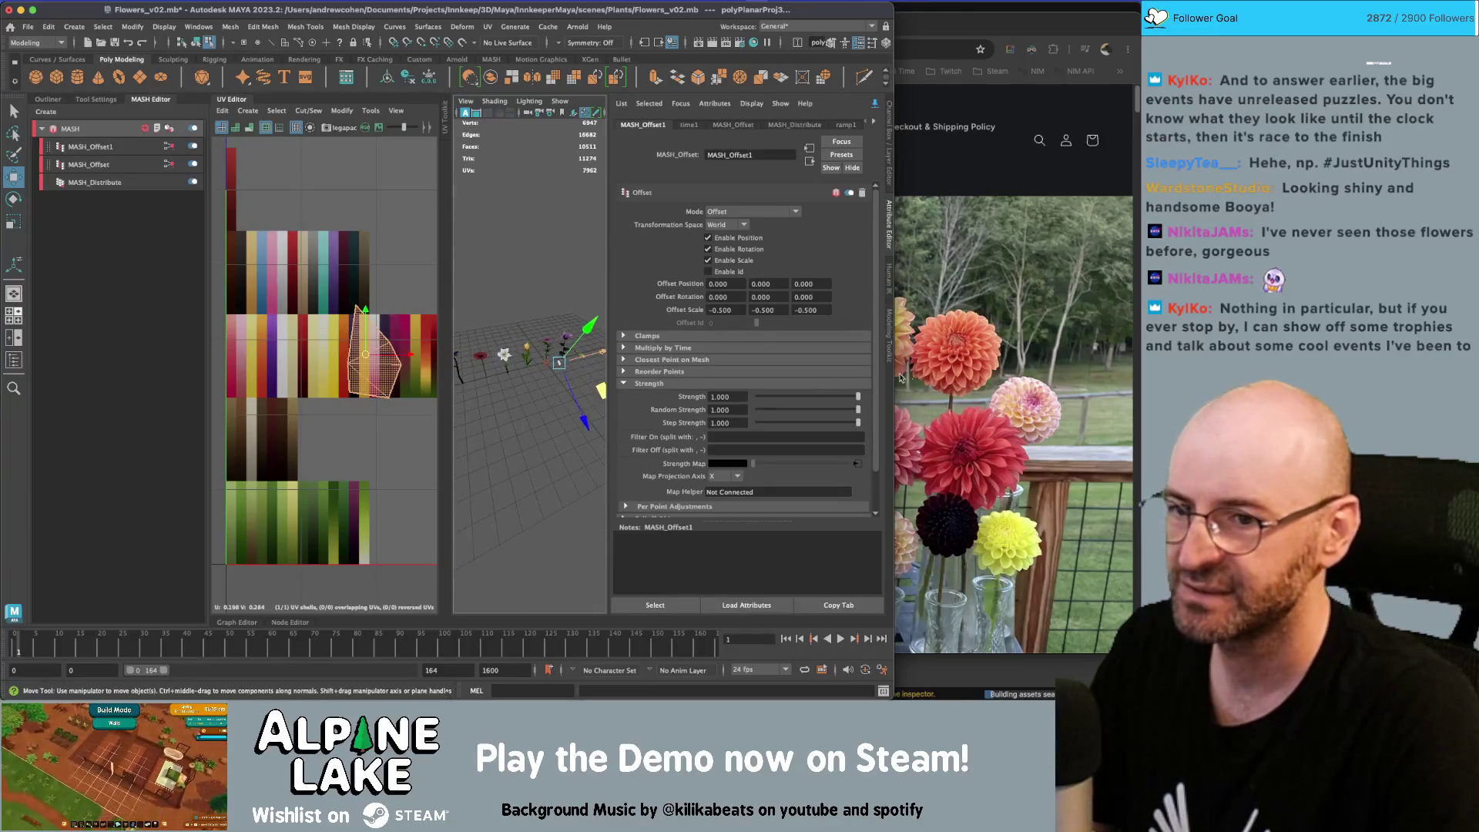
click(901, 378)
key(super+Tab)
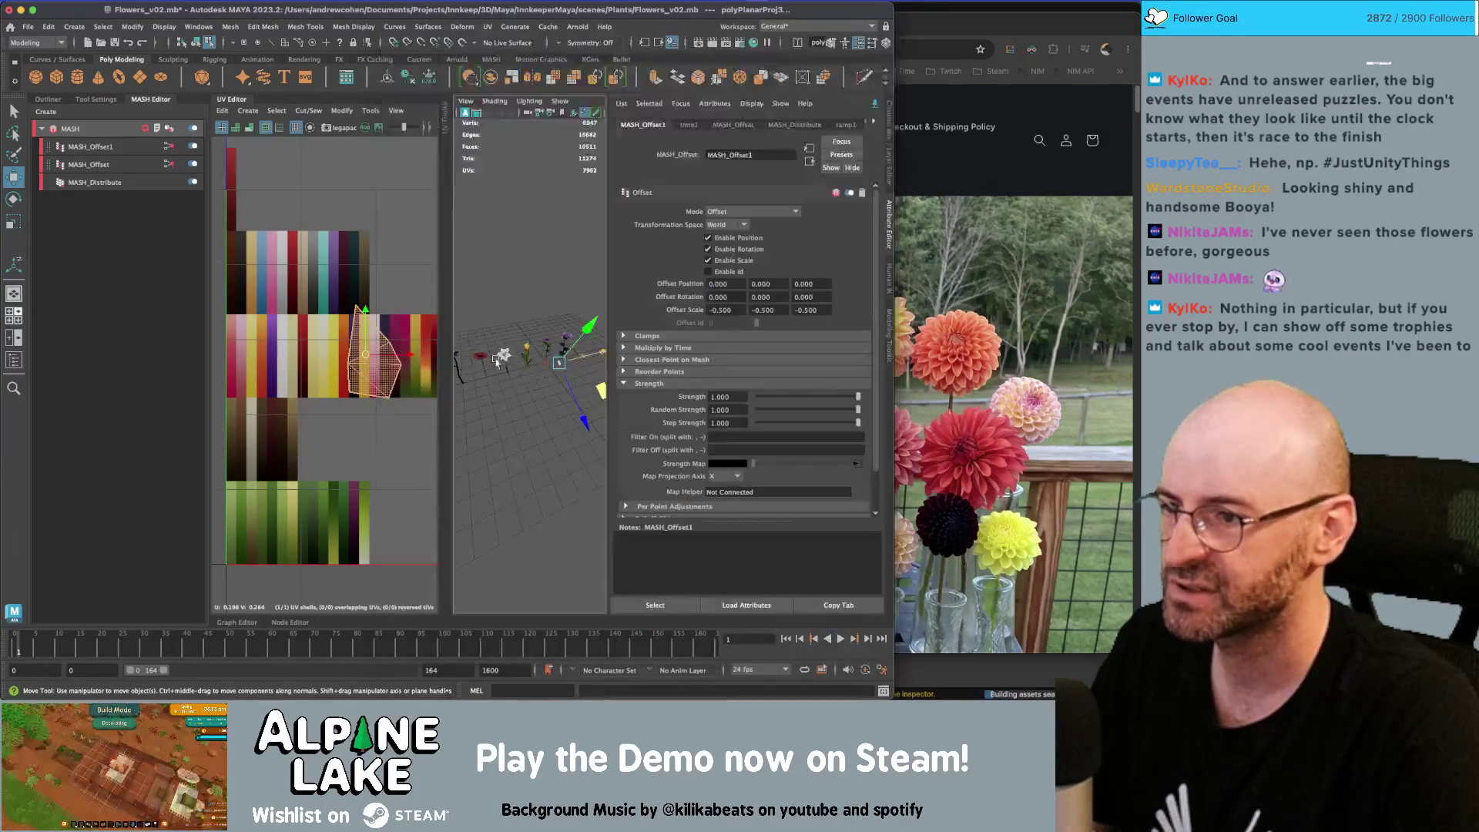
scroll(369, 350, down, 1)
Shrink and move the UV shell onto the pale pink stripe
key(r)
mouse_move(369, 350)
mouse_down()
mouse_move(358, 357)
mouse_move(373, 339)
mouse_up()
key(w)
key(r)
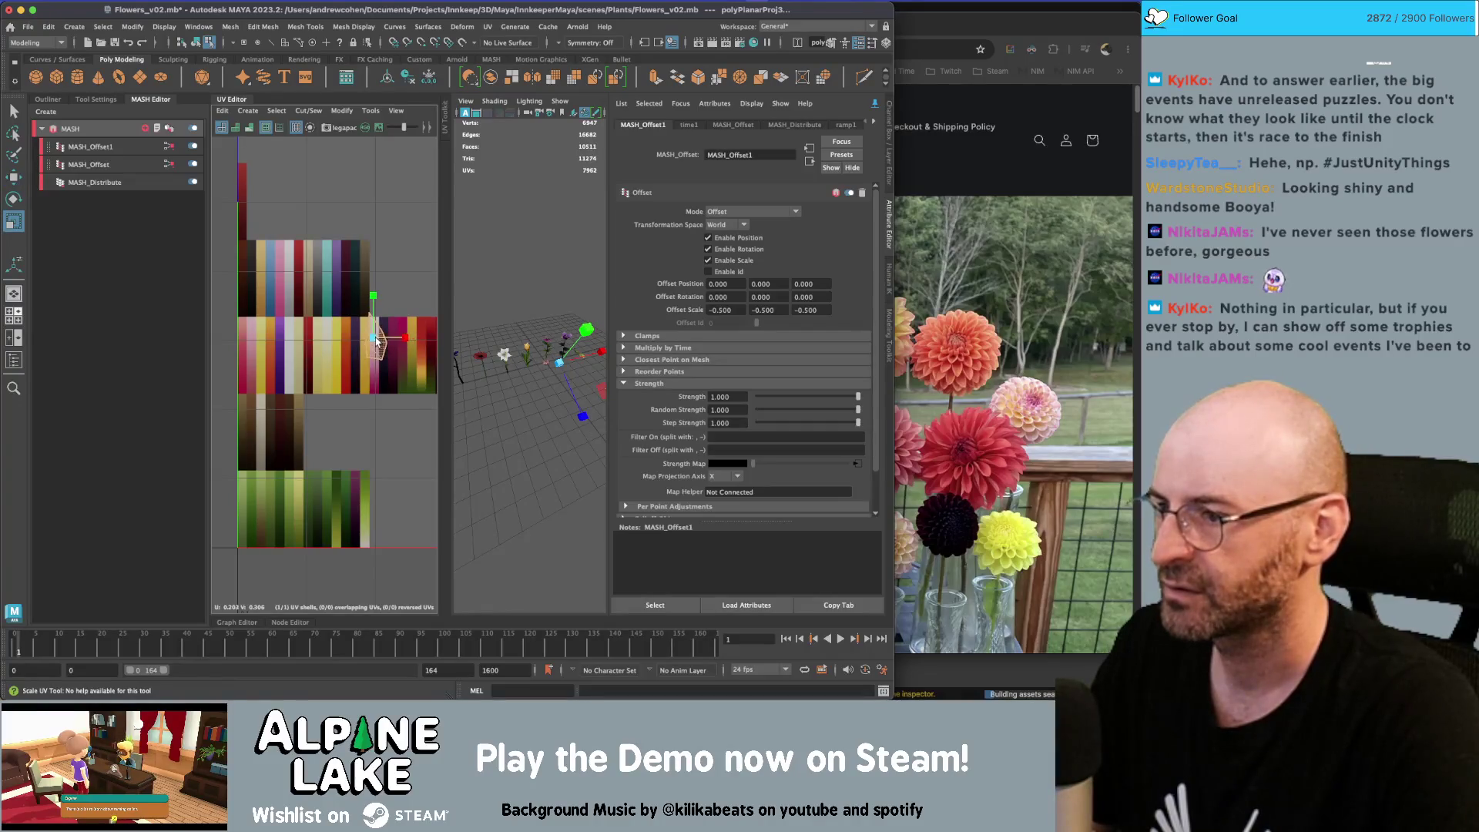
key(f)
mouse_move(309, 390)
mouse_down()
mouse_move(286, 402)
mouse_move(297, 426)
mouse_up()
key(w)
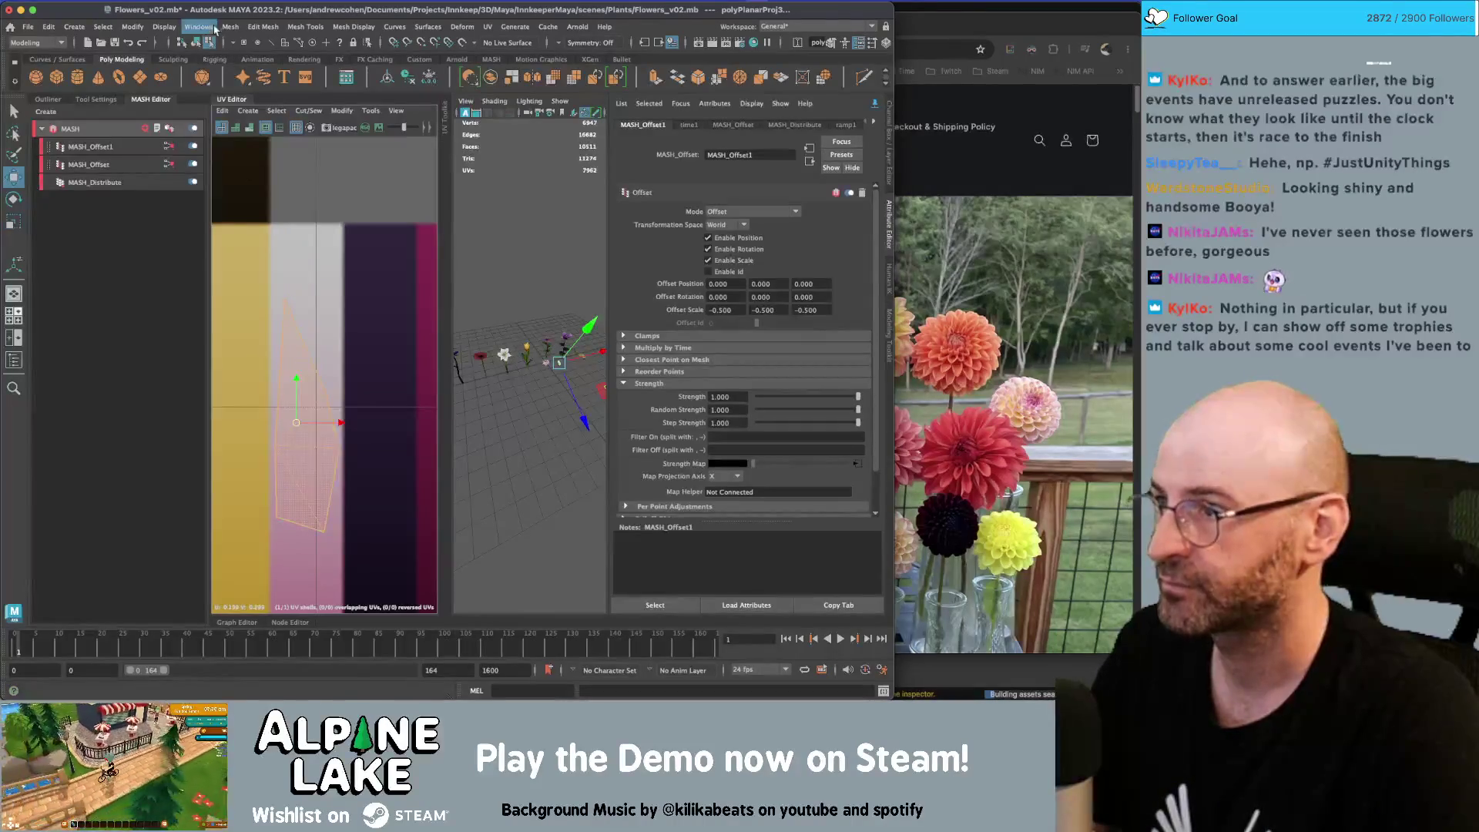
Select all of the pink flower's faces and rotate their UVs
key(F8)
click(599, 291)
scroll(599, 291, up, 5)
alt+drag(599, 291, 538, 315)
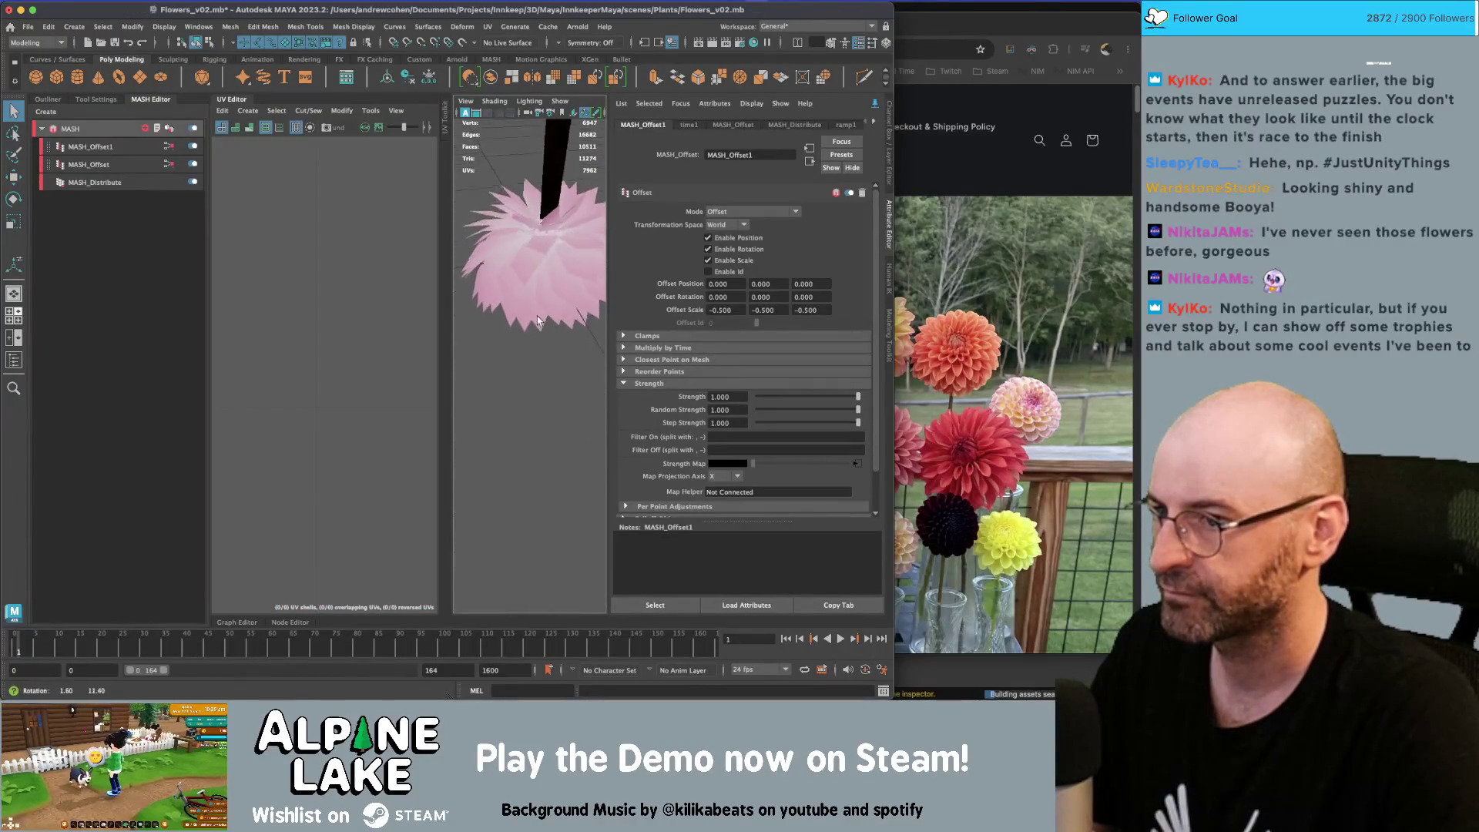
click(538, 320)
right_drag(354, 416, 291, 346)
drag(340, 241, 389, 559)
key(e)
mouse_move(343, 393)
mouse_down()
mouse_move(350, 462)
mouse_move(266, 551)
mouse_move(137, 577)
mouse_up()
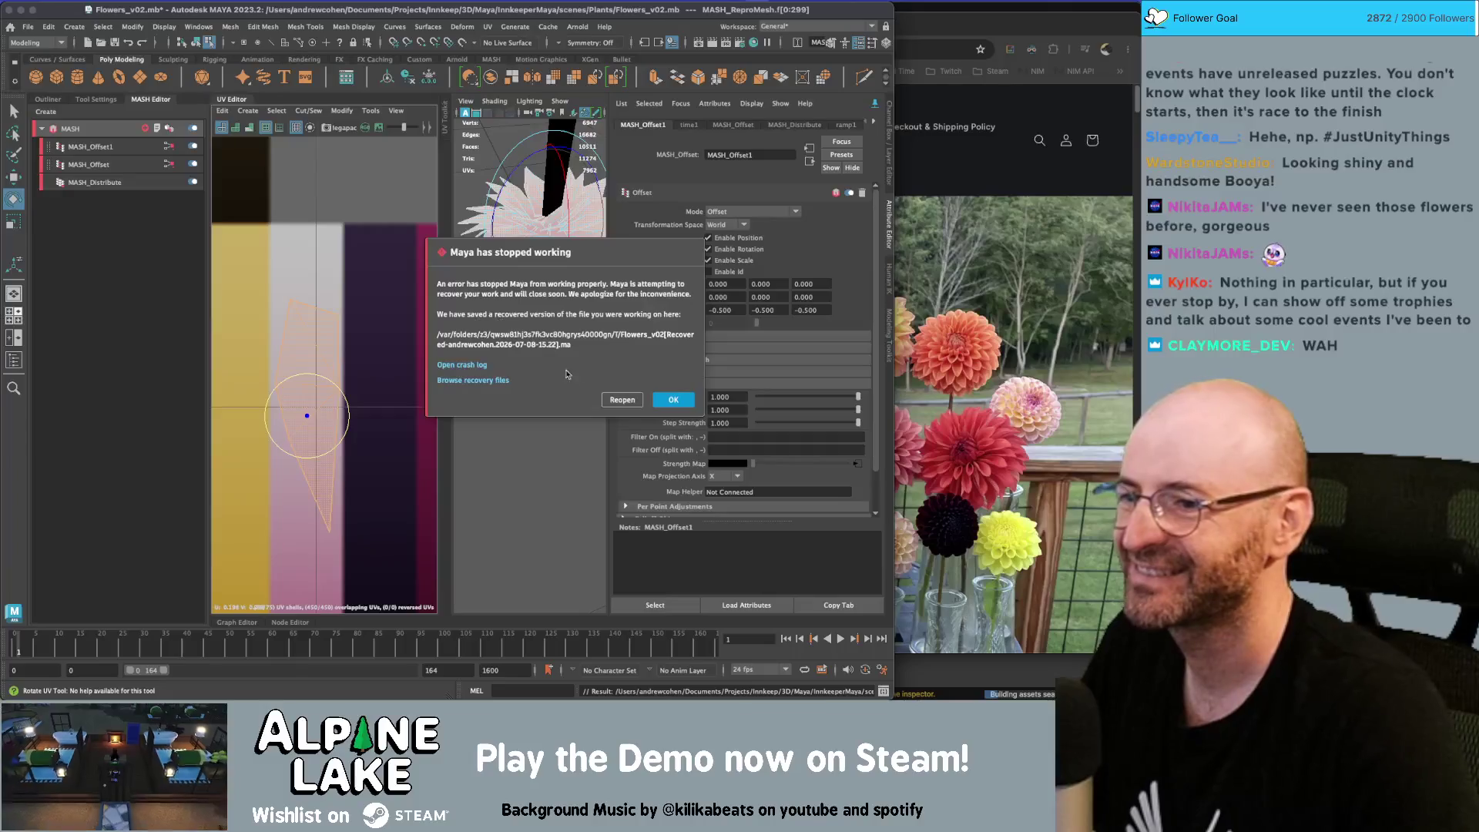
Dismiss the crash notice and error report, closing Maya without sending the report
click(664, 399)
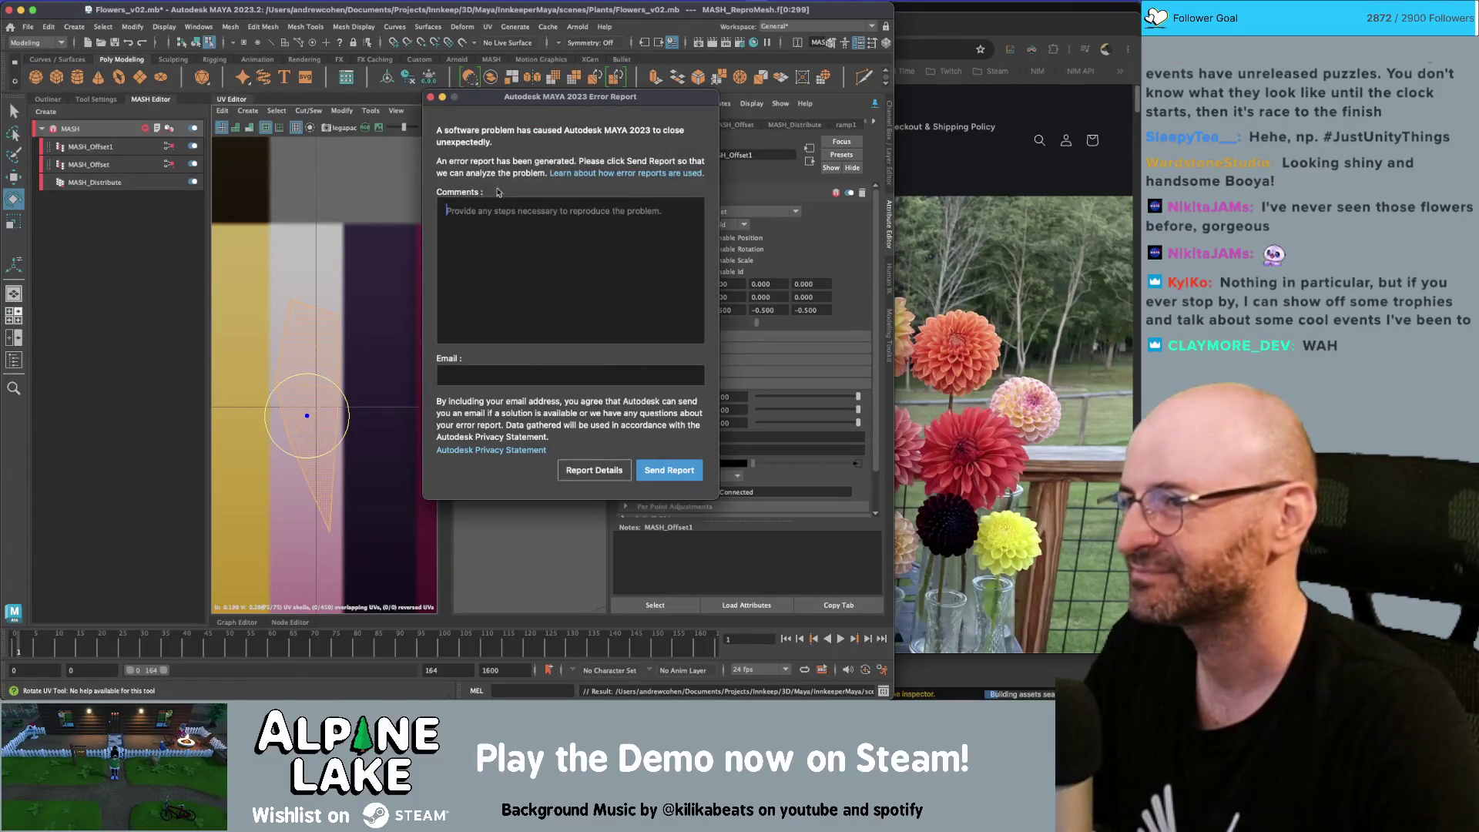
click(432, 98)
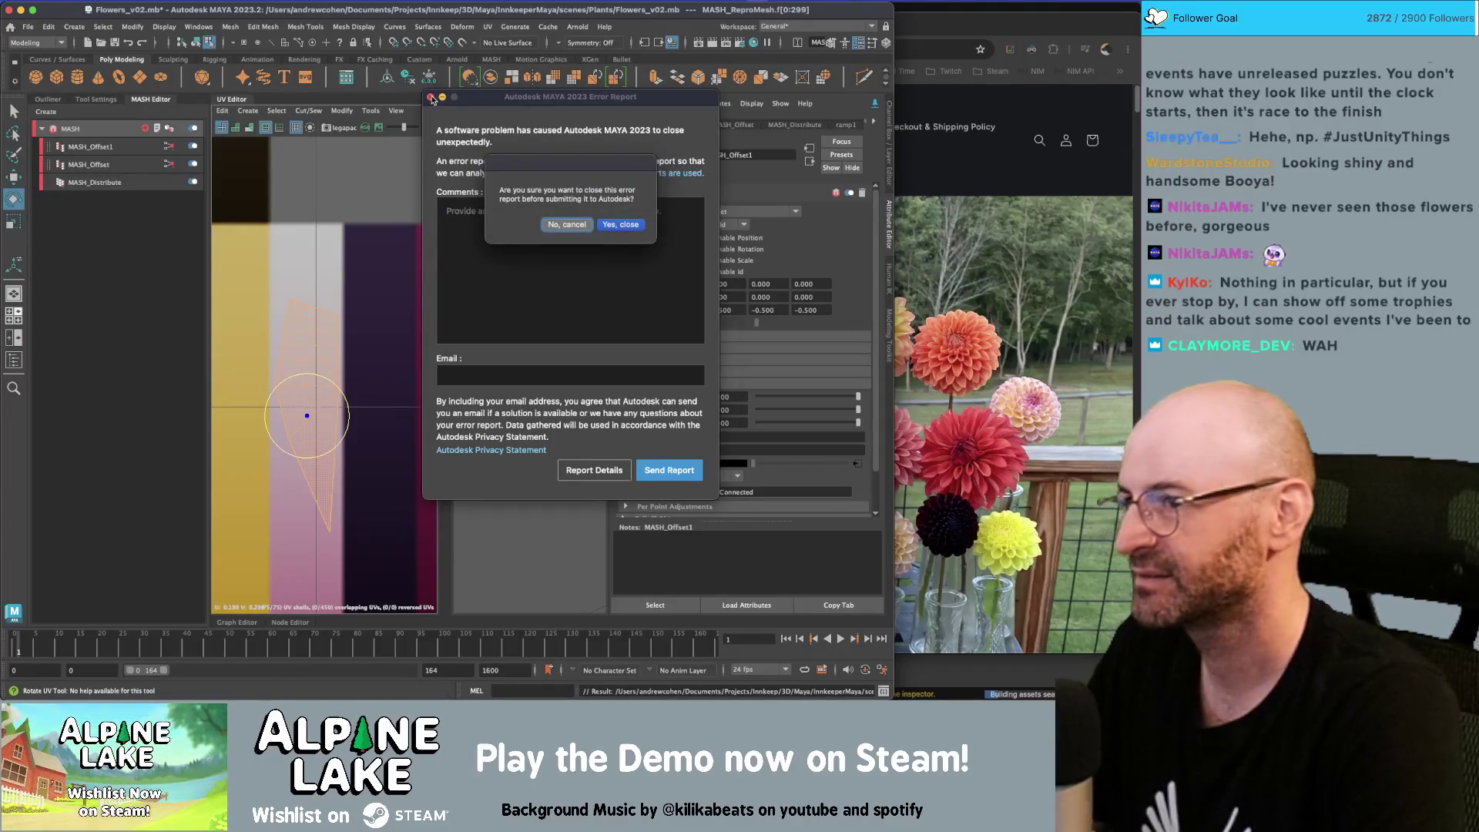
click(619, 228)
key(super+space)
Relaunch Maya, then in Unity clear the console and view the dialogue conversations graph
text(maya)
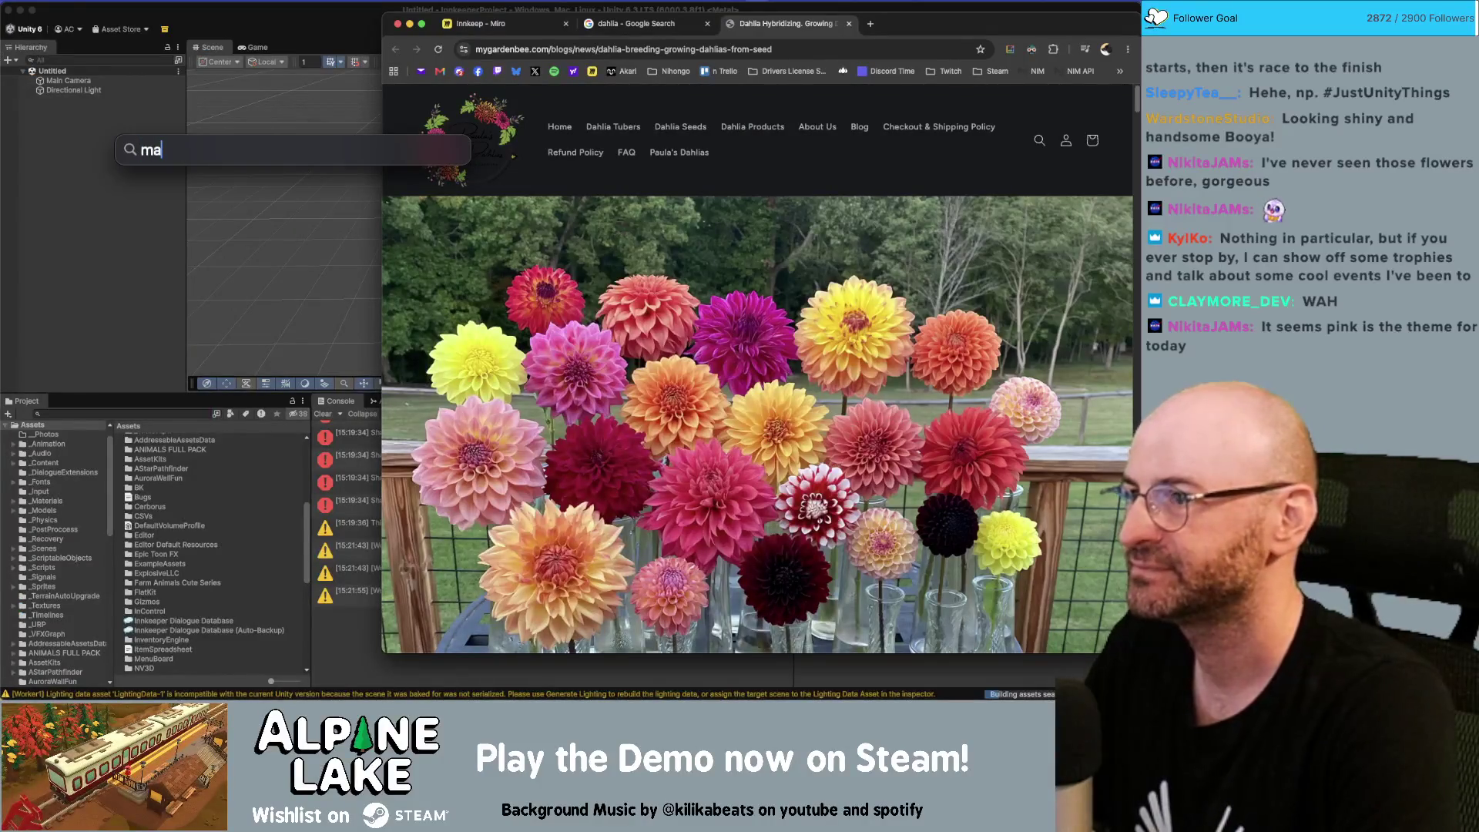
key(Return)
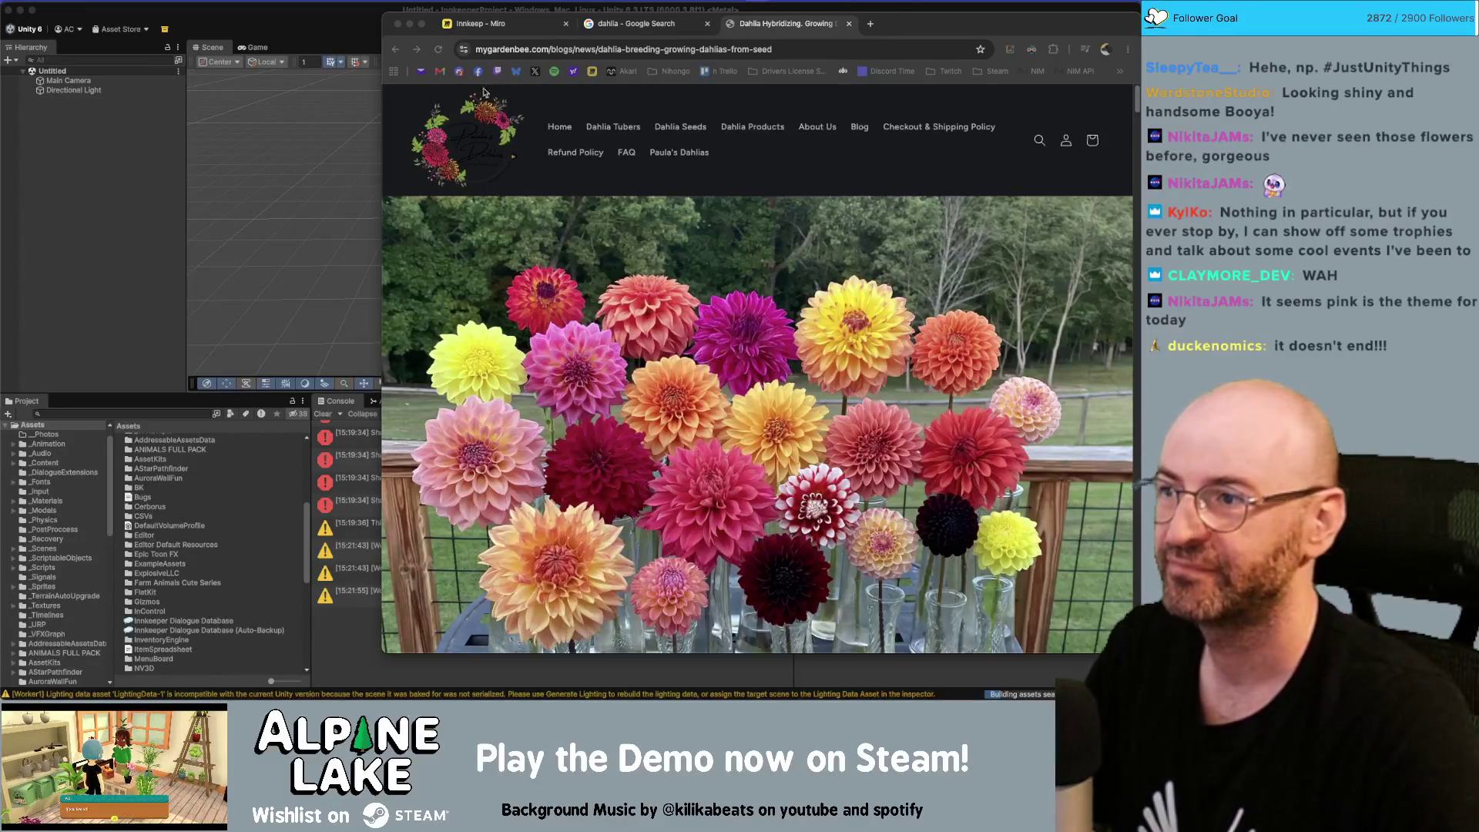
click(88, 202)
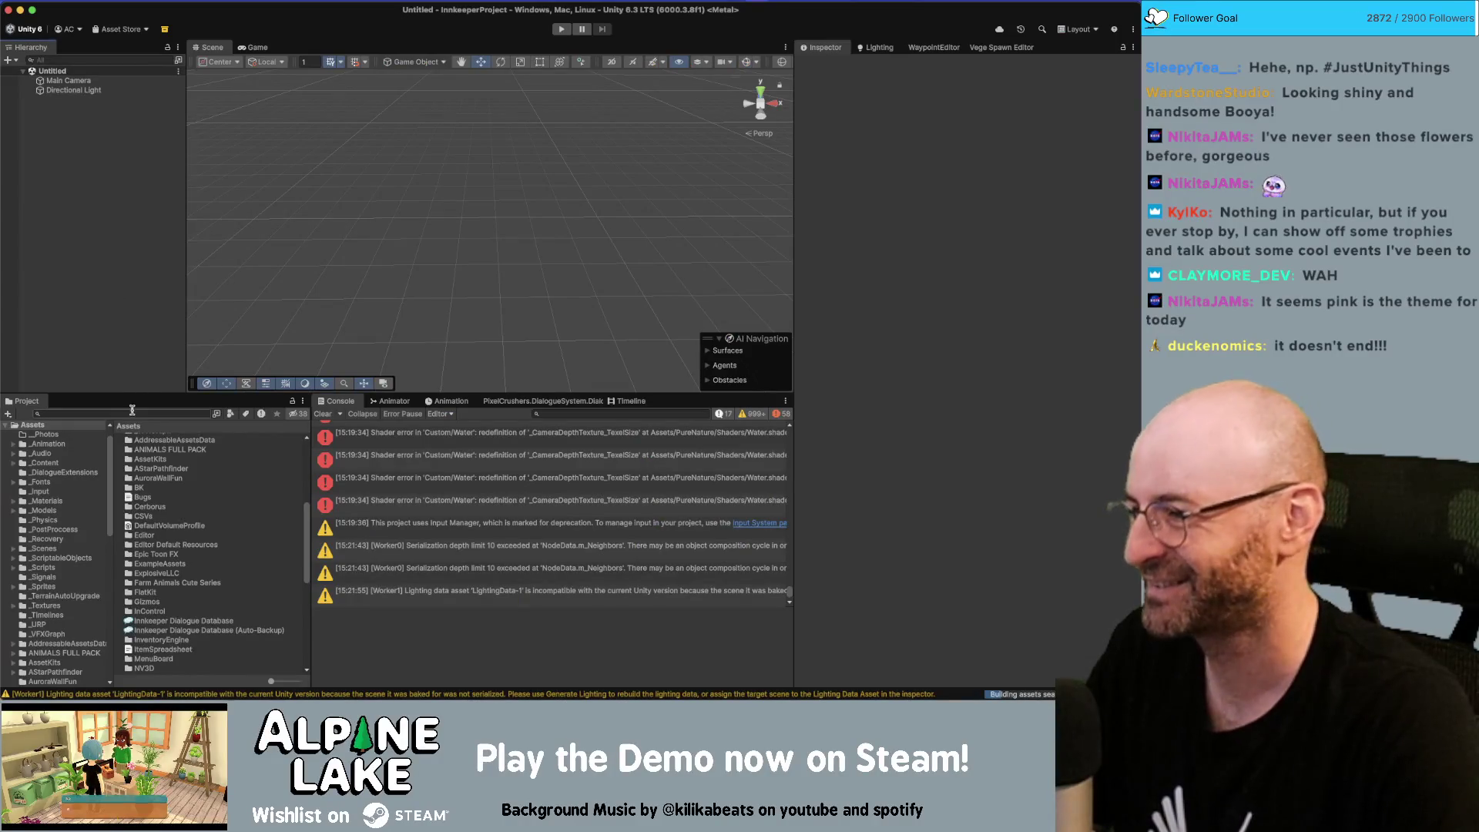
click(323, 414)
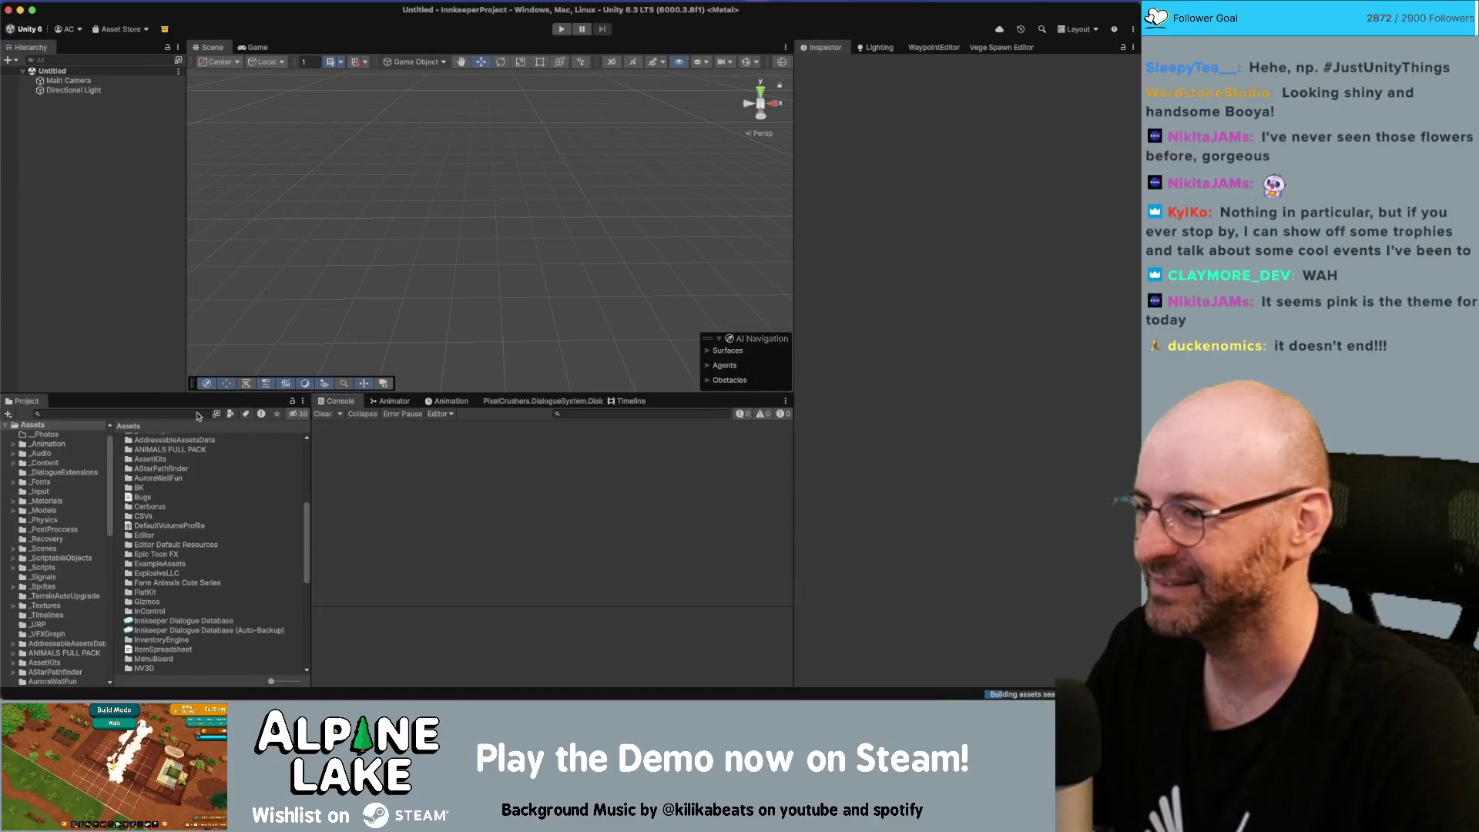
click(533, 403)
scroll(431, 512, down, 10)
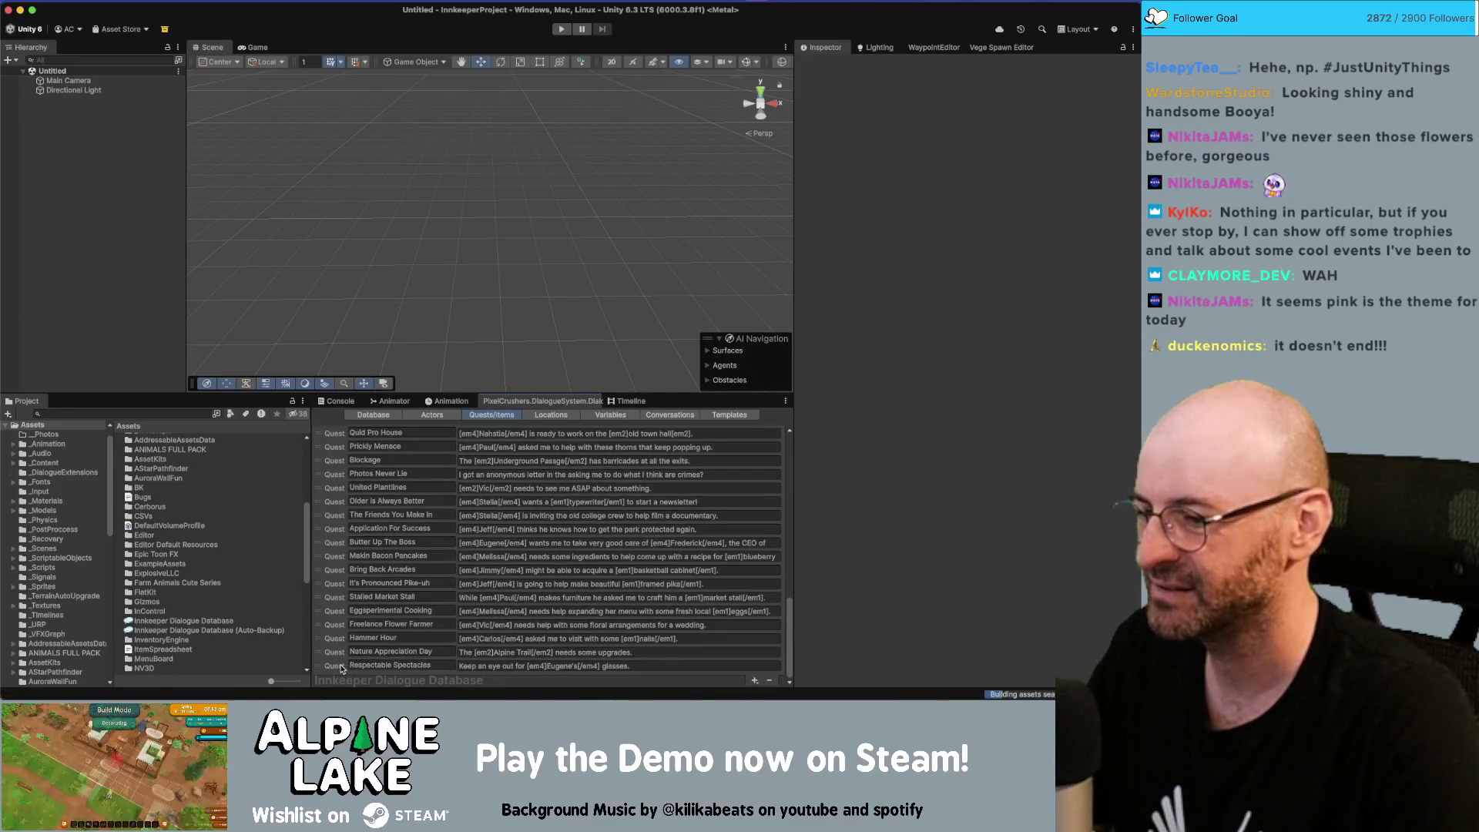
click(342, 666)
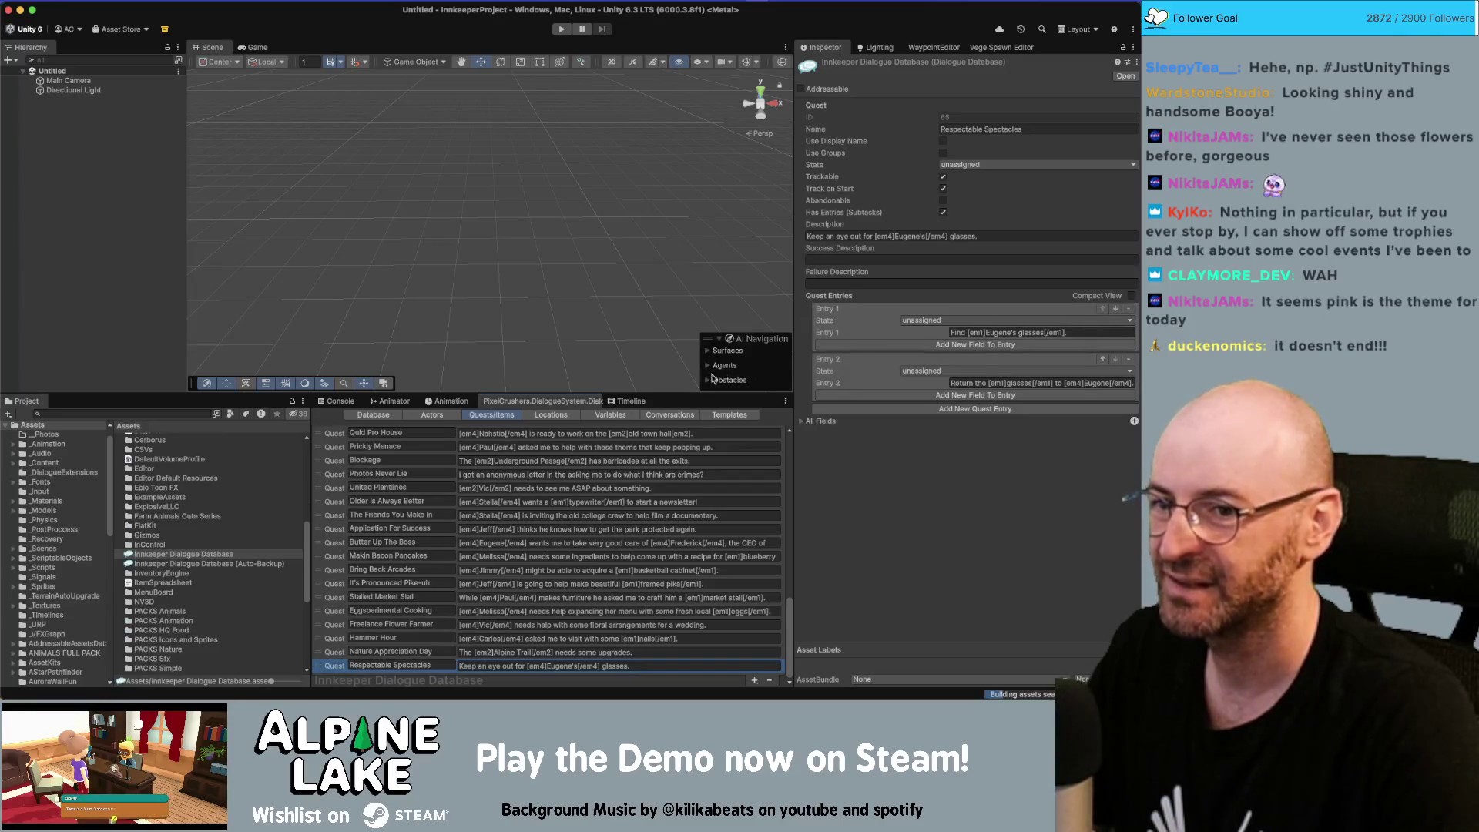
click(660, 415)
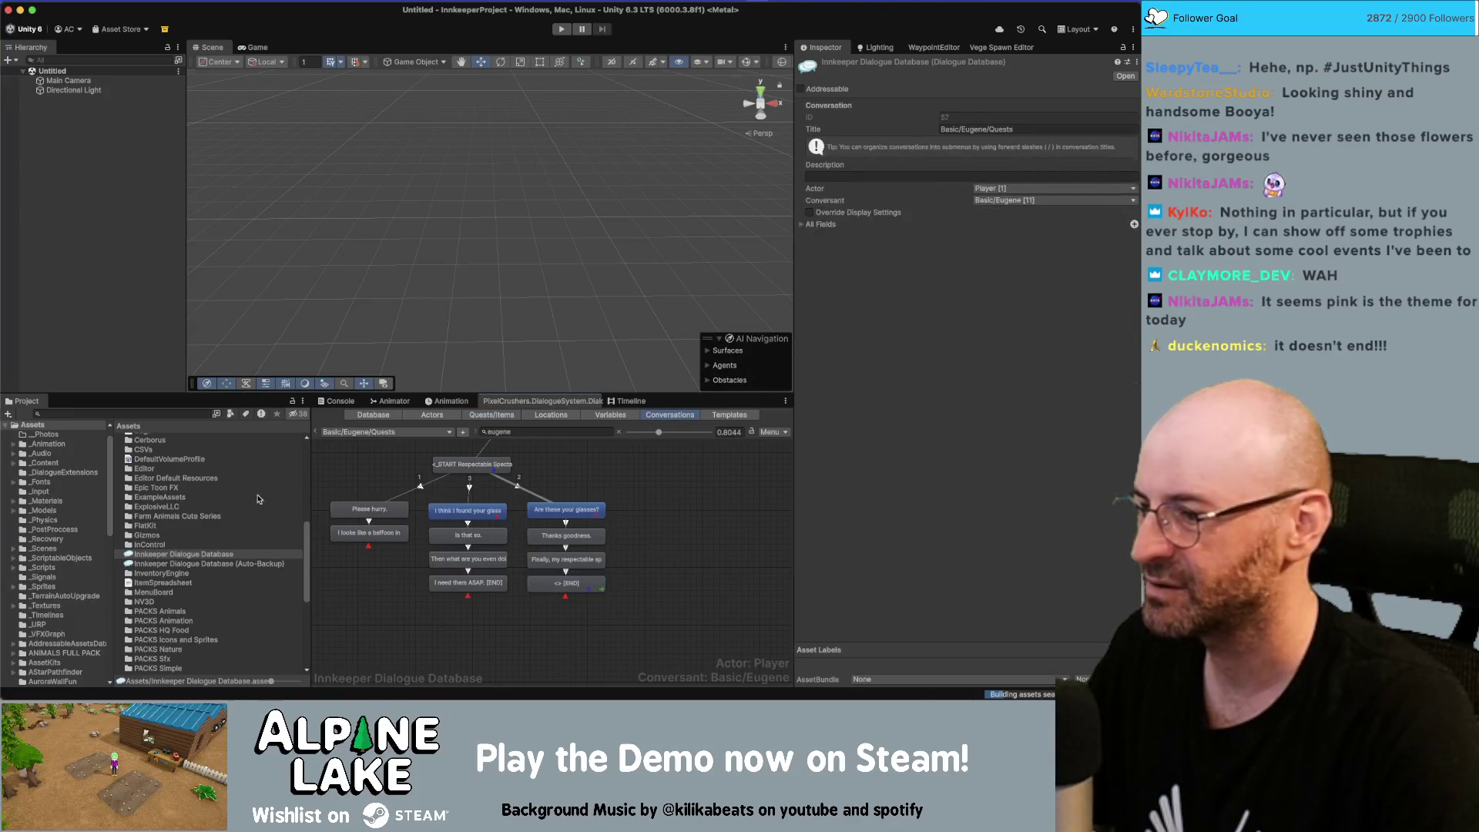
Search the project for 'main game scene' and open Main_Game_Scene
click(99, 413)
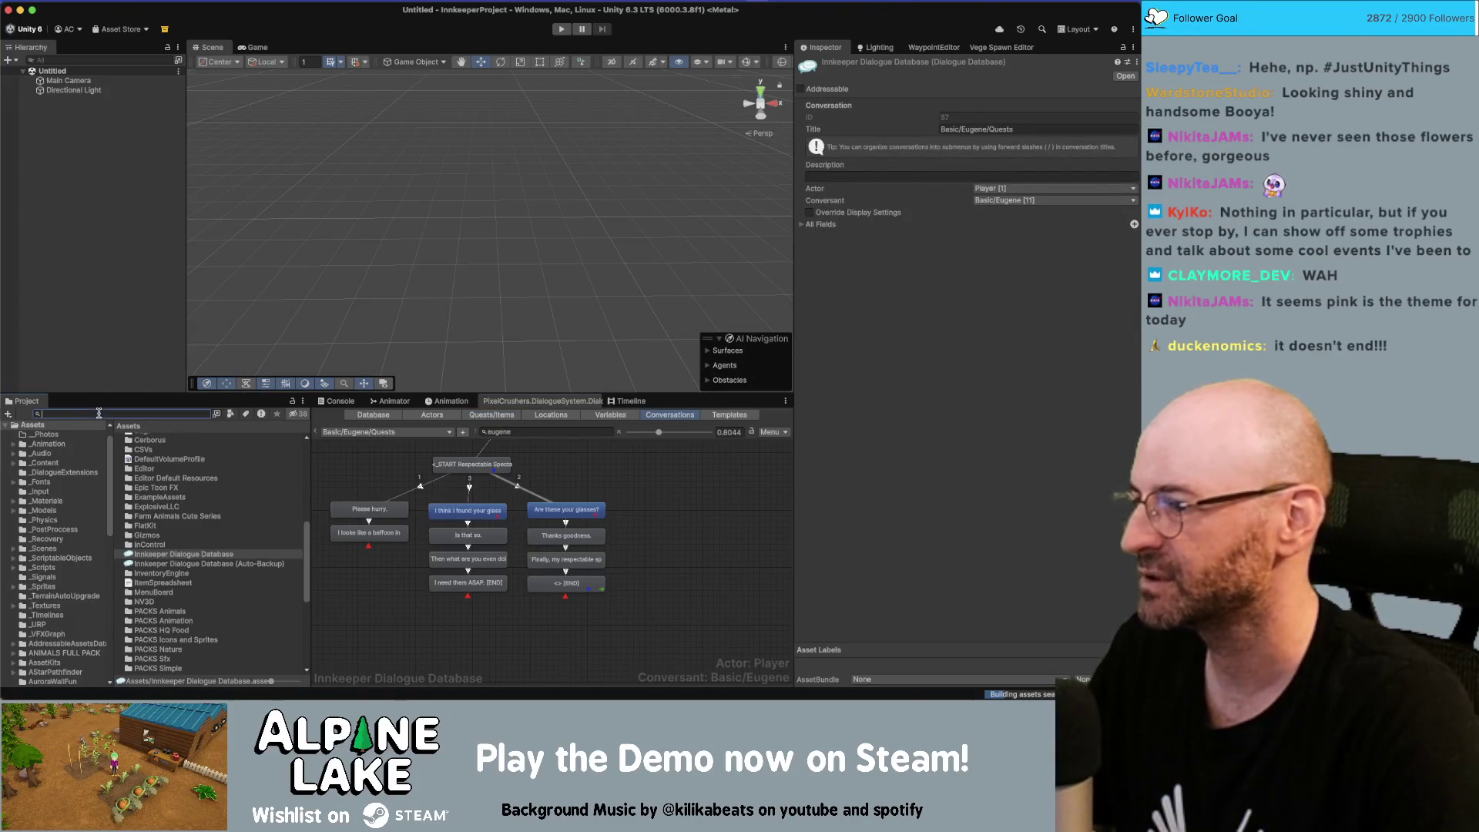
text(main game)
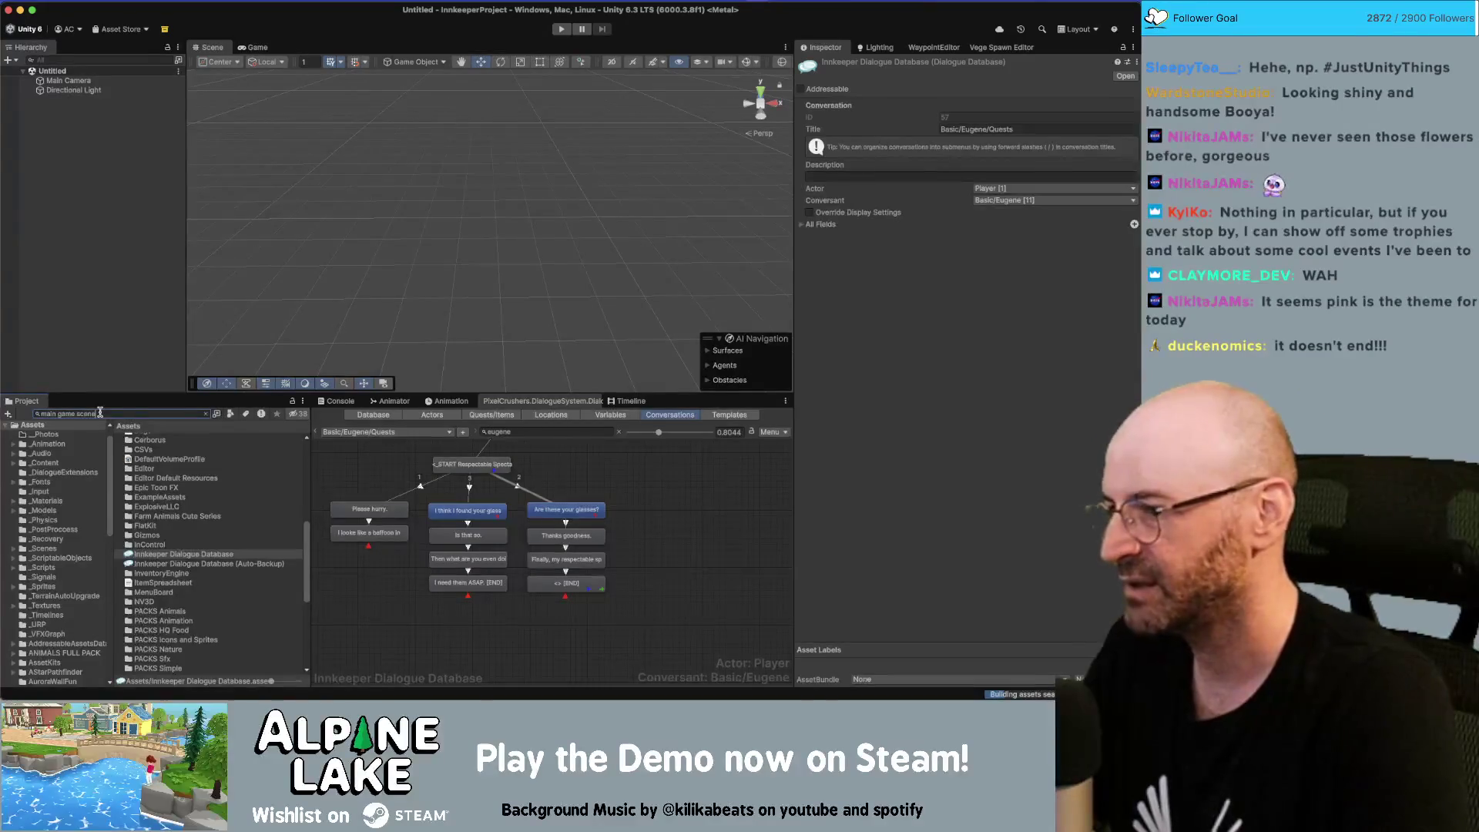
text( scene)
click(148, 457)
double_click(147, 458)
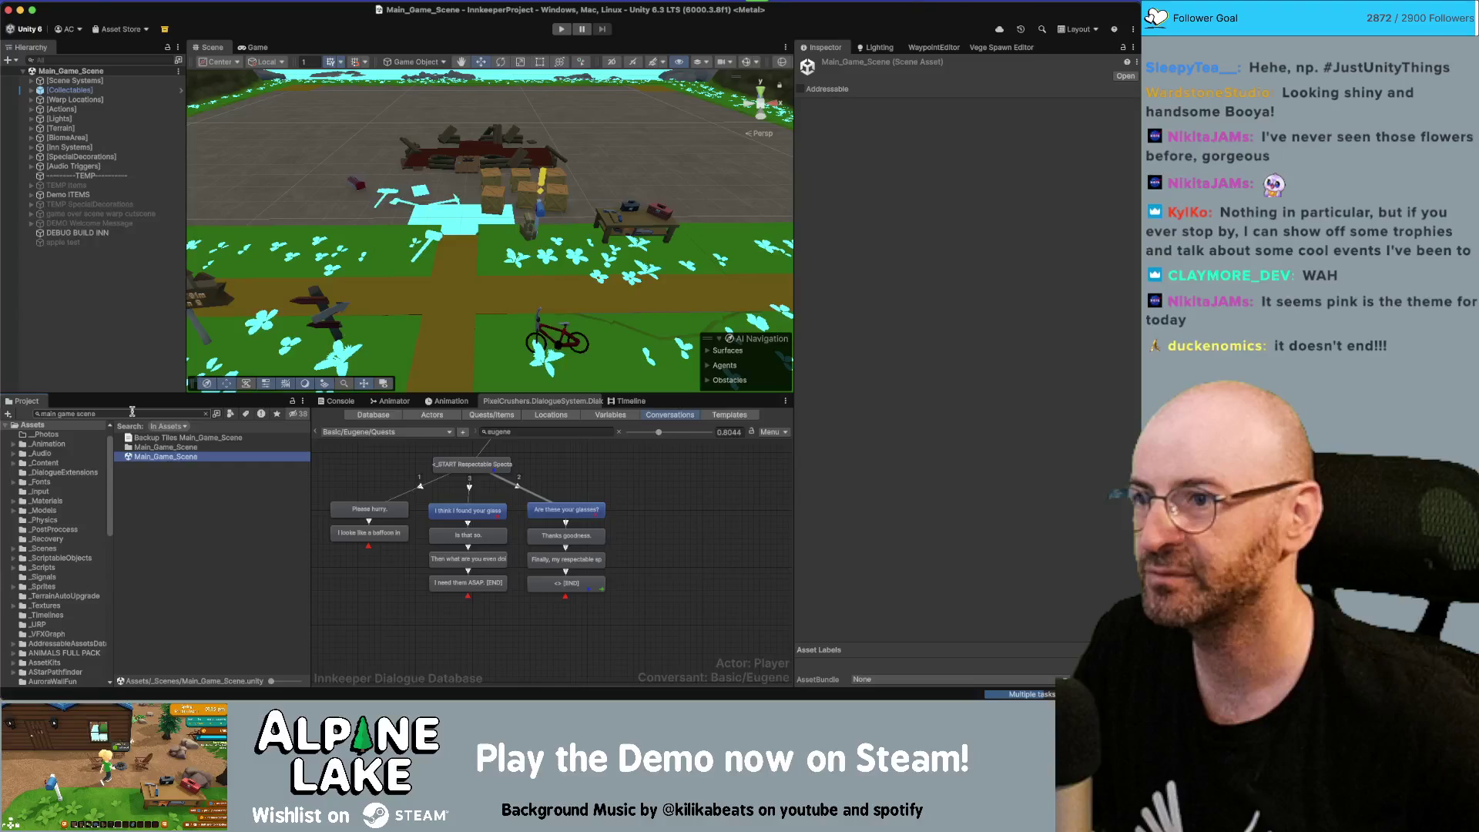
Search the project for 'core scene' and check the Core_Scene result
click(130, 413)
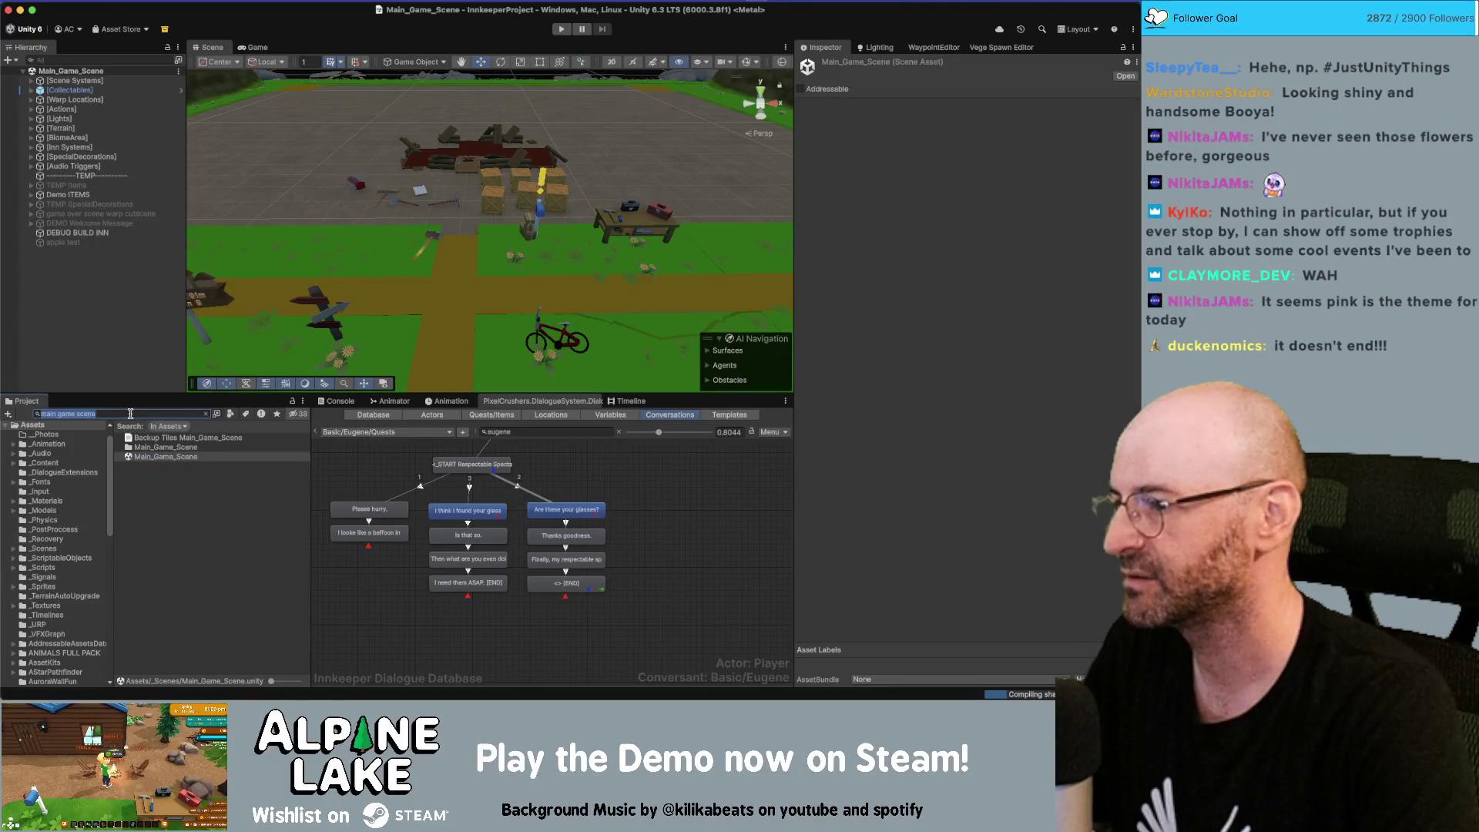
text(core scene)
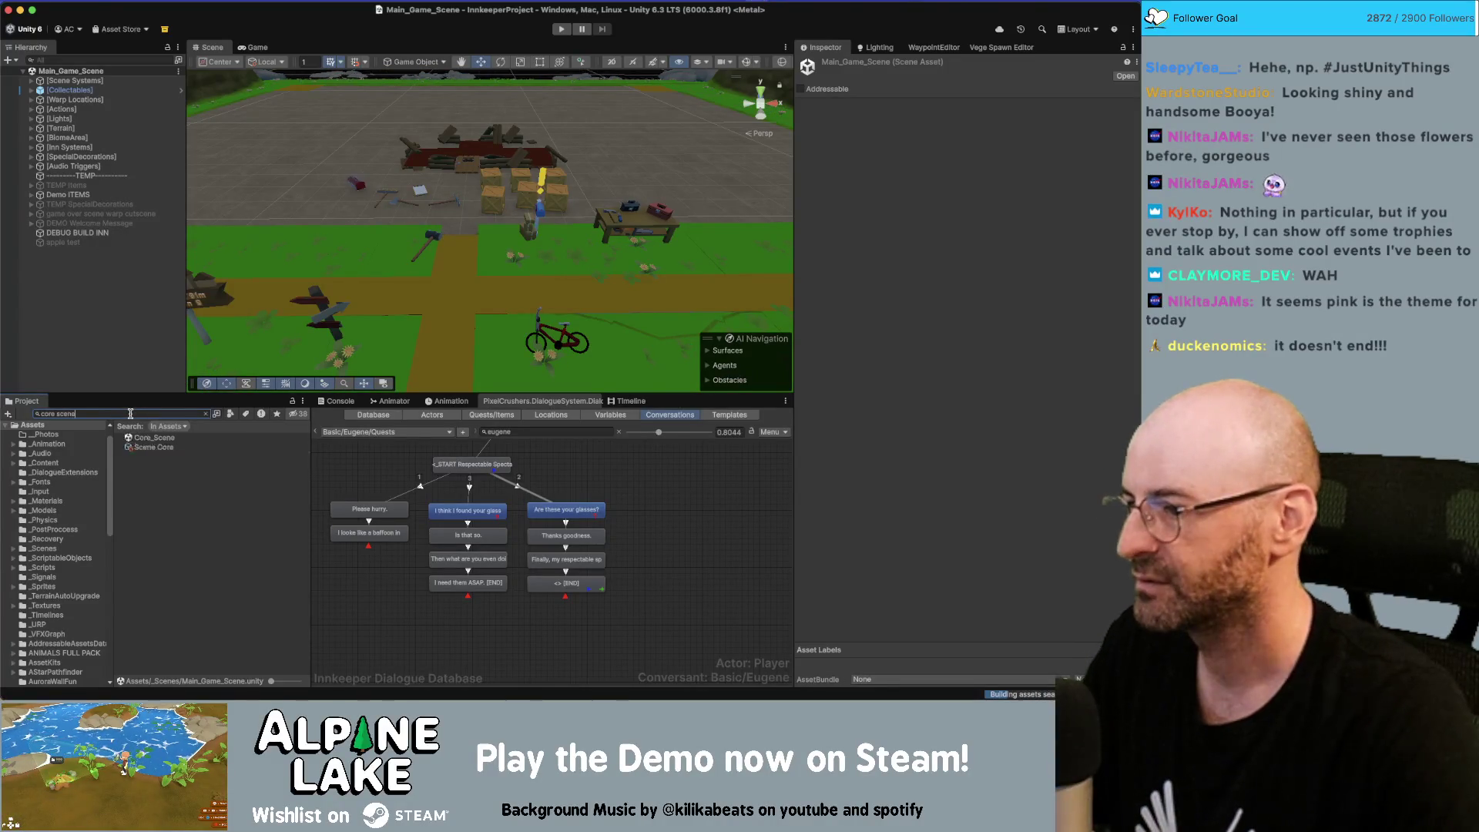
click(154, 438)
click(100, 337)
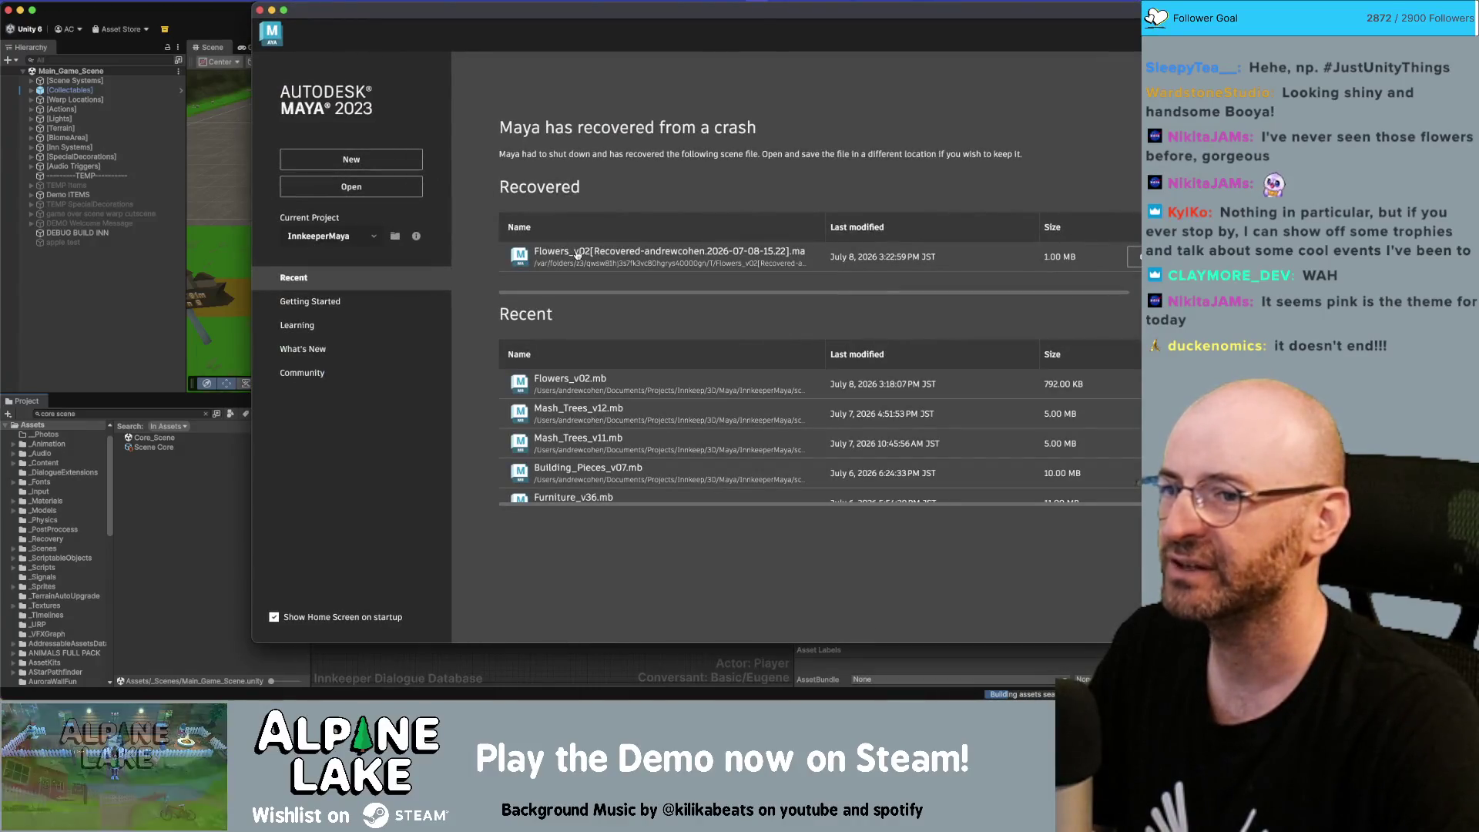
Open the recovered flower scene and maximize the Maya window to see the whole pink flower
click(577, 255)
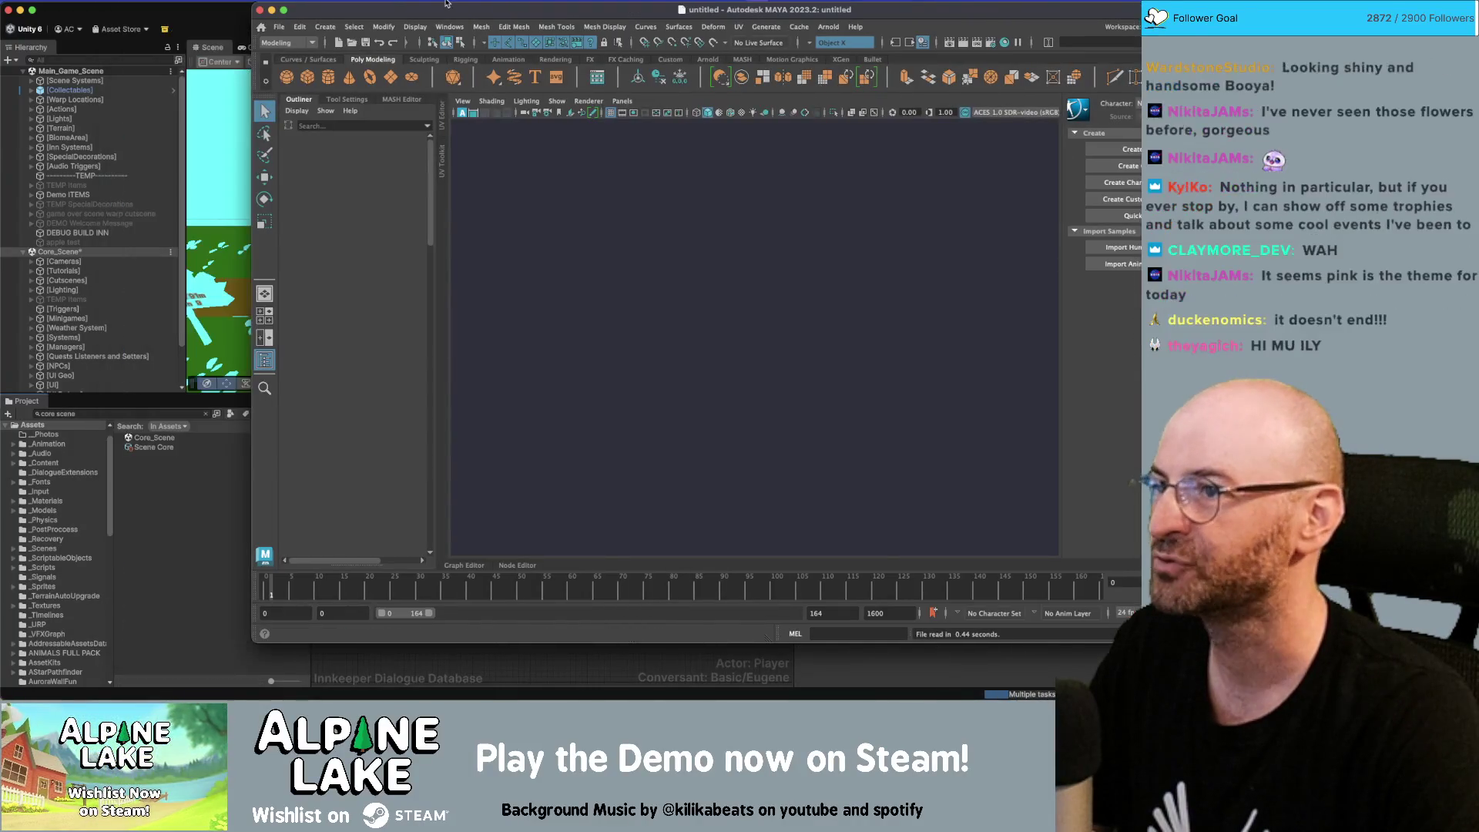
drag(443, 9, 369, 10)
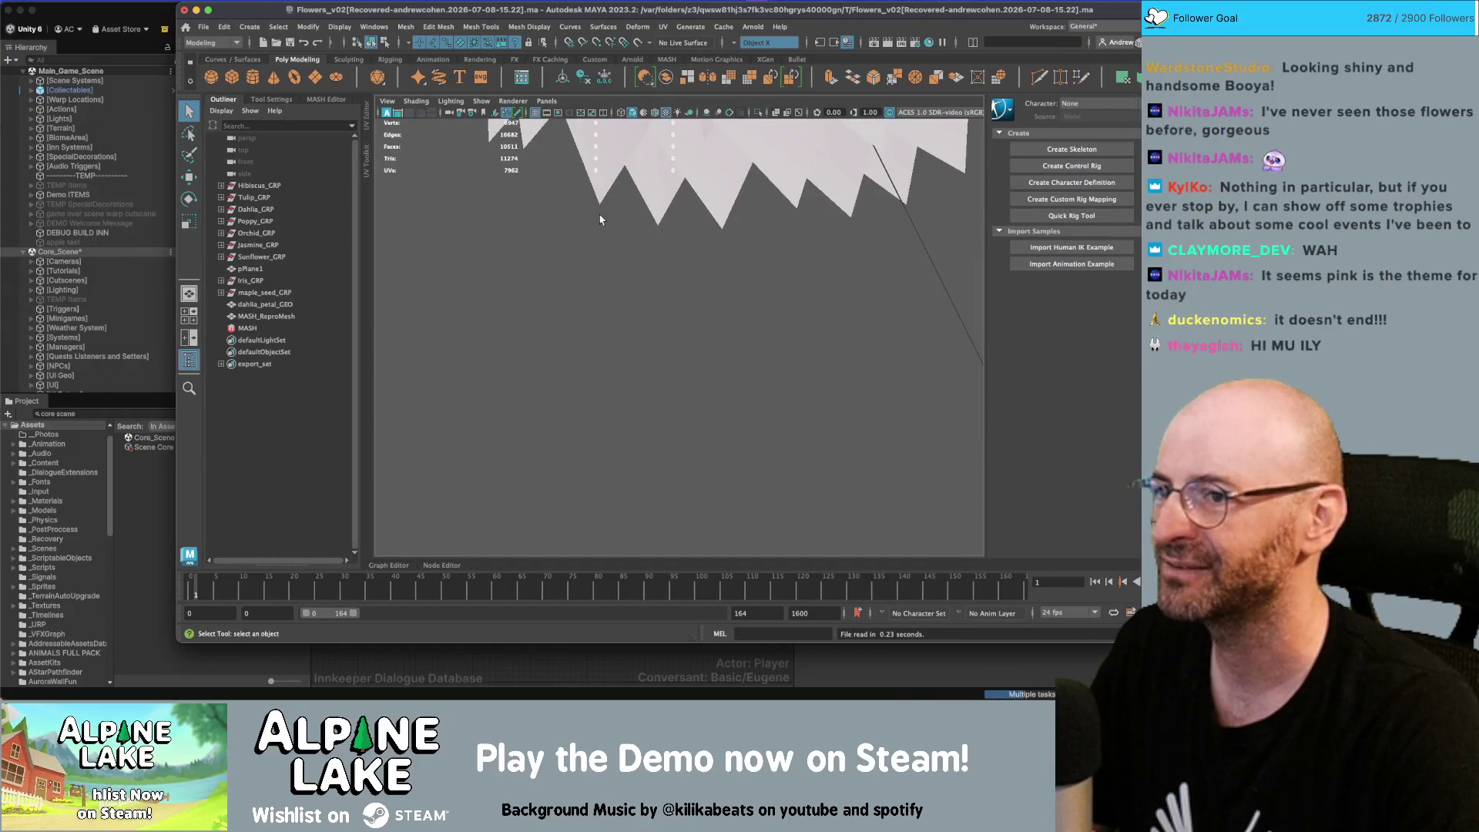
scroll(562, 220, down, 5)
mouse_move(586, 227)
alt+mouse_down()
mouse_move(630, 234)
mouse_move(587, 335)
mouse_move(580, 241)
alt+mouse_up()
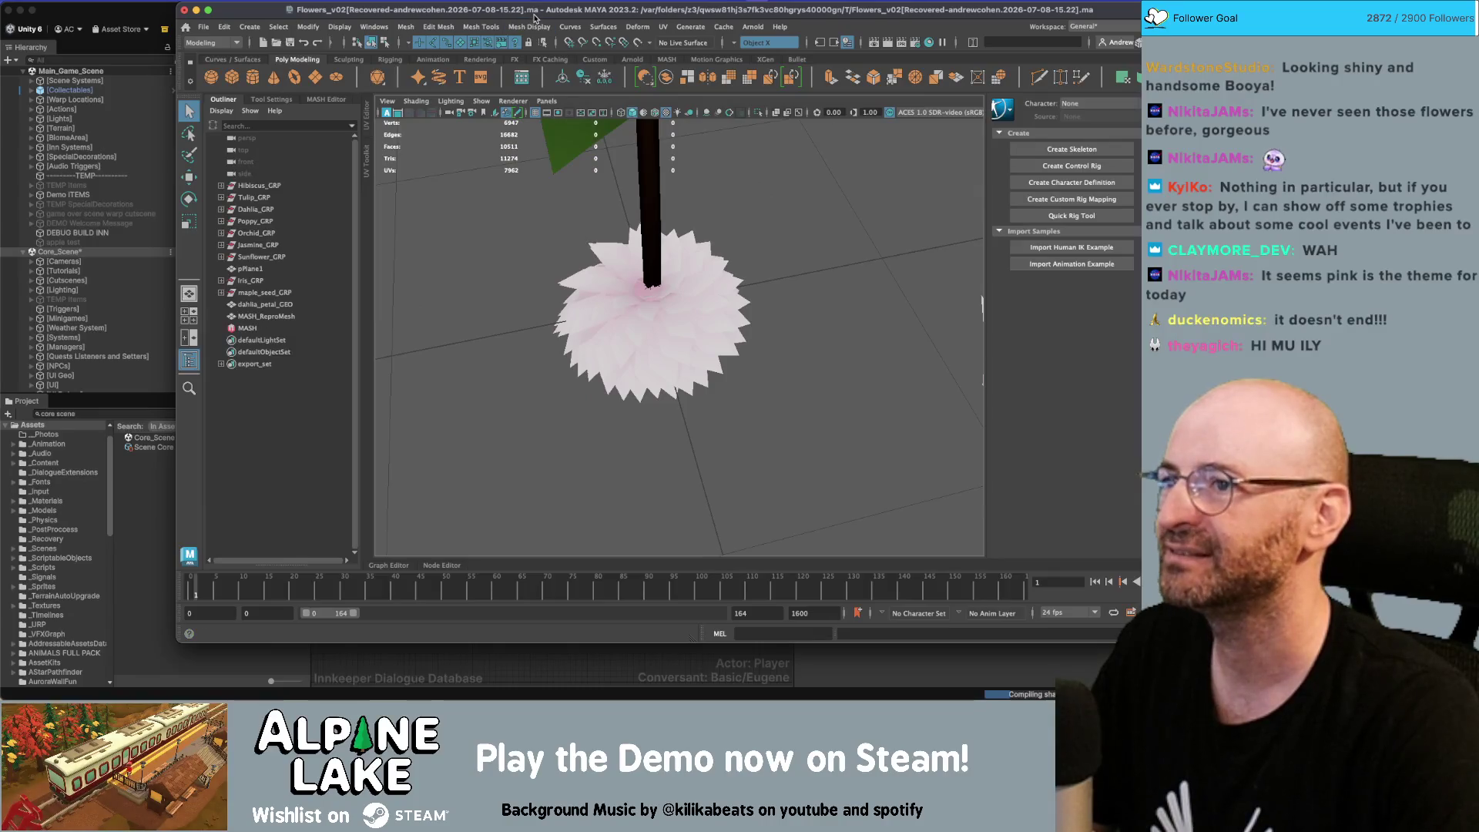
double_click(534, 13)
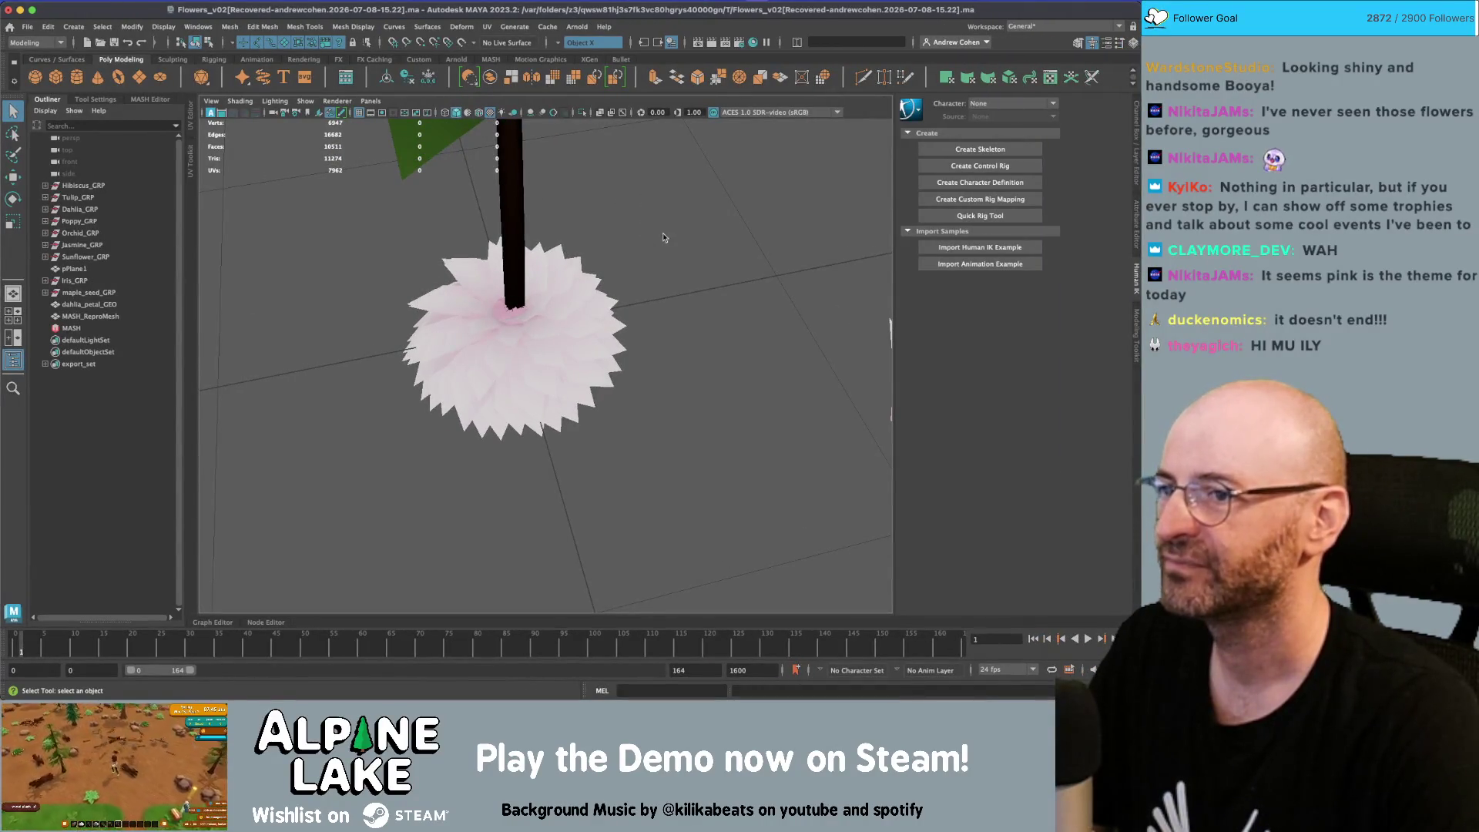
Save the scene as Flowers_v03.mb in the Plants folder, then select the loose petal
key(ctrl+shift+s)
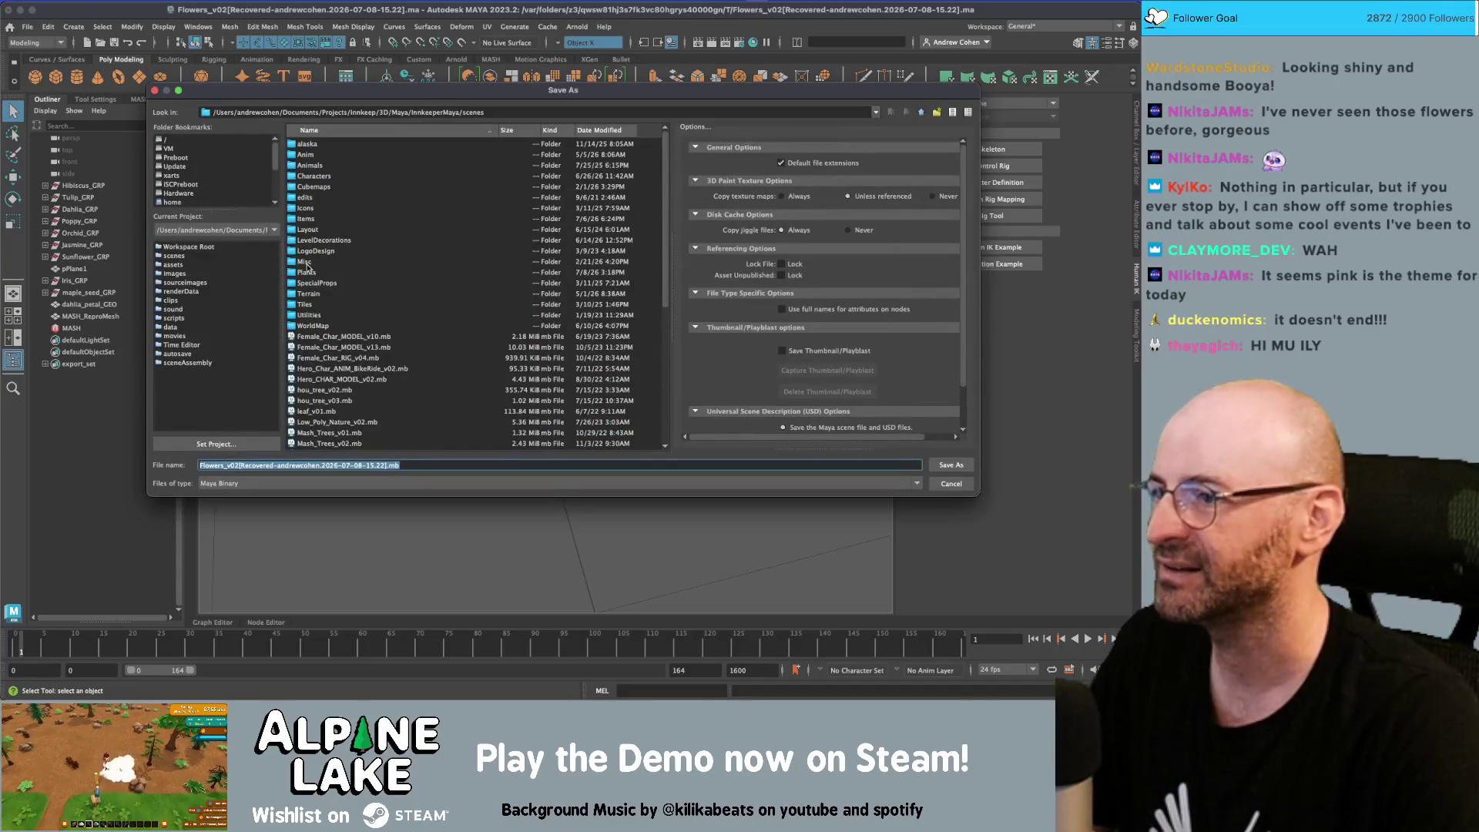
double_click(308, 272)
click(342, 154)
click(240, 466)
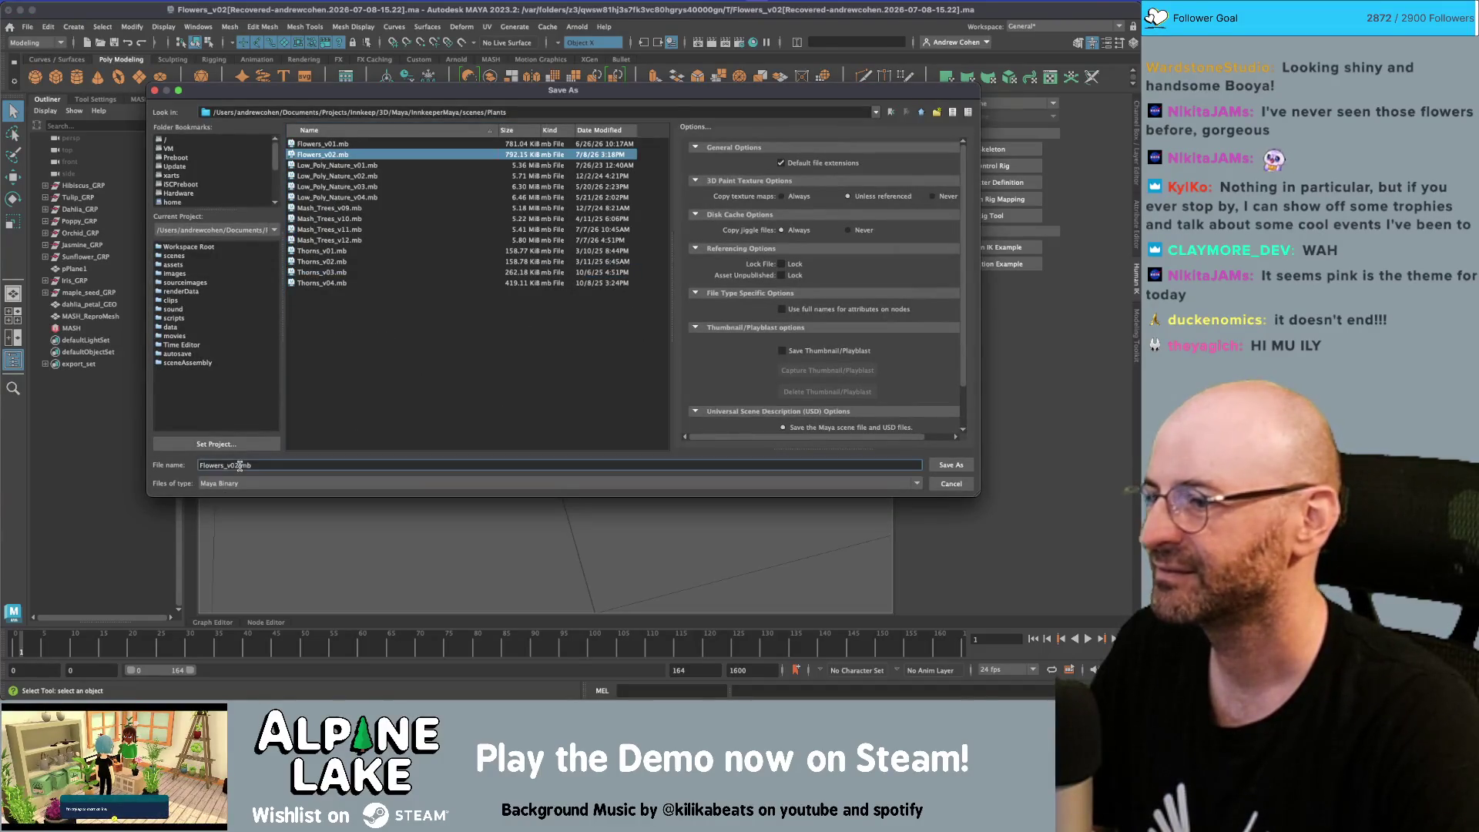
text(3)
key(Return)
alt+drag(569, 326, 793, 343)
click(794, 342)
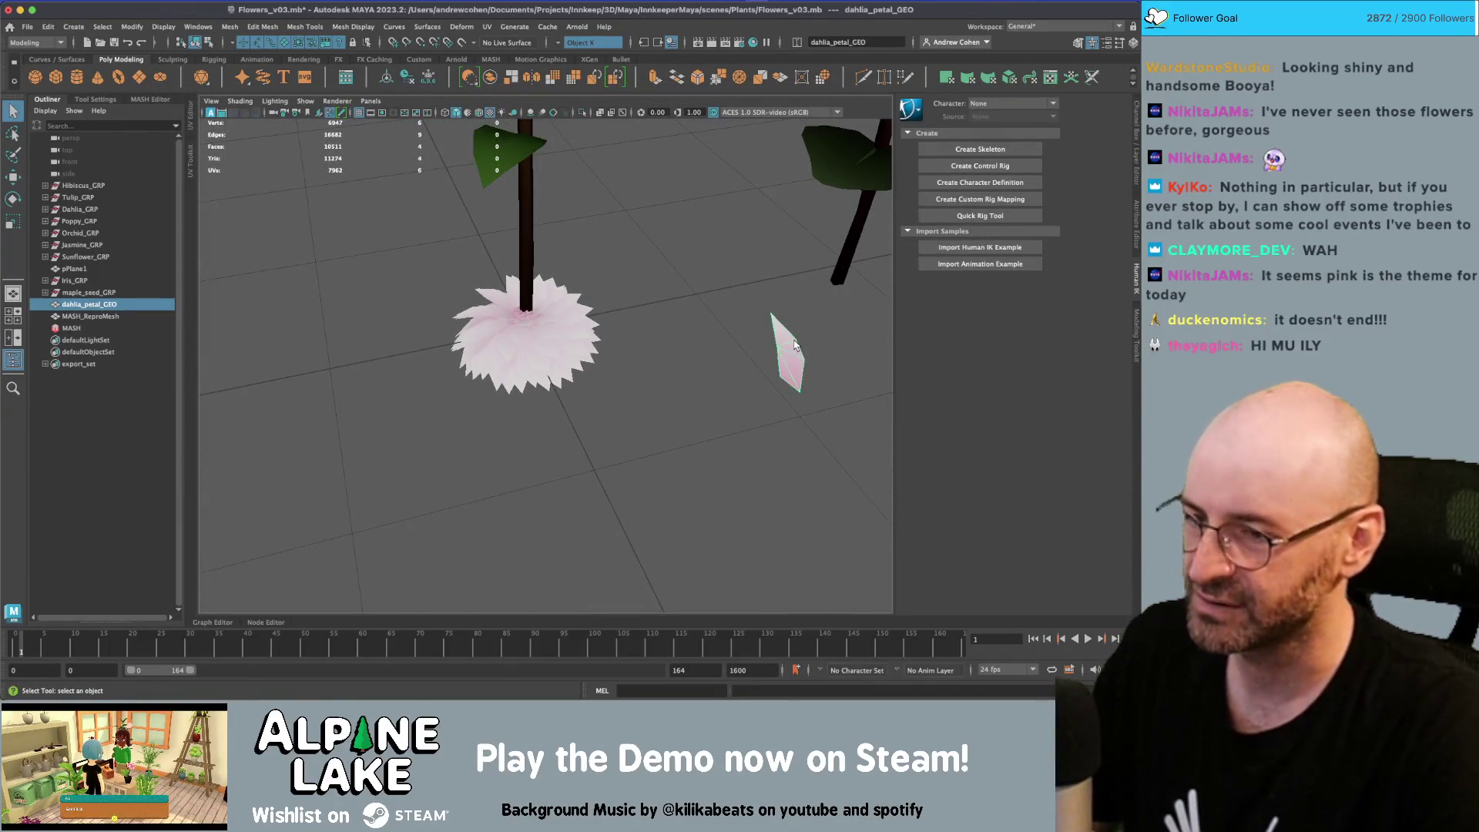
Stretch the petal's UVs vertically, narrow them horizontally and shift them slightly right
mouse_move(331, 339)
right_down()
mouse_move(312, 342)
mouse_move(336, 308)
right_up()
click(320, 151)
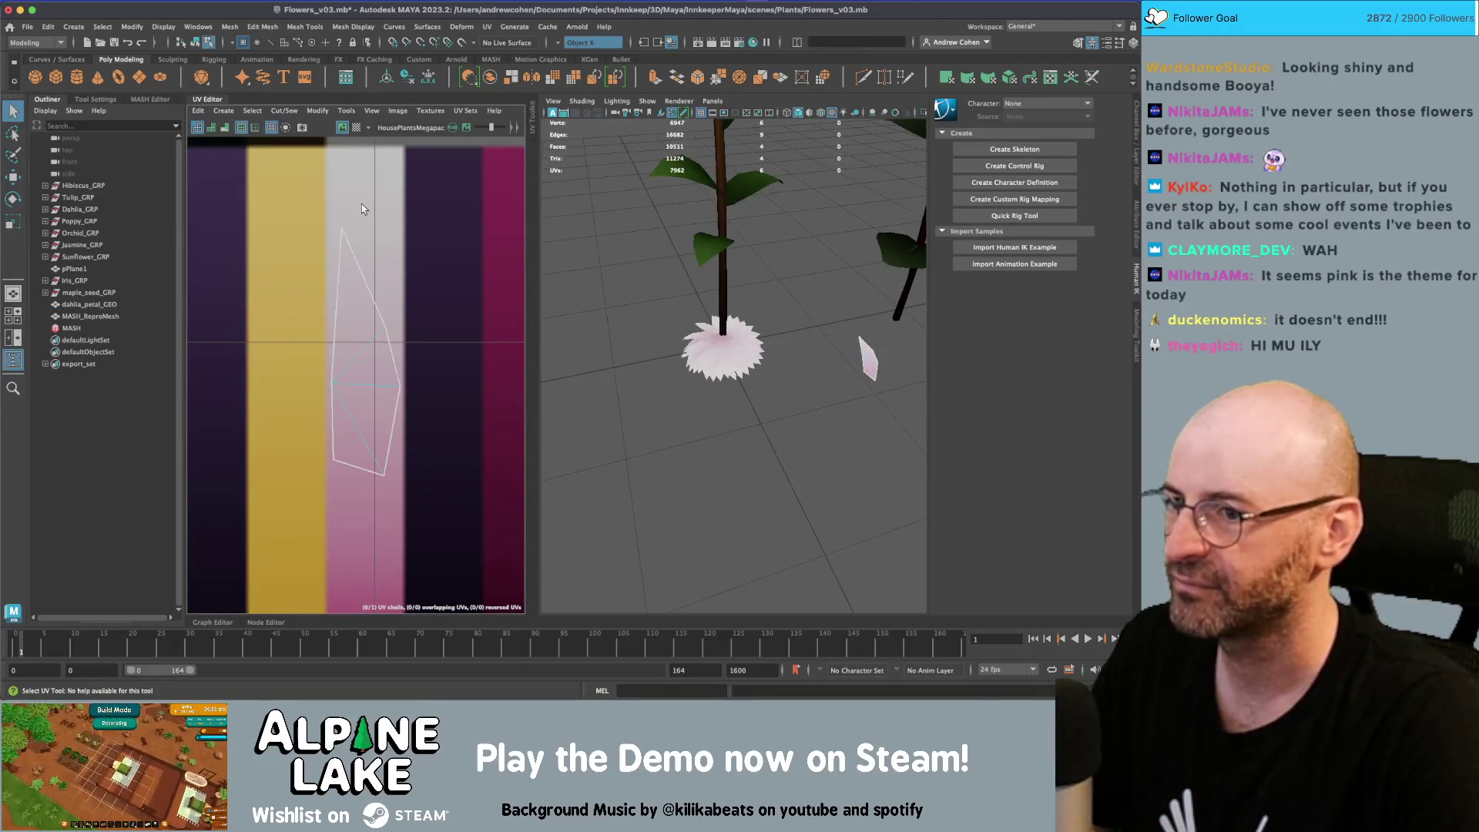
mouse_move(330, 309)
right_down()
mouse_move(289, 248)
mouse_move(329, 342)
right_up()
click(366, 402)
key(w)
mouse_move(362, 359)
mouse_down()
mouse_move(365, 393)
mouse_move(369, 318)
mouse_up()
key(r)
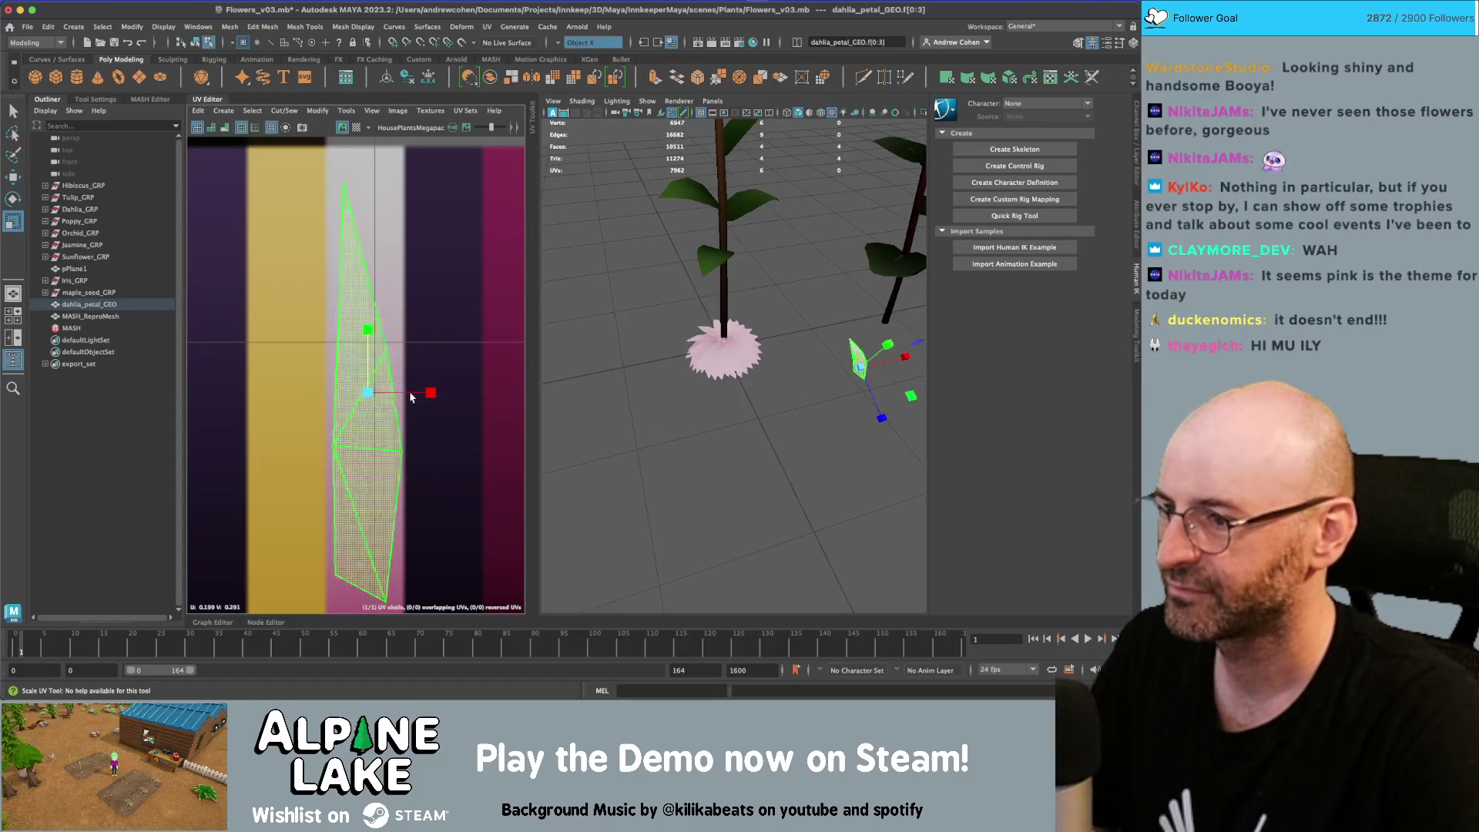
mouse_move(409, 390)
mouse_down()
mouse_move(372, 394)
mouse_move(367, 352)
mouse_move(368, 371)
mouse_up()
key(w)
key(r)
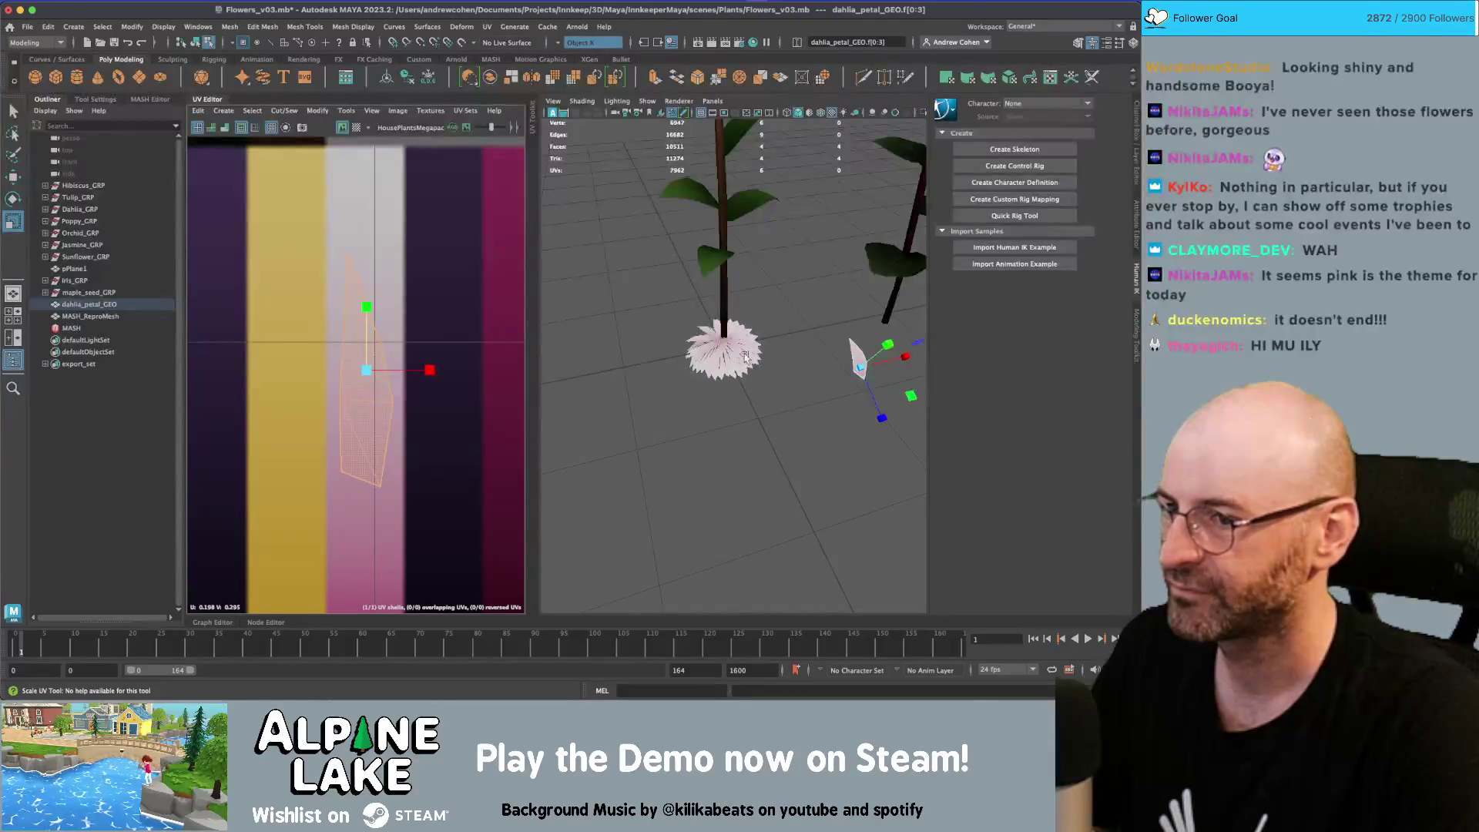
scroll(746, 356, up, 5)
key(w)
mouse_move(399, 376)
mouse_down()
mouse_move(426, 369)
mouse_move(397, 376)
mouse_up()
Inspect the MASH flower mesh's Repro settings and its dahlia_petal_GEO source
click(199, 44)
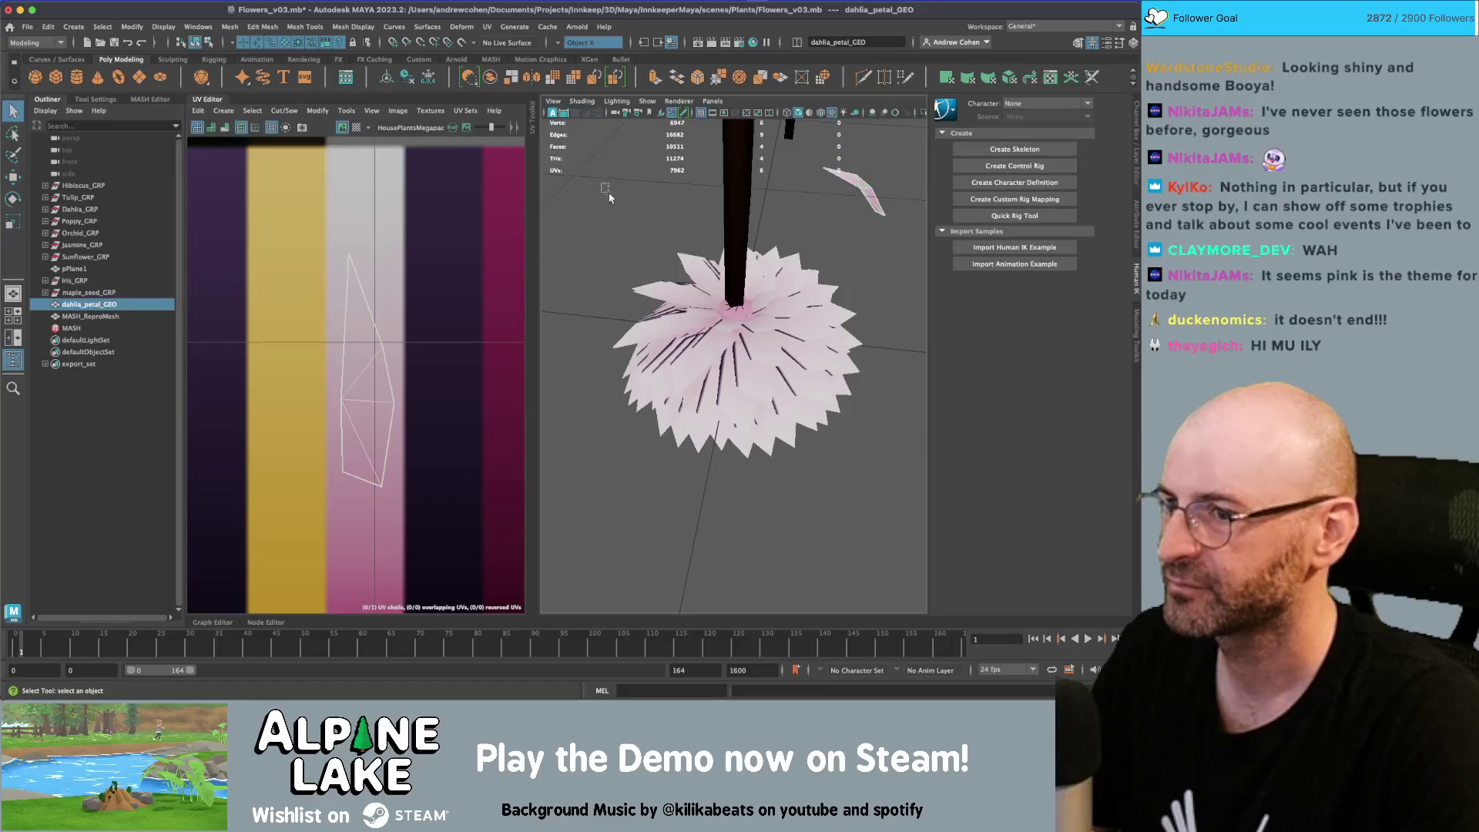
click(755, 296)
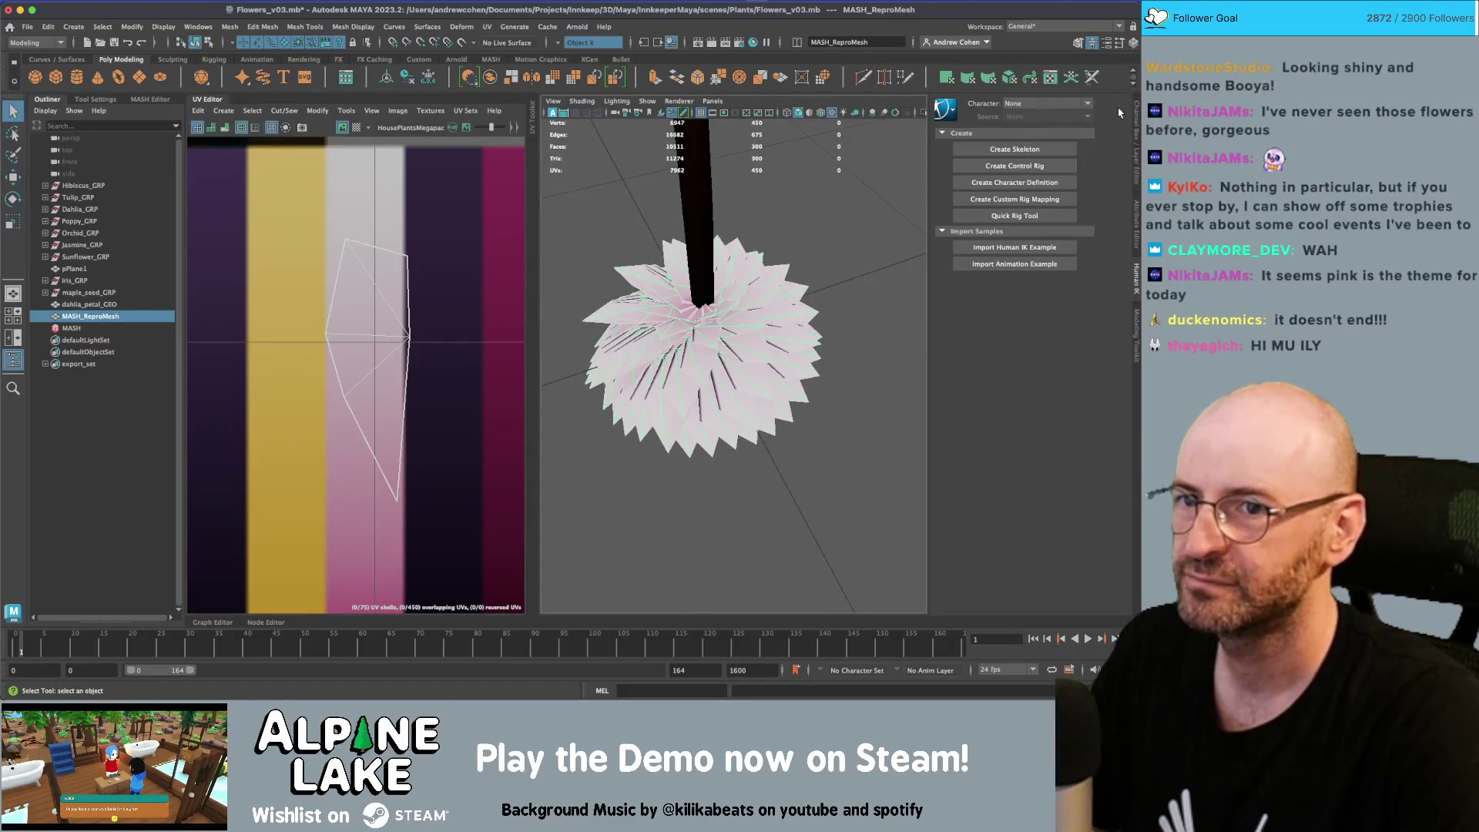
key(ctrl+a)
click(1091, 124)
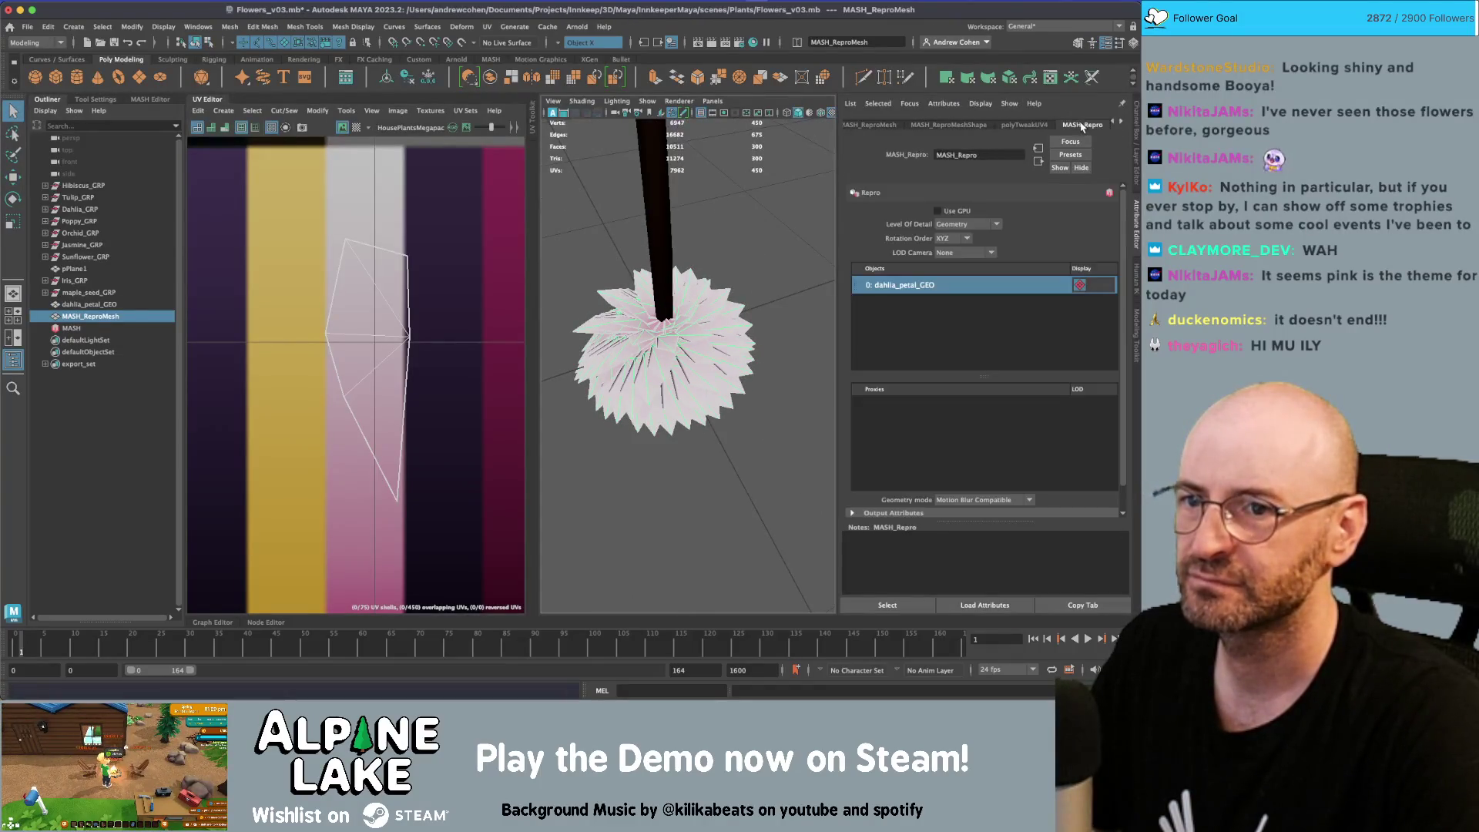
right_click(968, 286)
click(986, 289)
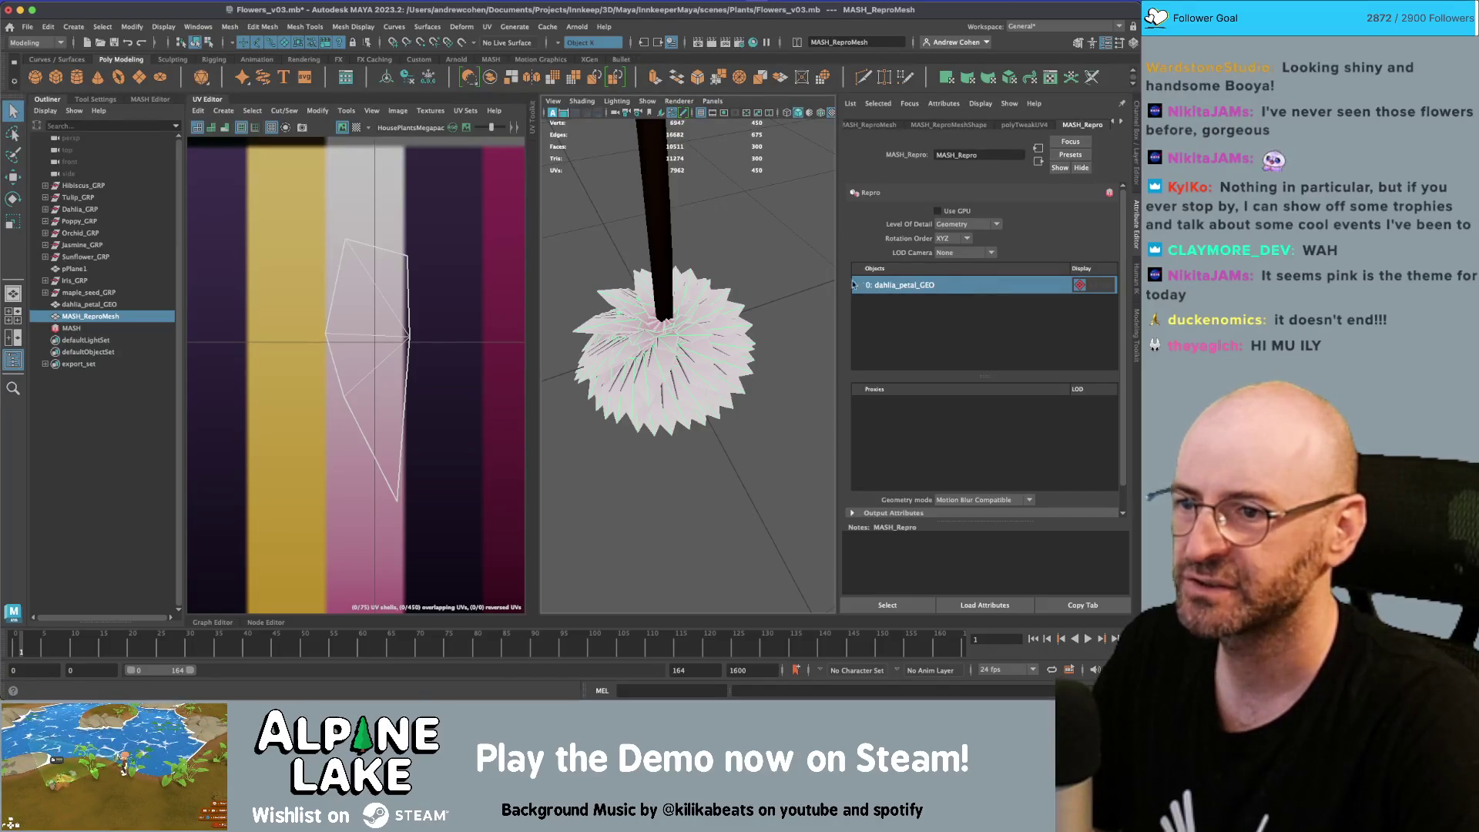
click(757, 304)
alt+drag(732, 308, 757, 304)
click(757, 304)
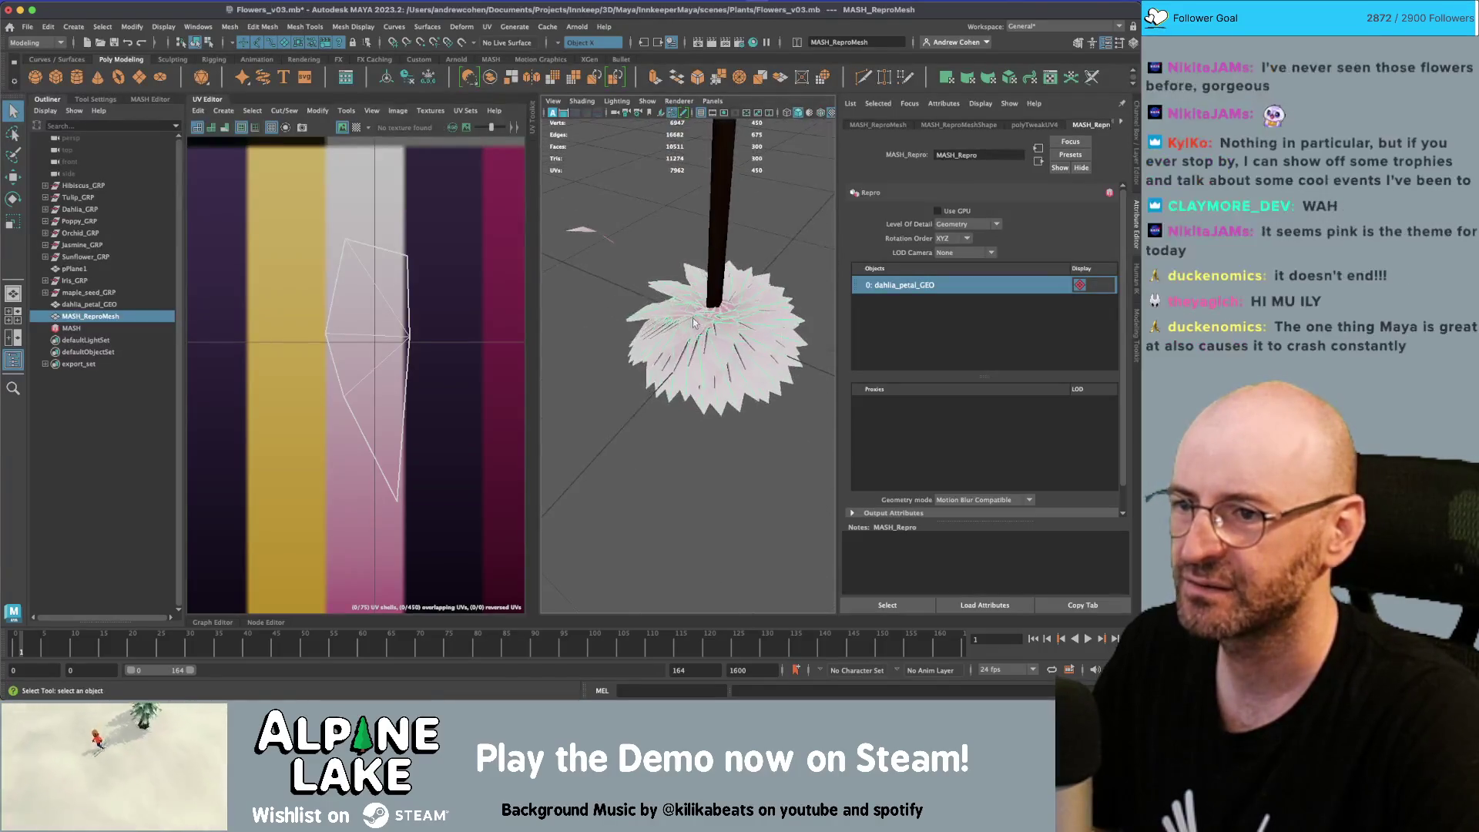
Select the petal shell's four UV faces and rotate the shell slightly
scroll(692, 317, up, 5)
mouse_move(390, 315)
right_down()
mouse_move(315, 307)
mouse_move(349, 317)
right_up()
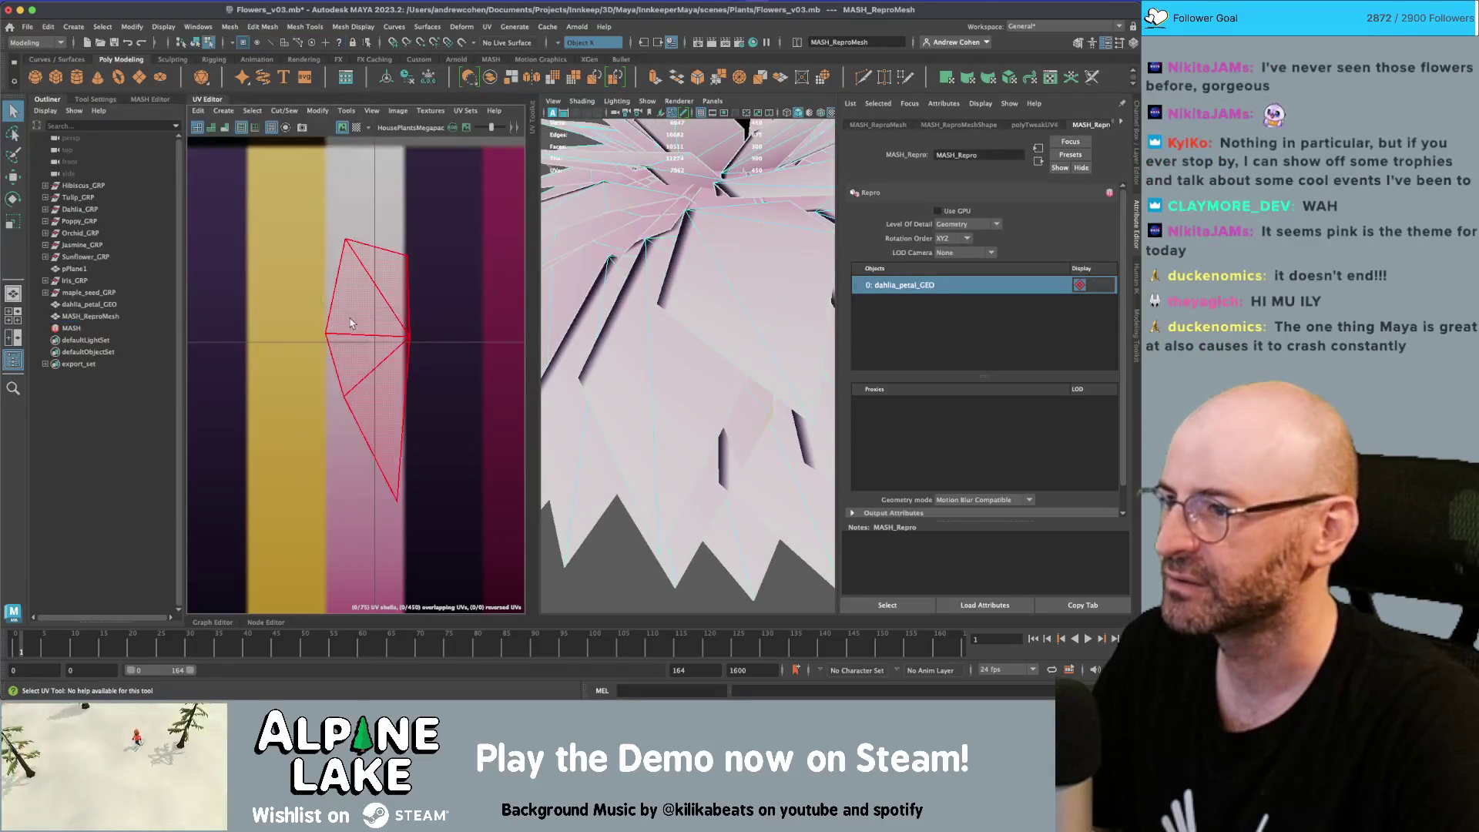
drag(350, 317, 416, 329)
key(e)
click(416, 330)
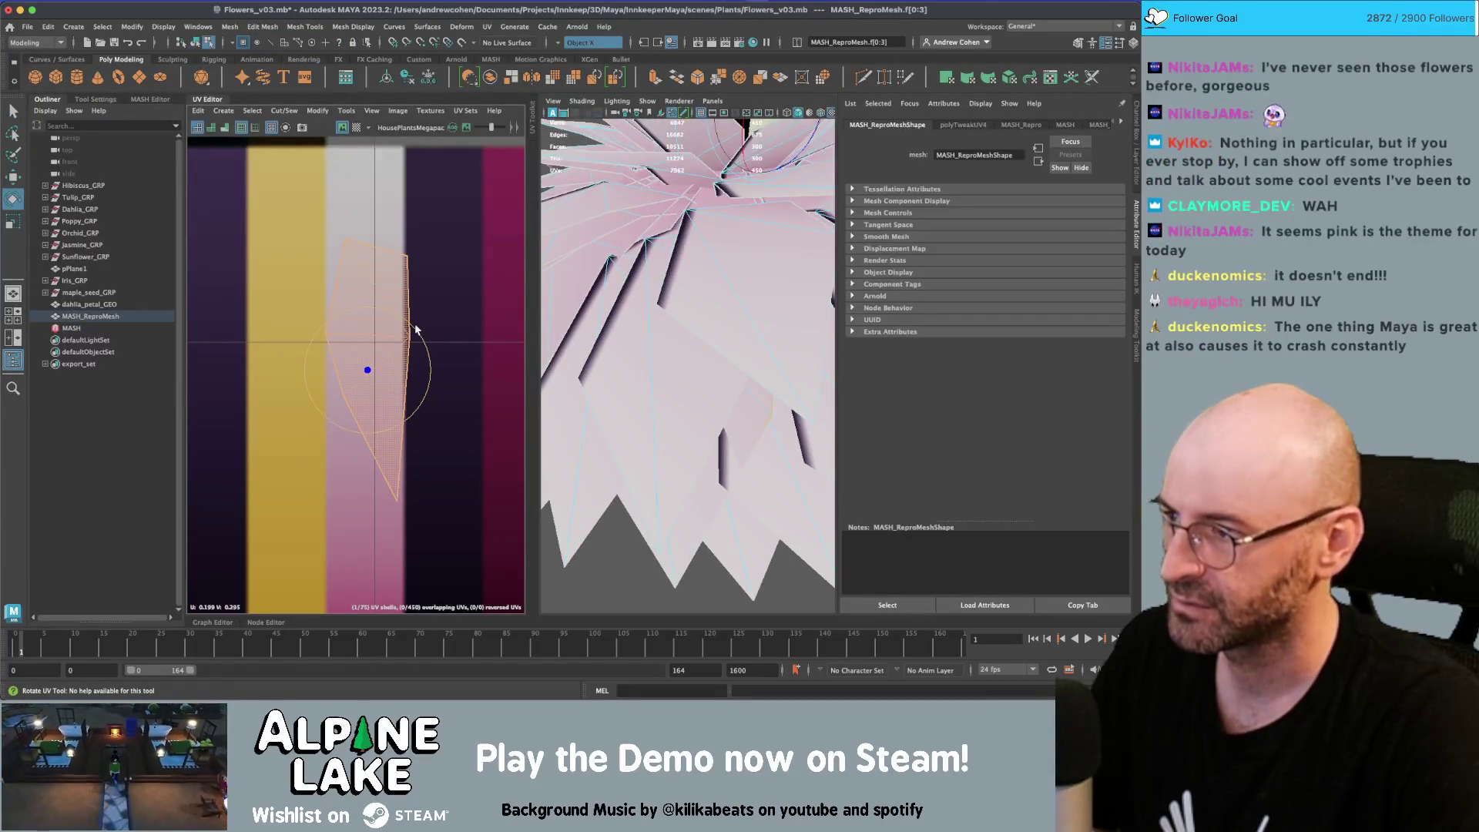
Frame the flower and select the lone dahlia_petal_GEO to display its UVs
click(198, 41)
key(f)
mouse_move(678, 254)
alt+mouse_down()
mouse_move(768, 249)
mouse_move(759, 198)
alt+mouse_up()
click(747, 208)
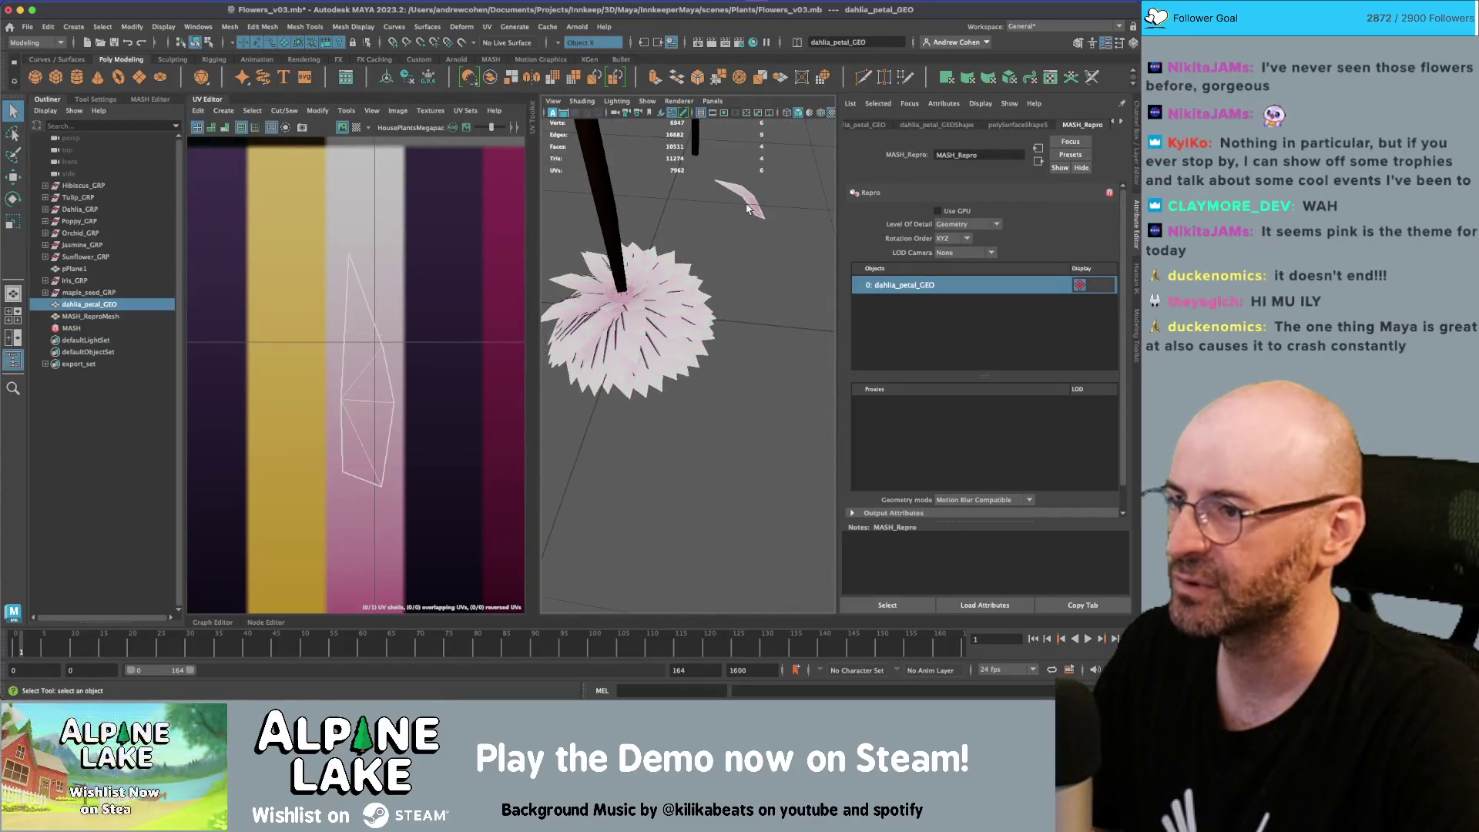
click(708, 286)
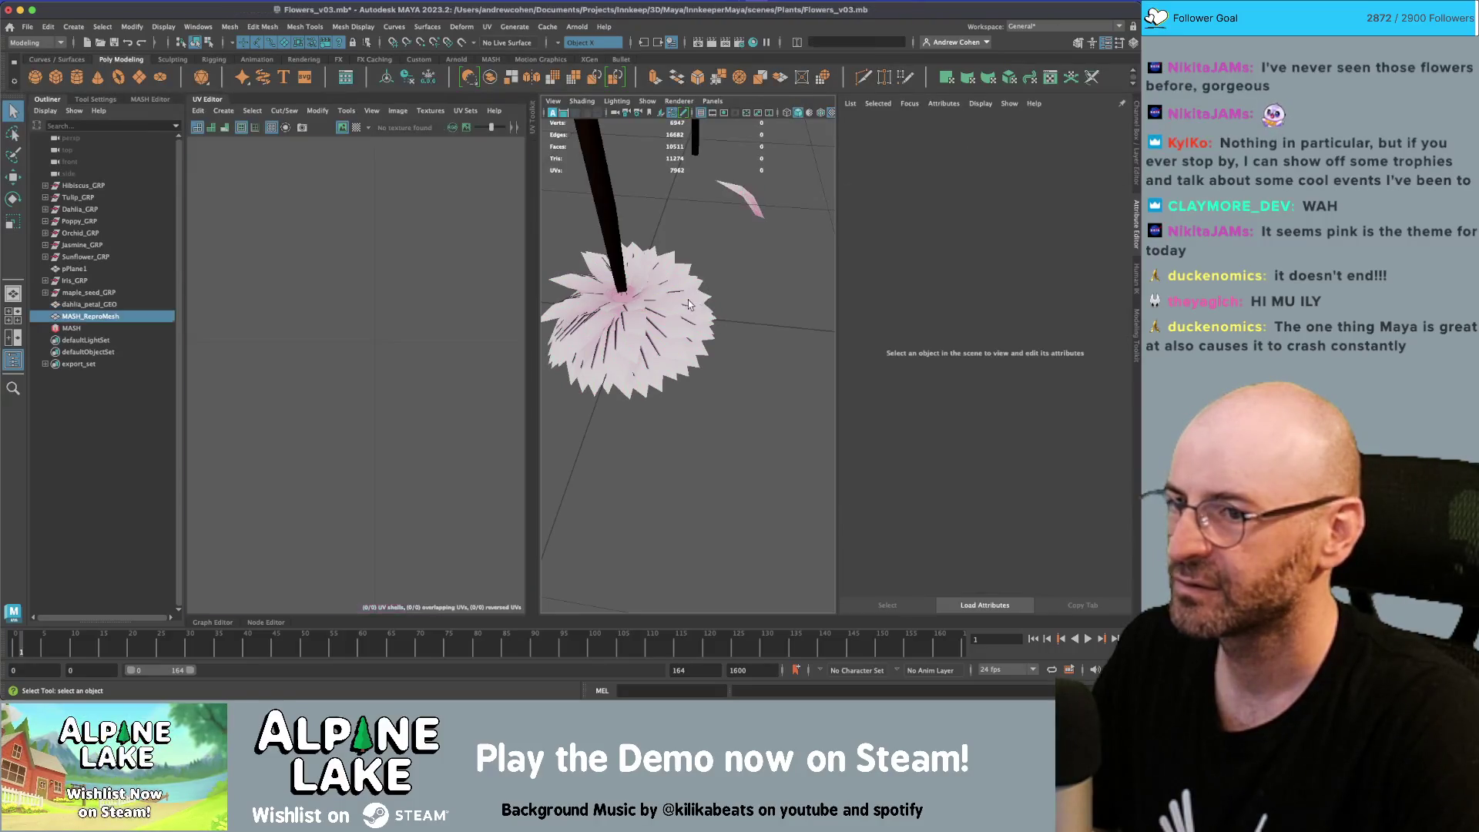
right_click(984, 287)
click(1017, 297)
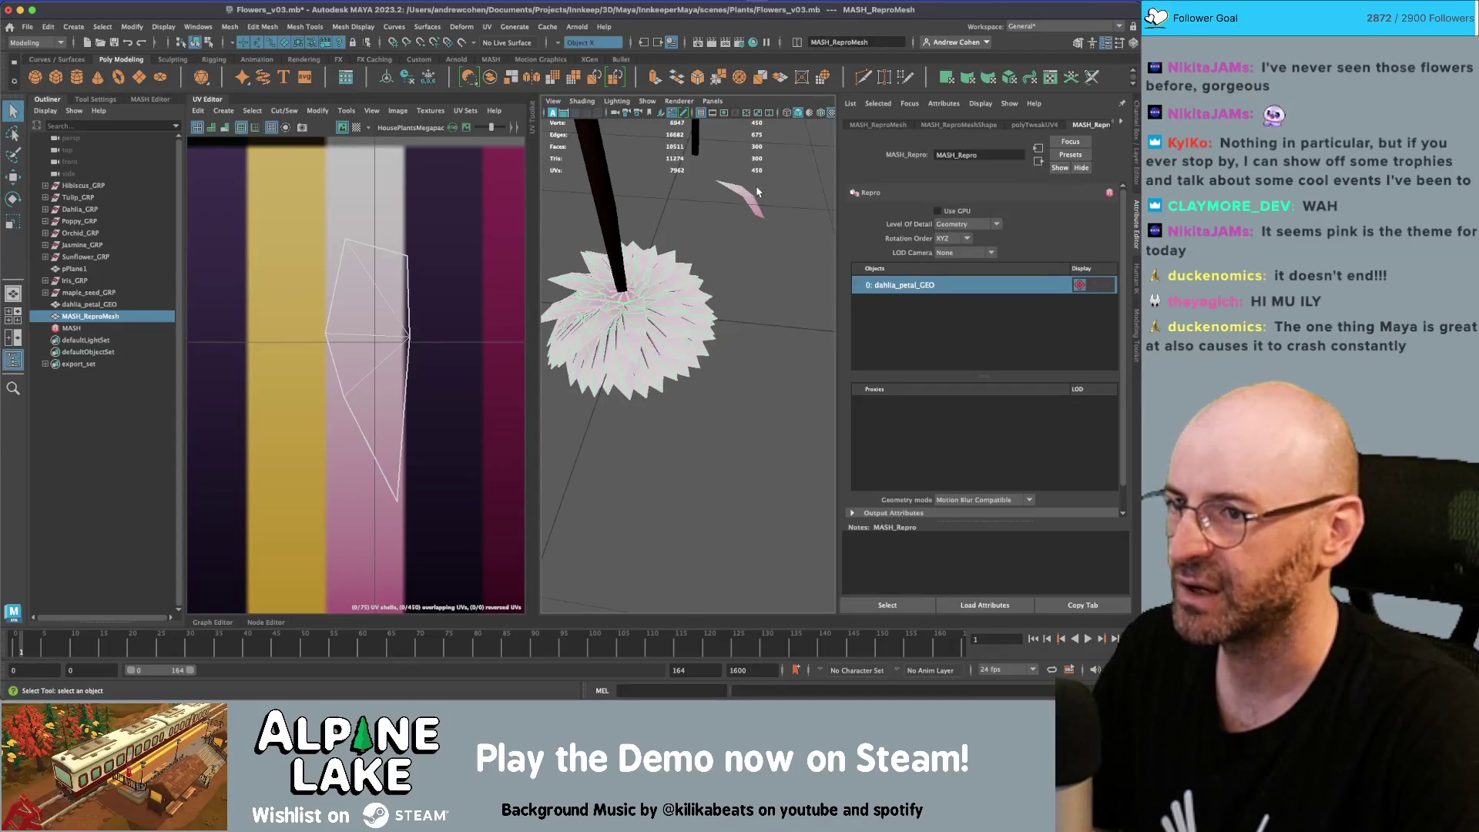
click(757, 192)
Move the petal's UV faces slightly left onto the dark texture stripe
right_drag(335, 328, 289, 309)
drag(331, 246, 435, 501)
key(w)
drag(375, 371, 378, 370)
key(r)
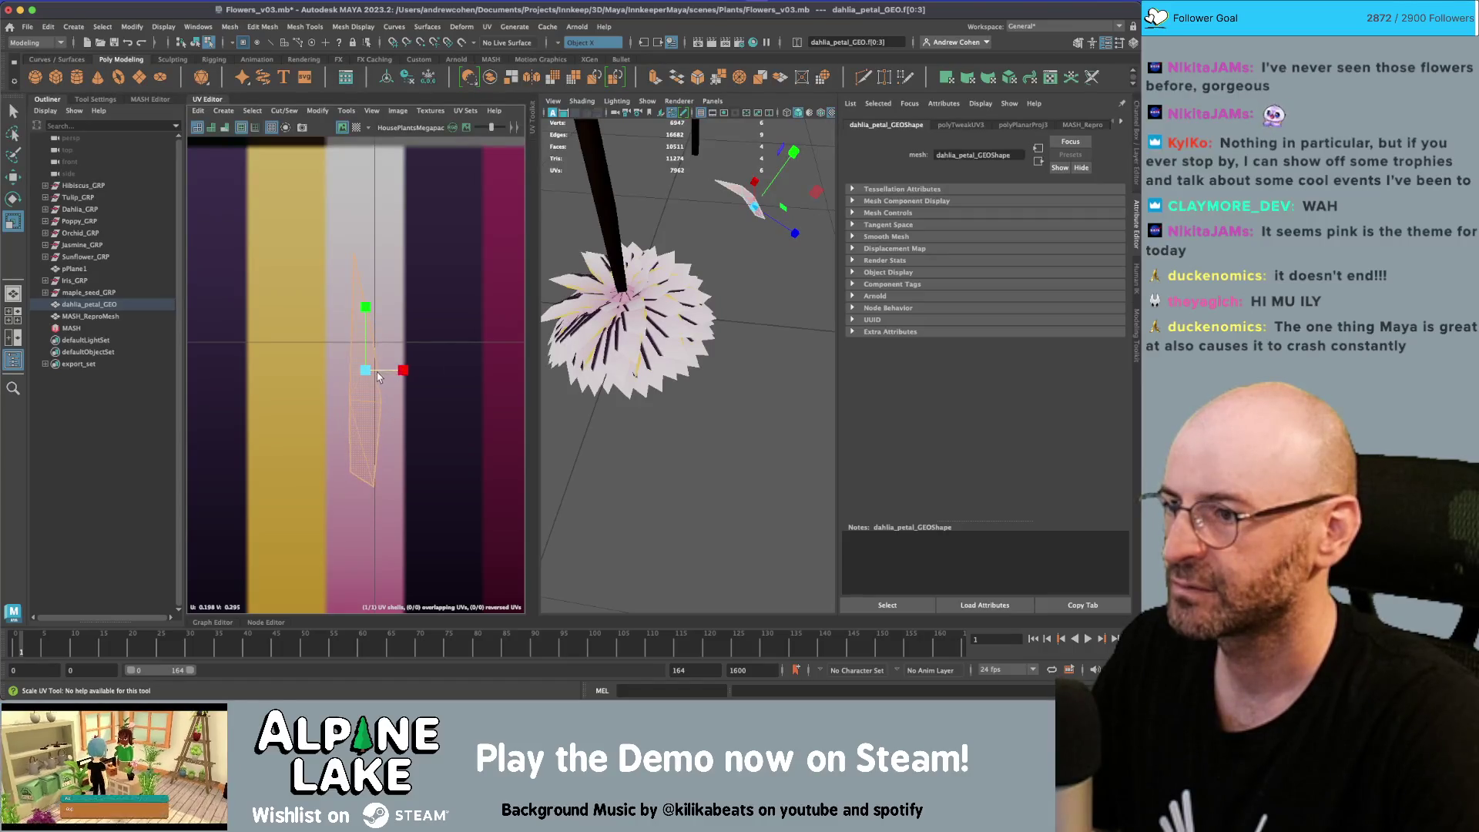
key(w)
mouse_move(376, 373)
mouse_down()
mouse_move(431, 372)
mouse_move(376, 371)
mouse_up()
Select the MASH network, save the scene and bring up the Open dialog
click(195, 44)
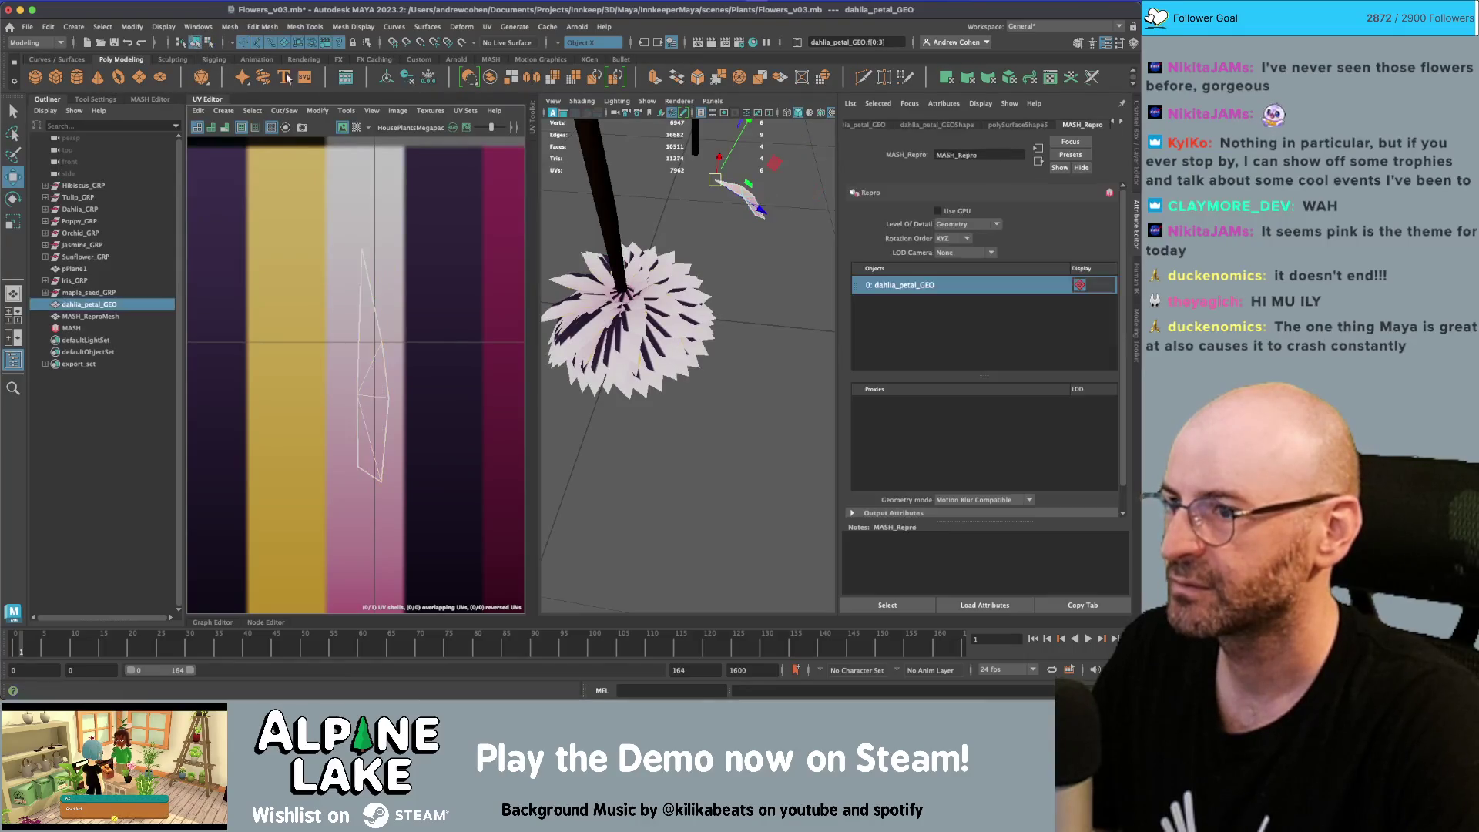
key(q)
click(681, 334)
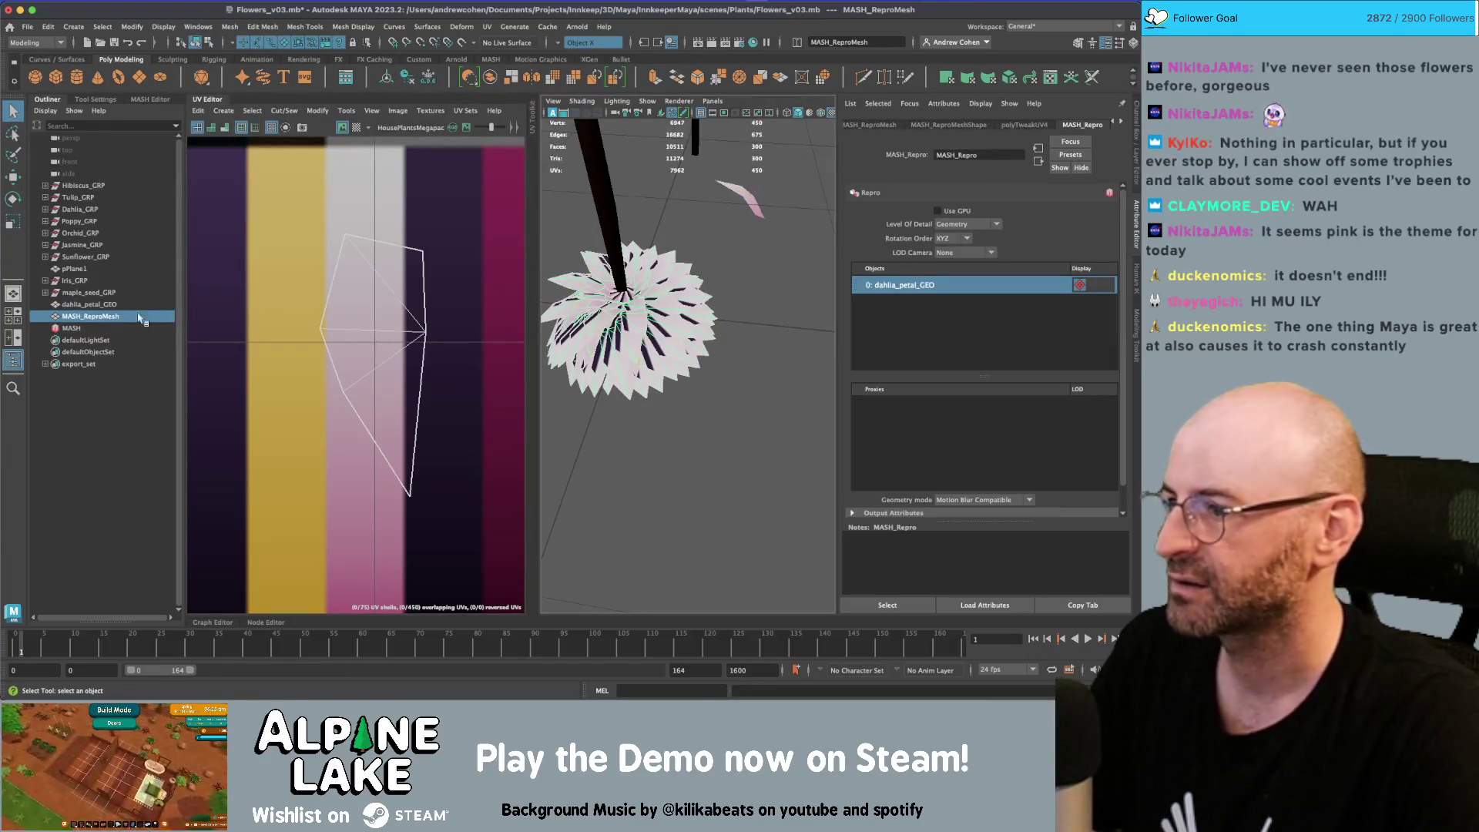
click(71, 328)
right_click(74, 328)
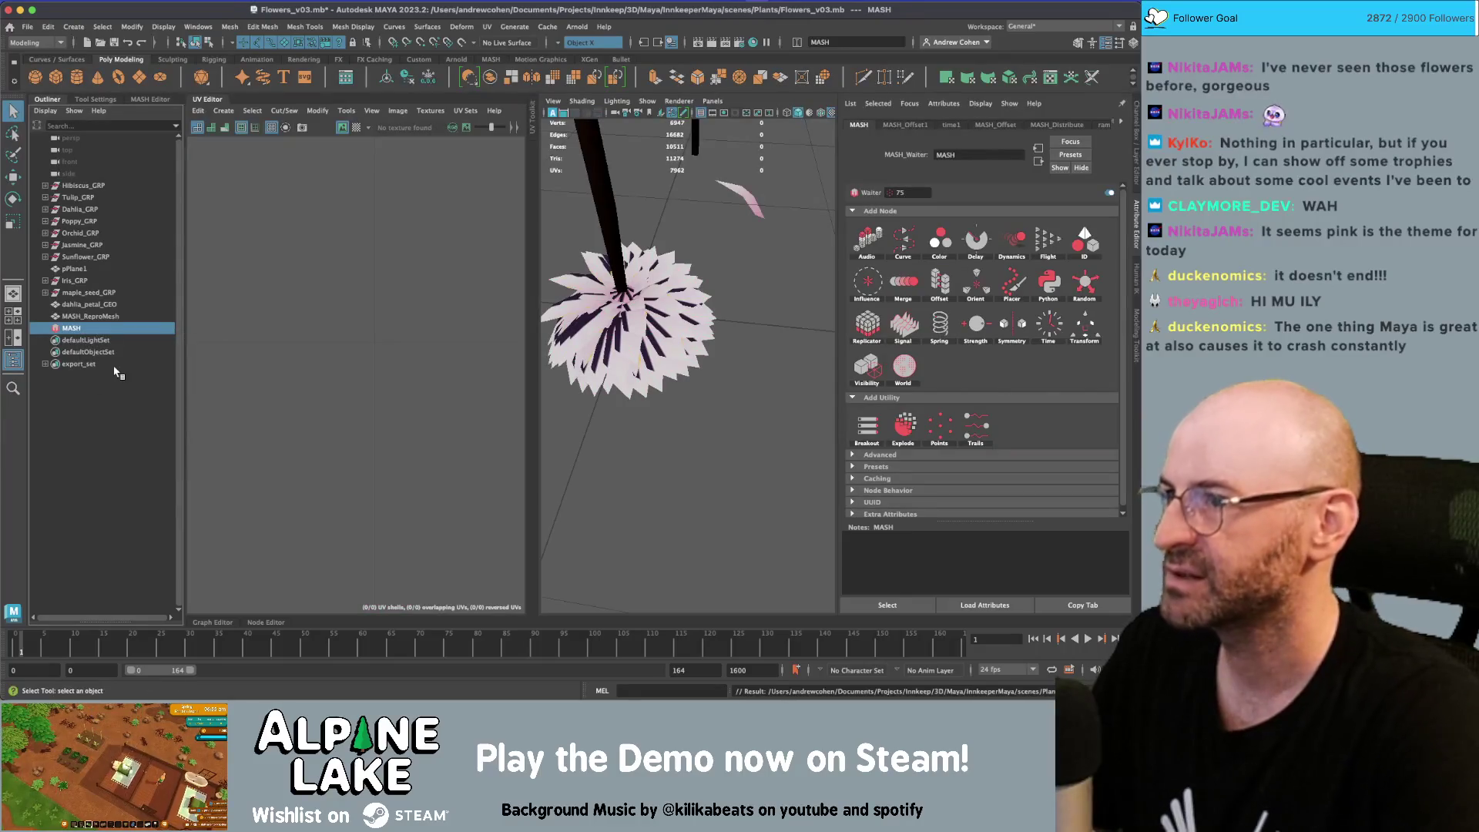
key(ctrl+s)
key(ctrl+o)
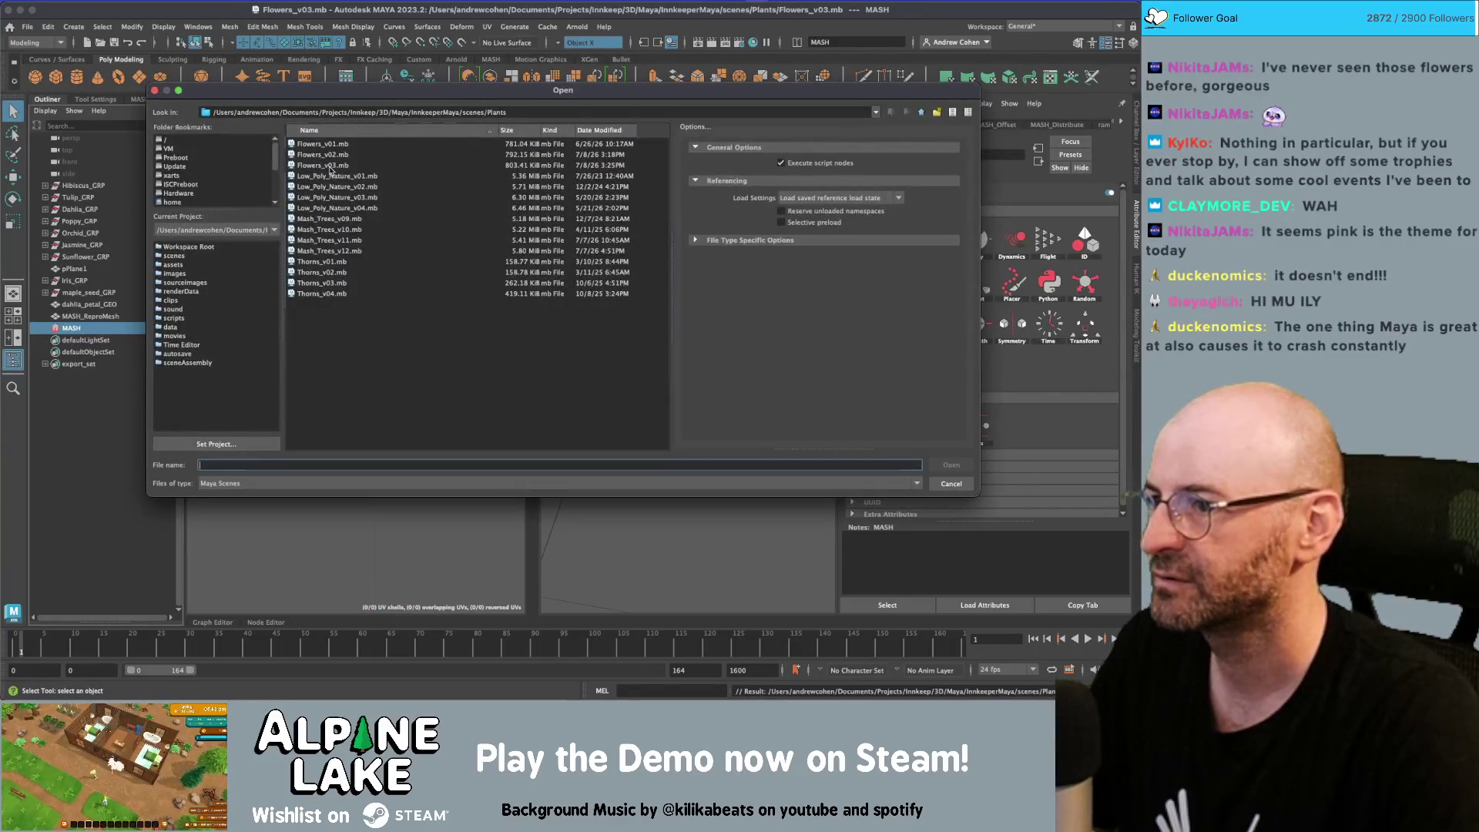
Reload Flowers_v03.mb from disk, orbit around the flower and select MASH_ReproMesh
double_click(330, 166)
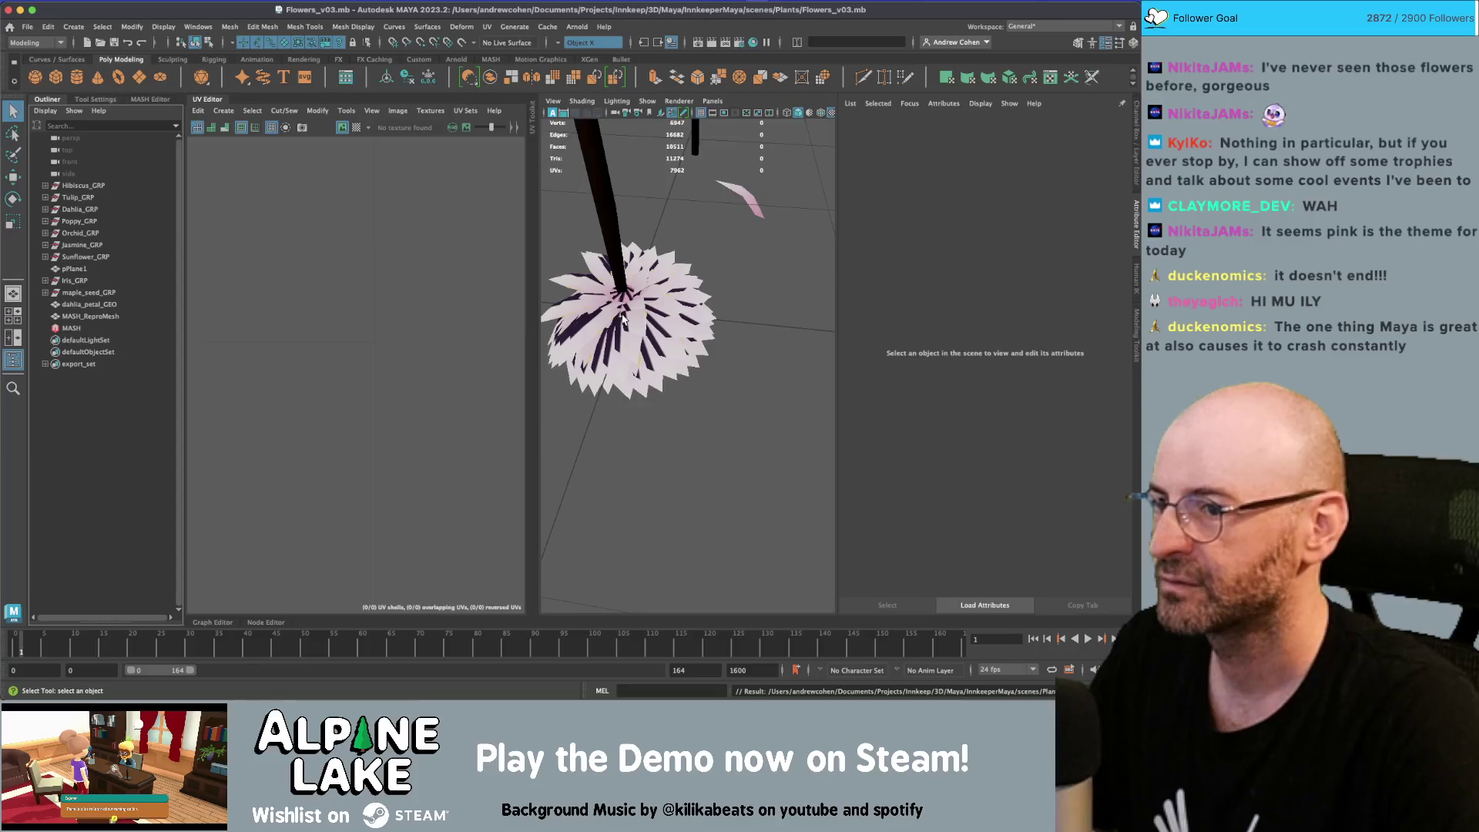
alt+drag(624, 318, 661, 328)
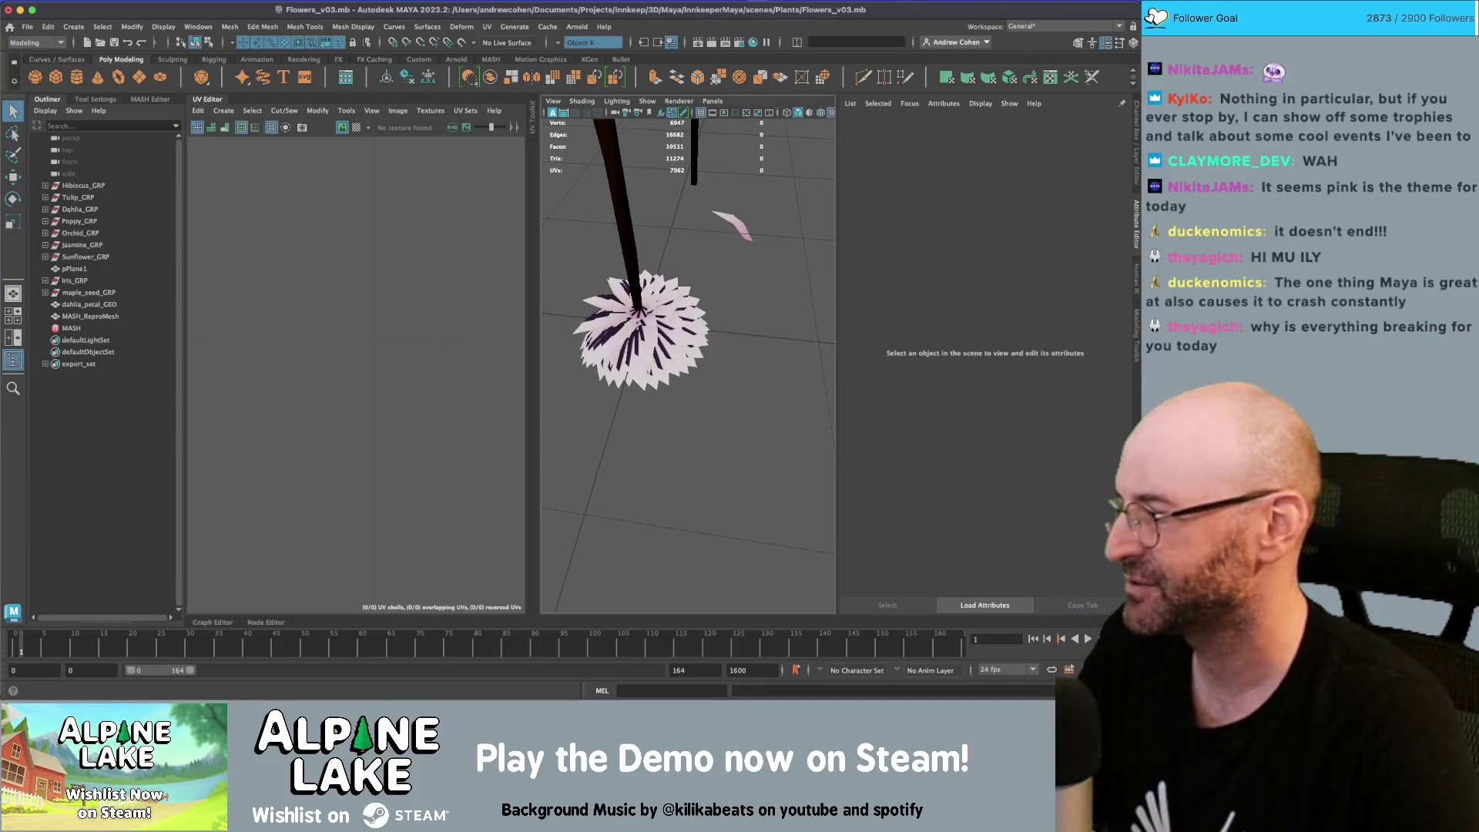
drag(730, 296, 730, 297)
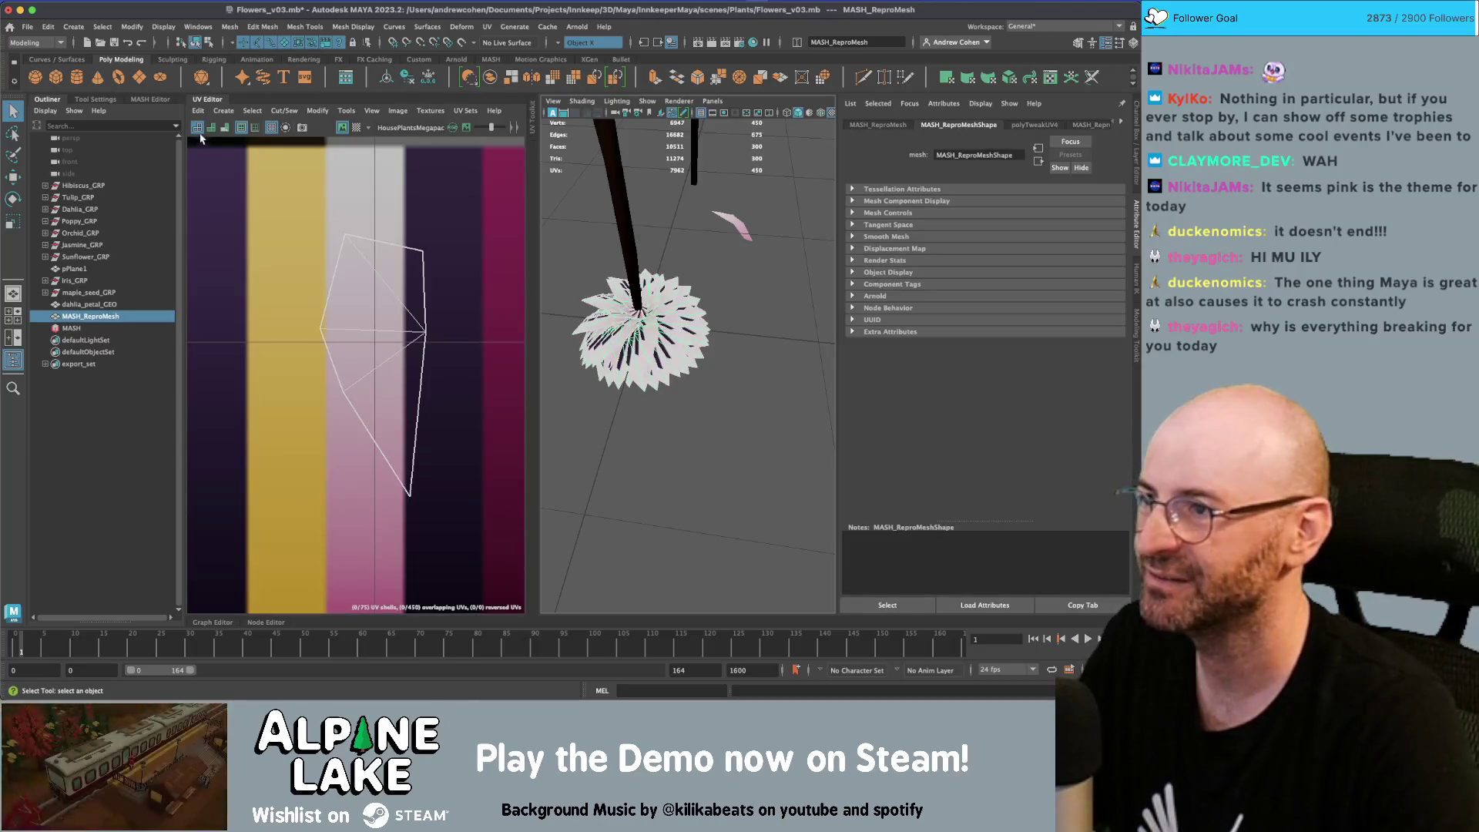
Duplicate the petal and move the copy beside the original petal
click(89, 305)
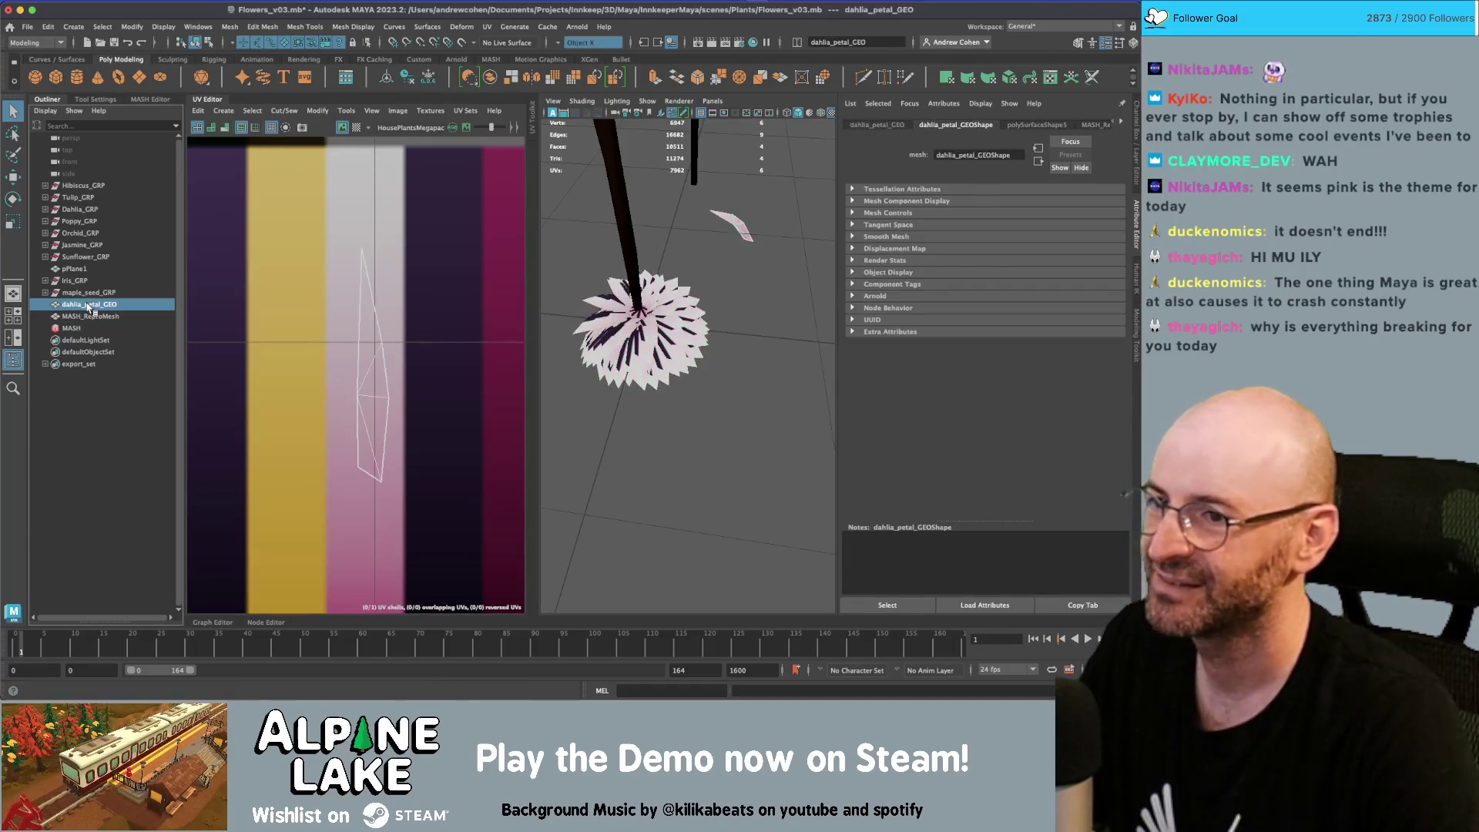
click(680, 311)
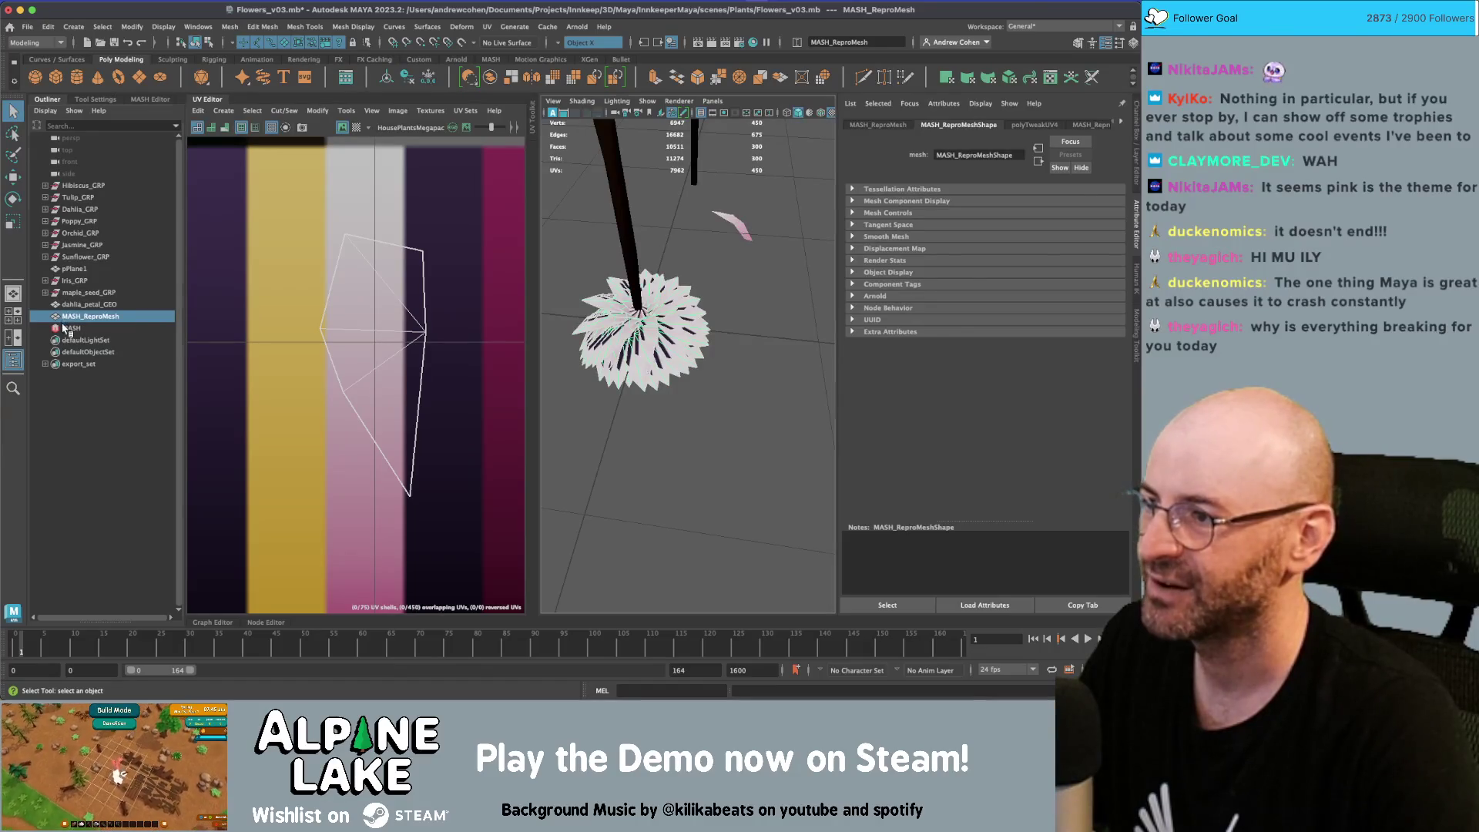
key(ctrl+d)
key(w)
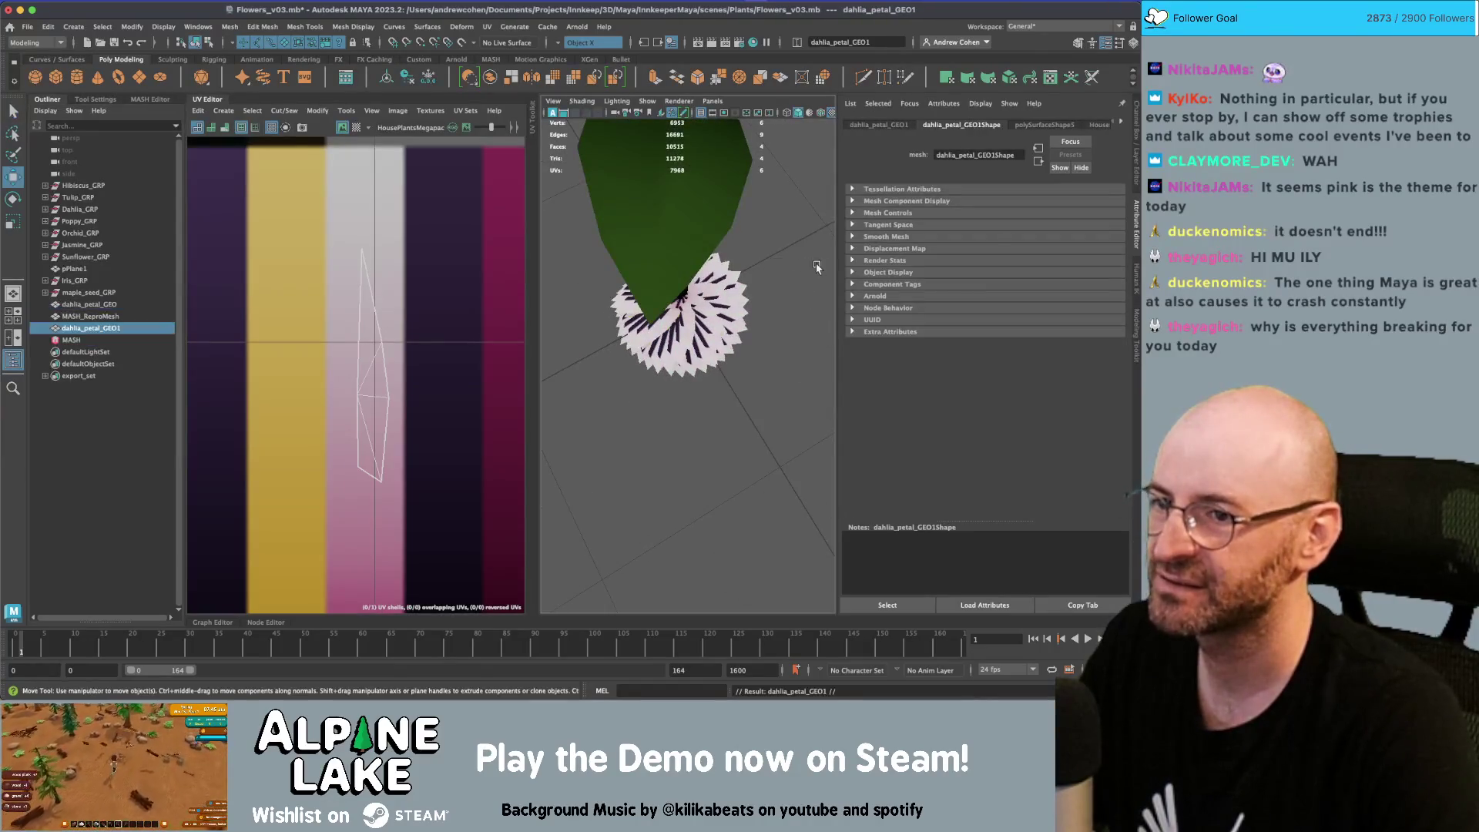
alt+middle_drag(817, 267, 766, 238)
drag(766, 239, 721, 261)
Add dahlia_petal_GEO1 to the MASH_Repro objects and delete the original petal entry
click(97, 316)
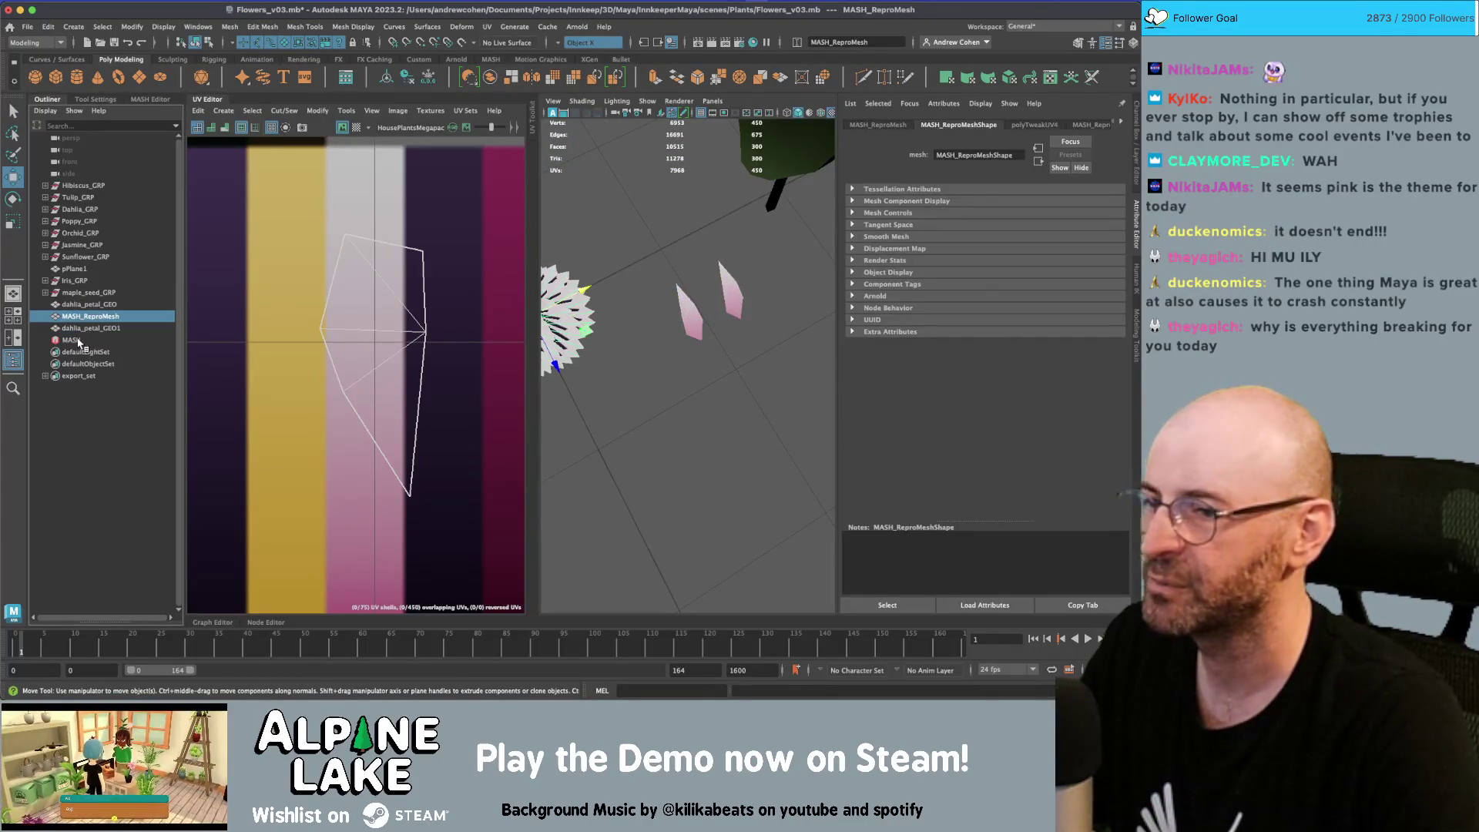
click(1109, 125)
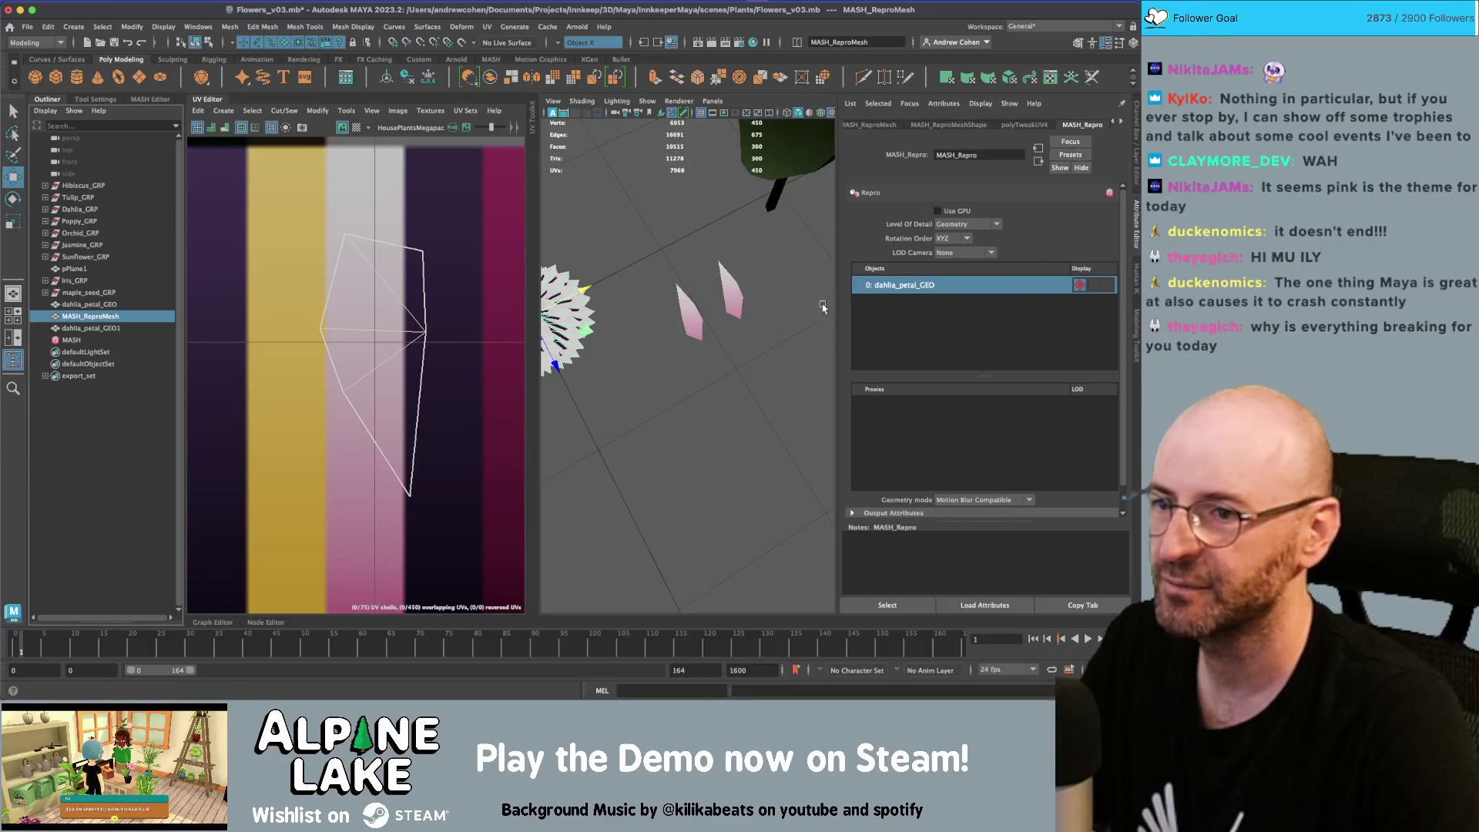
middle_drag(90, 328, 898, 333)
right_click(922, 278)
click(935, 282)
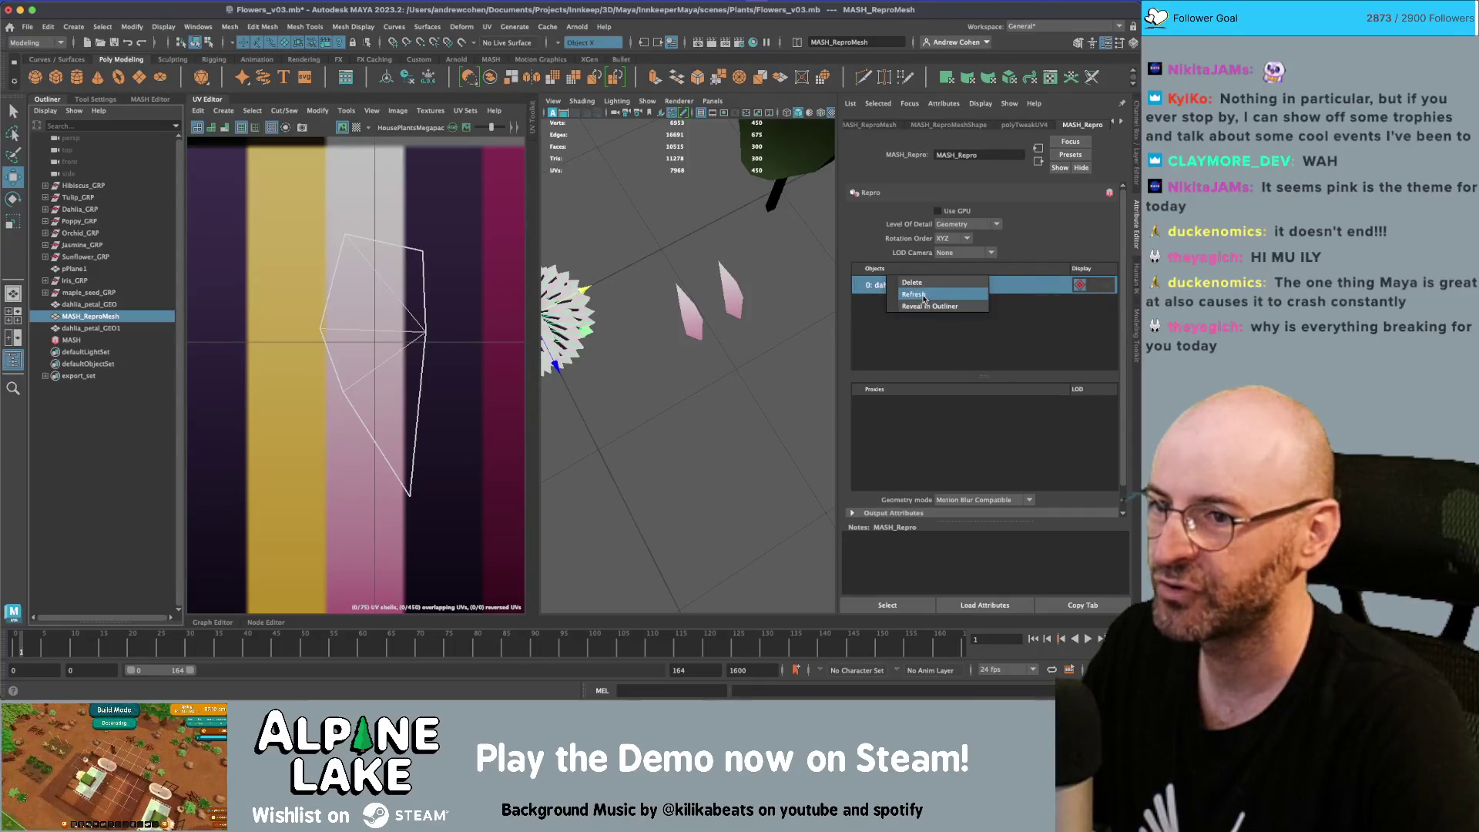
Scale up the right-hand petal copy and restore the Maya window to a smaller size
key(f)
key(q)
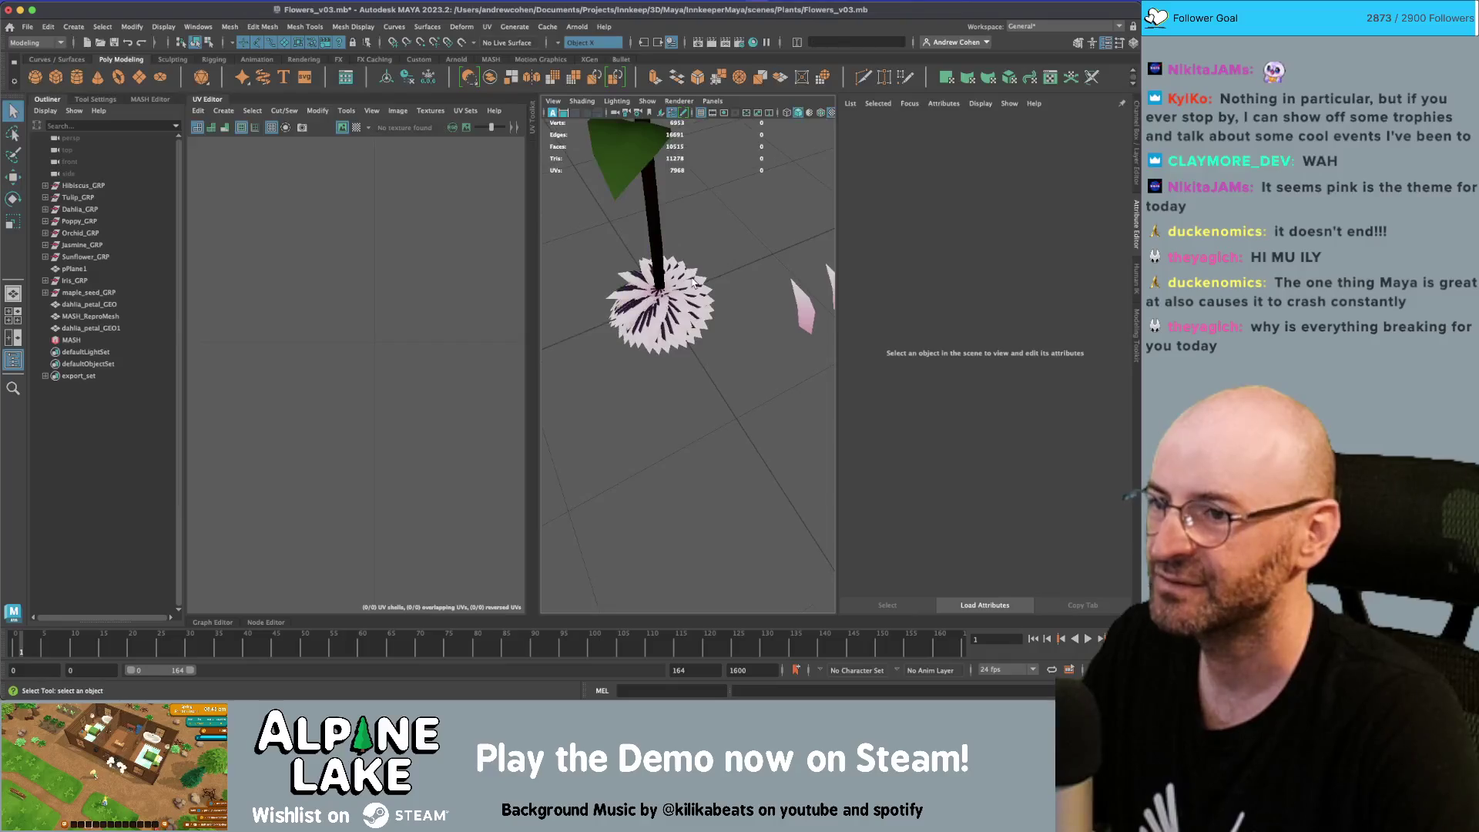
alt+middle_drag(802, 266, 717, 286)
click(765, 316)
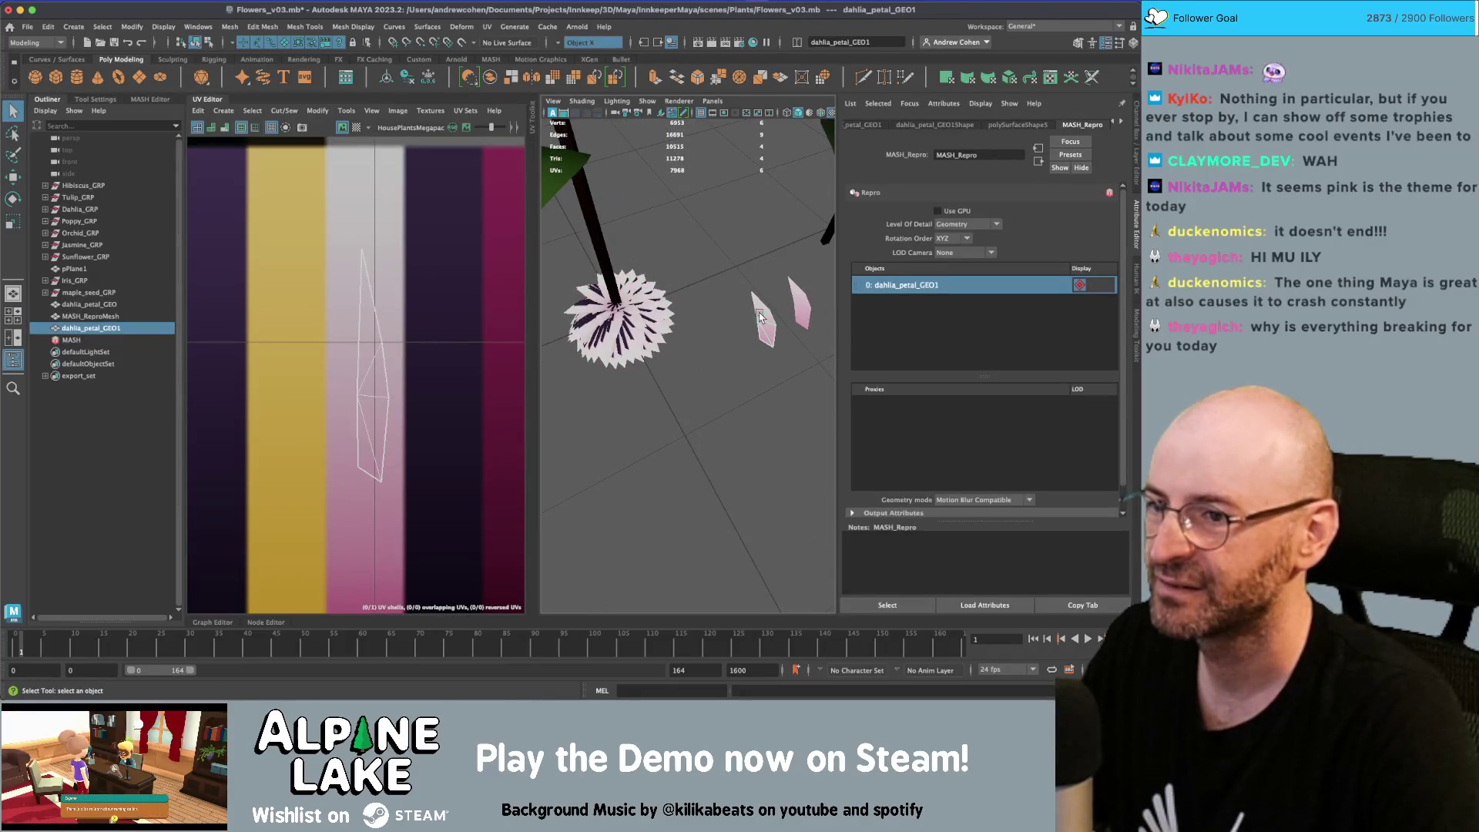
key(r)
mouse_move(787, 278)
mouse_down()
mouse_move(848, 246)
mouse_move(746, 273)
mouse_move(716, 314)
mouse_move(747, 279)
mouse_up()
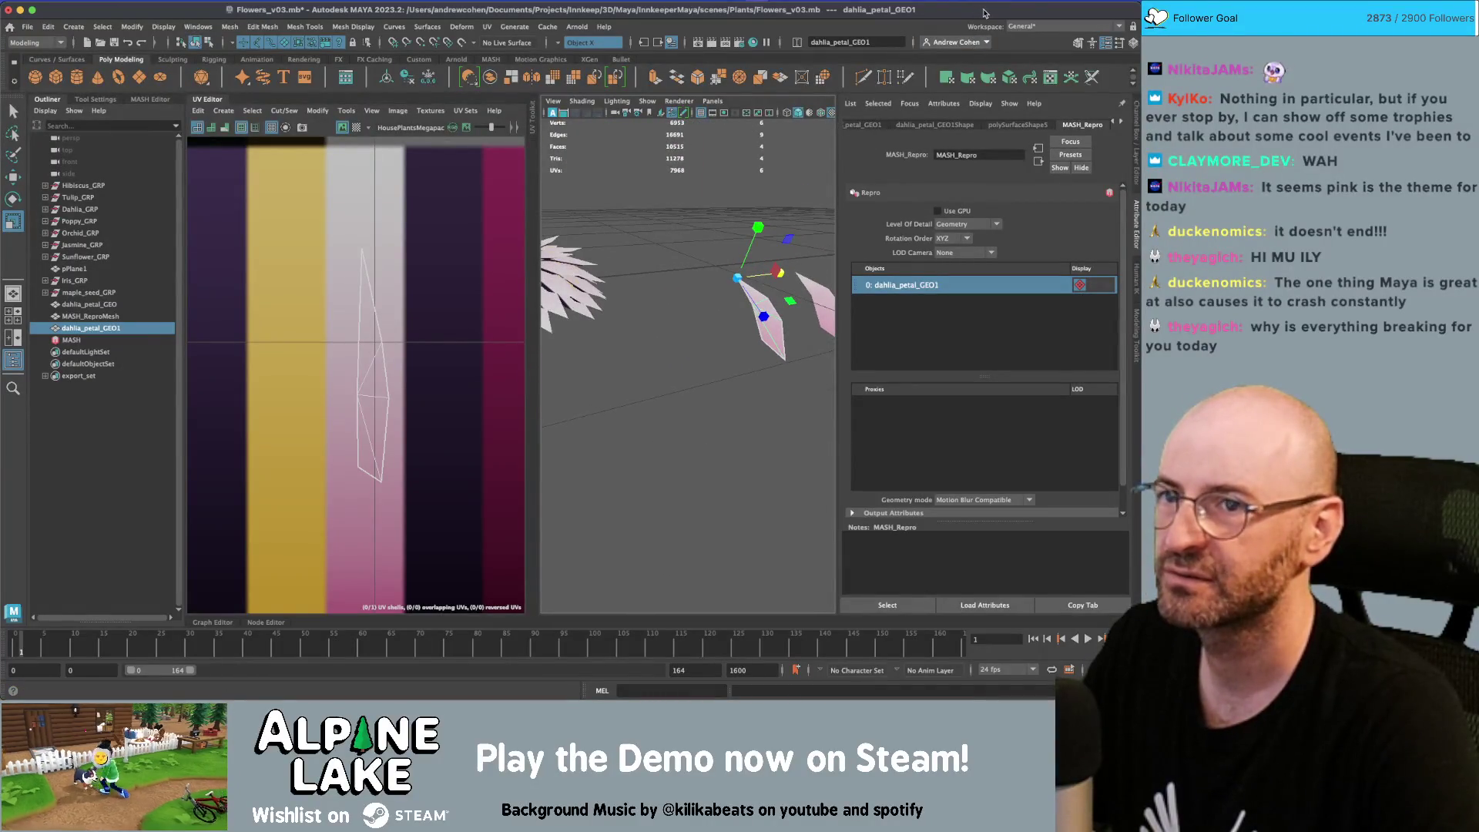
double_click(982, 11)
drag(813, 6, 794, 6)
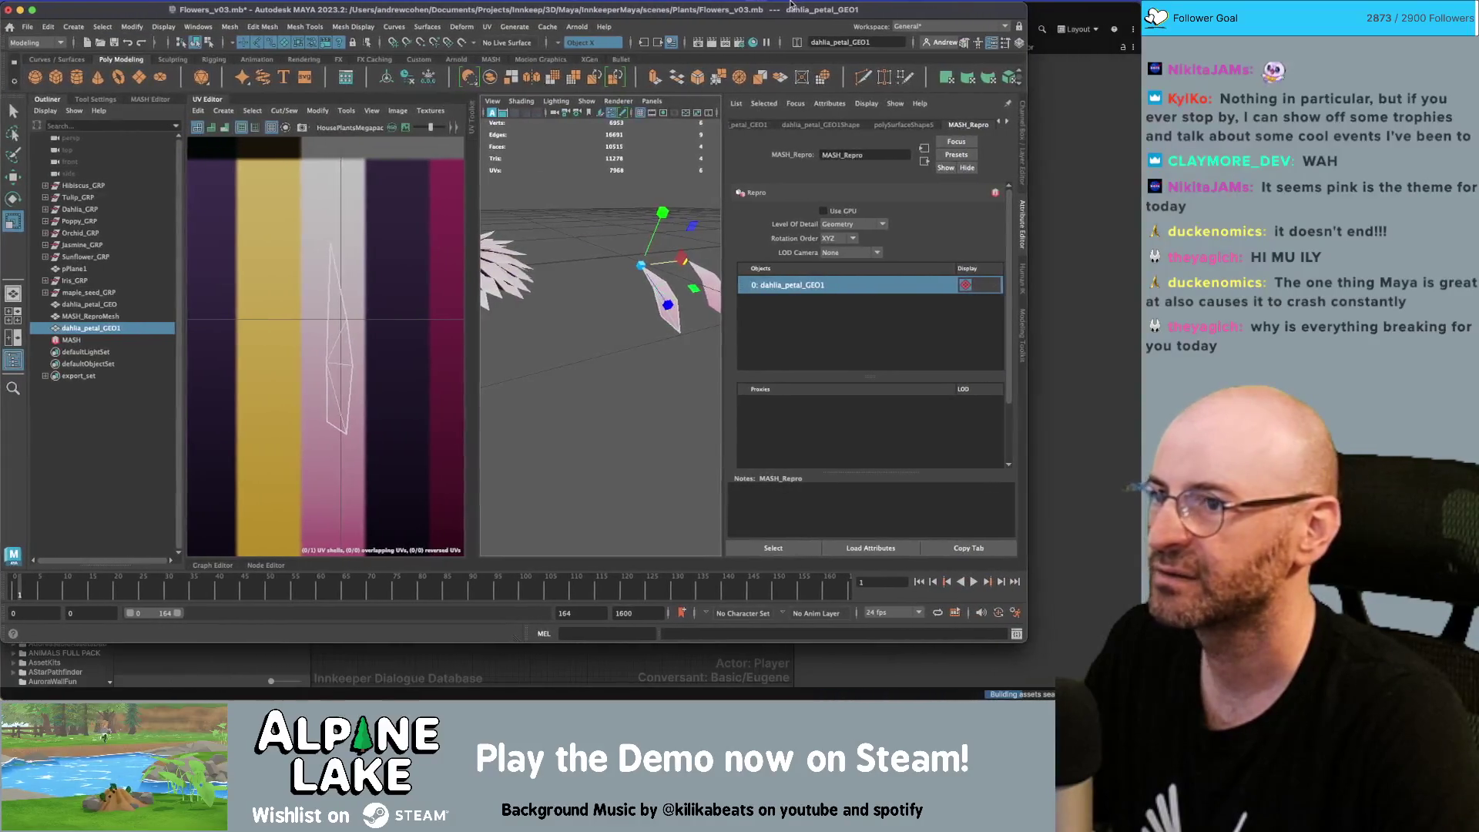
Select all MASH_ReproMesh UV shells and nudge them slightly left
drag(1028, 640, 1051, 698)
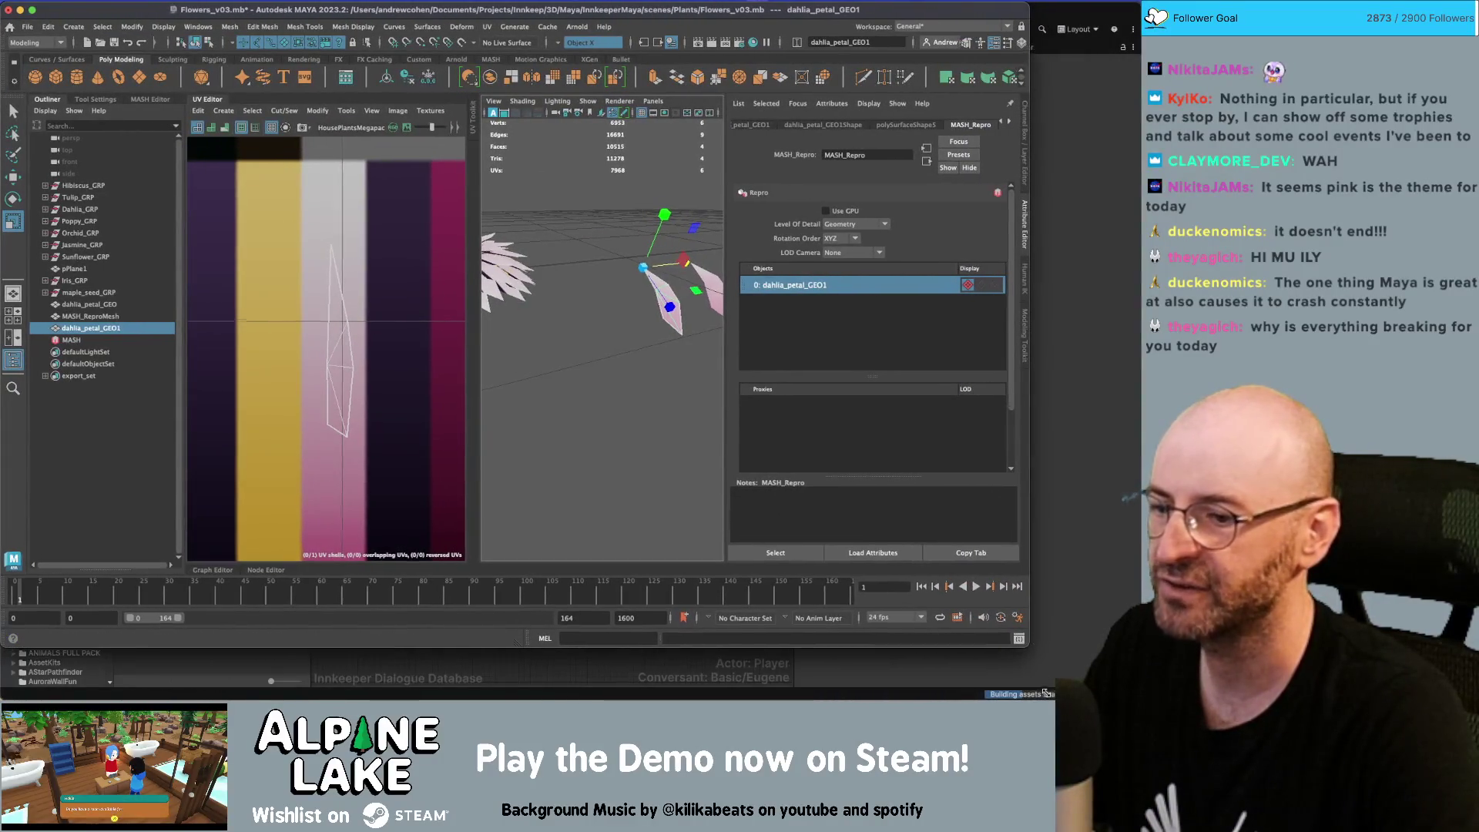
key(q)
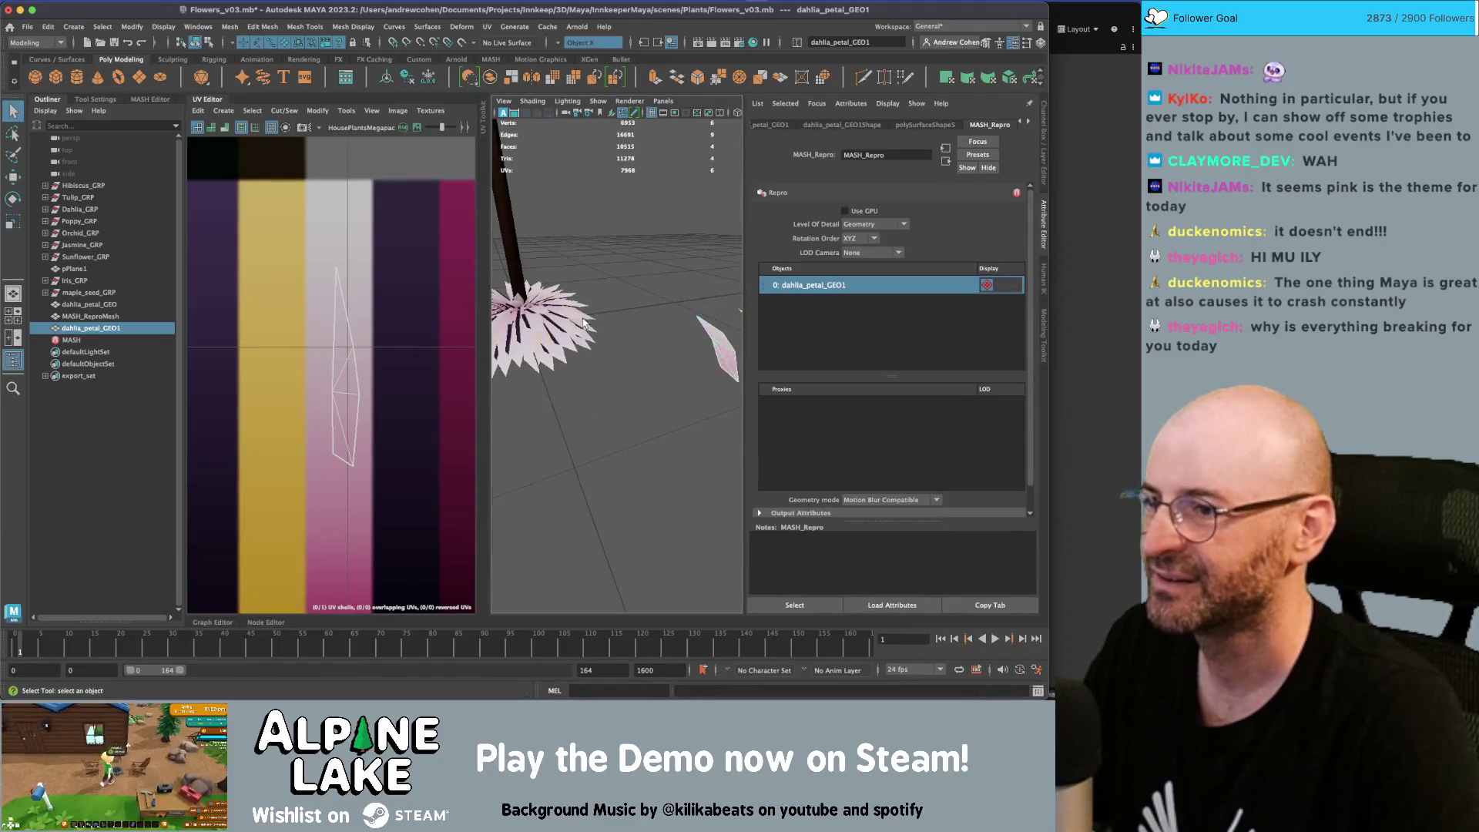
click(539, 324)
right_drag(339, 324, 285, 263)
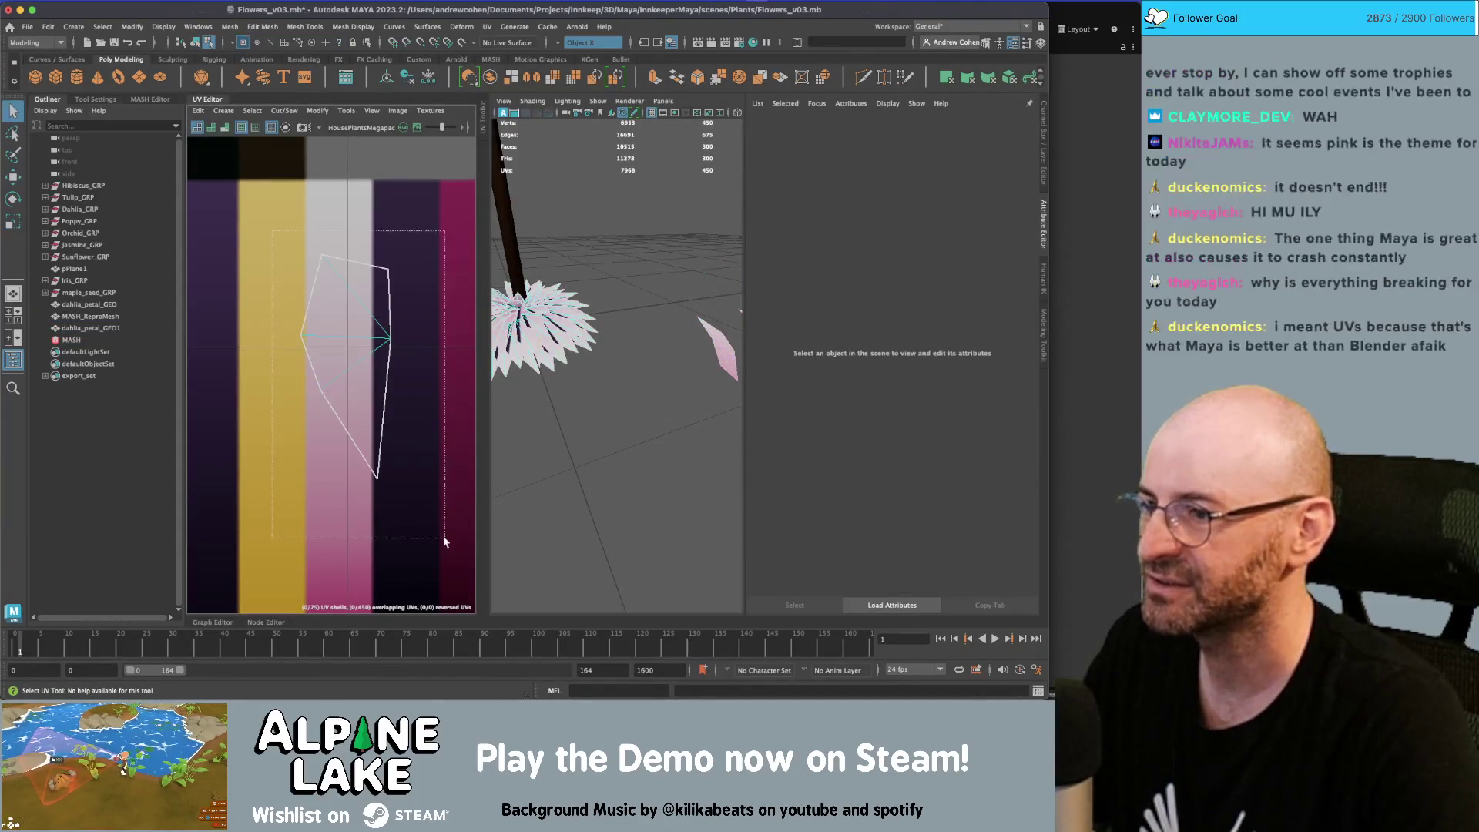
drag(446, 539, 308, 231)
key(r)
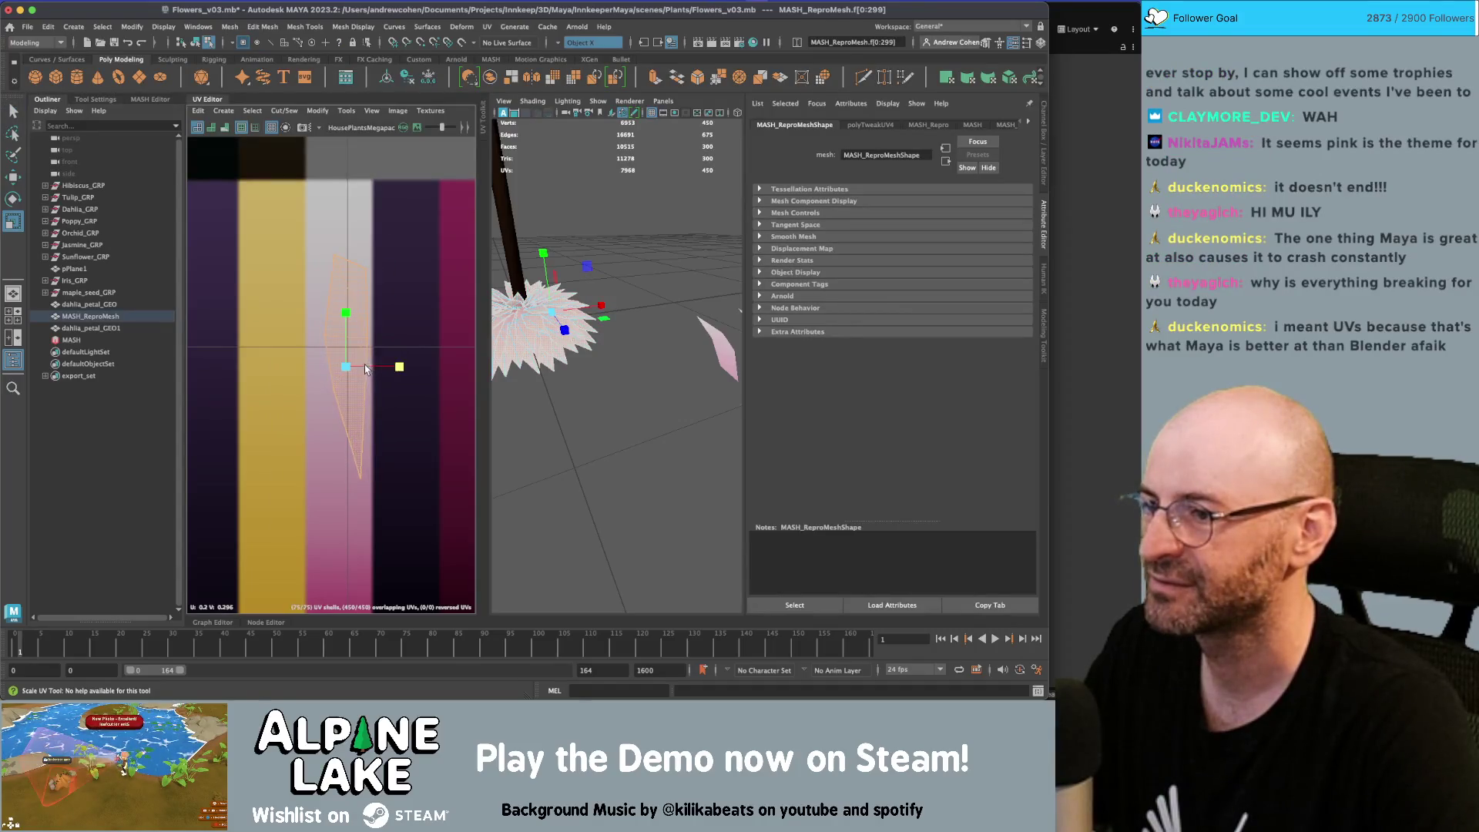
key(w)
drag(395, 366, 388, 366)
Select and move the tip vertex of the petal copy dahlia_petal_GEO1
click(193, 42)
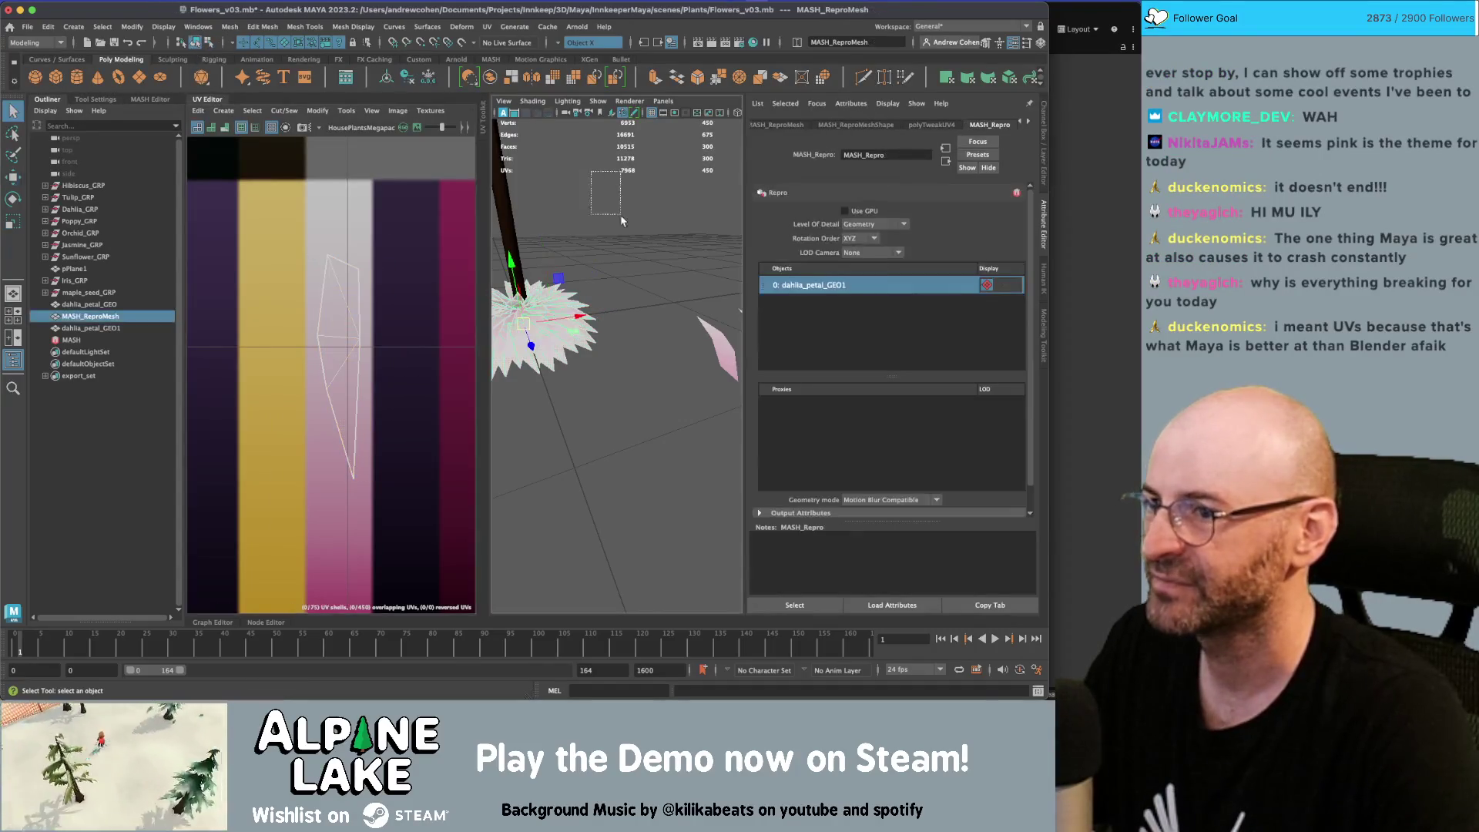
click(619, 259)
mouse_move(619, 259)
alt+mouse_down()
mouse_move(632, 339)
mouse_move(681, 360)
alt+mouse_up()
click(644, 346)
right_drag(694, 362, 620, 339)
click(695, 360)
key(w)
click(680, 355)
click(703, 426)
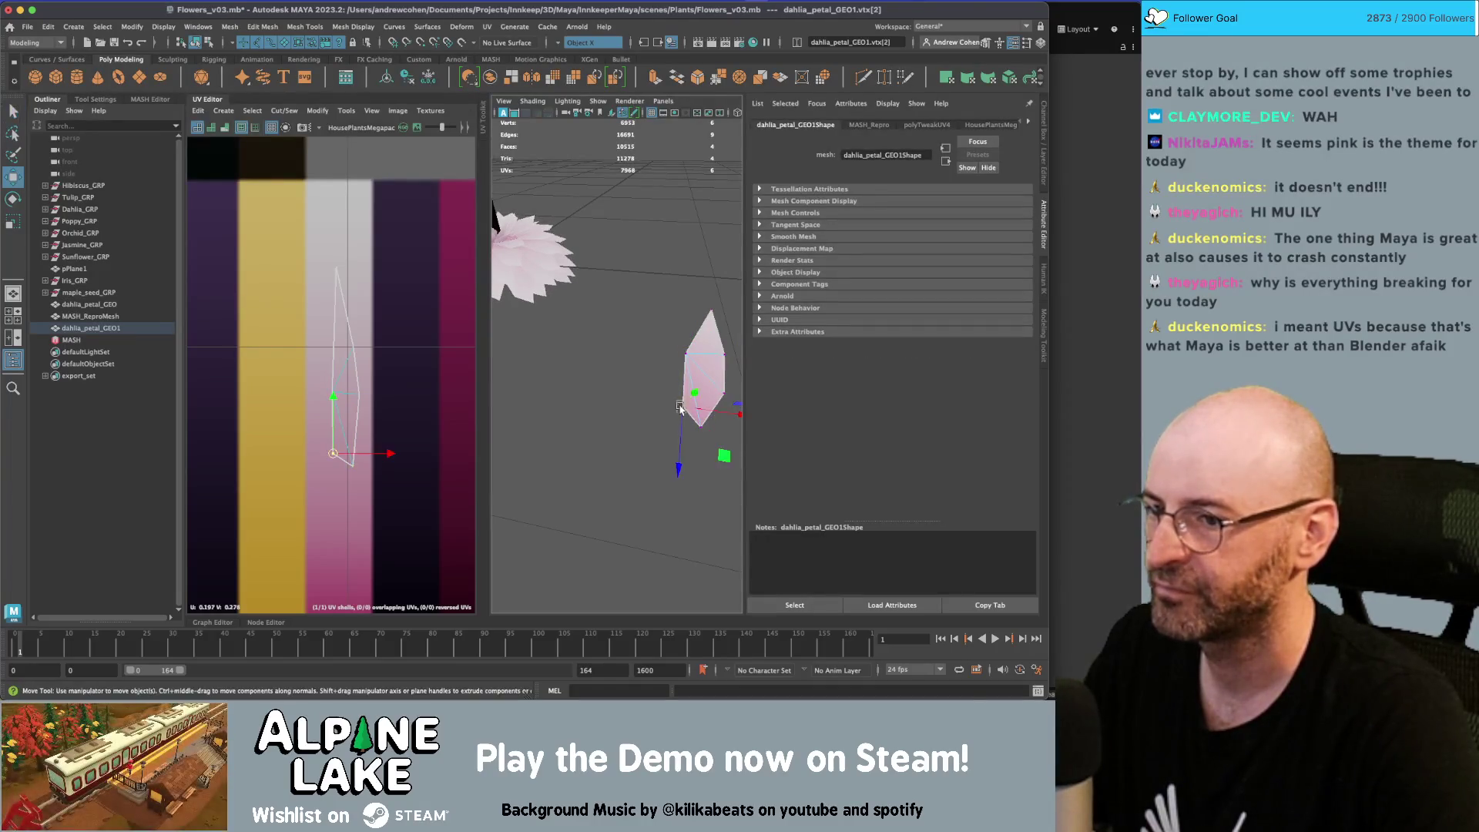
key(q)
click(700, 424)
key(w)
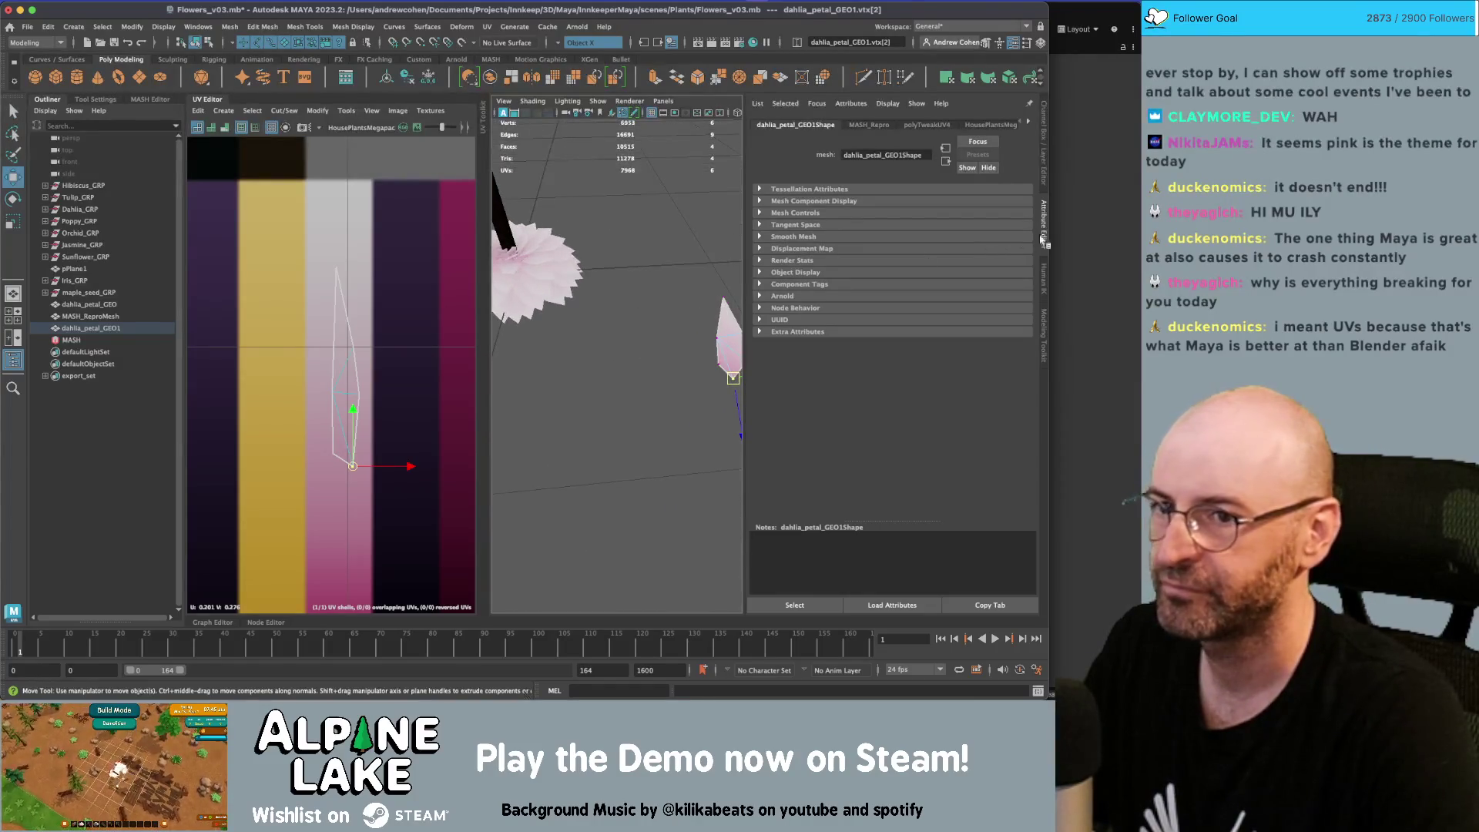
Check the dahlia reference photos, frame the pink petal and close the UV Editor panels
key(super+Tab)
key(super+Tab)
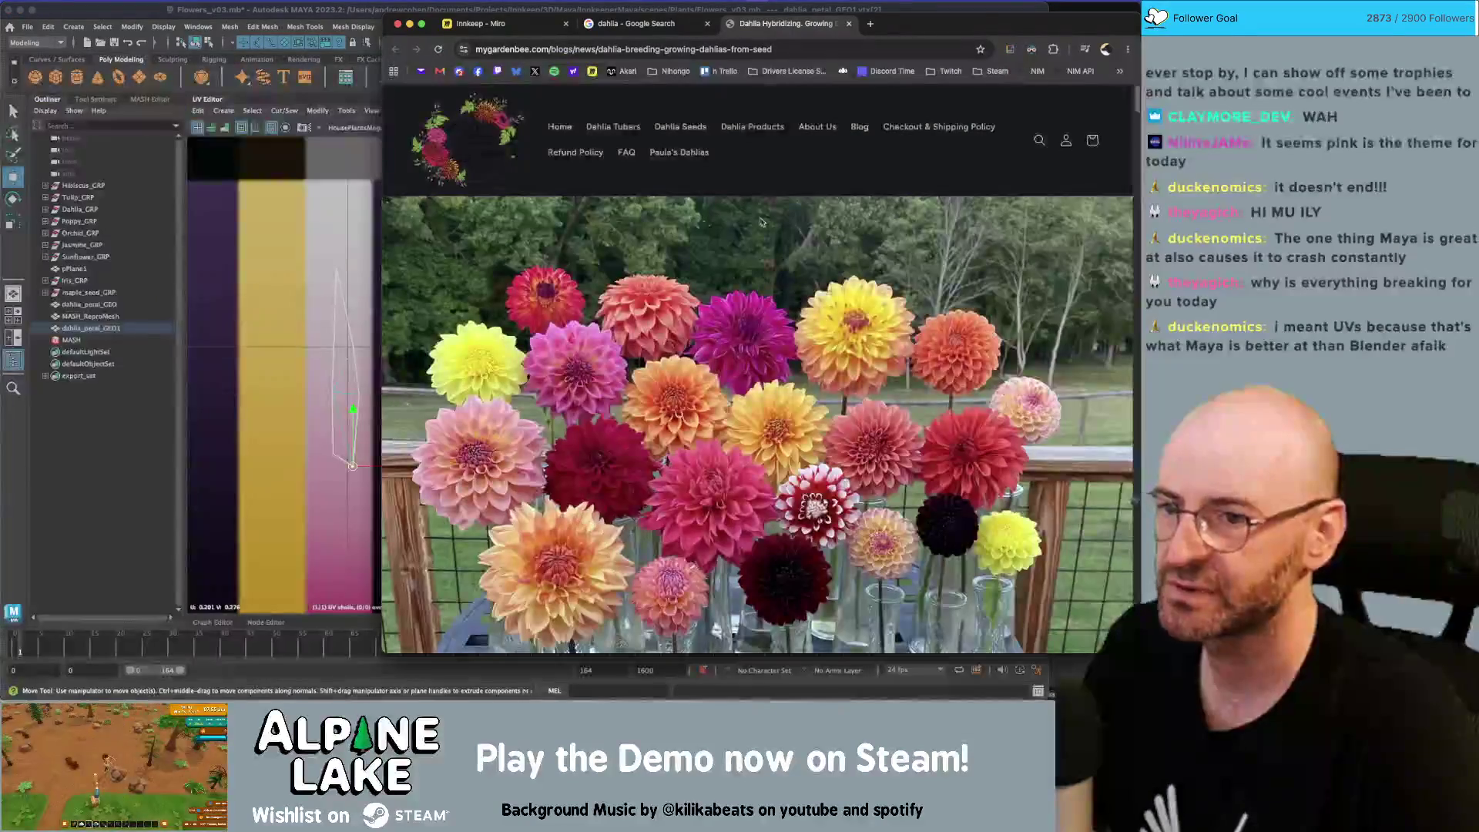
key(super+Tab)
key(super+Tab)
key(super+Tab)
alt+drag(759, 342, 688, 358)
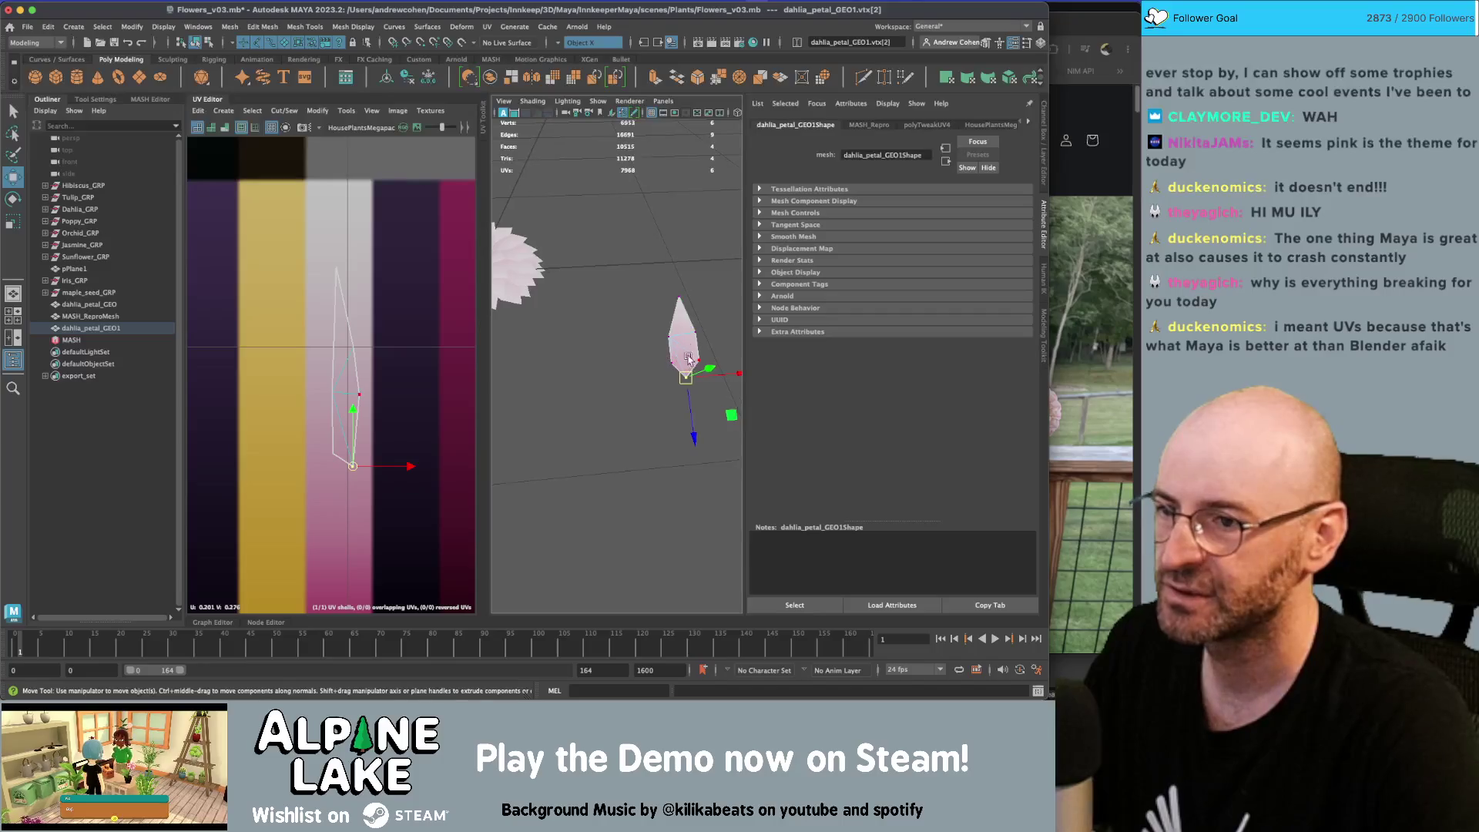
alt+drag(667, 308, 624, 347)
click(199, 42)
mouse_move(569, 337)
alt+mouse_down()
mouse_move(639, 329)
mouse_move(599, 365)
mouse_move(660, 323)
mouse_move(676, 329)
mouse_move(653, 350)
mouse_move(815, 351)
mouse_move(819, 229)
alt+mouse_up()
key(f)
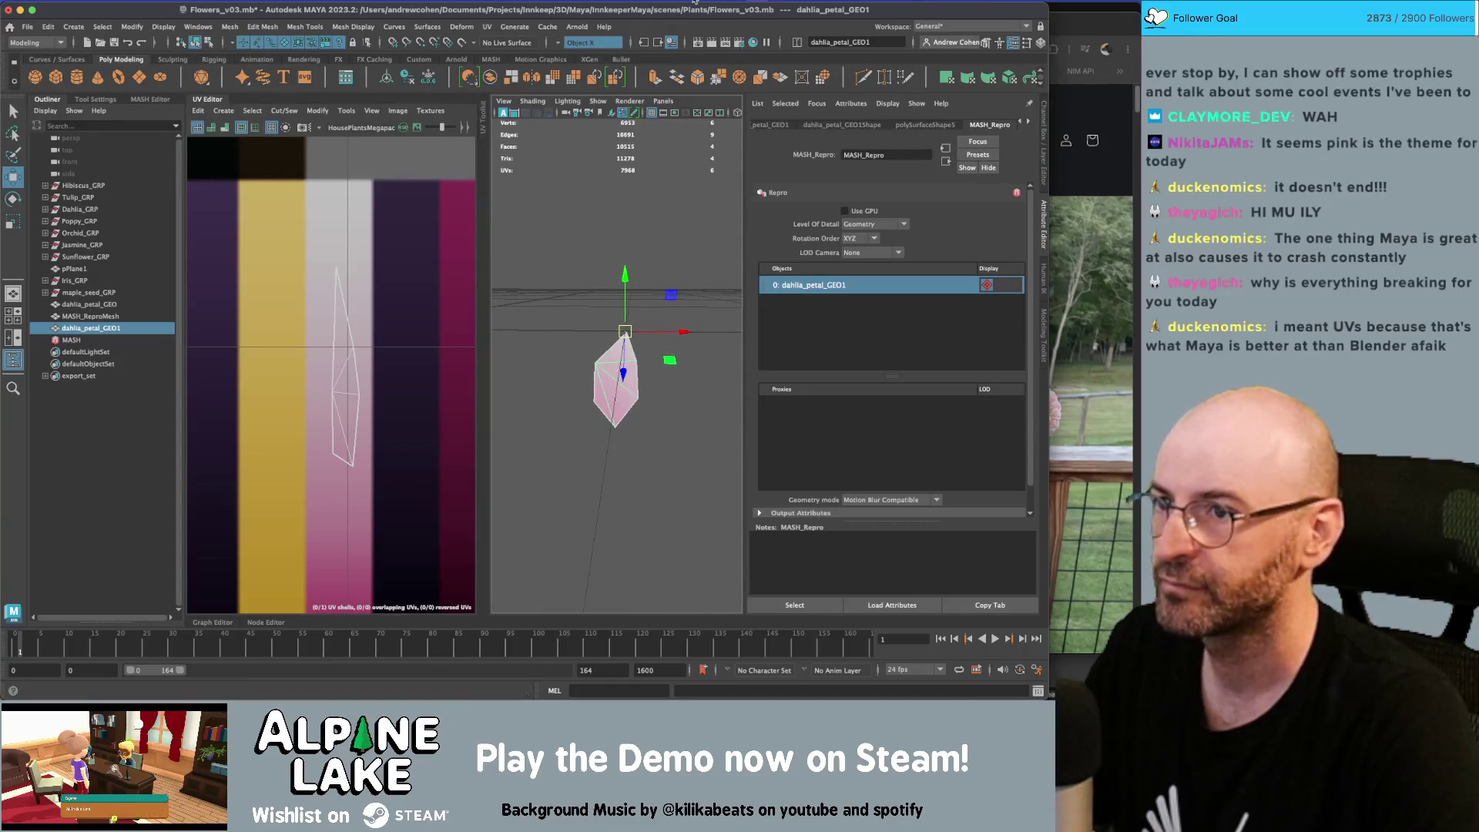
click(483, 122)
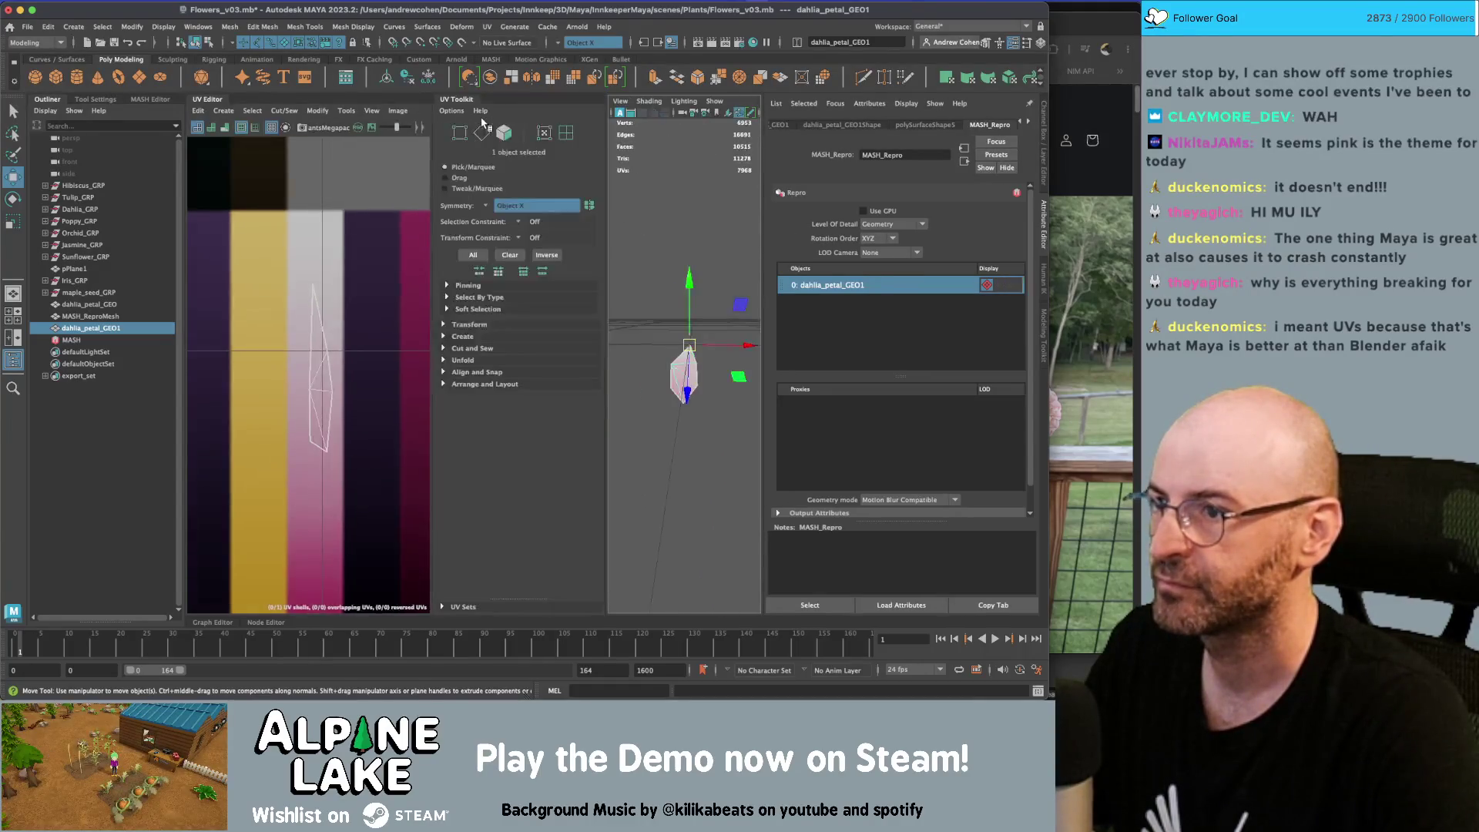
click(451, 110)
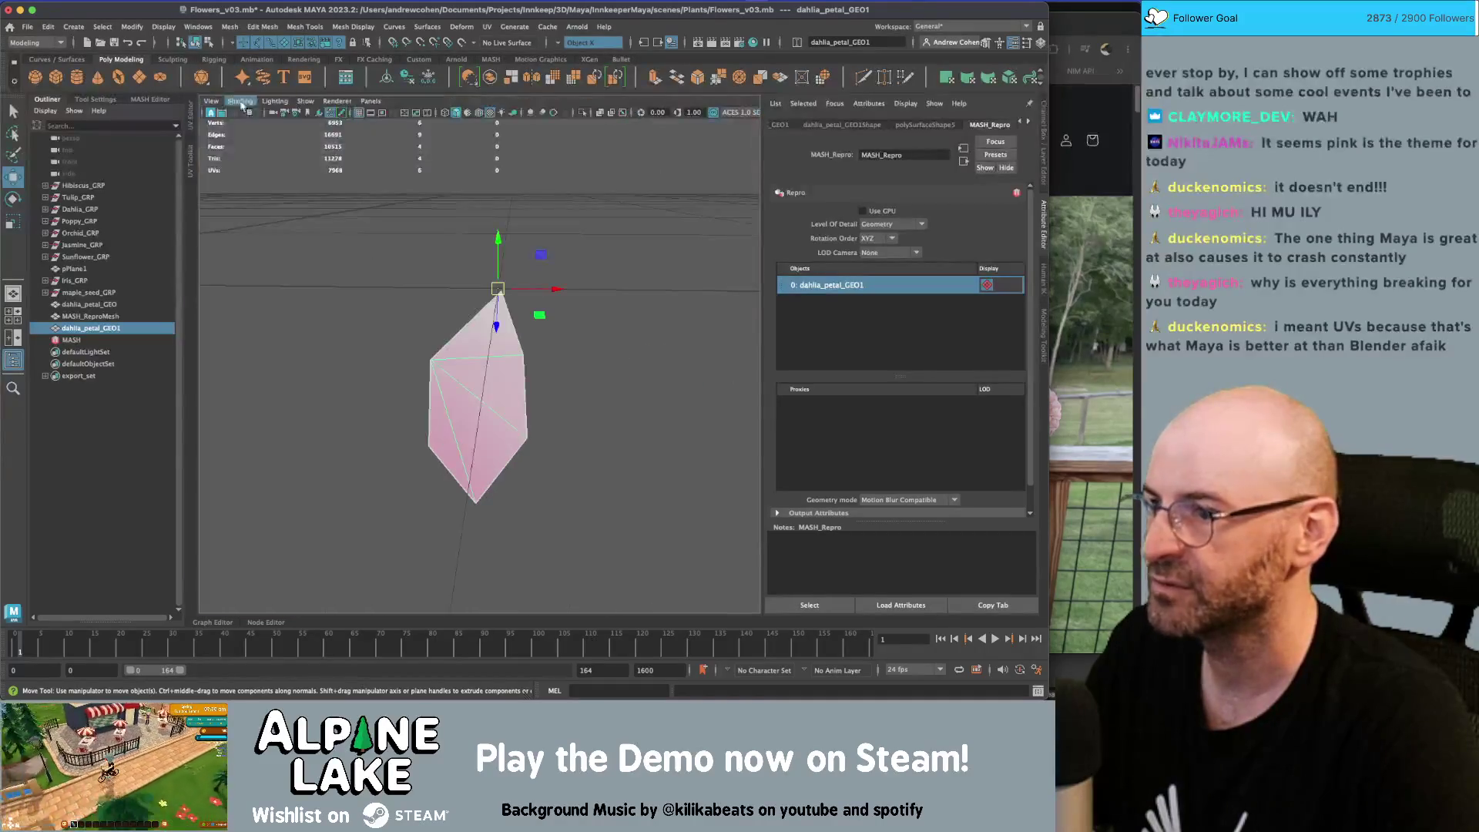
Move the duplicated petal toward the flower head, then shift it 10 cm along X
scroll(485, 304, down, 5)
drag(608, 331, 466, 331)
scroll(468, 316, up, 5)
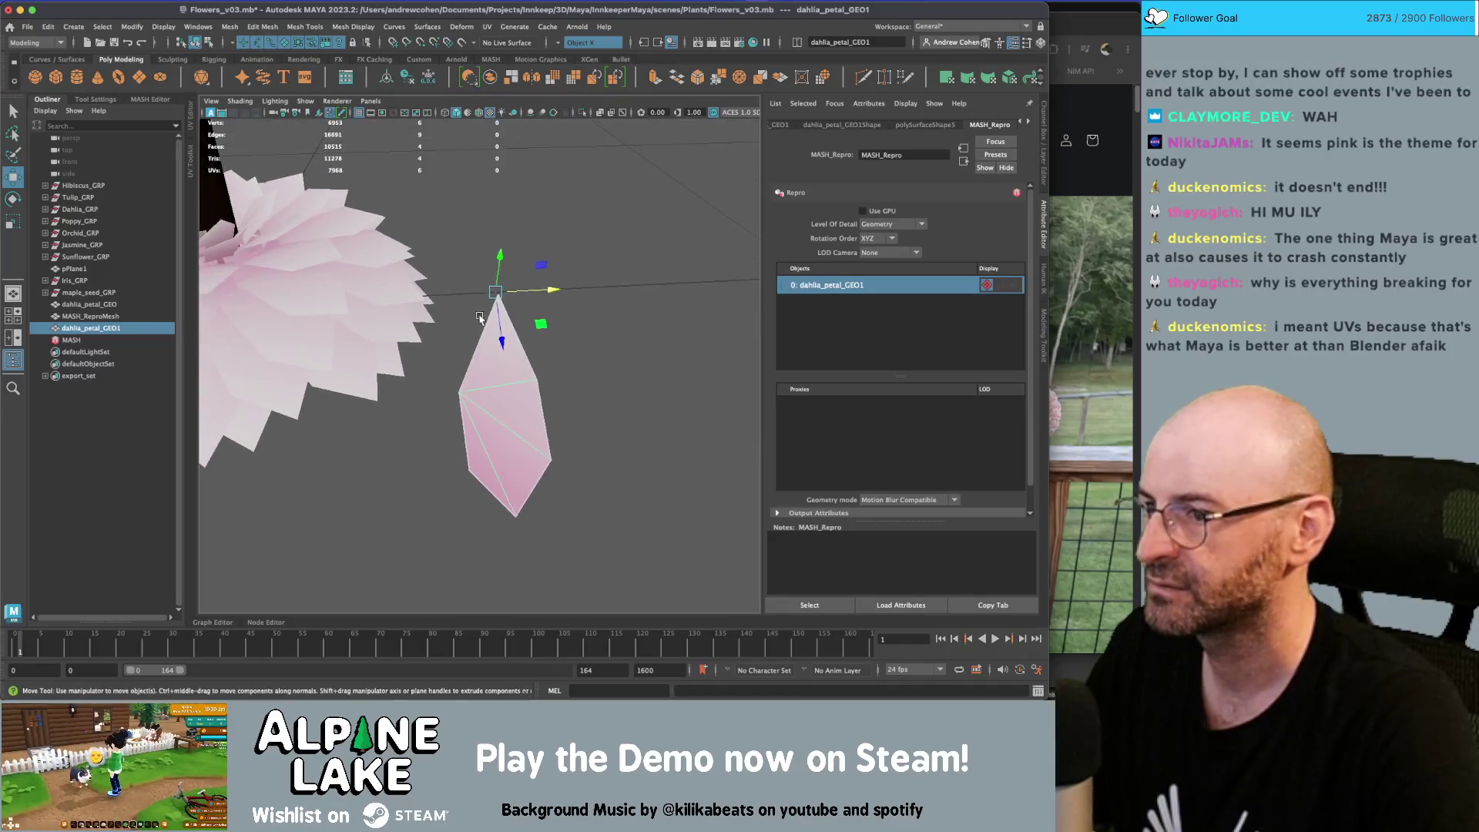
key(q)
right_click(501, 312)
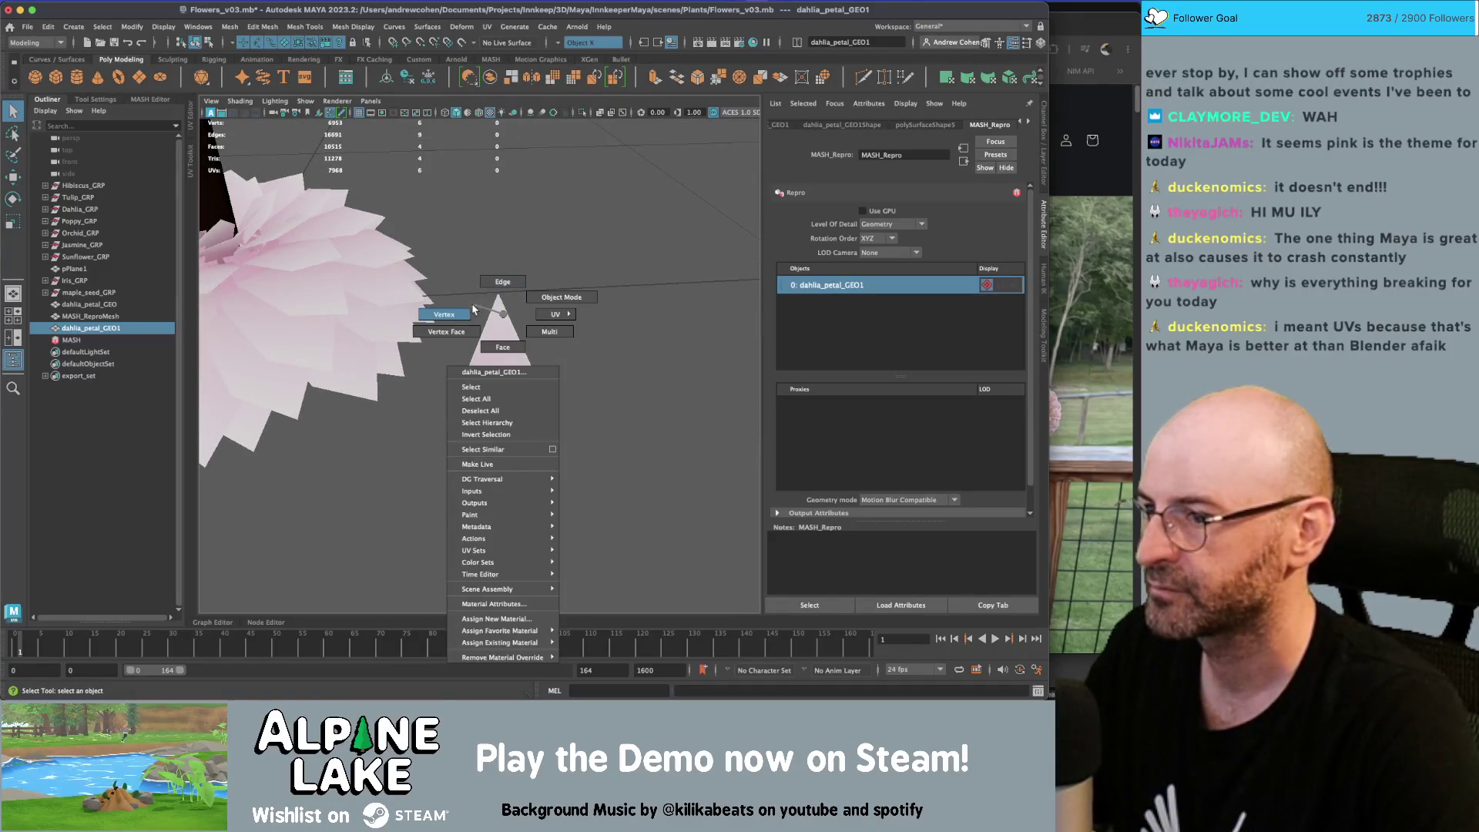
click(473, 309)
click(497, 297)
key(w)
click(196, 43)
scroll(420, 305, down, 2)
scroll(420, 304, down, 1)
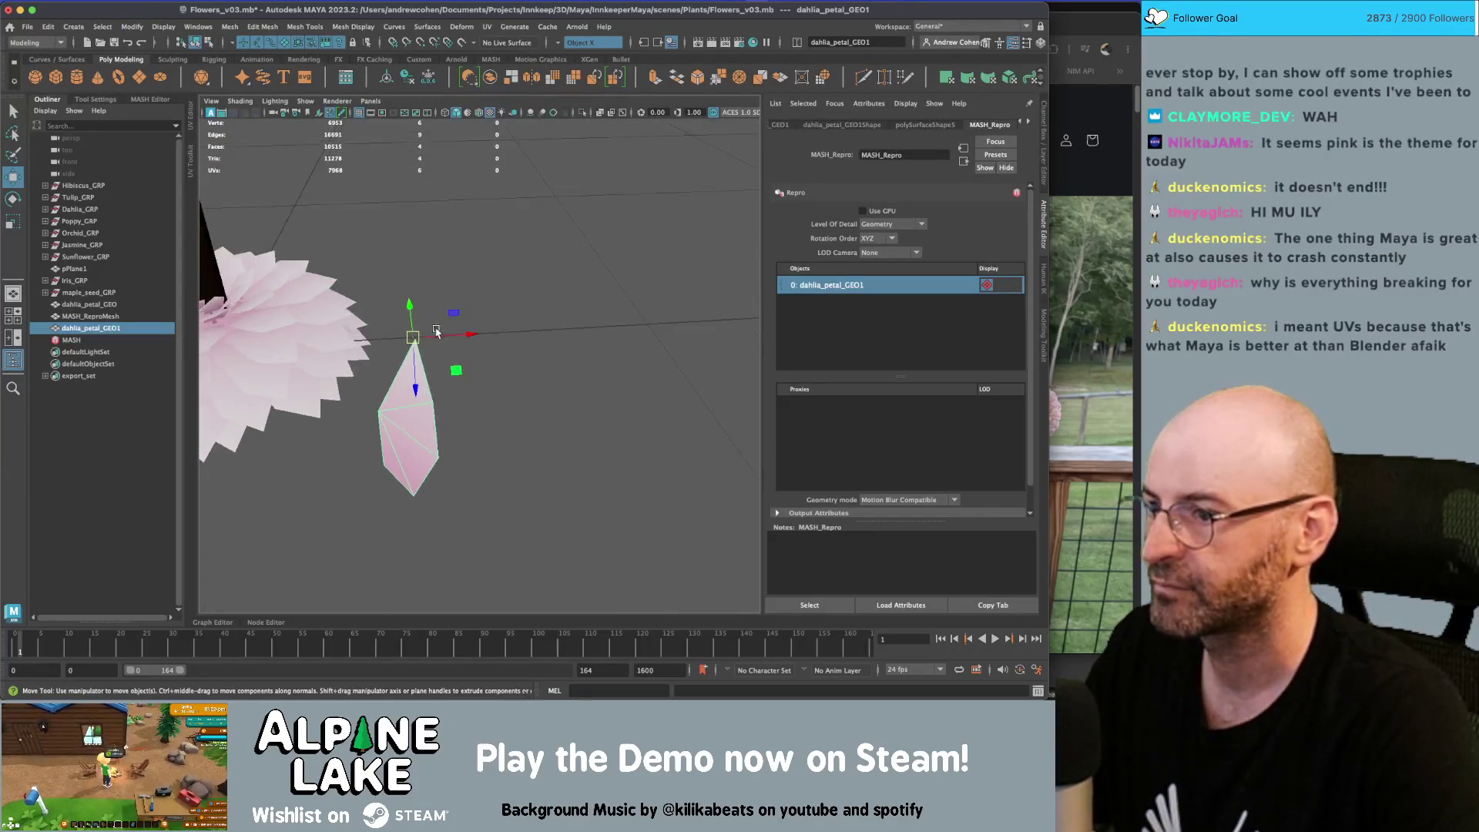
middle_drag(424, 331, 570, 322)
Move three of the petal's vertices to begin reshaping it, undoing an accidental move
key(q)
right_click(661, 333)
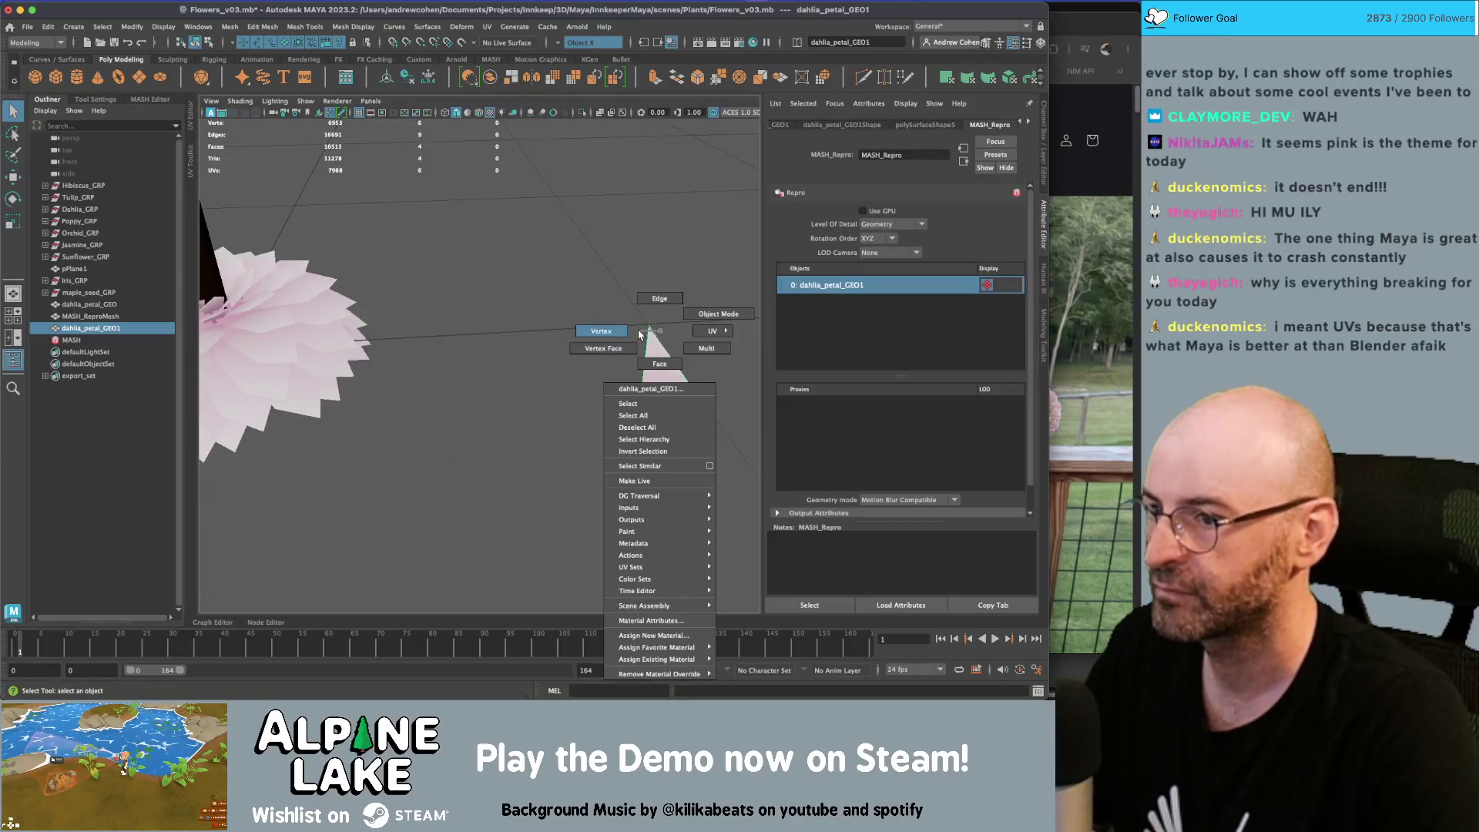
click(639, 334)
click(652, 332)
mouse_move(653, 386)
alt+mouse_down()
mouse_move(533, 423)
mouse_move(488, 411)
mouse_move(601, 539)
alt+mouse_up()
key(w)
mouse_move(587, 473)
mouse_down()
mouse_move(559, 472)
mouse_move(574, 424)
mouse_up()
key(q)
drag(486, 449, 555, 422)
key(w)
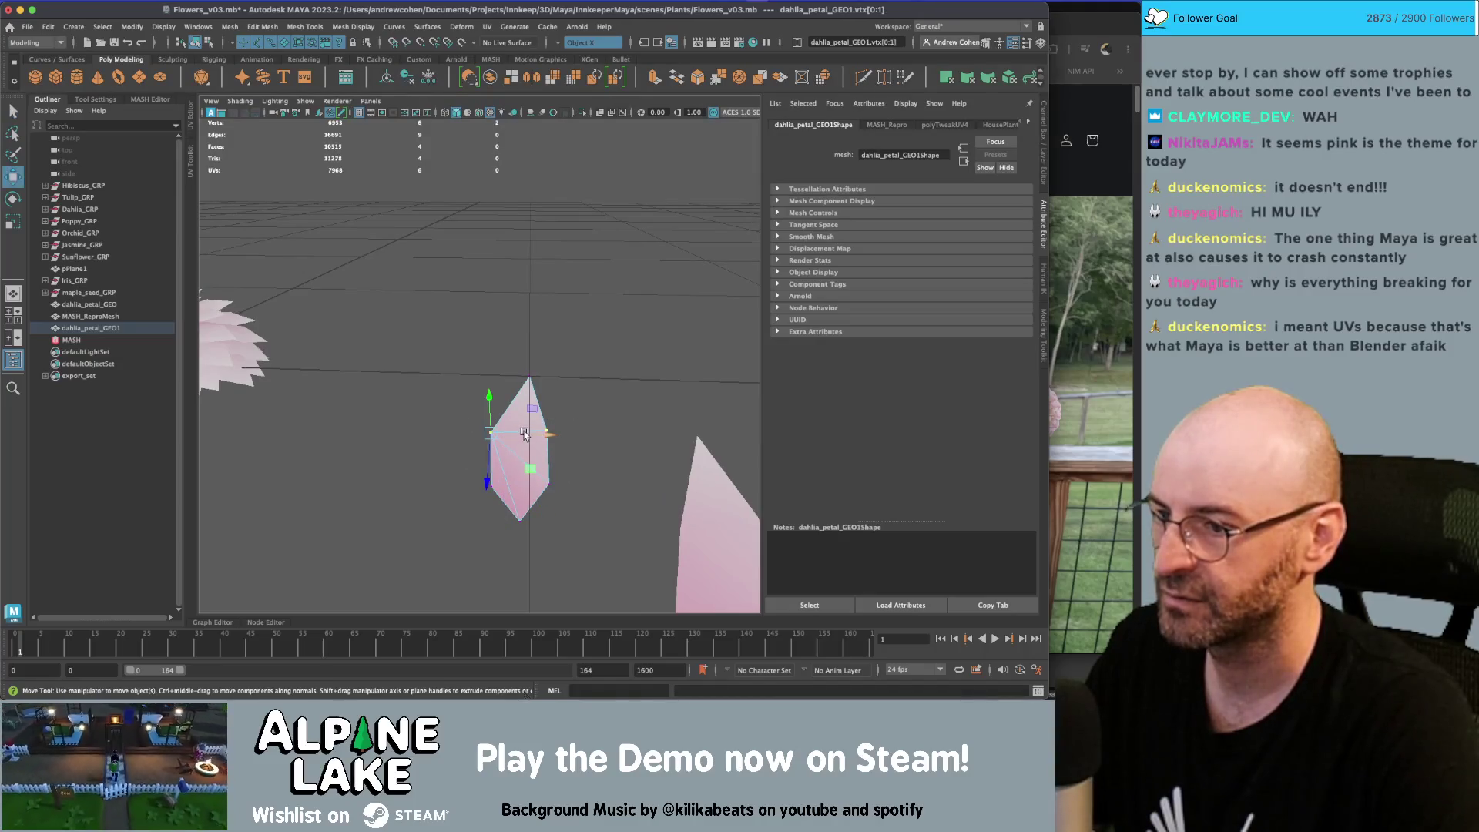
click(548, 436)
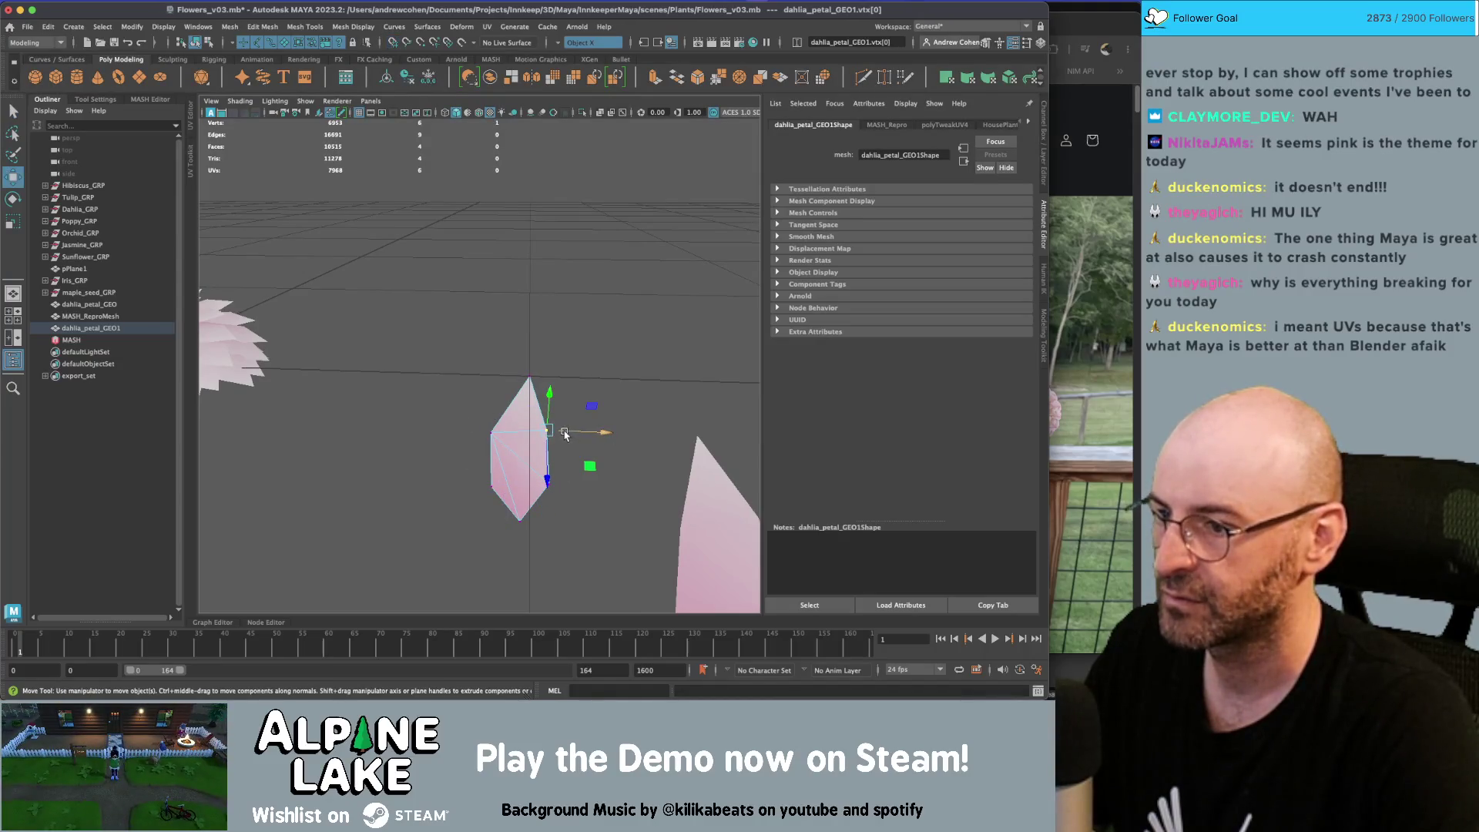
mouse_move(464, 449)
mouse_down()
mouse_move(504, 504)
mouse_move(569, 479)
mouse_up()
key(ctrl+z)
Turn symmetry off and pick the petal's bottom and left corner vertices
click(560, 44)
click(585, 37)
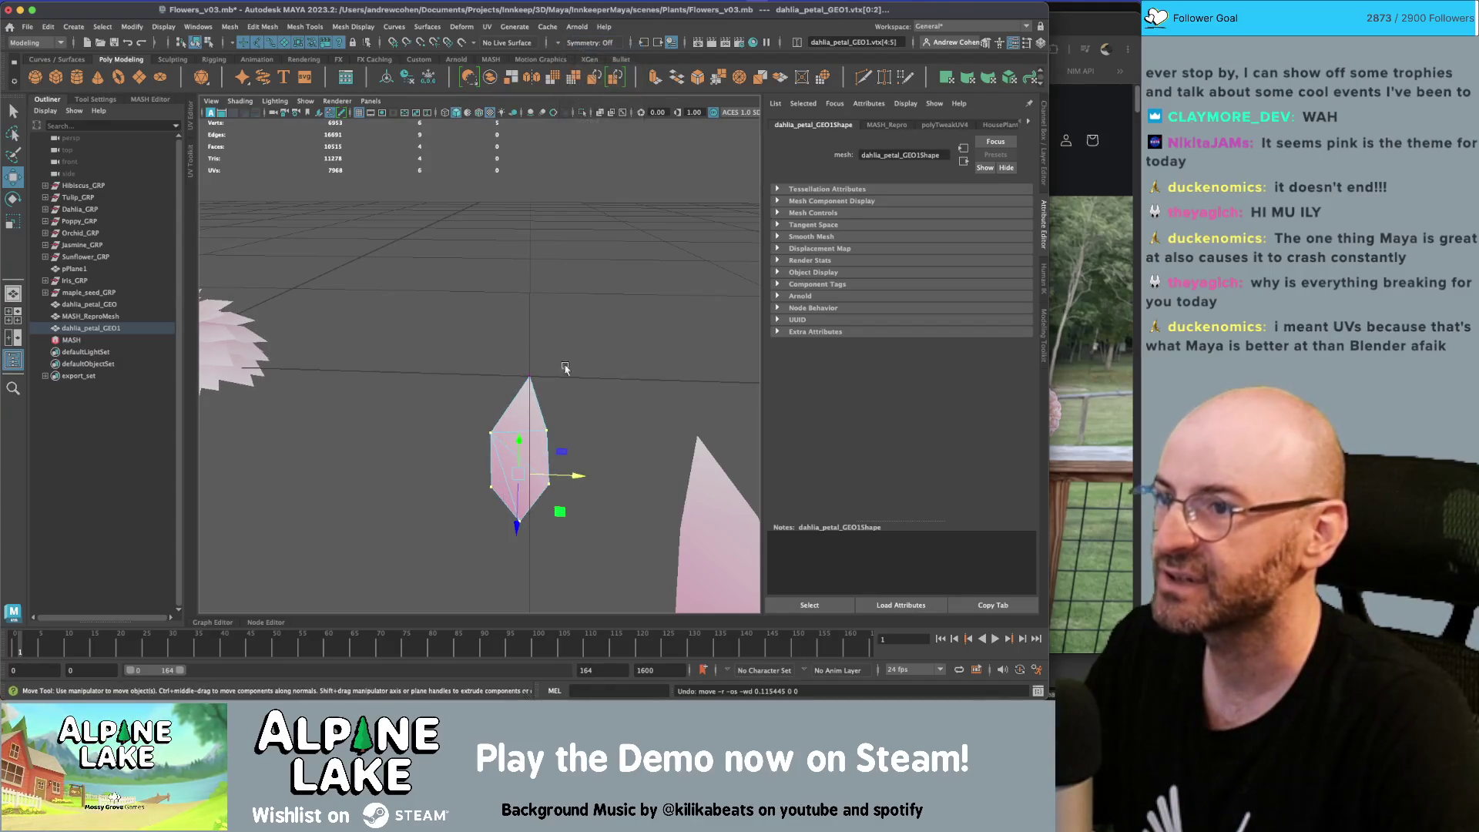
alt+drag(539, 477, 484, 437)
click(522, 491)
mouse_move(518, 490)
alt+mouse_down()
mouse_move(514, 407)
mouse_move(561, 251)
mouse_move(569, 381)
mouse_move(566, 333)
mouse_move(539, 344)
mouse_move(551, 320)
mouse_move(558, 376)
mouse_move(510, 437)
alt+mouse_up()
click(504, 412)
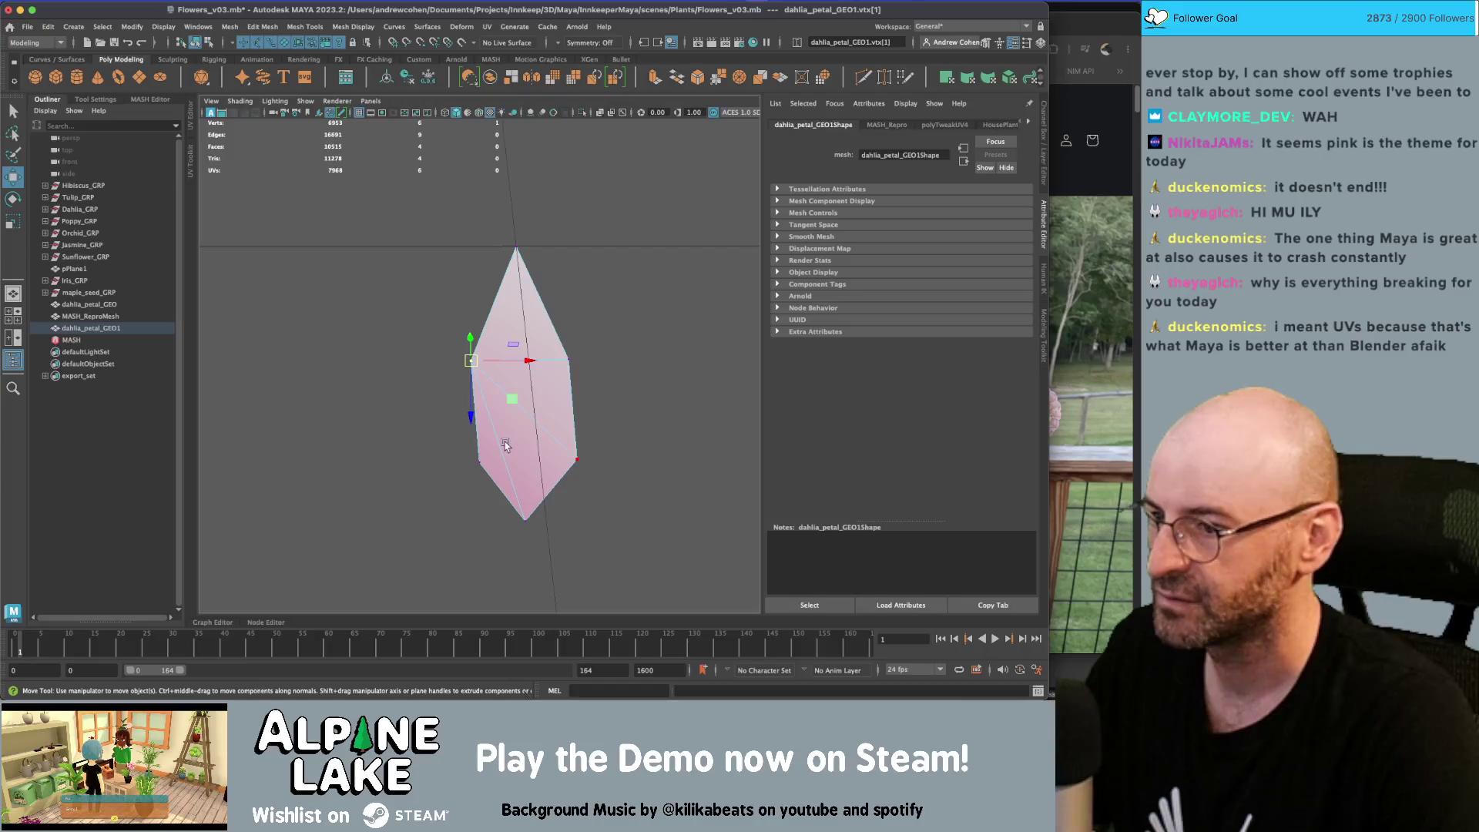
Delete the petal's diagonal edge and Multi-Cut a new edge from the horizontal edge to the bottom vertex
right_drag(509, 448, 512, 442)
click(517, 394)
key(Delete)
key(ctrl+shift+x)
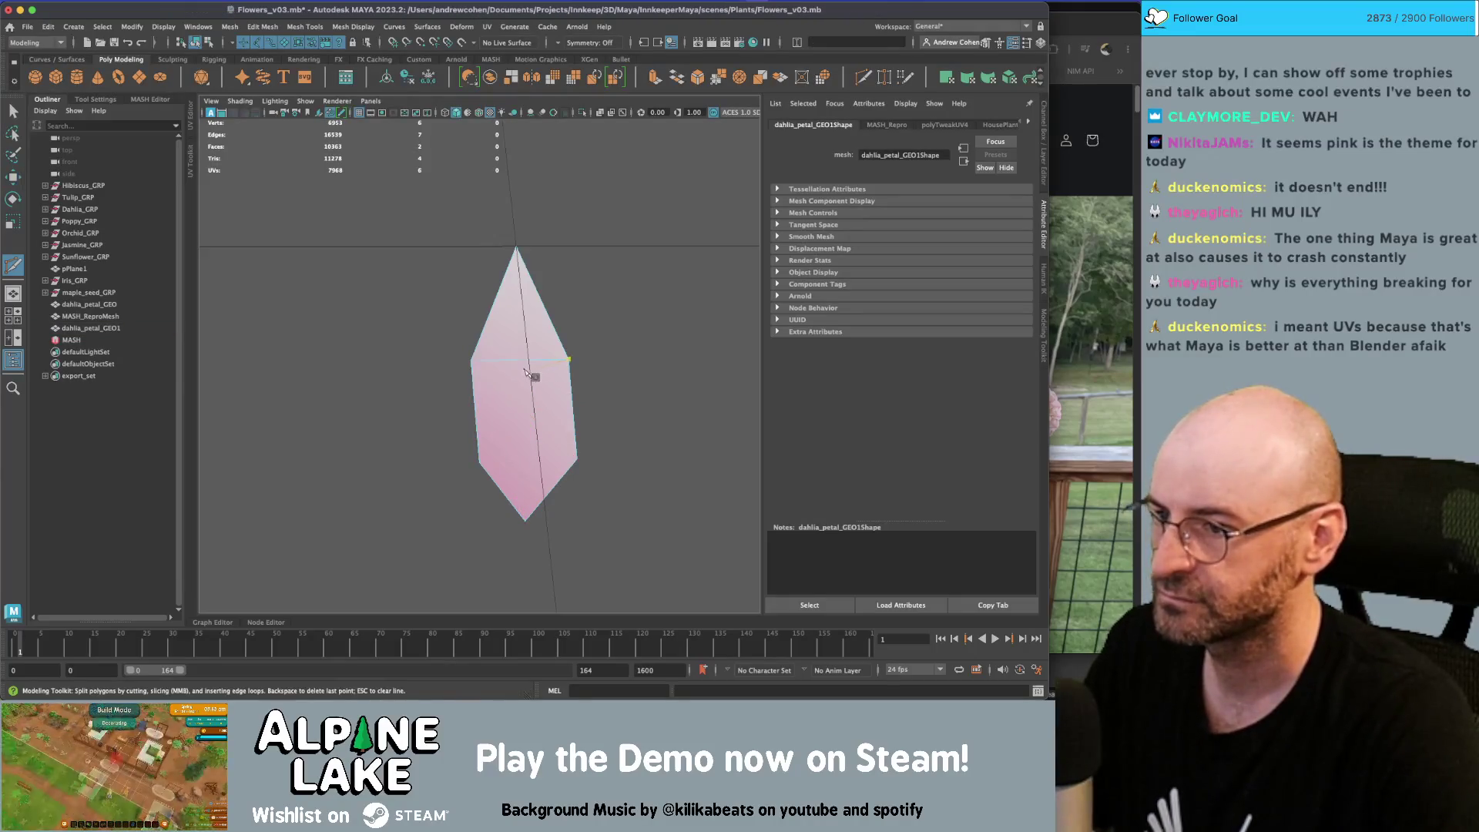
click(520, 361)
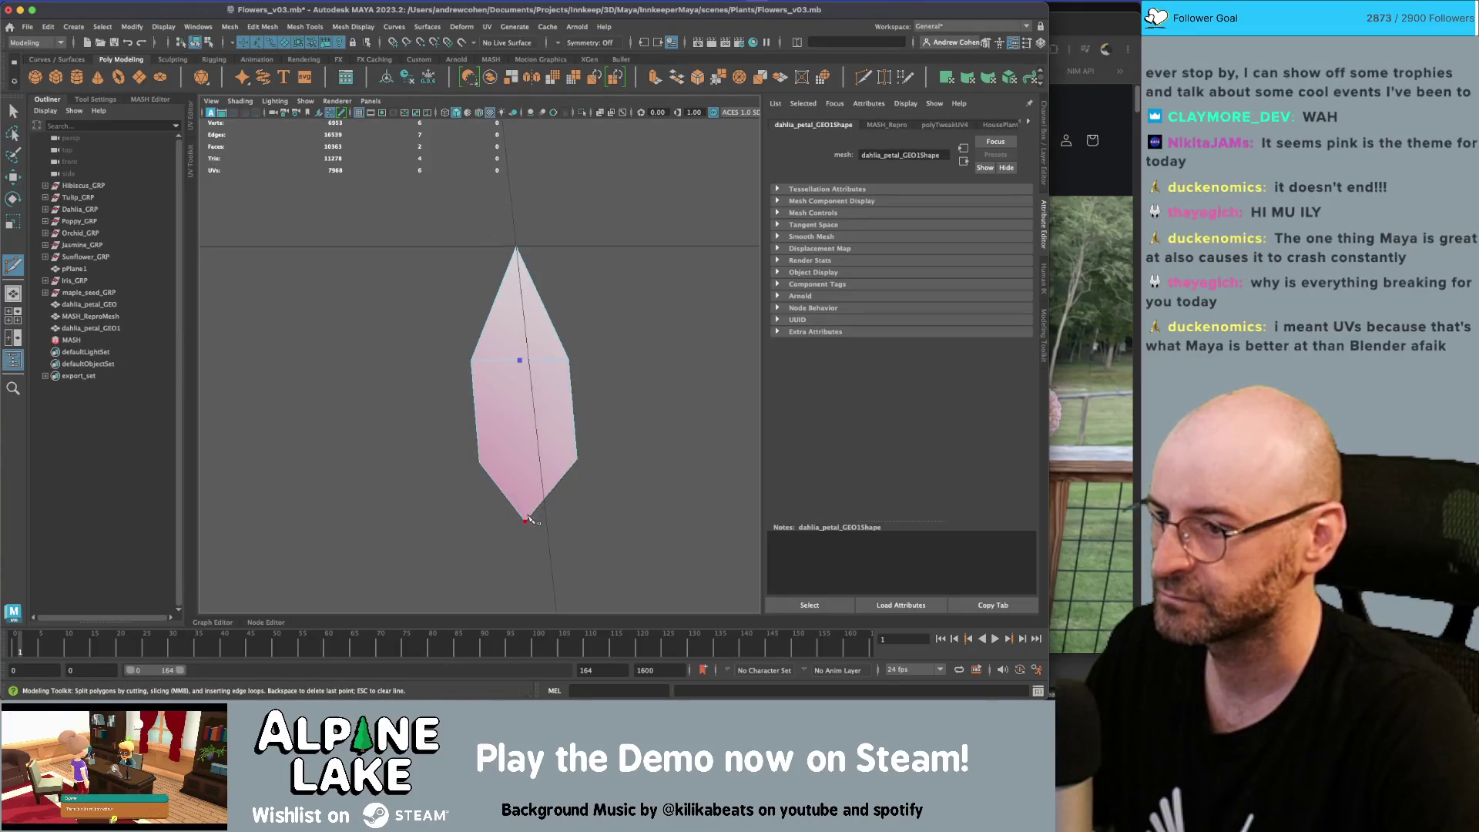
click(530, 521)
key(q)
Move the new middle vertex and pull the petal tip up and left
alt+drag(530, 520, 537, 331)
right_drag(538, 331, 493, 336)
click(538, 332)
key(w)
key(f)
scroll(544, 320, down, 5)
middle_drag(566, 311, 564, 316)
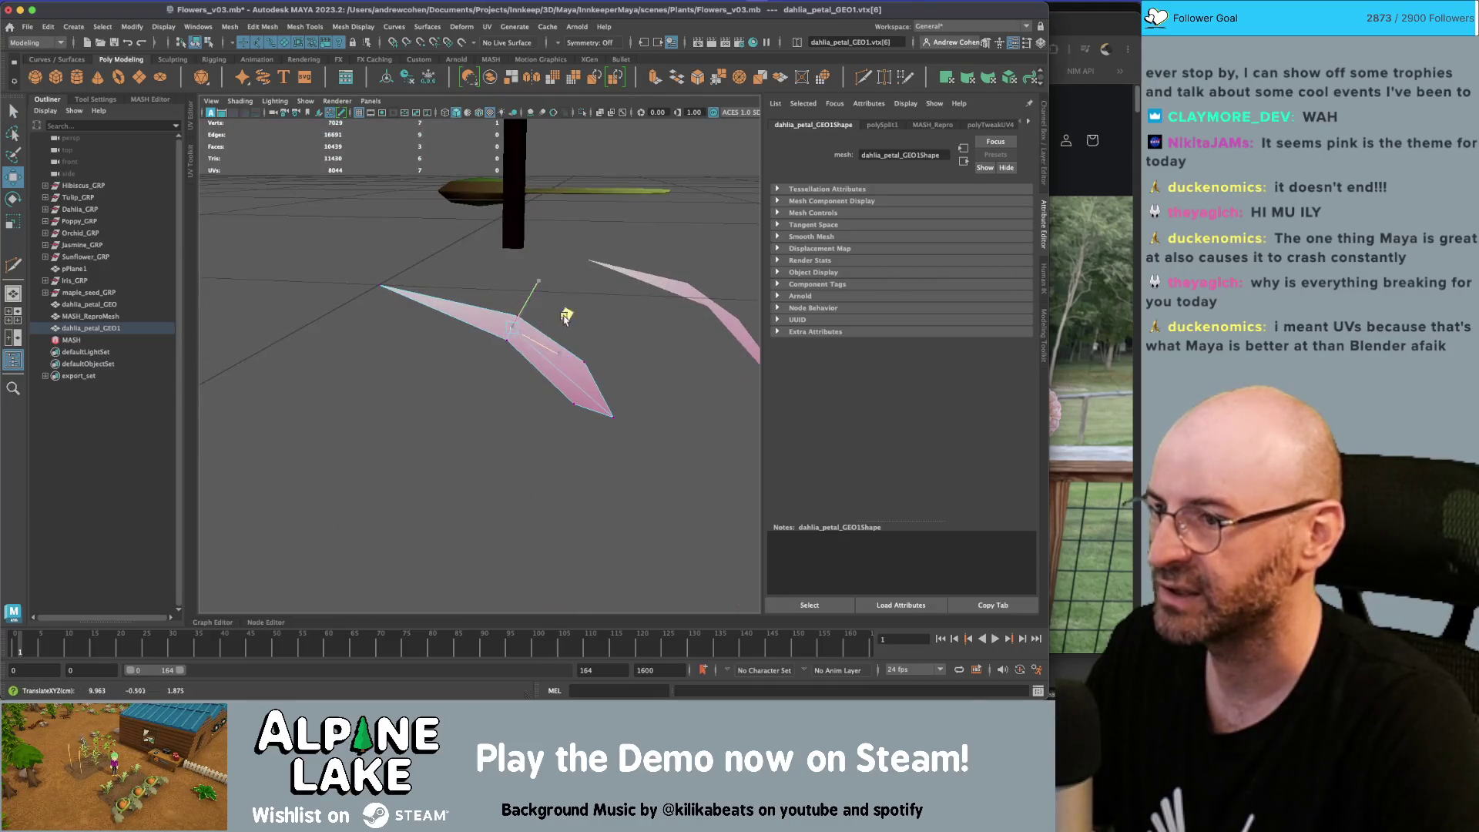
click(559, 322)
key(q)
click(608, 417)
key(w)
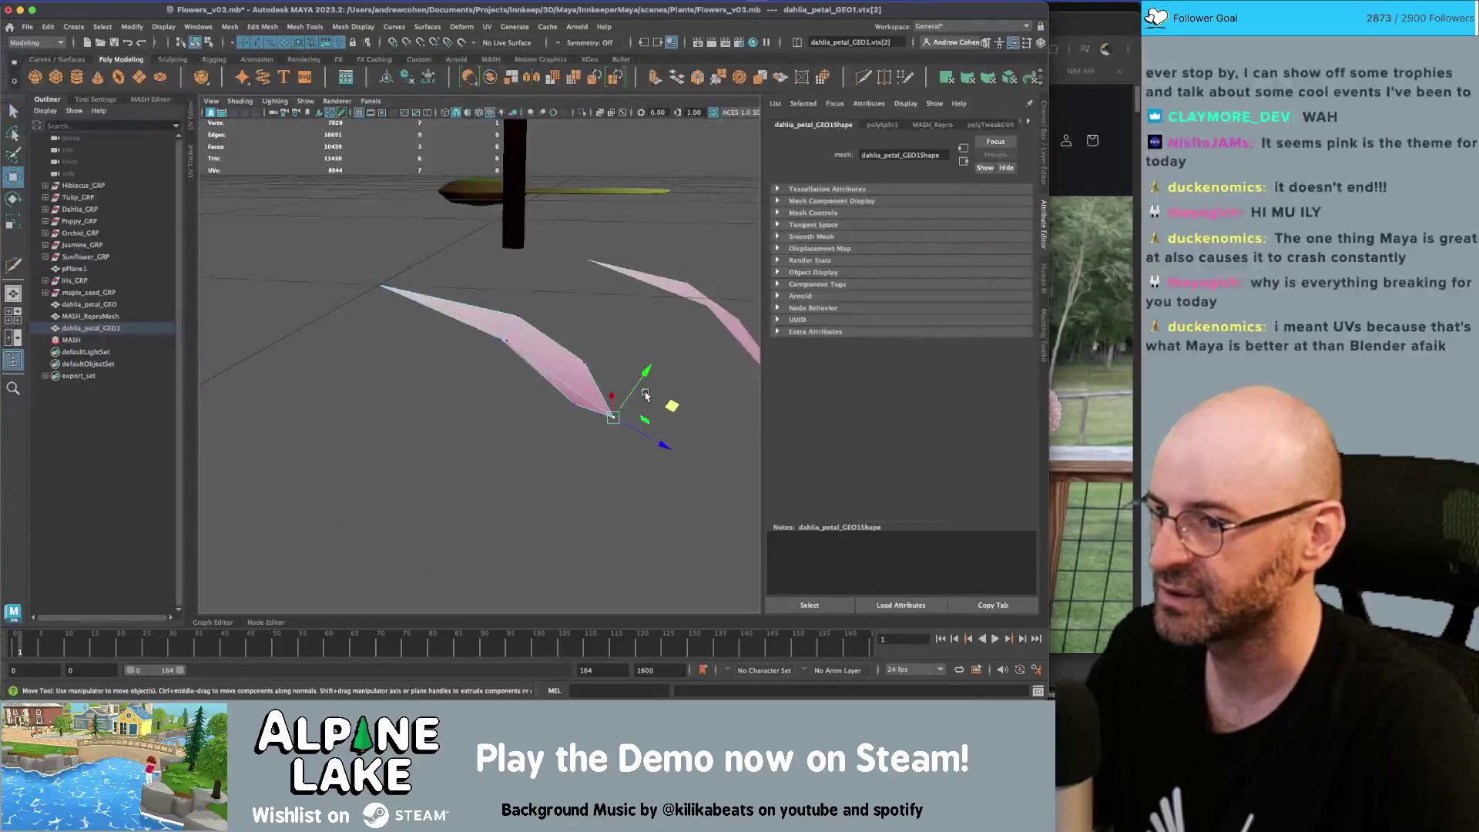
middle_drag(667, 406, 658, 387)
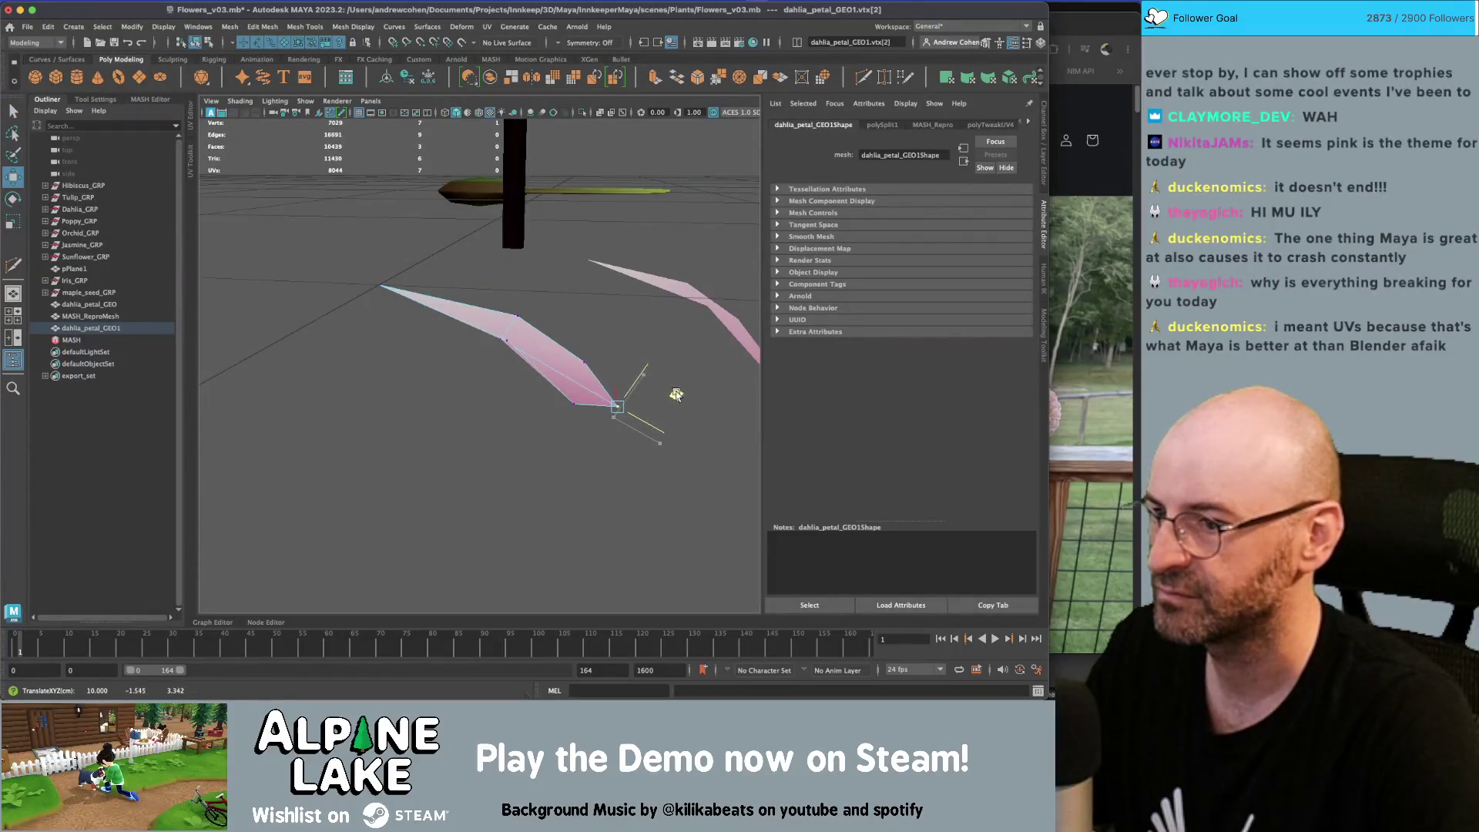
Check the petal-tip vertex, then return to object mode and deselect the petal
mouse_move(572, 352)
alt+mouse_down()
mouse_move(539, 343)
mouse_move(607, 331)
alt+mouse_up()
click(574, 335)
key(q)
click(630, 408)
key(w)
mouse_move(686, 393)
alt+mouse_down()
mouse_move(670, 413)
mouse_move(600, 373)
mouse_move(445, 373)
mouse_move(588, 321)
mouse_move(750, 414)
alt+mouse_up()
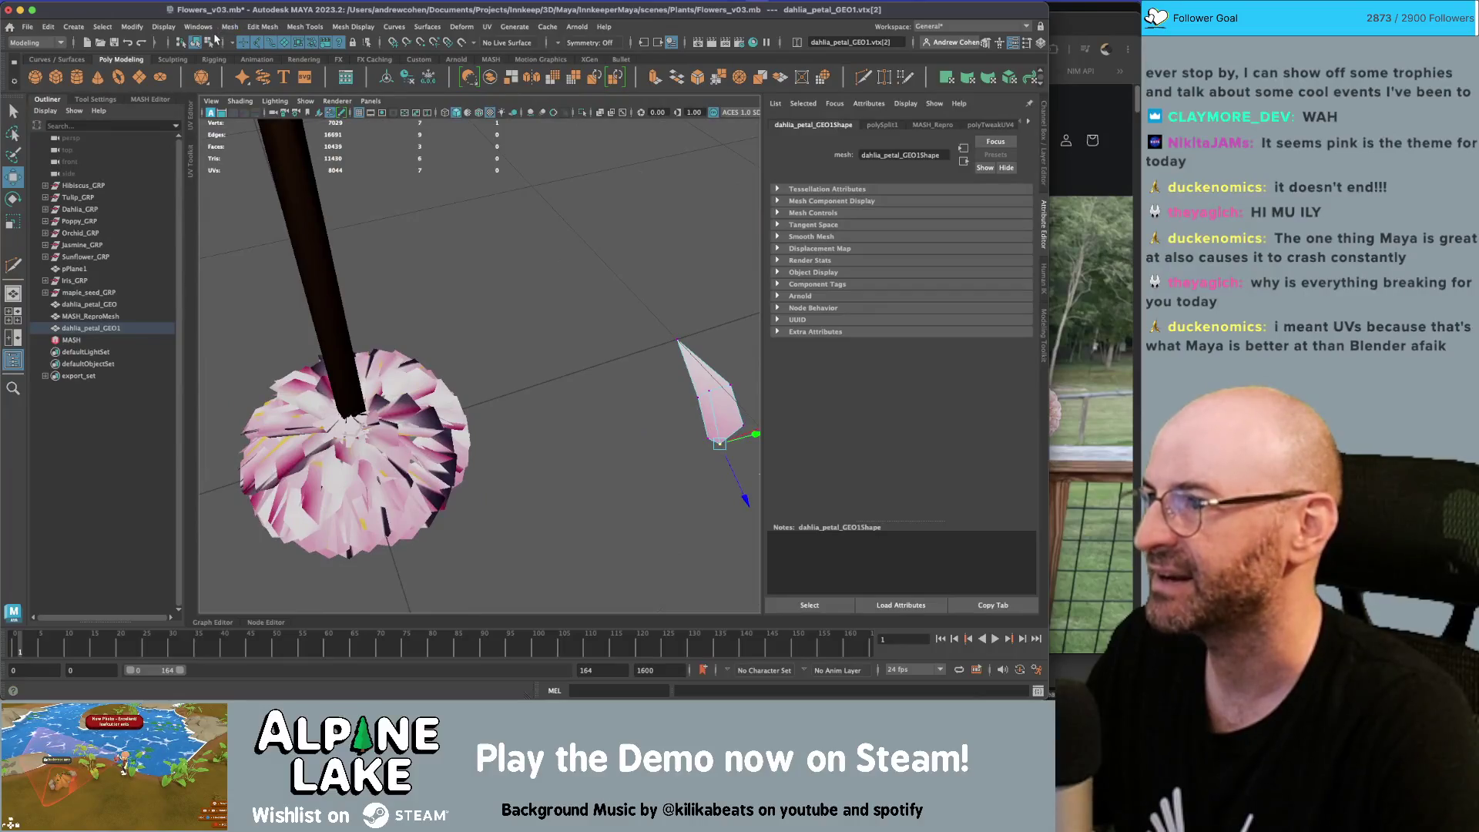
click(213, 39)
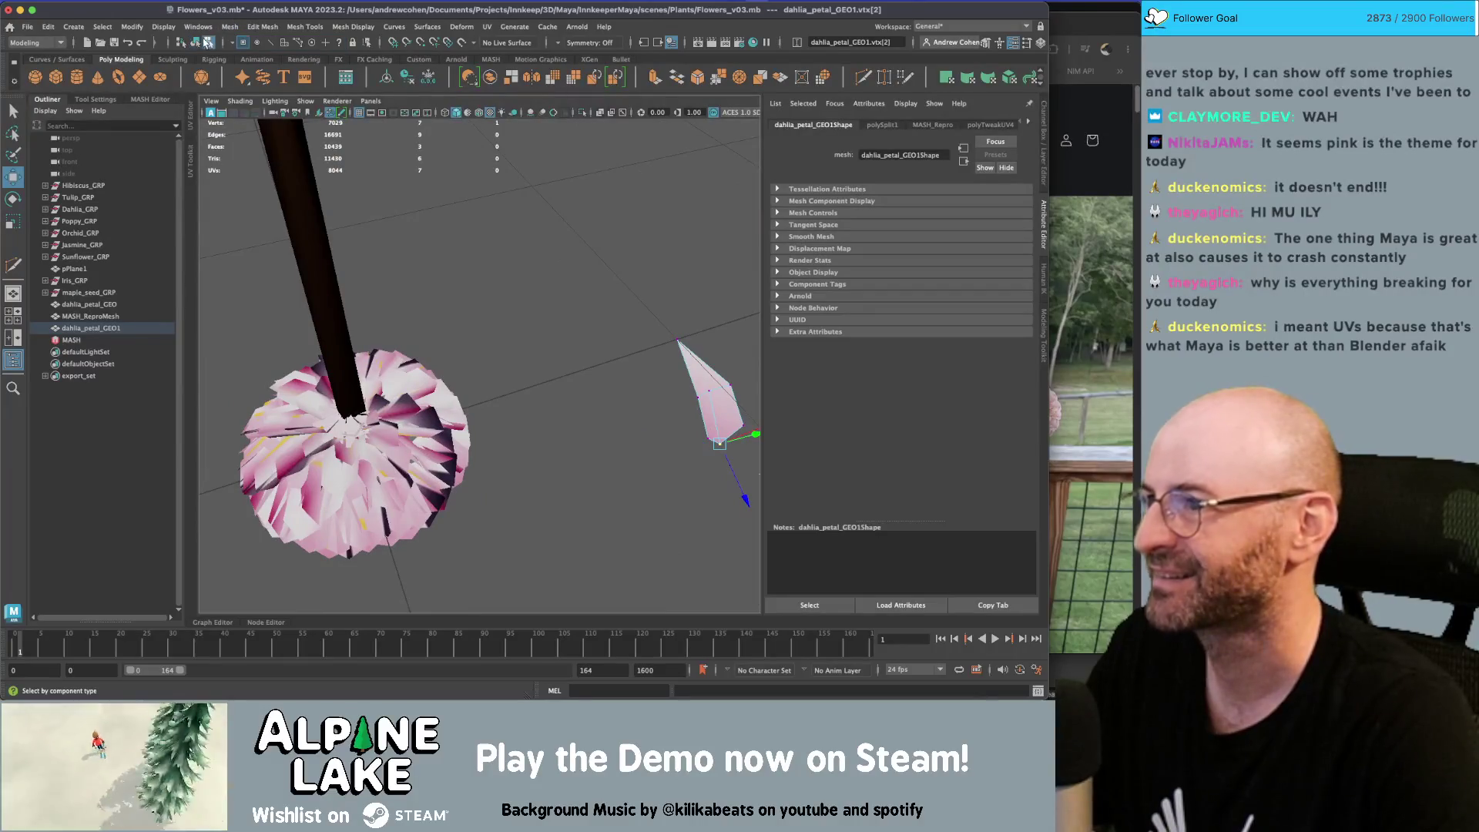
key(q)
click(578, 353)
Duplicate the MASH network in the MASH Editor, creating MASH1
alt+drag(577, 352, 452, 387)
click(454, 384)
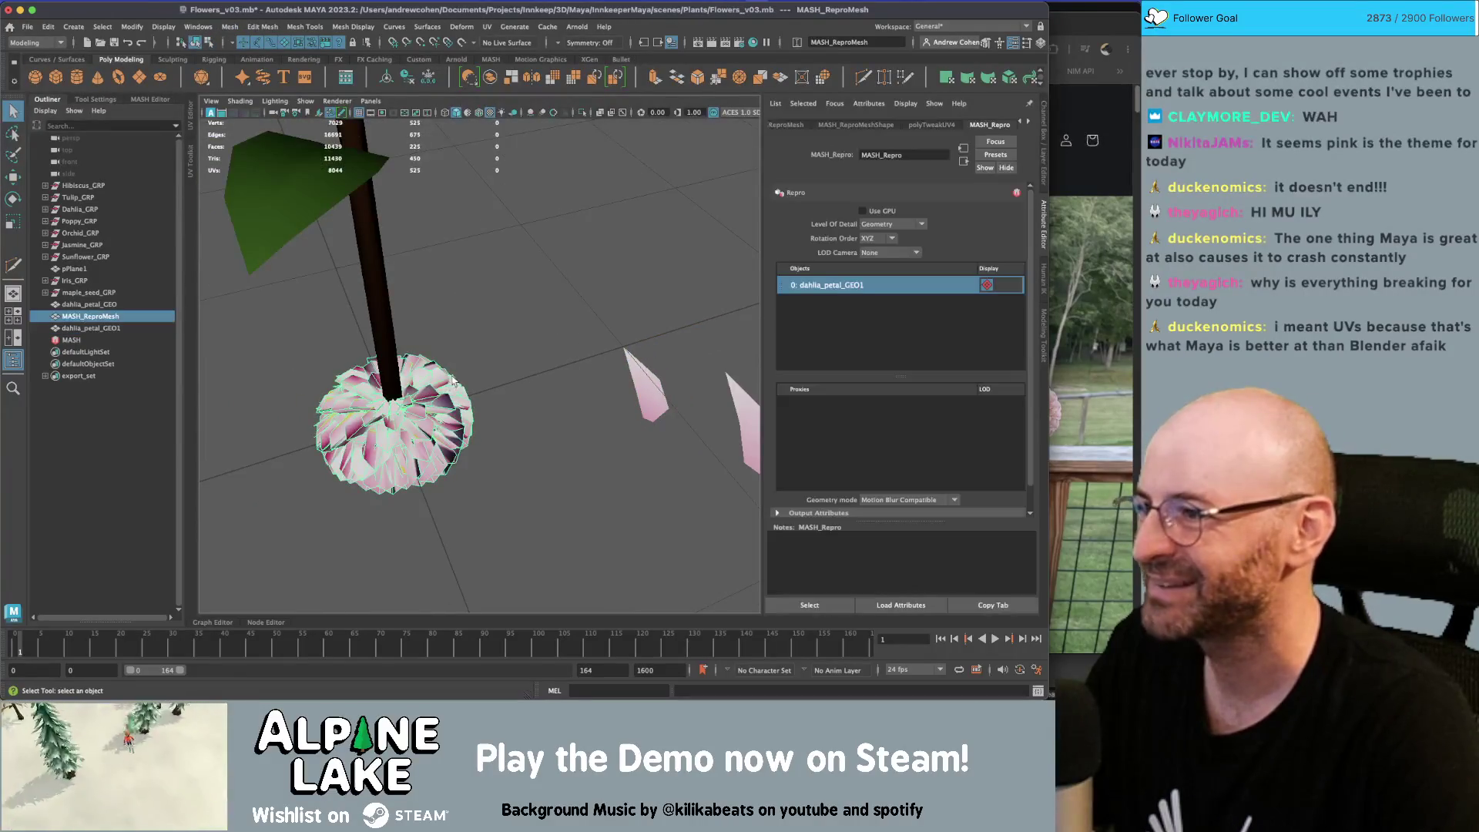
click(73, 340)
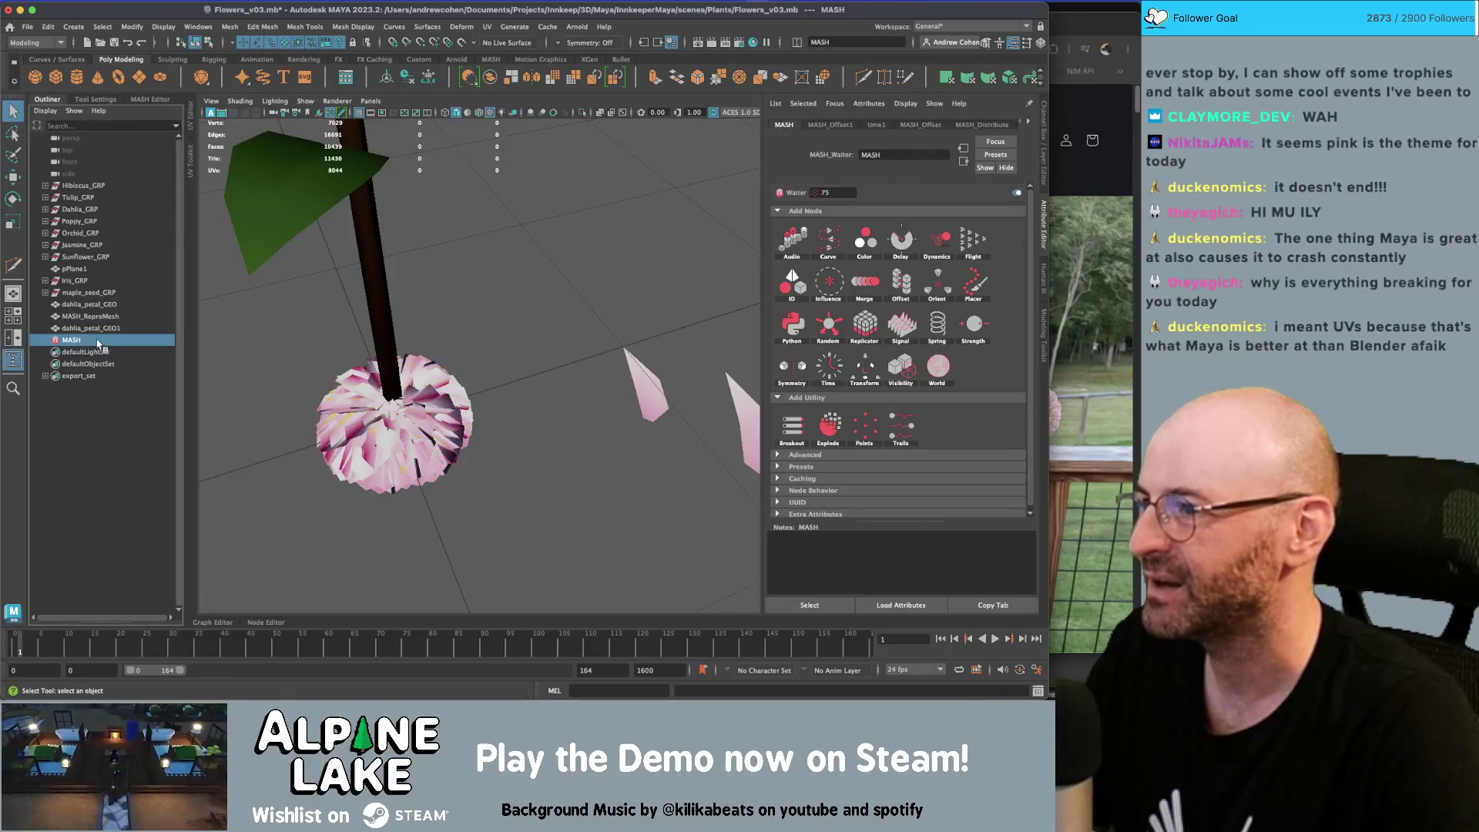
click(150, 100)
right_click(102, 139)
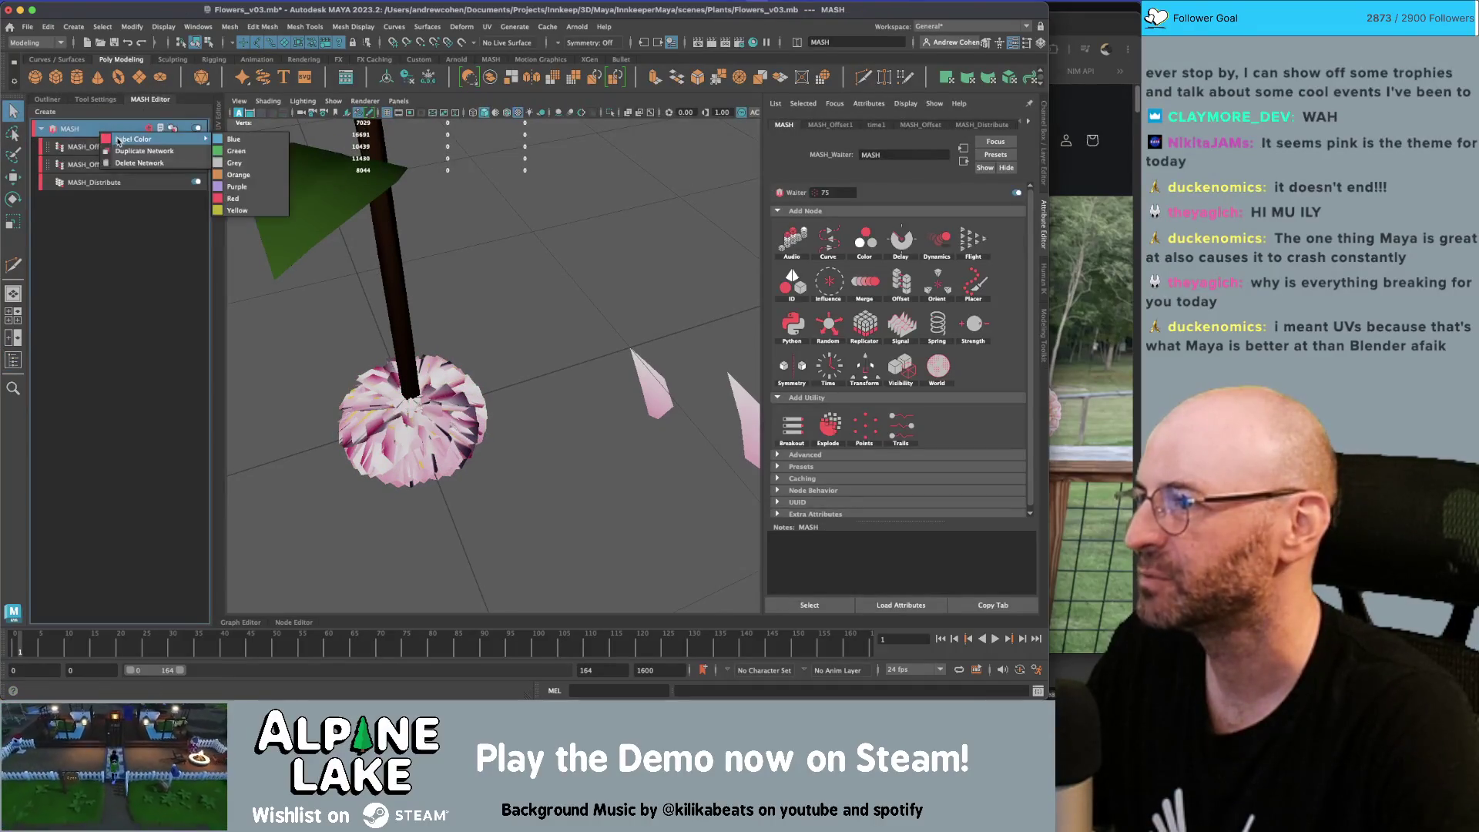
click(125, 152)
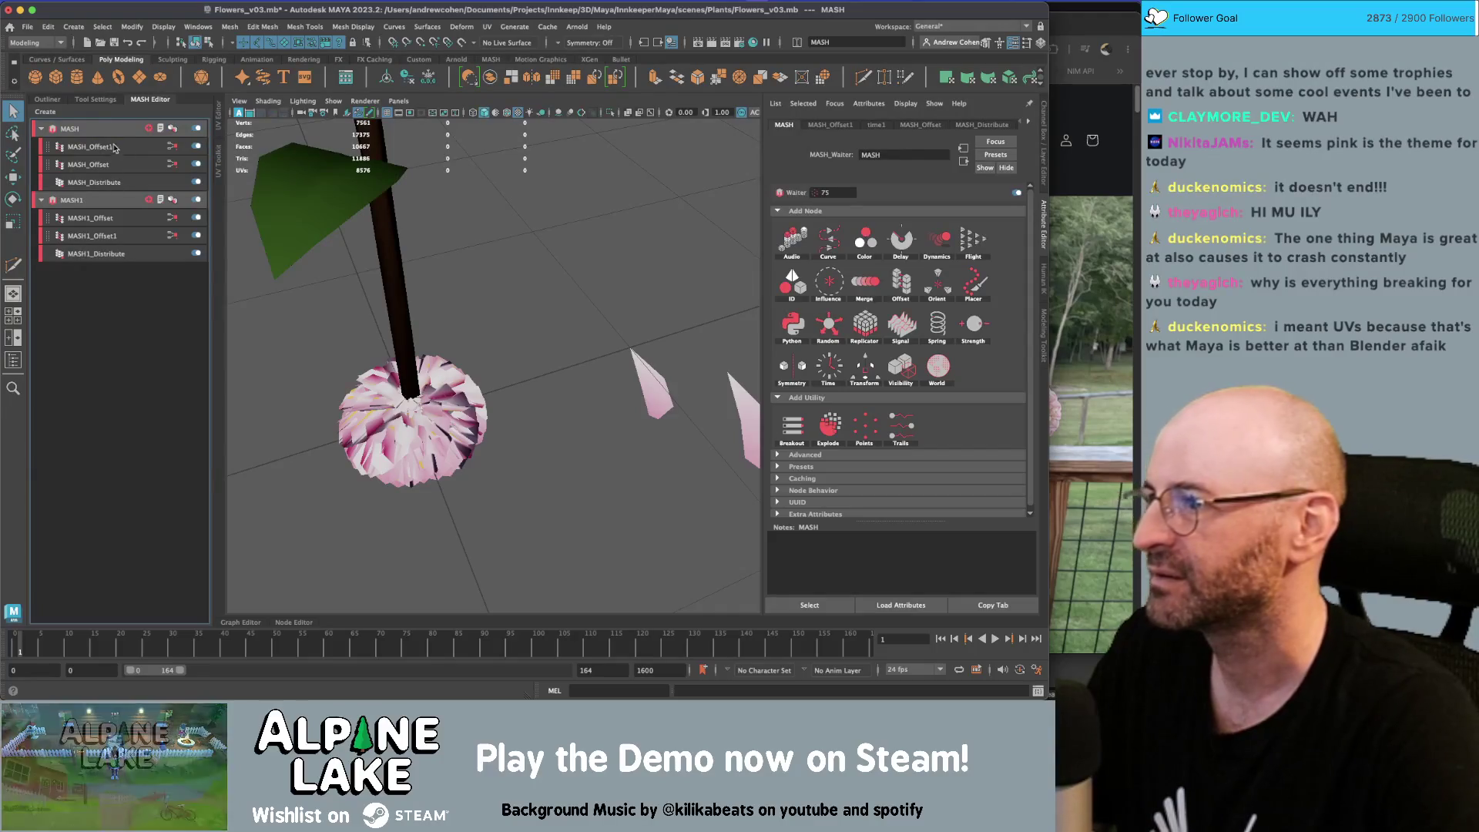
Save the scene and delete the original MASH node and MASH_ReproMesh in the Outliner
right_click(115, 131)
click(134, 160)
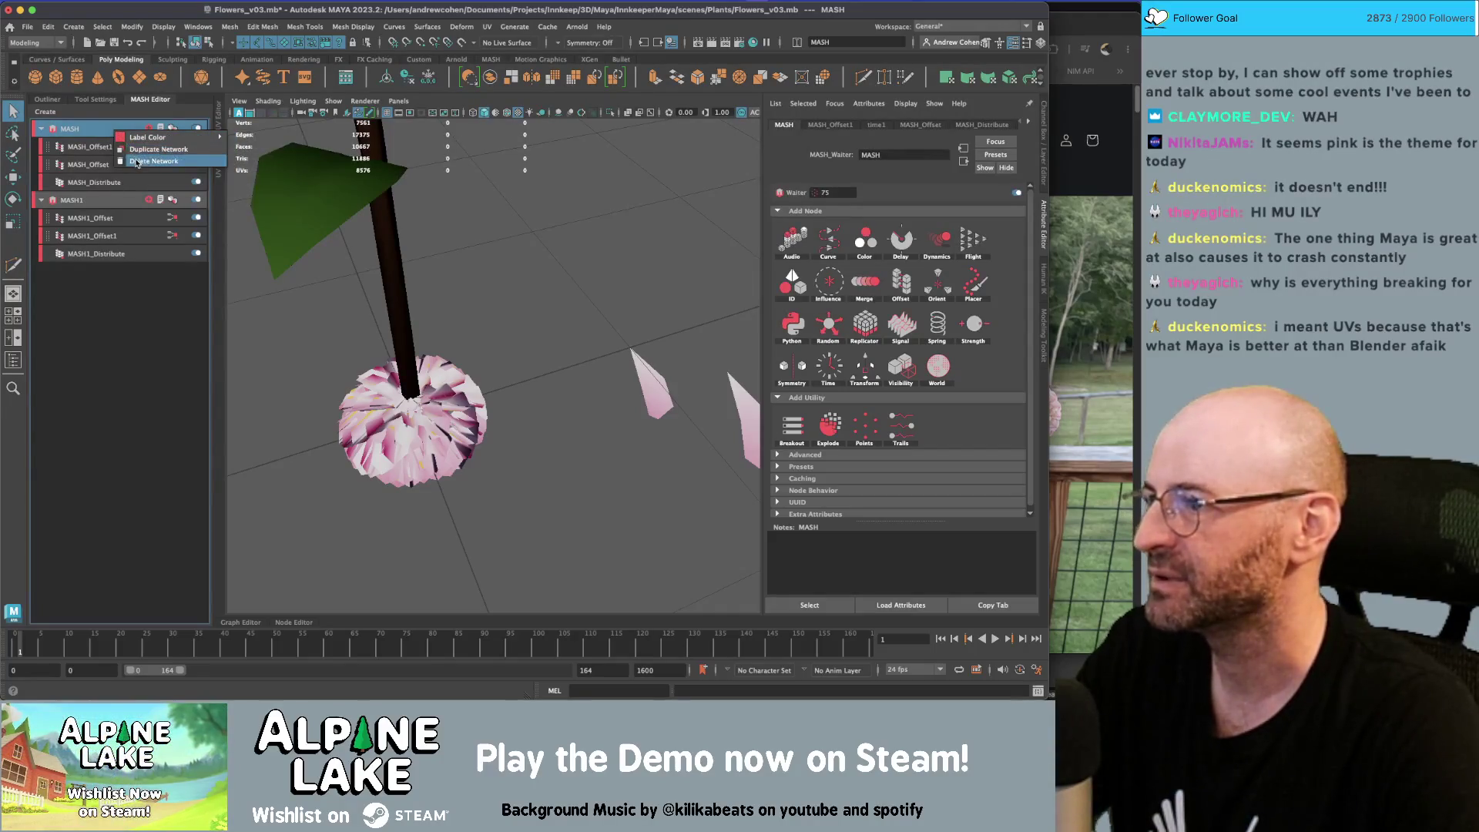
click(576, 337)
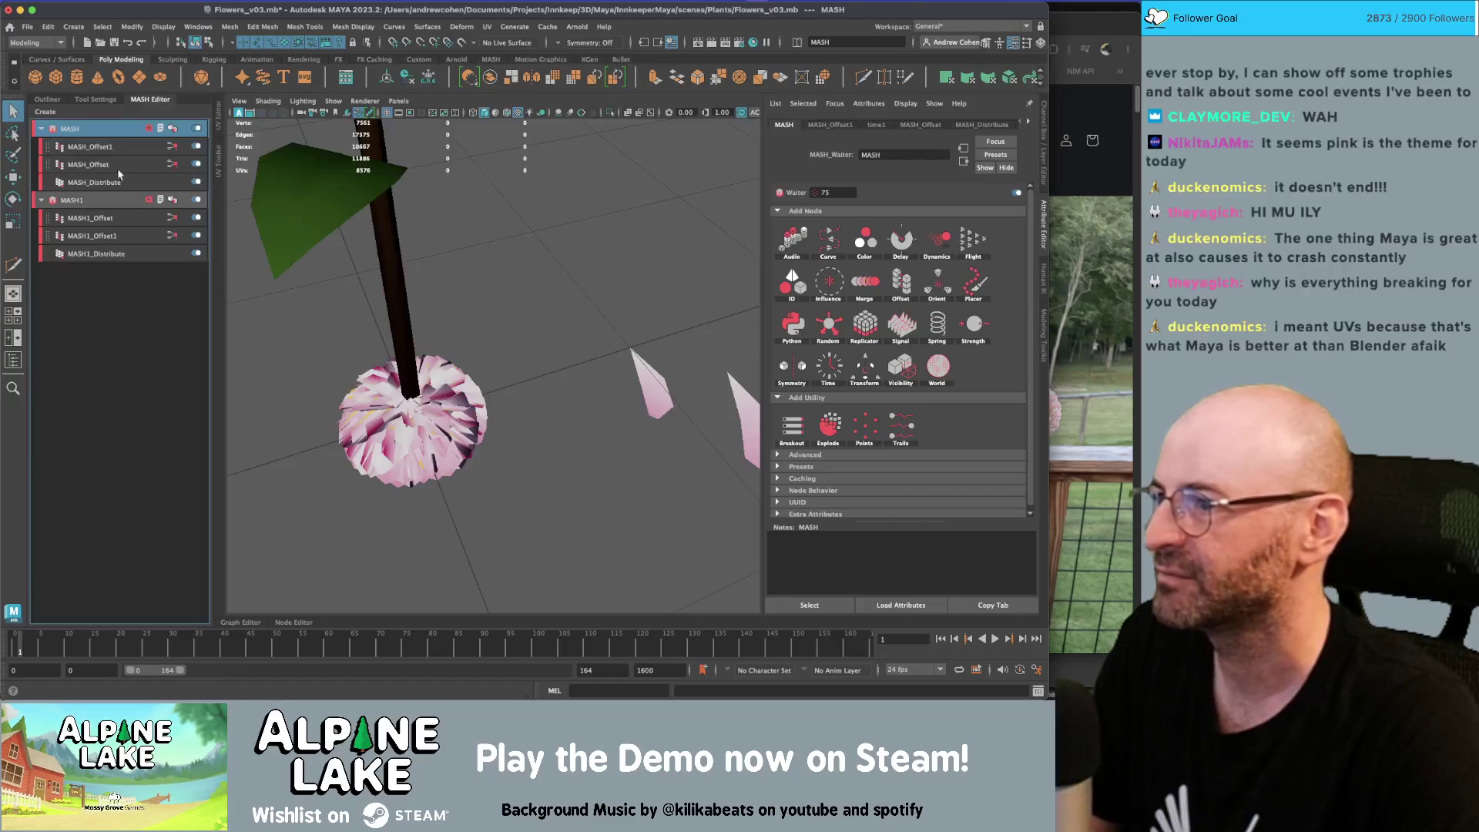
alt+drag(422, 241, 436, 238)
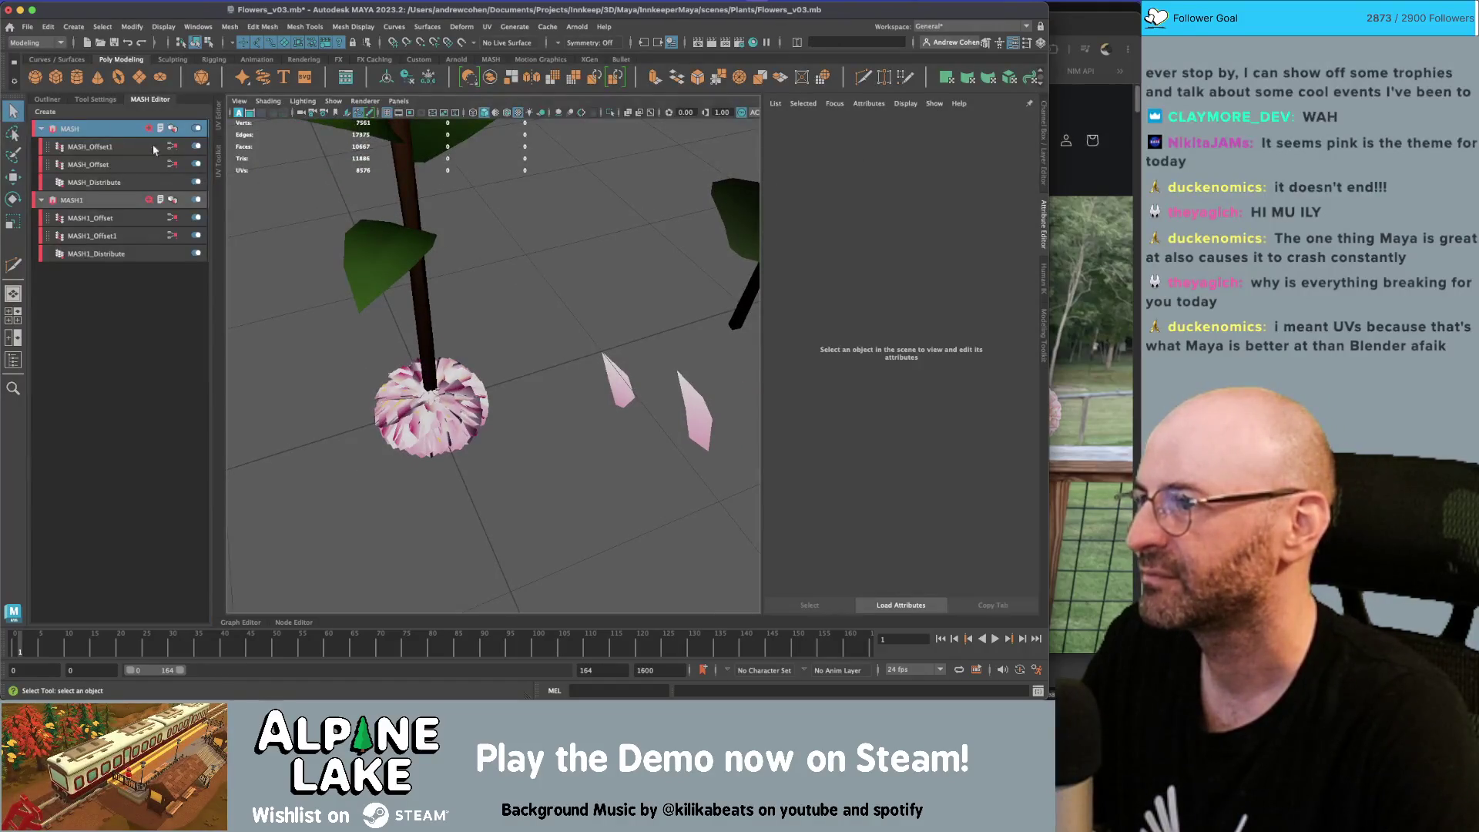
right_click(69, 121)
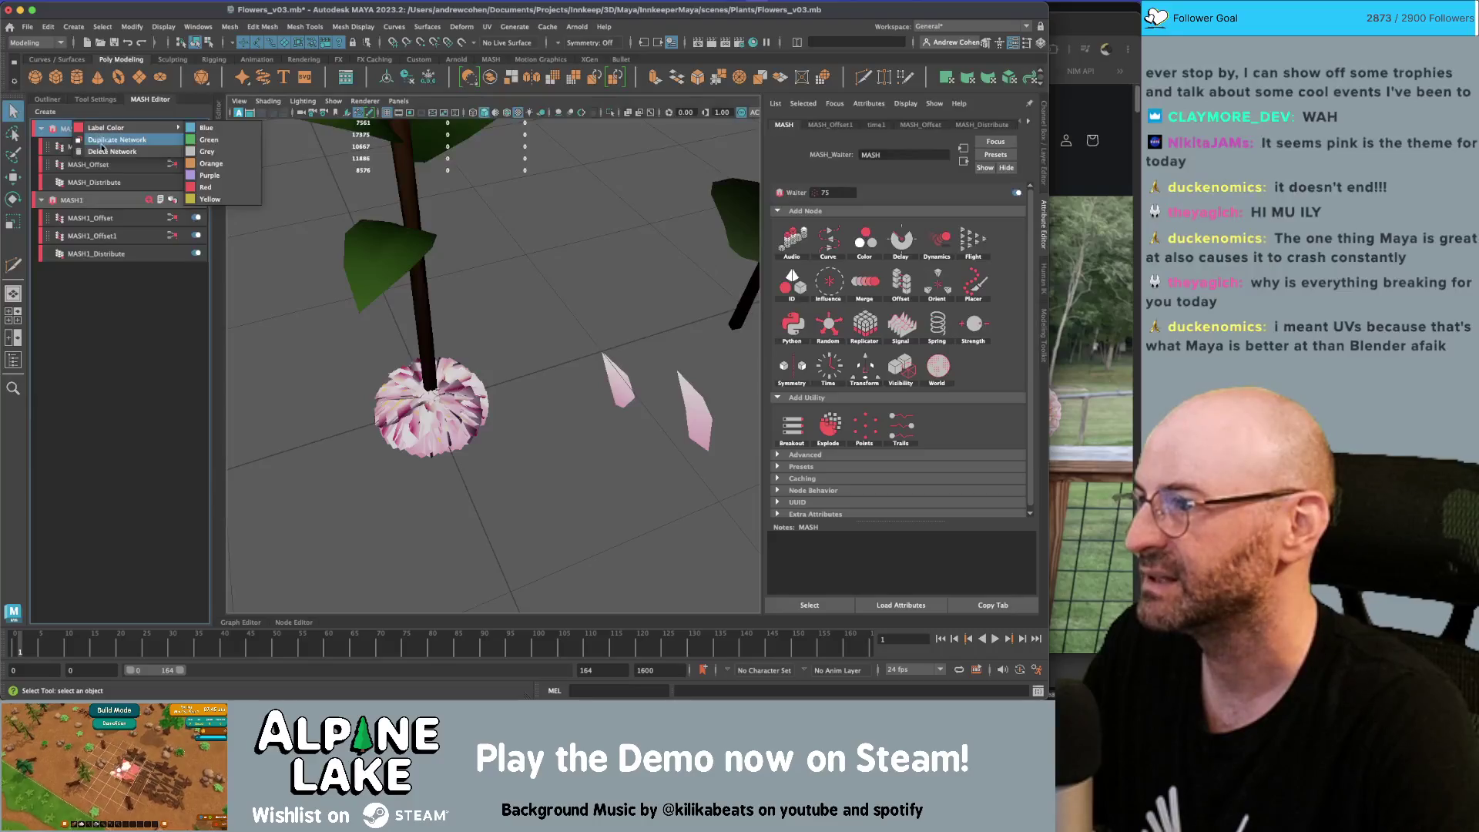
click(103, 140)
click(543, 337)
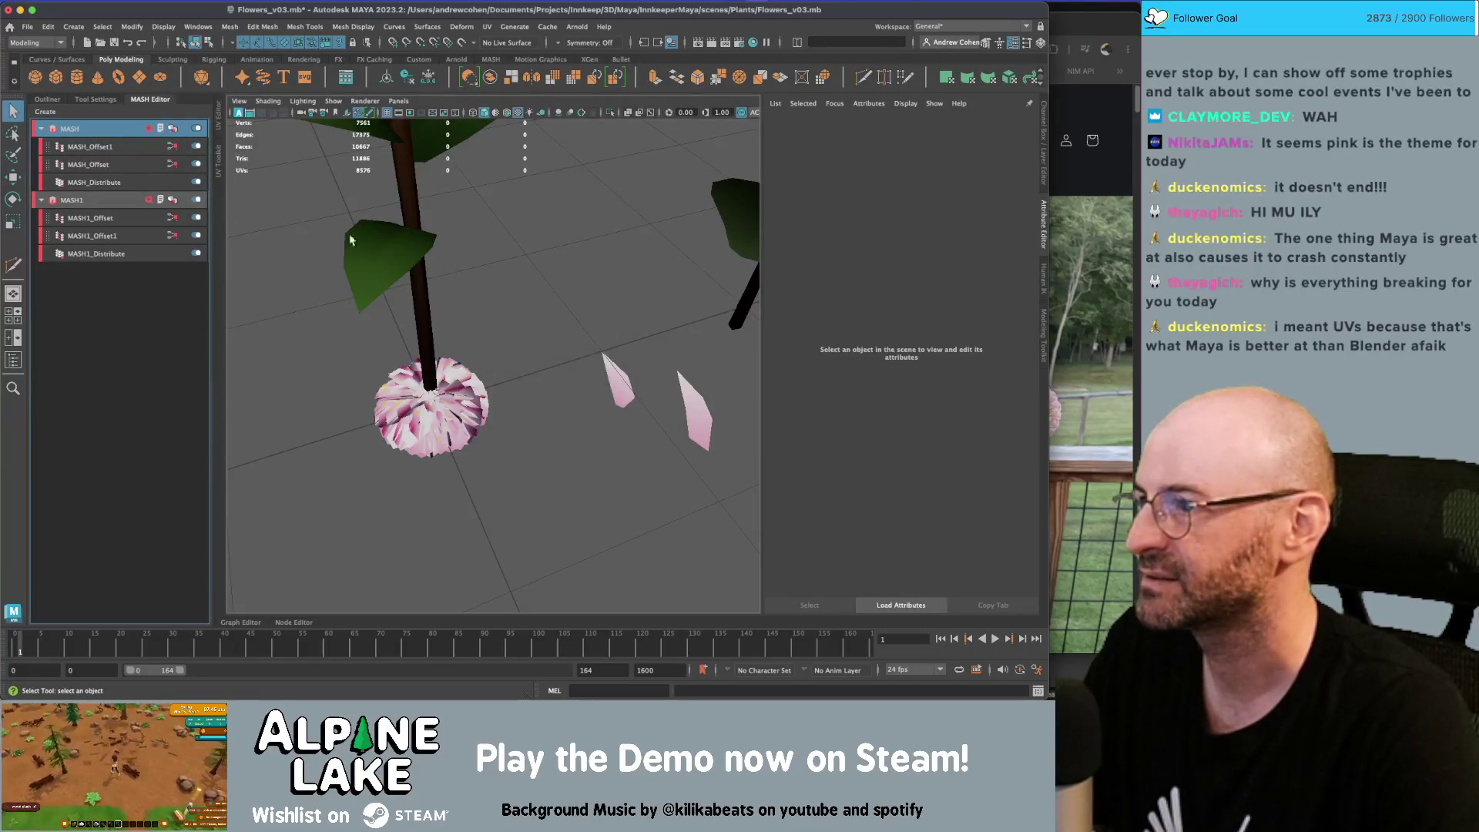
click(48, 99)
key(ctrl+s)
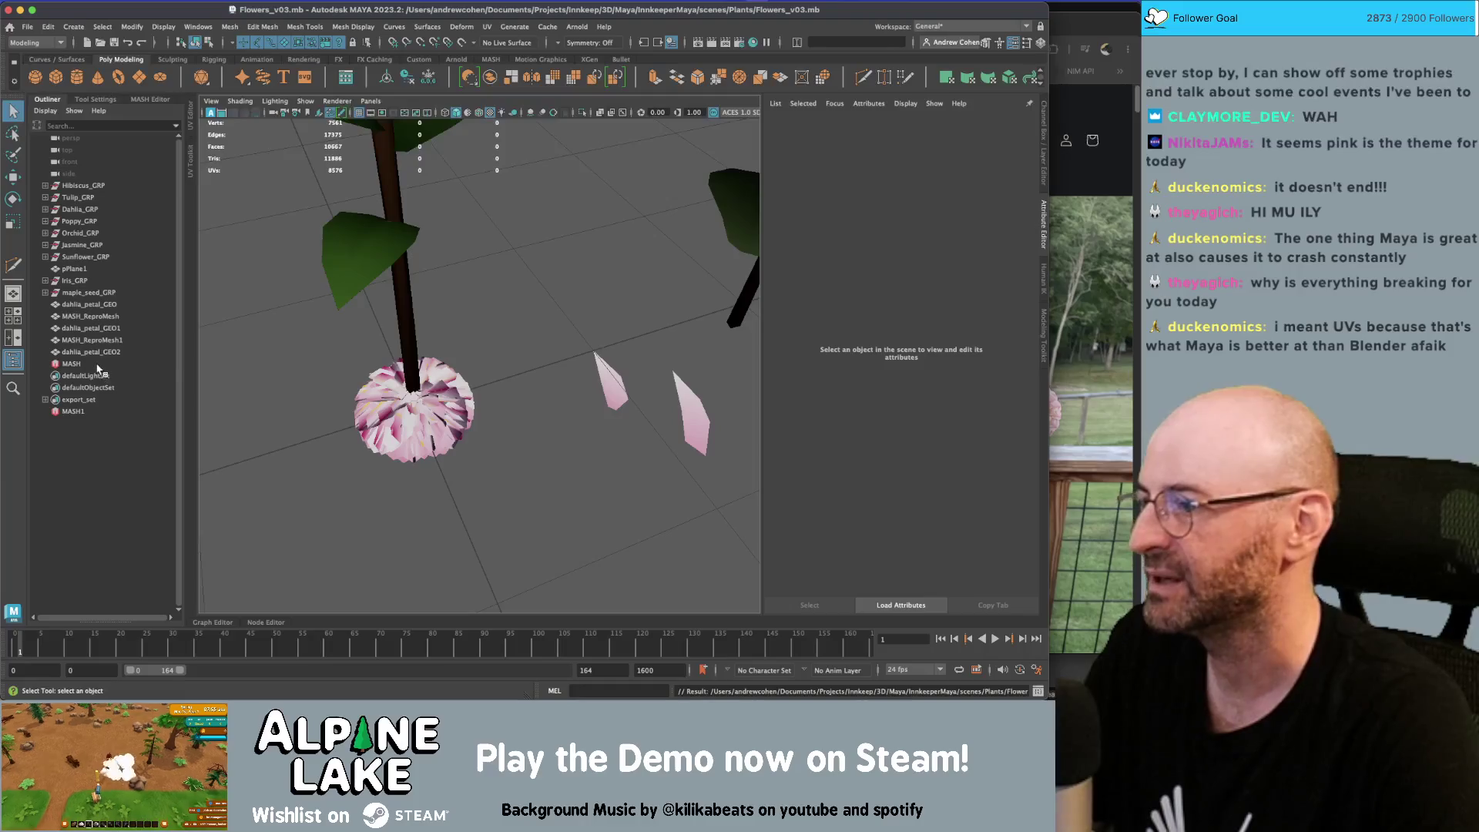
click(93, 364)
key(Delete)
click(90, 315)
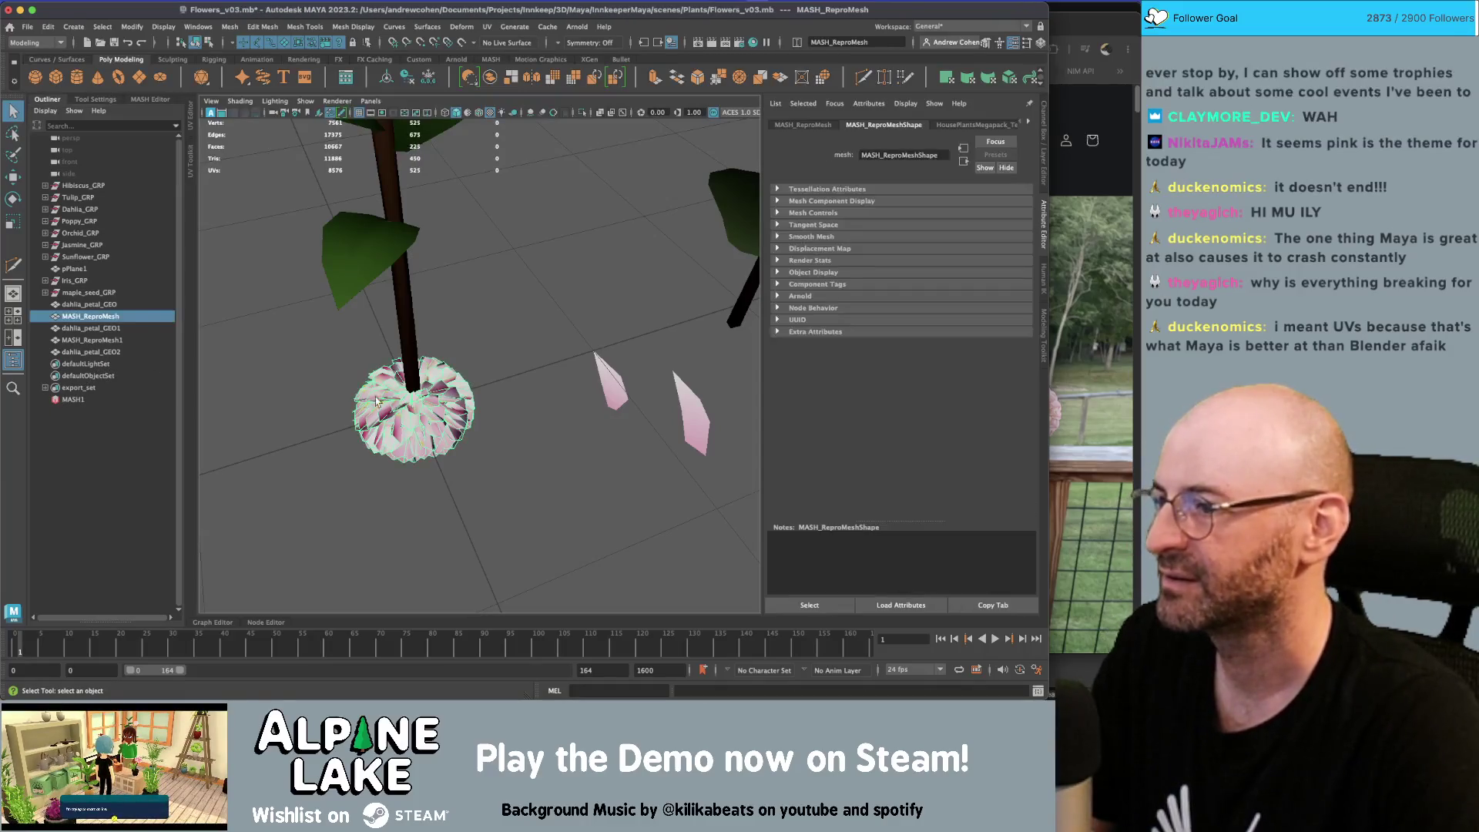
key(Delete)
Inspect the new MASH1_Repro mesh and open the UV Editor with dahlia_petal_GEO2 selected
click(400, 398)
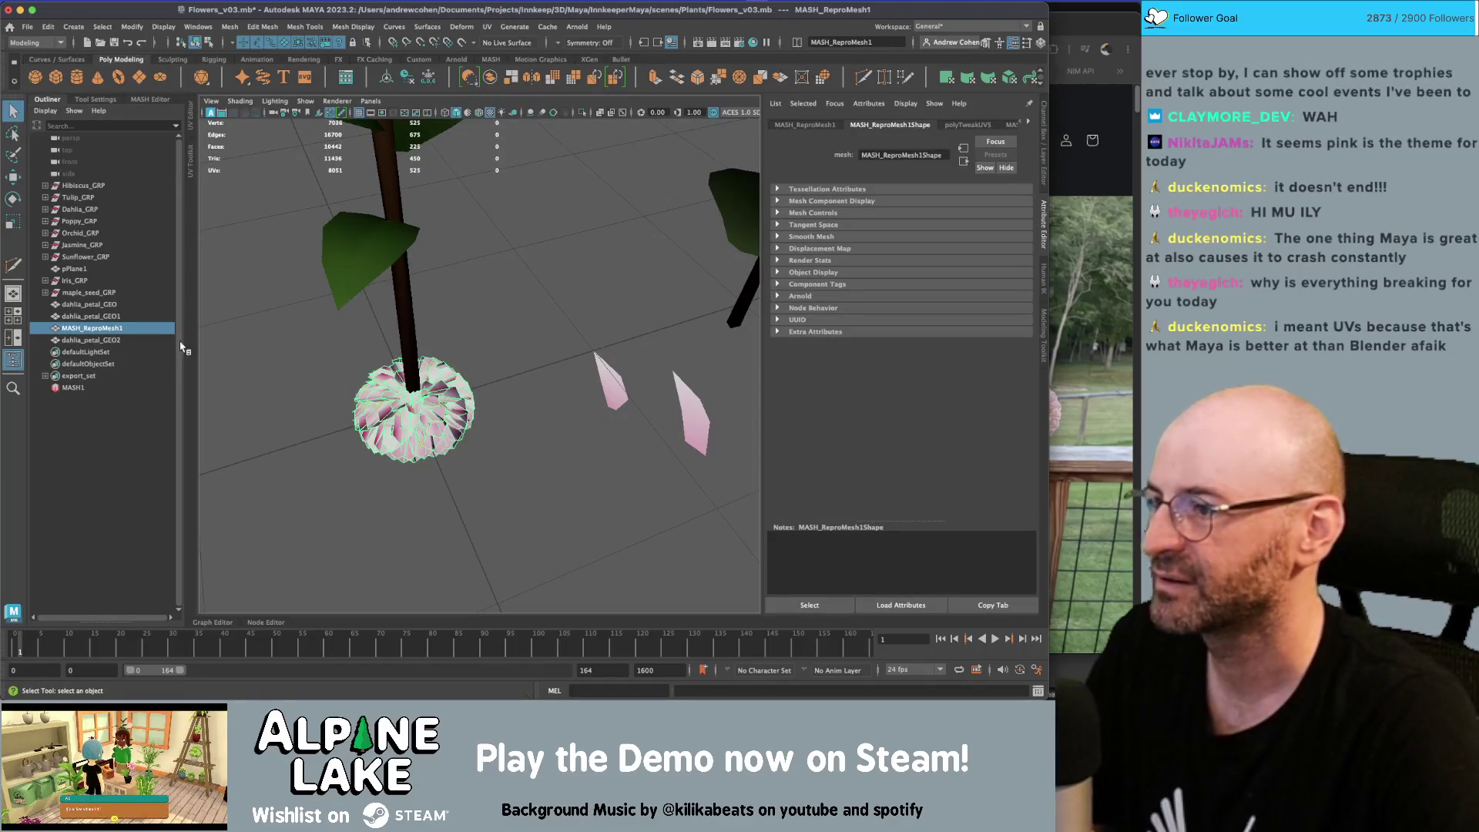
click(963, 163)
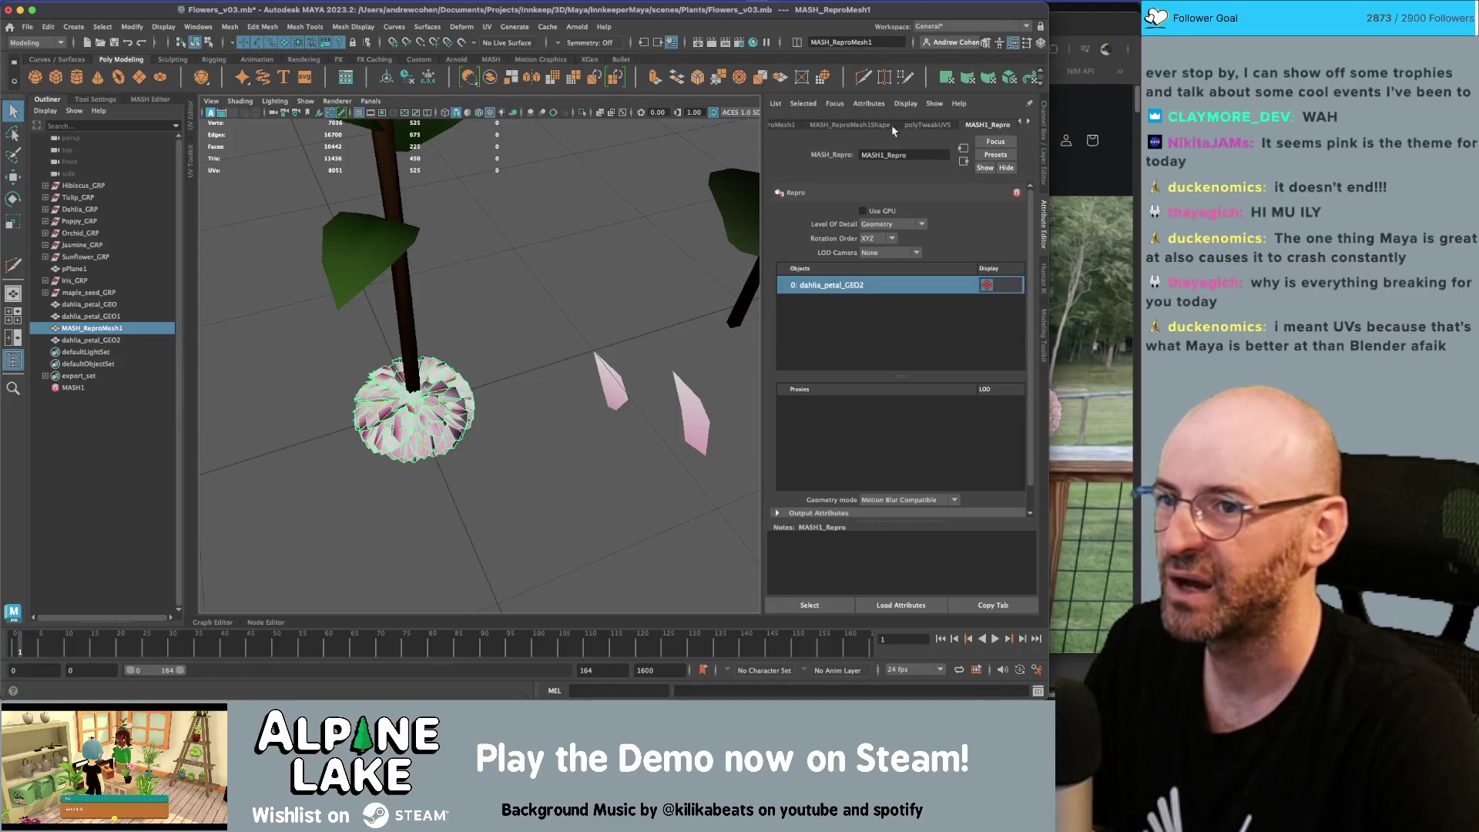
click(912, 126)
click(554, 511)
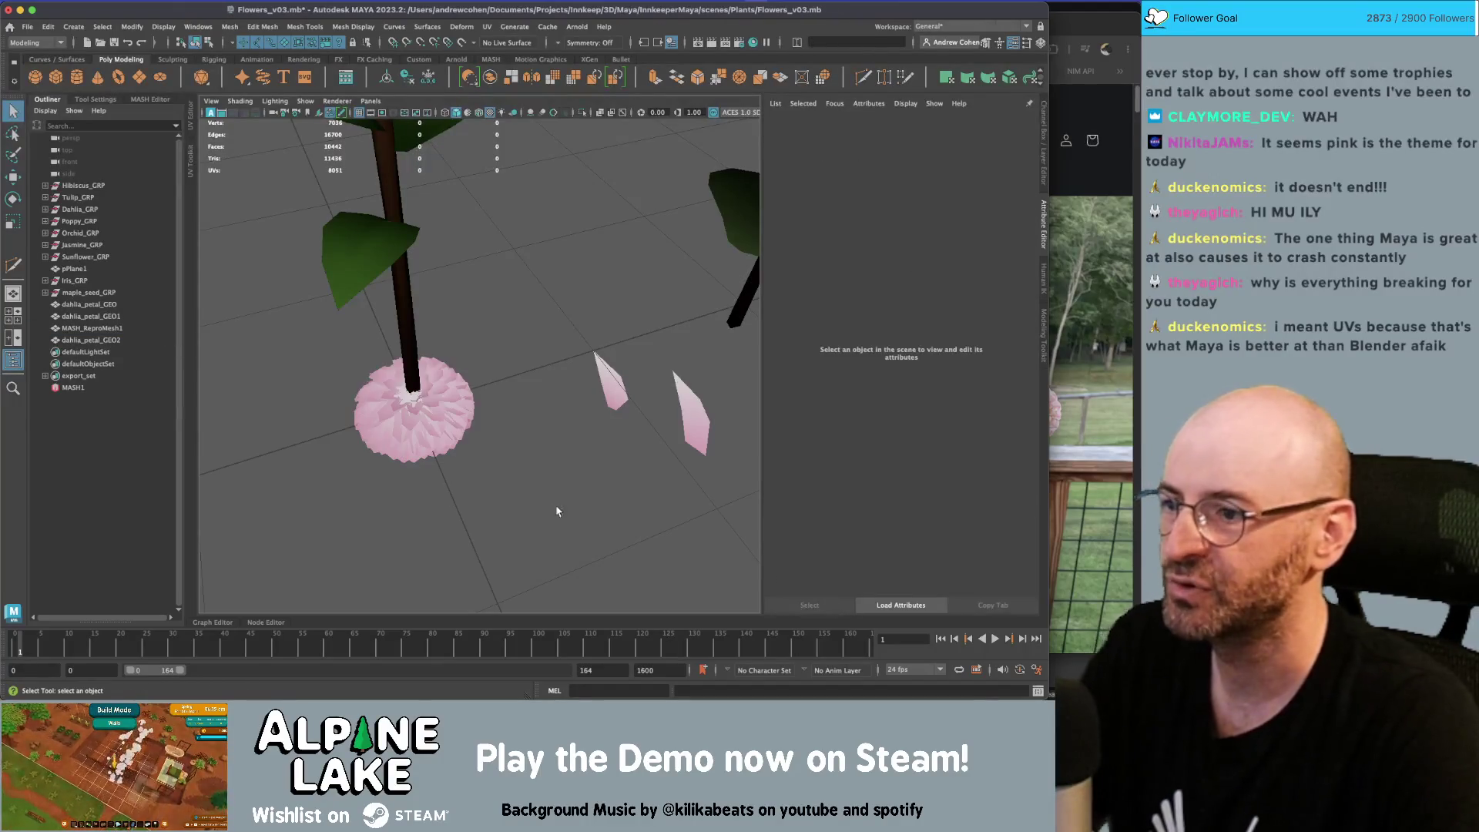
click(460, 408)
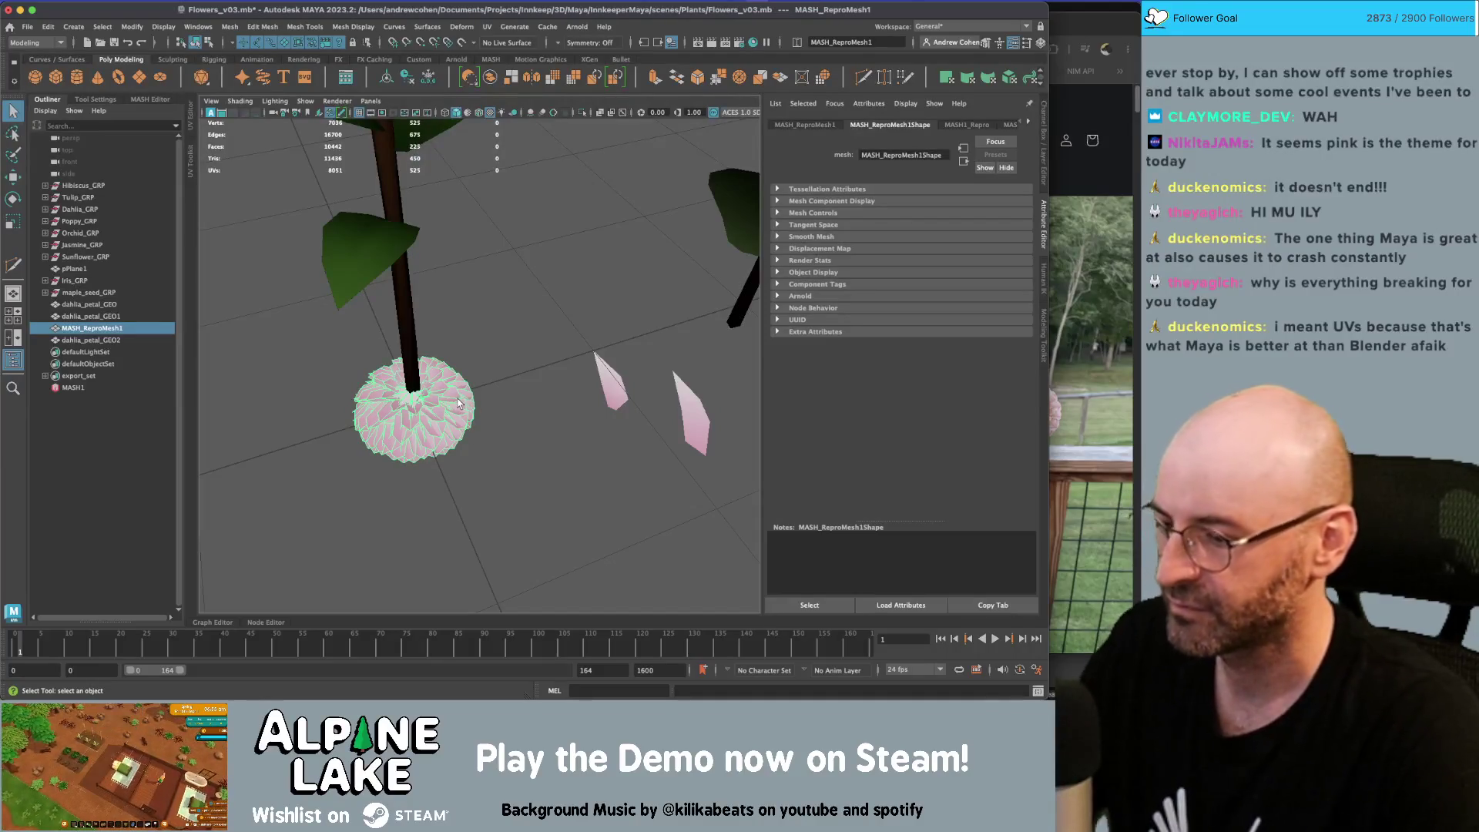
key(ctrl+u)
click(701, 373)
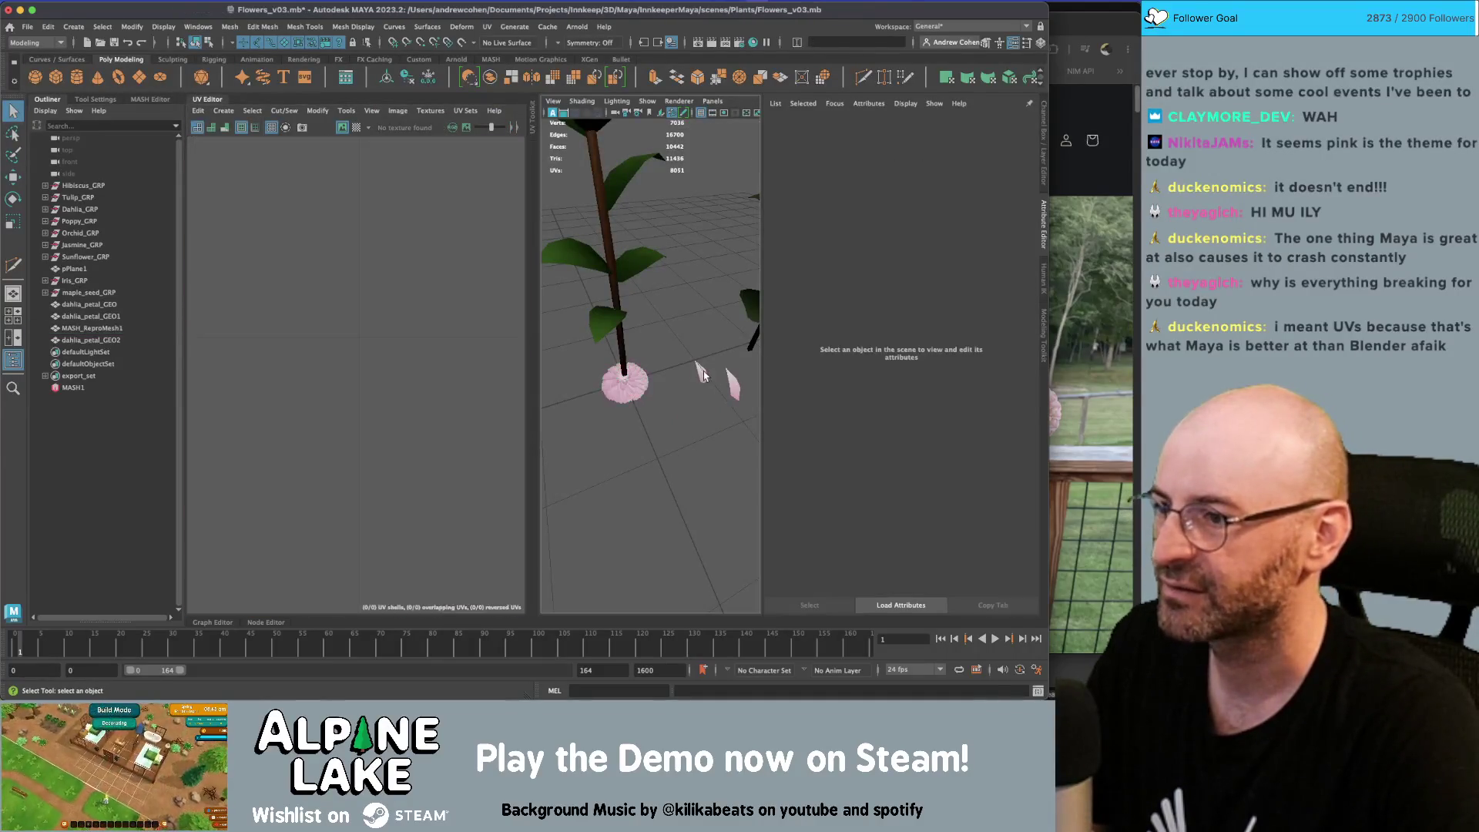
Reposition the petal's individual UV points, lowering its top UV
mouse_move(322, 329)
right_down()
mouse_move(324, 360)
mouse_move(348, 339)
mouse_move(308, 322)
mouse_move(331, 366)
mouse_move(300, 361)
mouse_move(362, 366)
mouse_move(348, 372)
right_up()
click(348, 339)
click(332, 421)
key(w)
drag(331, 420, 301, 359)
click(370, 373)
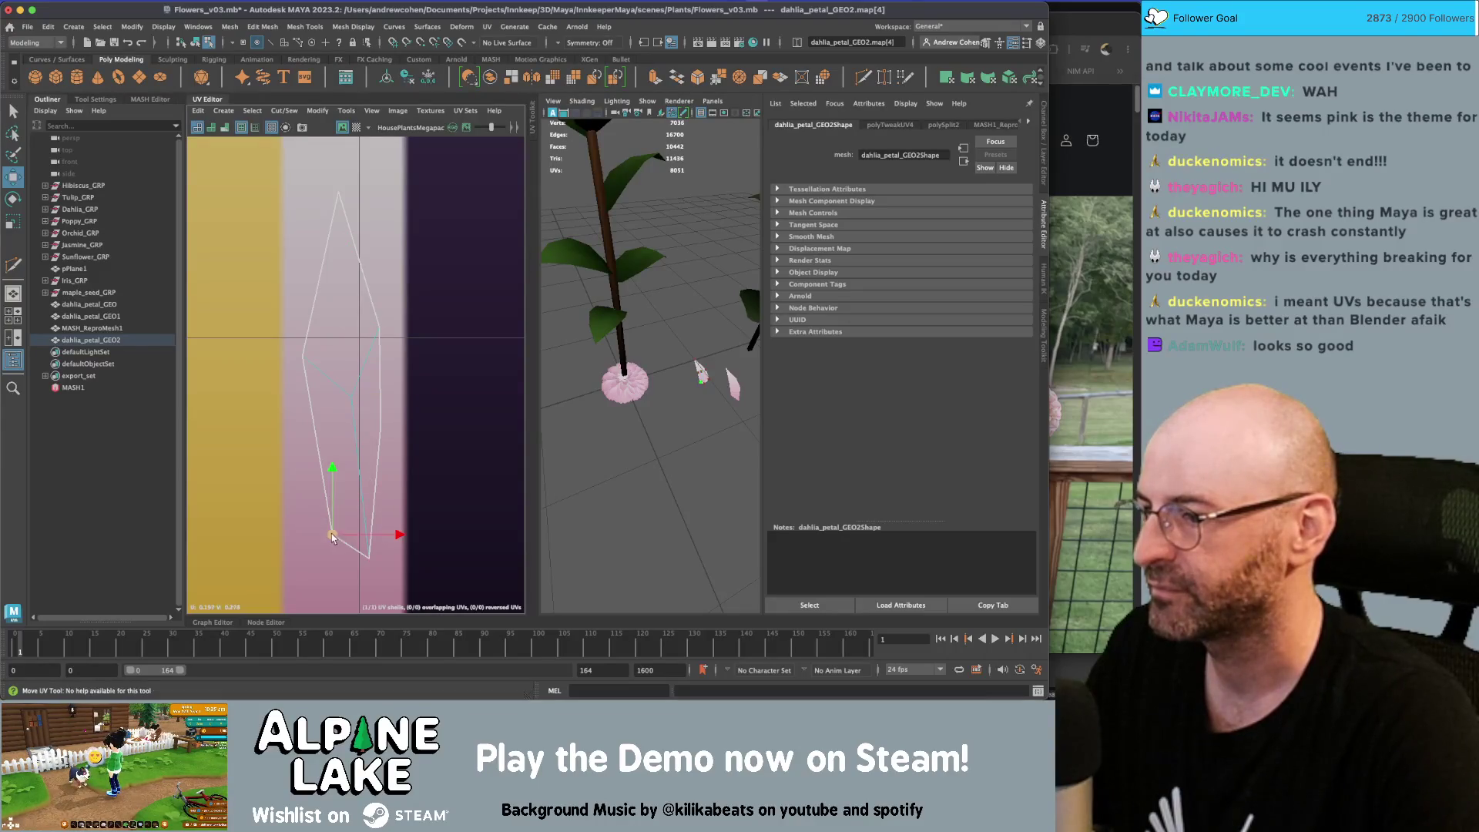
drag(331, 535, 316, 497)
drag(394, 436, 392, 406)
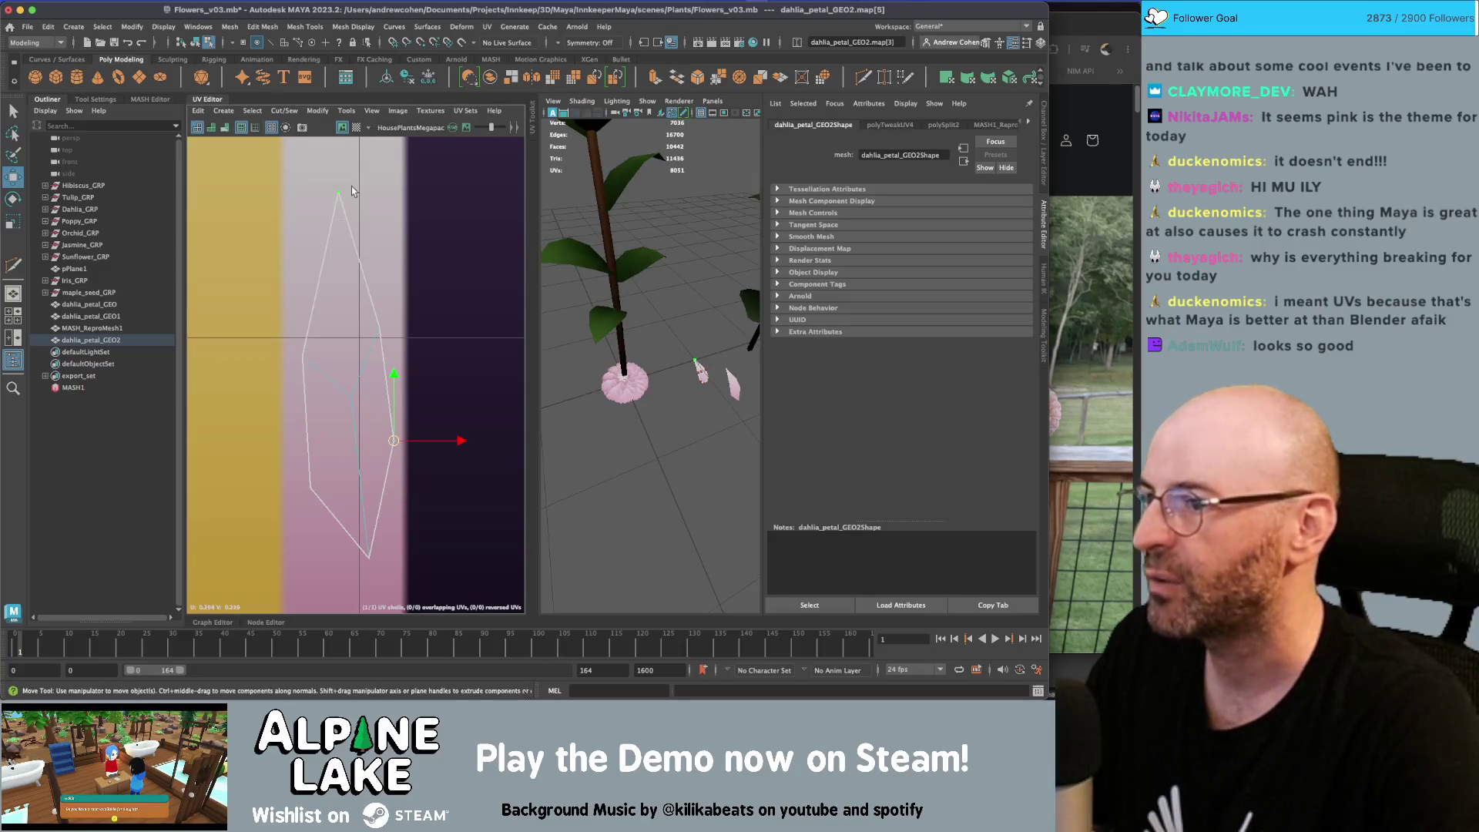
mouse_move(344, 190)
mouse_down()
mouse_move(324, 215)
mouse_move(346, 279)
mouse_up()
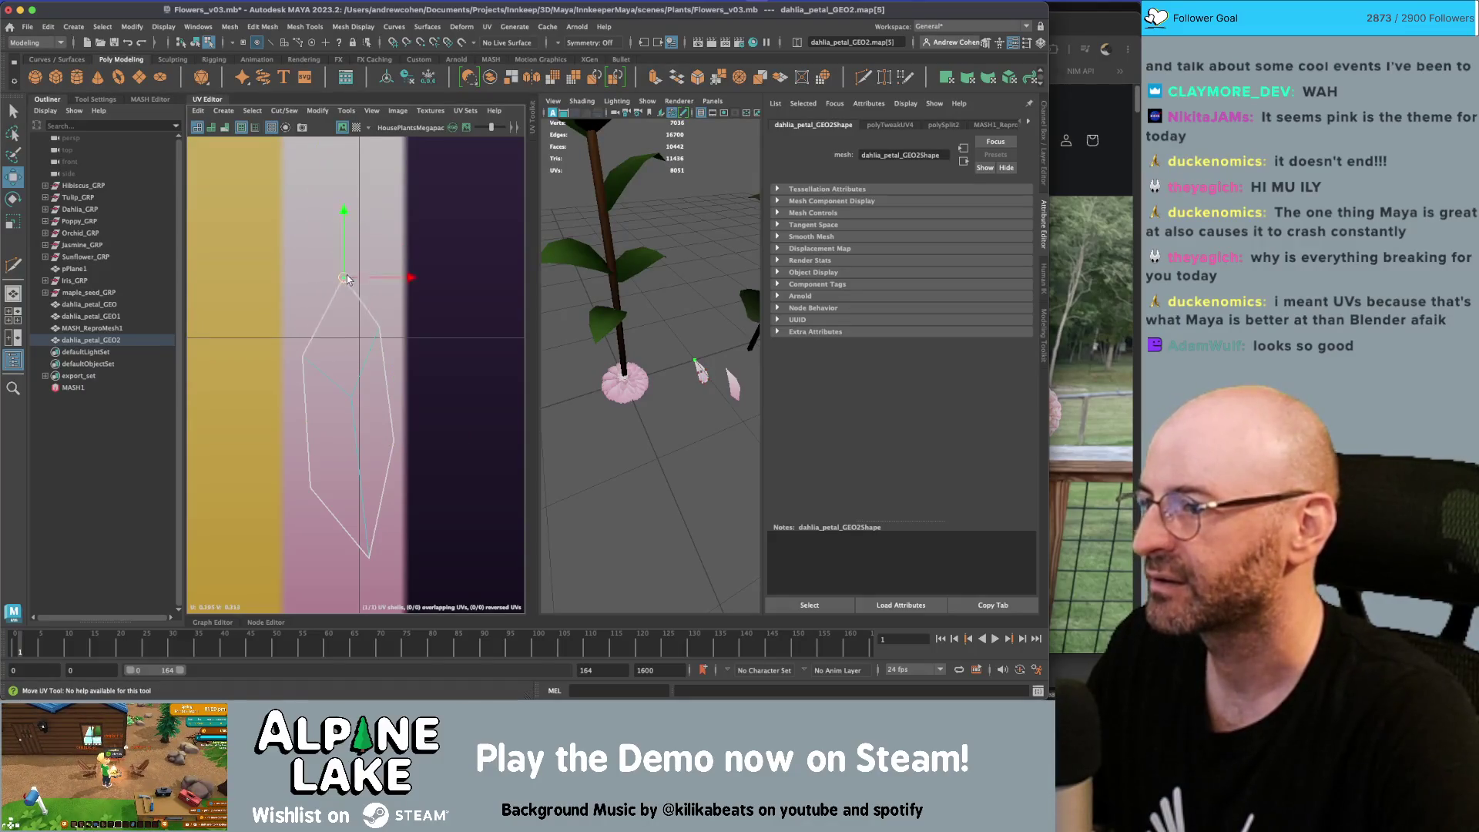
Rotate the petal's UV shell about 90° and narrow it horizontally
drag(456, 254, 293, 605)
key(e)
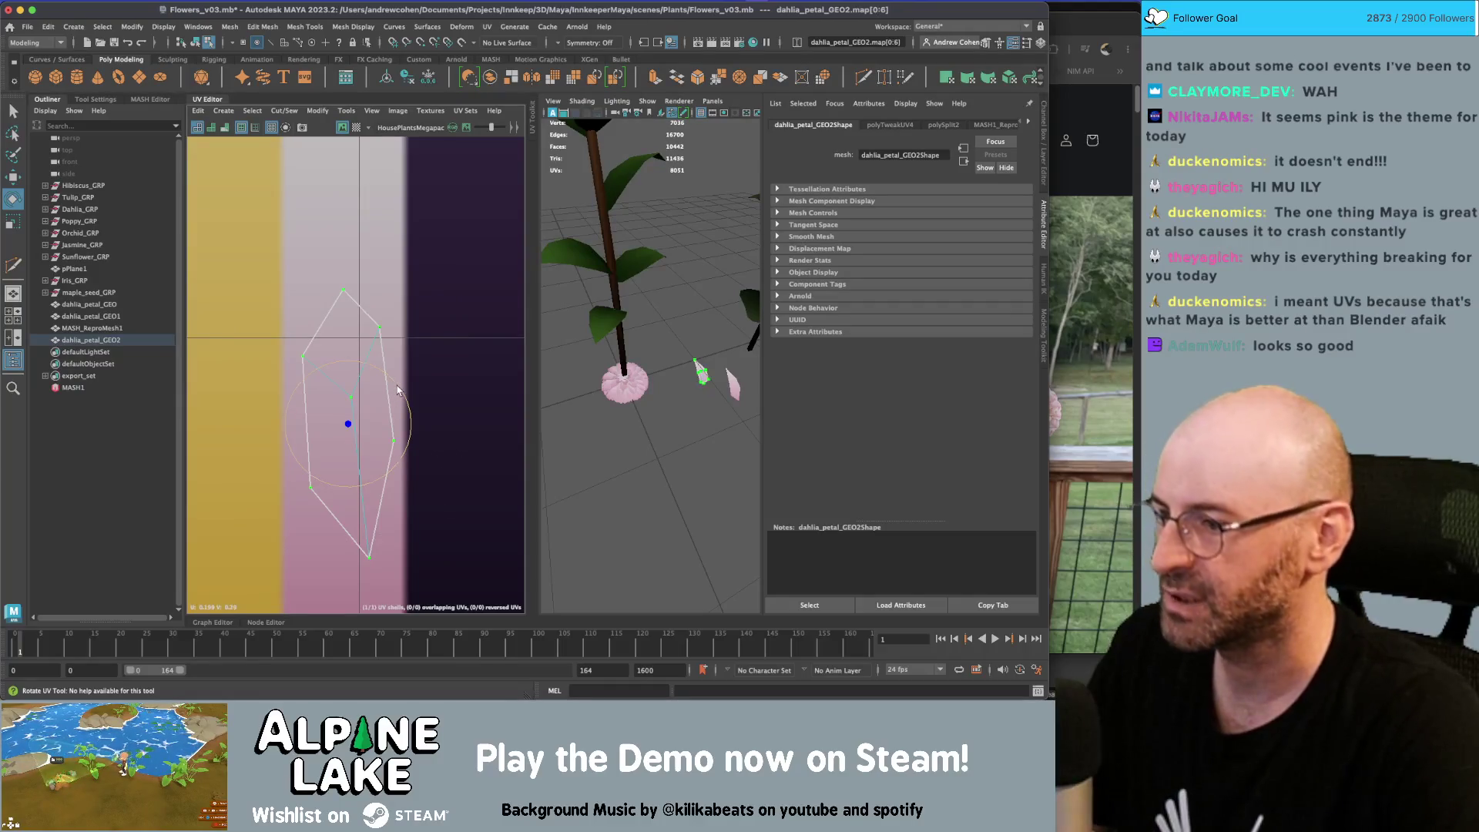
mouse_move(396, 389)
mouse_down()
mouse_move(432, 456)
mouse_move(434, 529)
mouse_up()
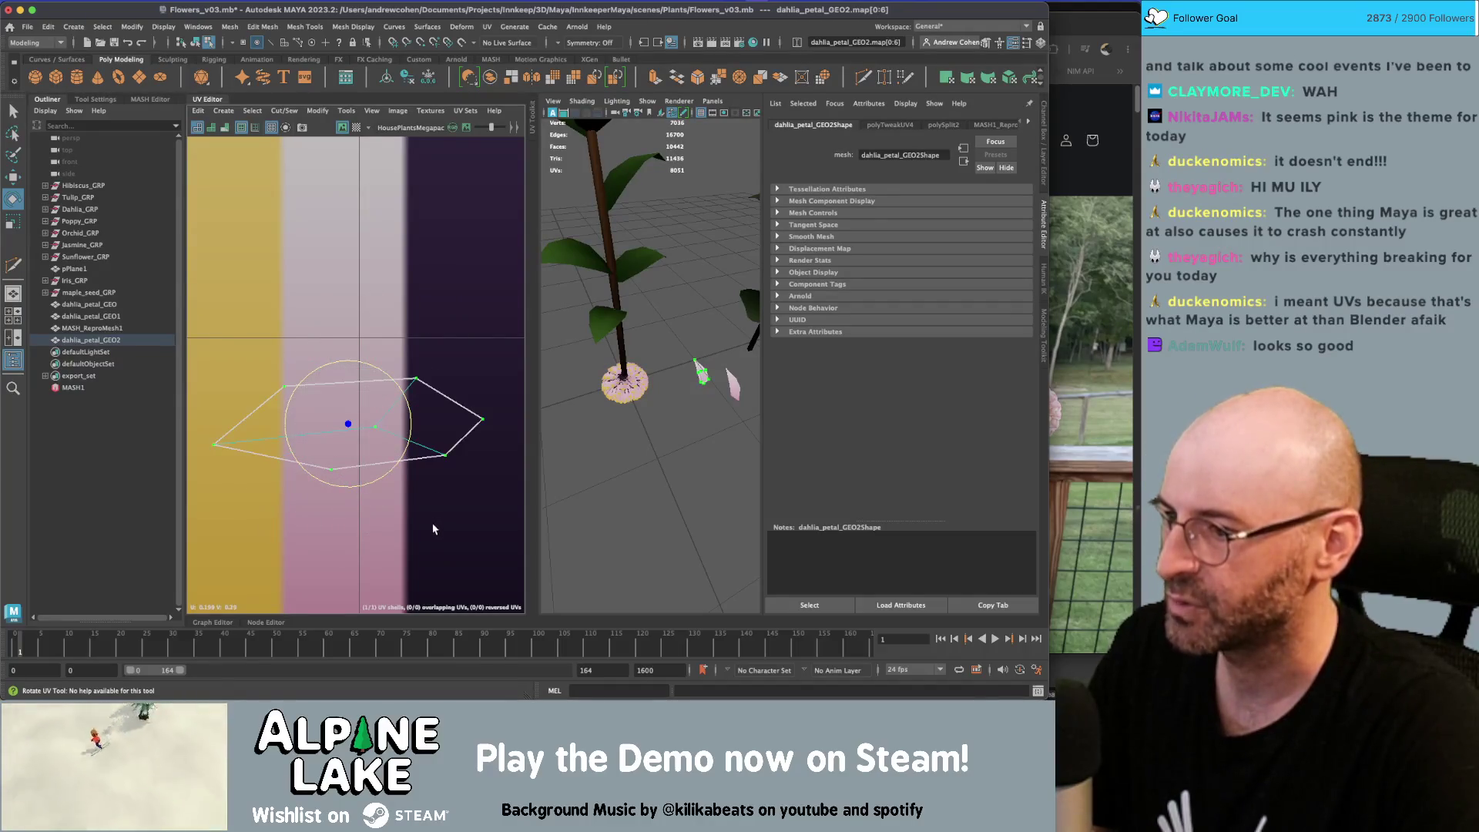
key(r)
mouse_move(409, 423)
mouse_down()
mouse_move(378, 424)
mouse_move(352, 264)
mouse_up()
key(q)
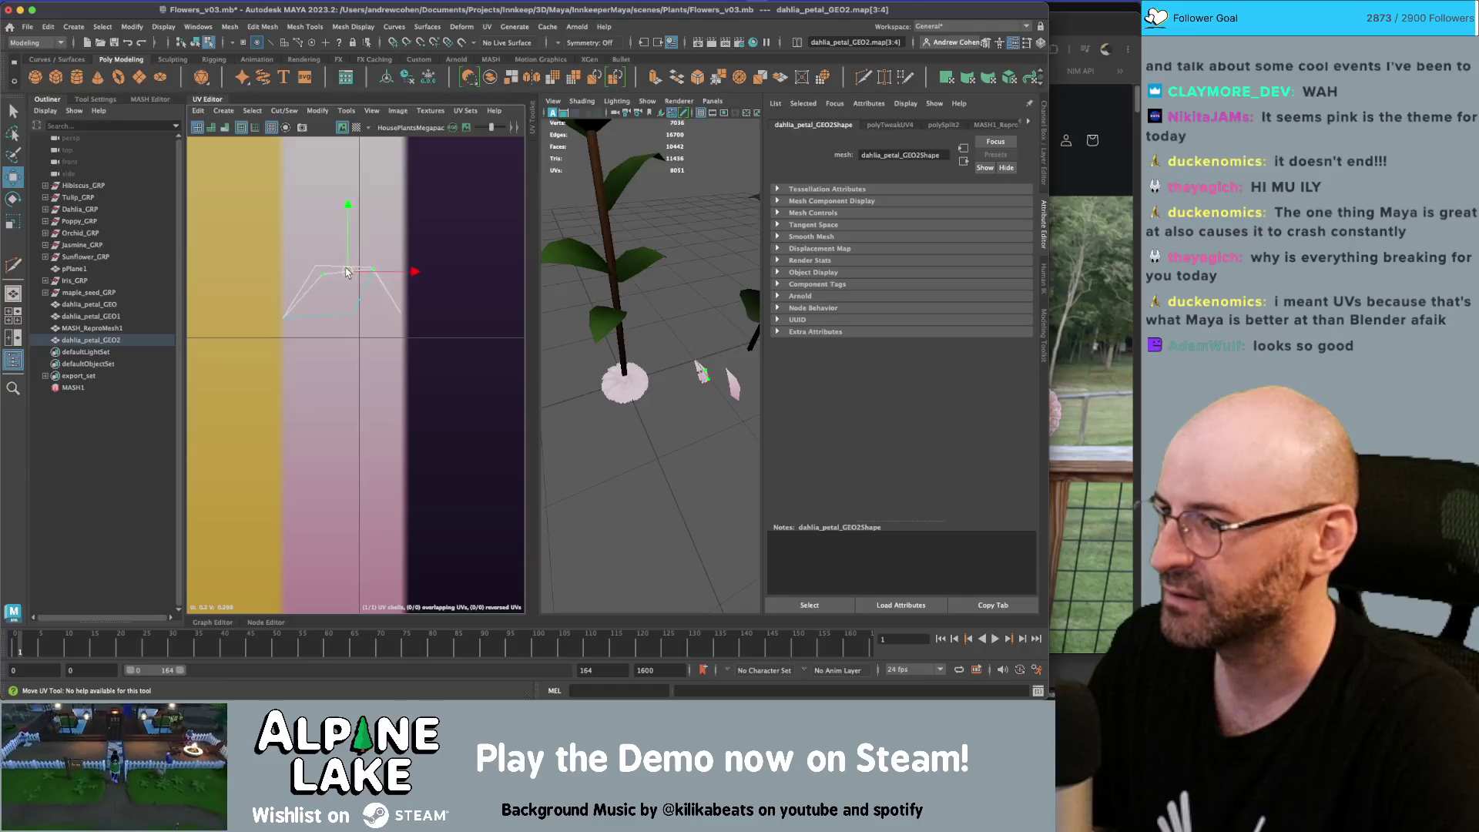
Move the bottom UV down the pink stripe, then deselect and dolly closer to the petals
drag(357, 300, 339, 345)
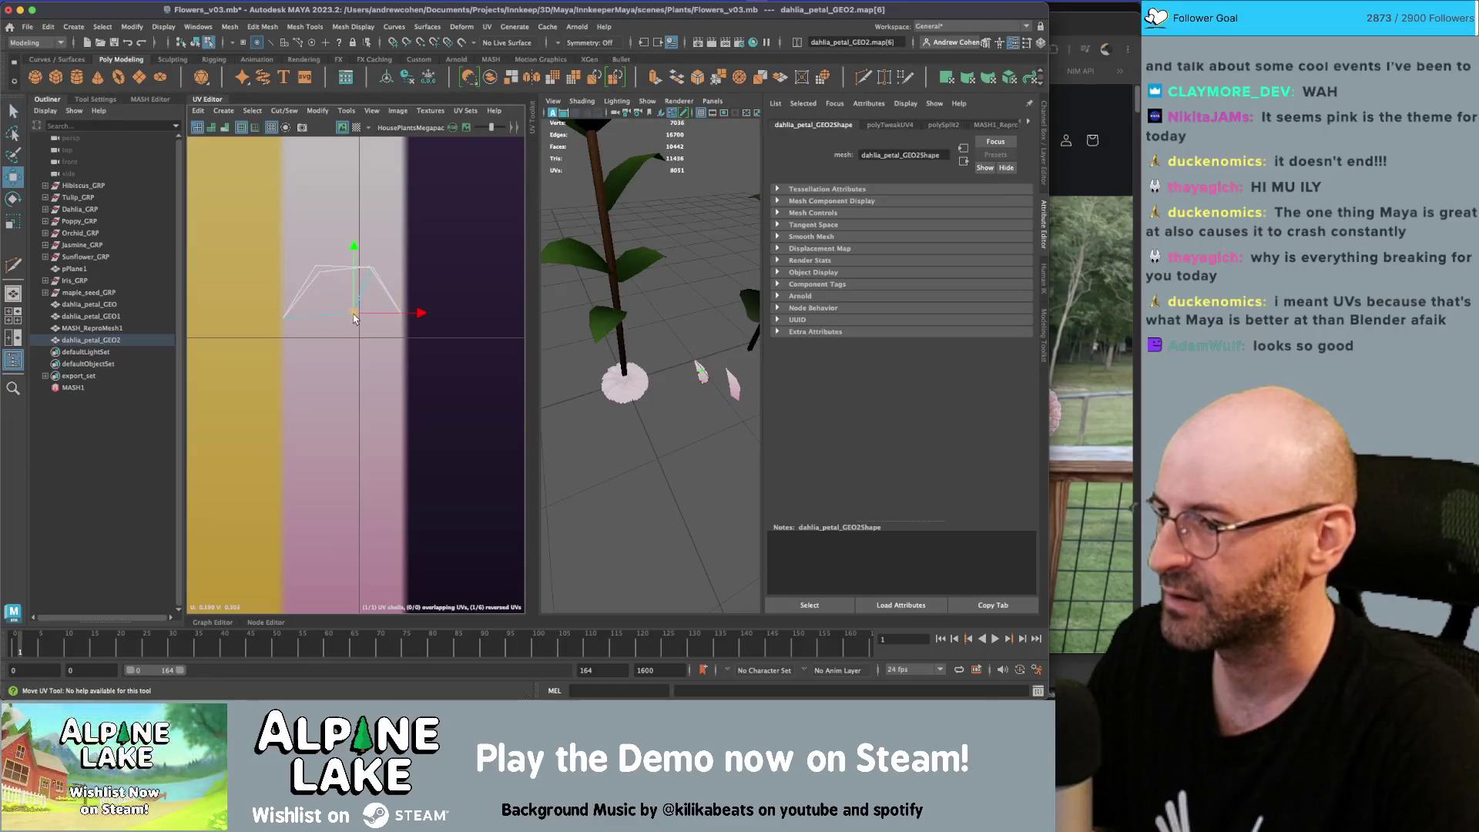
click(284, 336)
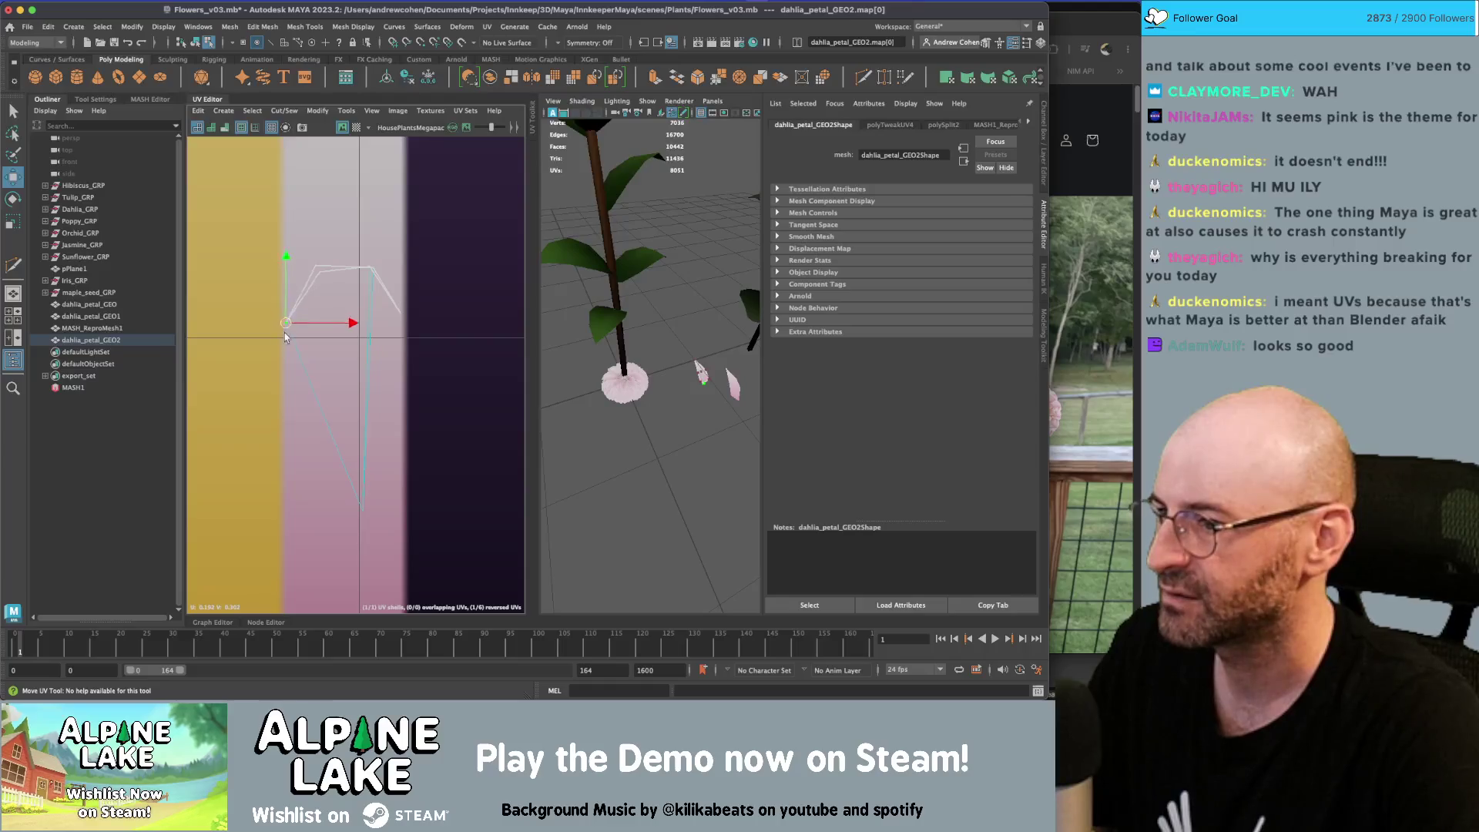
key(z)
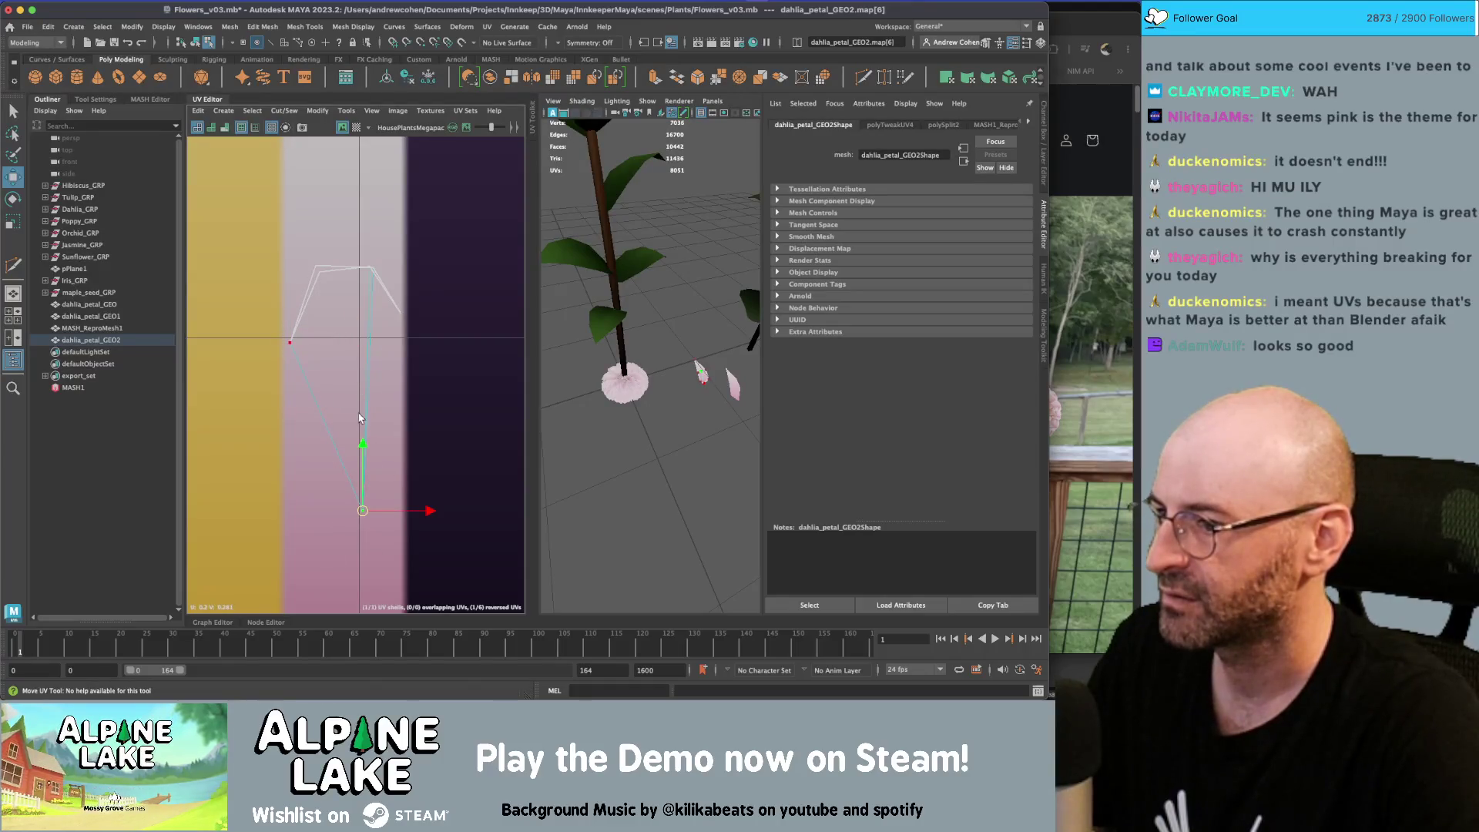
click(195, 42)
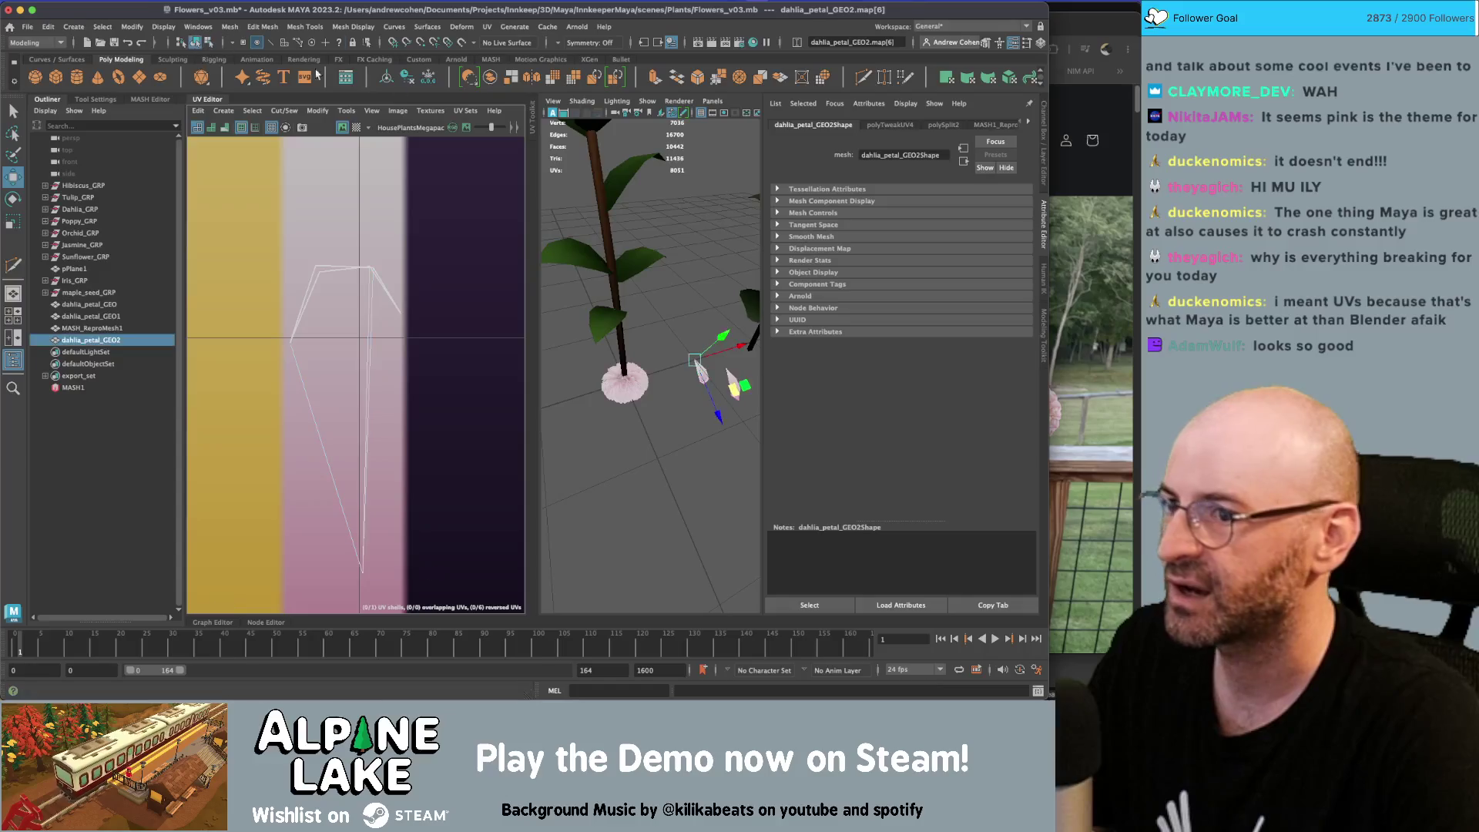
click(691, 332)
mouse_move(690, 331)
alt+mouse_down()
mouse_move(690, 302)
mouse_move(599, 277)
alt+mouse_up()
alt+right_drag(598, 278, 636, 305)
click(637, 305)
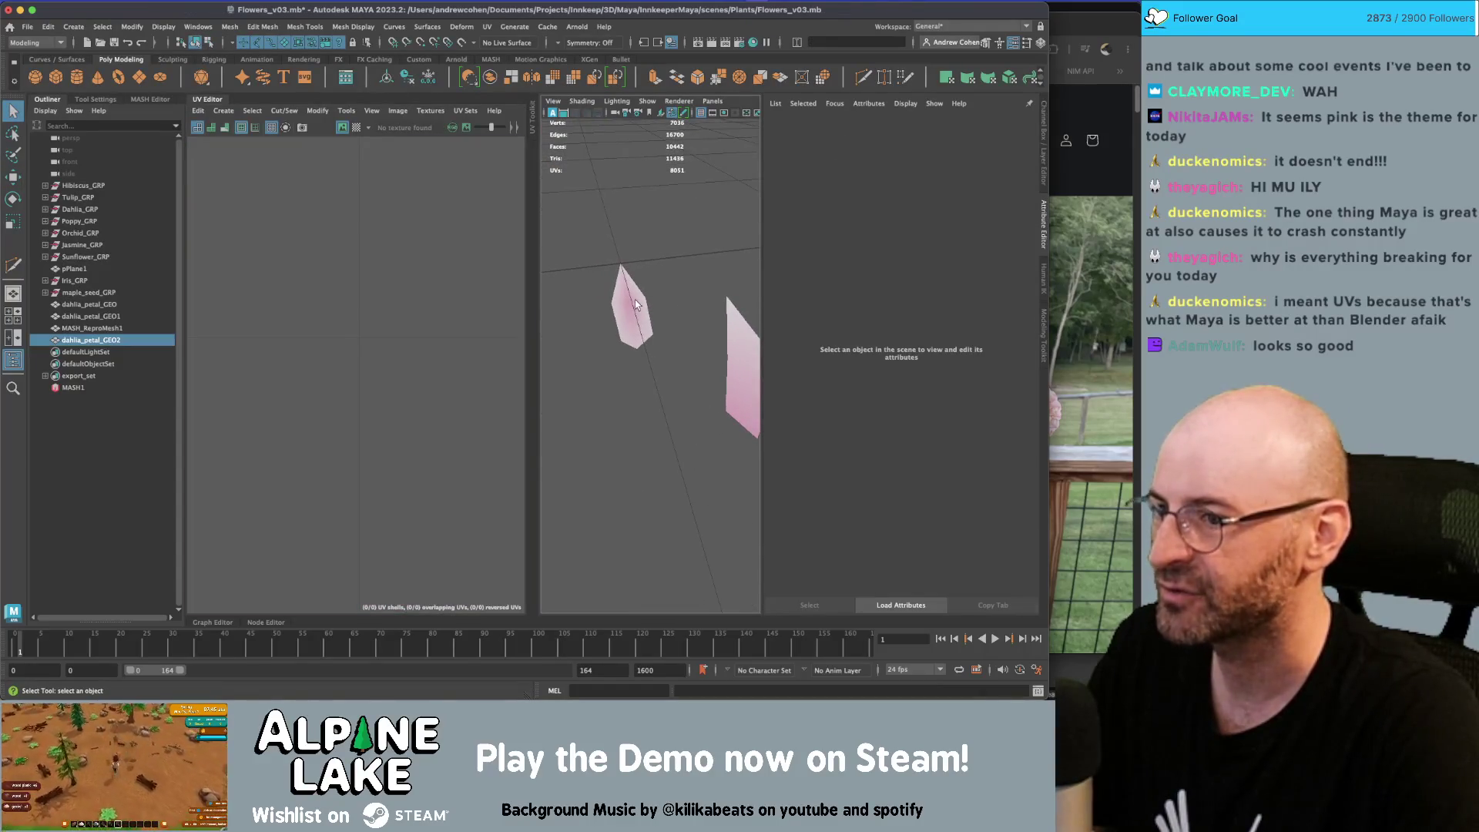
Move the petal's UVs down so the bottom UV reaches the pink stripe's bottom
right_drag(350, 310, 327, 307)
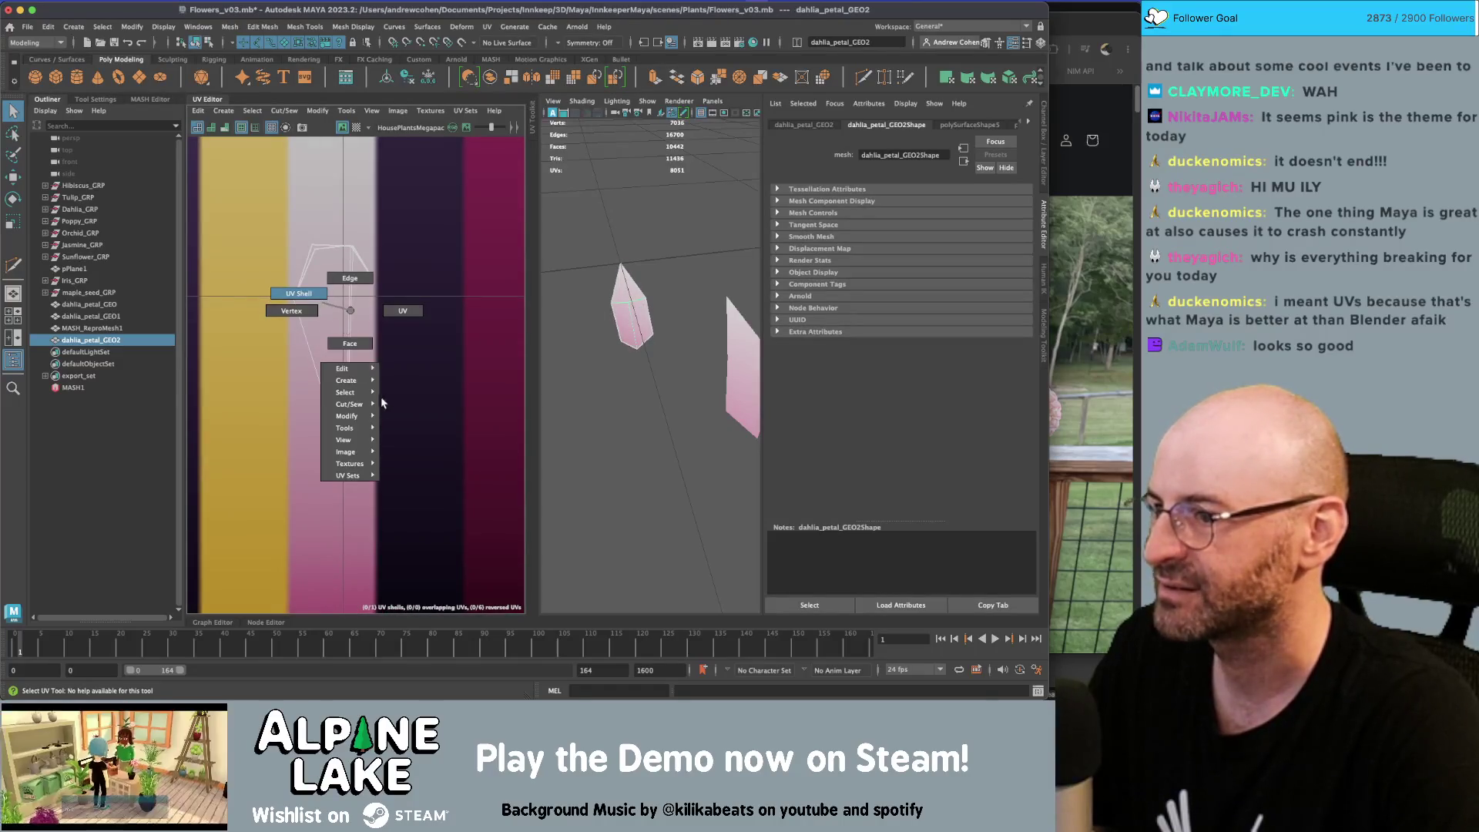
click(349, 343)
drag(333, 493, 308, 231)
key(w)
mouse_move(345, 430)
right_down()
mouse_move(340, 414)
mouse_move(287, 429)
right_up()
right_click(354, 430)
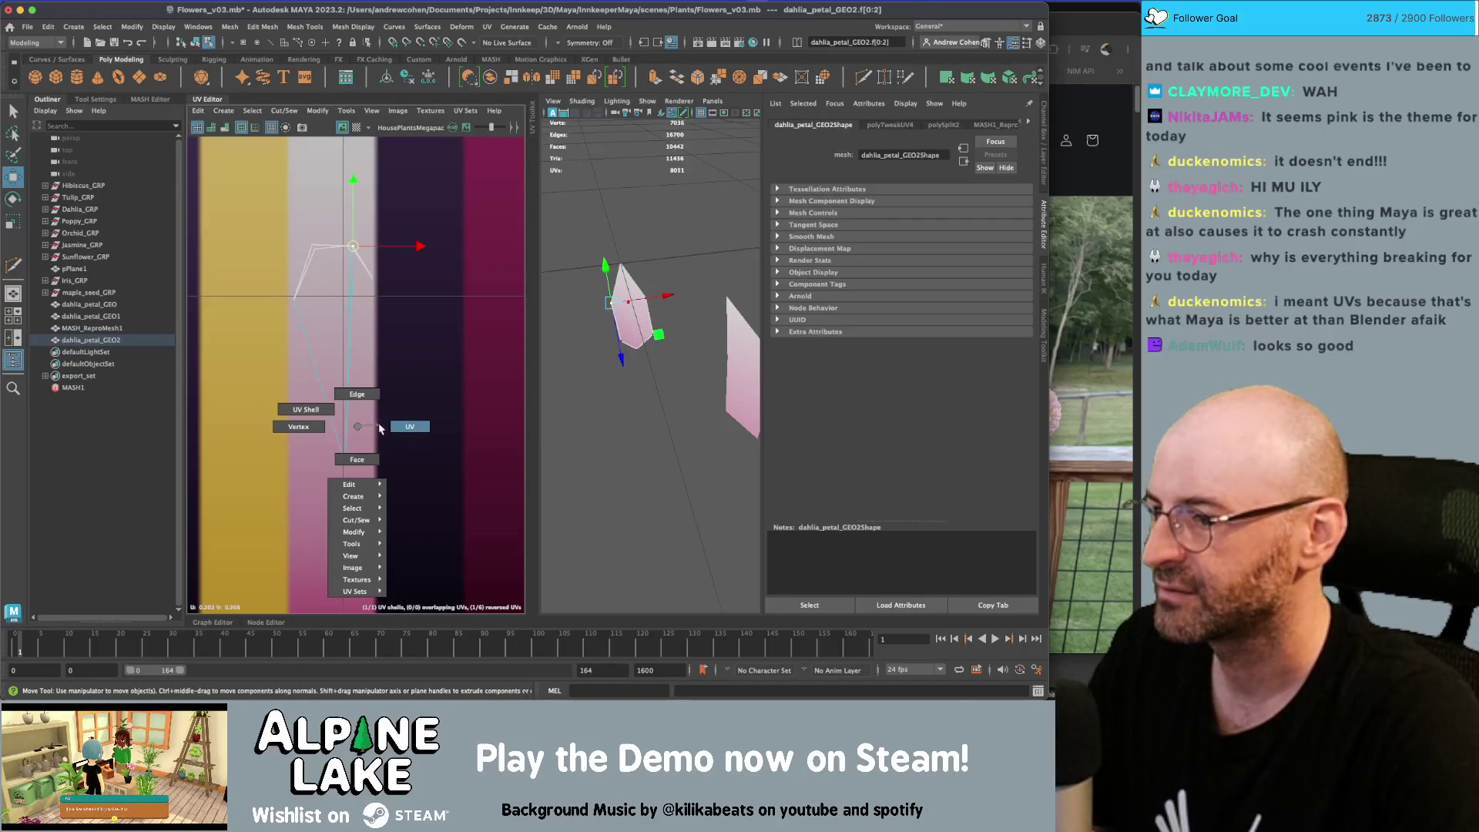
right_drag(379, 429, 404, 427)
click(333, 591)
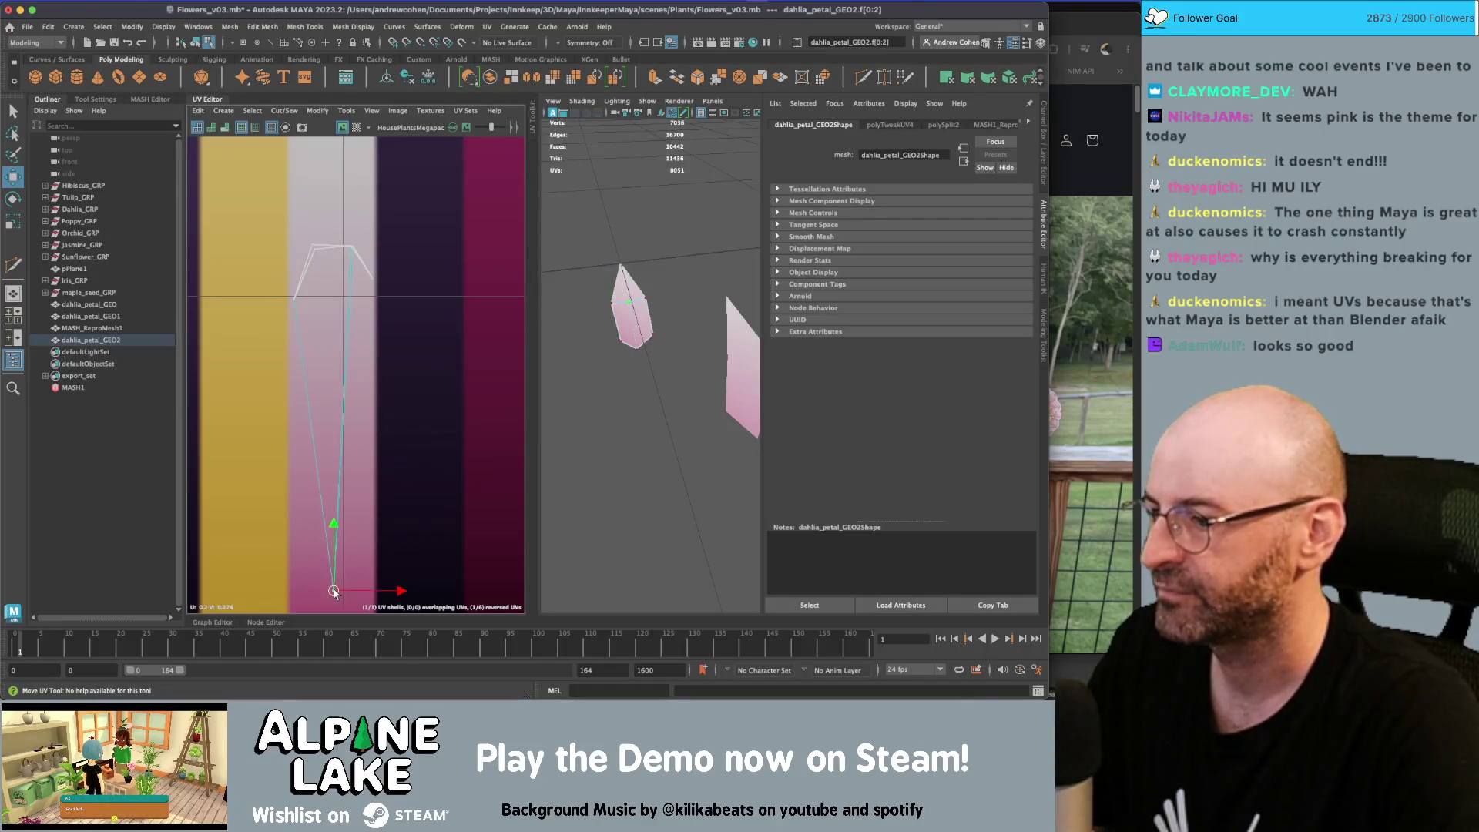
click(194, 42)
Multi-Cut an extra edge into the petal
click(631, 307)
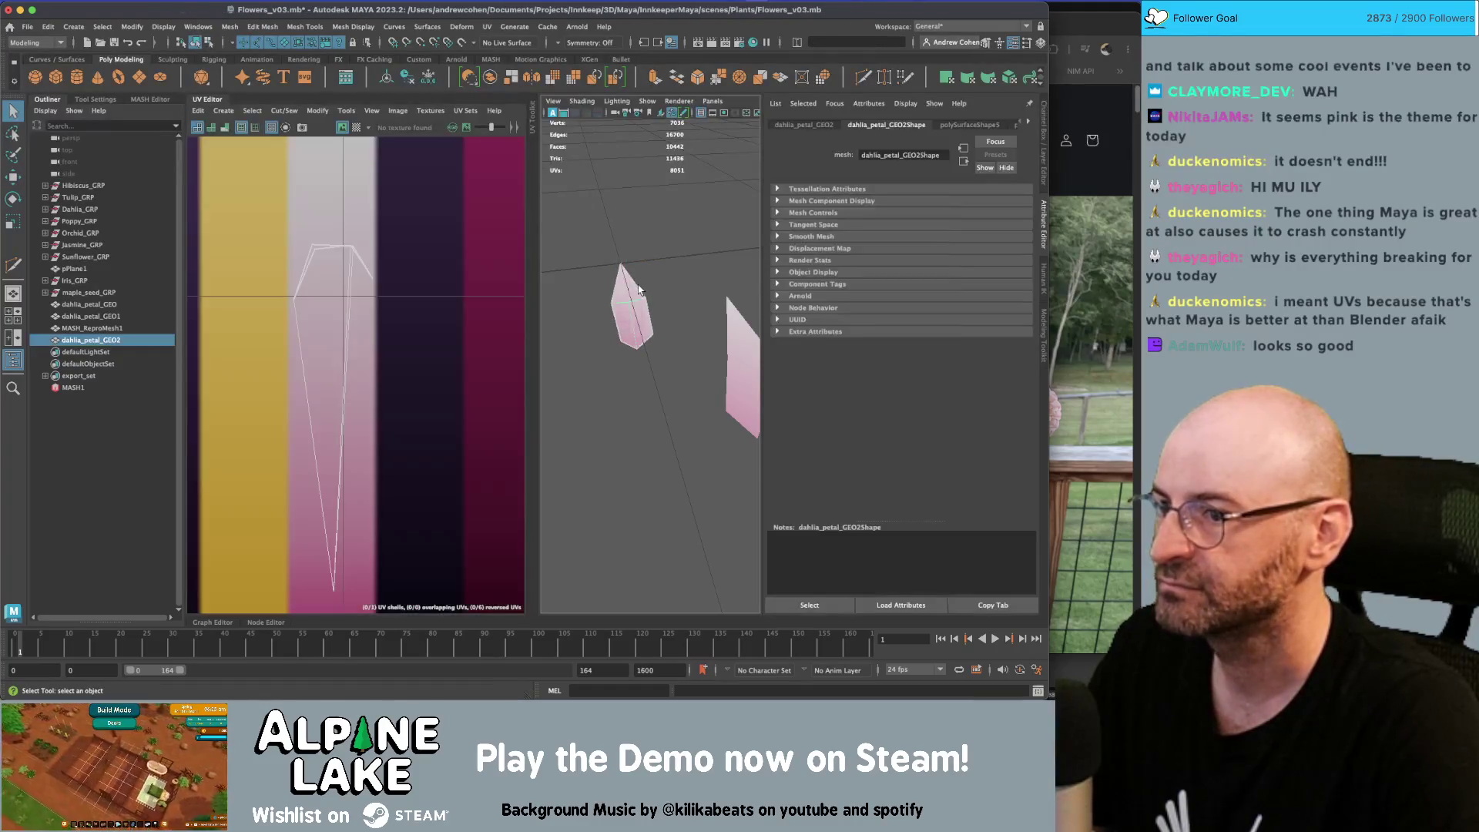
key(f)
key(y)
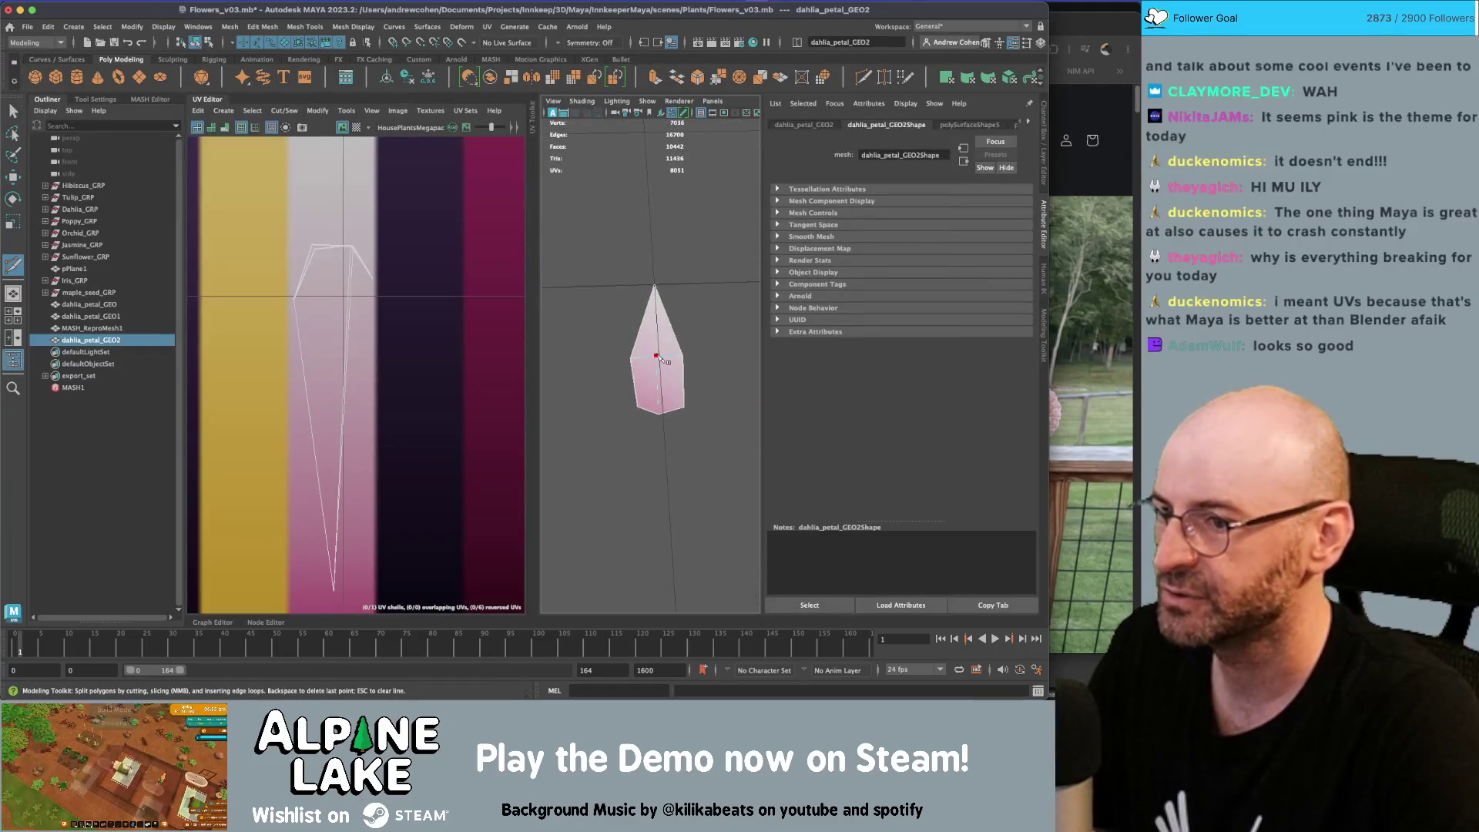
click(659, 359)
key(q)
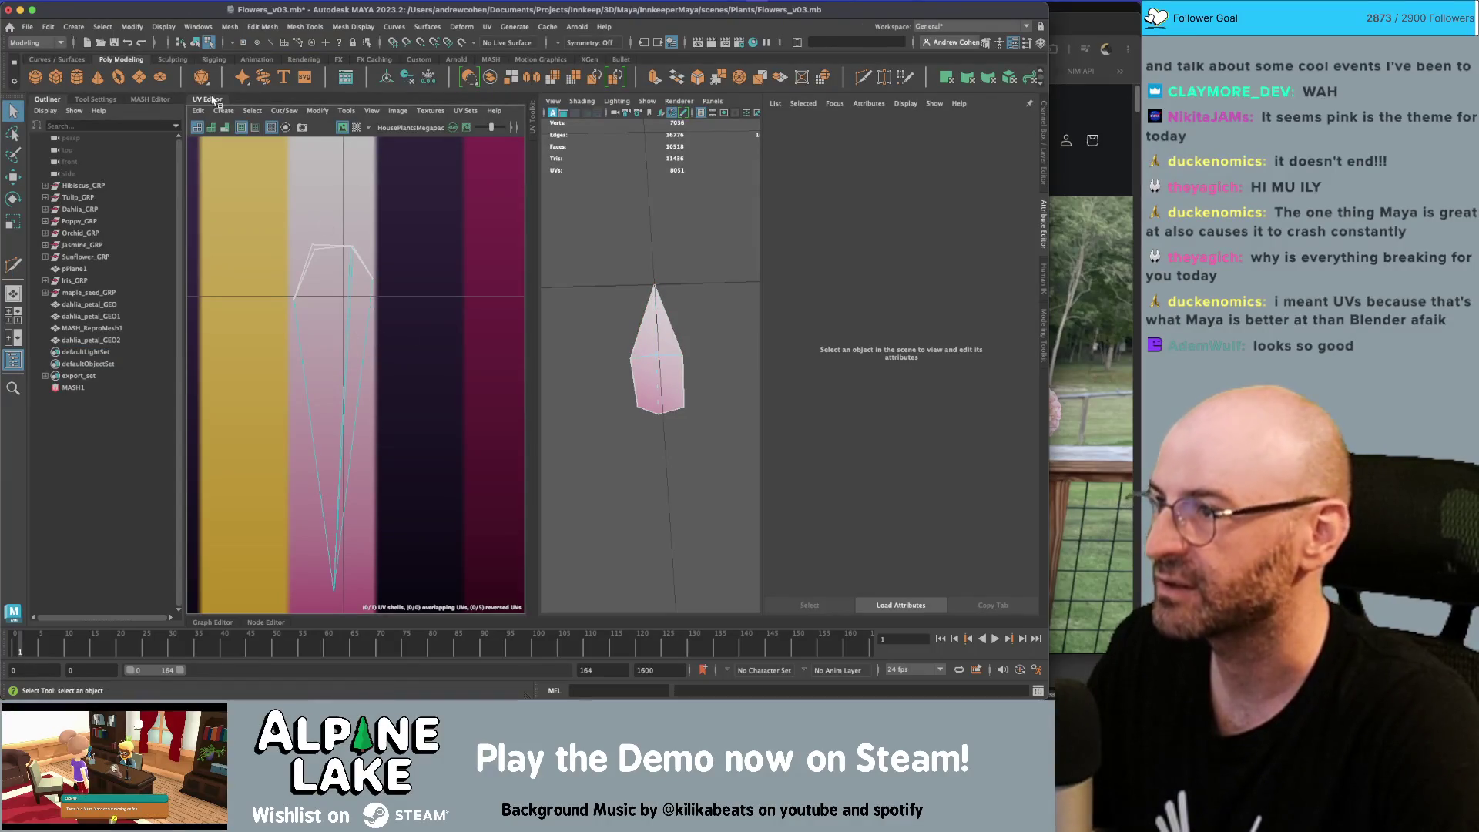
click(195, 41)
Check the pink flower against the dahlia reference photos and select the MASH1 network
mouse_move(693, 224)
alt+right_down()
mouse_move(621, 304)
mouse_move(603, 285)
mouse_move(699, 295)
alt+right_up()
scroll(700, 294, up, 5)
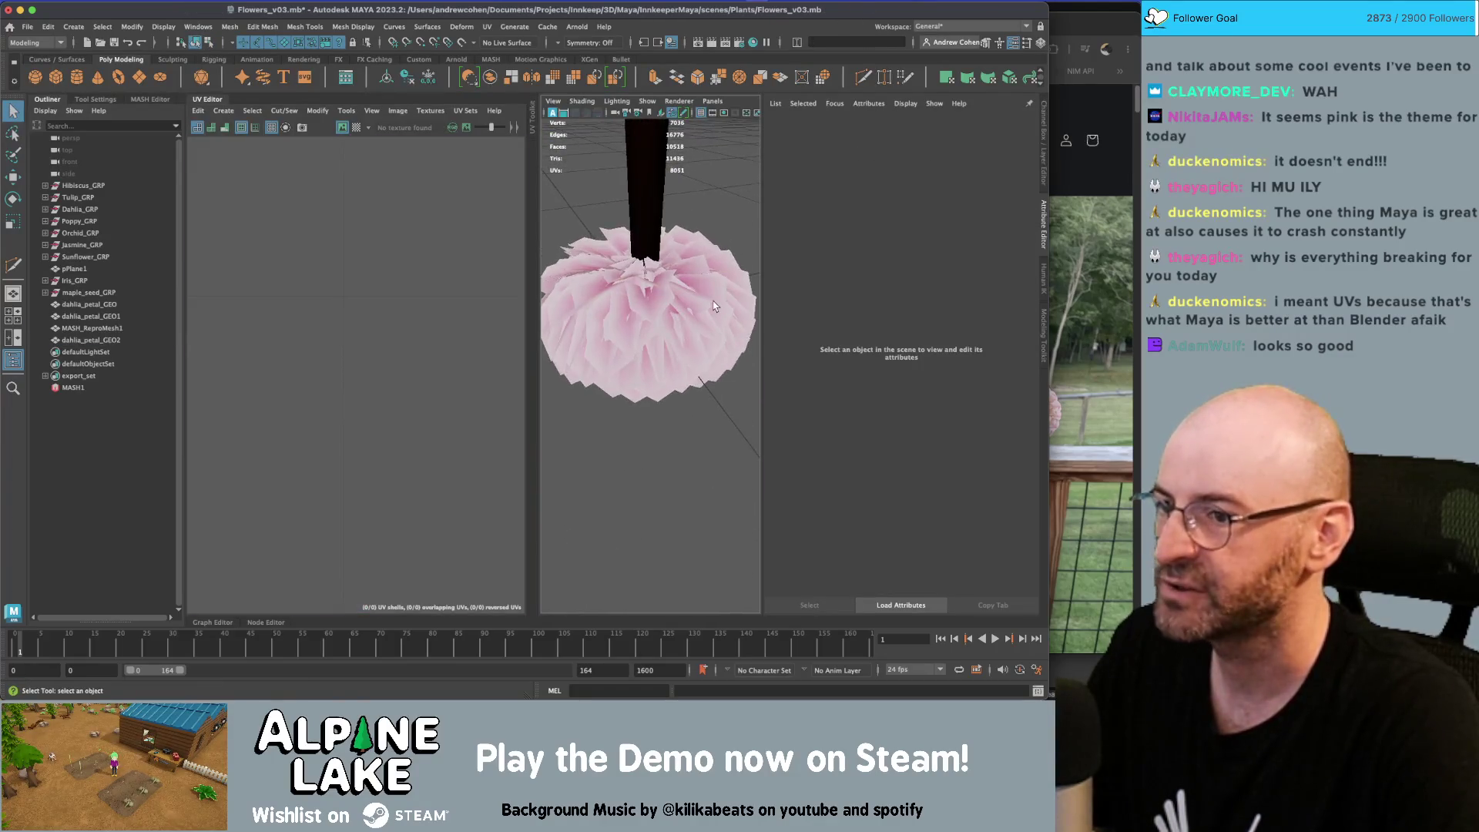
click(588, 305)
mouse_move(651, 264)
alt+mouse_down()
mouse_move(696, 210)
mouse_move(698, 297)
alt+mouse_up()
click(1061, 300)
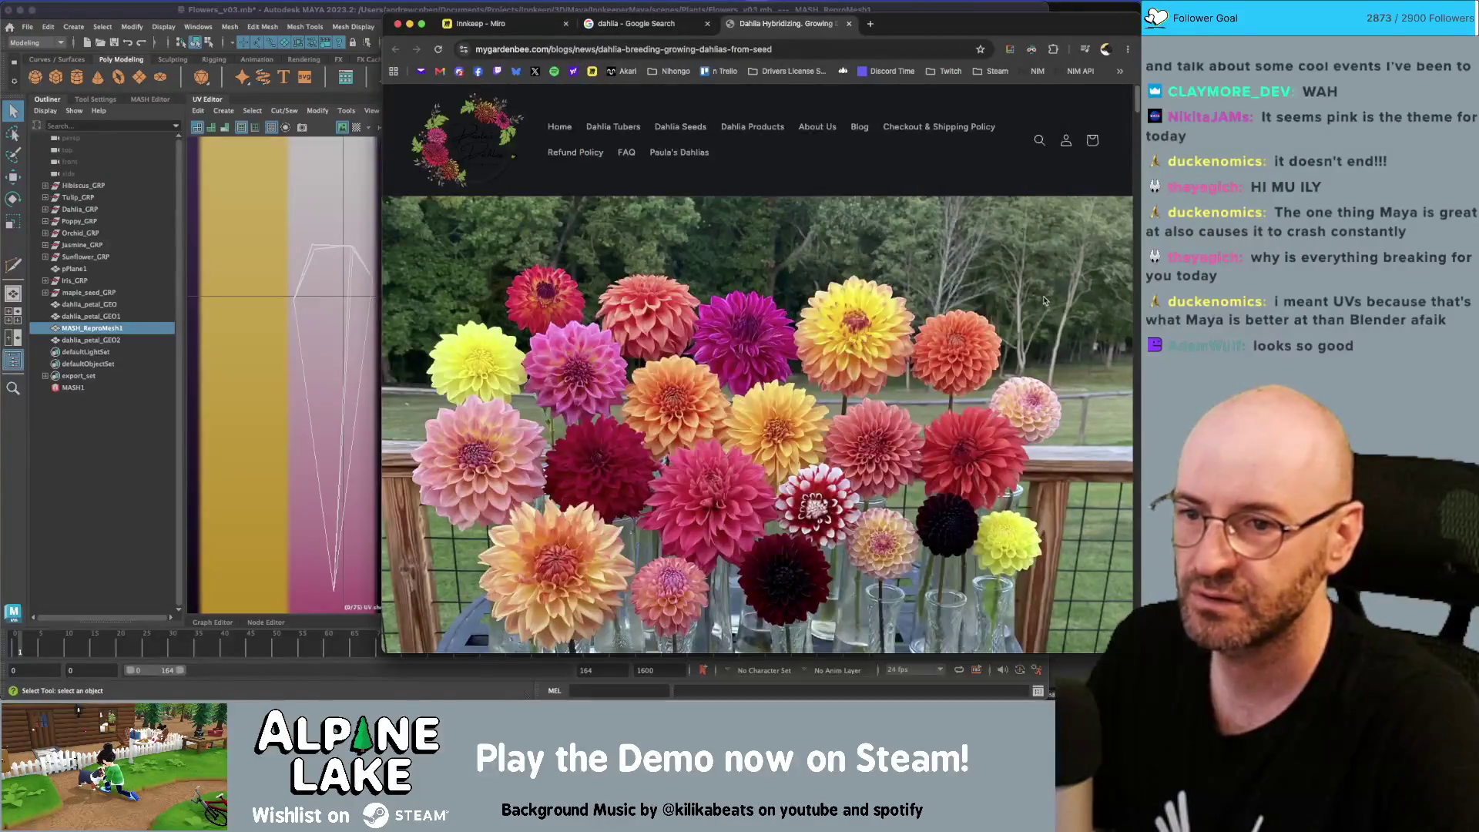
key(super+Tab)
alt+drag(640, 299, 641, 254)
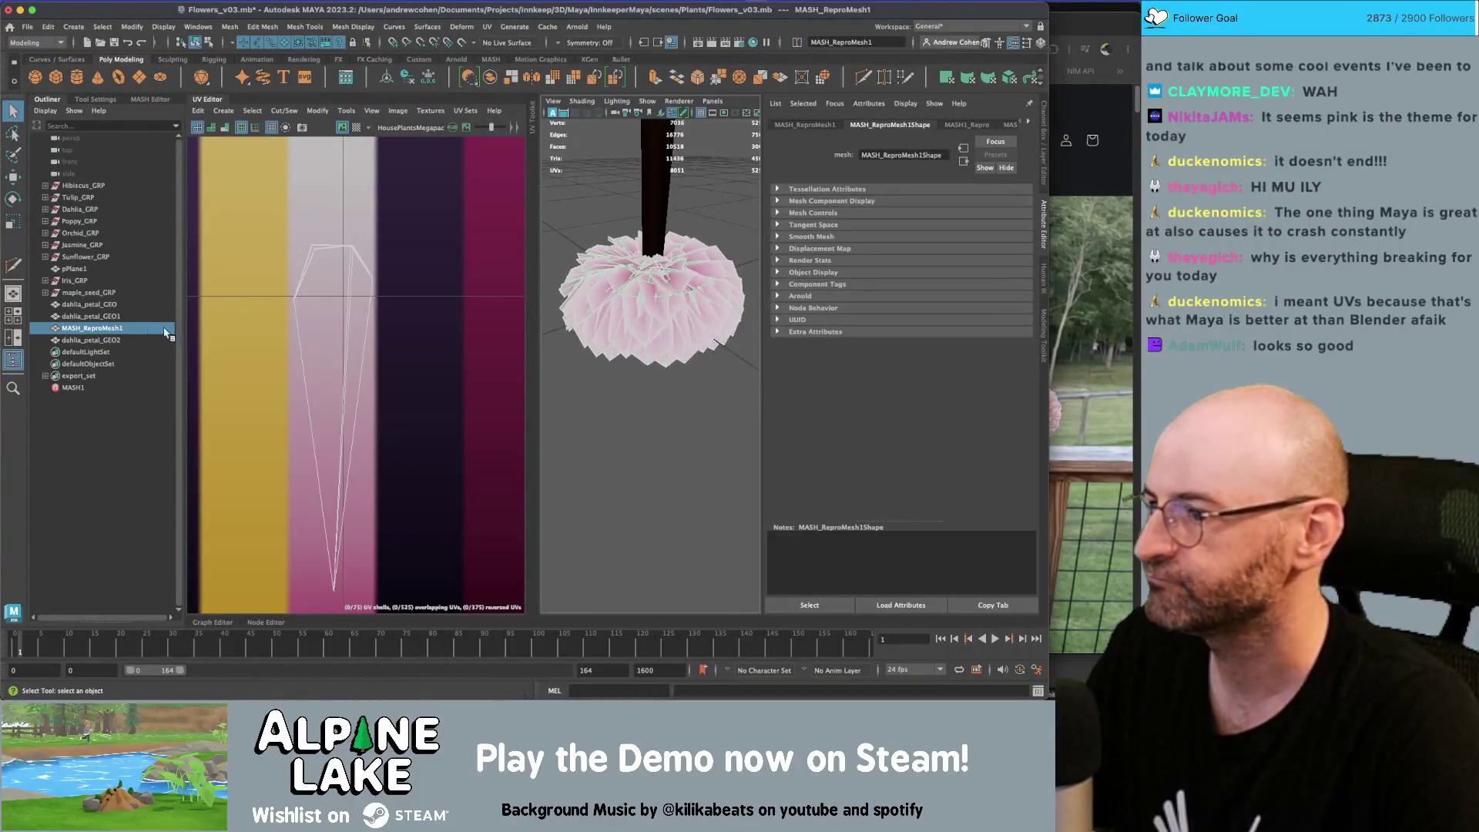
click(73, 388)
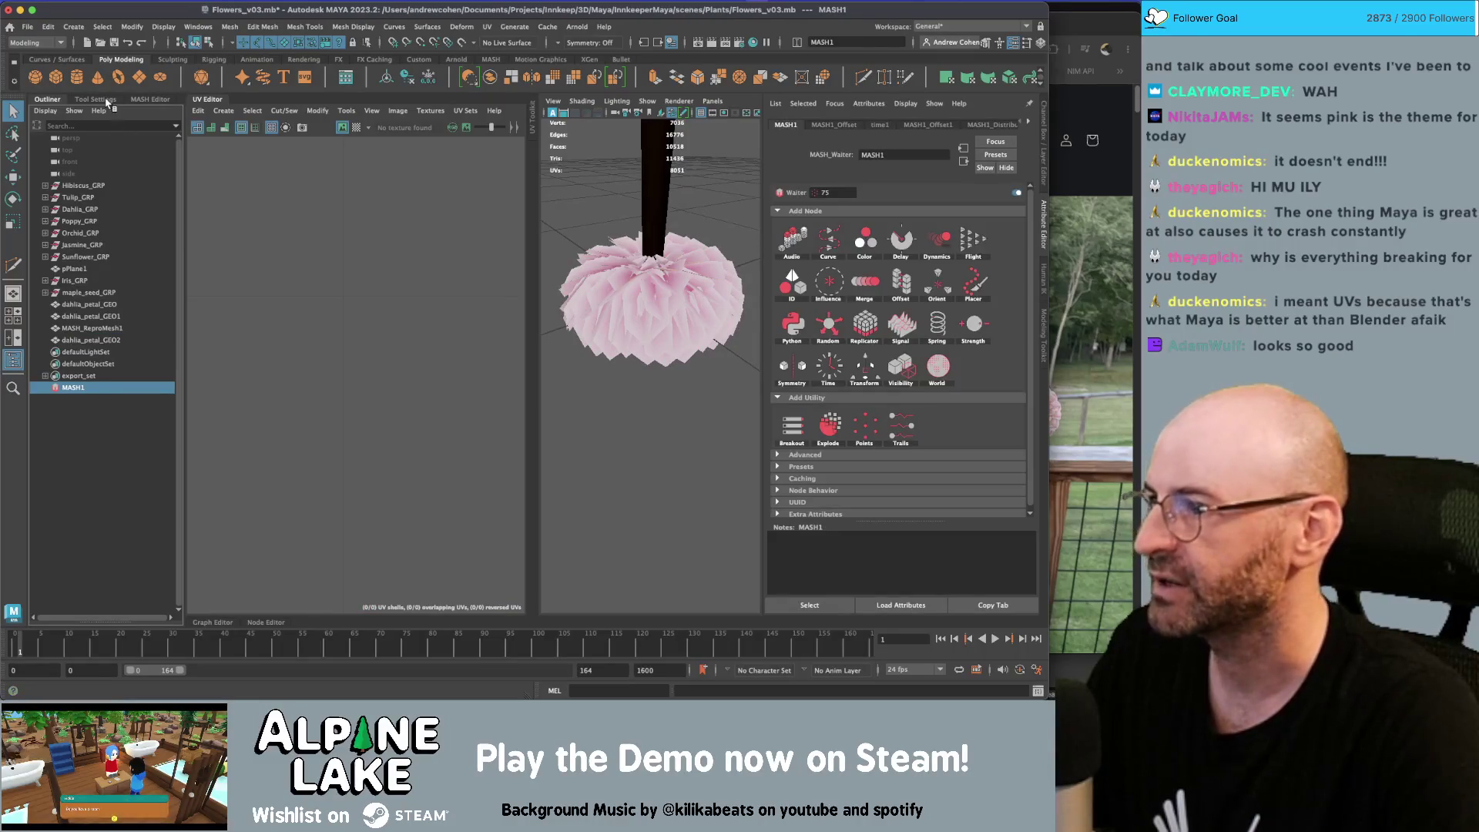
Try a lower Distance Y on MASH1_Distribute, then undo the change
click(95, 100)
click(150, 99)
click(117, 183)
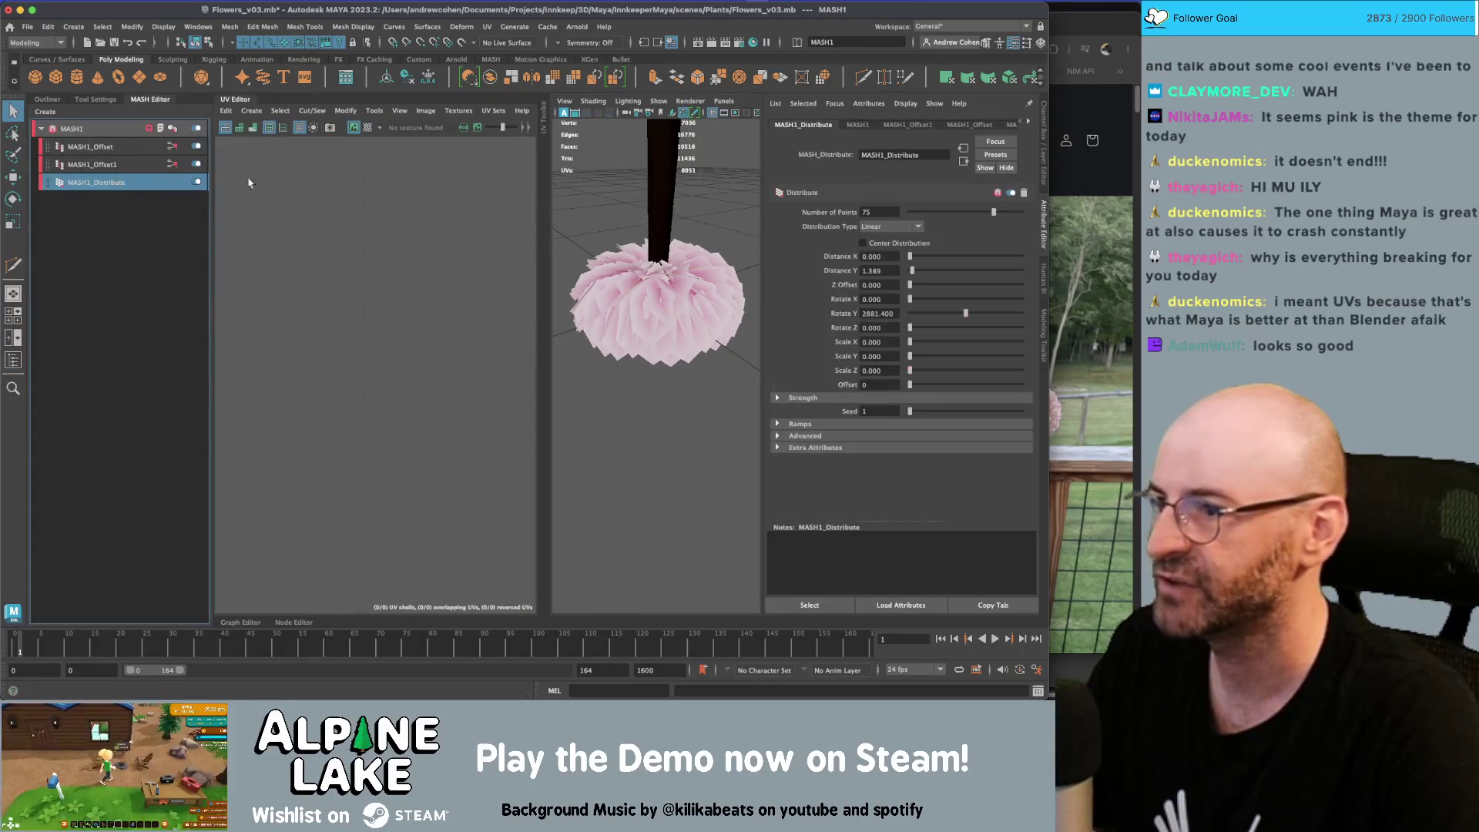
drag(915, 278, 912, 273)
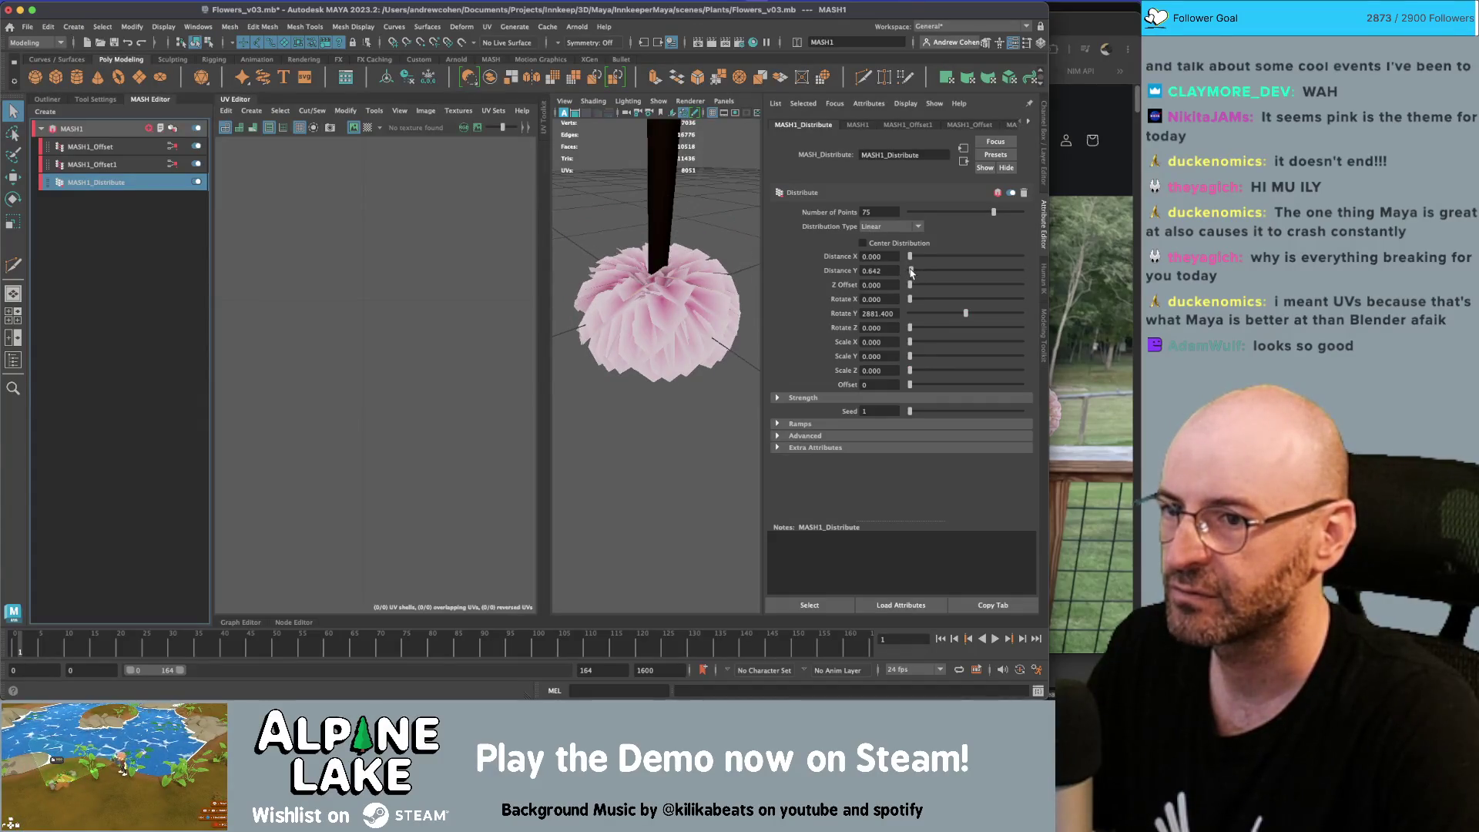
key(ctrl+z)
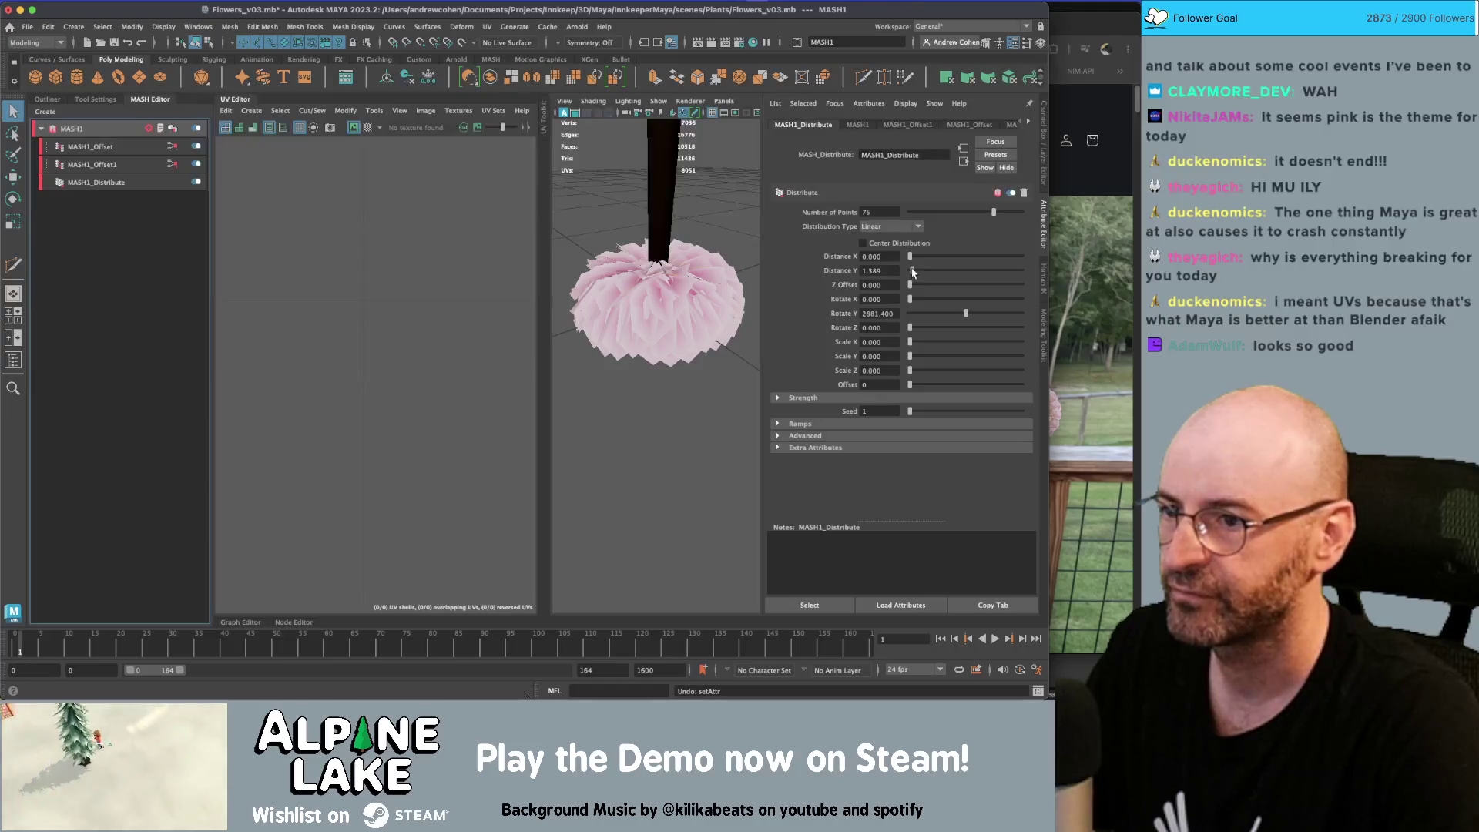
Map a ramp into MASH1_Offset's Strength Map and reposition its white and black stops
click(150, 165)
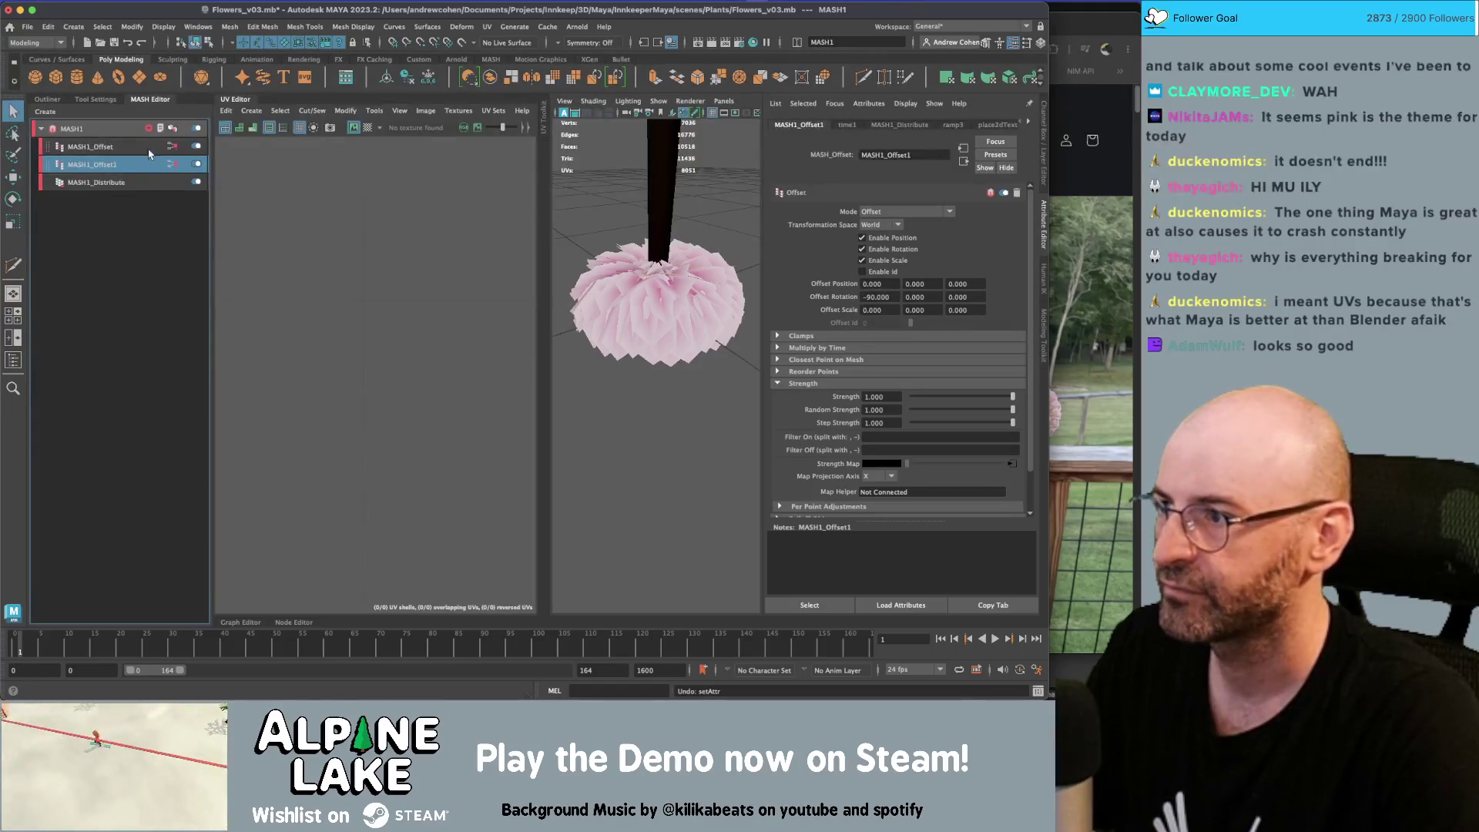
click(150, 149)
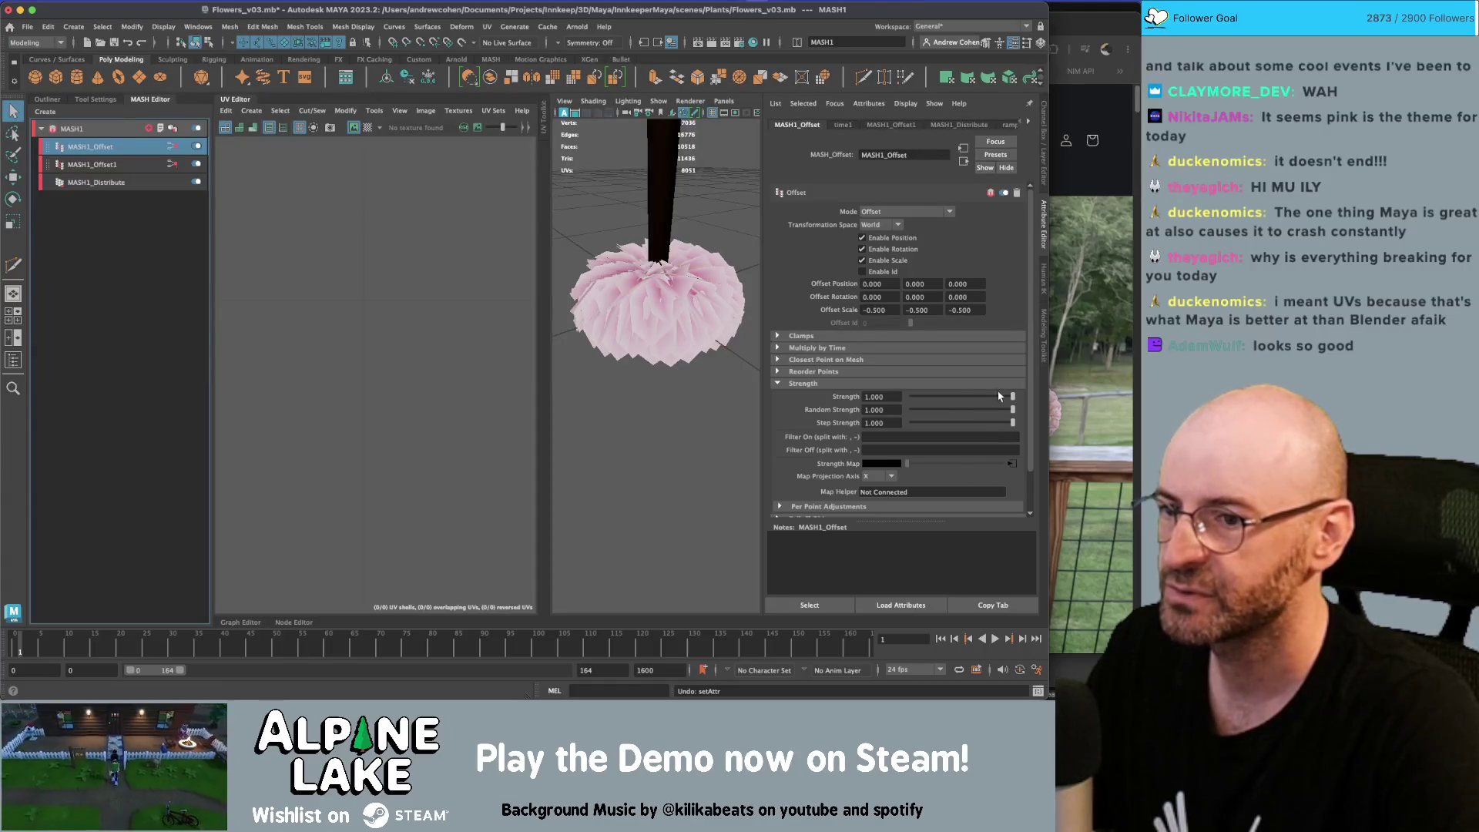
click(1012, 464)
mouse_move(994, 285)
mouse_down()
mouse_move(817, 285)
mouse_move(1057, 284)
mouse_up()
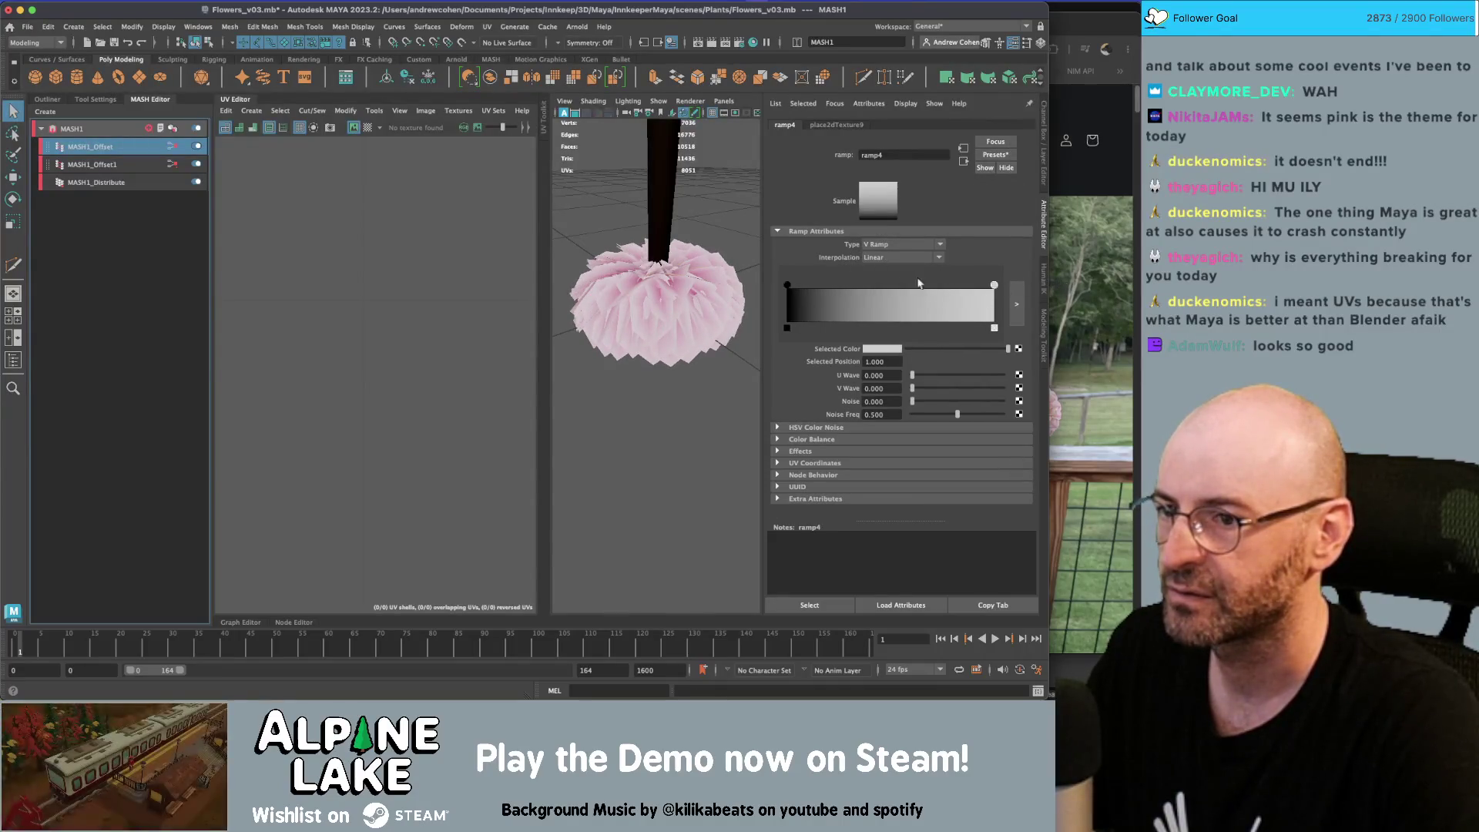
mouse_move(787, 286)
mouse_down()
mouse_move(981, 285)
mouse_move(785, 285)
mouse_up()
alt+drag(697, 258, 630, 246)
Turn off MASH1_Offset and MASH1_Offset1 and raise Distribute's Distance Y to 1.283
click(197, 147)
click(197, 165)
click(138, 180)
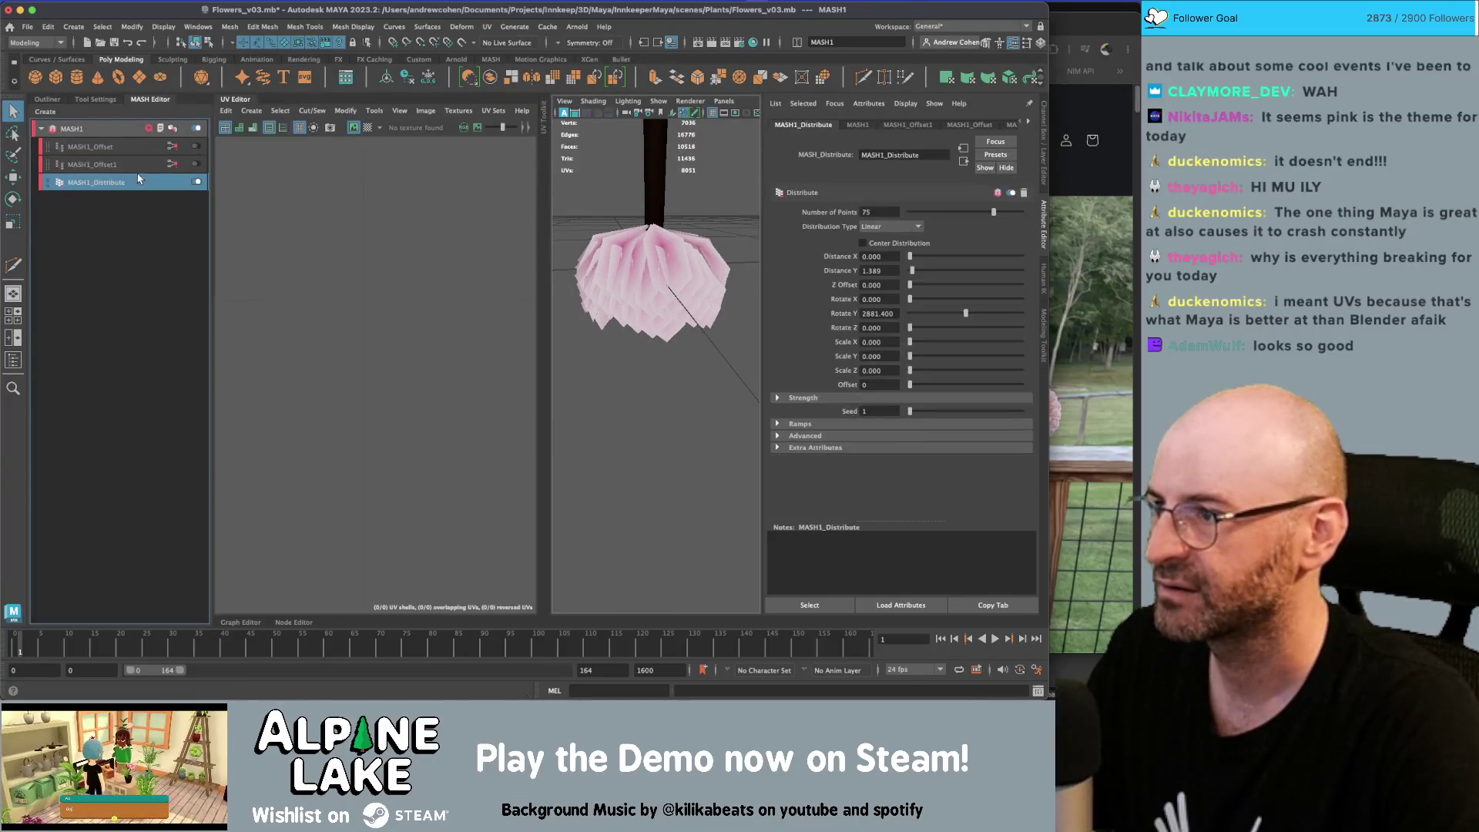
alt+drag(635, 224, 738, 258)
mouse_move(910, 270)
mouse_down()
mouse_move(921, 287)
mouse_move(907, 287)
mouse_up()
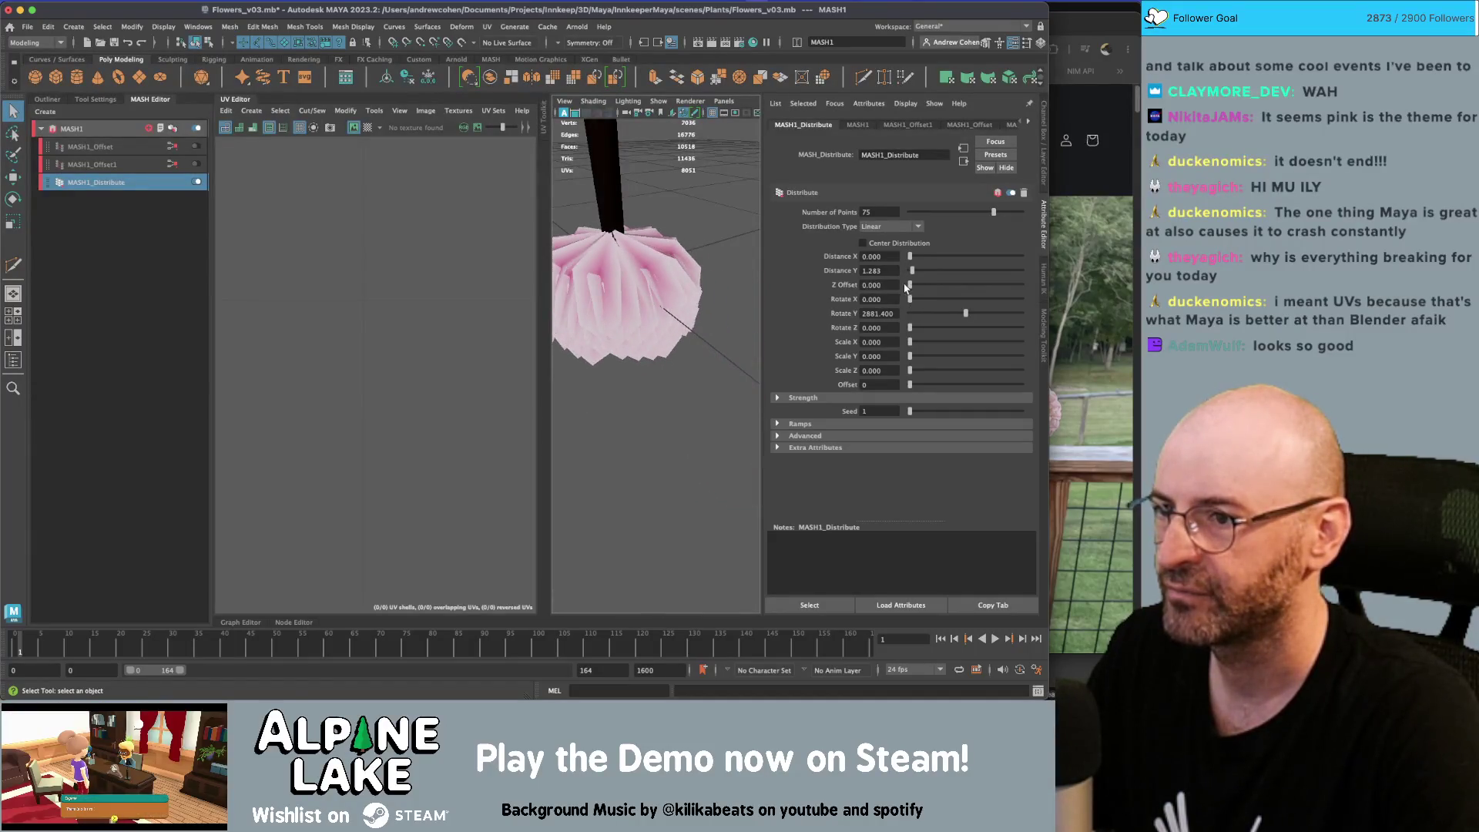
click(126, 205)
click(192, 163)
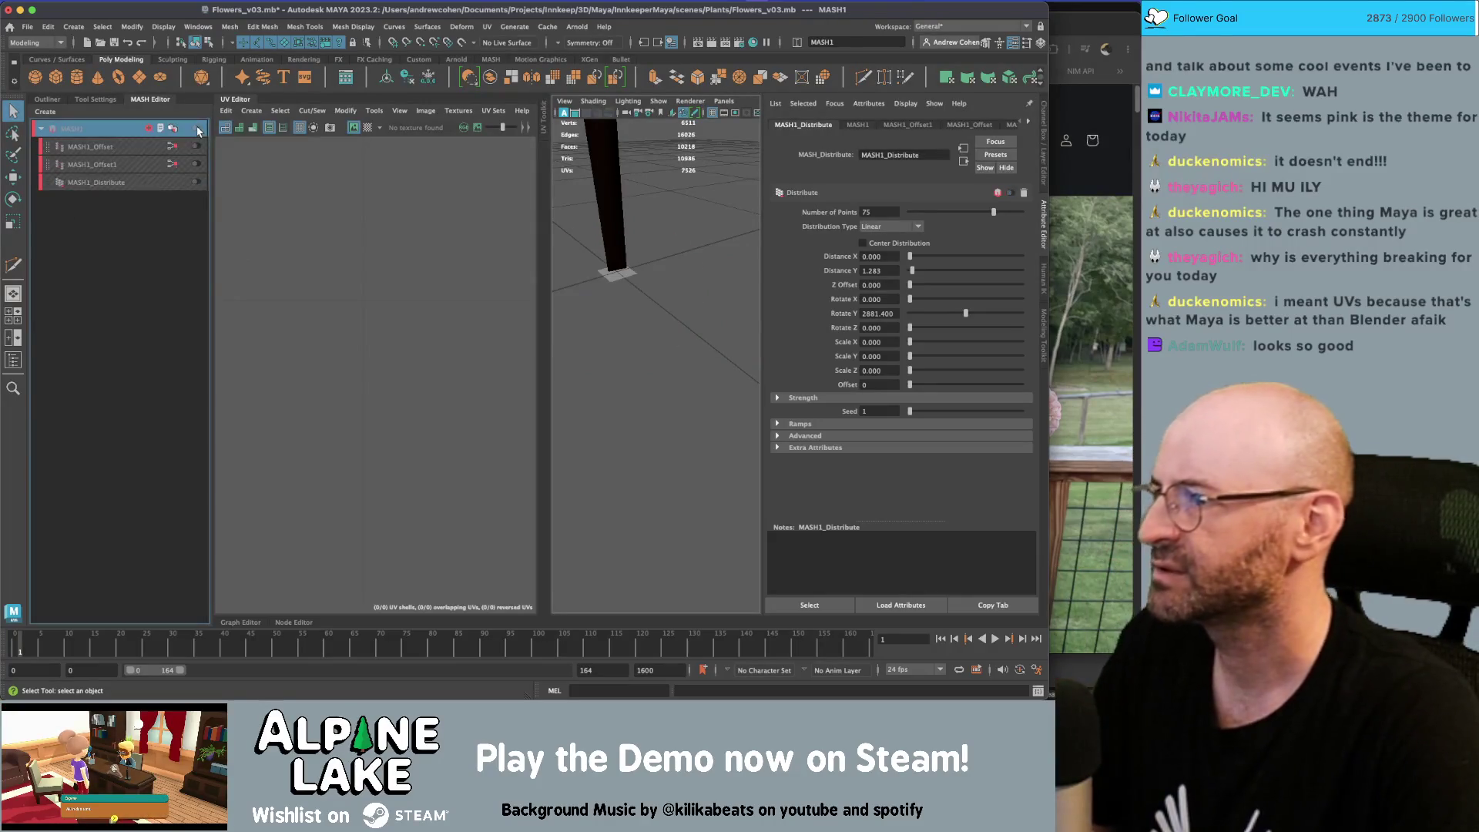
Add a new Offset node, MASH1_Offset2, in Local space with Offset Position Z 1.700
click(193, 163)
click(138, 165)
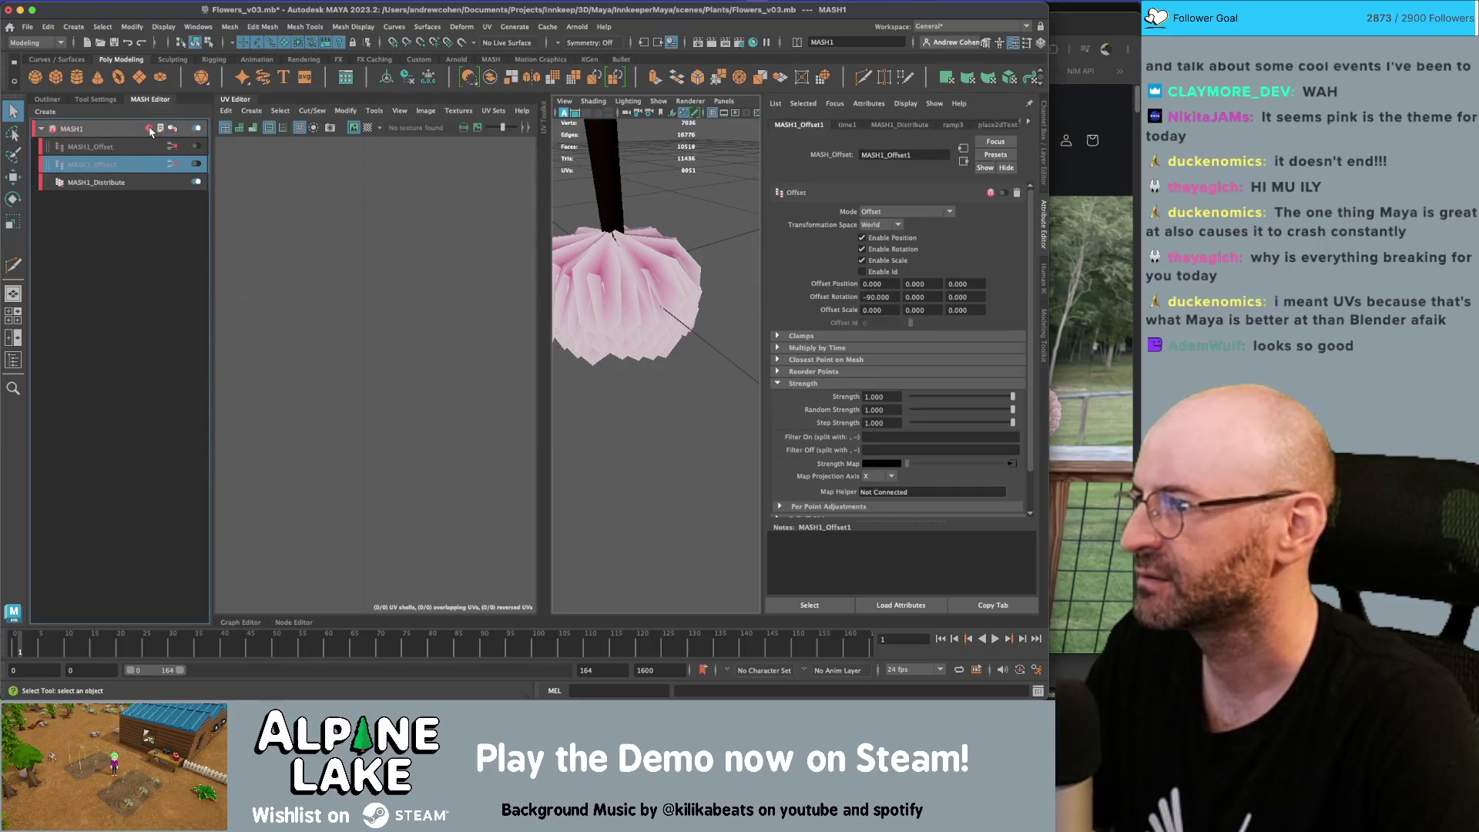
click(151, 131)
click(192, 267)
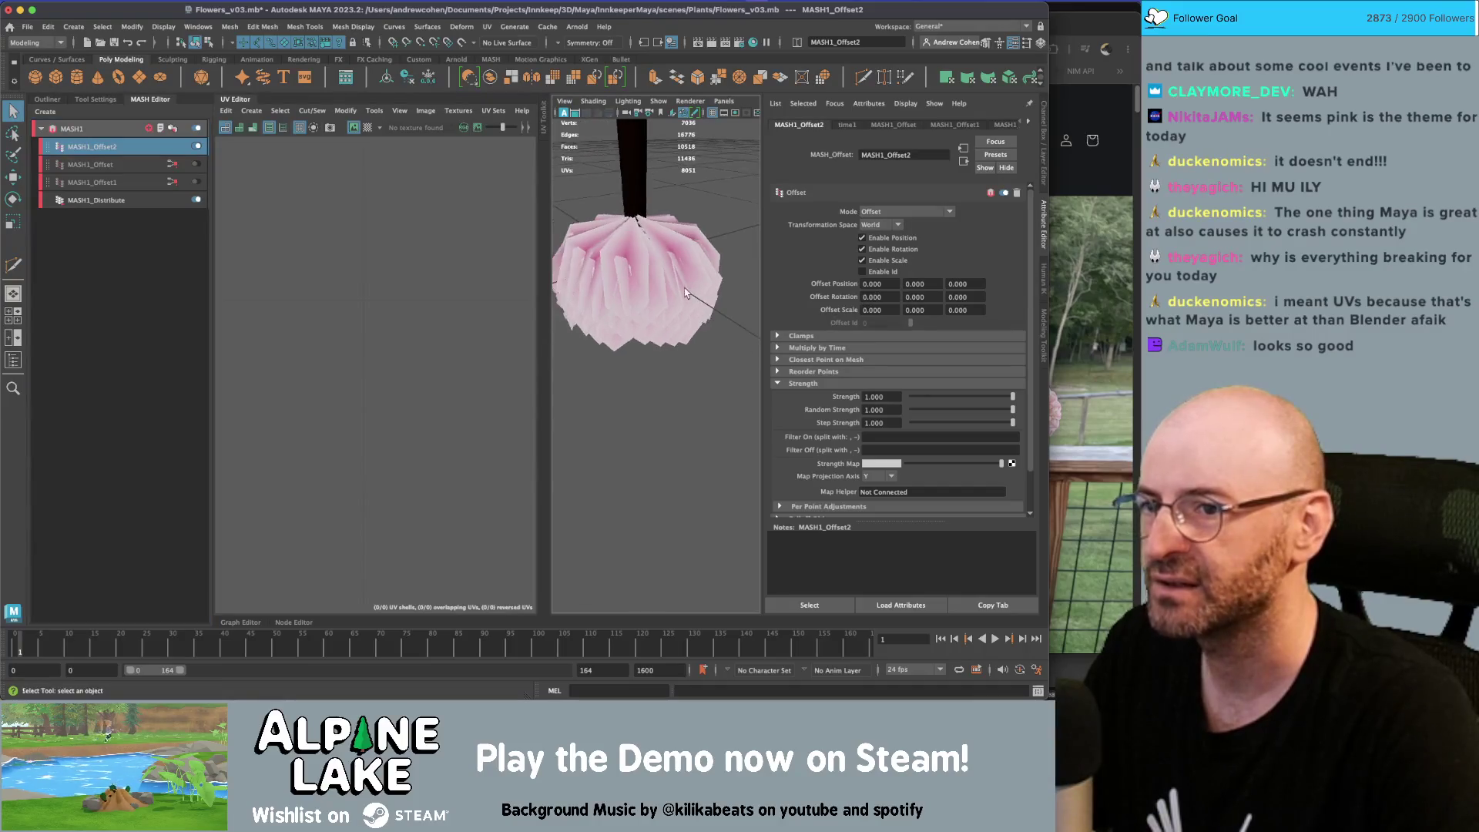
click(878, 225)
click(894, 250)
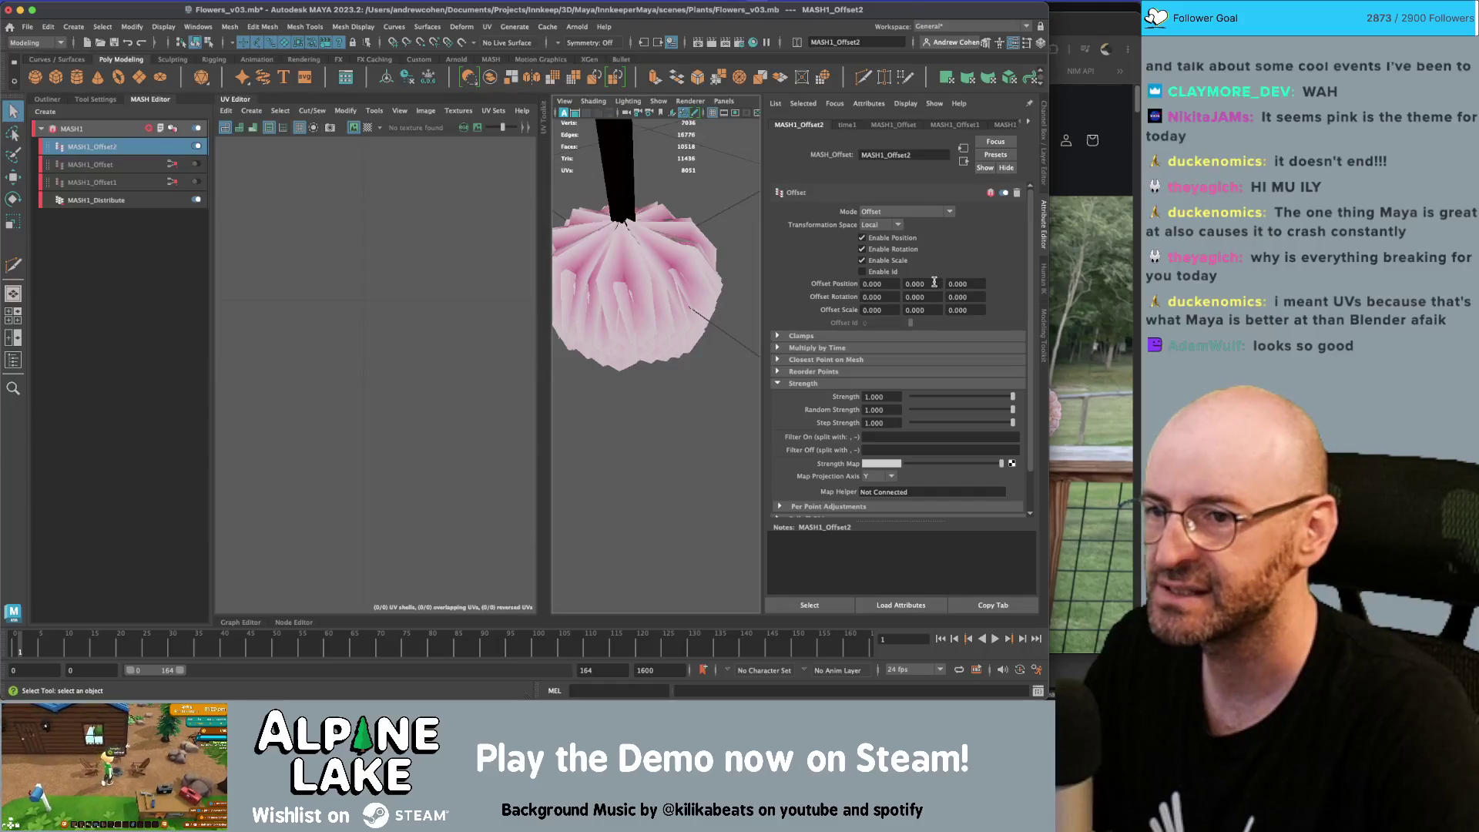
ctrl+drag(973, 281, 981, 284)
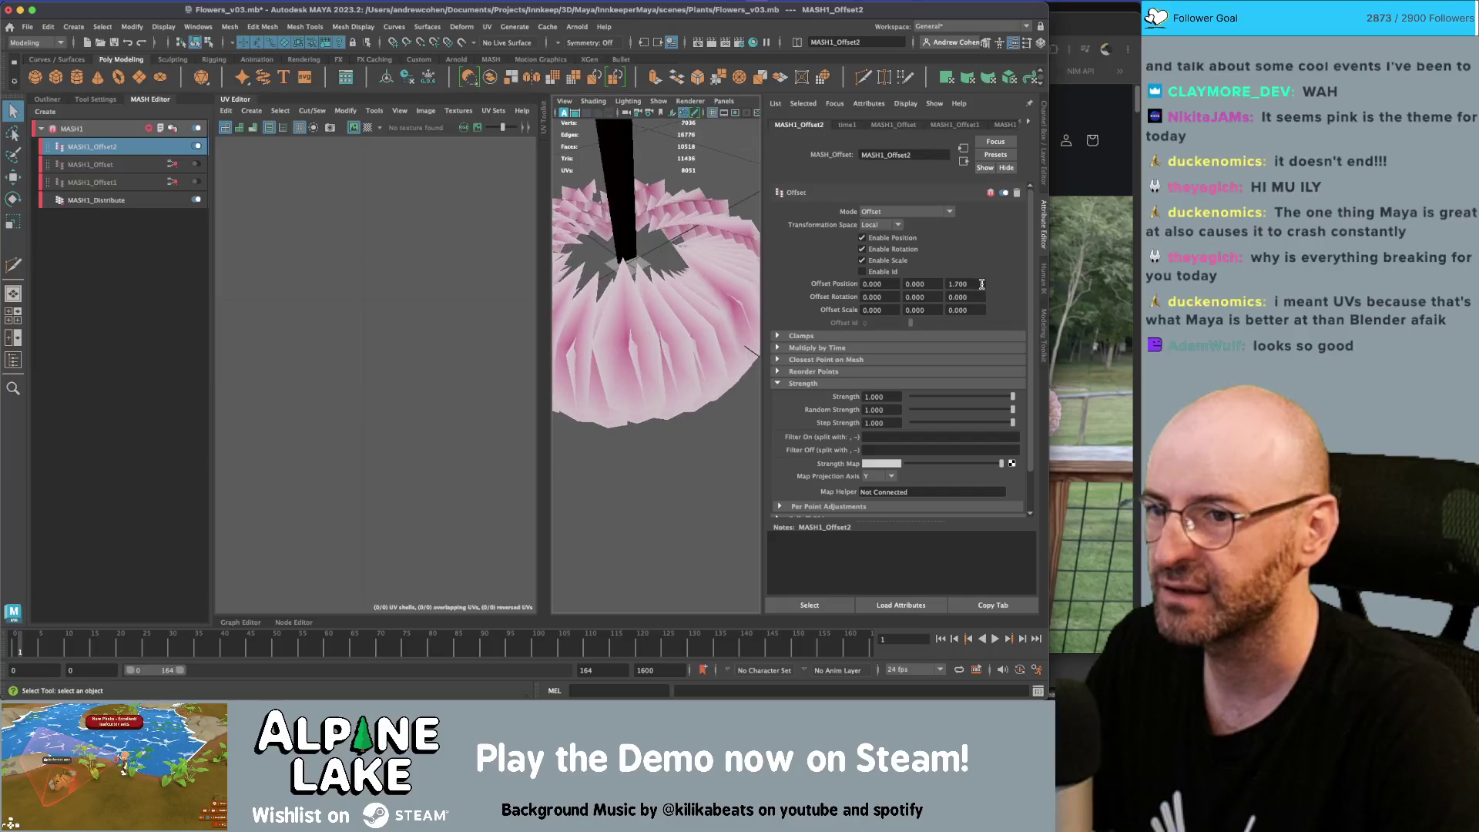
Give MASH1_Offset2 a ramp strength map projected along the X axis
click(1012, 463)
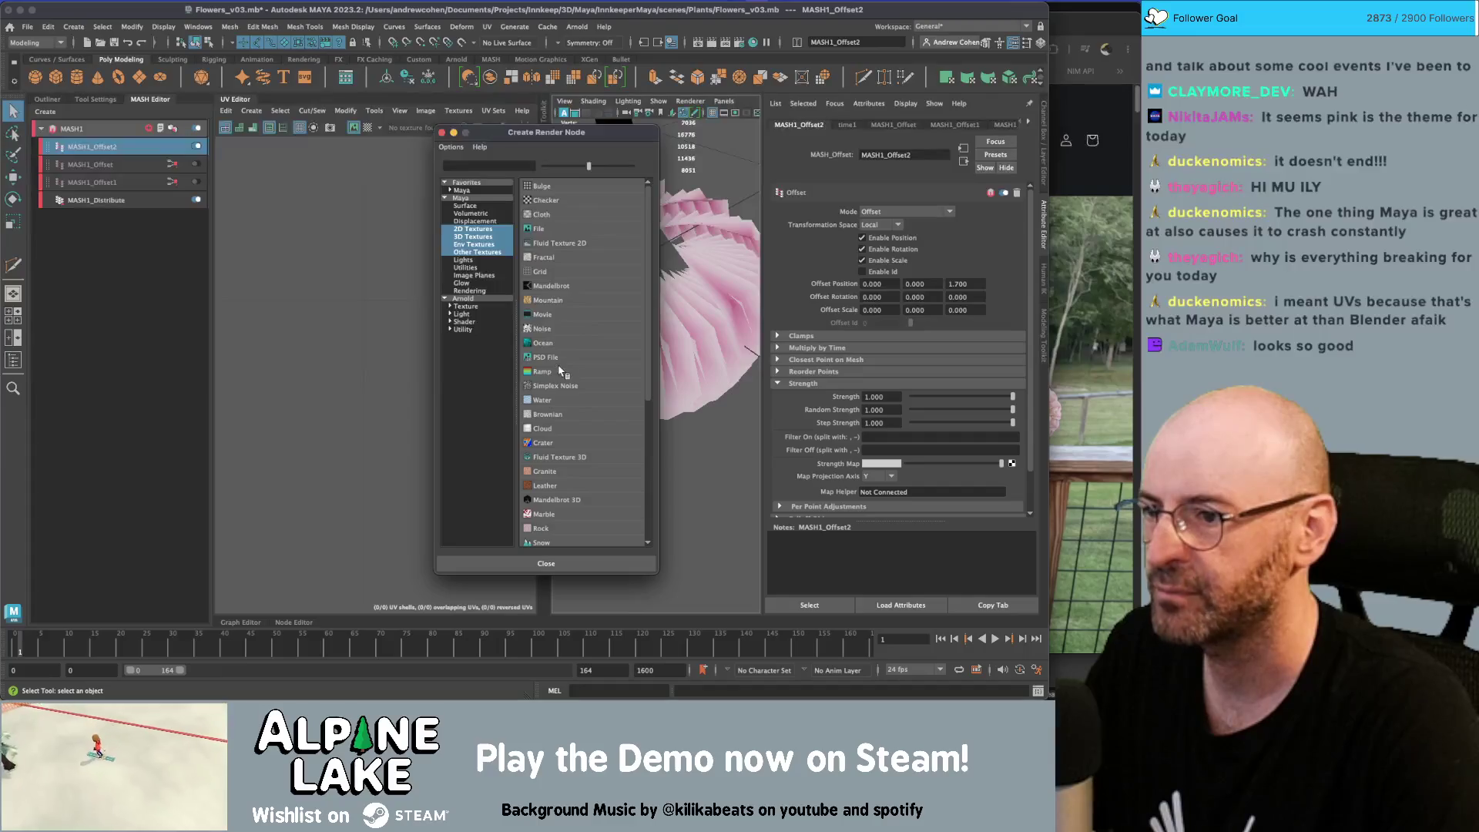
click(542, 372)
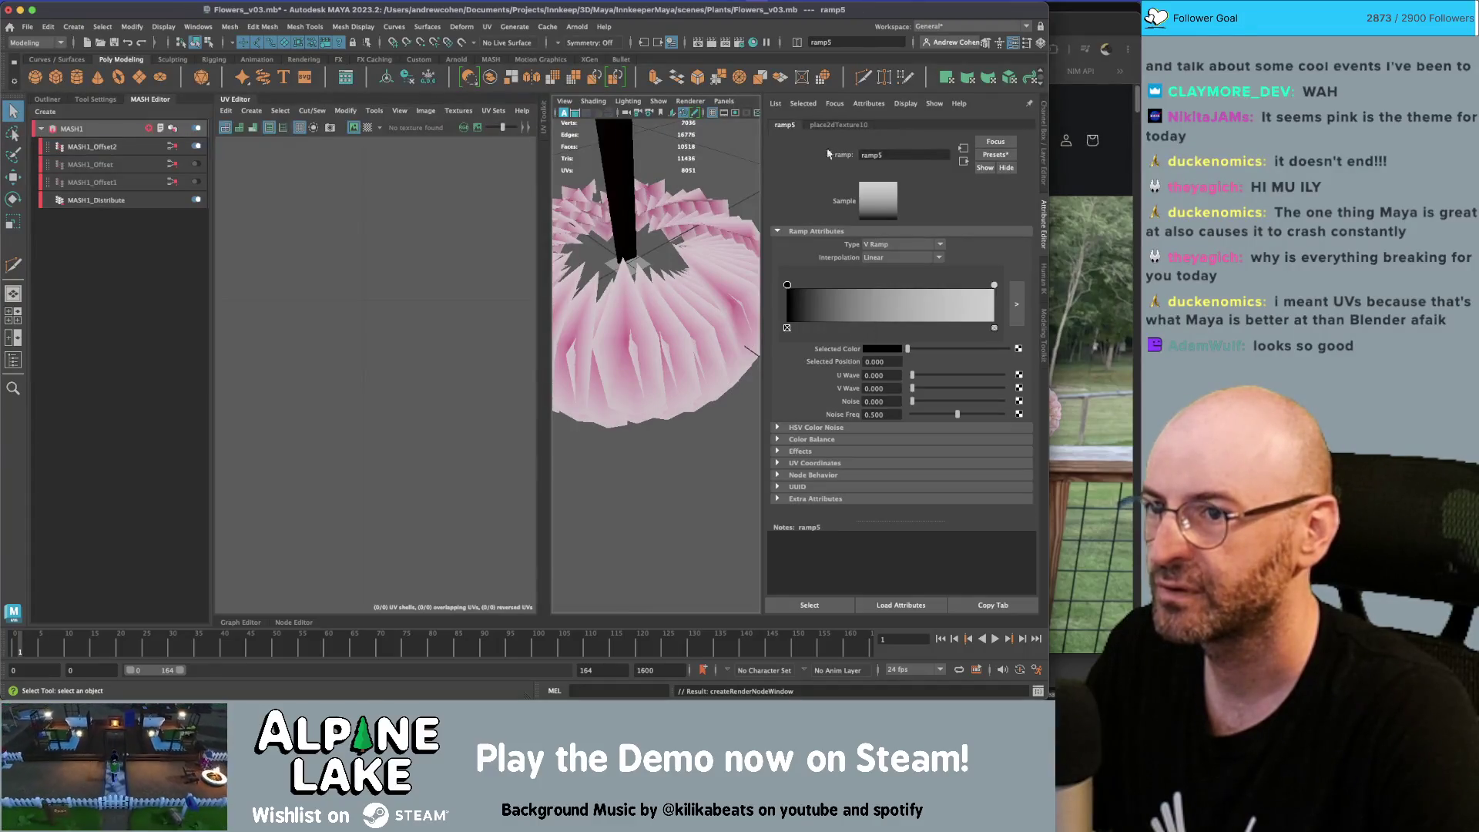
click(126, 154)
click(886, 477)
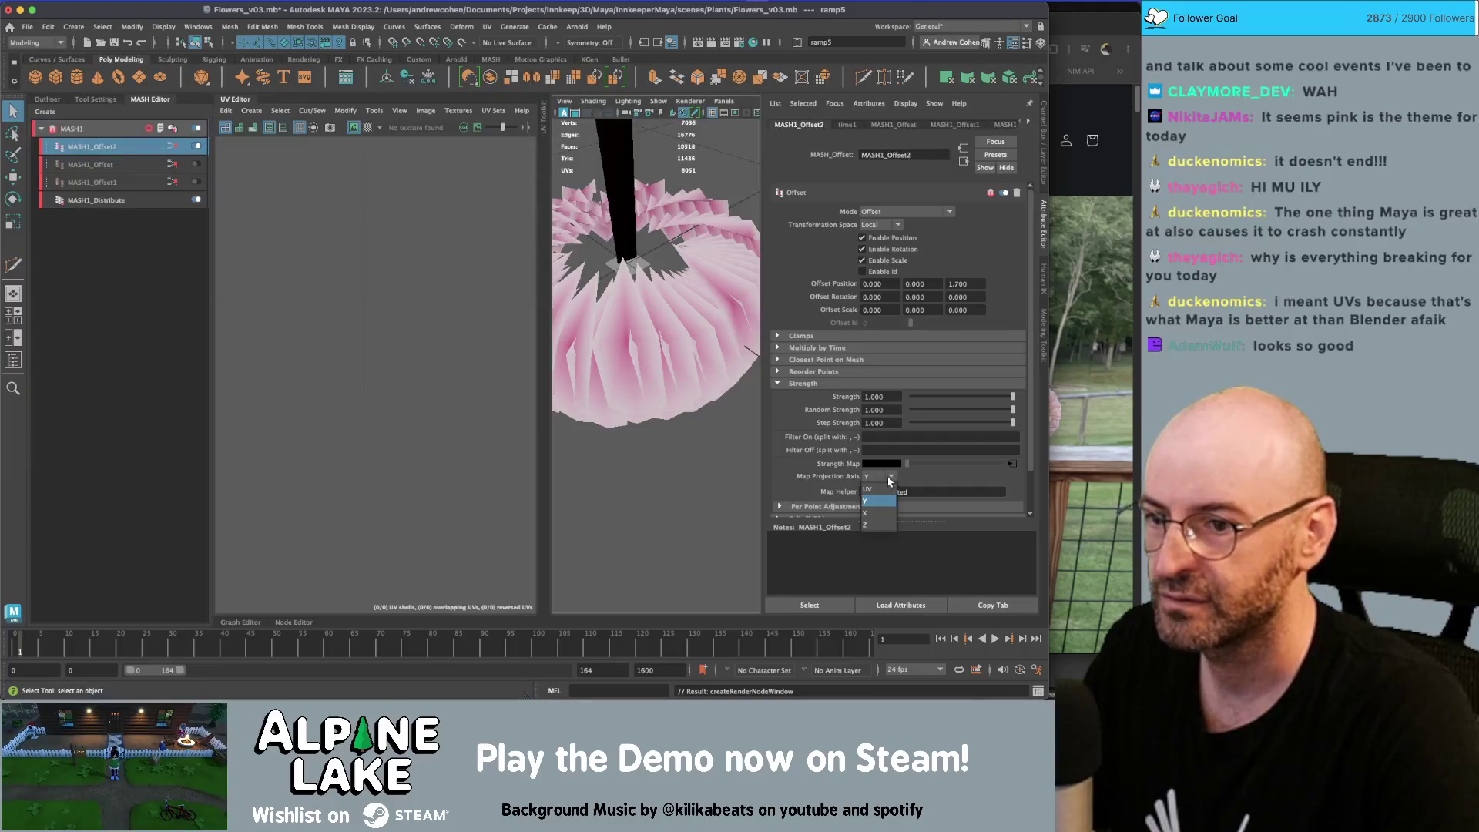
click(878, 513)
Re-enable MASH1_Offset1 and MASH1_Offset, then select the dahlia_petal_GEO1 petal
mouse_move(709, 304)
alt+mouse_down()
mouse_move(730, 265)
mouse_move(651, 303)
mouse_move(667, 294)
alt+mouse_up()
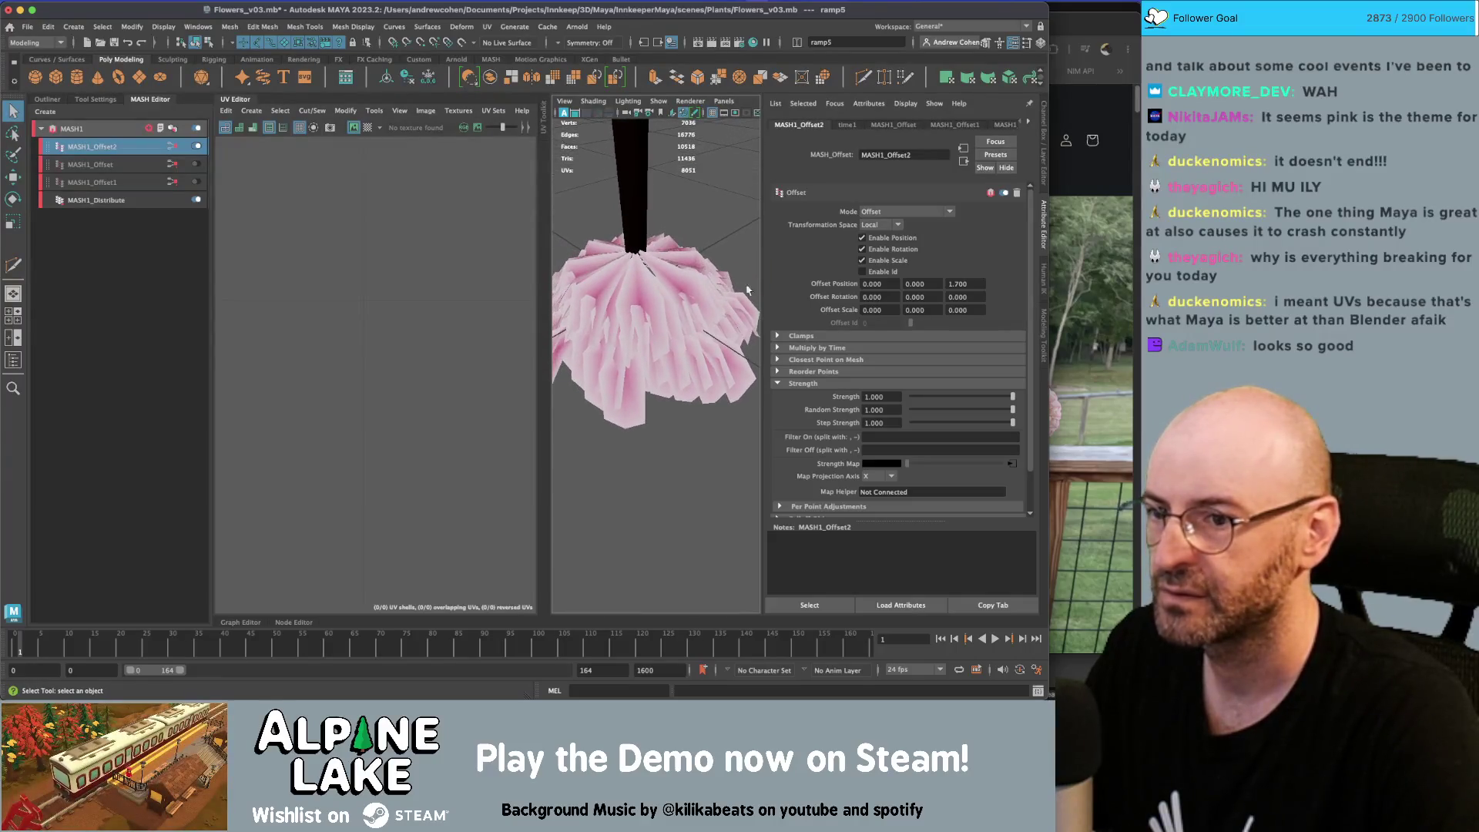
click(197, 182)
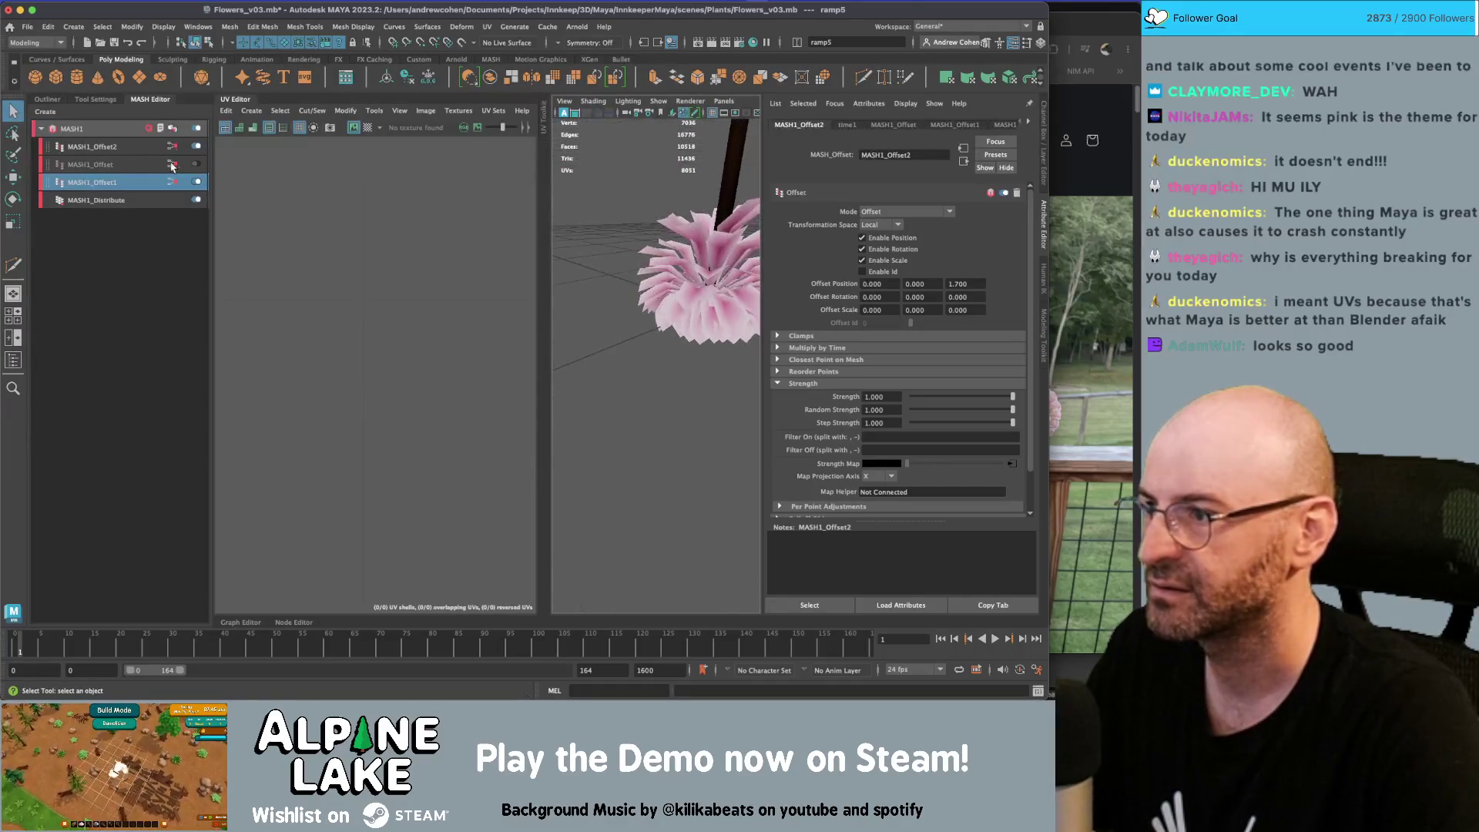
click(197, 164)
mouse_move(747, 269)
alt+mouse_down()
mouse_move(670, 285)
mouse_move(647, 308)
alt+mouse_up()
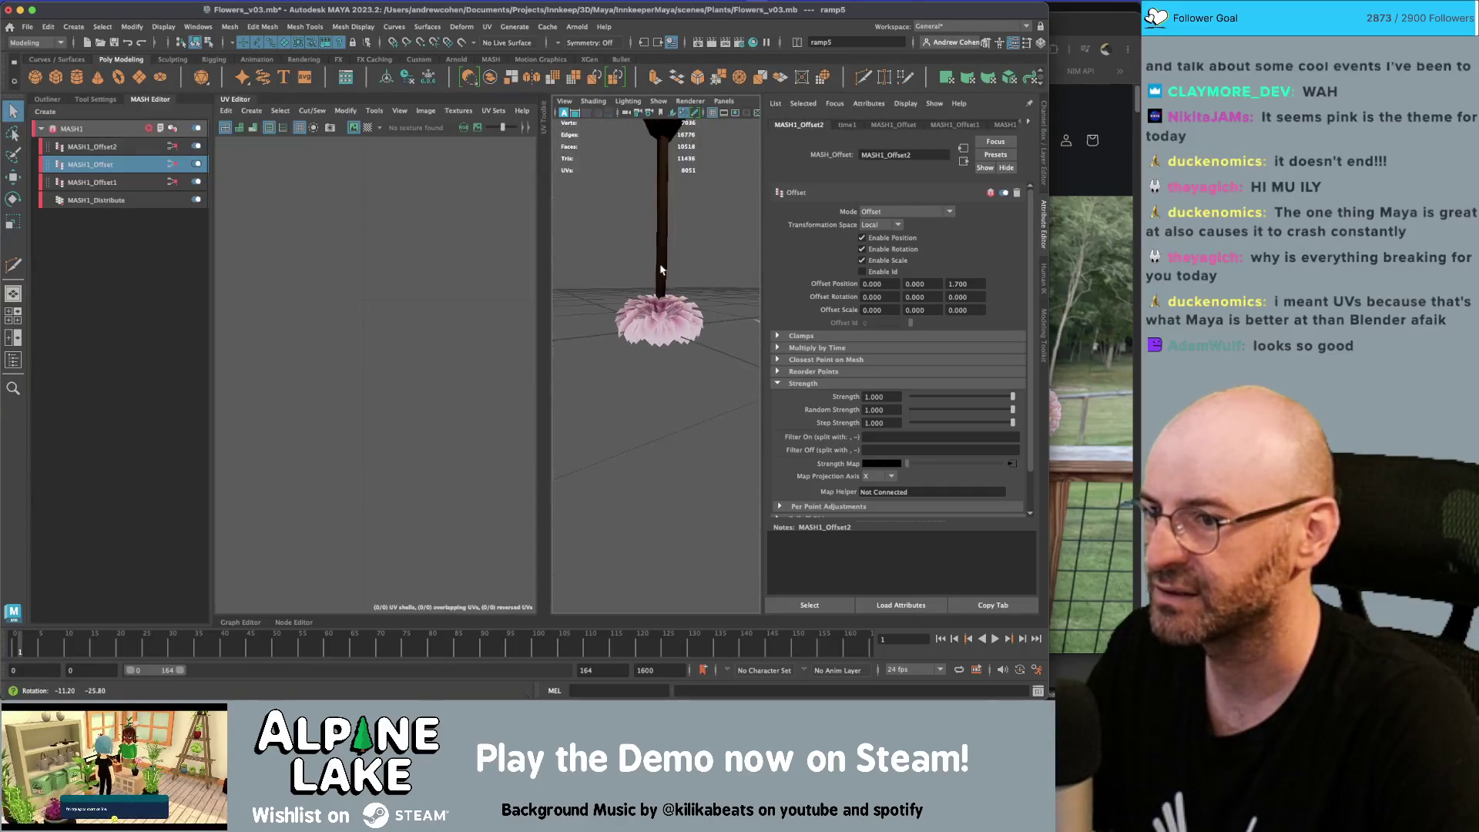
scroll(647, 324, up, 5)
click(649, 342)
Select two petal vertices and trial-move them upward, then undo the move
right_drag(648, 343, 628, 339)
drag(616, 347, 647, 373)
alt+drag(647, 374, 654, 359)
key(w)
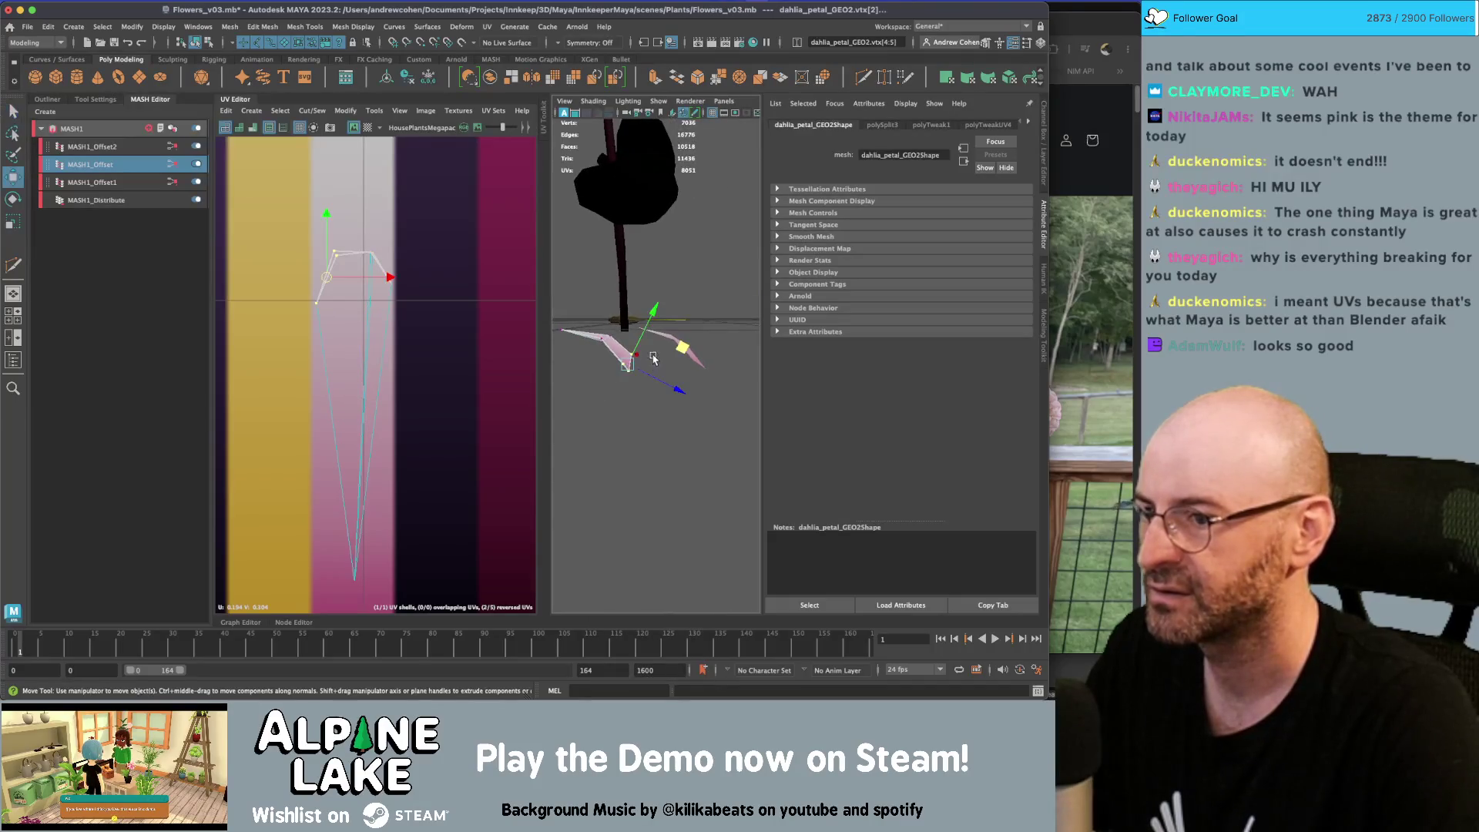
middle_drag(678, 347, 681, 332)
key(ctrl+z)
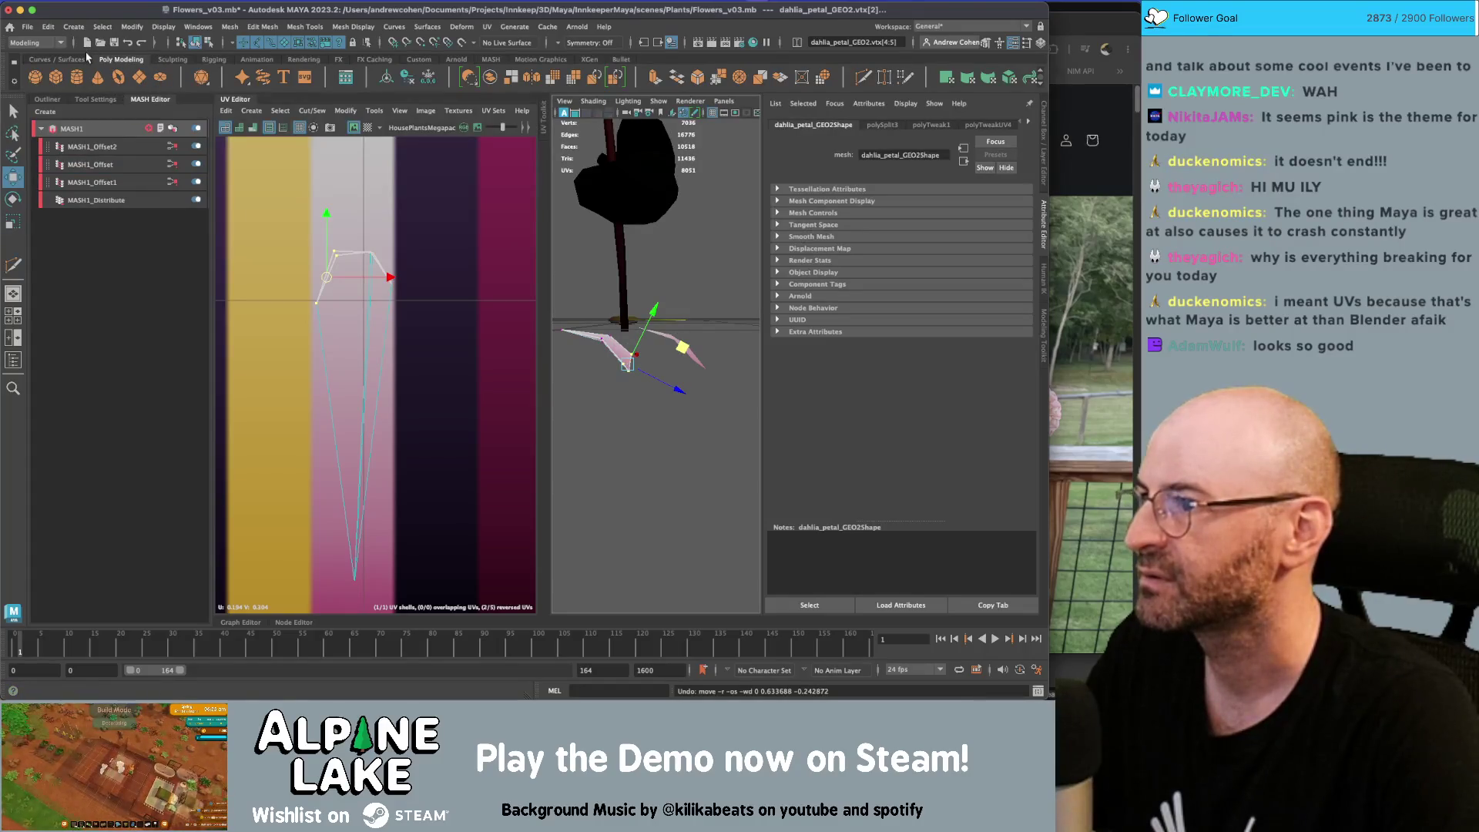
Select dahlia_petal_GEO2 in the Outliner and delete the dahlia_petal_GEO and dahlia_petal_GEO1 copies
click(87, 103)
click(47, 98)
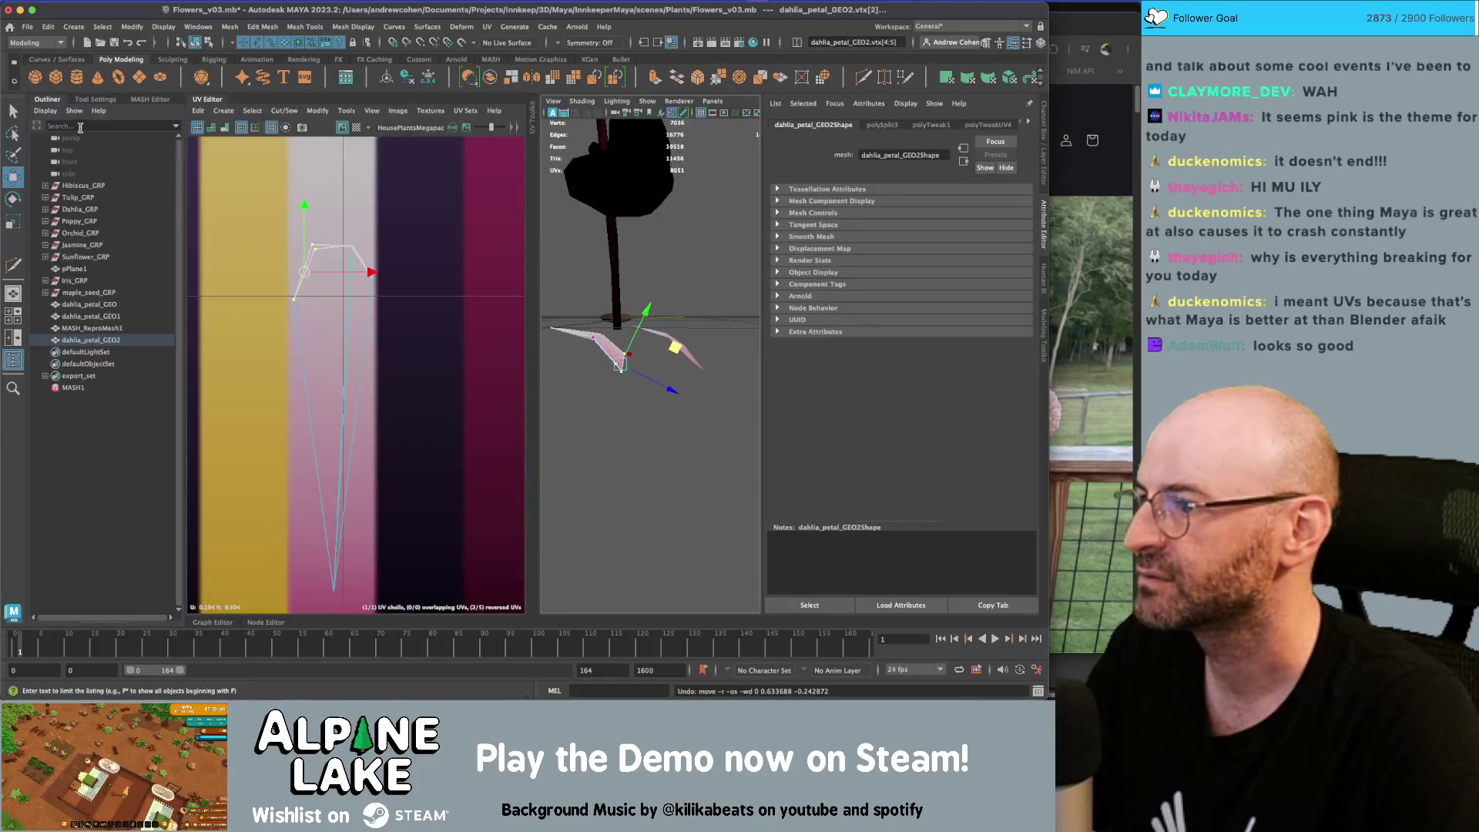
click(91, 340)
mouse_move(625, 316)
alt+mouse_down()
mouse_move(636, 322)
mouse_move(610, 340)
alt+mouse_up()
scroll(610, 340, down, 5)
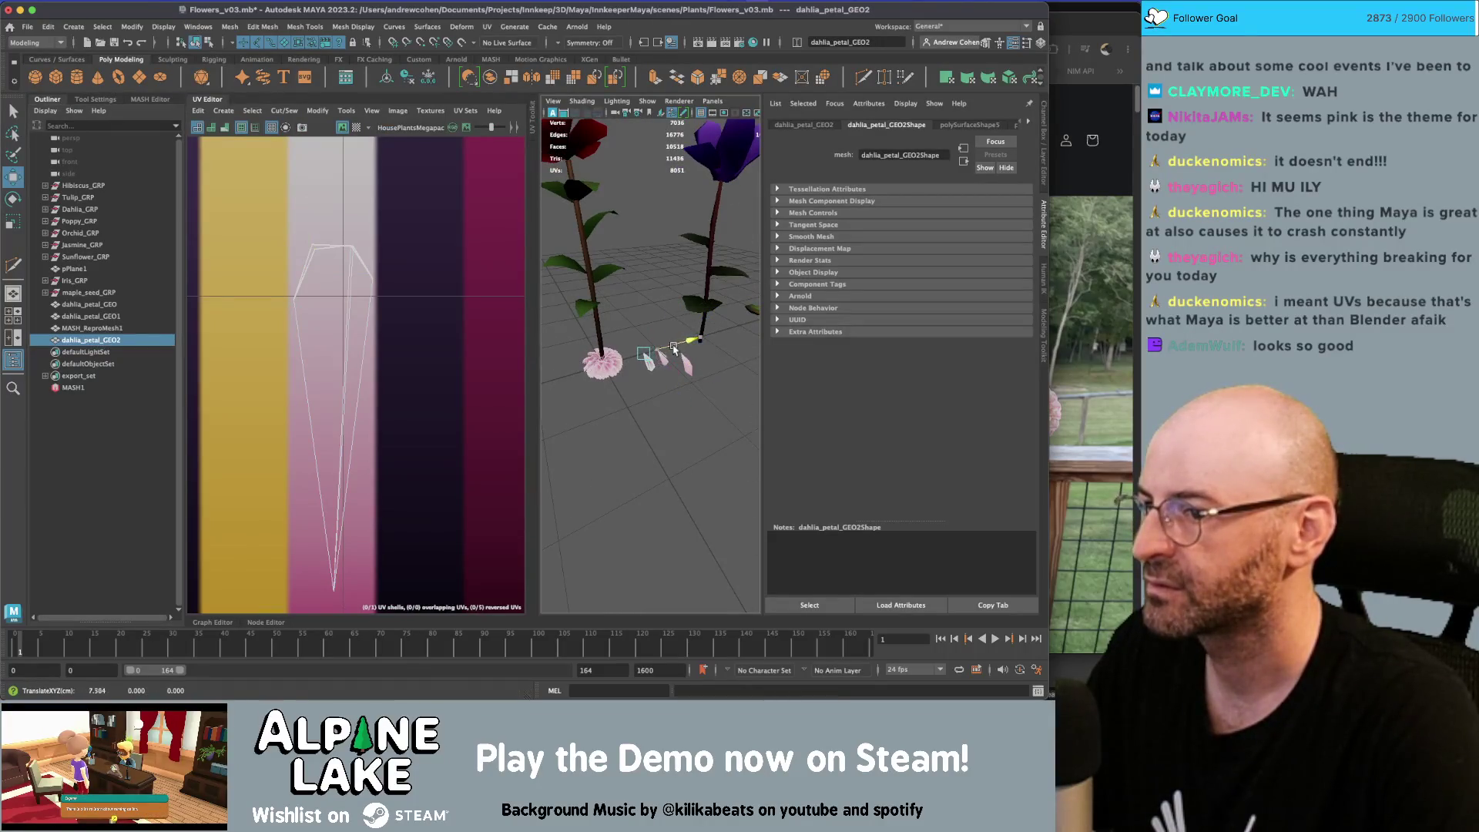
key(e)
key(f)
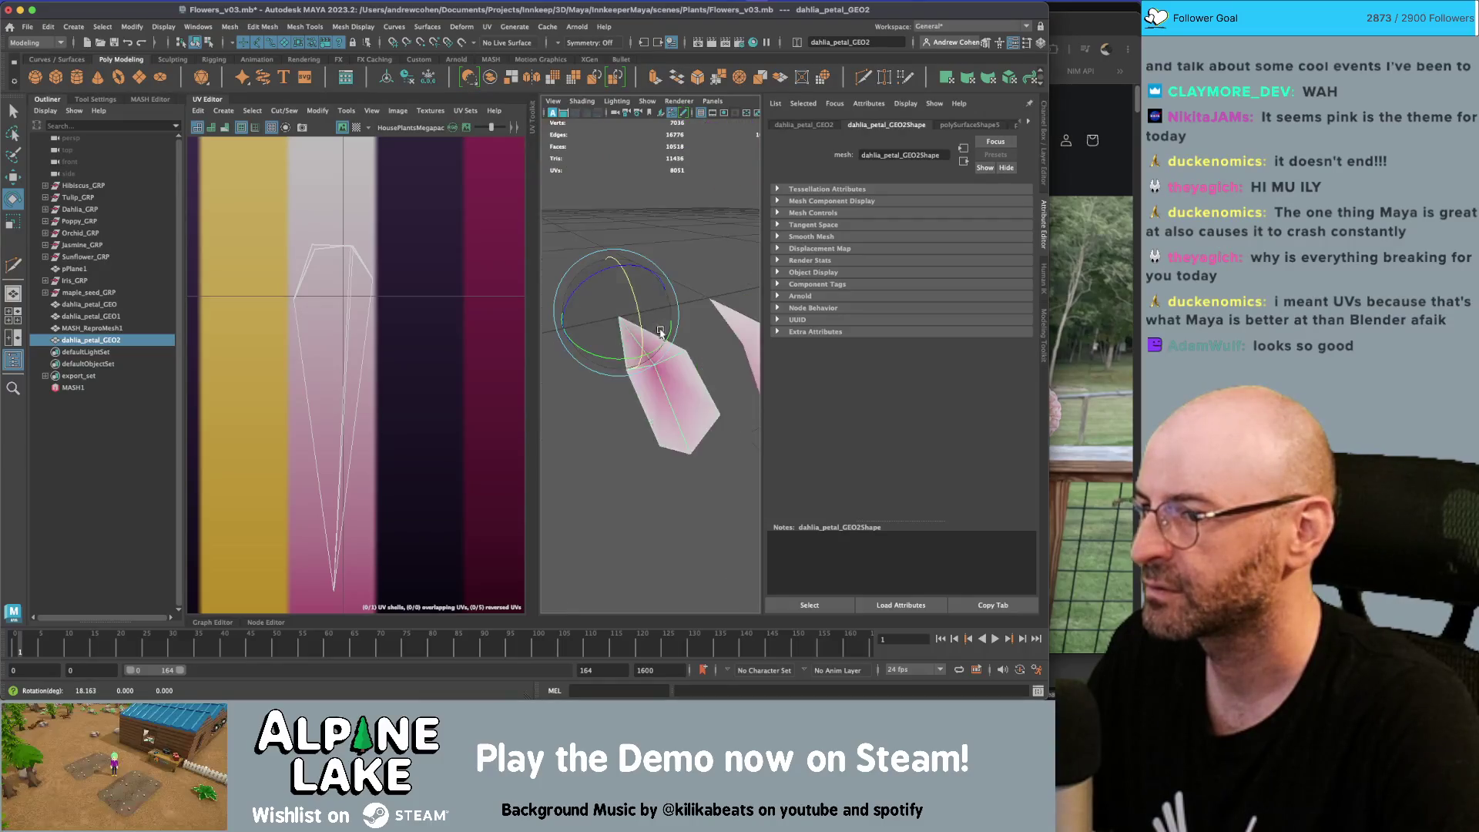
key(ctrl+z)
key(ctrl+z)
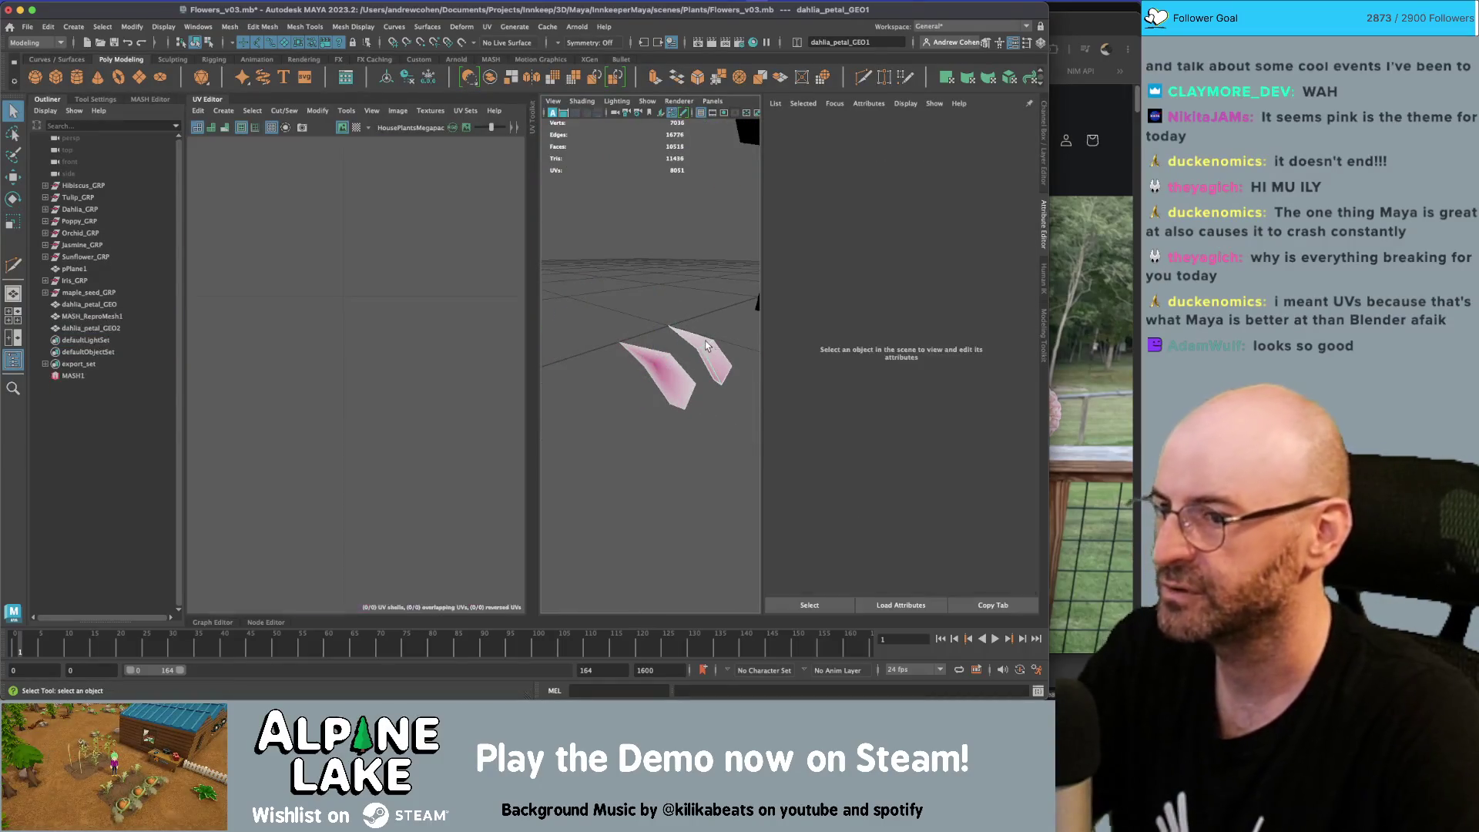
key(ctrl+z)
key(ctrl+z)
key(ctrl+z)
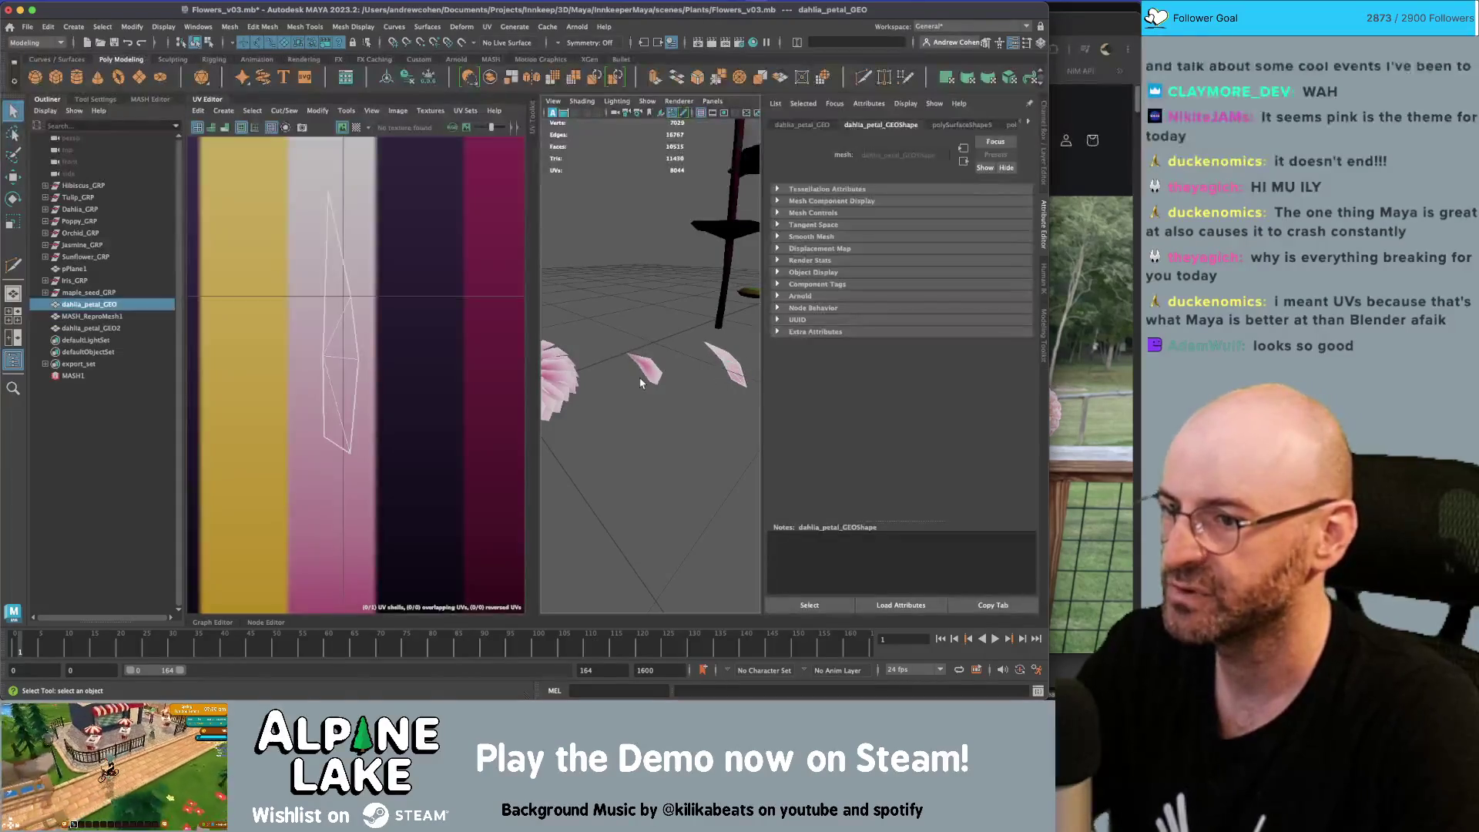
key(Delete)
Adjust a single vertex of dahlia_petal_GEO2 with Move and Scale, checking the dahlia reference
click(644, 366)
right_click(644, 366)
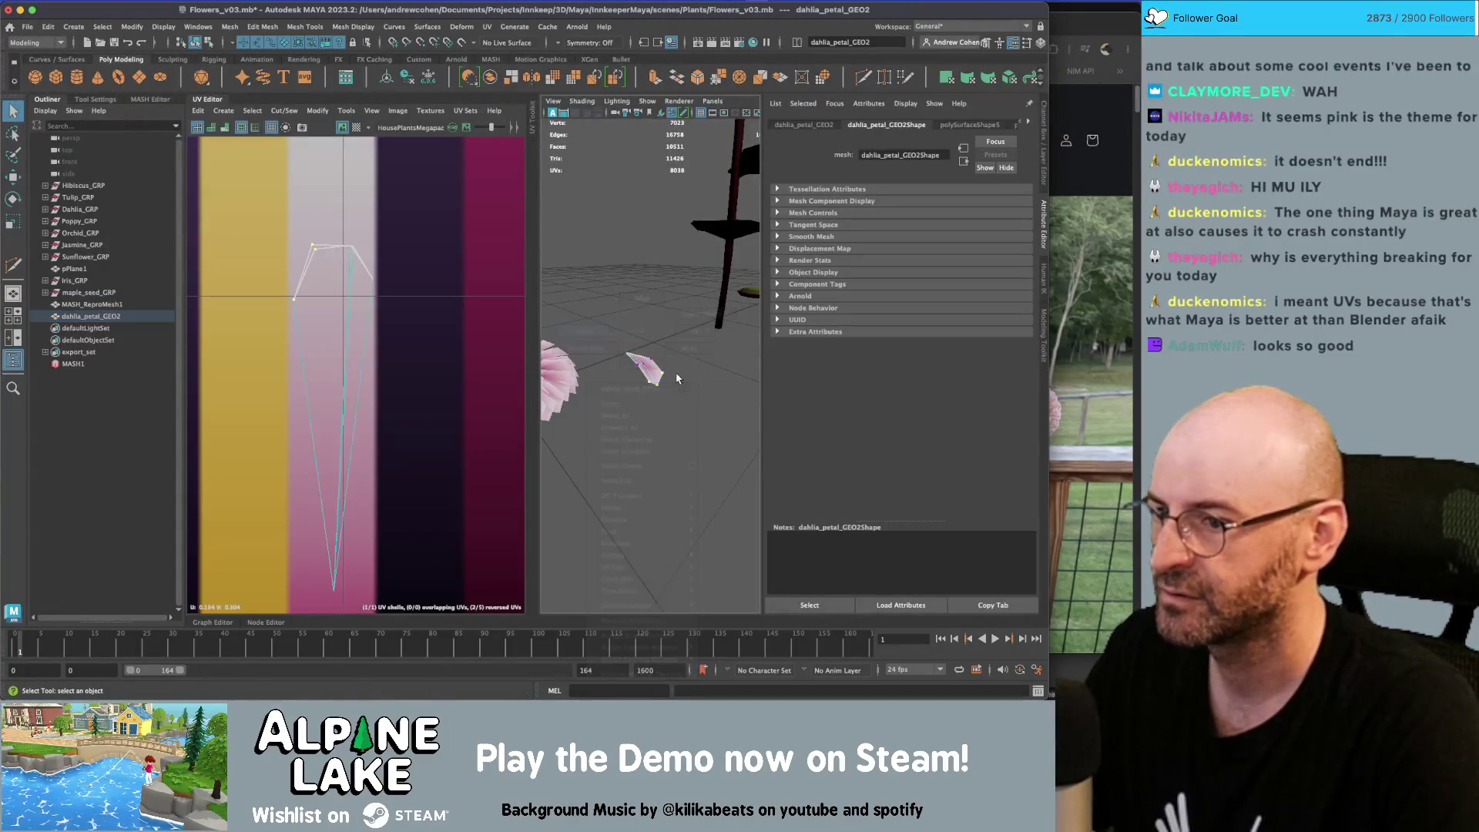
click(659, 375)
key(w)
mouse_move(693, 370)
alt+mouse_down()
mouse_move(722, 361)
mouse_move(704, 346)
mouse_move(714, 330)
mouse_move(670, 377)
mouse_move(680, 394)
mouse_move(664, 412)
alt+mouse_up()
click(1067, 287)
key(super+Tab)
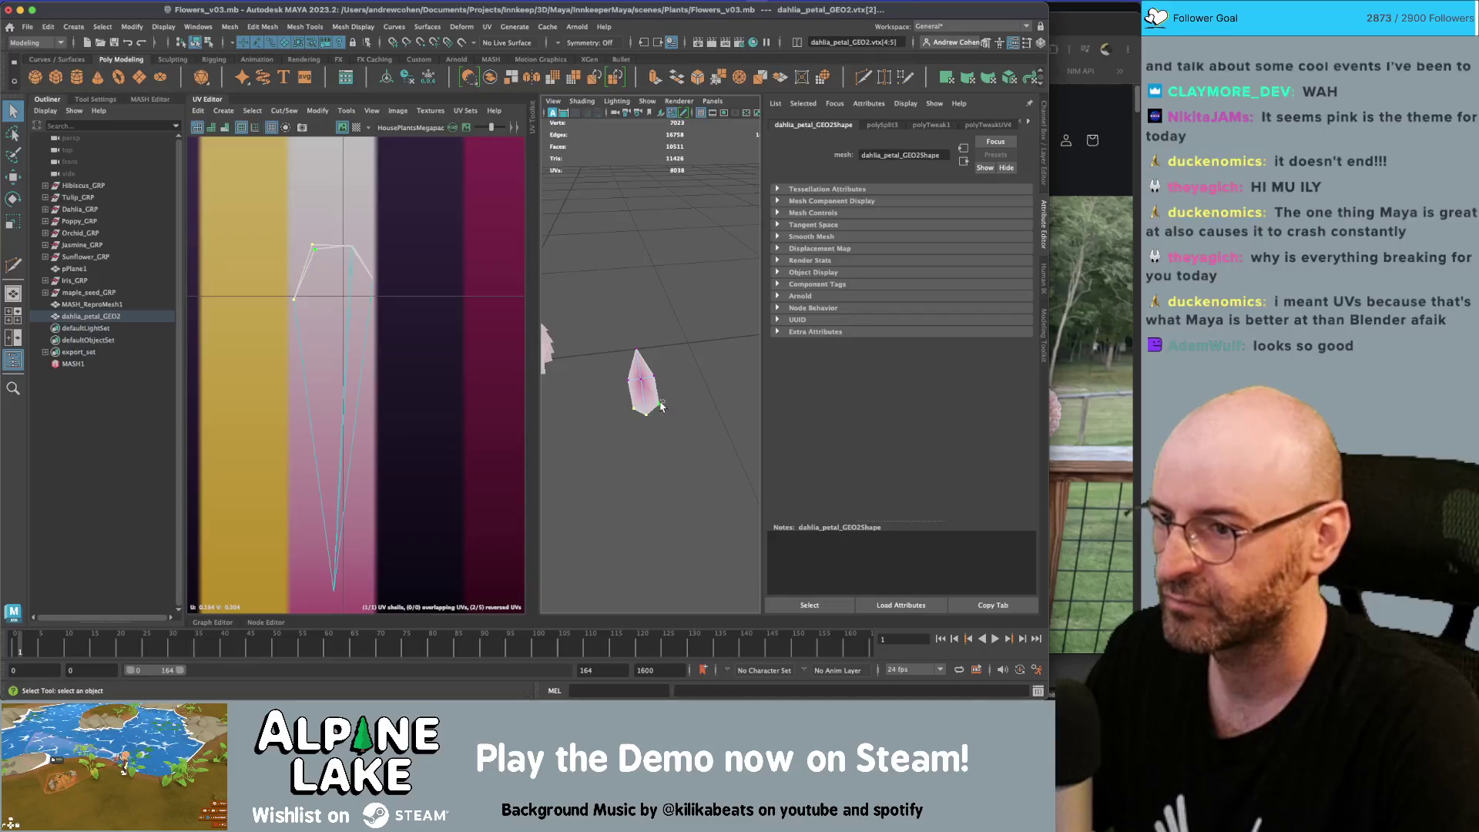
key(r)
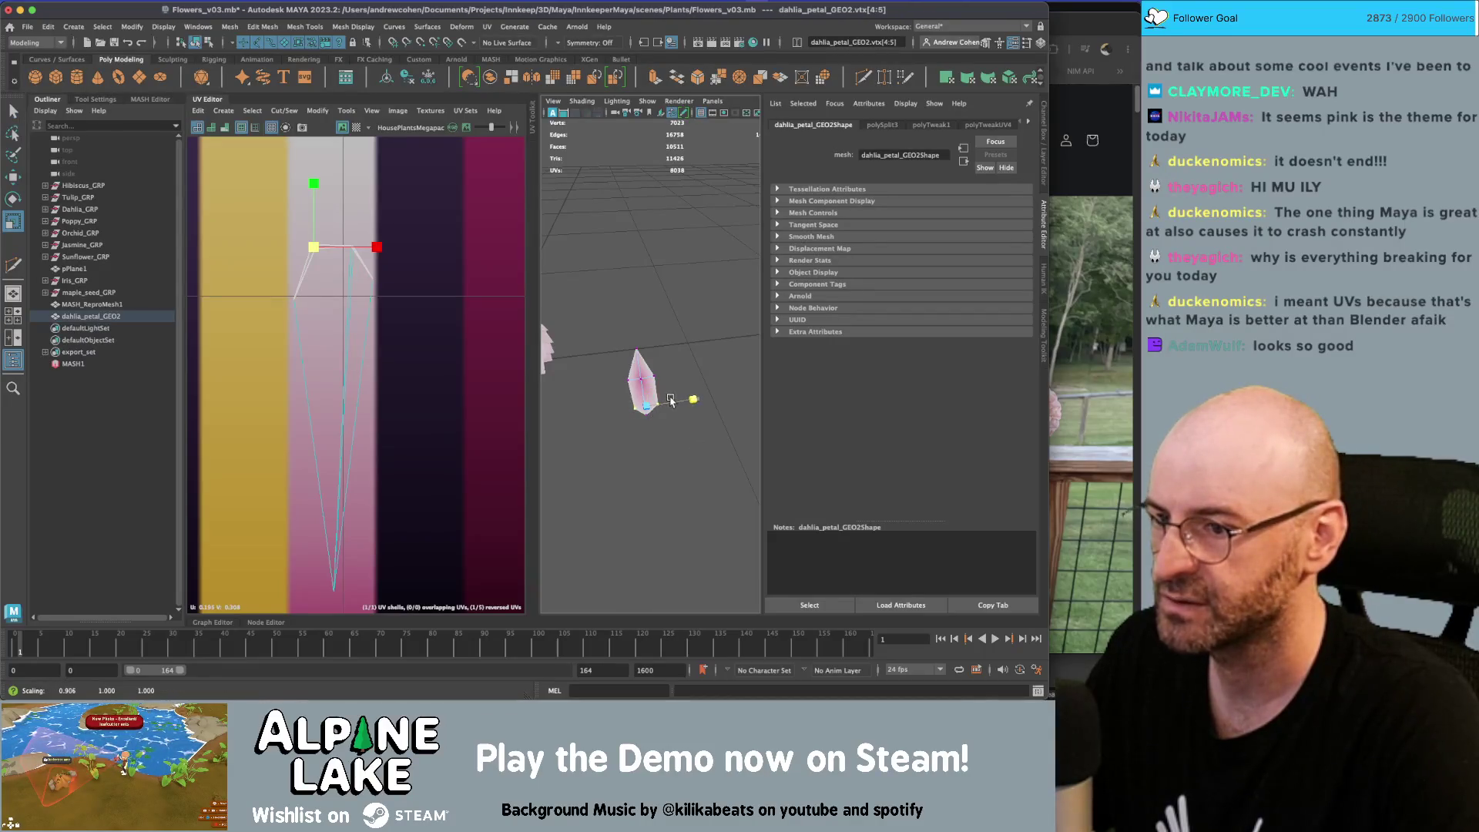
key(w)
alt+right_drag(664, 412, 692, 350)
alt+middle_drag(691, 351, 699, 346)
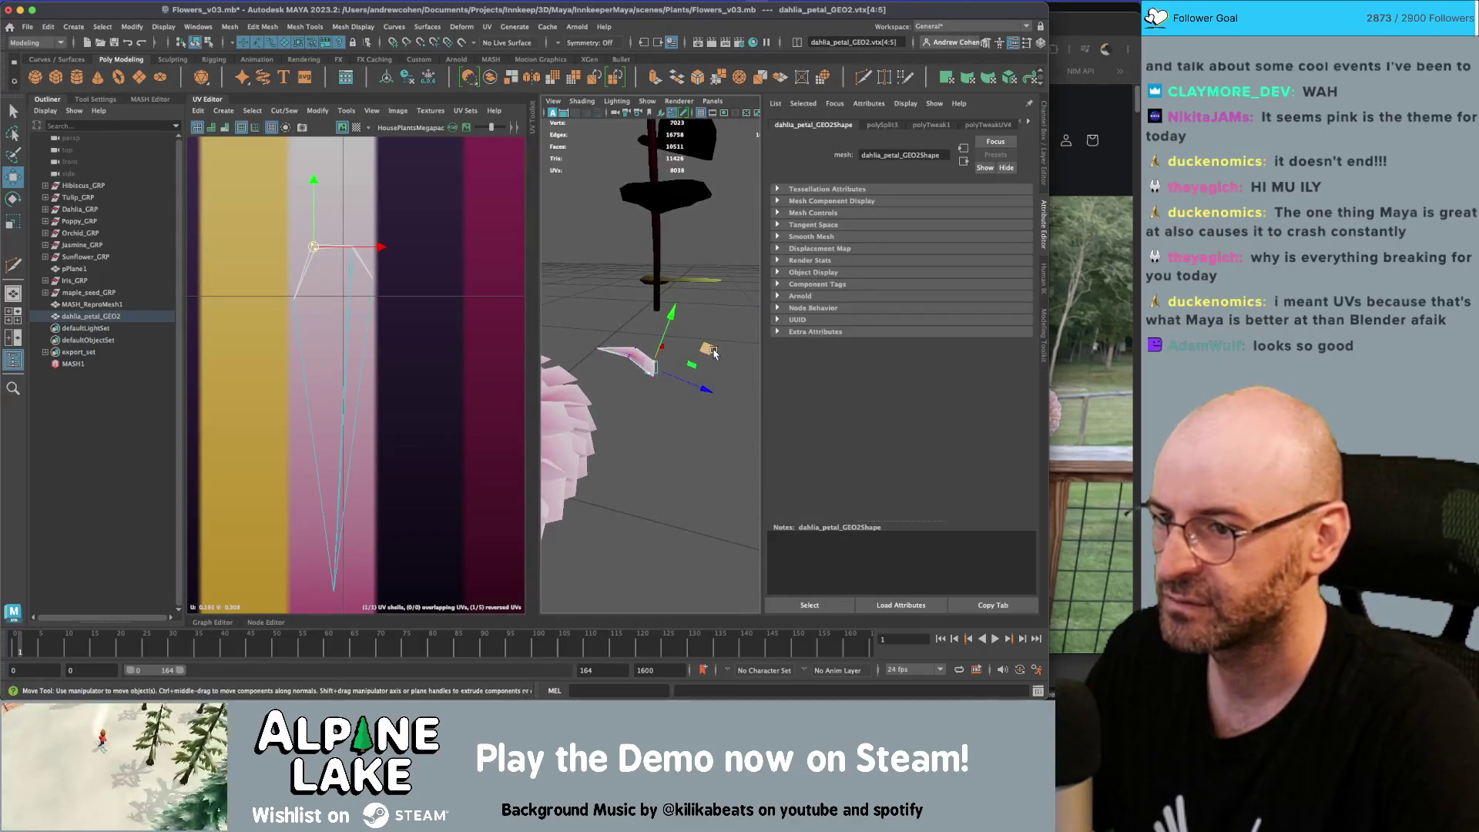
mouse_move(702, 348)
alt+mouse_down()
mouse_move(684, 361)
mouse_move(589, 197)
alt+mouse_up()
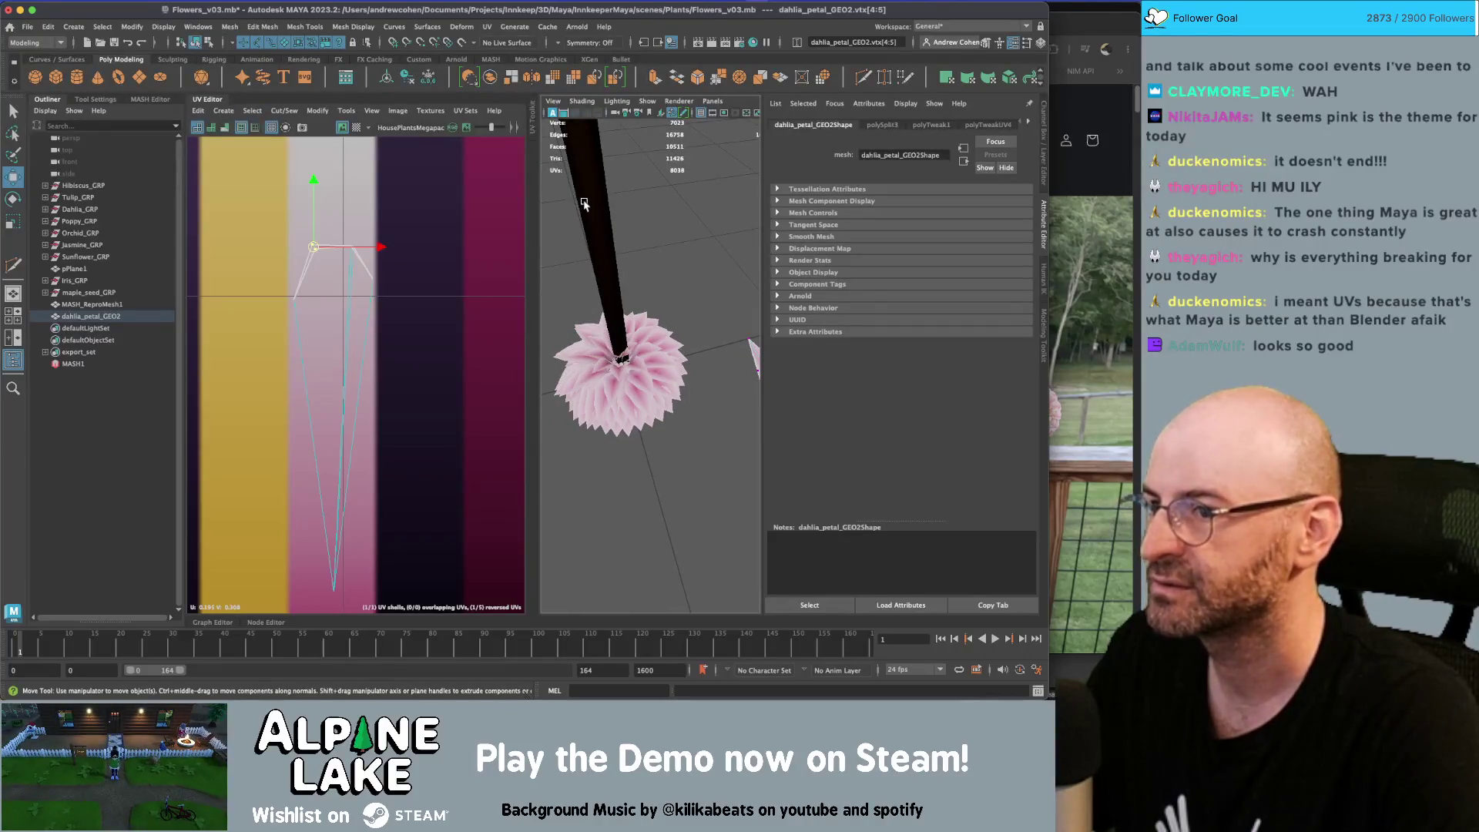
Isolate MASH_ReproMesh1 and dahlia_petal_GEO2 in a maximised perspective view
key(q)
click(195, 43)
click(630, 395)
alt+drag(672, 377, 656, 351)
shift+click(704, 345)
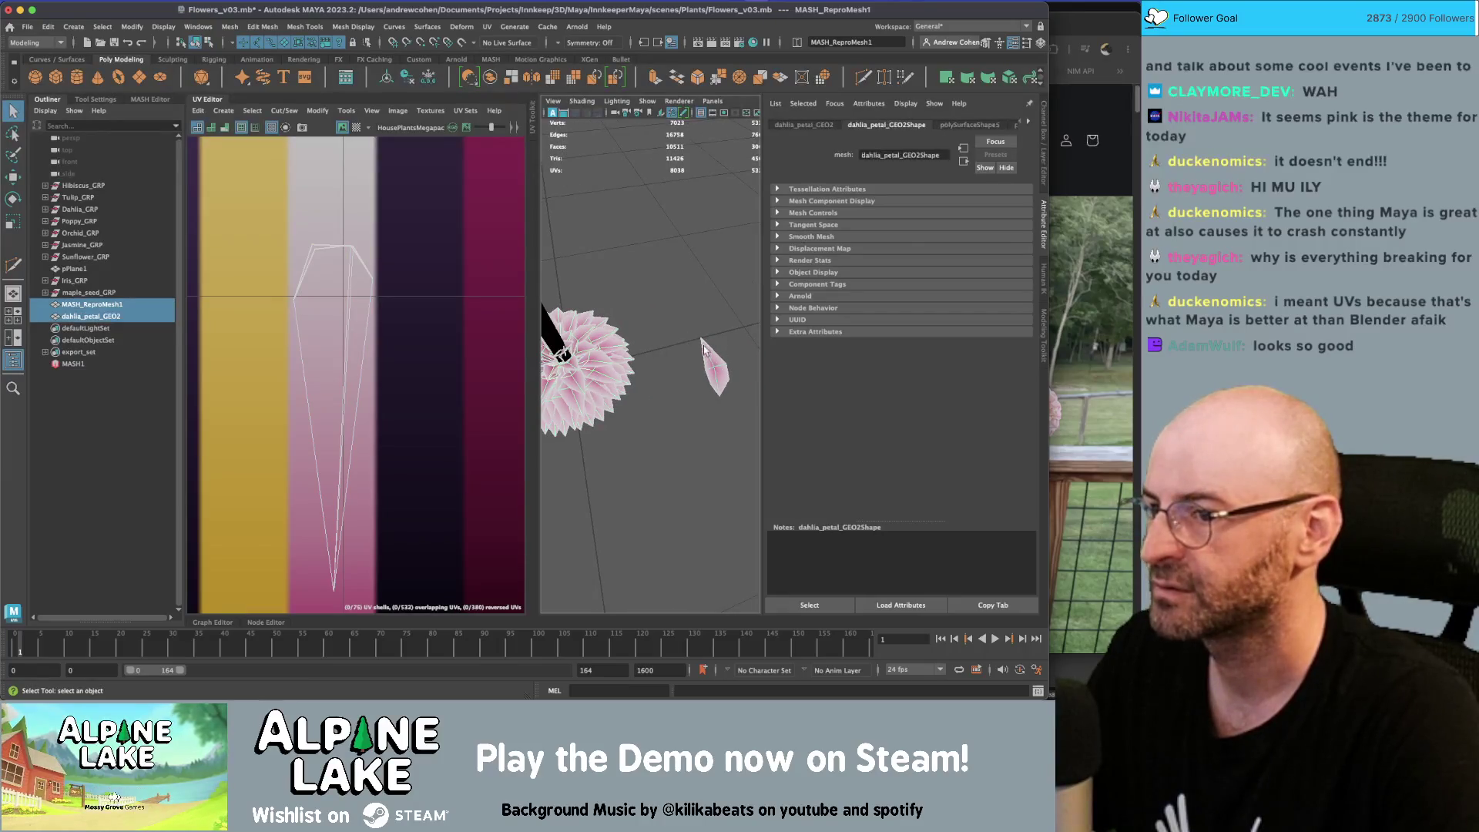
key(ctrl+1)
key(space)
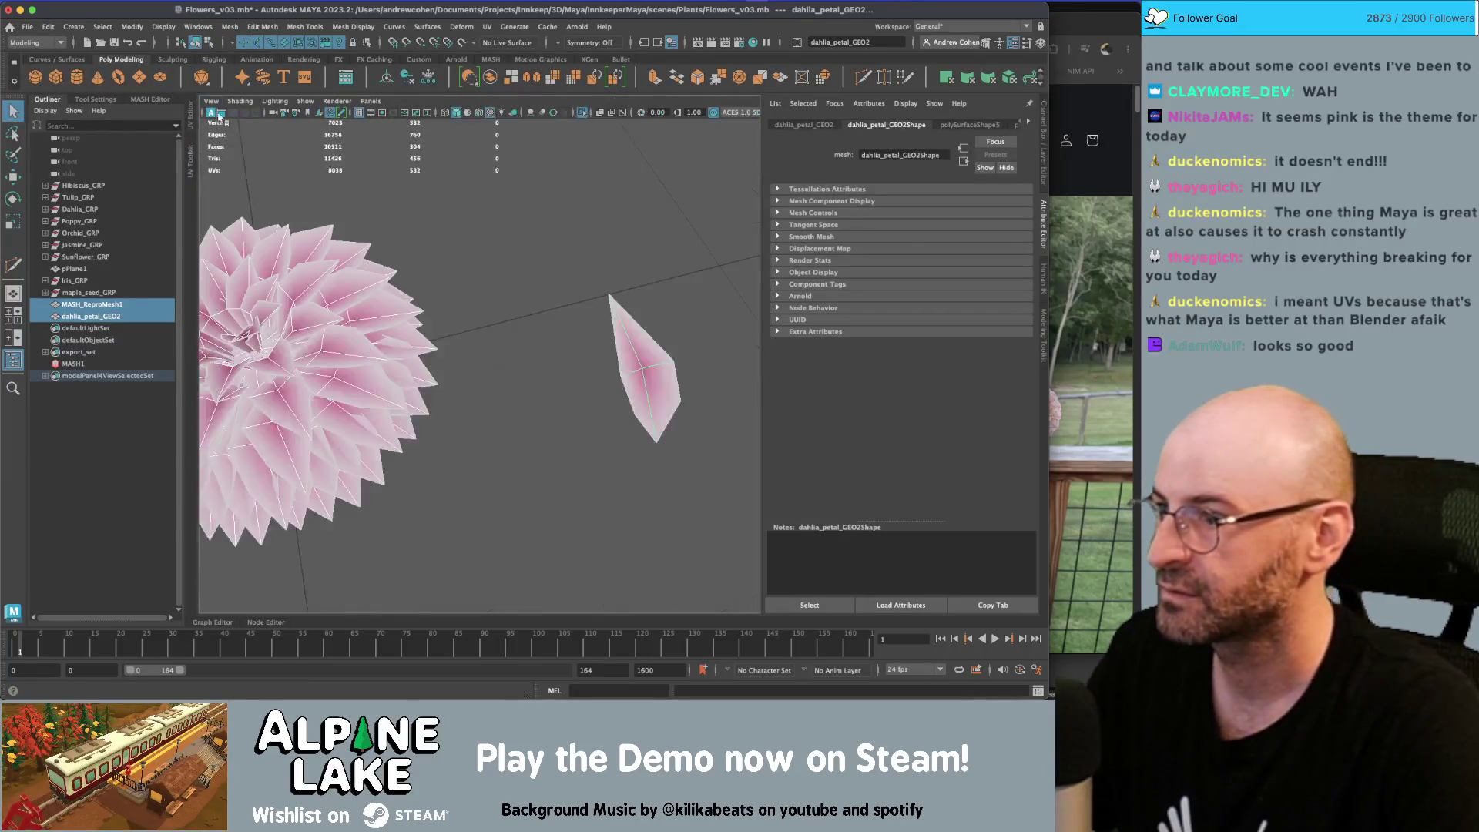
Narrow the Maya window, show channels and layers, and view the flower top-down
click(511, 307)
mouse_move(512, 307)
alt+mouse_down()
mouse_move(613, 257)
mouse_move(588, 276)
mouse_move(670, 316)
alt+mouse_up()
drag(1048, 378, 941, 378)
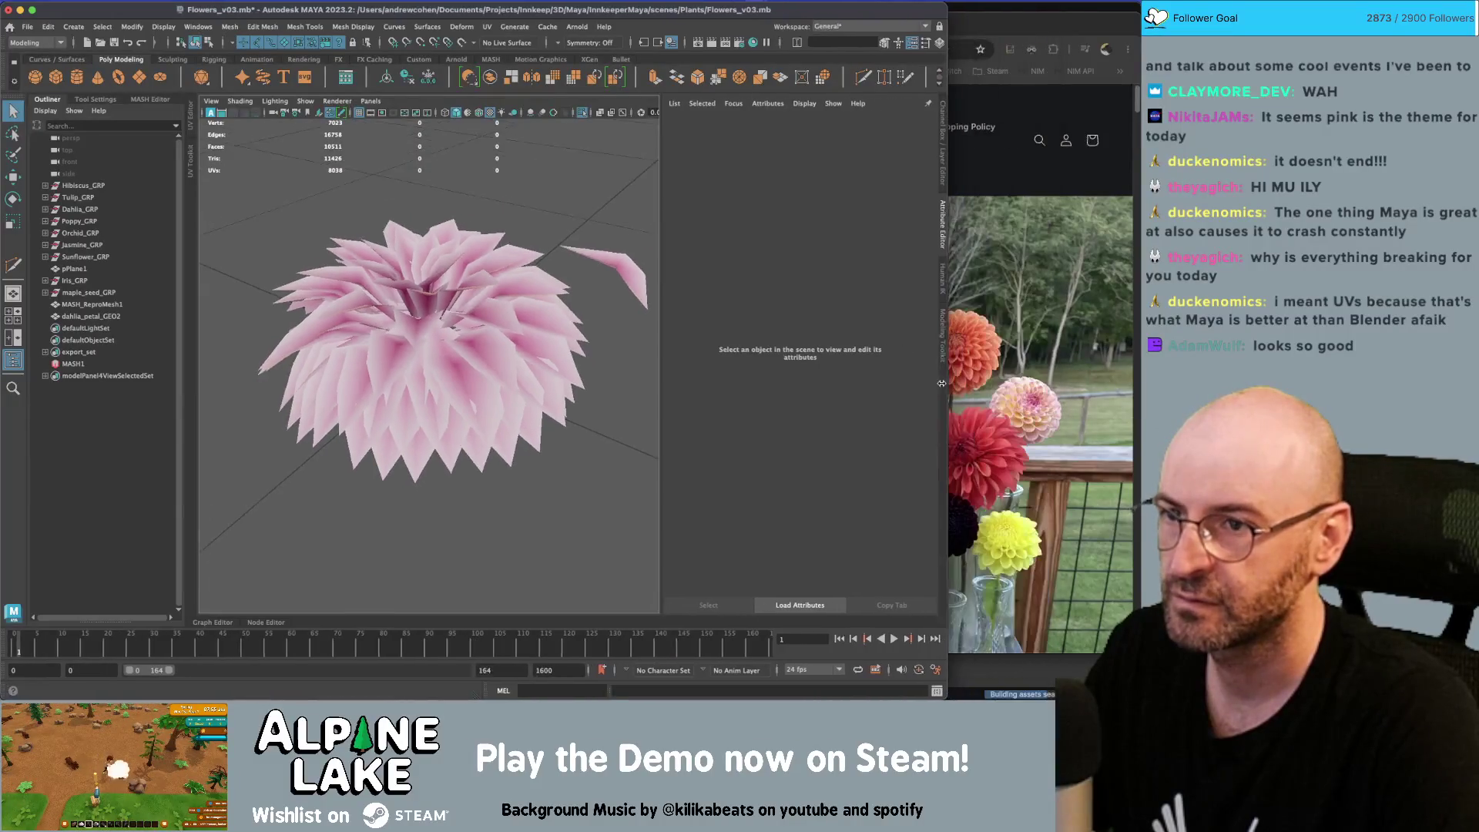
click(939, 144)
drag(943, 297, 926, 297)
mouse_move(493, 254)
alt+mouse_down()
mouse_move(506, 327)
mouse_move(594, 318)
mouse_move(539, 302)
alt+mouse_up()
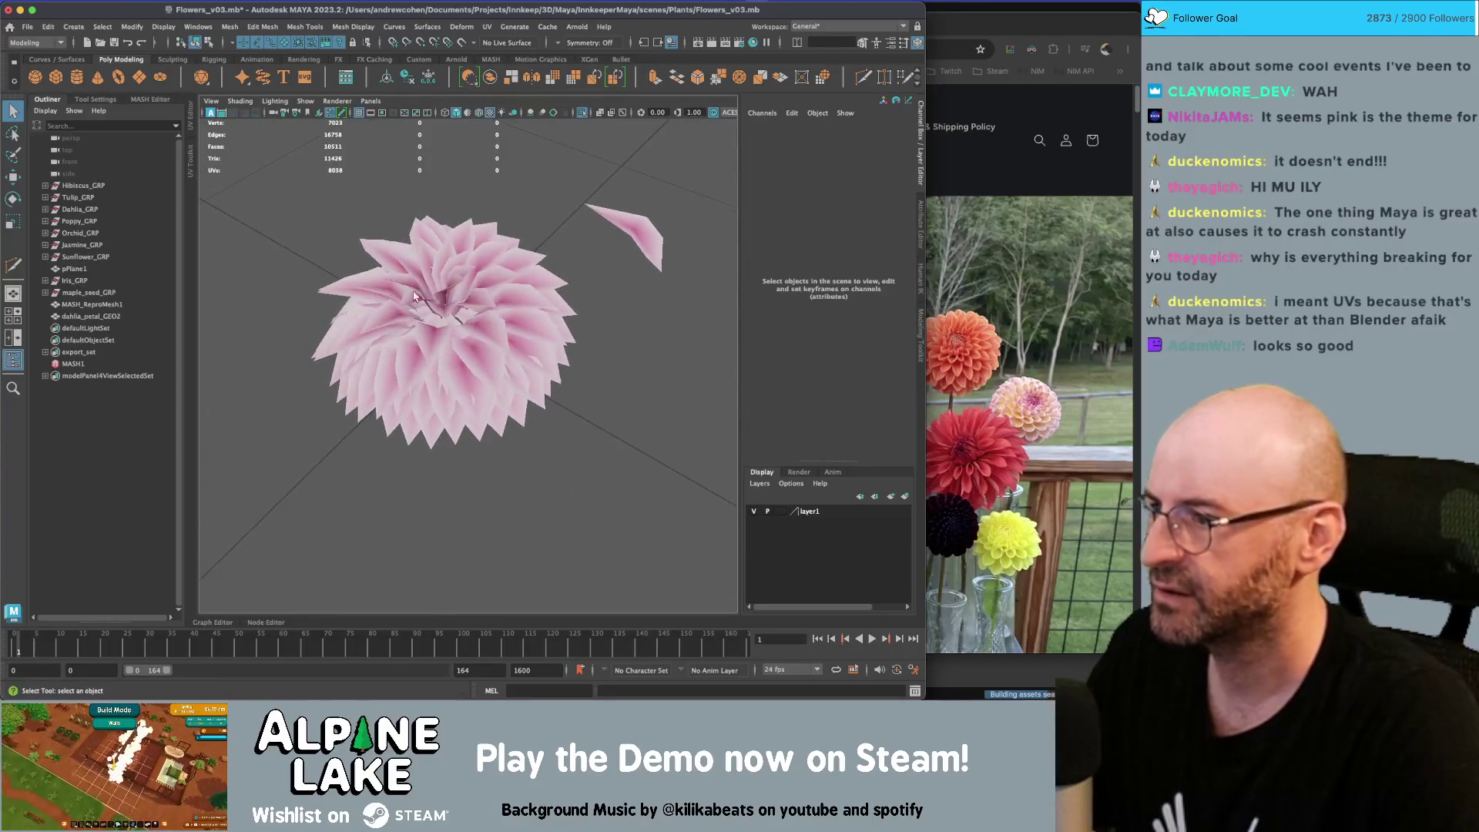
Select MASH_ReproMesh1 and toggle MASH1_Offset2 off and on to compare its effect
click(91, 304)
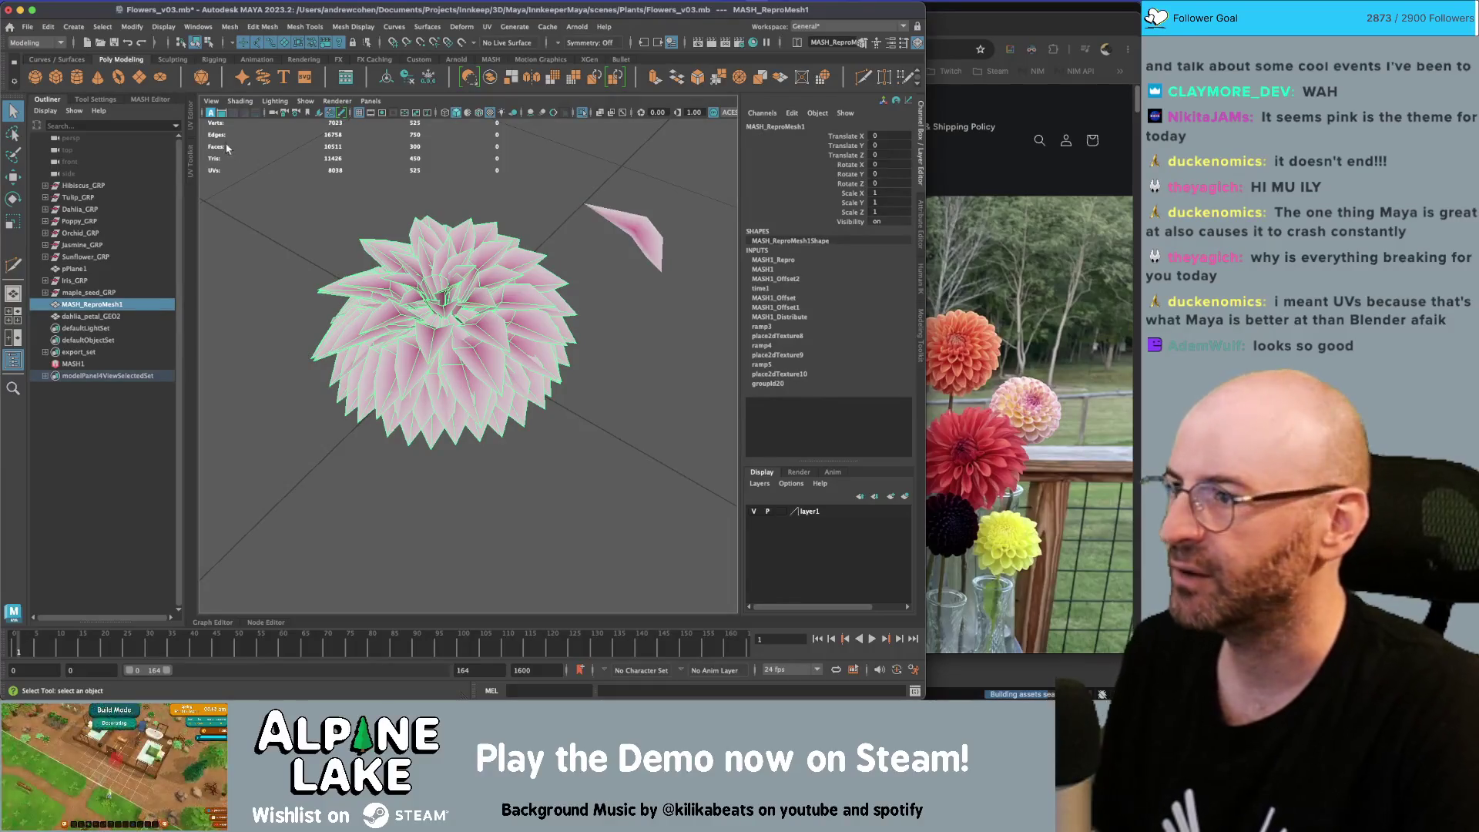
click(149, 99)
click(131, 178)
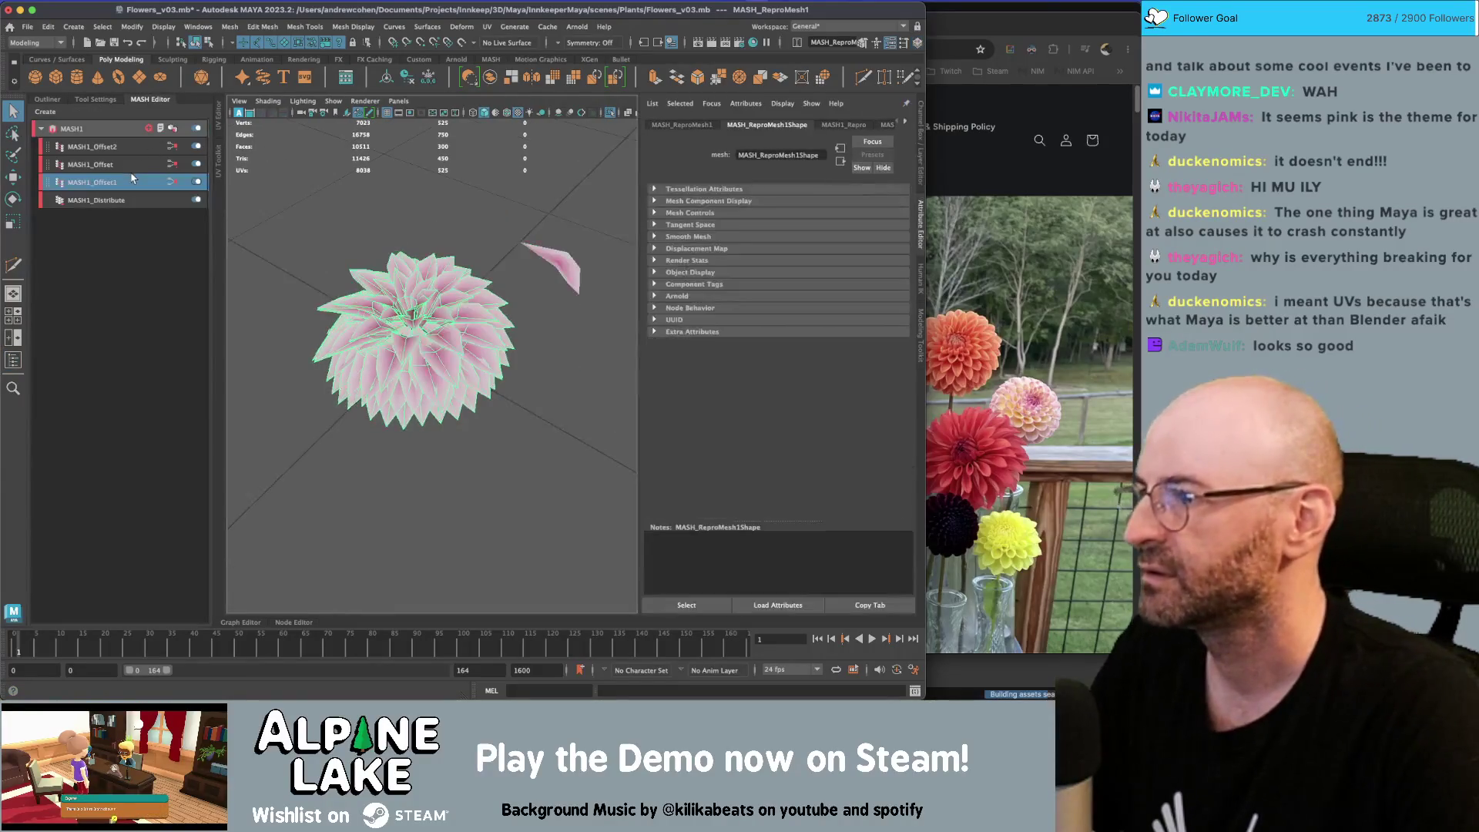
click(136, 151)
click(198, 148)
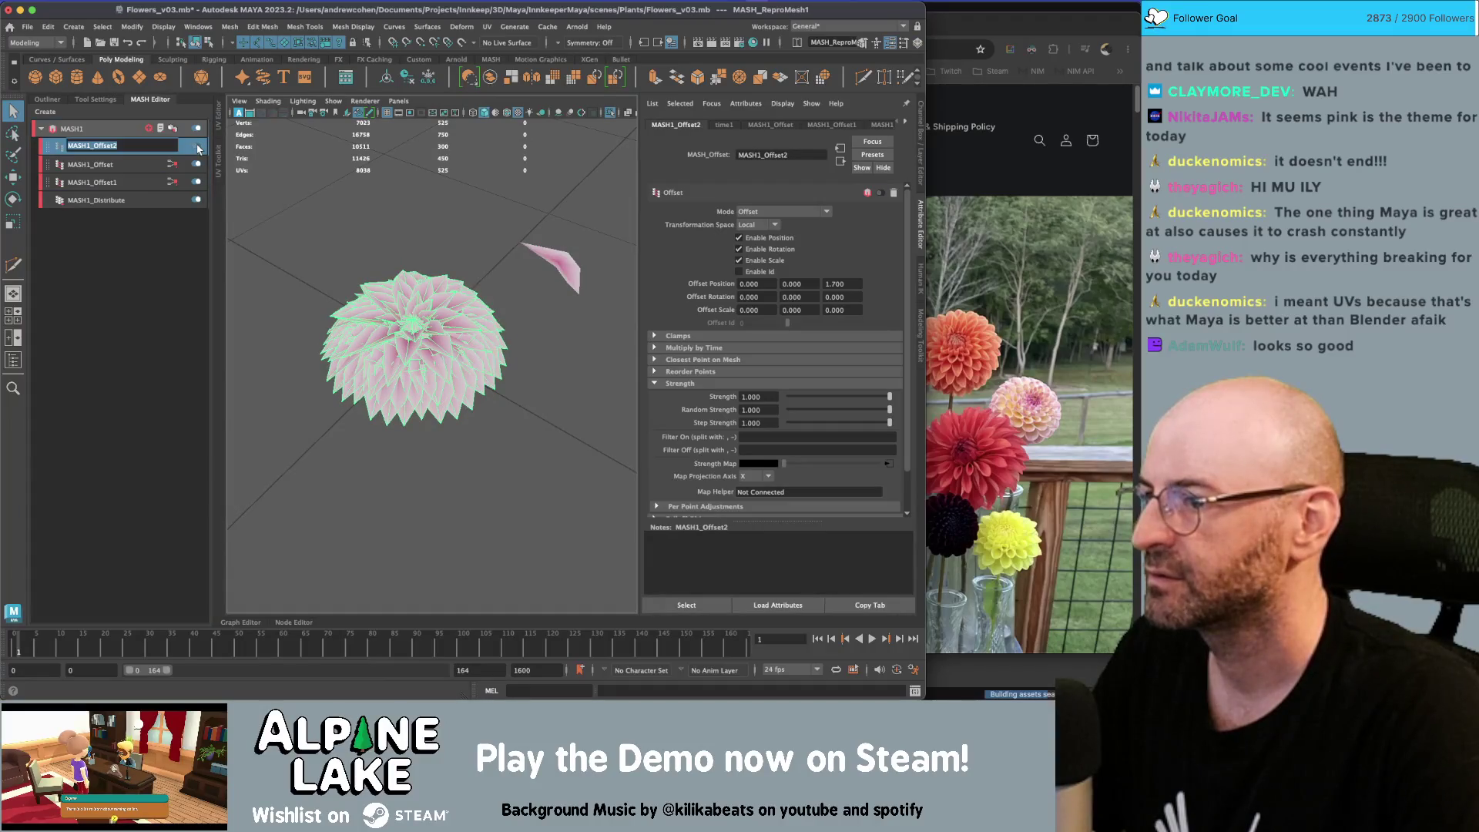
click(198, 149)
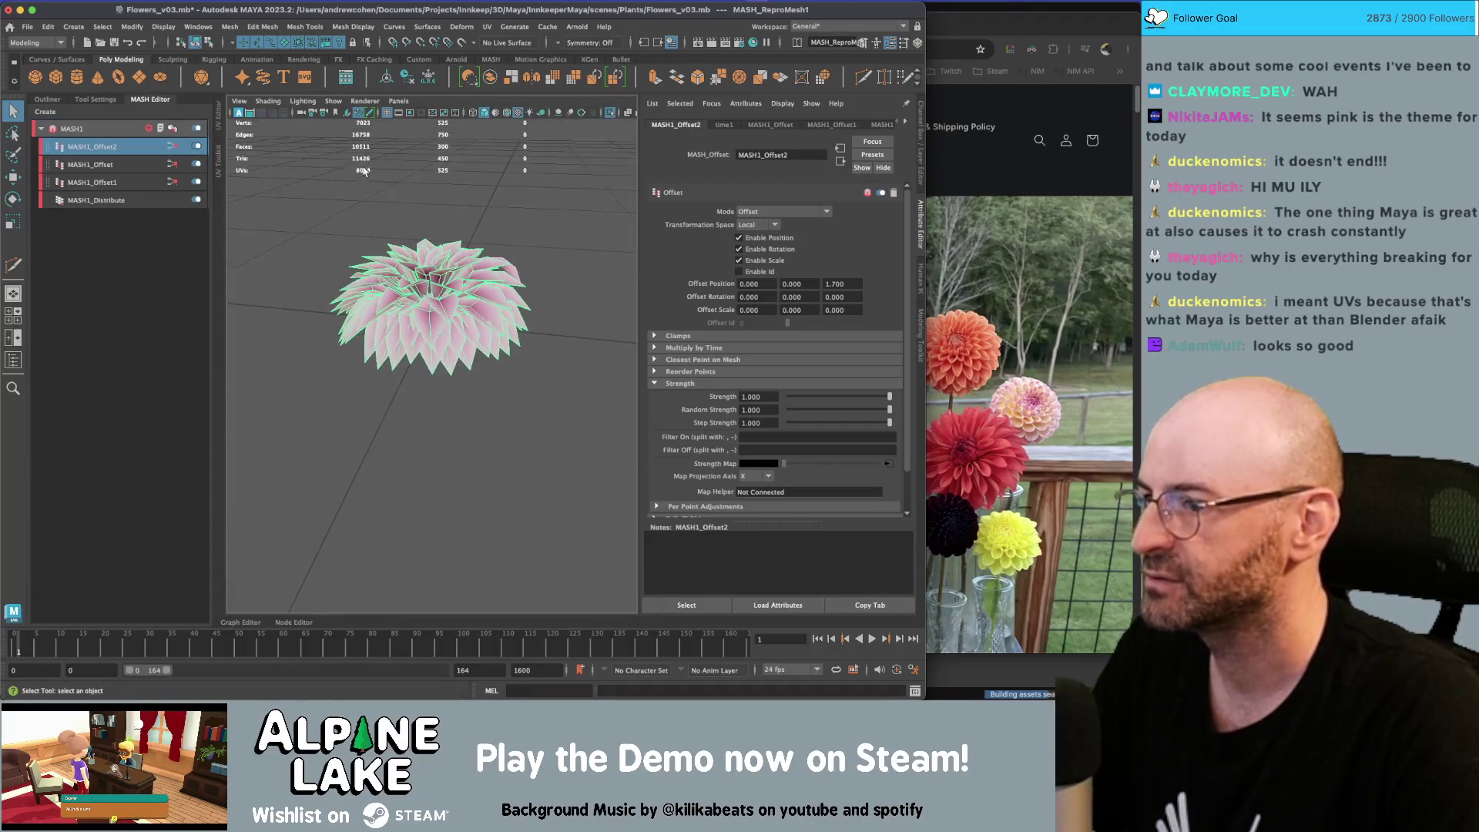
click(198, 149)
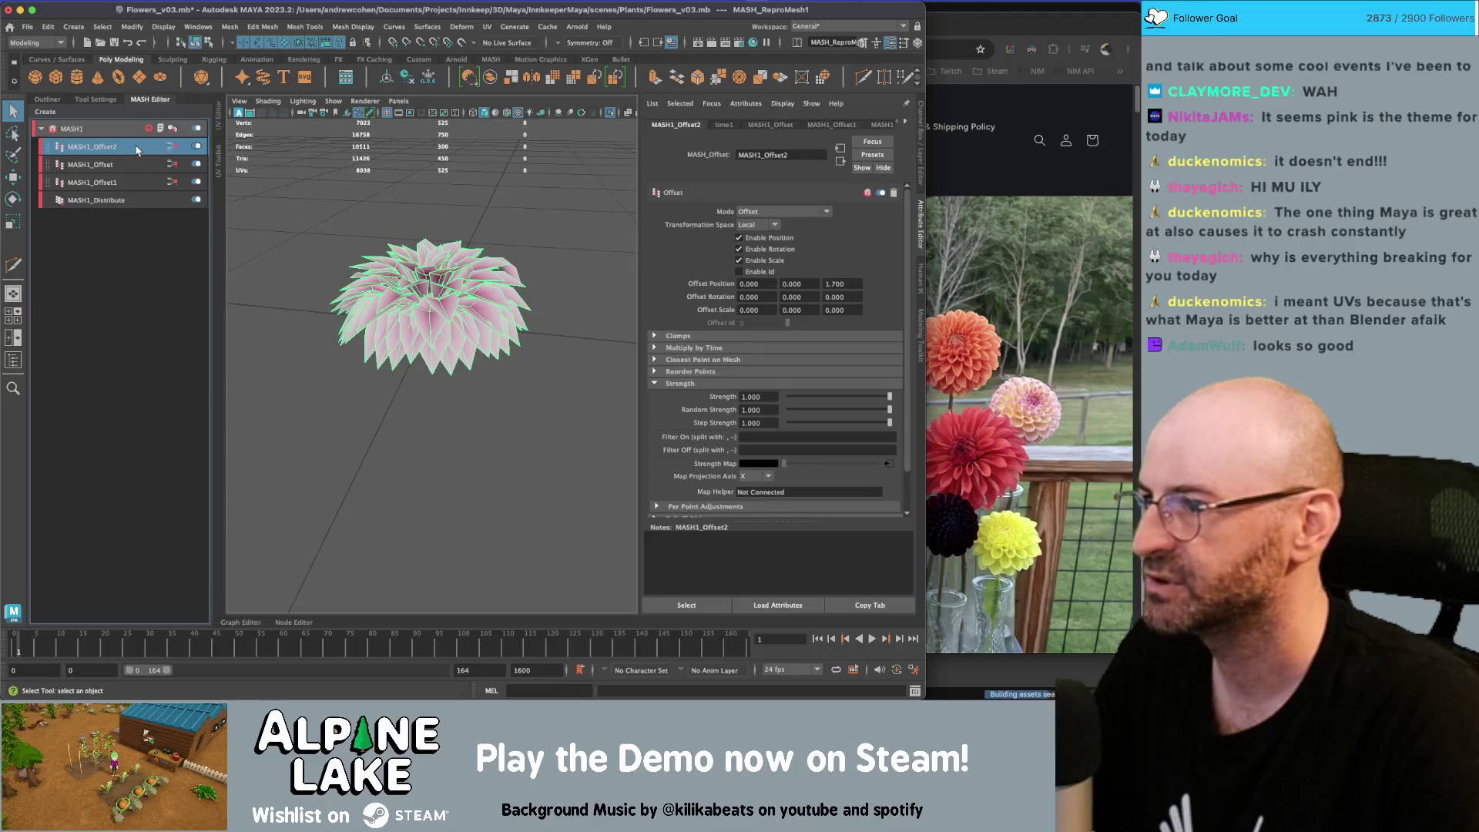
click(120, 164)
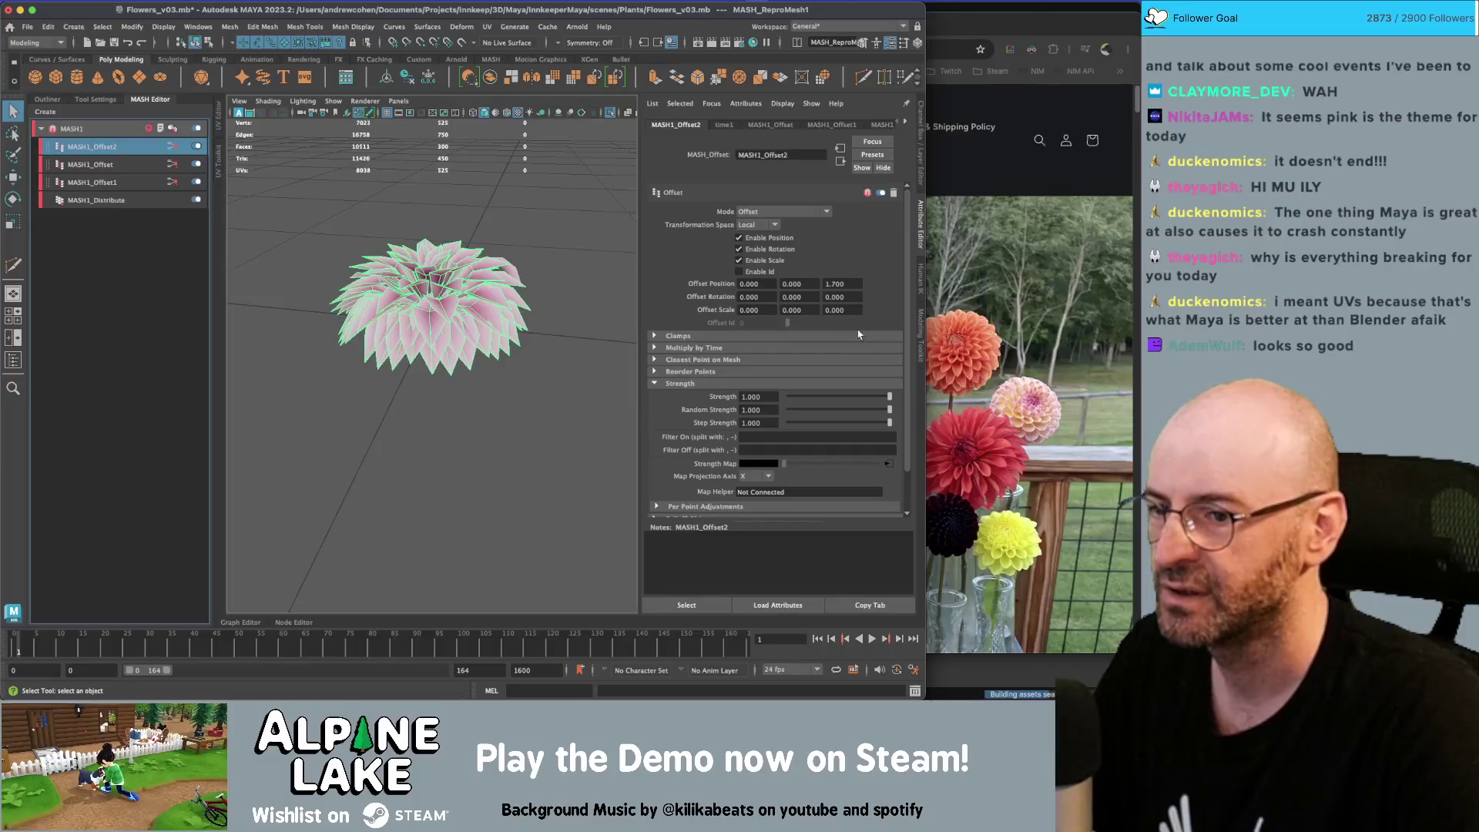
Set ramp5's handles so white sits at 0.000 and black at 1.000
click(885, 462)
mouse_move(866, 291)
mouse_down()
mouse_move(697, 297)
mouse_move(916, 295)
mouse_up()
mouse_move(666, 288)
mouse_down()
mouse_move(820, 292)
mouse_move(648, 295)
mouse_up()
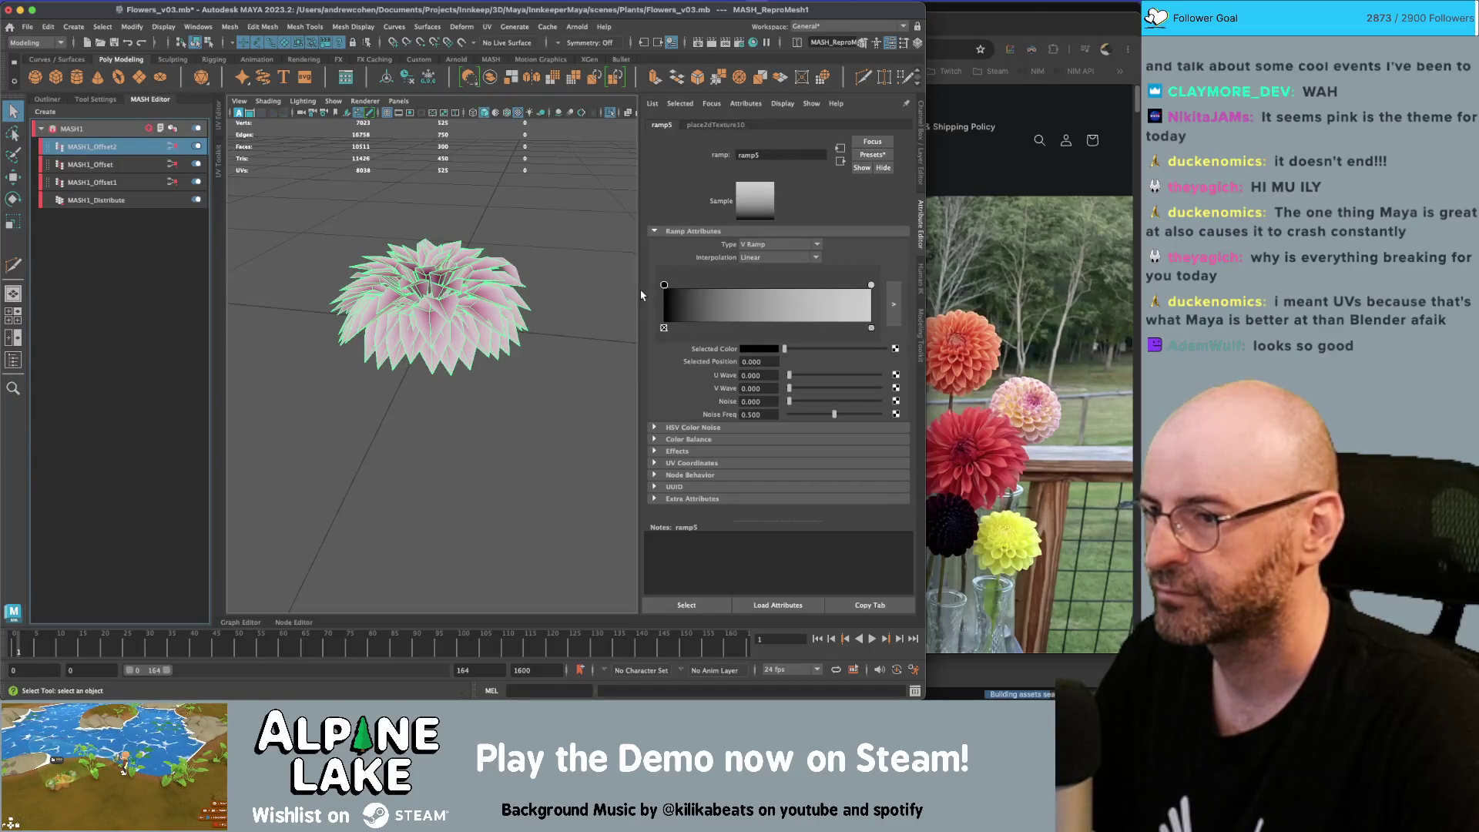
drag(871, 286, 758, 287)
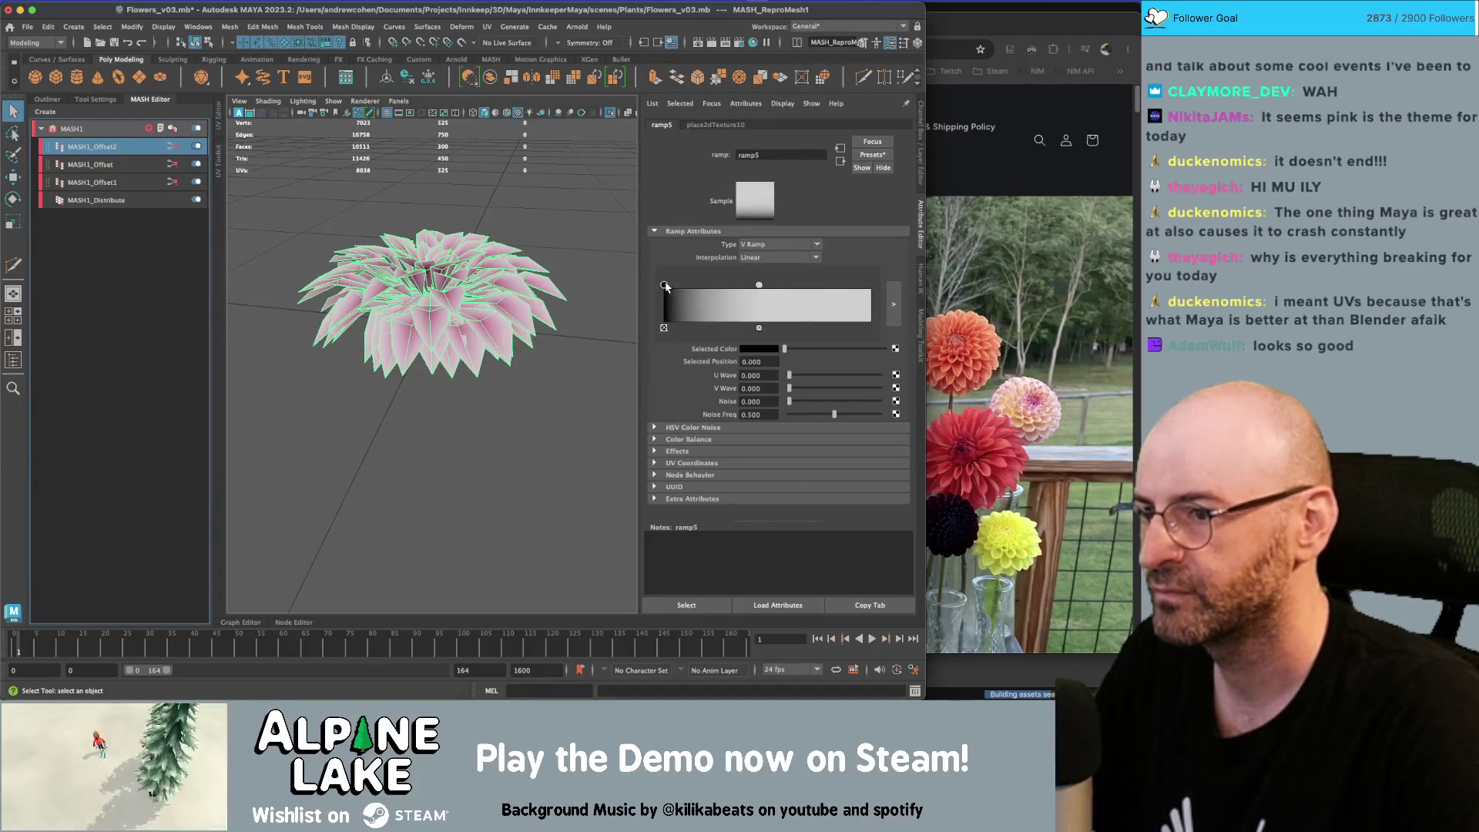
drag(667, 286, 896, 285)
drag(761, 286, 626, 288)
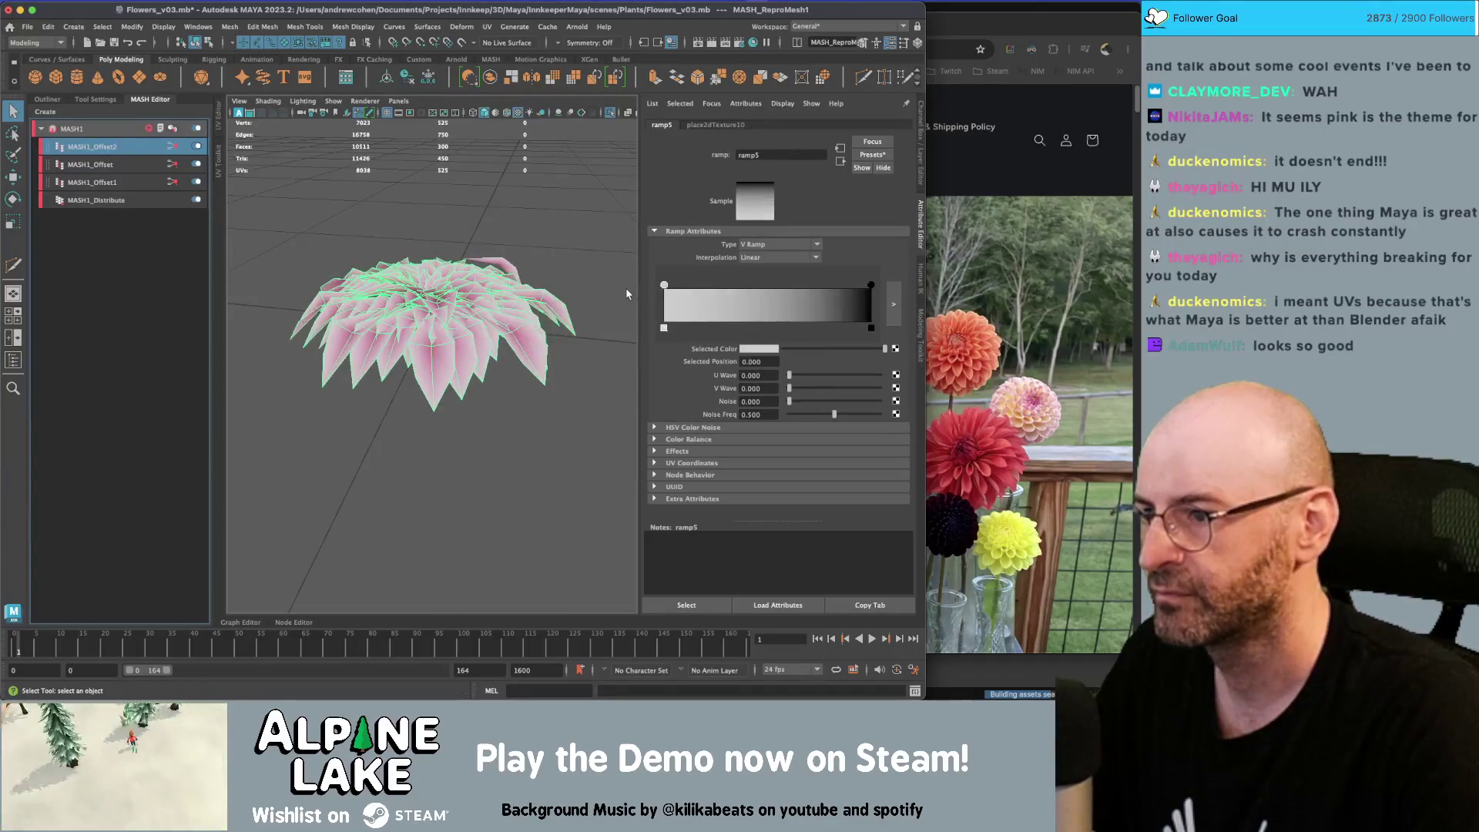
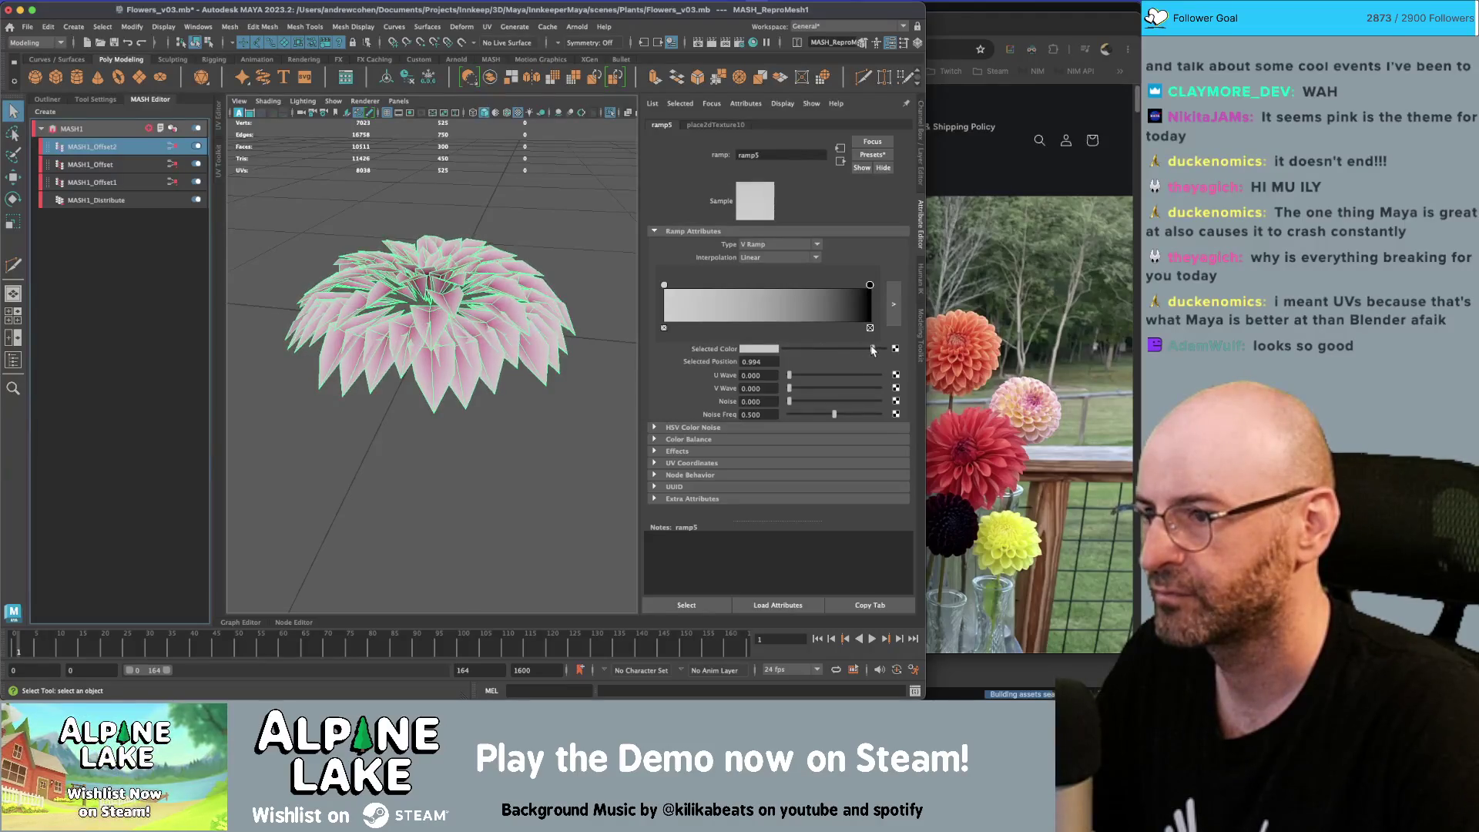
Make the whole ramp5 gradient white and select the lone source petal
drag(865, 350, 869, 348)
mouse_move(431, 324)
alt+mouse_down()
mouse_move(431, 254)
mouse_move(428, 278)
mouse_move(487, 275)
mouse_move(443, 293)
mouse_move(491, 275)
mouse_move(458, 291)
alt+mouse_up()
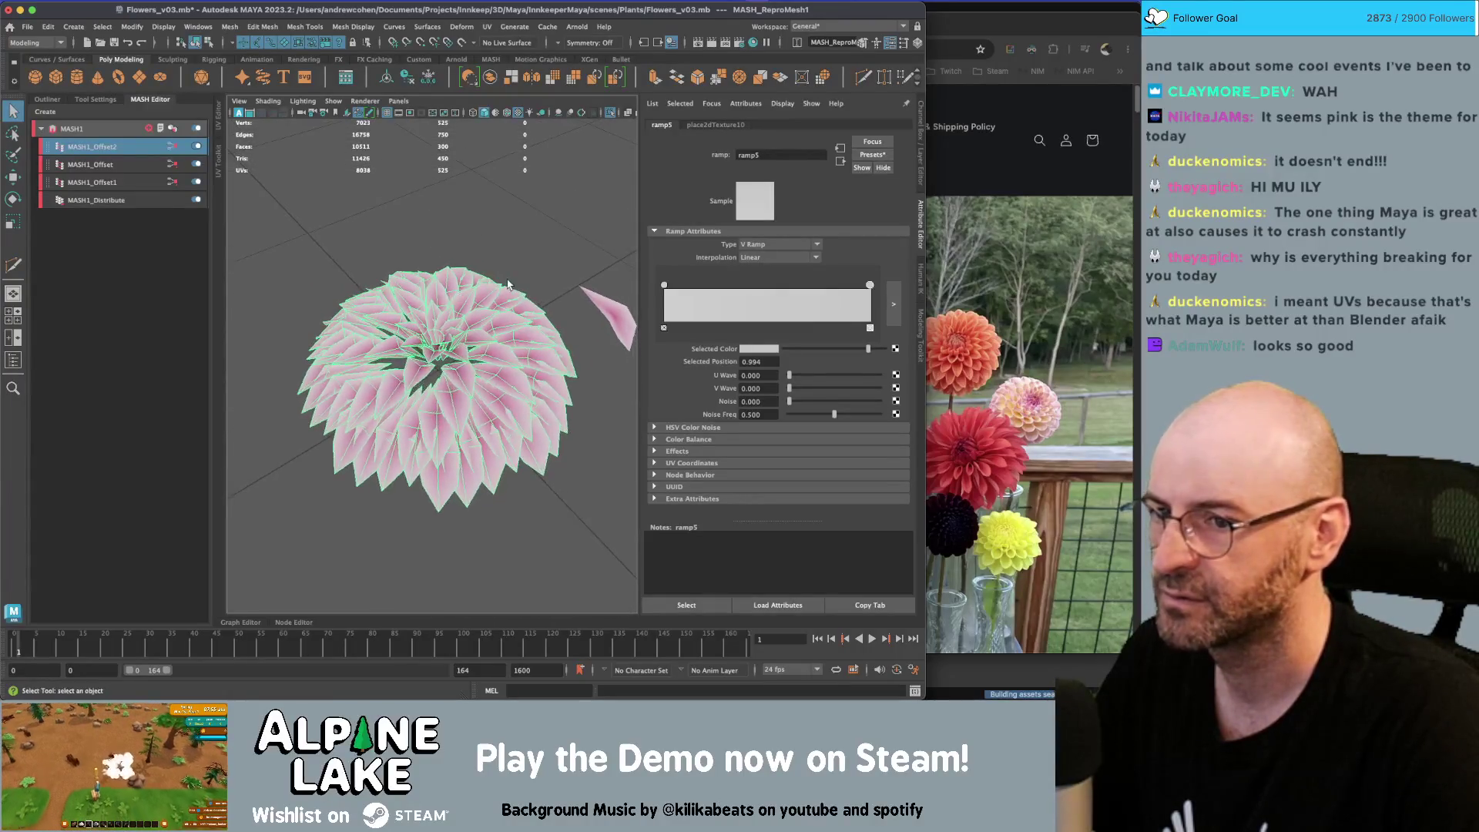
scroll(443, 303, up, 5)
click(491, 294)
Try squashing the source petal with the Scale tool, then undo it
key(r)
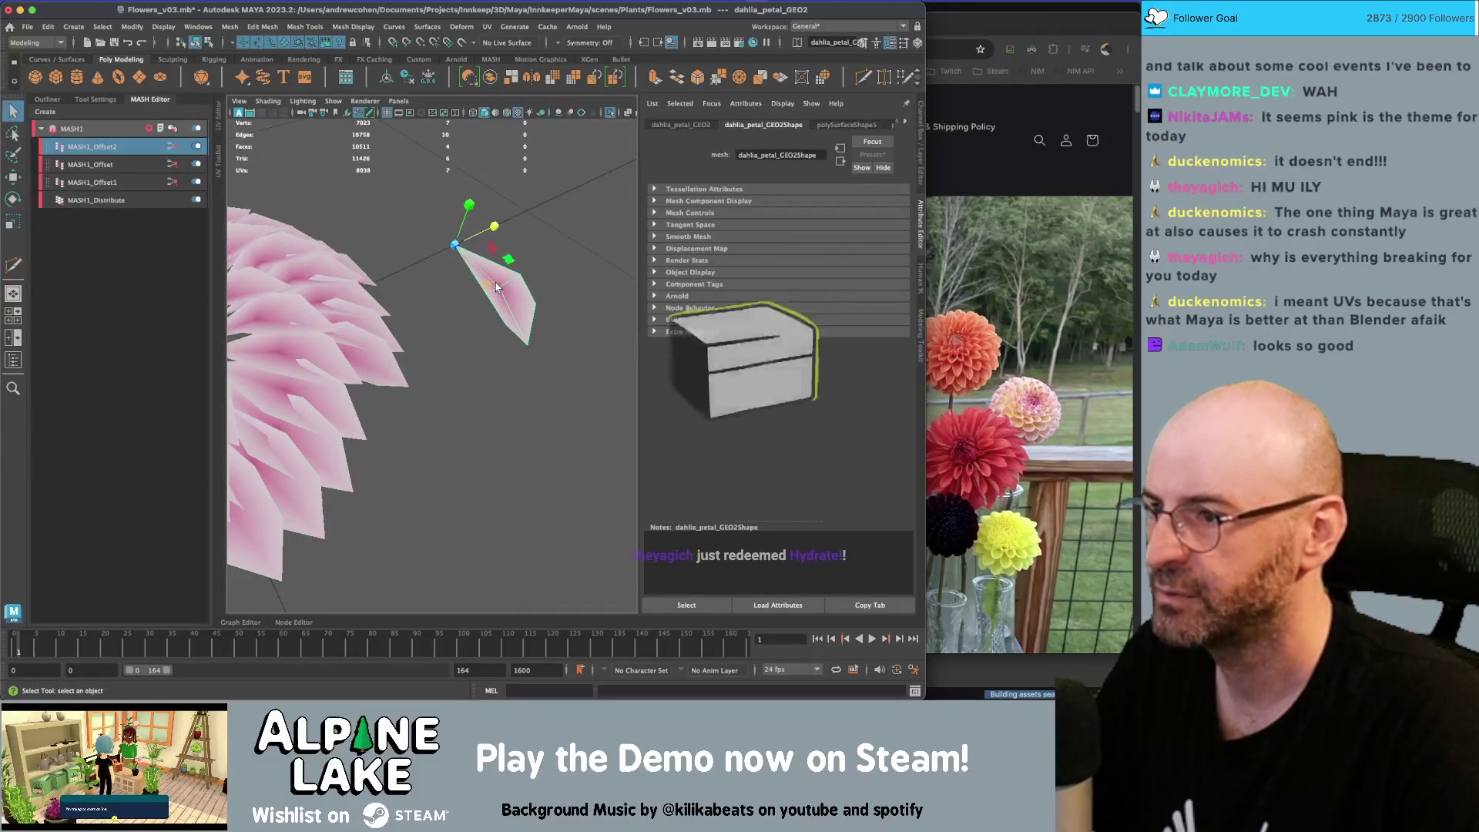
alt+right_drag(494, 285, 416, 283)
key(ctrl+z)
key(ctrl+z)
key(ctrl+z)
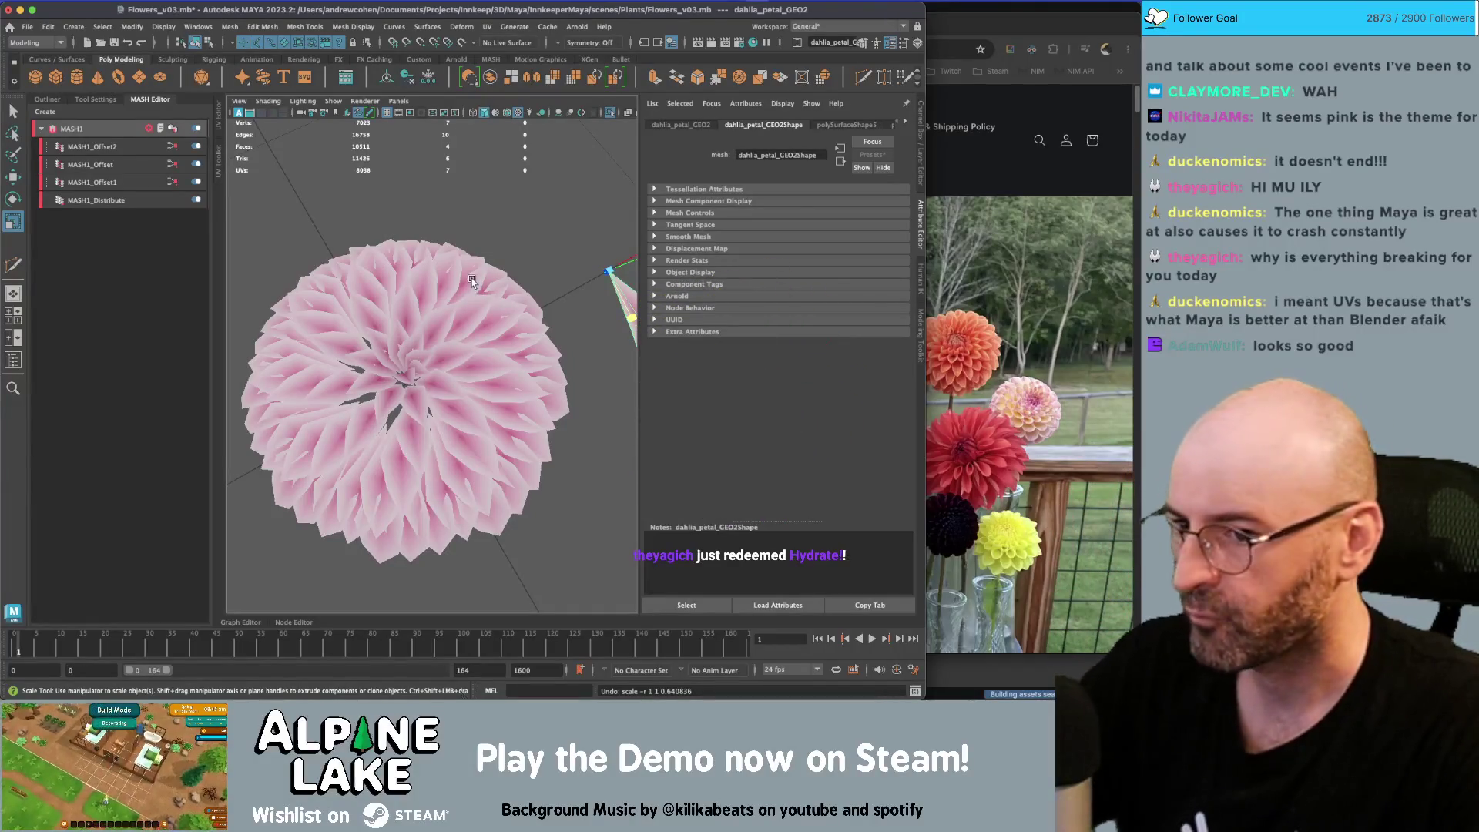
alt+drag(443, 311, 511, 298)
Raise MASH1_Distribute's Rotate Y and tilt the source petal about 36° in X
click(96, 199)
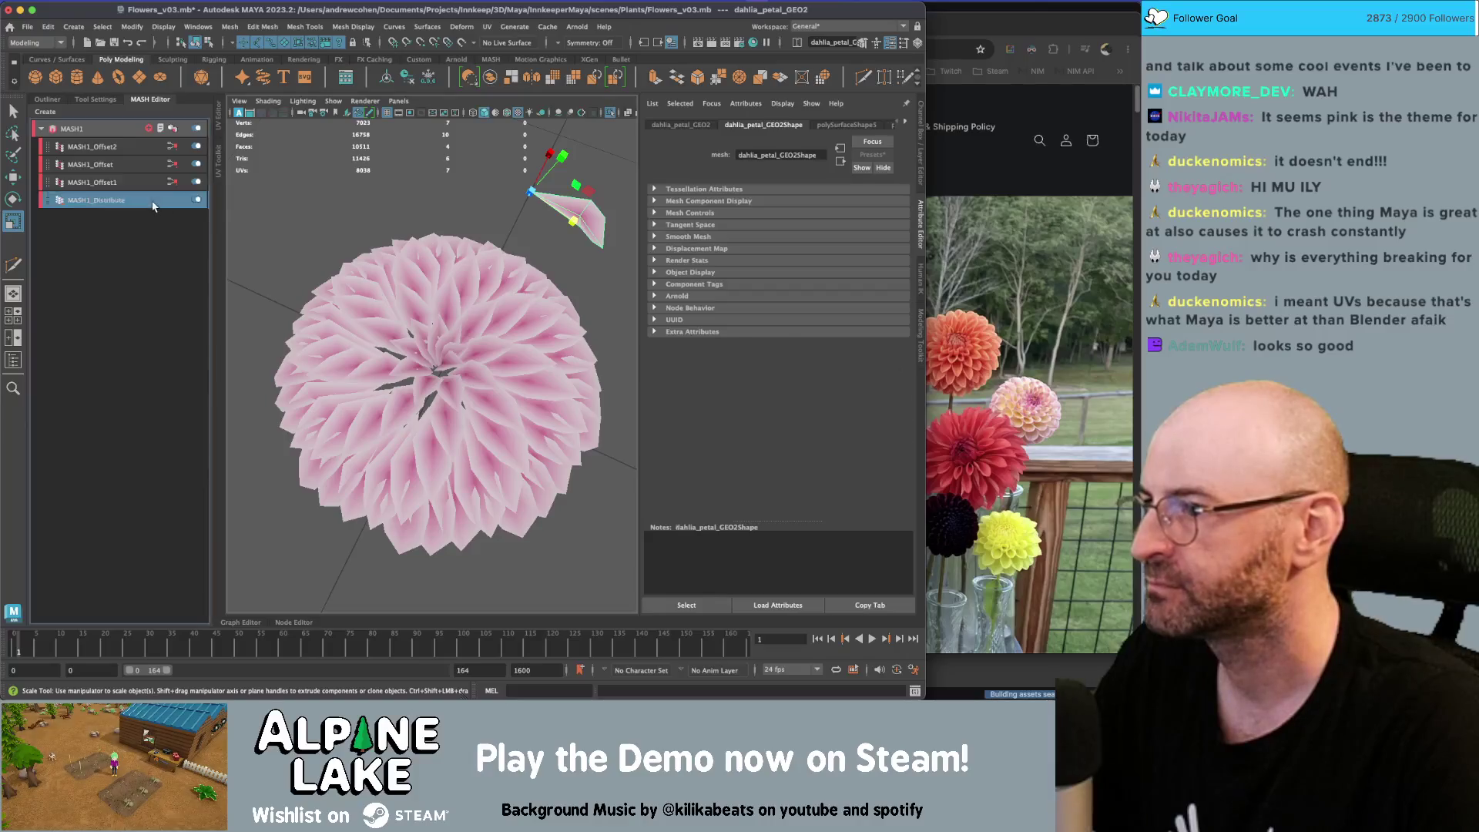
drag(845, 315, 910, 309)
mouse_move(490, 350)
alt+mouse_down()
mouse_move(399, 306)
mouse_move(463, 293)
alt+mouse_up()
key(e)
mouse_move(576, 274)
mouse_down()
mouse_move(579, 291)
mouse_move(576, 277)
mouse_up()
Set MASH1_Offset2's Offset Position Z to 1 and frame the source petal
click(127, 148)
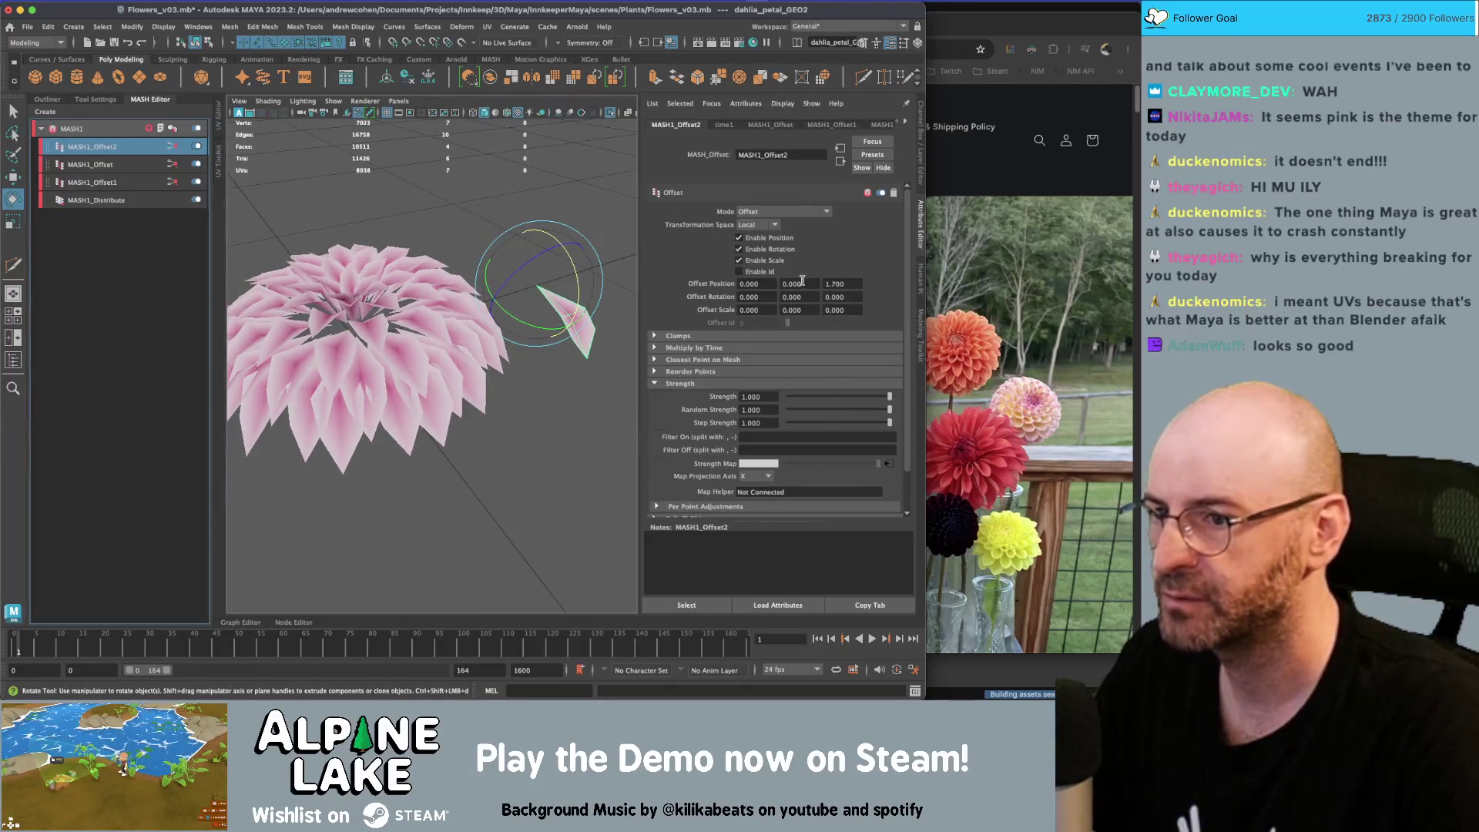
click(845, 284)
text(1)
key(Return)
mouse_move(451, 285)
alt+mouse_down()
mouse_move(444, 328)
mouse_move(522, 279)
mouse_move(515, 322)
mouse_move(572, 257)
alt+mouse_up()
key(f)
key(q)
right_click(440, 267)
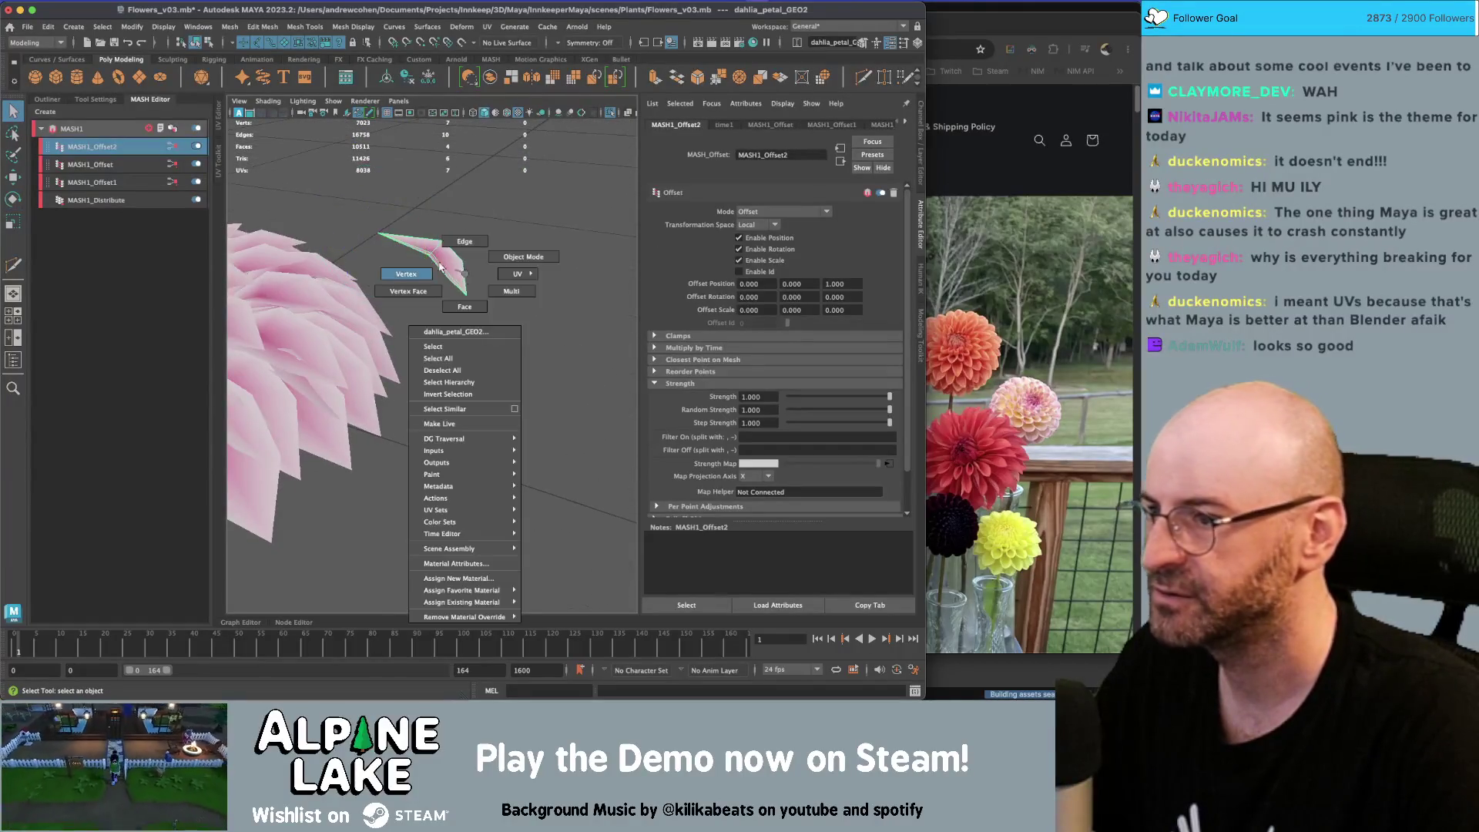
In Vertex mode, move the petal's tip vertex and shift the selected petal vertices
click(406, 273)
key(w)
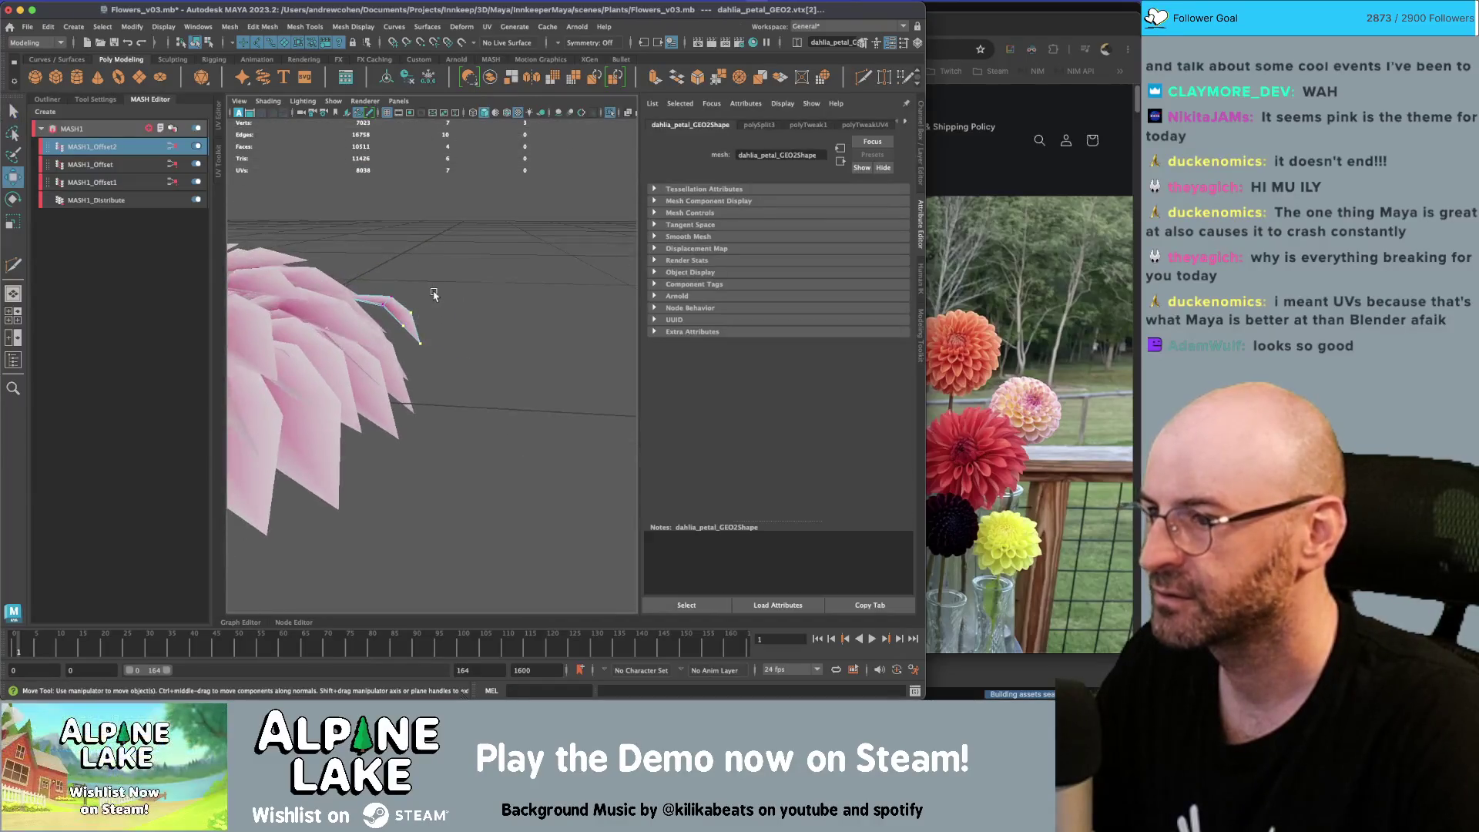
alt+drag(463, 303, 486, 313)
key(w)
middle_drag(512, 313, 521, 286)
mouse_move(520, 287)
alt+mouse_down()
mouse_move(435, 333)
mouse_move(502, 306)
alt+mouse_up()
middle_drag(503, 306, 486, 297)
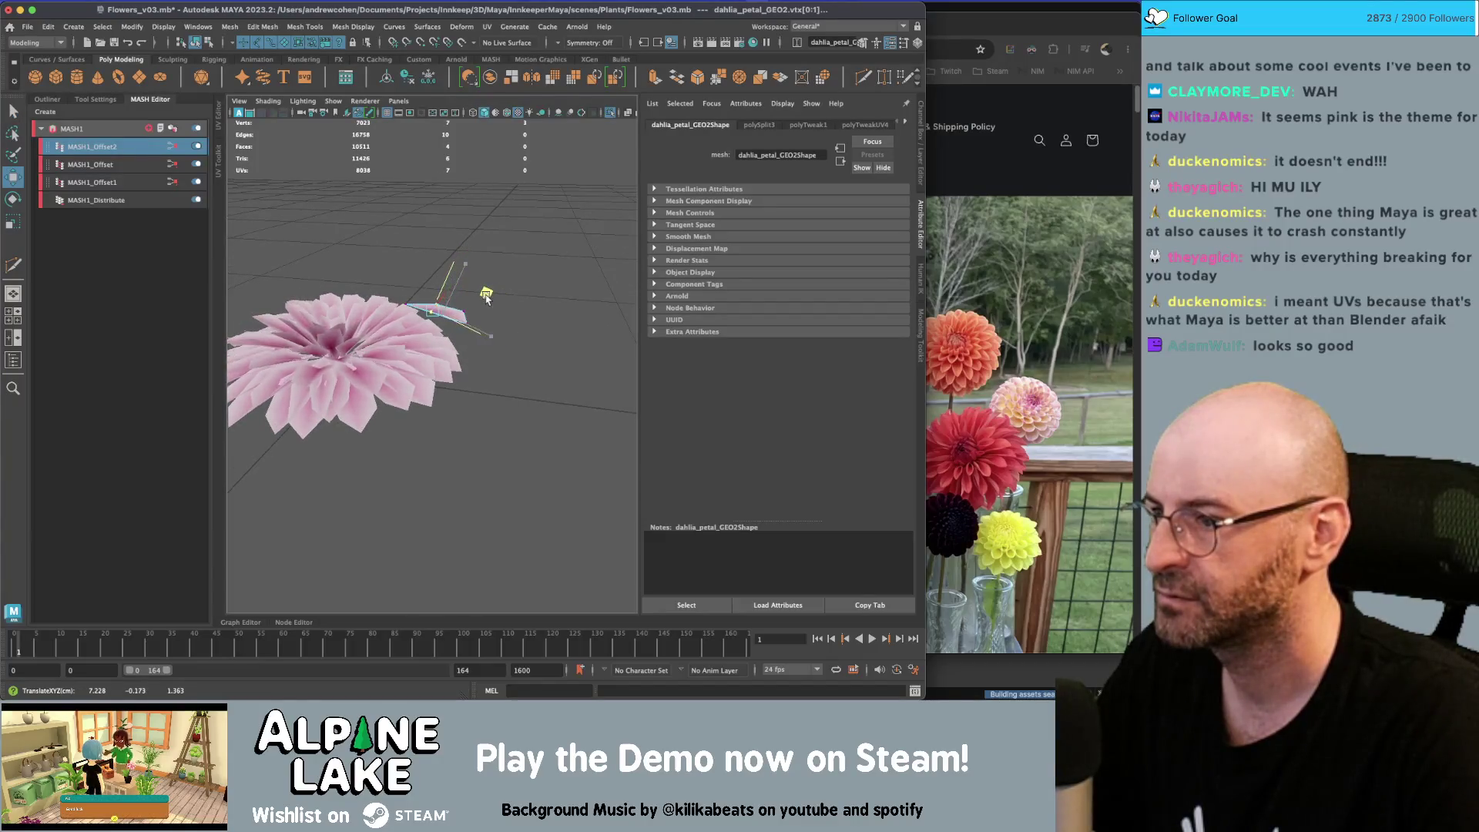
mouse_move(483, 295)
alt+mouse_down()
mouse_move(541, 348)
mouse_move(498, 308)
alt+mouse_up()
Scale the selected vertices, then select only the tip vertex and nudge it down-right
key(r)
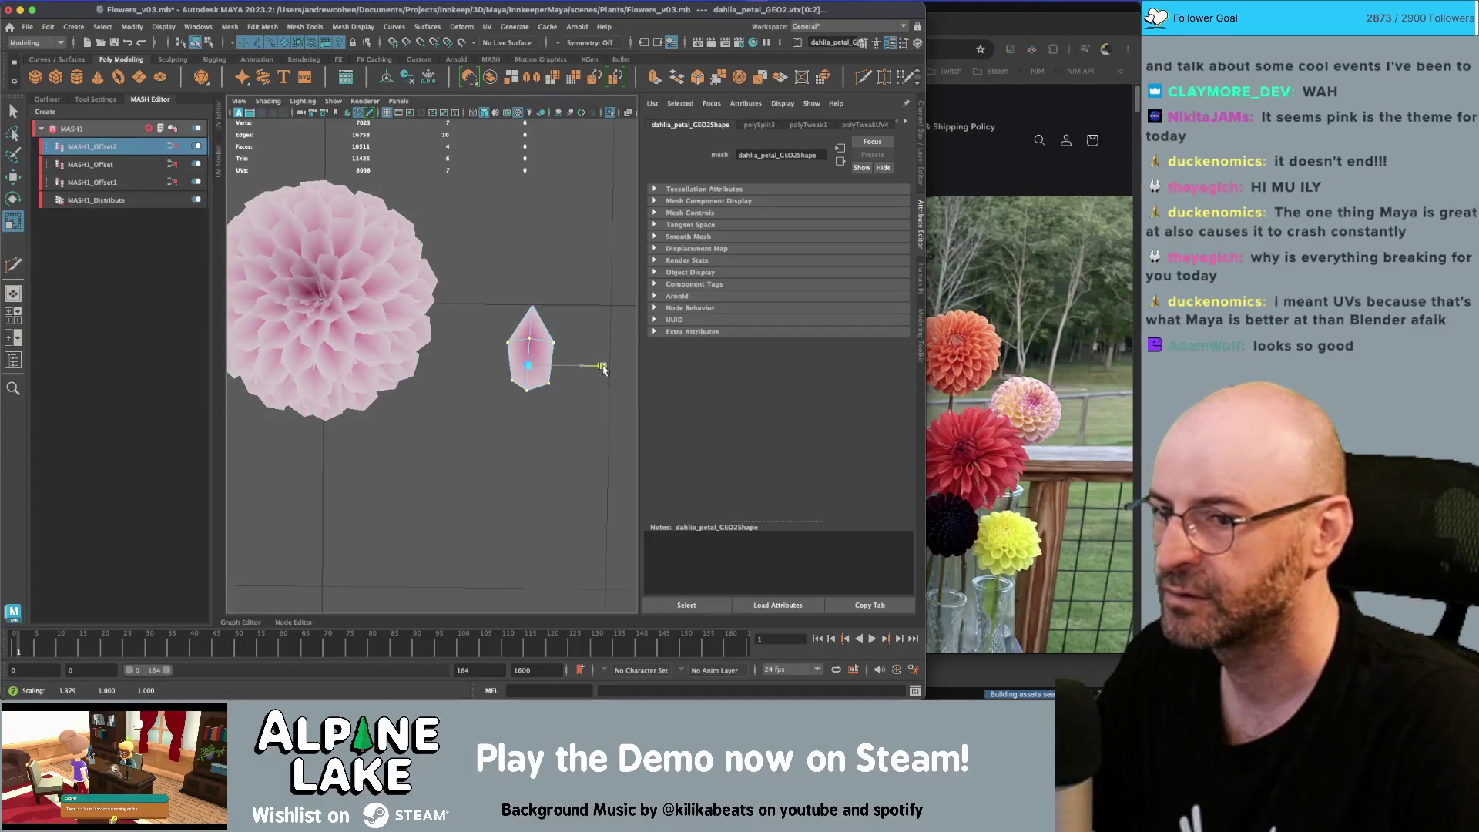
mouse_move(598, 364)
alt+mouse_down()
mouse_move(354, 209)
mouse_move(479, 242)
mouse_move(477, 297)
alt+mouse_up()
scroll(478, 296, up, 3)
key(q)
click(489, 327)
key(w)
middle_drag(544, 312, 548, 320)
alt+drag(548, 323, 420, 335)
Return to Object Mode and select the dahlia mesh
click(193, 45)
click(389, 171)
mouse_move(390, 171)
alt+mouse_down()
mouse_move(369, 270)
mouse_move(568, 248)
mouse_move(540, 270)
mouse_move(451, 279)
mouse_move(441, 225)
alt+mouse_up()
scroll(544, 295, up, 5)
click(545, 295)
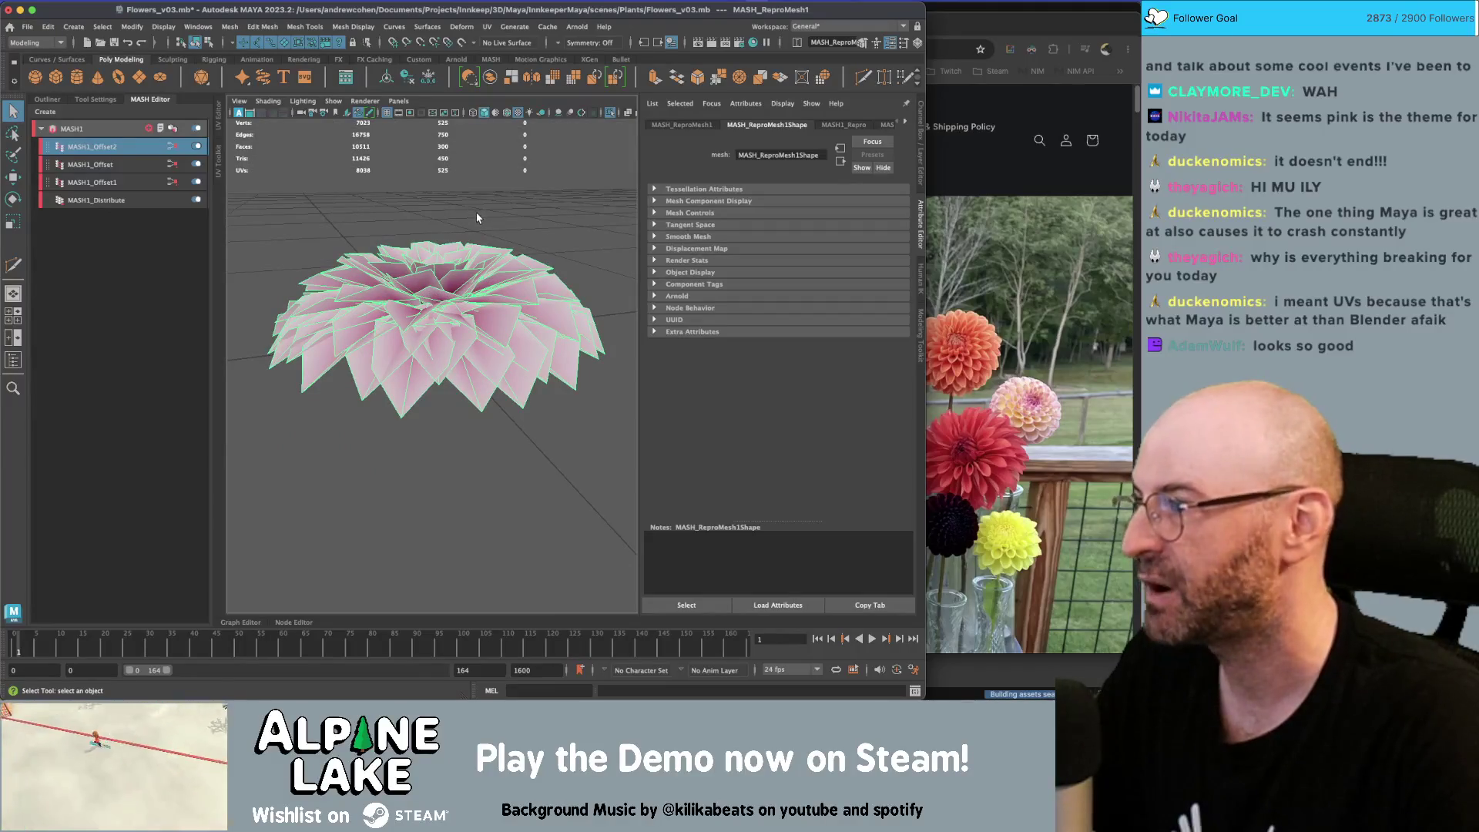
Lower MASH1_Distribute's Number of Points to 46 and preview the bloom
alt+drag(474, 274, 517, 314)
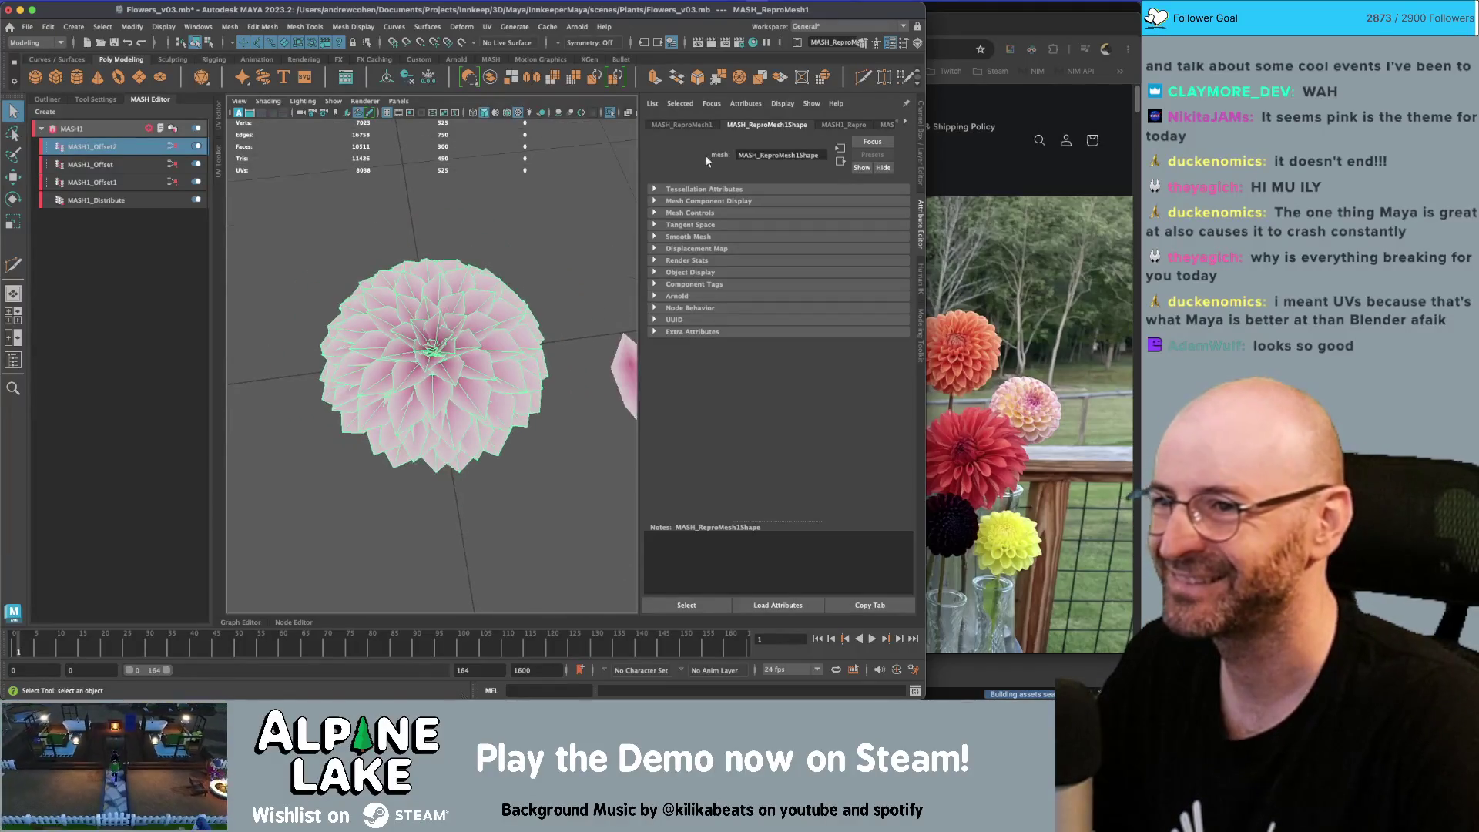
click(129, 201)
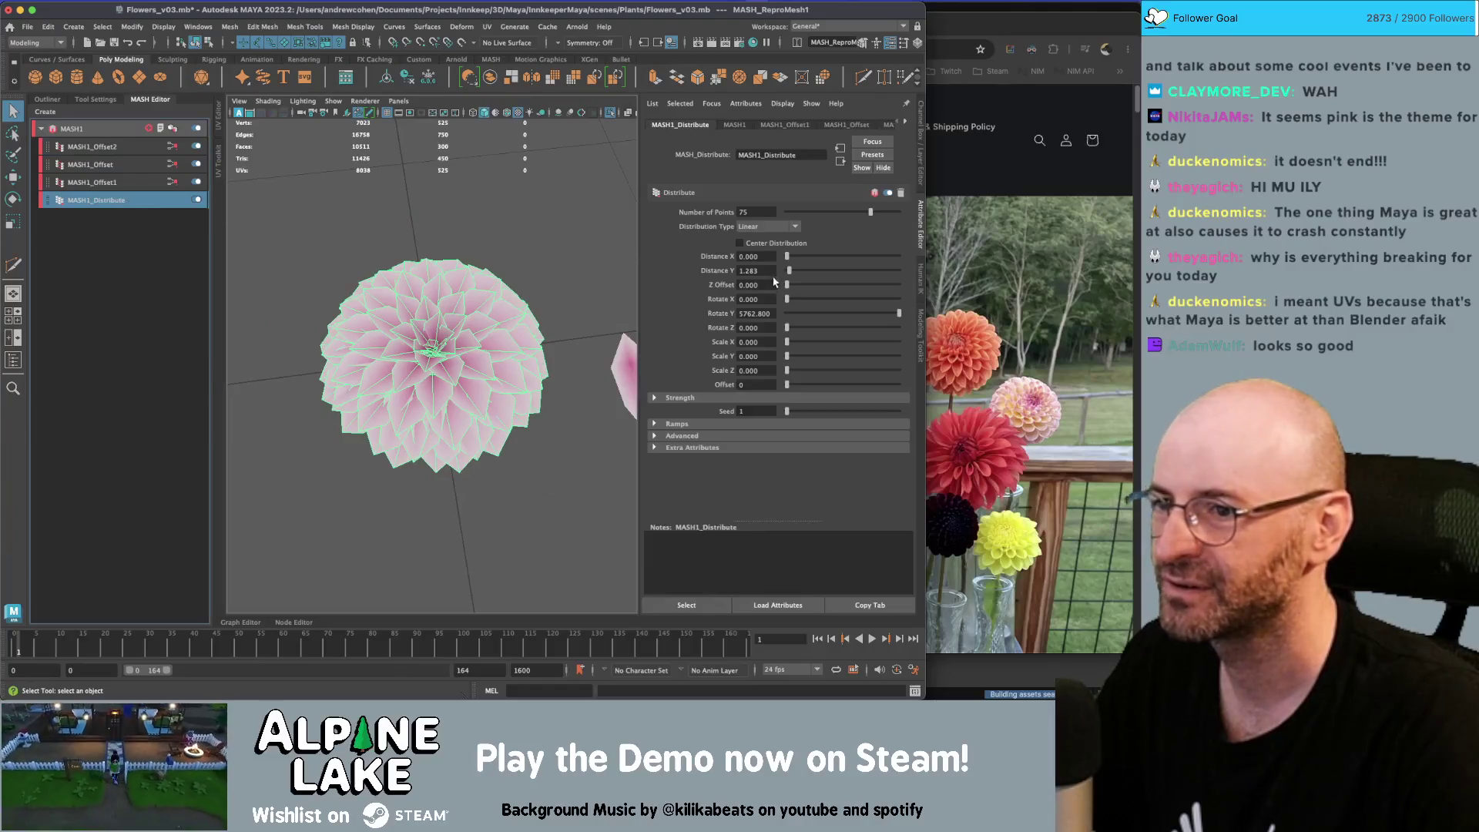
click(848, 212)
drag(847, 214, 839, 214)
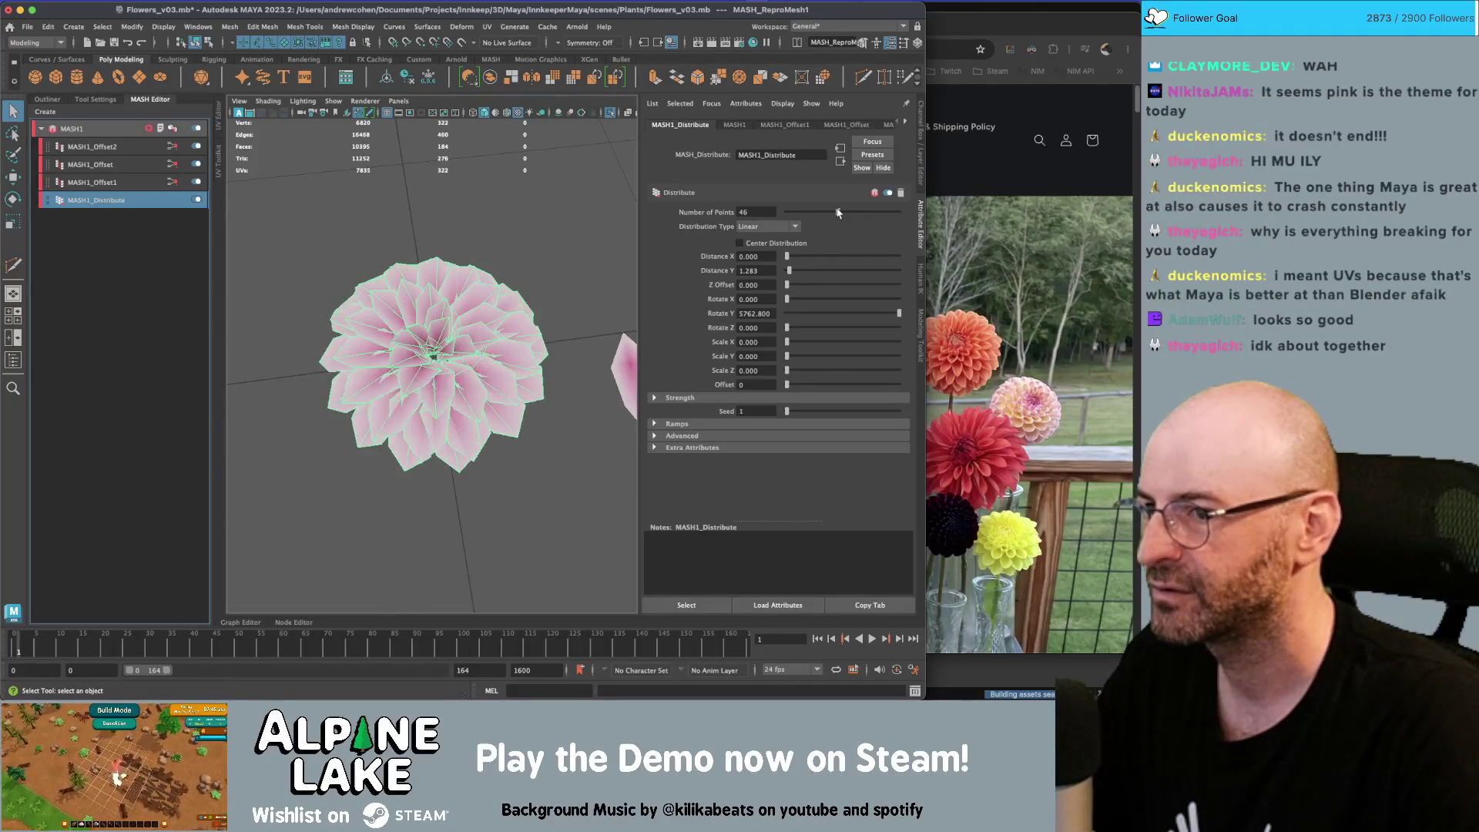
click(465, 251)
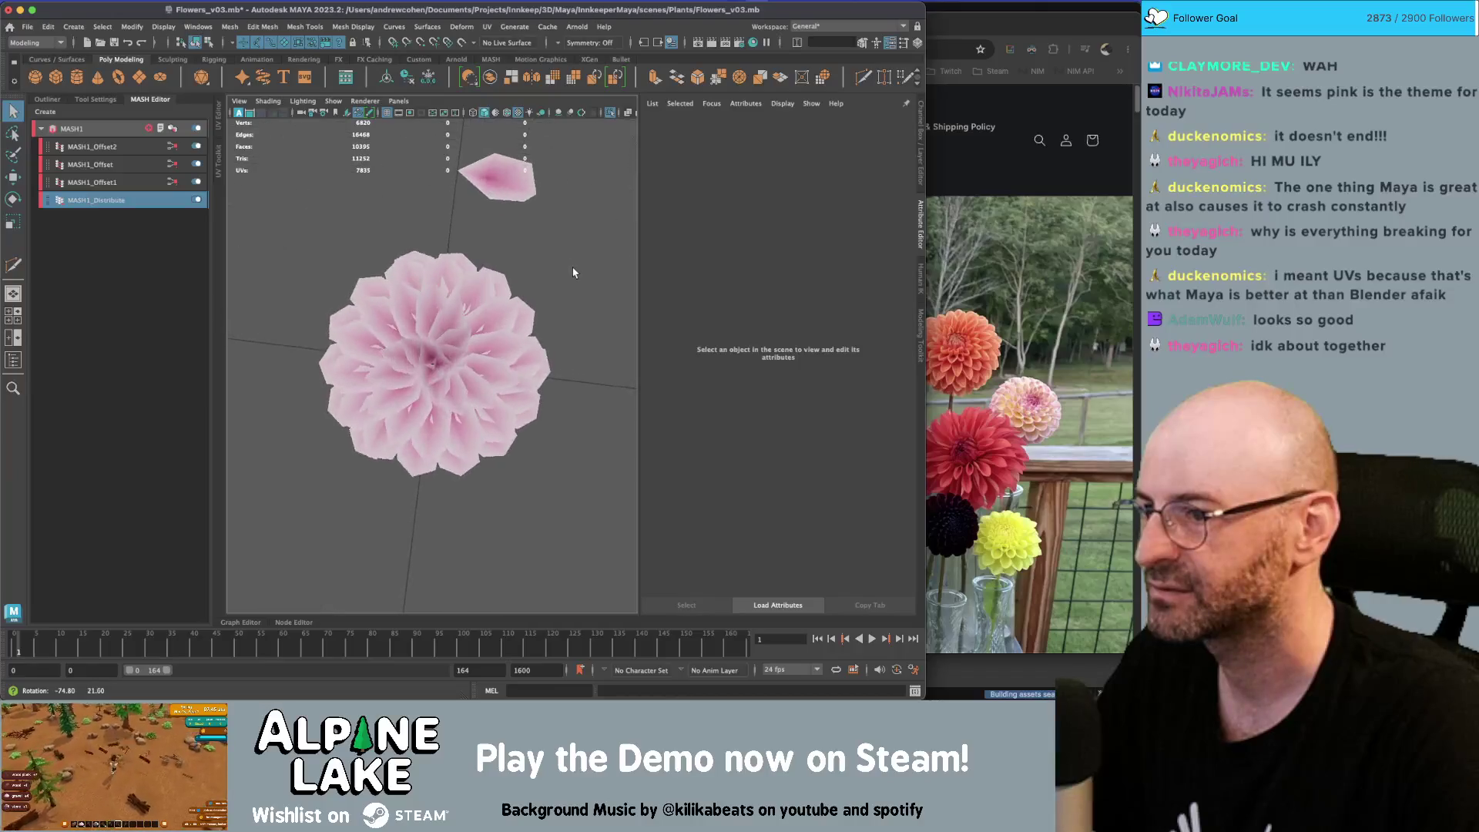
click(462, 307)
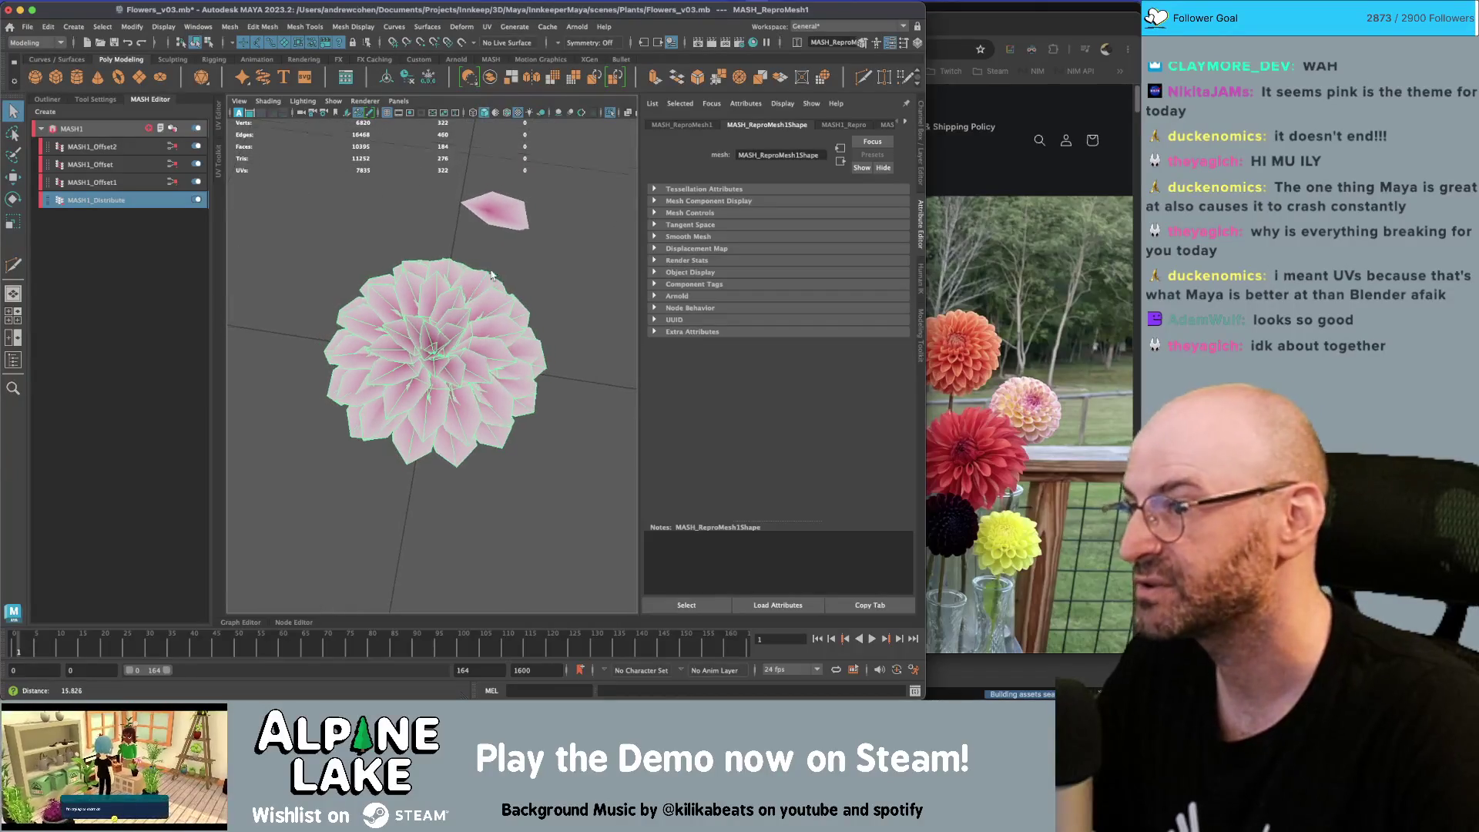
scroll(477, 280, down, 5)
mouse_move(493, 308)
alt+mouse_down()
mouse_move(513, 325)
mouse_move(436, 298)
mouse_move(378, 330)
mouse_move(633, 240)
alt+mouse_up()
click(513, 326)
scroll(513, 325, up, 5)
click(372, 330)
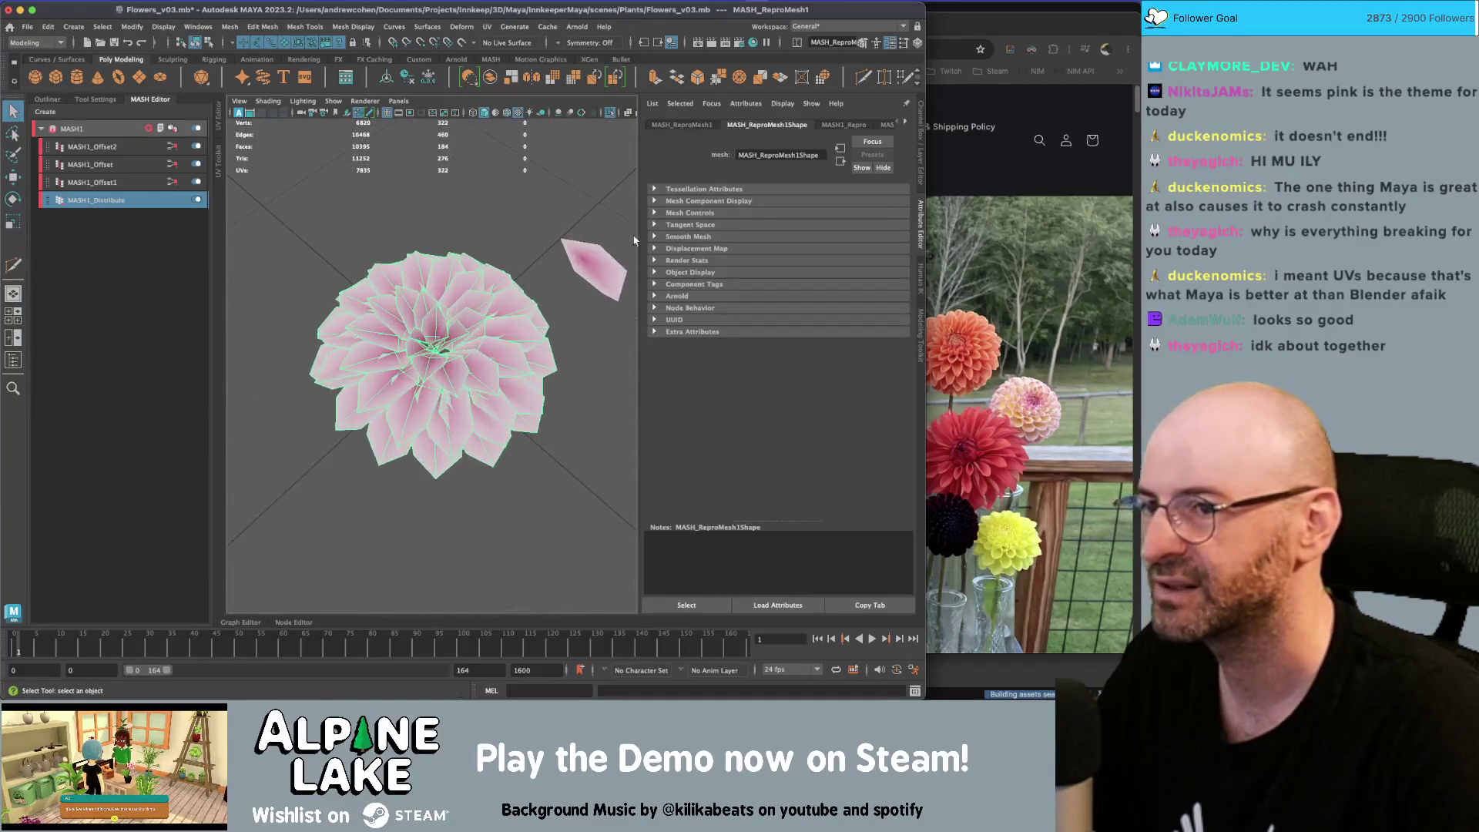
Browse the MASH node tabs in the Attribute Editor, ending on MASH1_Distribute
click(840, 126)
click(786, 126)
click(710, 125)
click(778, 125)
click(882, 126)
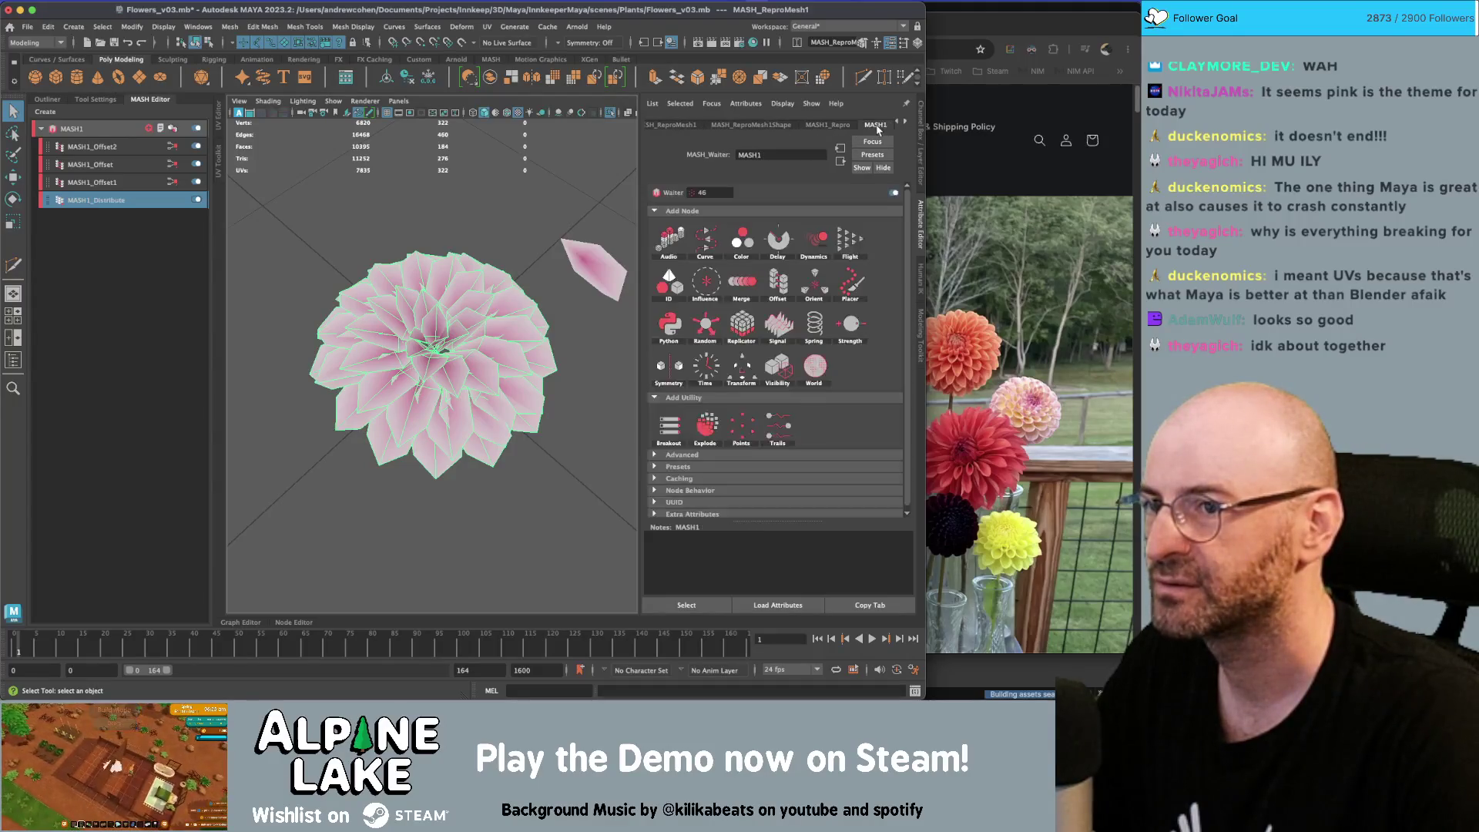
click(774, 125)
click(876, 125)
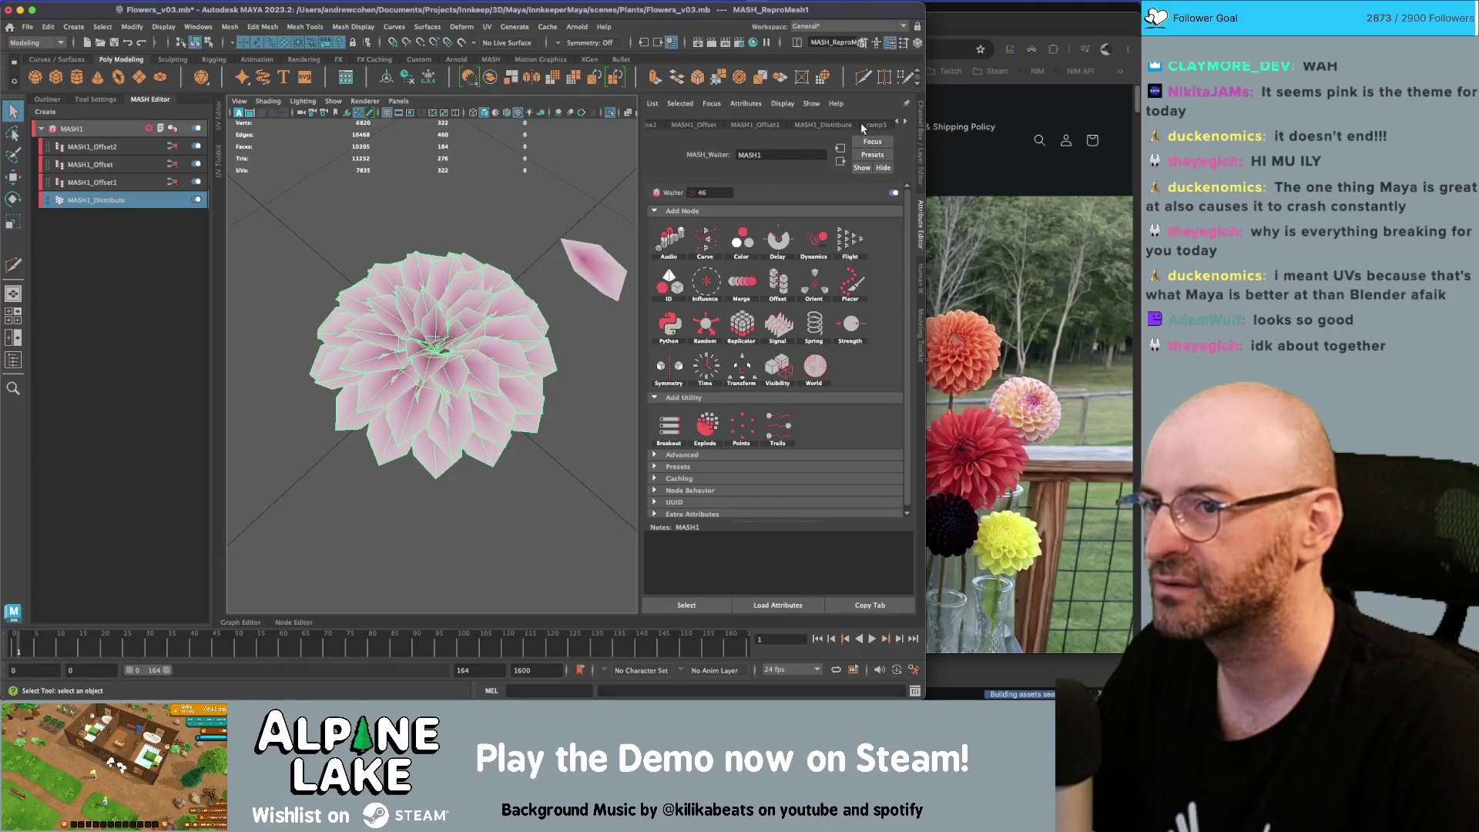
click(846, 126)
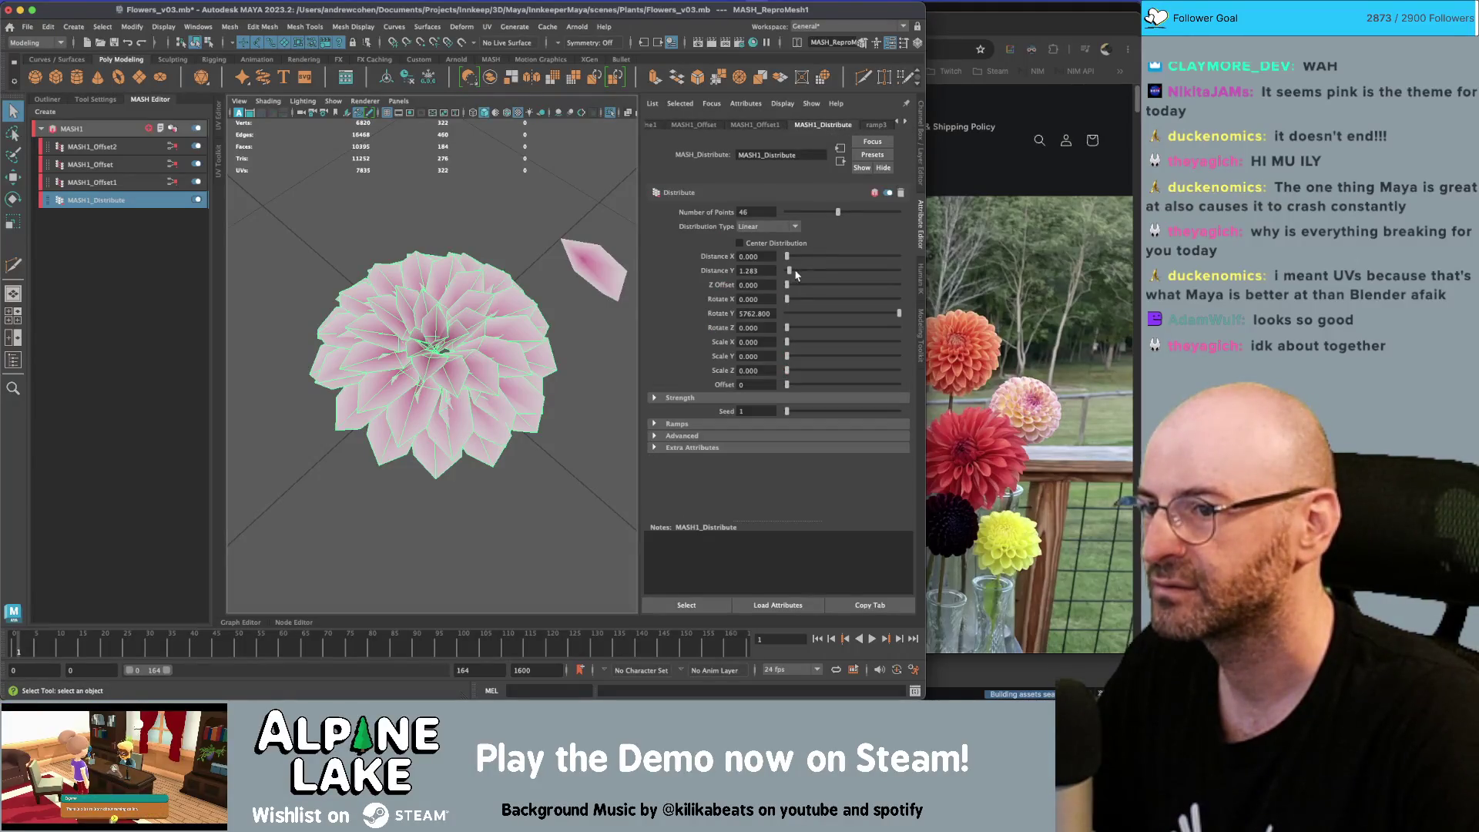
Lower Distance Y to 0.321 and raise Rotate Y to tighten the spiral
drag(790, 272, 787, 271)
mouse_move(501, 324)
alt+mouse_down()
mouse_move(509, 285)
mouse_move(507, 329)
alt+mouse_up()
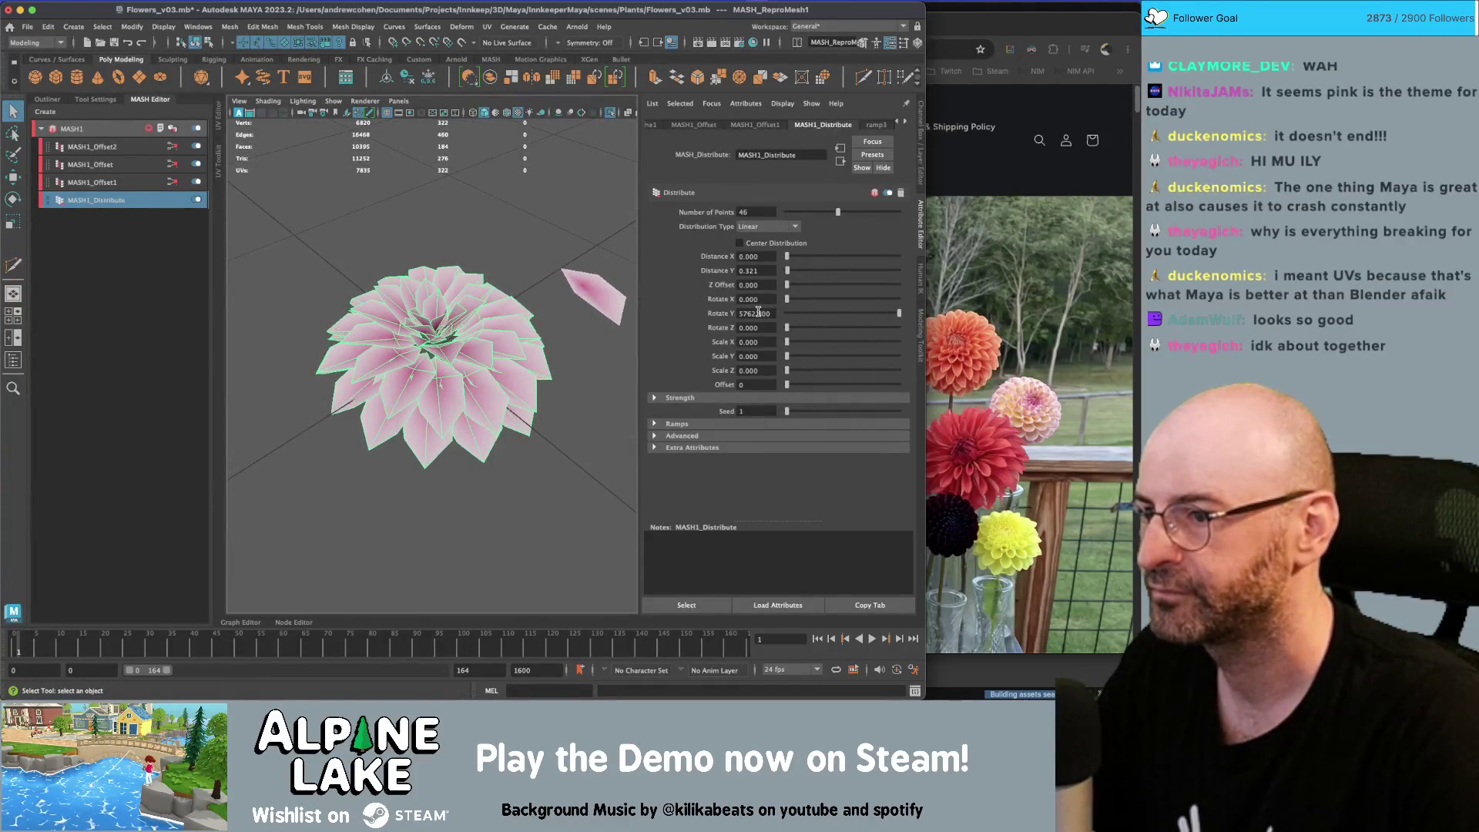
drag(842, 313, 876, 314)
alt+drag(505, 308, 497, 285)
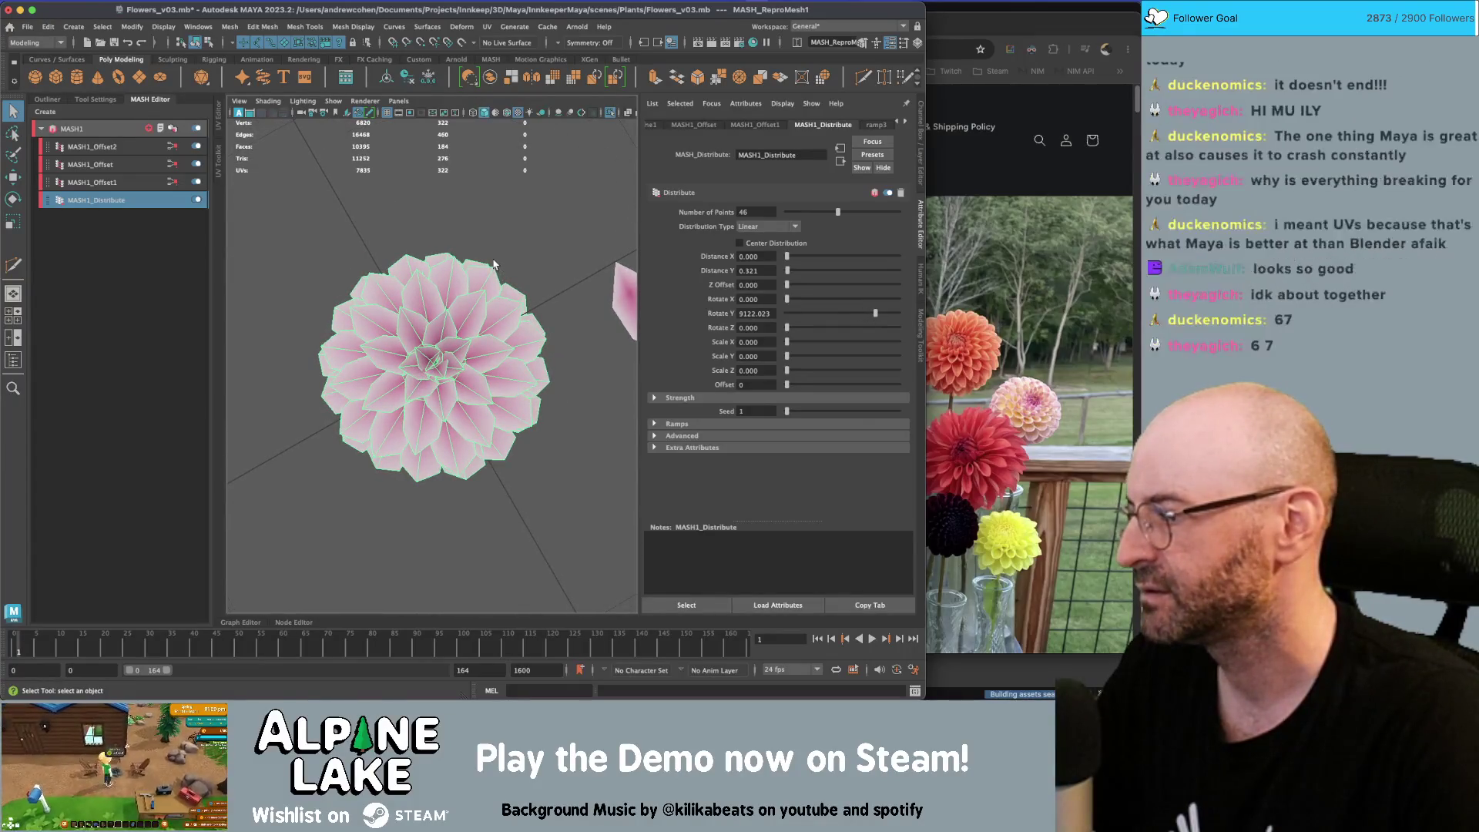
alt+drag(484, 268, 466, 286)
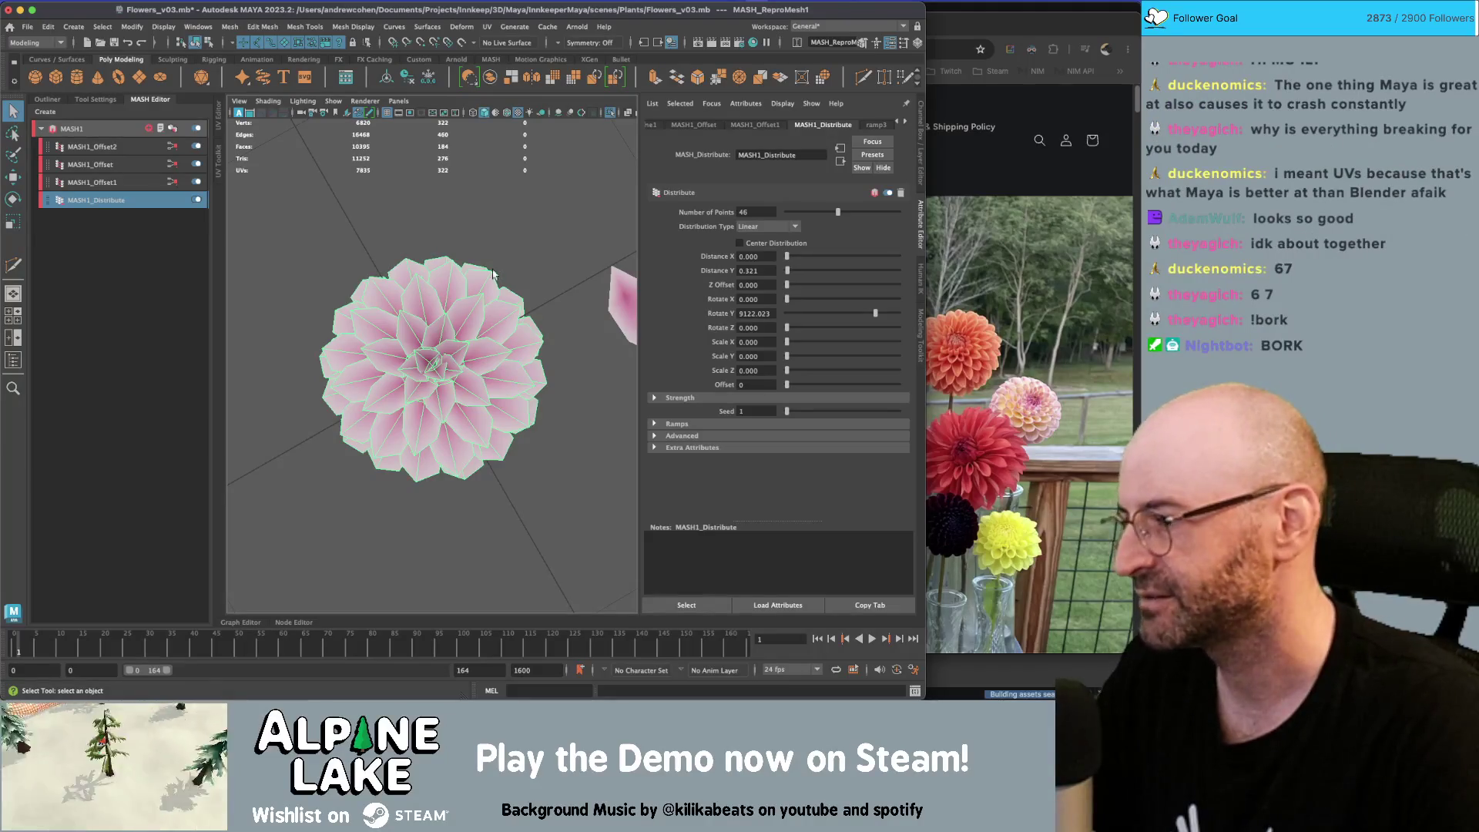
click(478, 264)
mouse_move(479, 265)
alt+mouse_down()
mouse_move(529, 205)
mouse_move(389, 214)
mouse_move(496, 247)
mouse_move(535, 340)
mouse_move(463, 269)
alt+mouse_up()
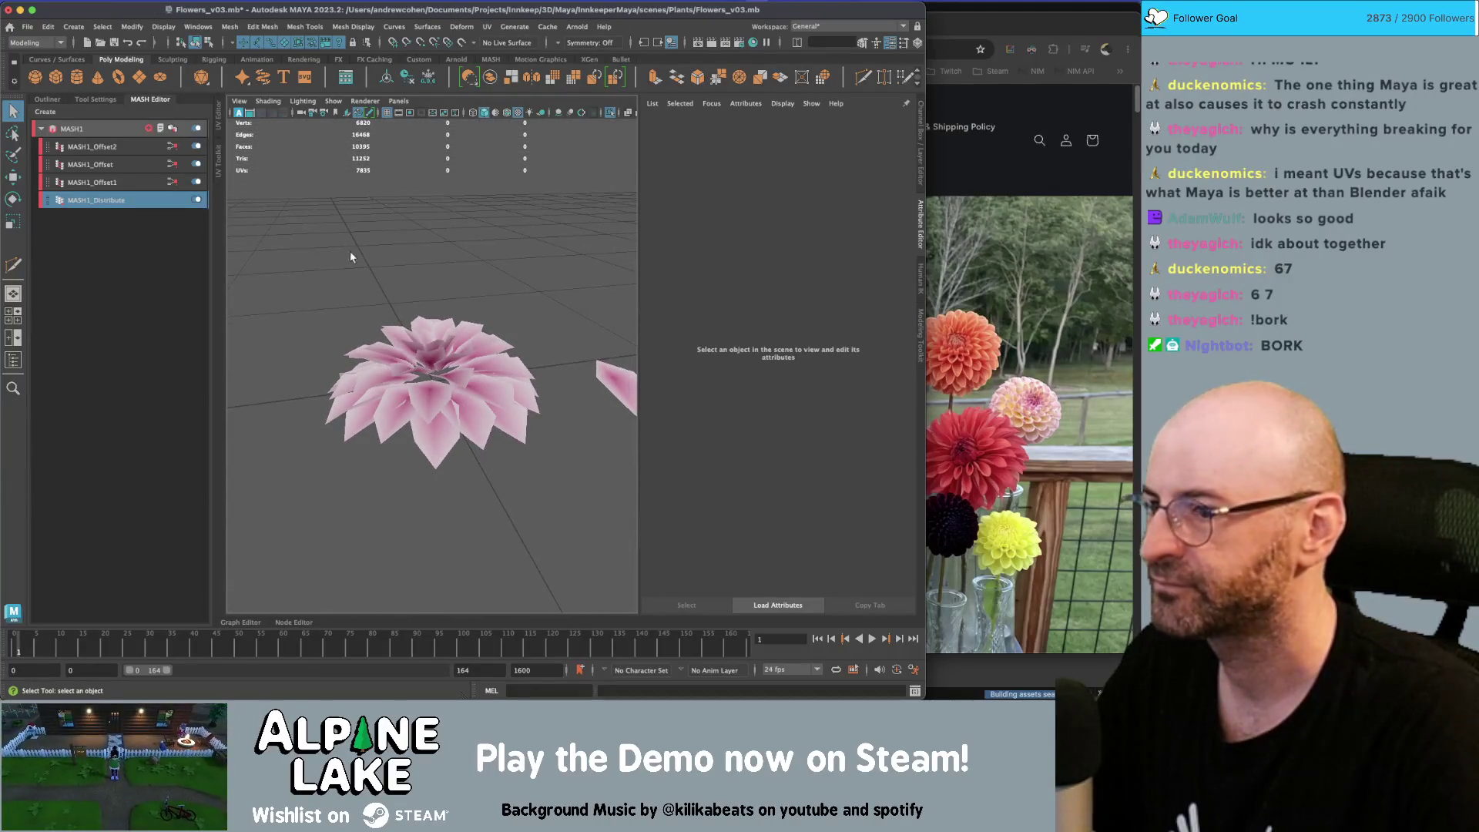
Toggle Offset1 off and on to compare, then change its X rotation to re-angle petals
alt+drag(540, 319, 493, 337)
click(160, 184)
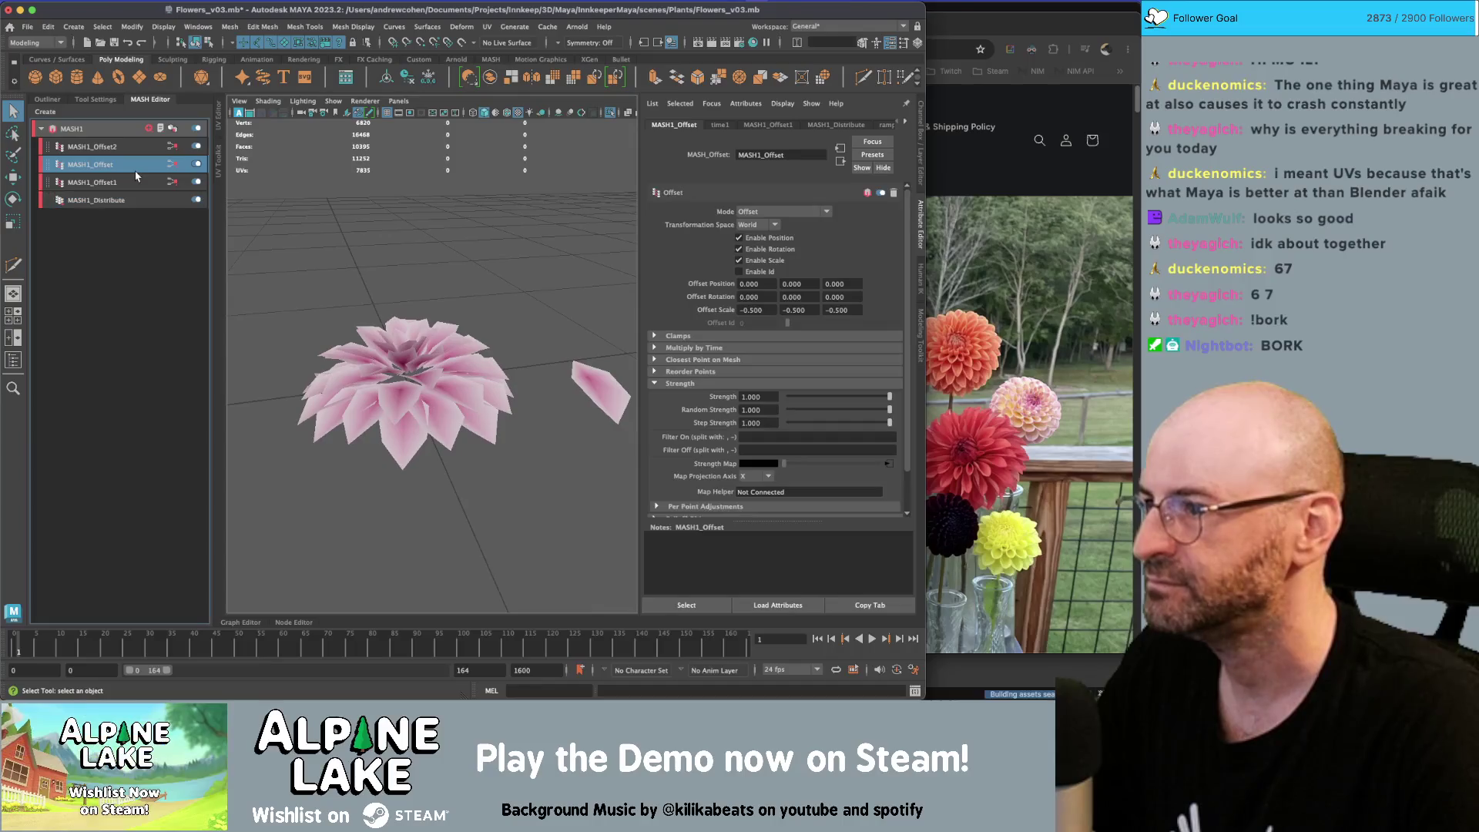
click(198, 182)
click(197, 183)
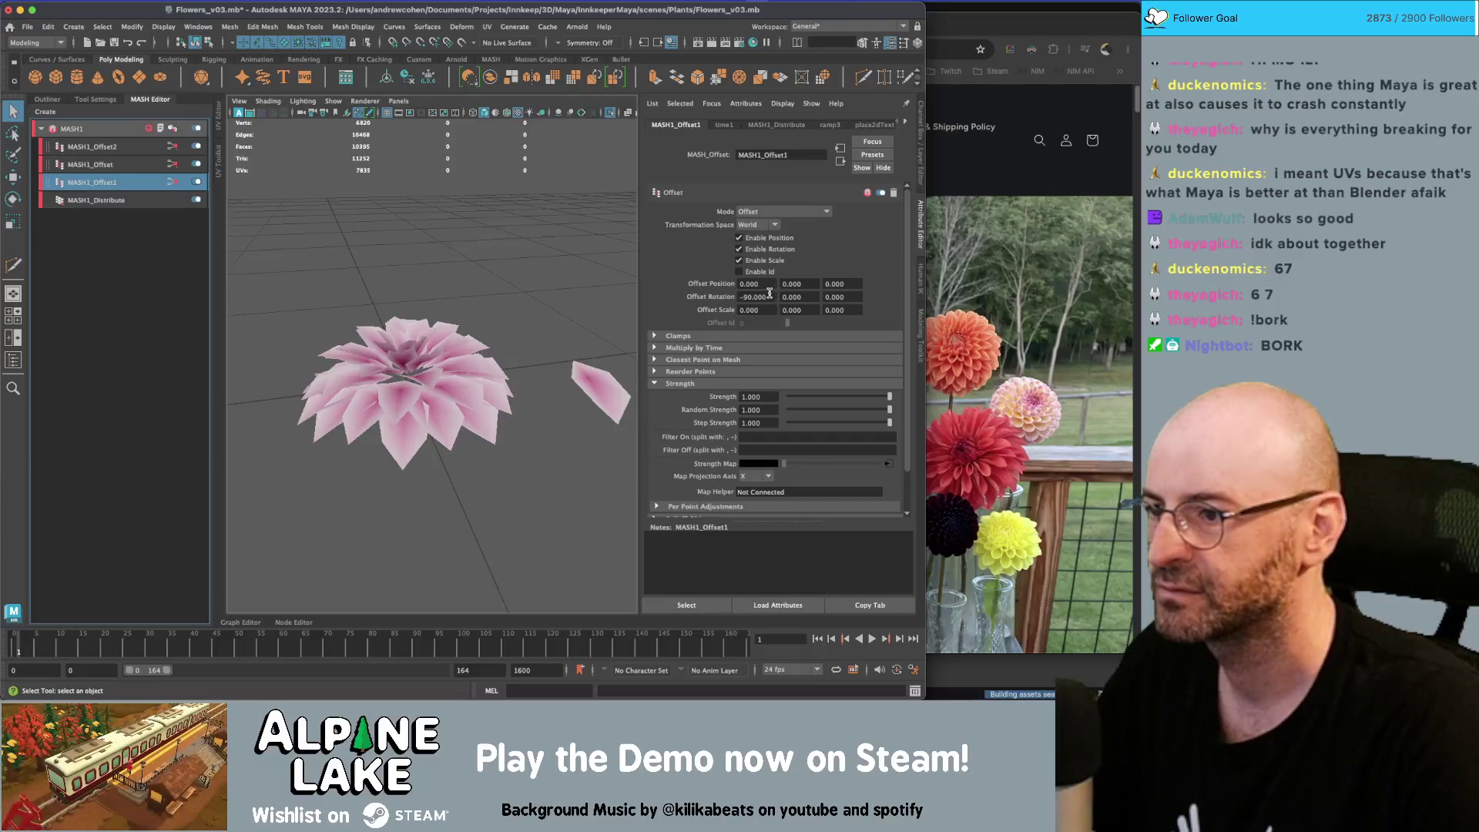
mouse_move(766, 293)
ctrl+mouse_down()
mouse_move(722, 294)
mouse_move(999, 290)
ctrl+mouse_up()
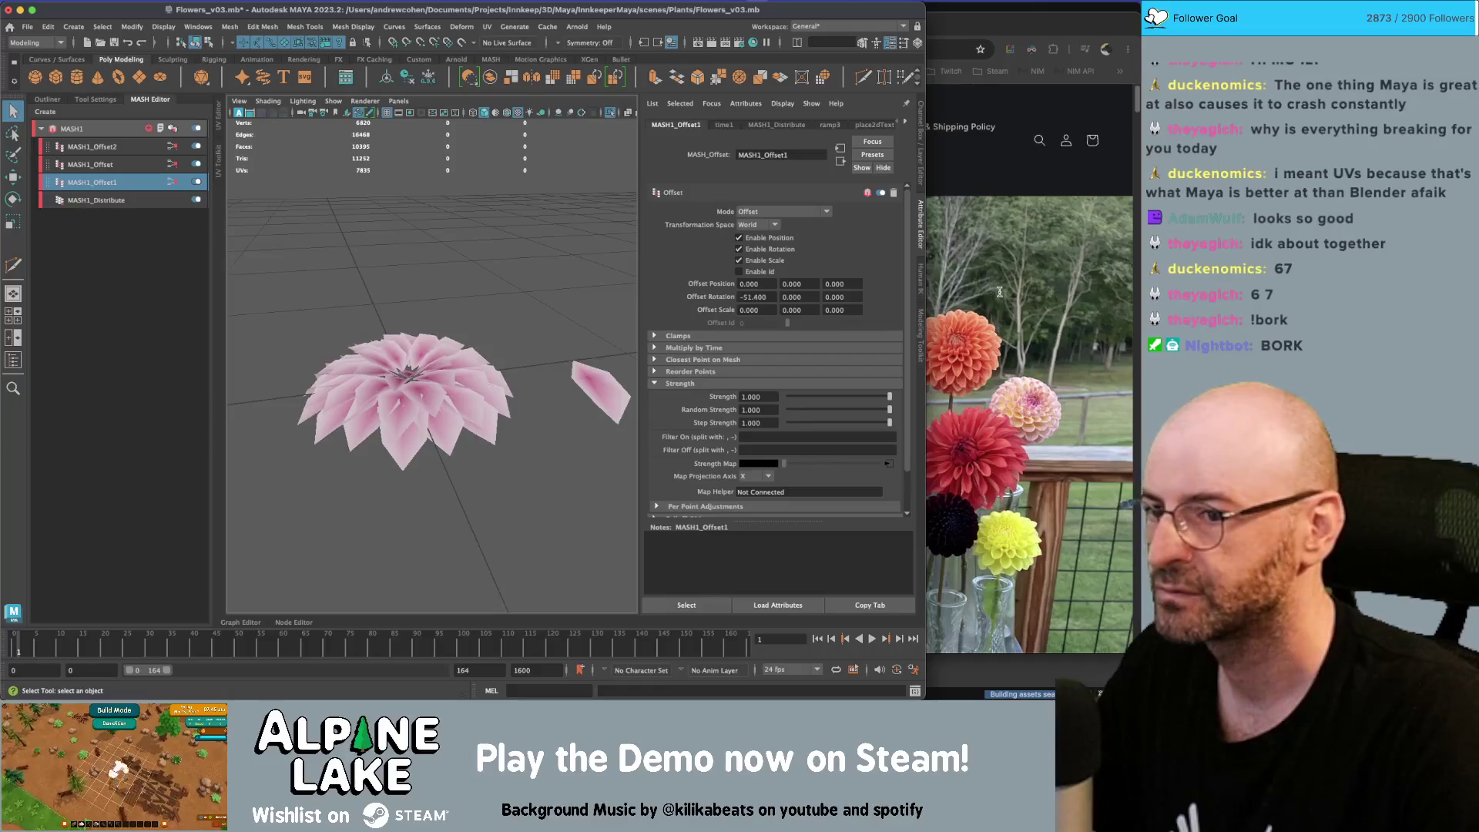
alt+drag(600, 322, 605, 416)
Darken the selected colour of Offset2's strength ramp and re-enable the first Offset node
click(136, 147)
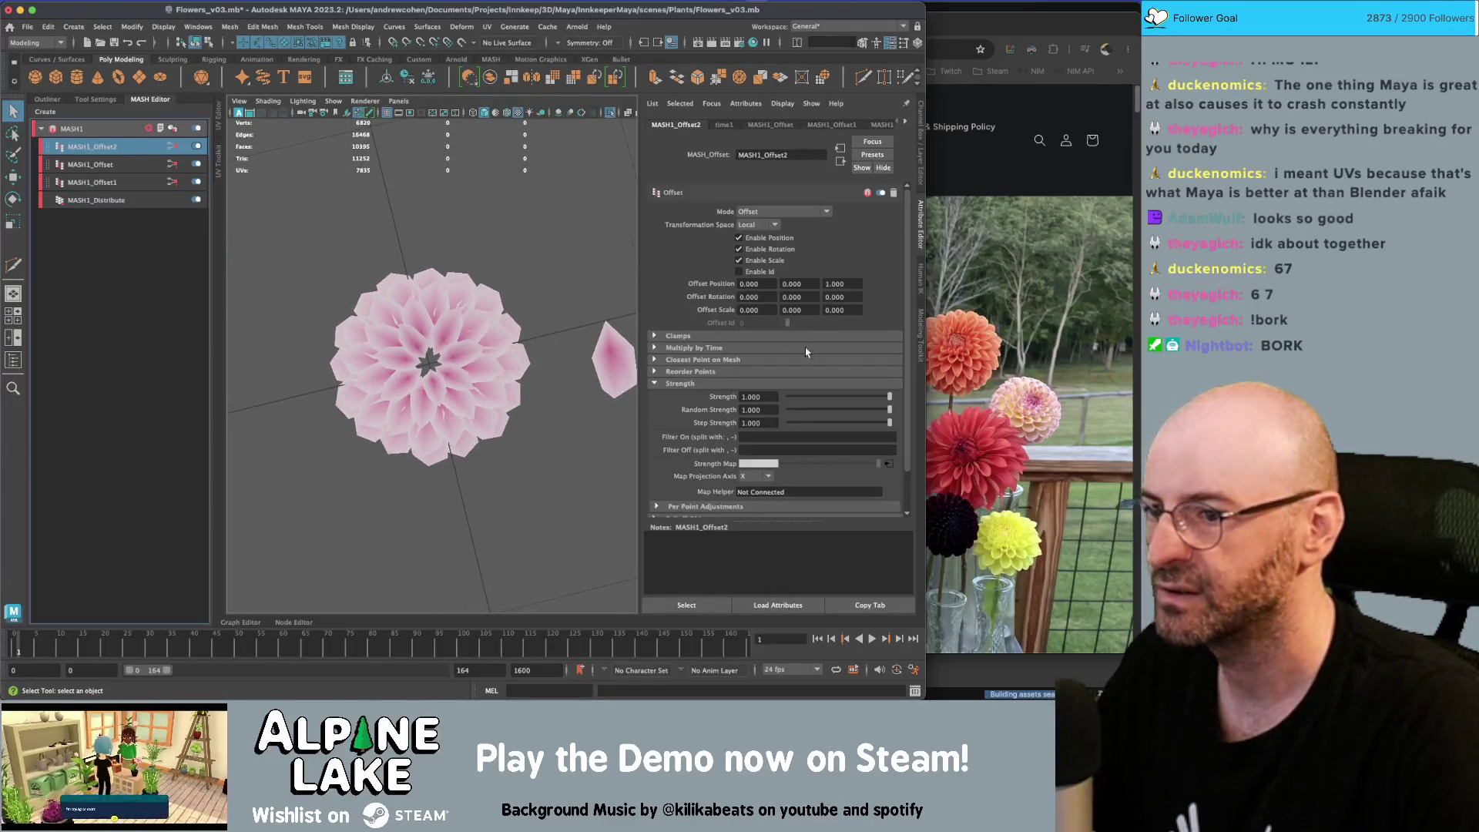
click(890, 465)
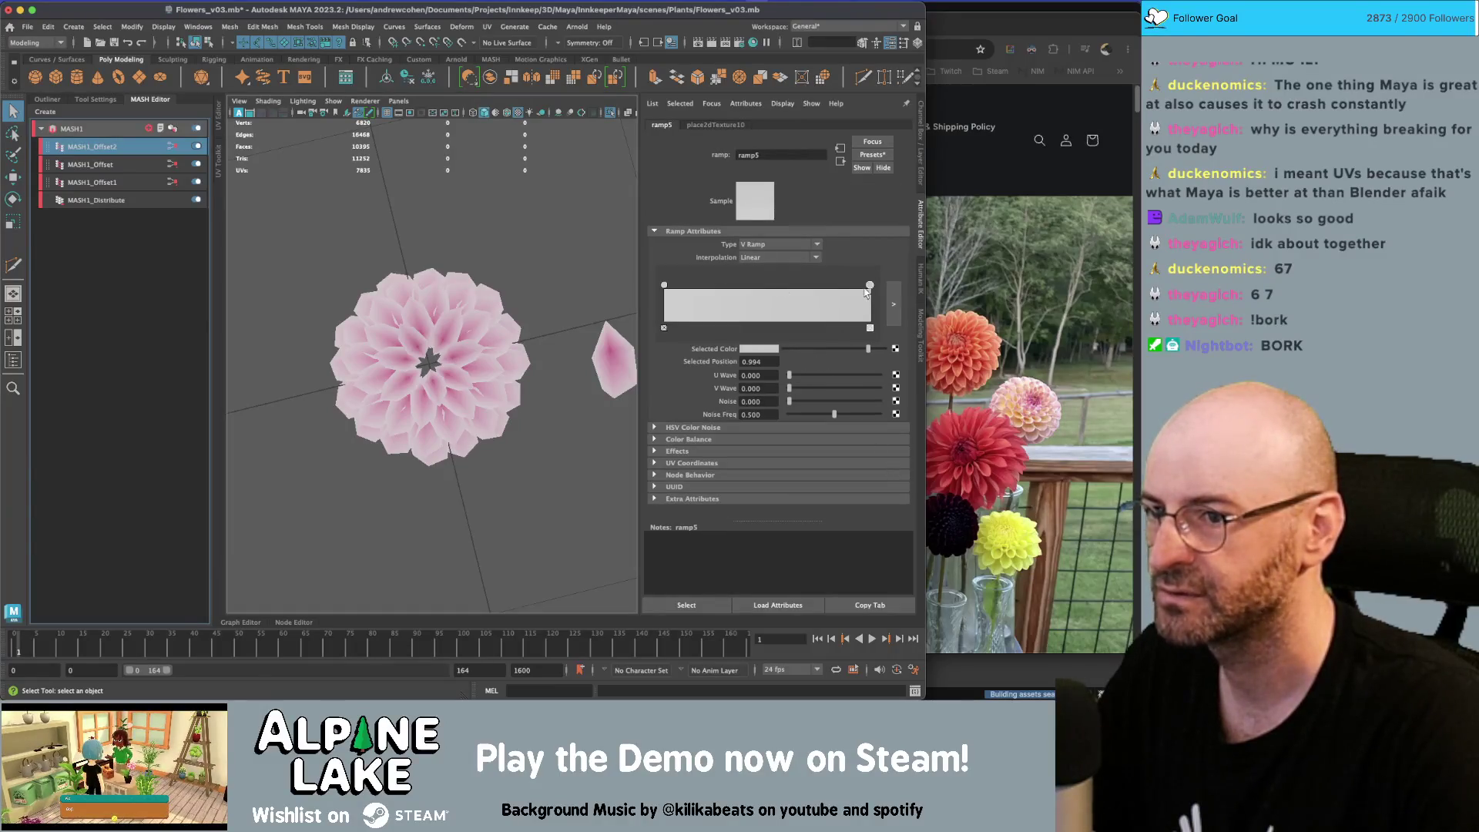
drag(869, 351, 782, 352)
alt+drag(602, 337, 444, 276)
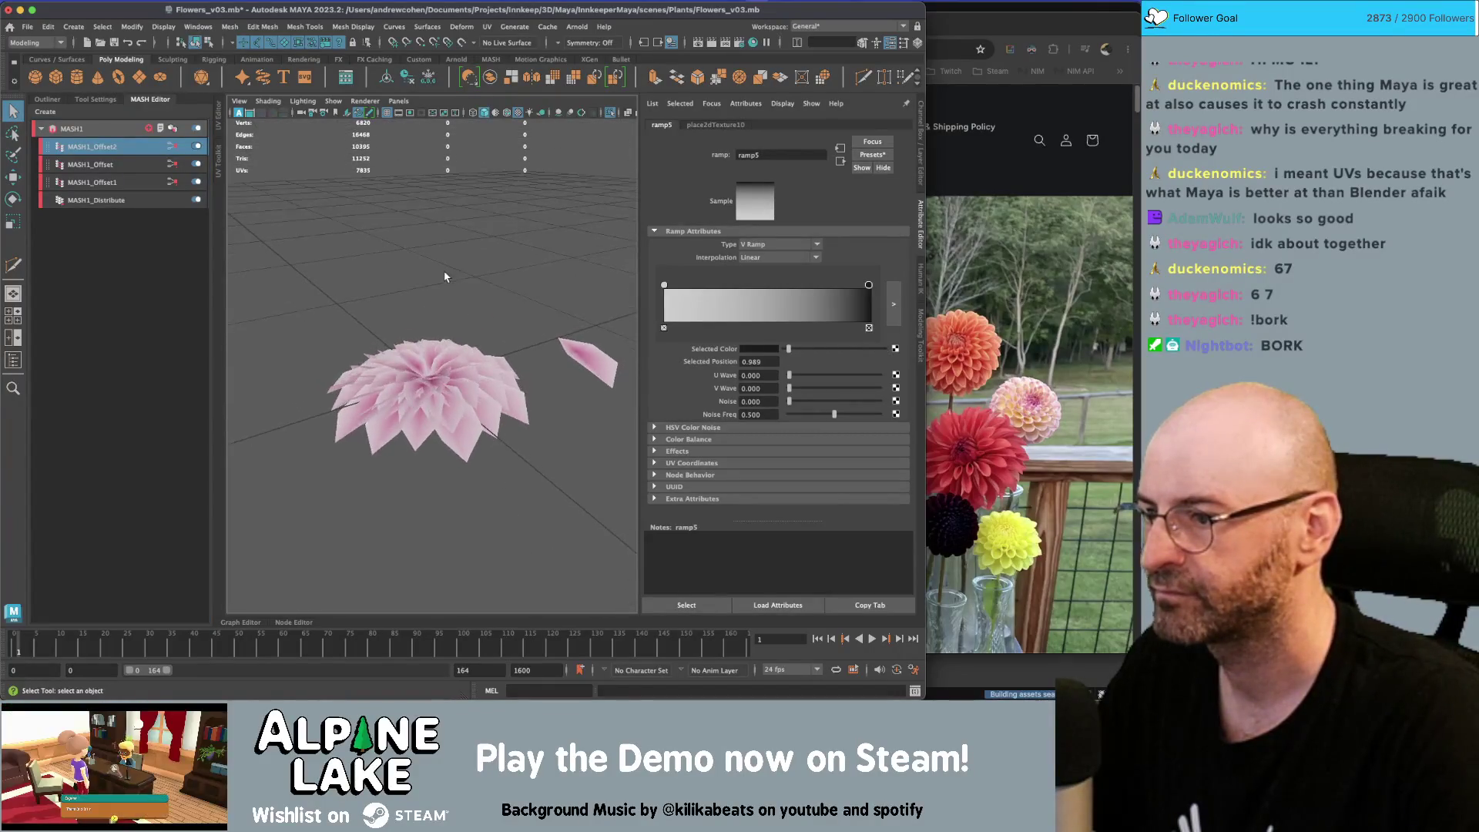
alt+right_drag(444, 277, 460, 280)
click(115, 162)
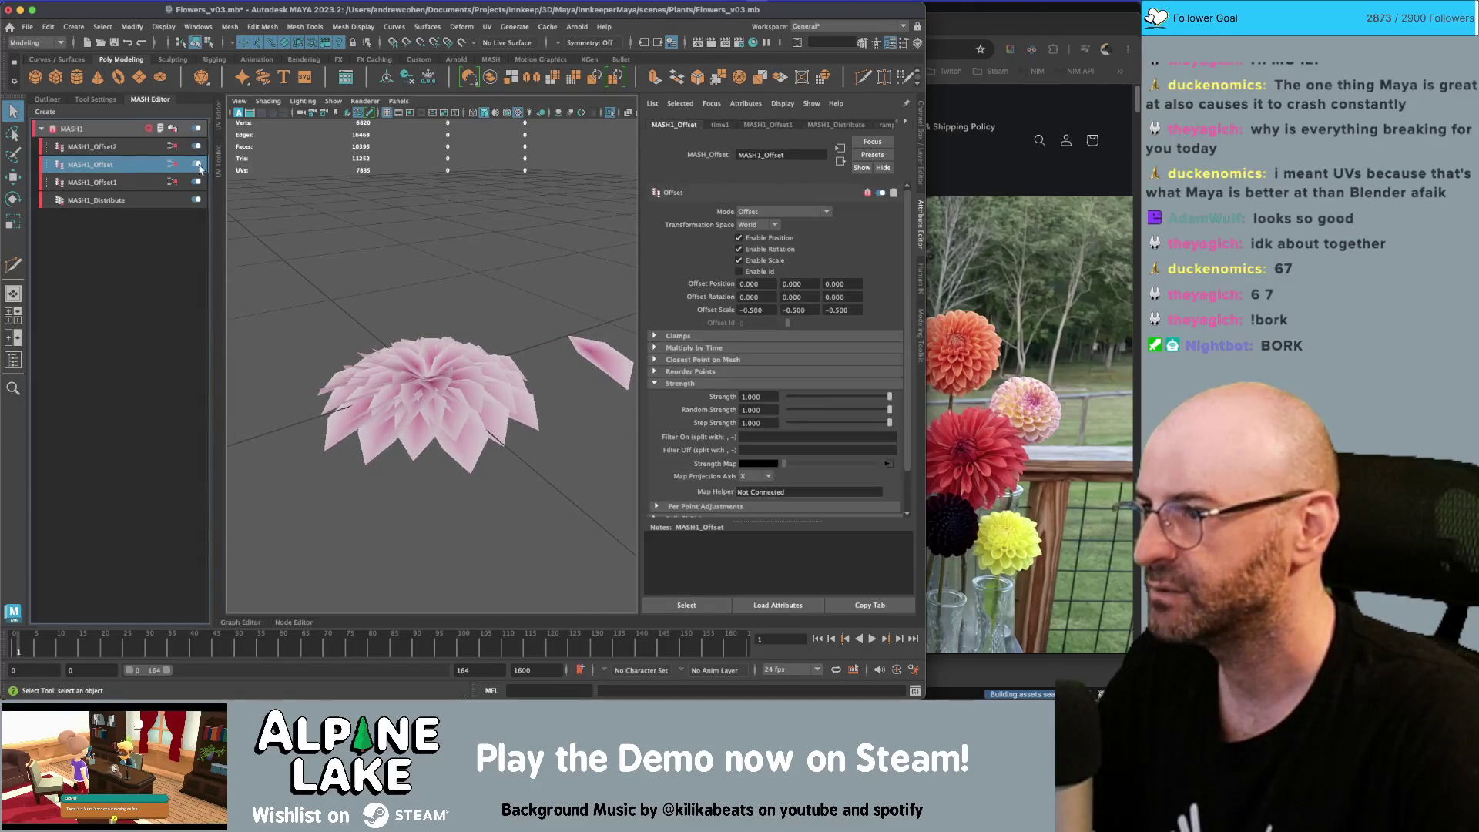
click(198, 164)
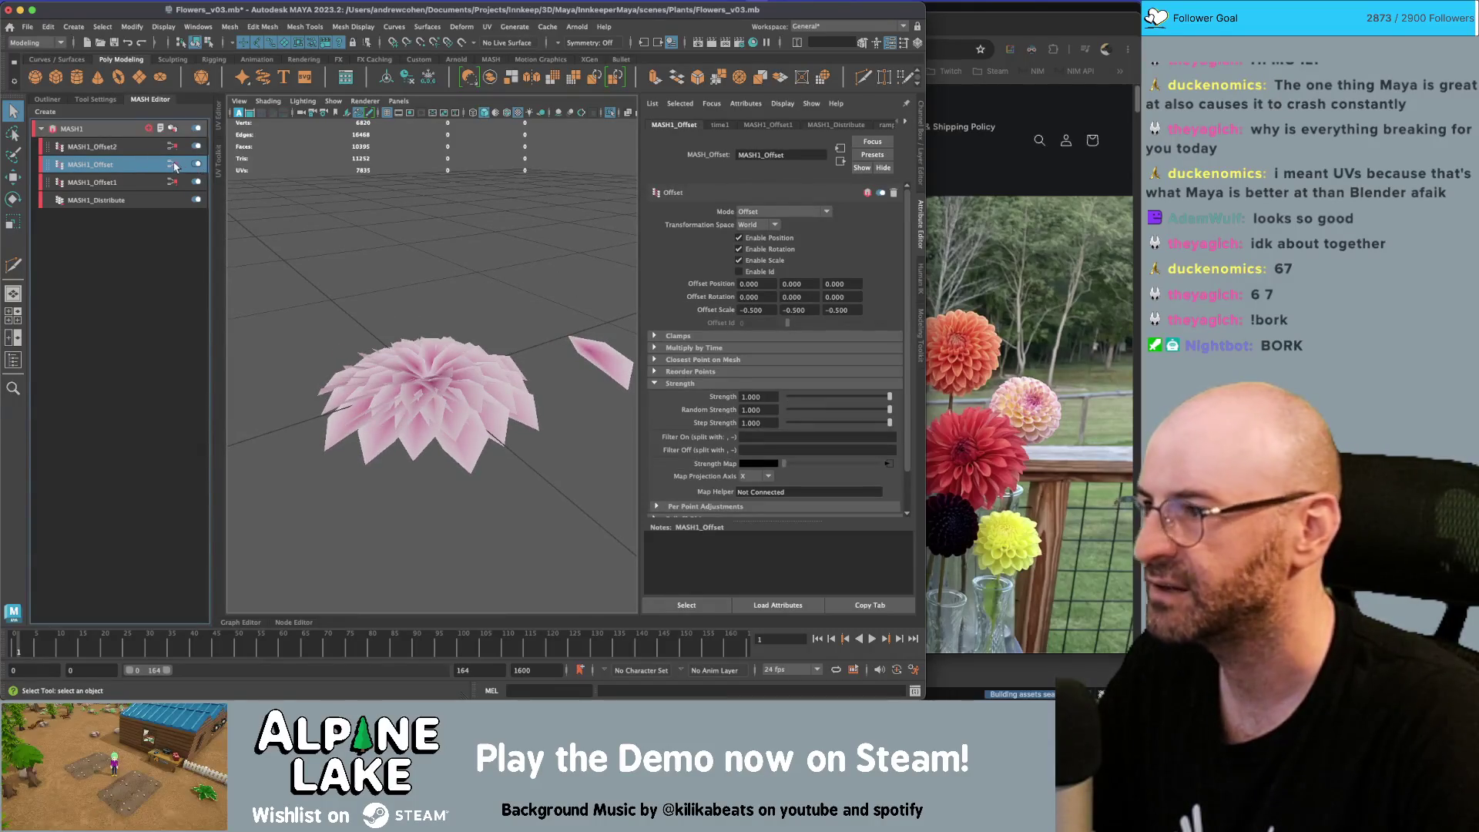
click(136, 202)
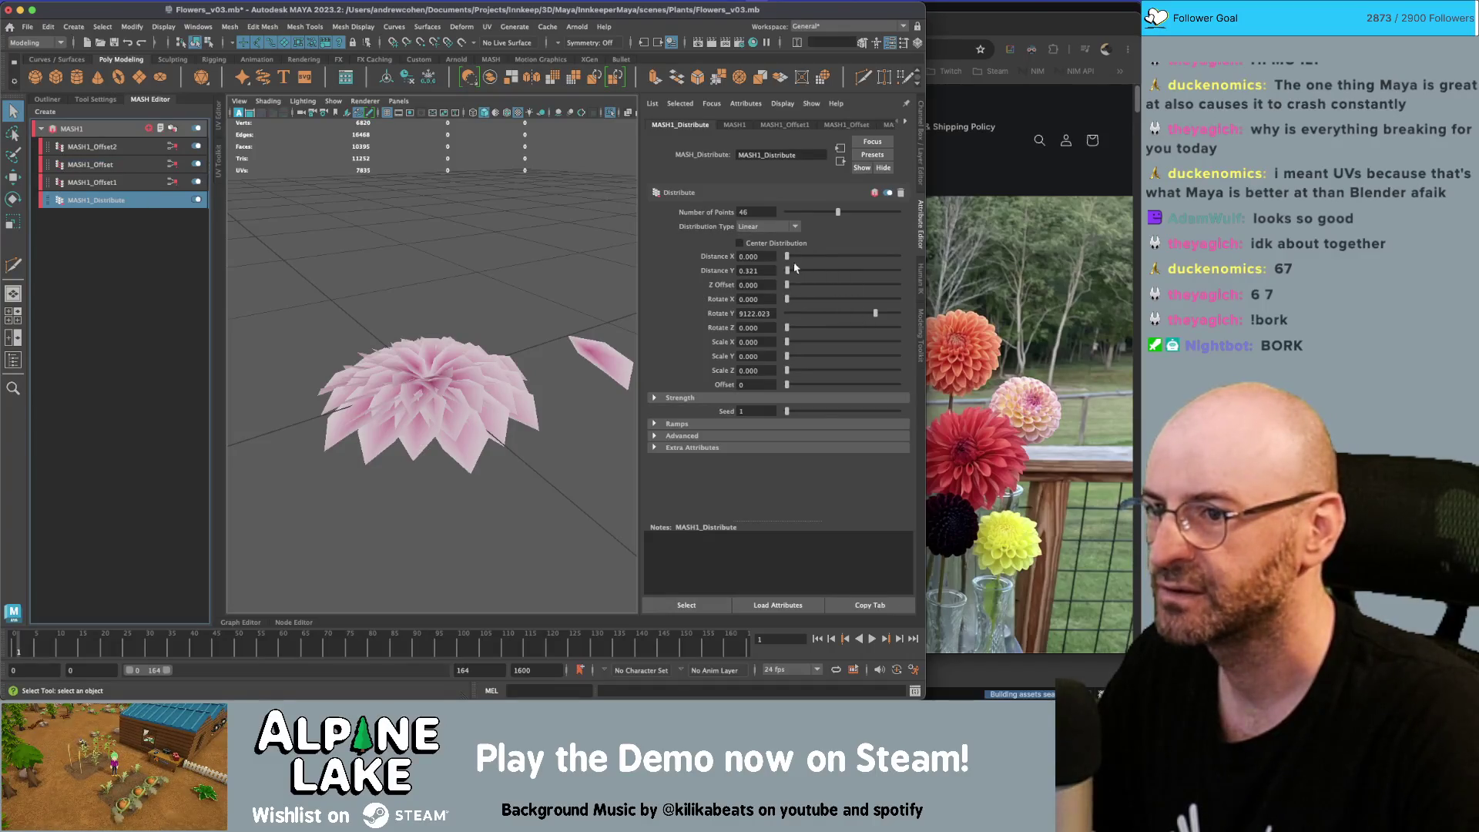
Try Distance Y values of 0.4, 0, 0.3, 0.2 and 0.1 on MASH1_Distribute
click(769, 270)
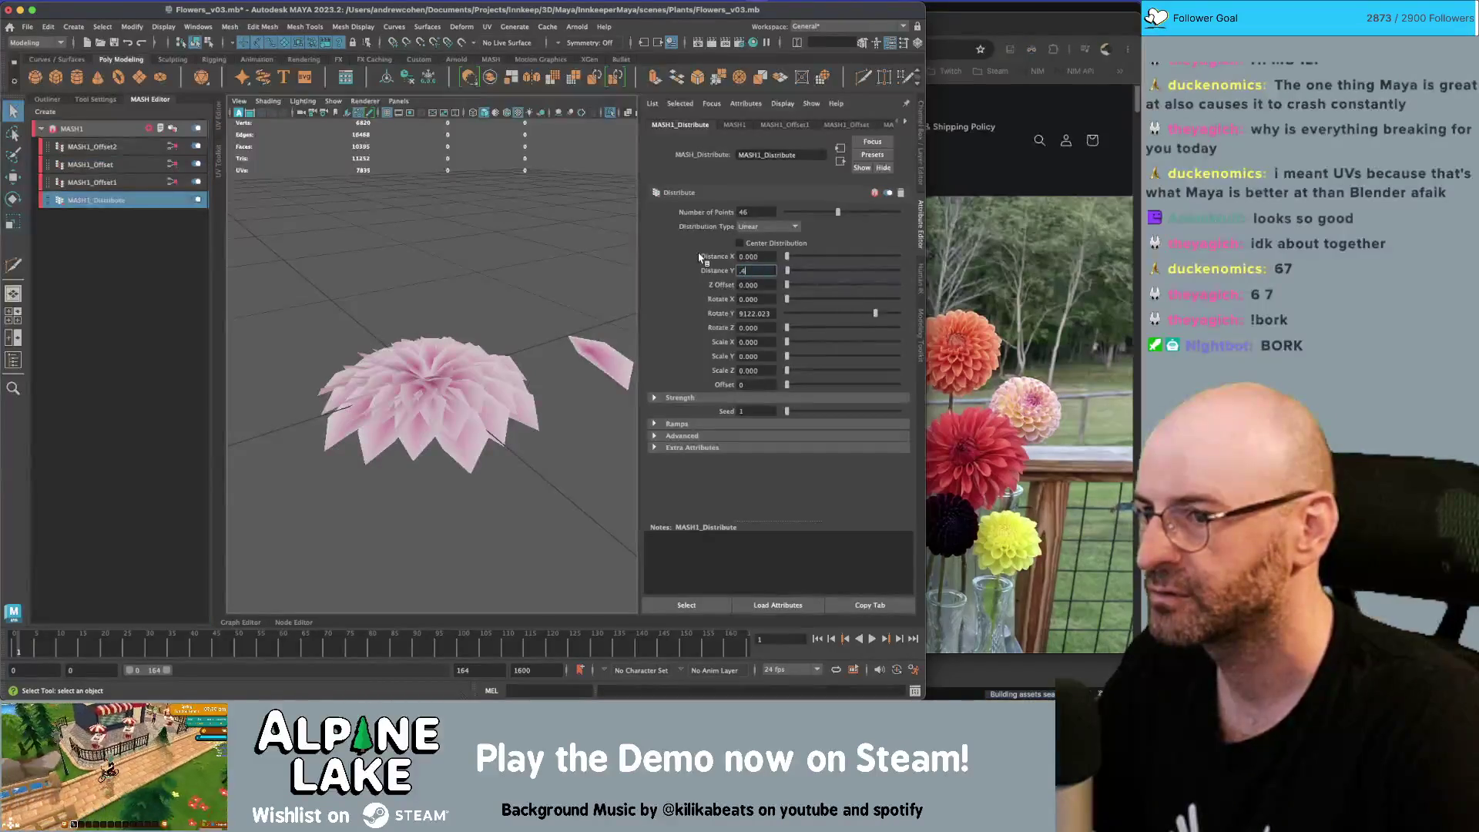
key(Return)
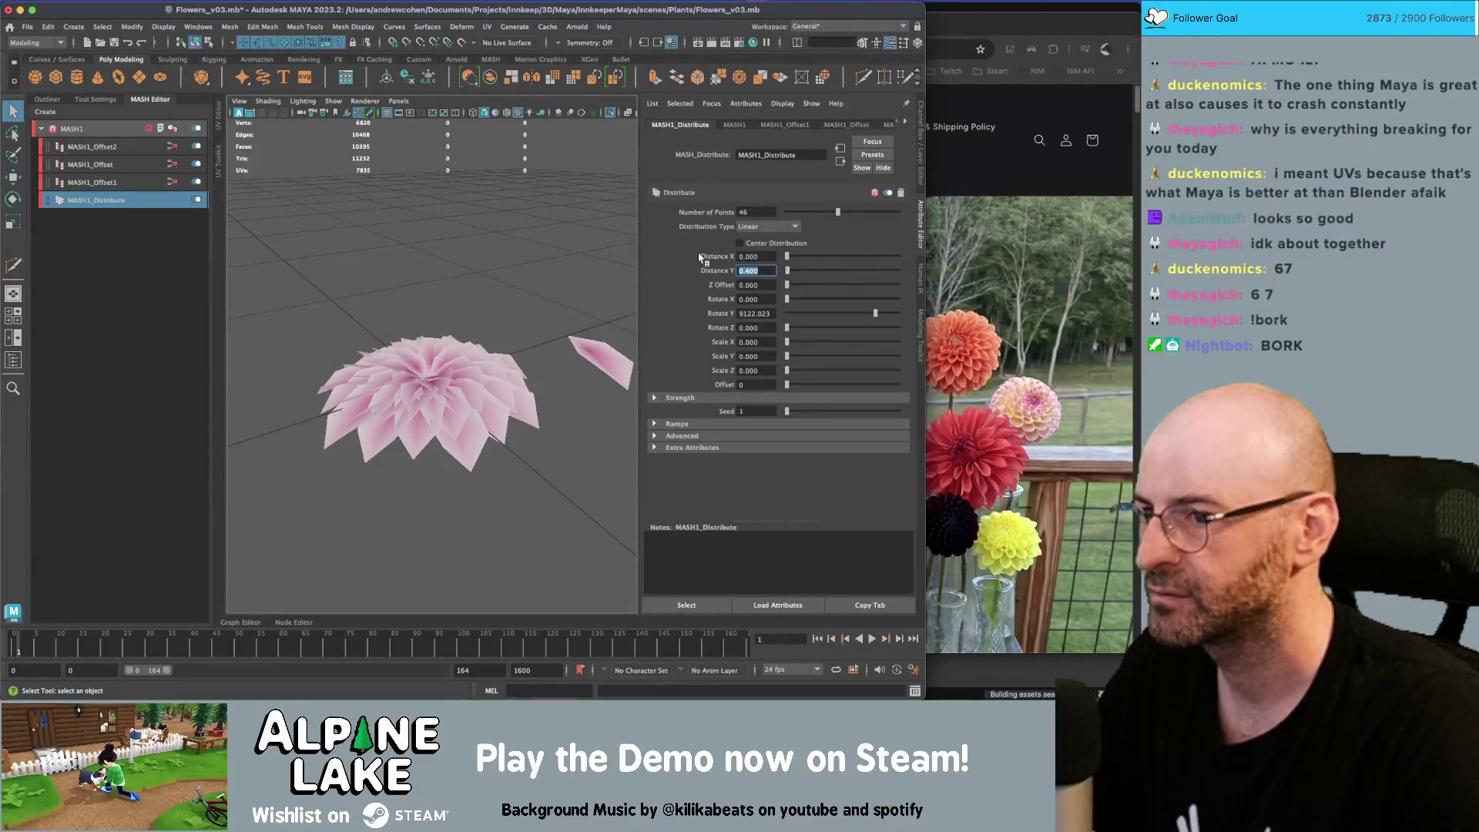
text(0)
key(Return)
key(Return)
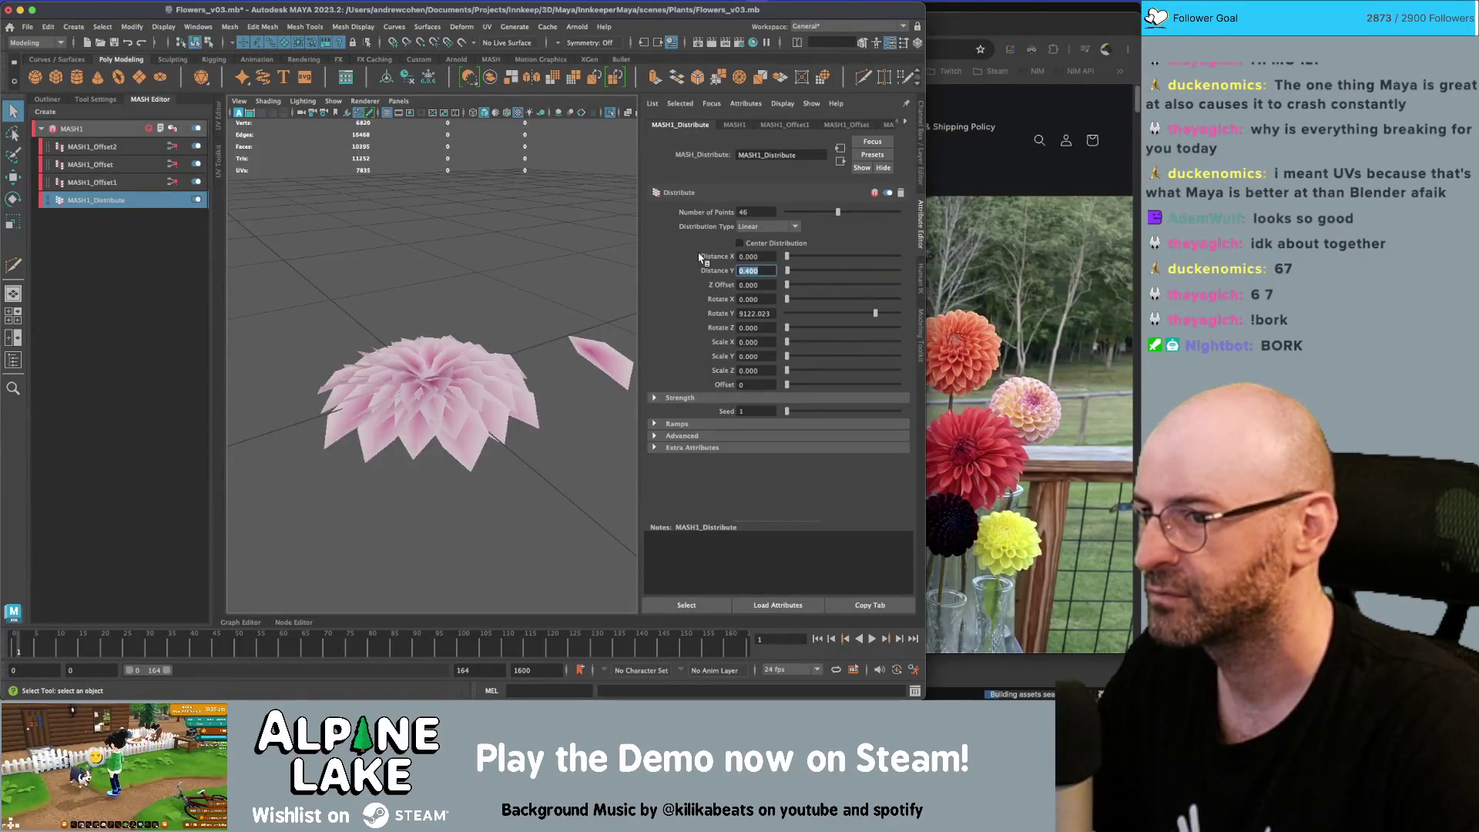
text(.3)
key(Return)
text(.2)
key(Return)
text(.1)
Restore Distance Y to 0.4, then drag it up to 2.888 to stack the petals higher
key(Return)
mouse_move(539, 324)
alt+mouse_down()
mouse_move(524, 357)
mouse_move(552, 294)
mouse_move(529, 339)
mouse_move(399, 325)
mouse_move(413, 358)
mouse_move(467, 315)
alt+mouse_up()
click(768, 269)
text(0.4)
key(Return)
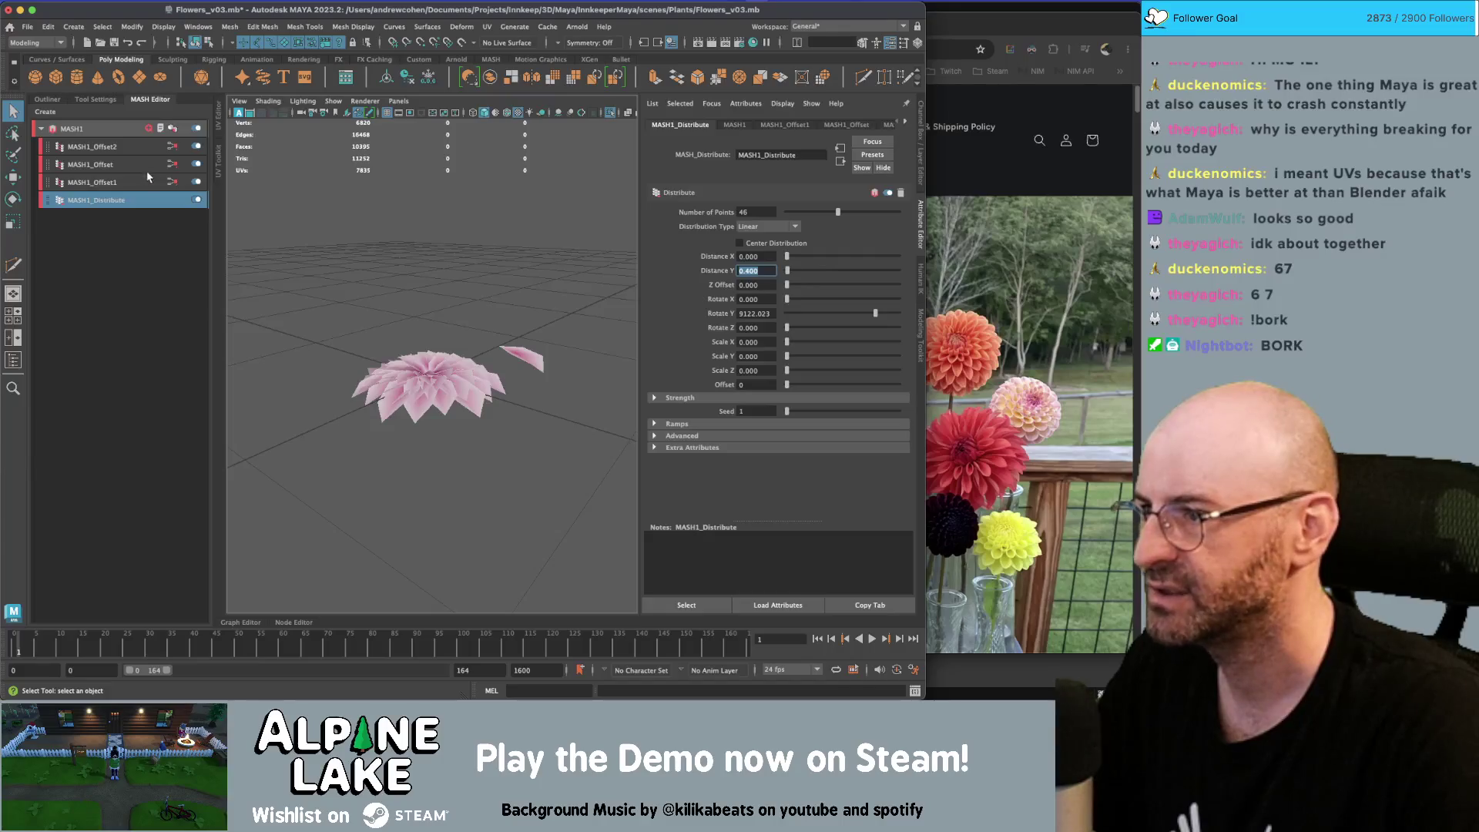
drag(788, 271, 792, 273)
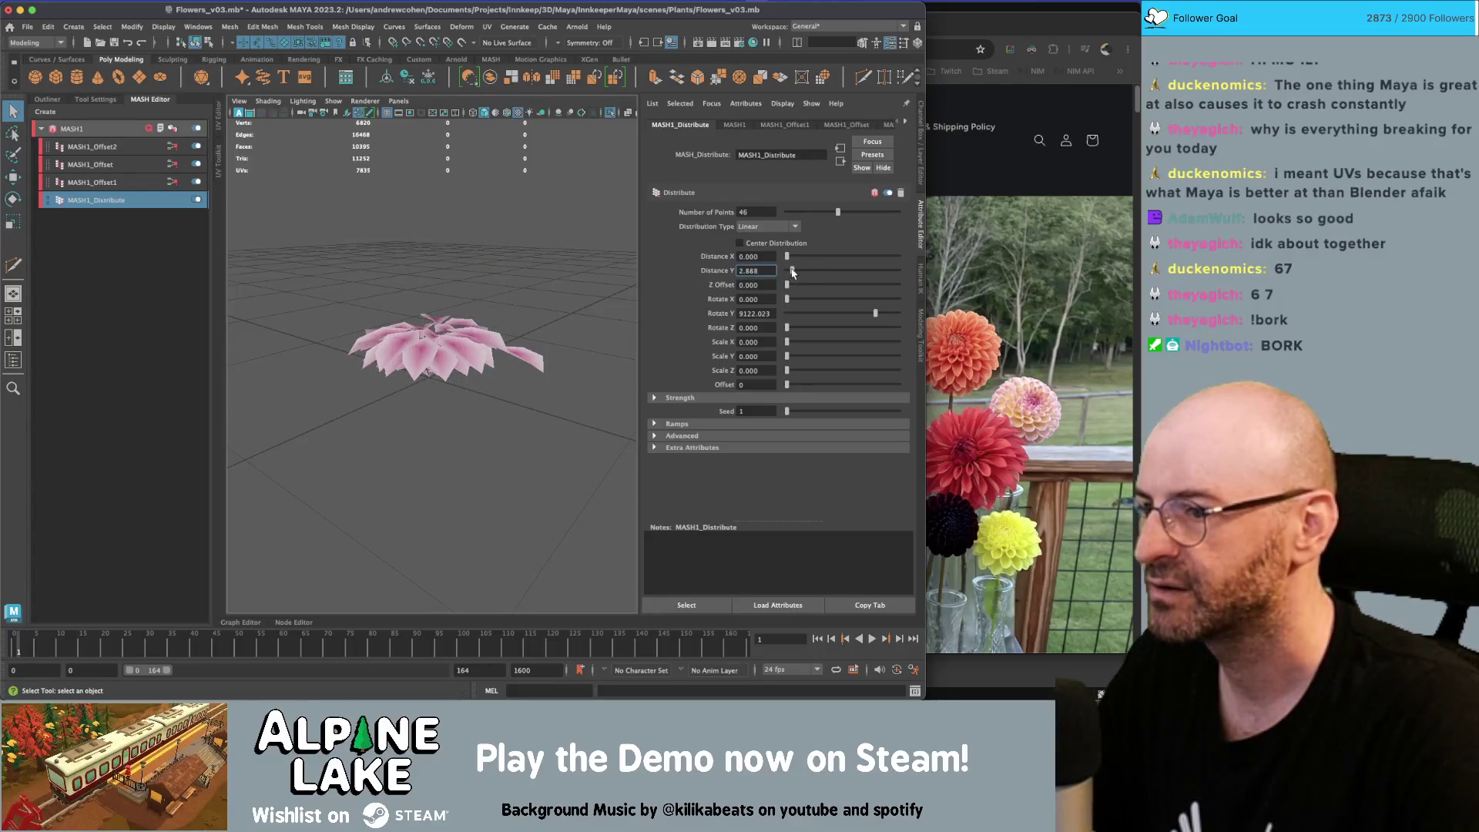
mouse_move(586, 314)
alt+mouse_down()
mouse_move(539, 393)
mouse_move(516, 304)
alt+mouse_up()
click(116, 147)
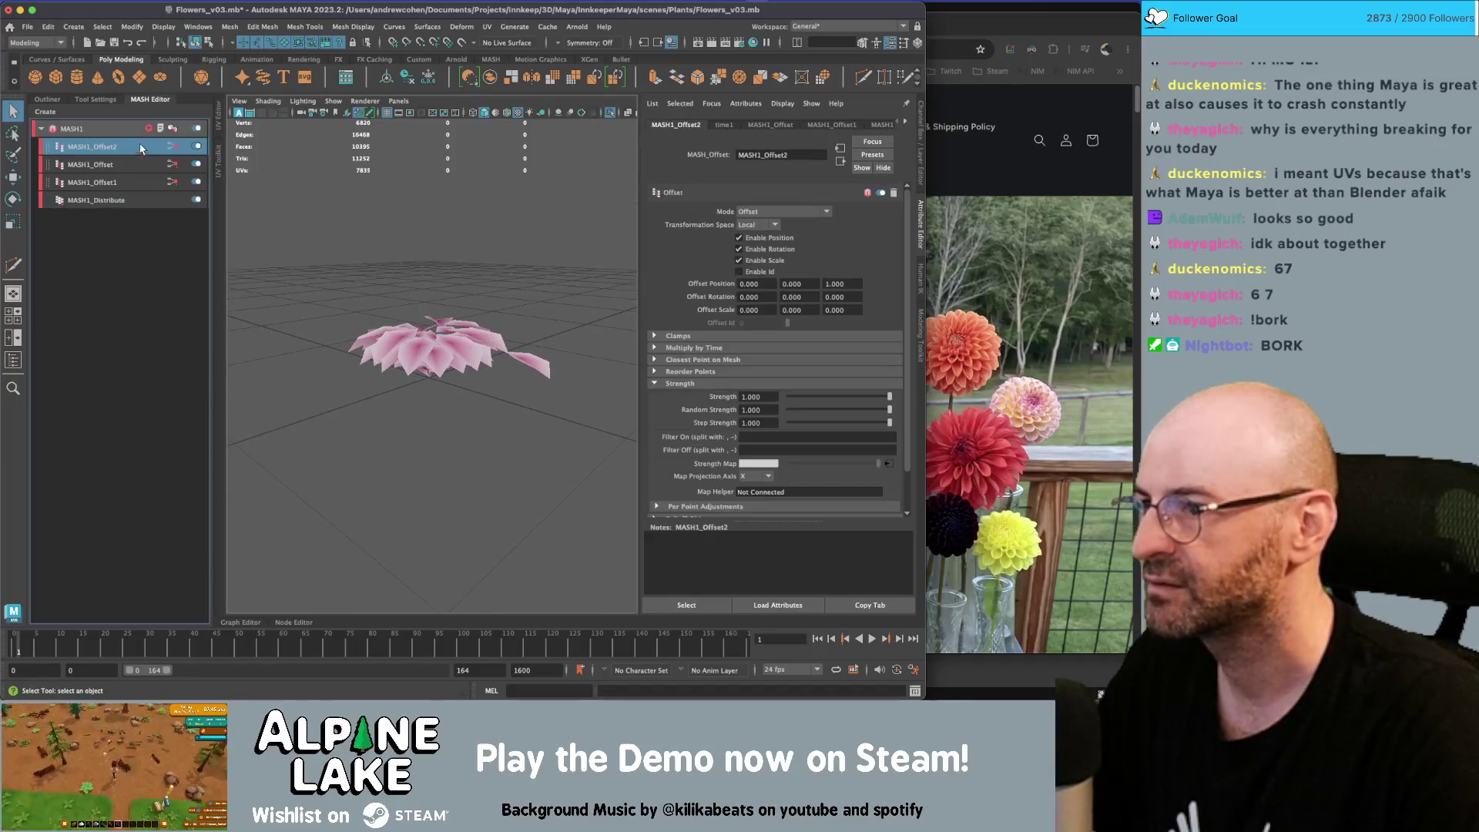
Connect new ramp5 as Offset2's Strength Map and reverse it to run black to white
click(887, 463)
mouse_move(868, 286)
mouse_down()
mouse_move(667, 287)
mouse_move(932, 289)
mouse_up()
drag(681, 285, 664, 285)
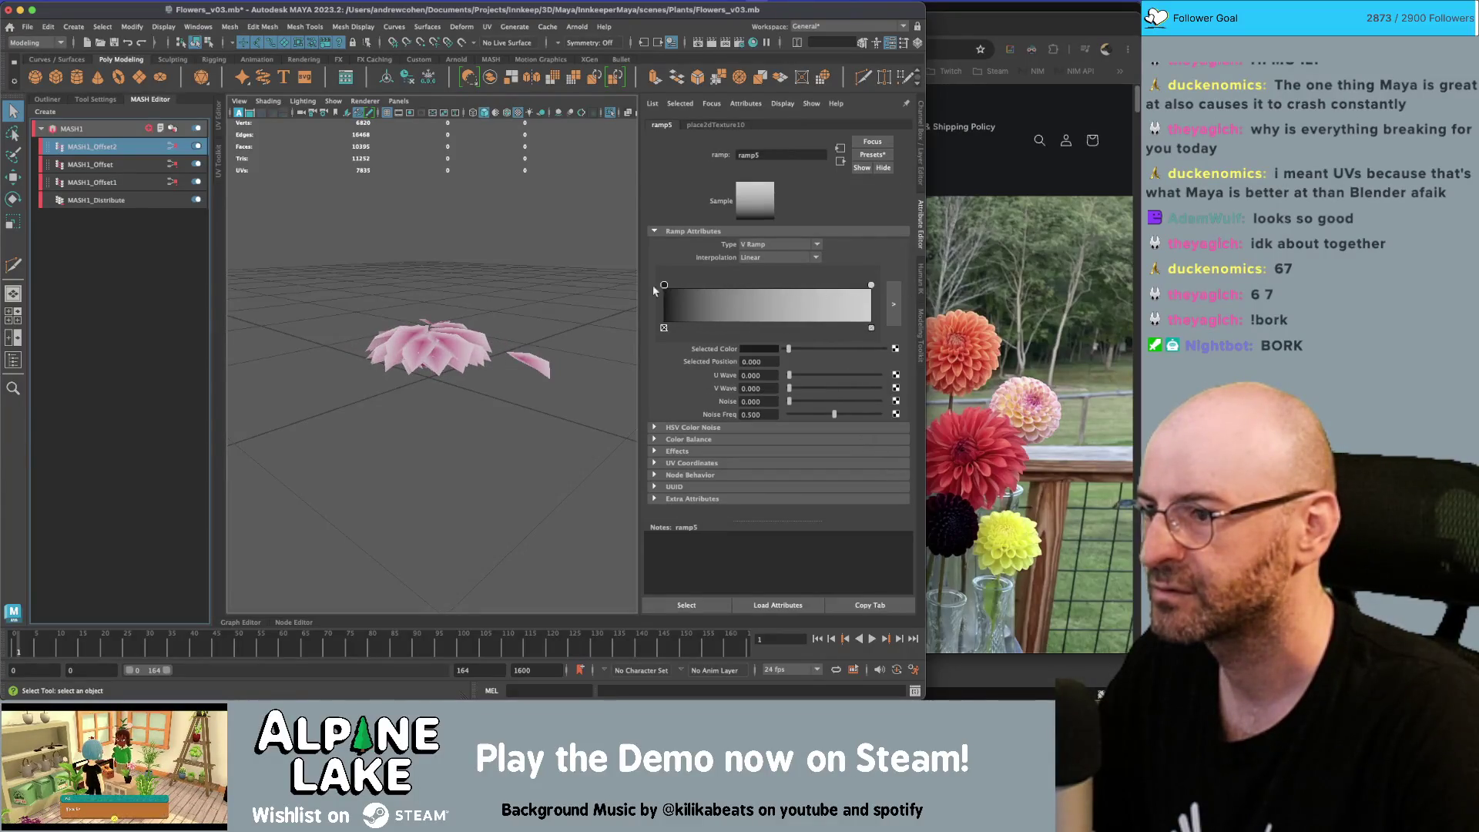
mouse_move(462, 313)
alt+mouse_down()
mouse_move(466, 290)
mouse_move(533, 352)
alt+mouse_up()
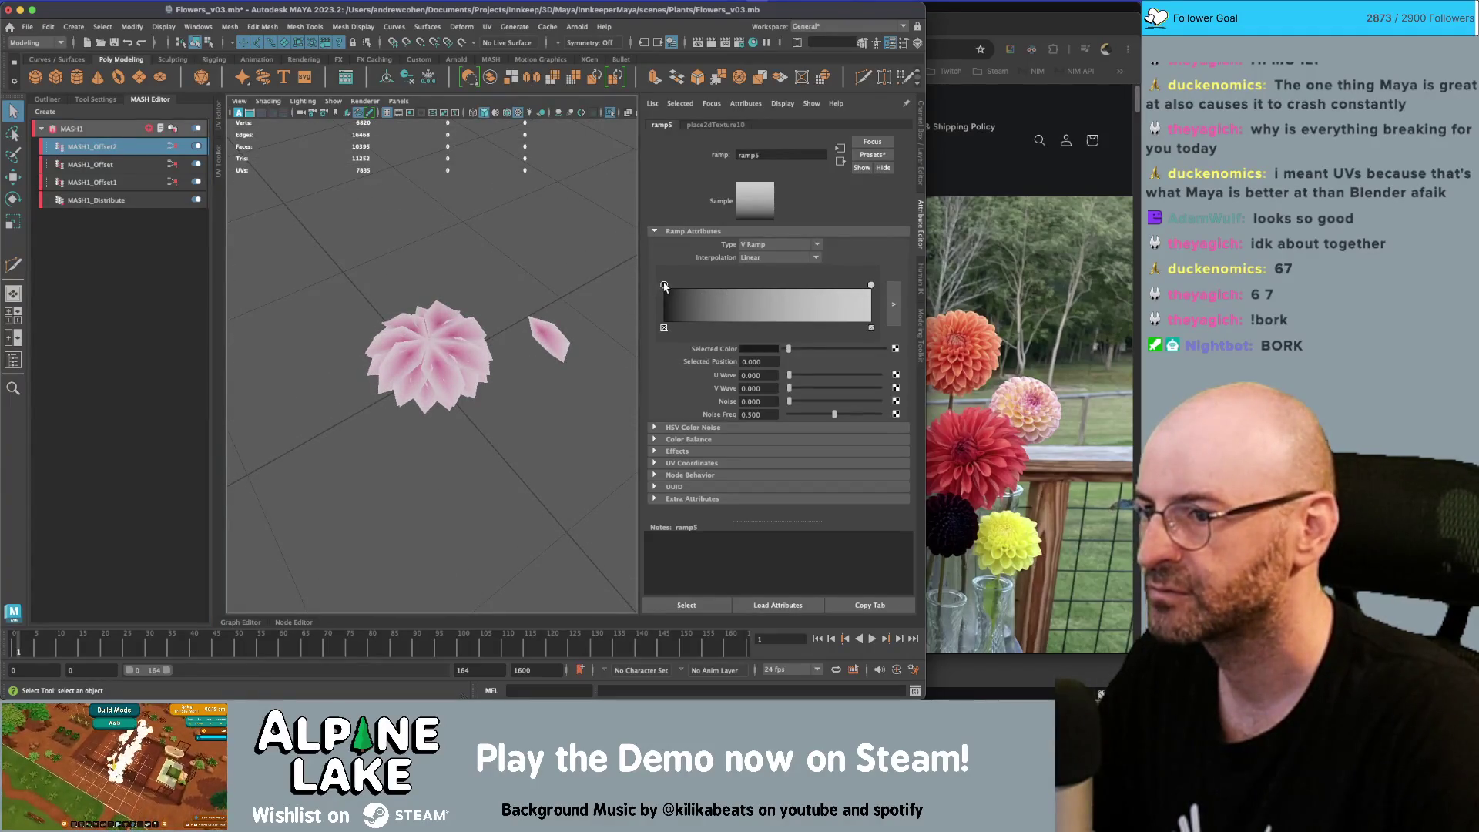
drag(806, 348, 784, 350)
alt+drag(477, 323, 580, 302)
Toggle MASH1_Offset to compare, then move ramp4's black stop to the right end
click(125, 164)
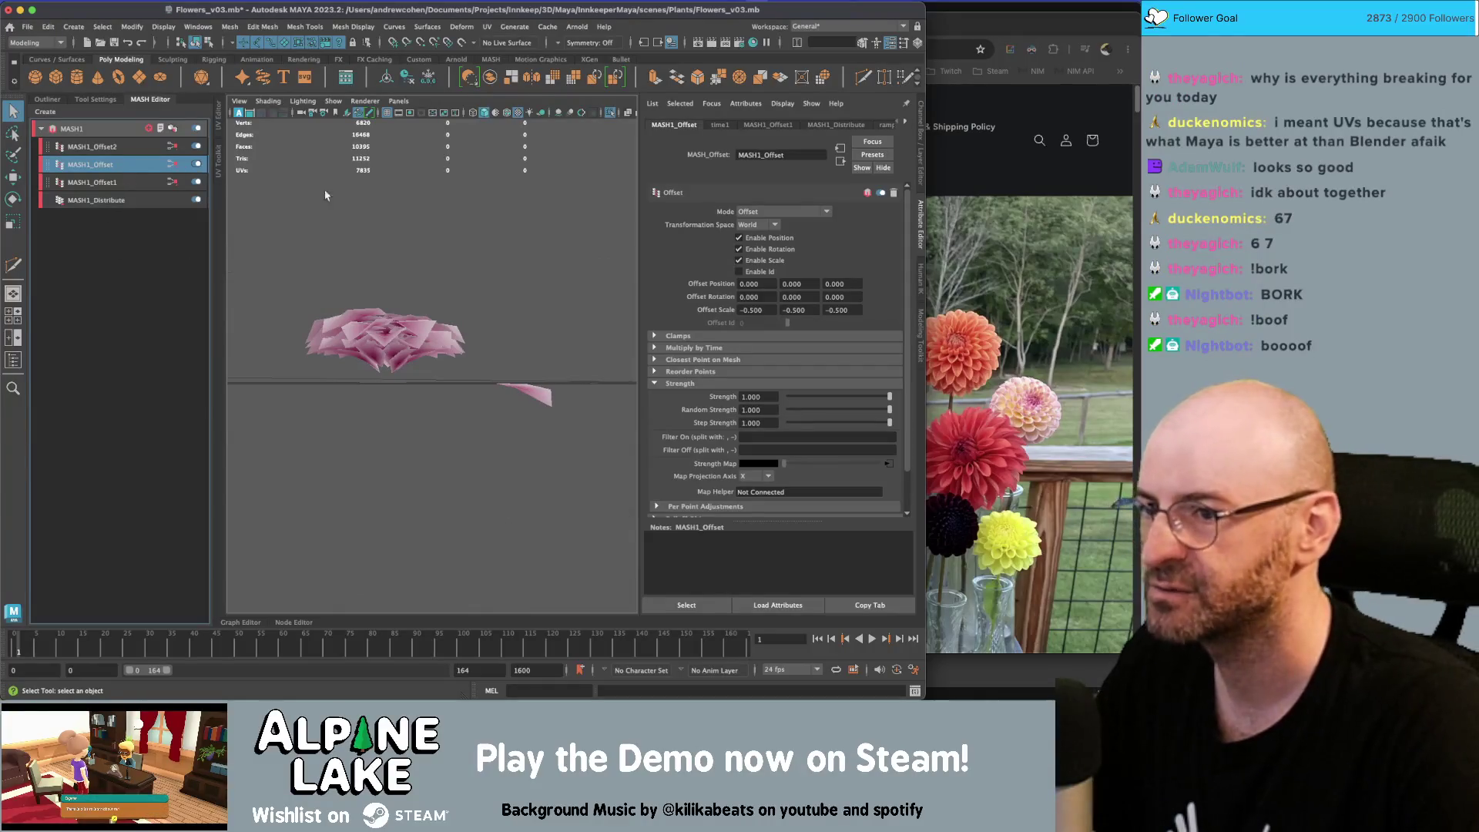
click(197, 164)
click(198, 164)
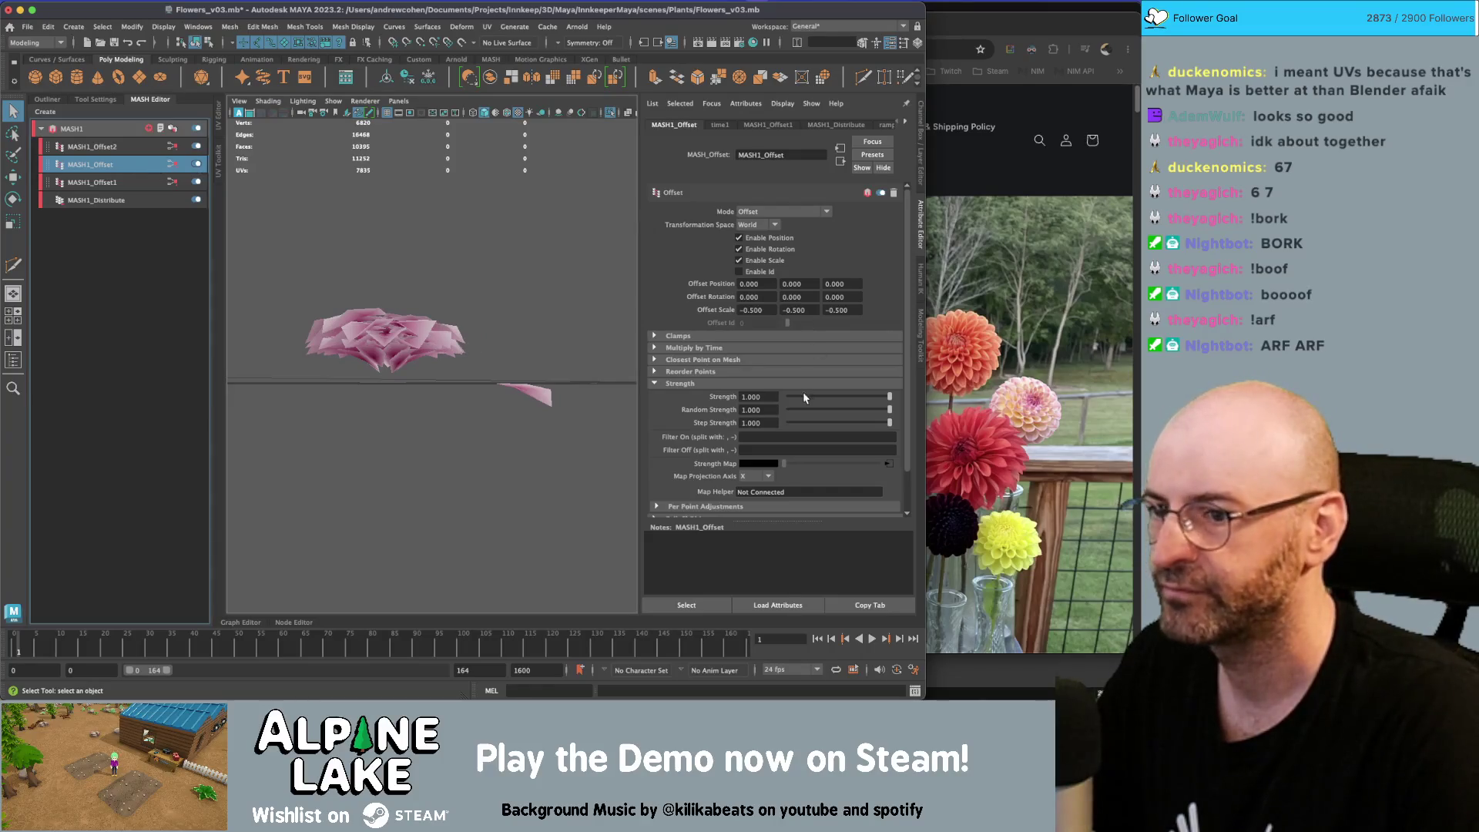
click(884, 464)
mouse_move(664, 285)
mouse_down()
mouse_move(786, 285)
mouse_move(603, 289)
mouse_up()
drag(782, 286, 870, 286)
mouse_move(435, 285)
alt+mouse_down()
mouse_move(390, 320)
mouse_move(394, 266)
alt+mouse_up()
click(146, 187)
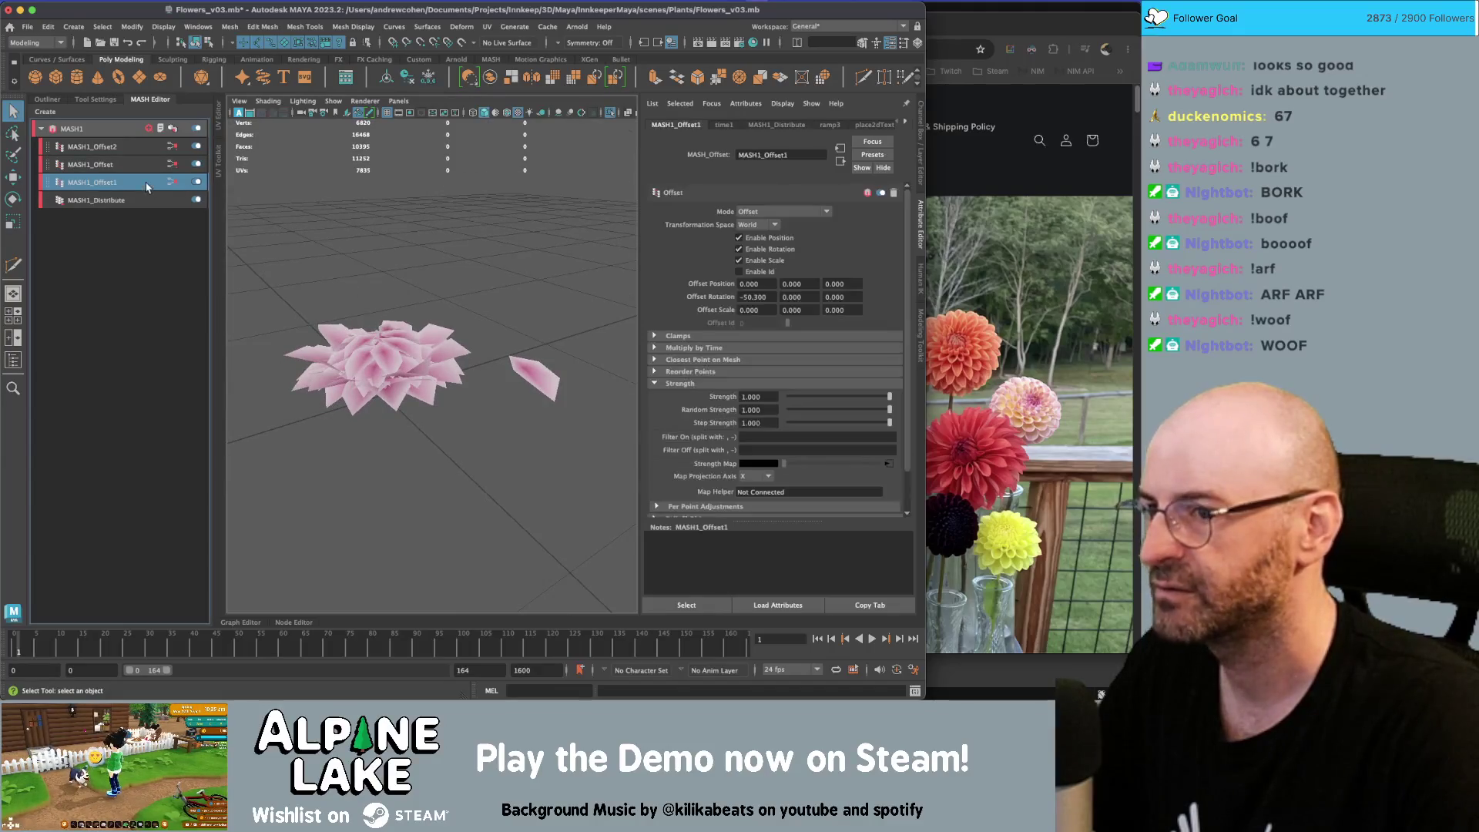
Swap ramp3's stops on MASH1_Offset1 so black sits at the right end, white at left
click(890, 464)
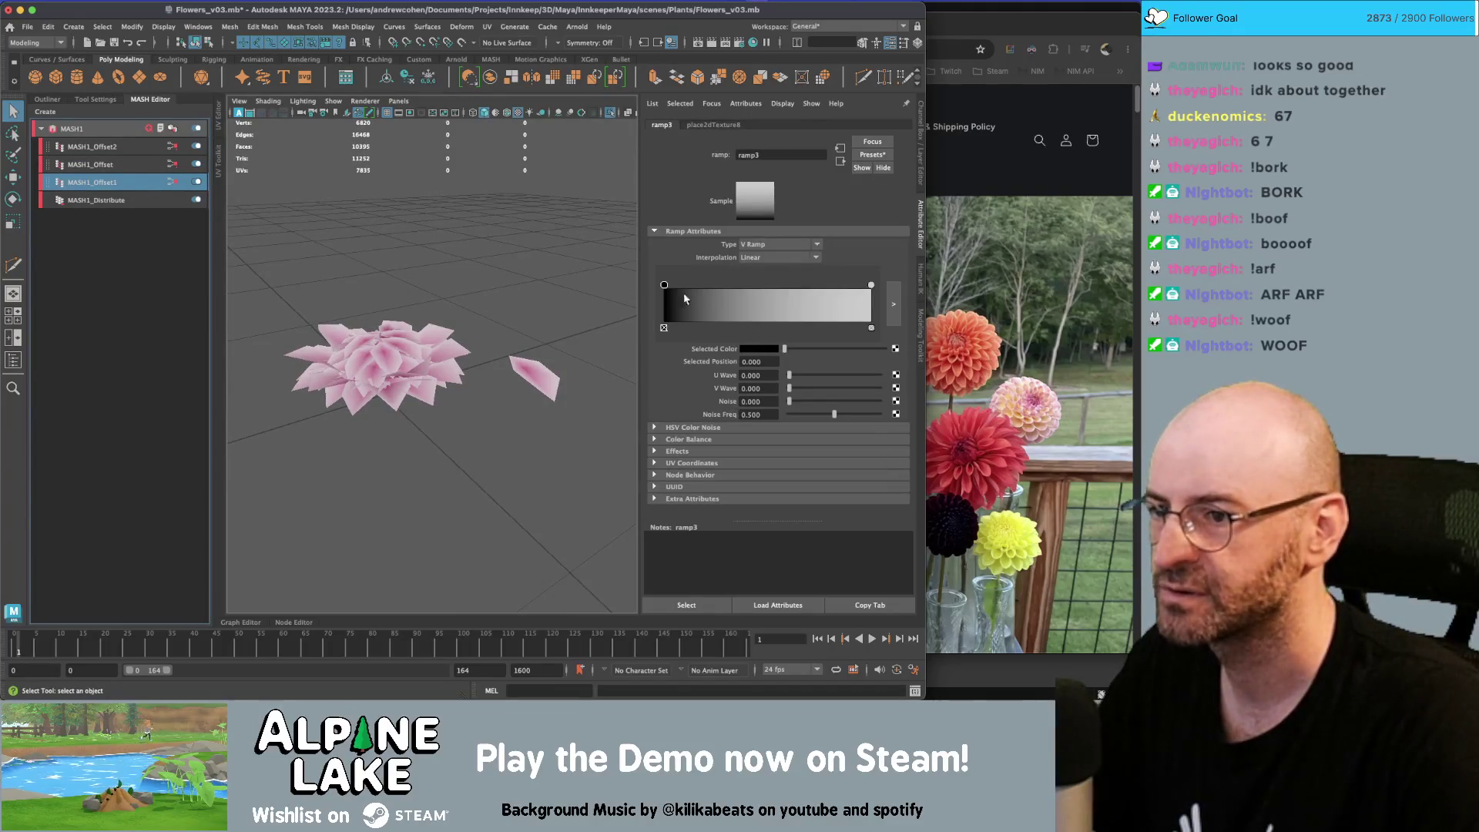
drag(664, 286, 776, 286)
drag(871, 285, 625, 287)
drag(776, 286, 871, 285)
mouse_move(445, 300)
alt+mouse_down()
mouse_move(489, 280)
mouse_move(469, 334)
mouse_move(441, 307)
alt+mouse_up()
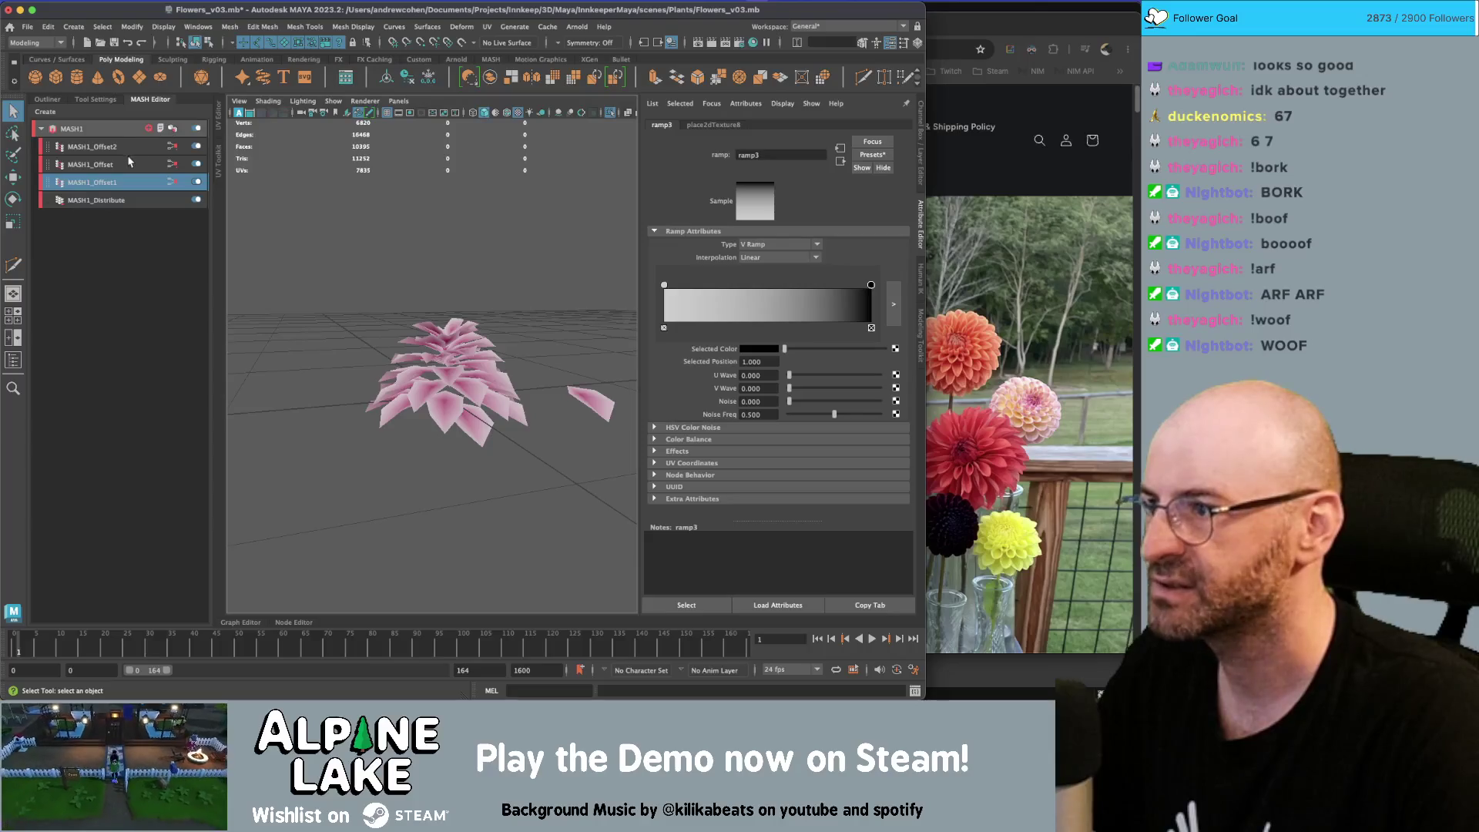
Rename MASH1_Offset to MASH1_Offset_rotate, then to MASH1_Offset_scale
double_click(132, 163)
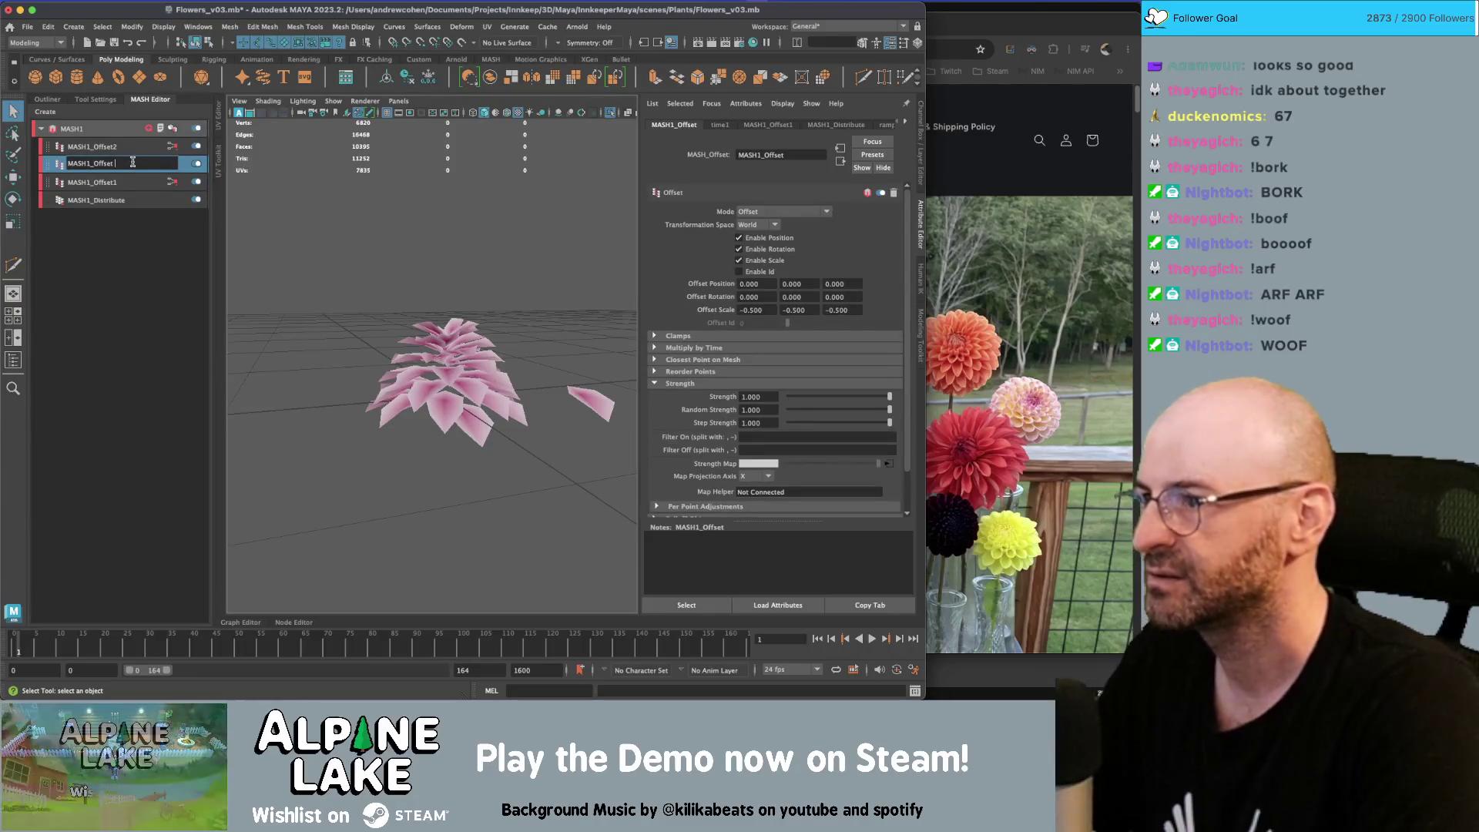
text(_rotate)
key(Return)
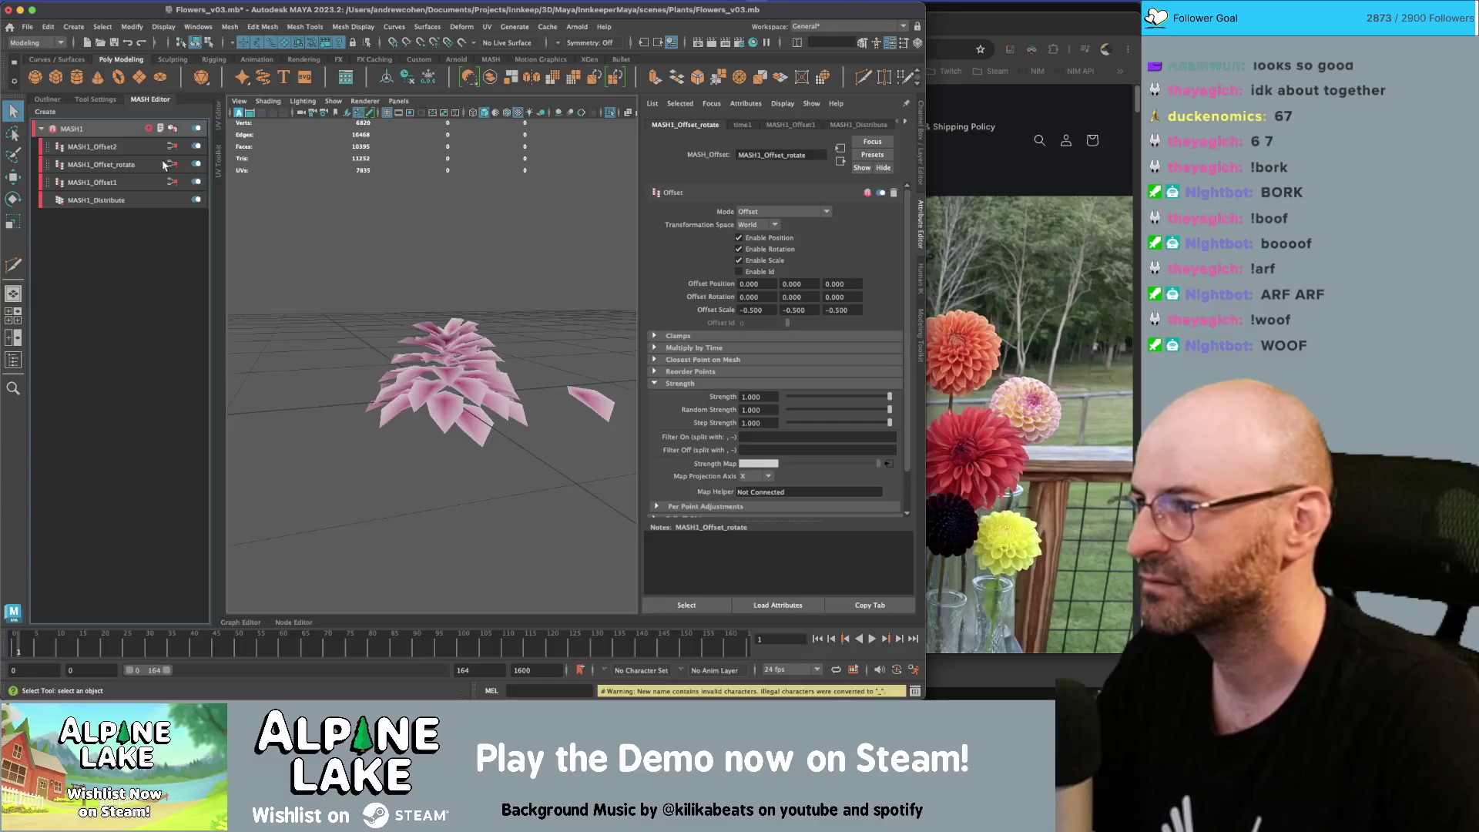
double_click(161, 163)
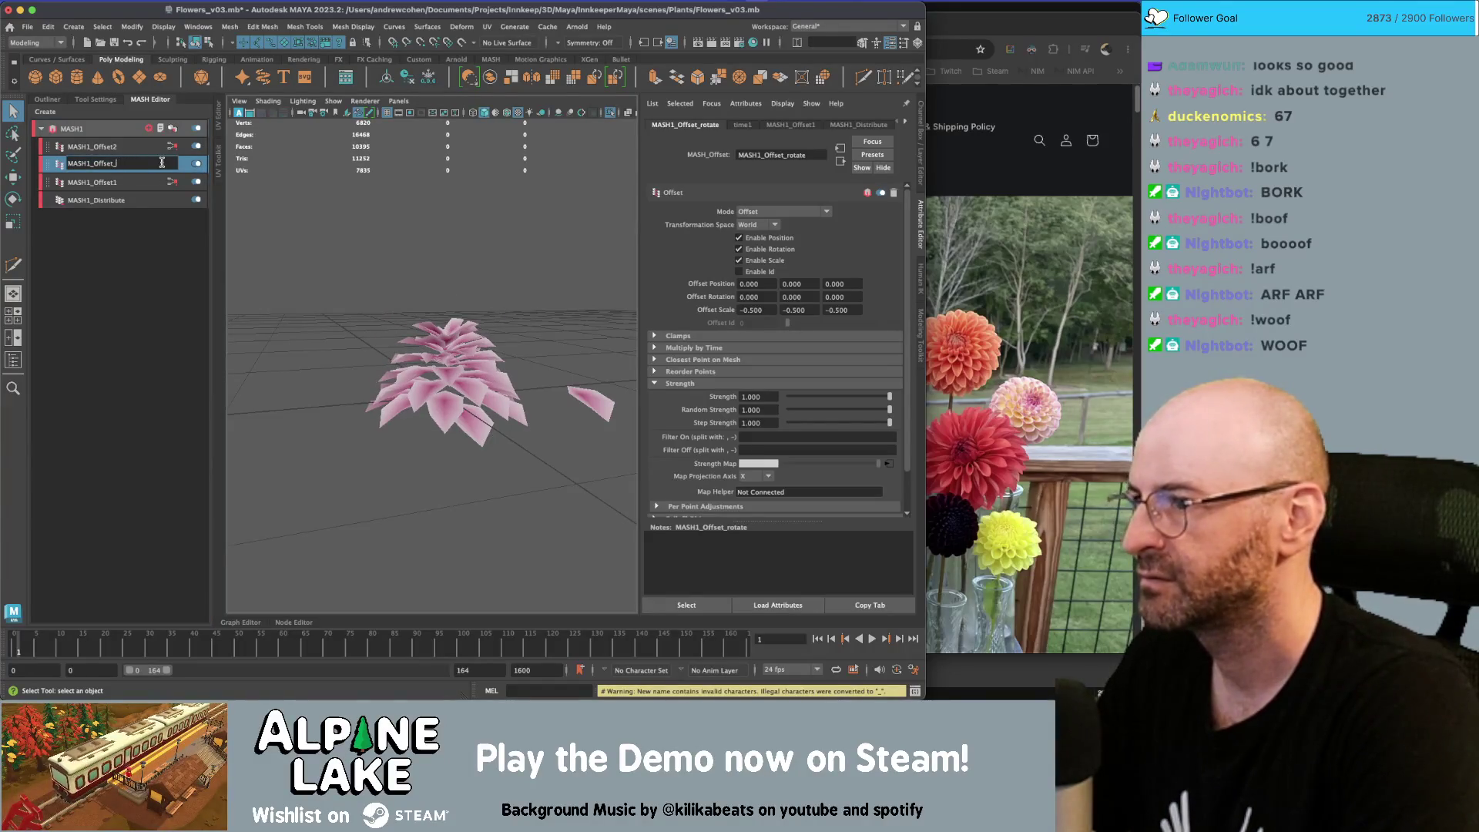
text(scale)
key(Return)
Rename MASH1_Offset1 to MASH1_Offset_rotate and MASH1_Offset2 to MASH1_Offset_z_push
double_click(146, 181)
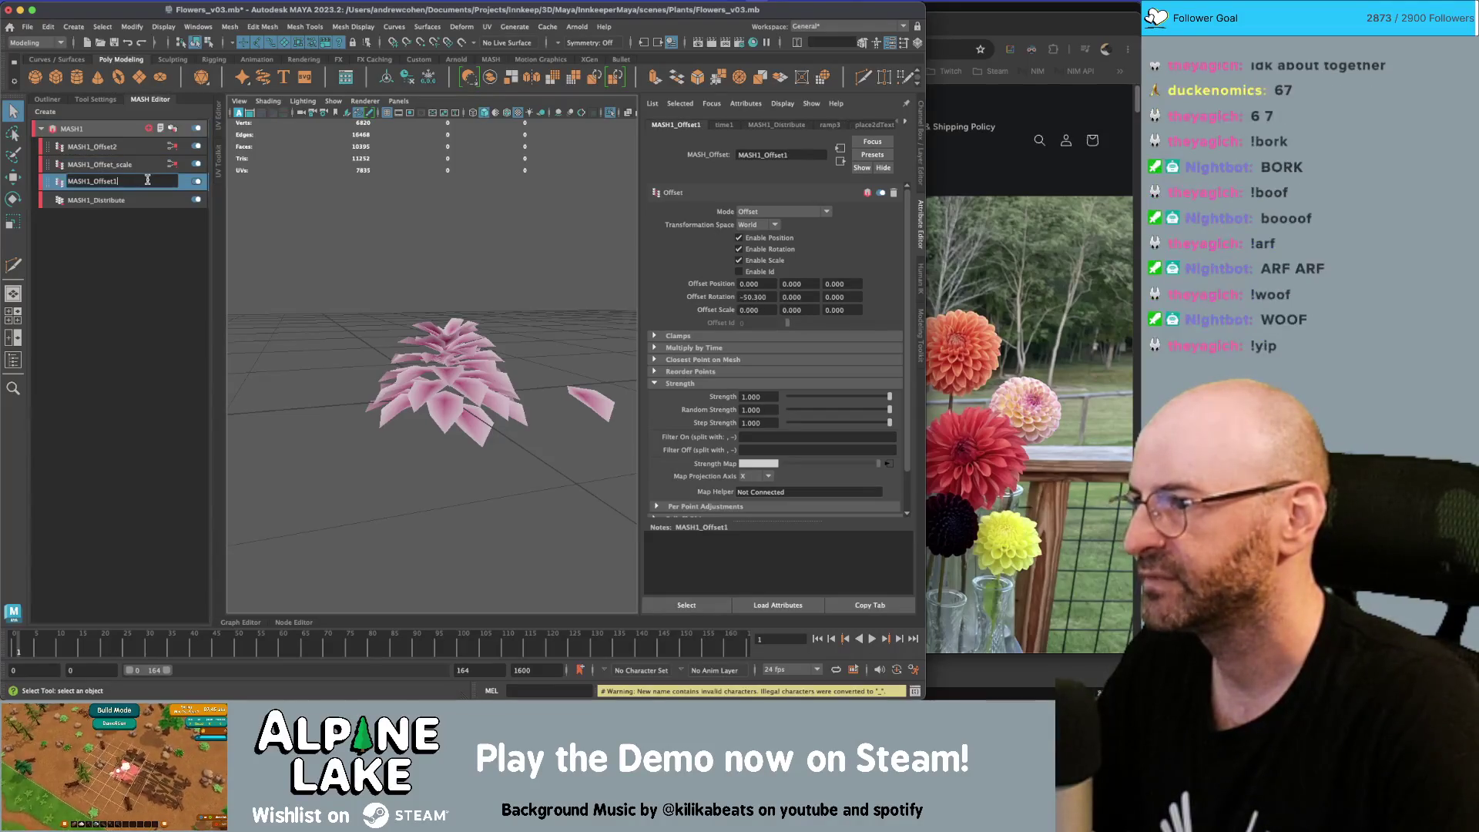
text(_rotate)
key(Return)
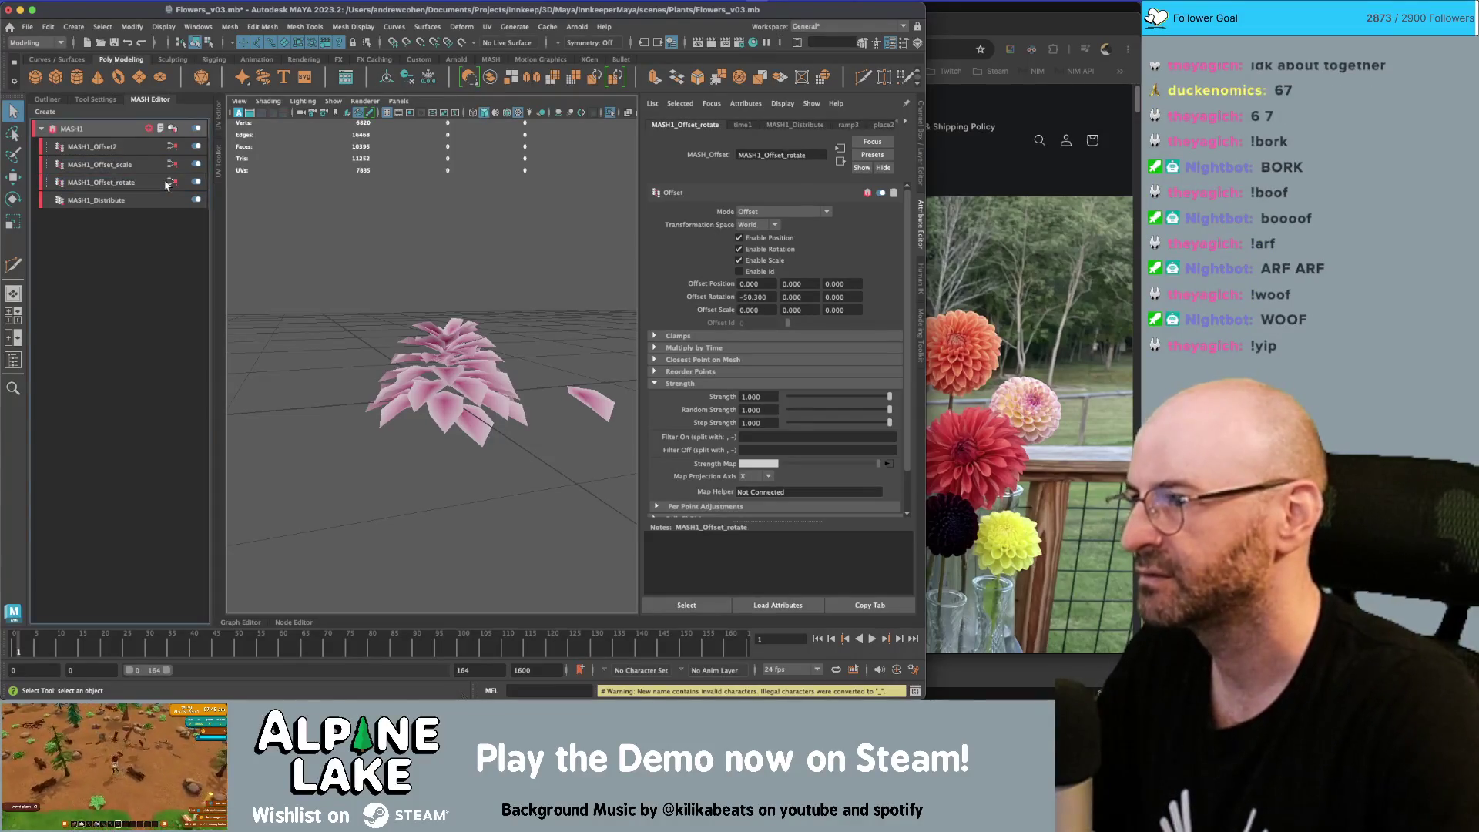
double_click(145, 146)
text(z push)
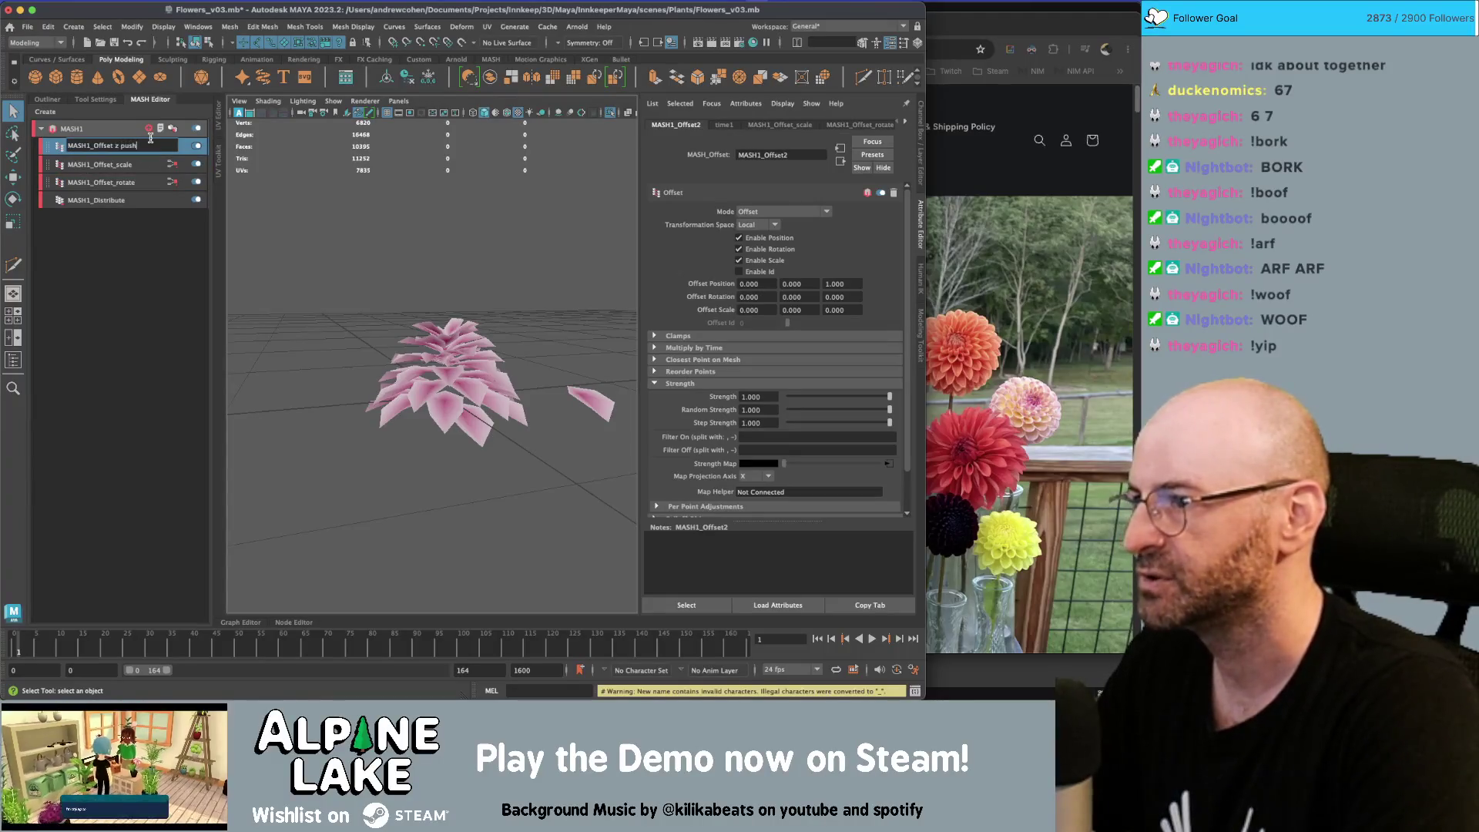
key(Return)
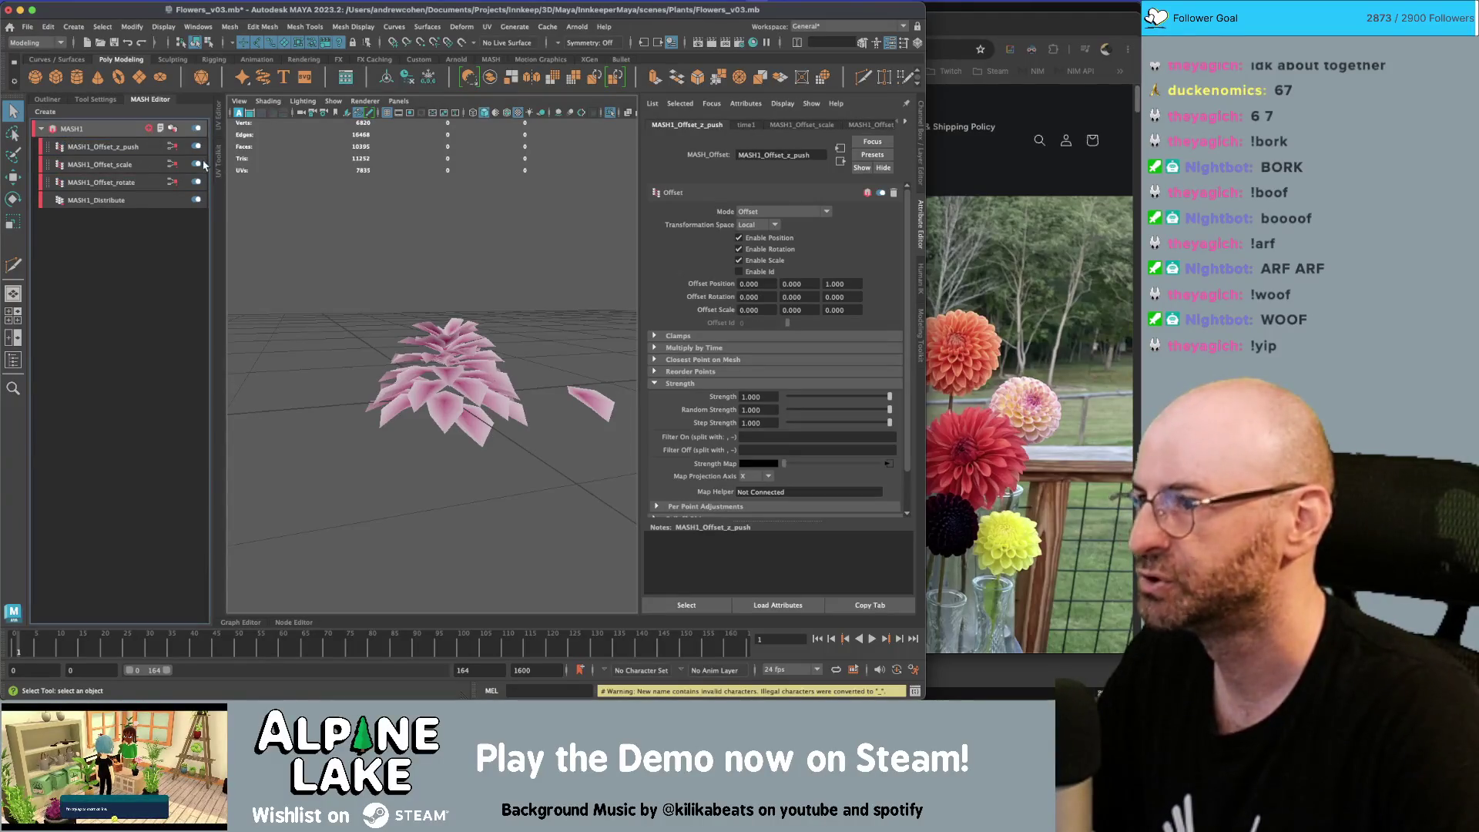
double_click(197, 148)
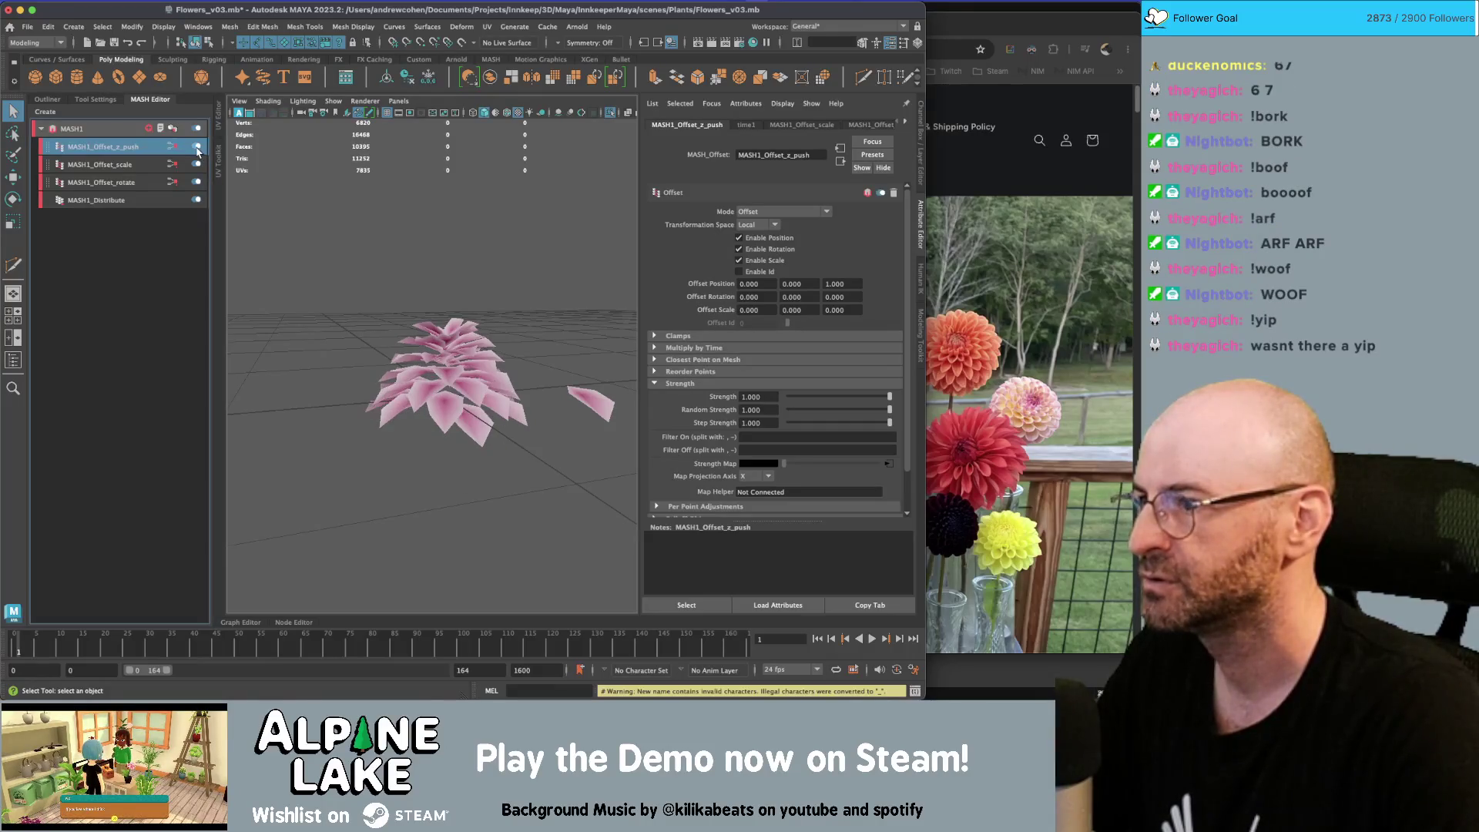
click(134, 164)
click(141, 194)
click(141, 186)
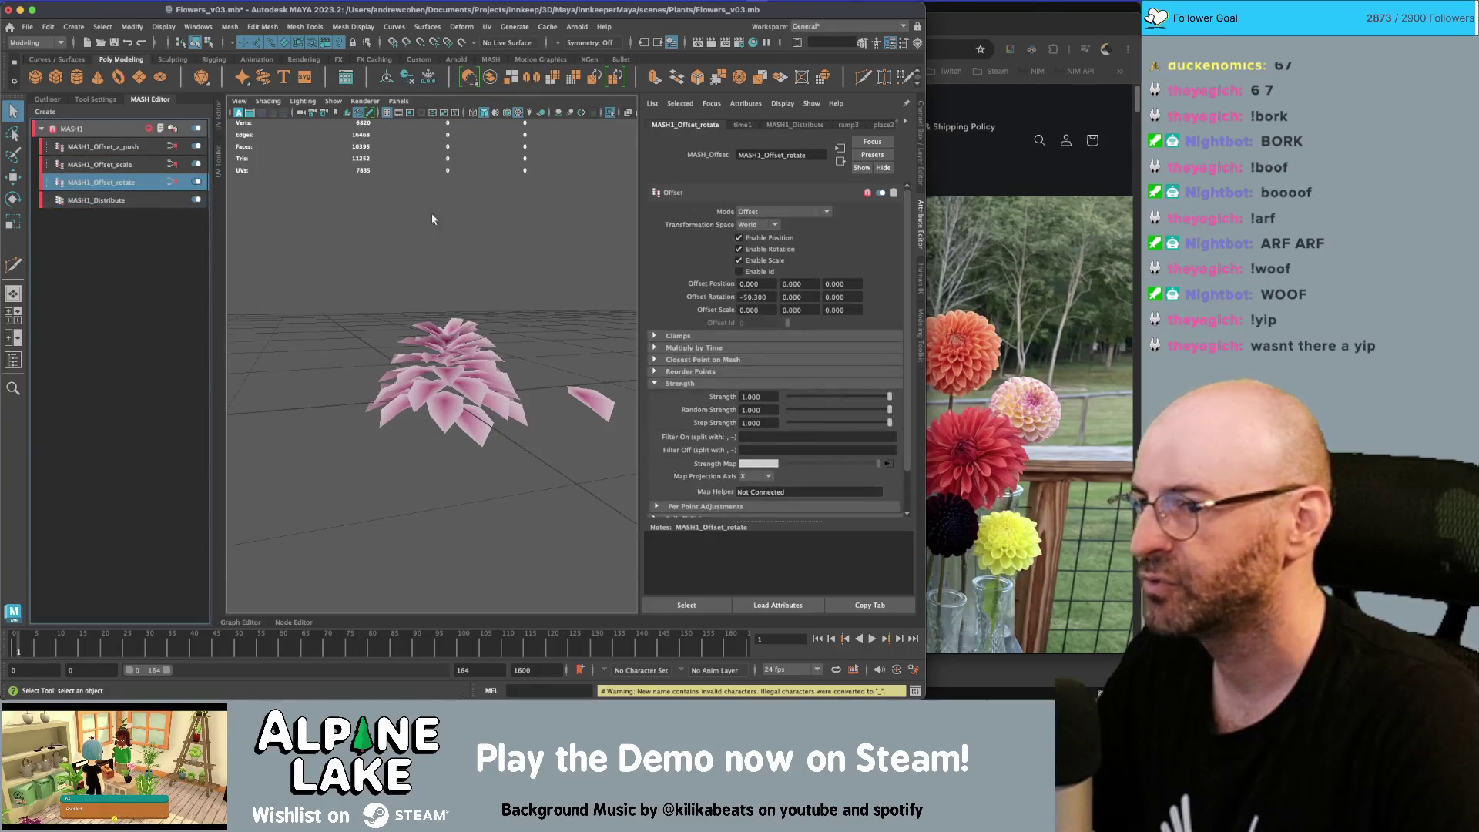
Set the rotate offset's ramp3 interpolation to Exponential Up
click(884, 463)
click(766, 258)
click(778, 294)
mouse_move(391, 240)
alt+mouse_down()
mouse_move(395, 286)
mouse_move(399, 223)
alt+mouse_up()
Lower the Distribute node's Distance Y to 0.963
click(97, 199)
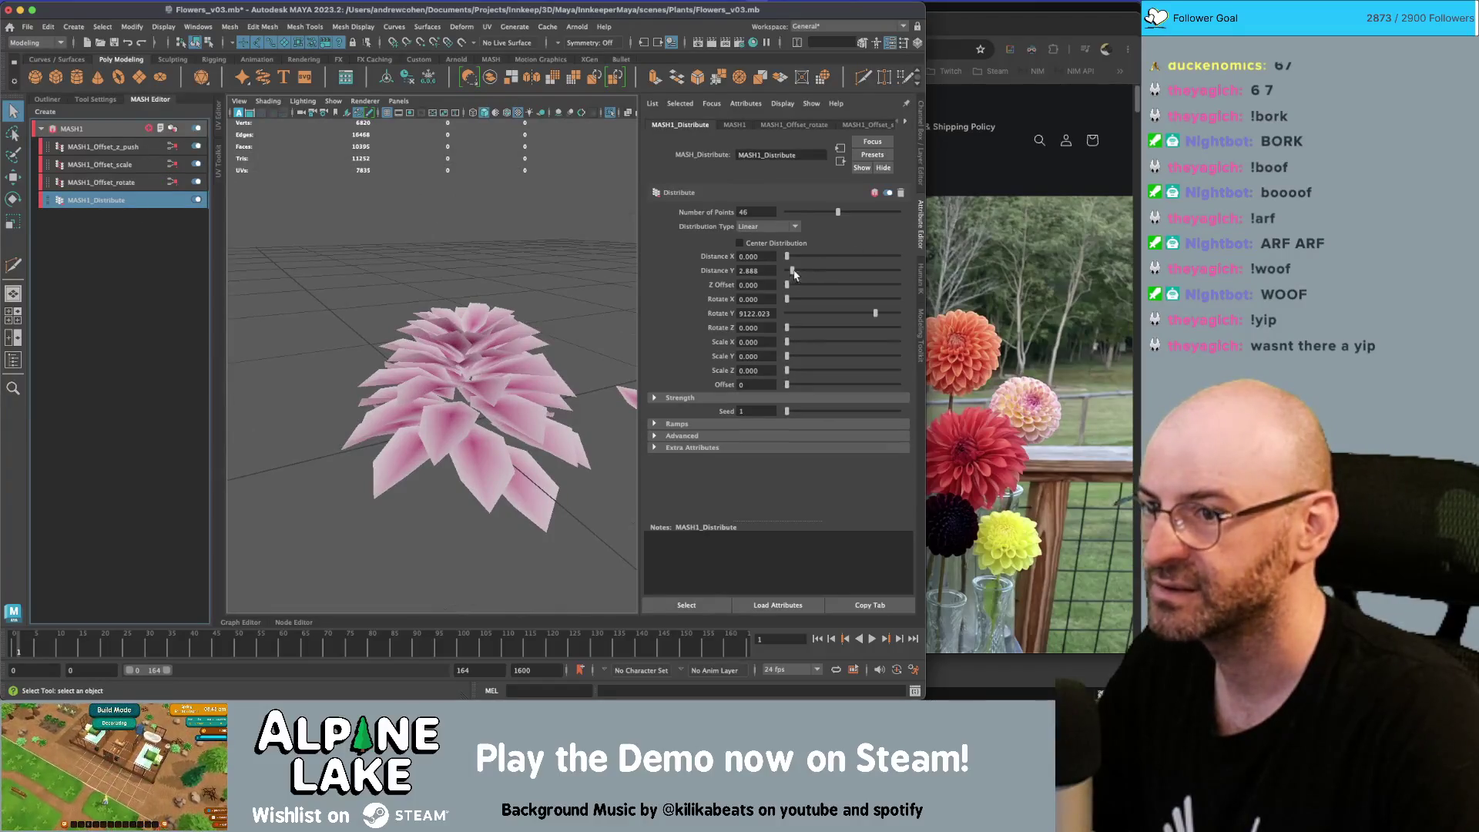
drag(792, 272, 788, 273)
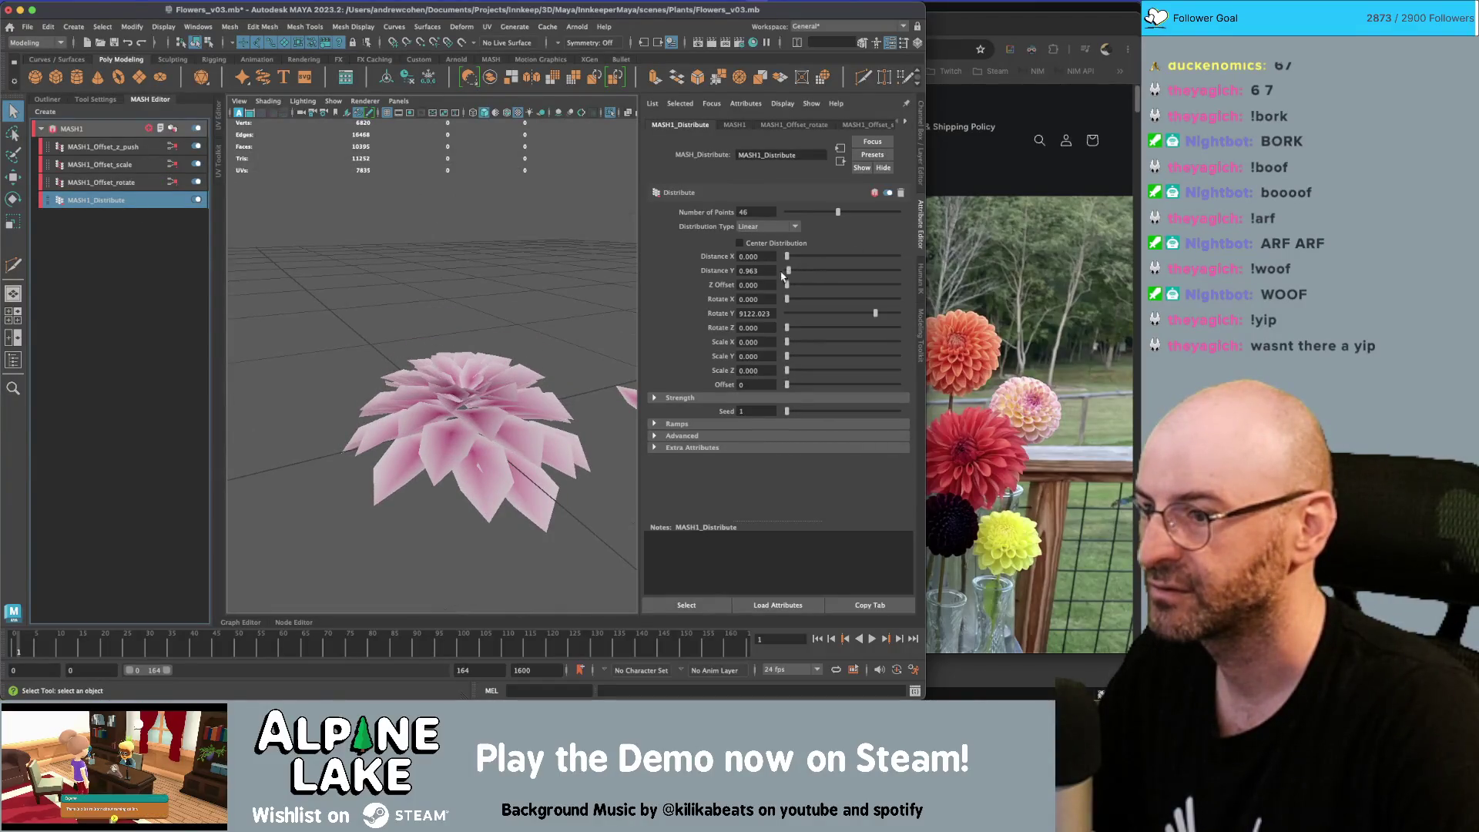
alt+drag(245, 197, 244, 224)
Set MASH1_Offset_rotate's Offset Rotation X to -72.600 to tilt the petals
click(157, 185)
ctrl+drag(759, 297, 627, 309)
mouse_move(539, 324)
alt+mouse_down()
mouse_move(478, 340)
mouse_move(470, 268)
alt+mouse_up()
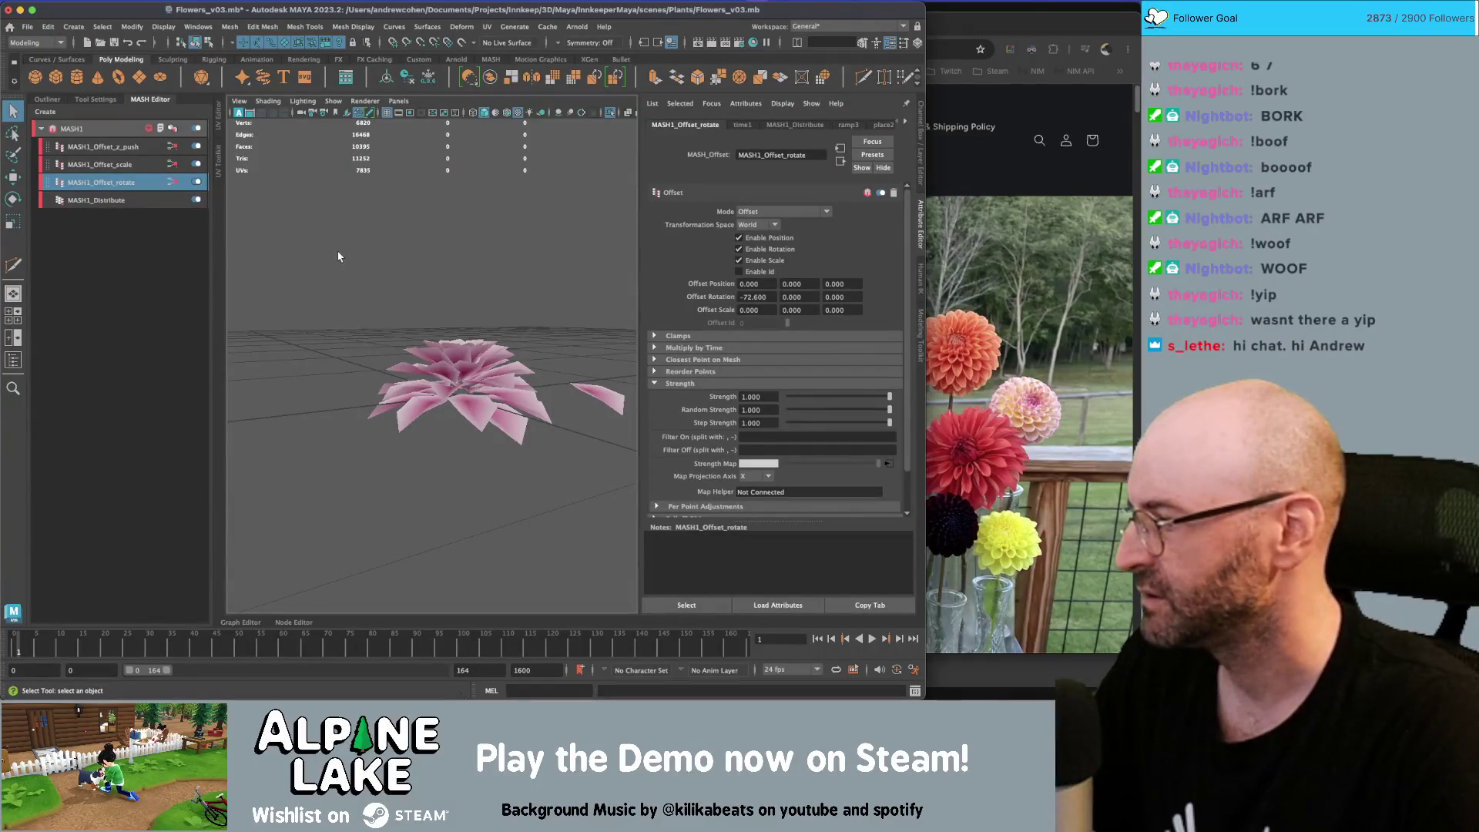
alt+drag(506, 327, 297, 369)
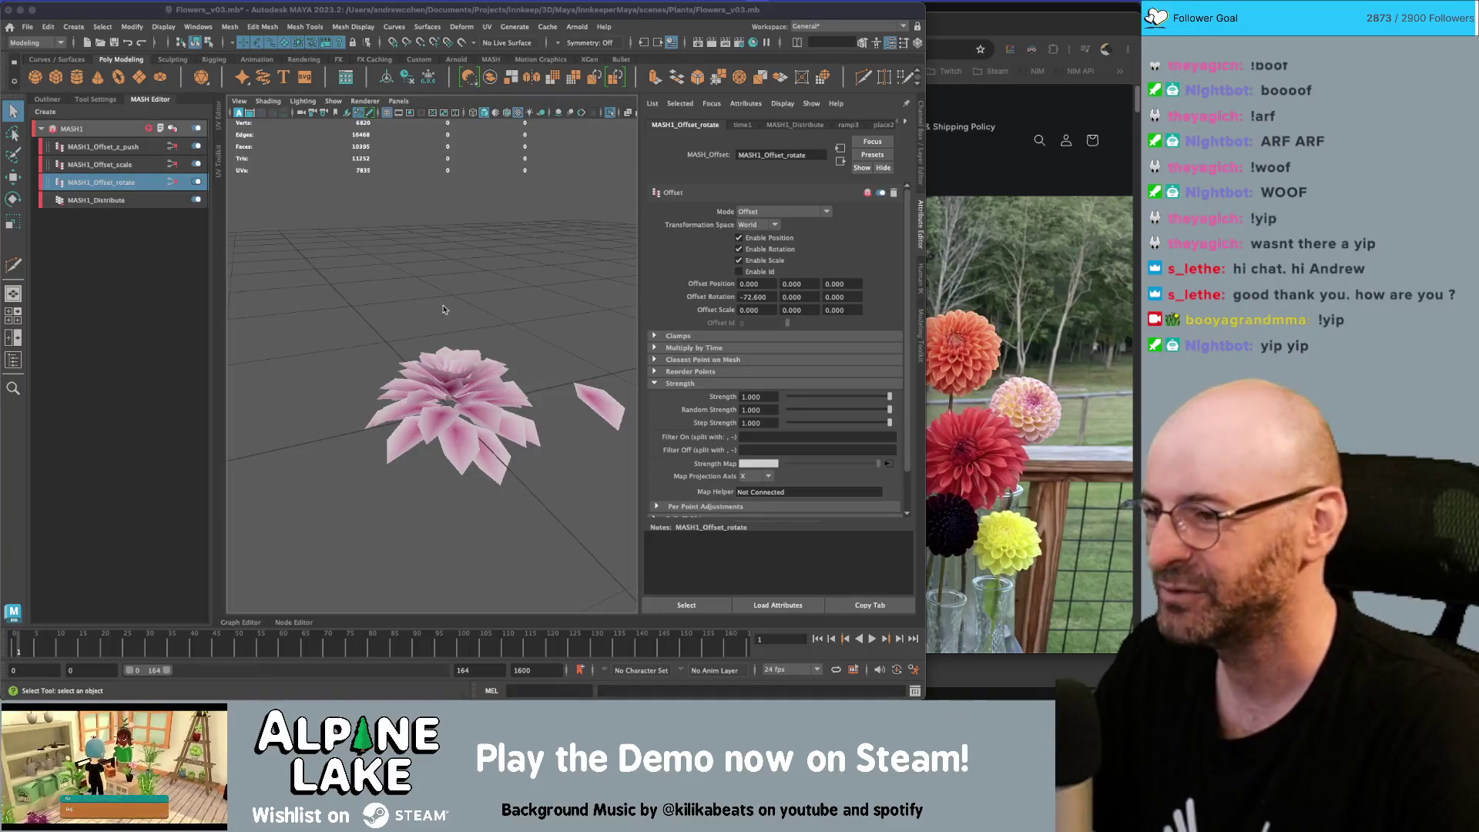
Orbit and zoom the camera to frame the whole flower from above
alt+drag(432, 272, 411, 330)
alt+right_drag(410, 330, 488, 358)
alt+drag(488, 358, 479, 302)
mouse_move(480, 307)
alt+right_down()
mouse_move(490, 318)
mouse_move(462, 331)
alt+right_up()
mouse_move(462, 331)
alt+mouse_down()
mouse_move(401, 362)
mouse_move(382, 343)
mouse_move(393, 323)
mouse_move(413, 345)
mouse_move(420, 325)
alt+mouse_up()
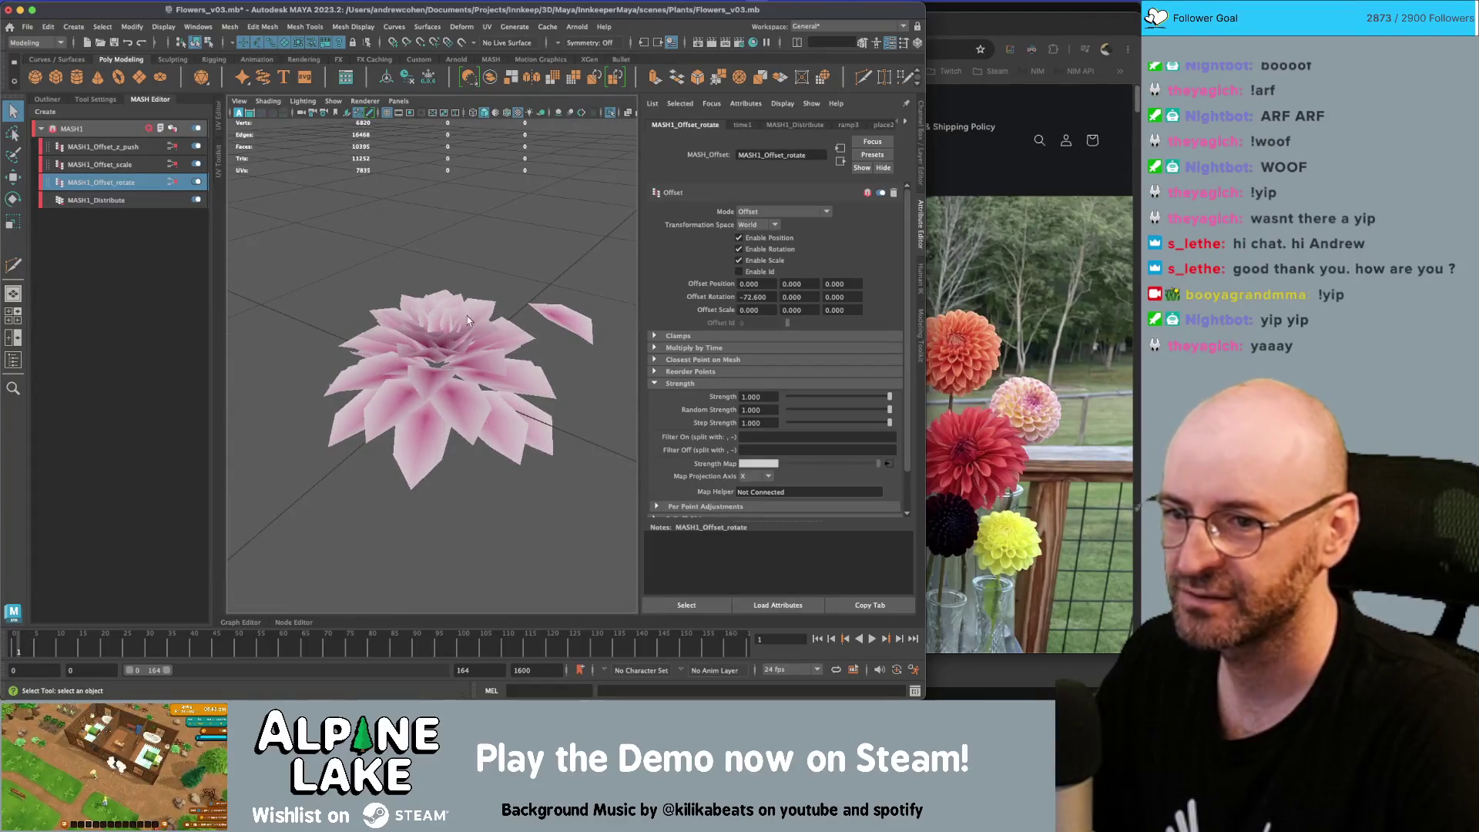
mouse_move(496, 353)
alt+mouse_down()
mouse_move(401, 370)
mouse_move(334, 275)
alt+mouse_up()
Browse the Distribute, scale and z-push offset node settings in the MASH Editor
click(149, 196)
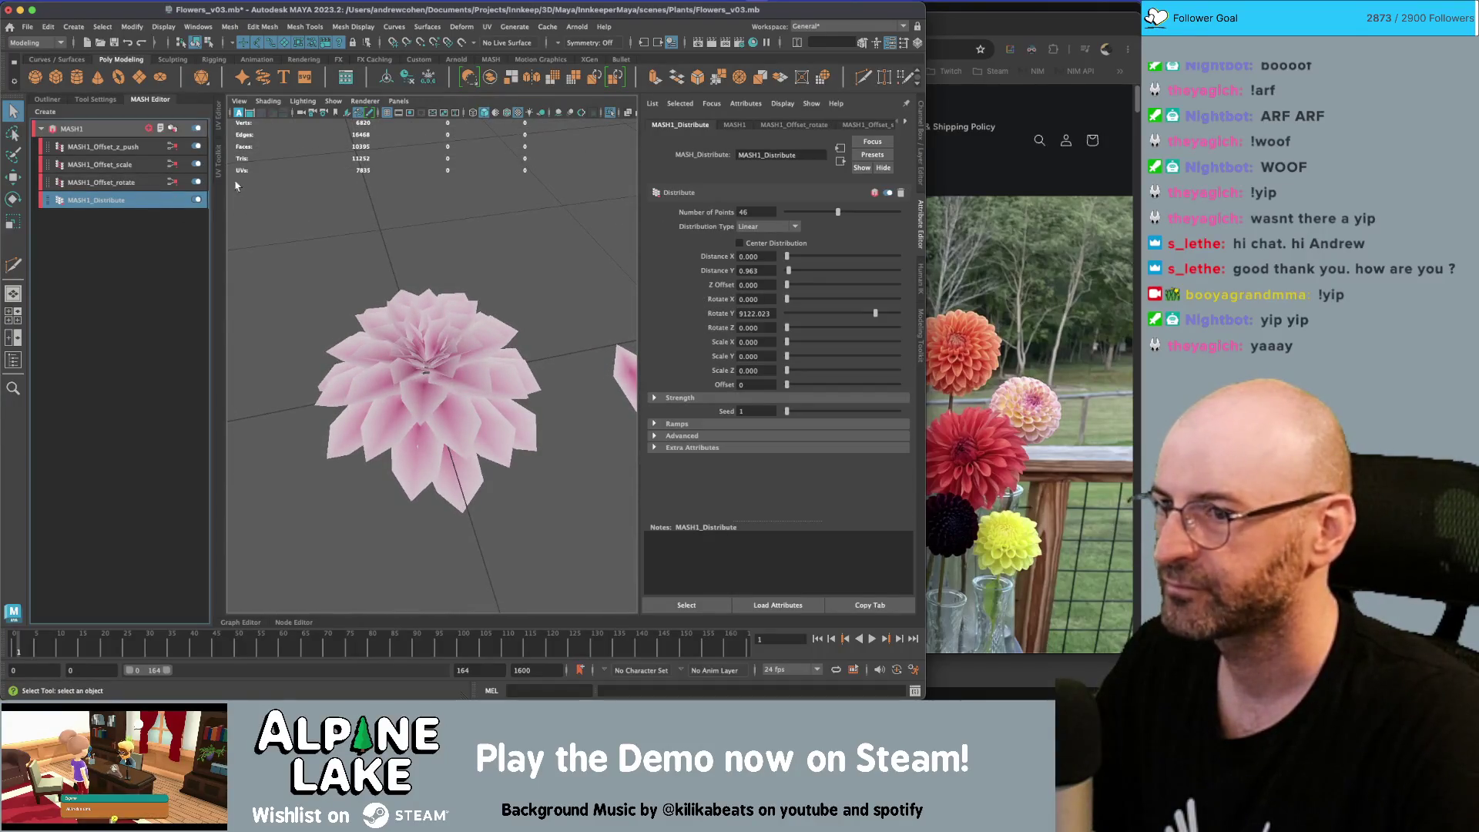
click(131, 182)
click(131, 164)
click(131, 147)
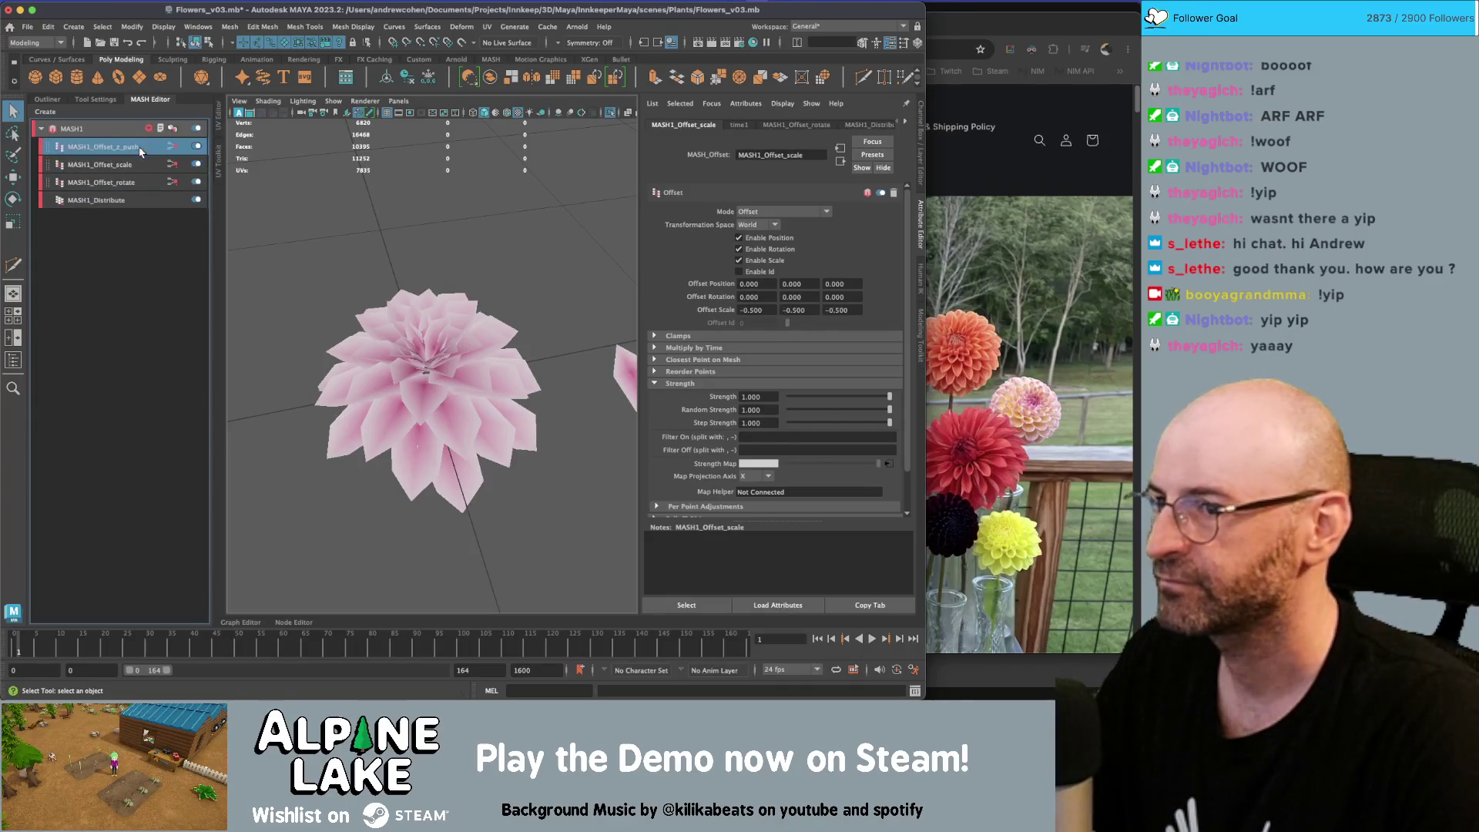
Connect a new ramp as the strength map and set its interpolation to Exponential Down
click(891, 461)
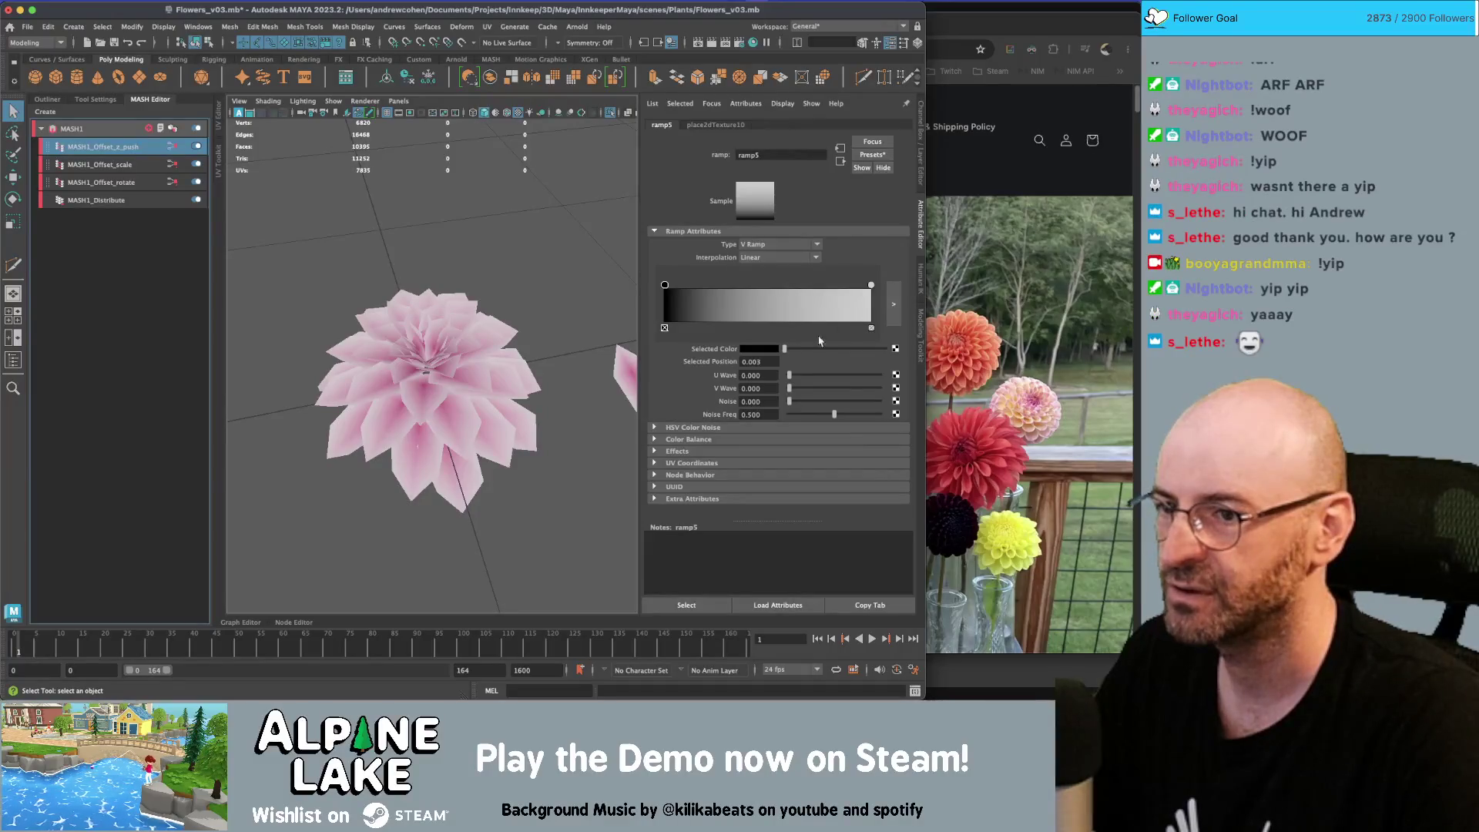
click(797, 257)
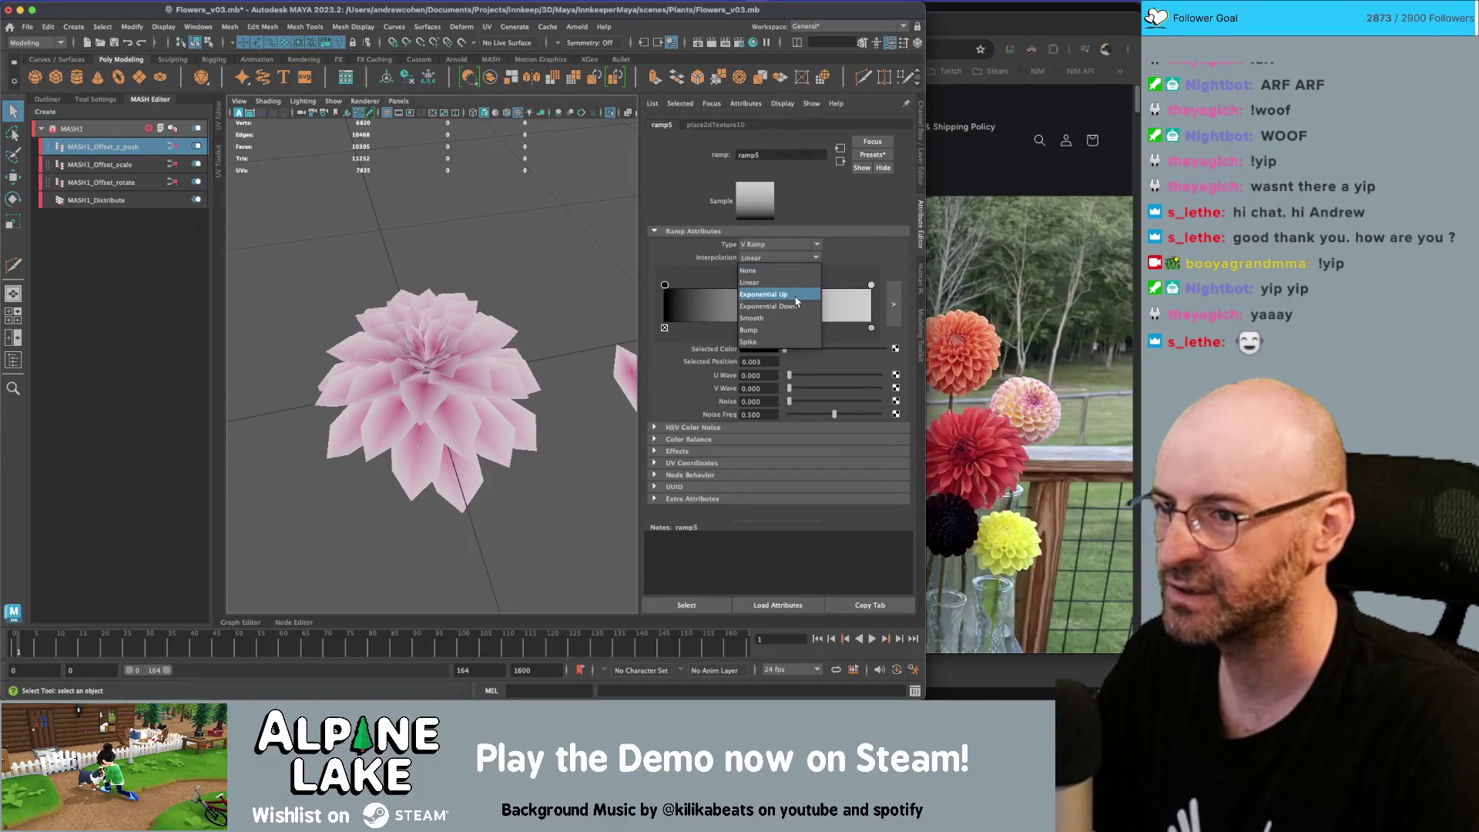
click(795, 301)
click(797, 257)
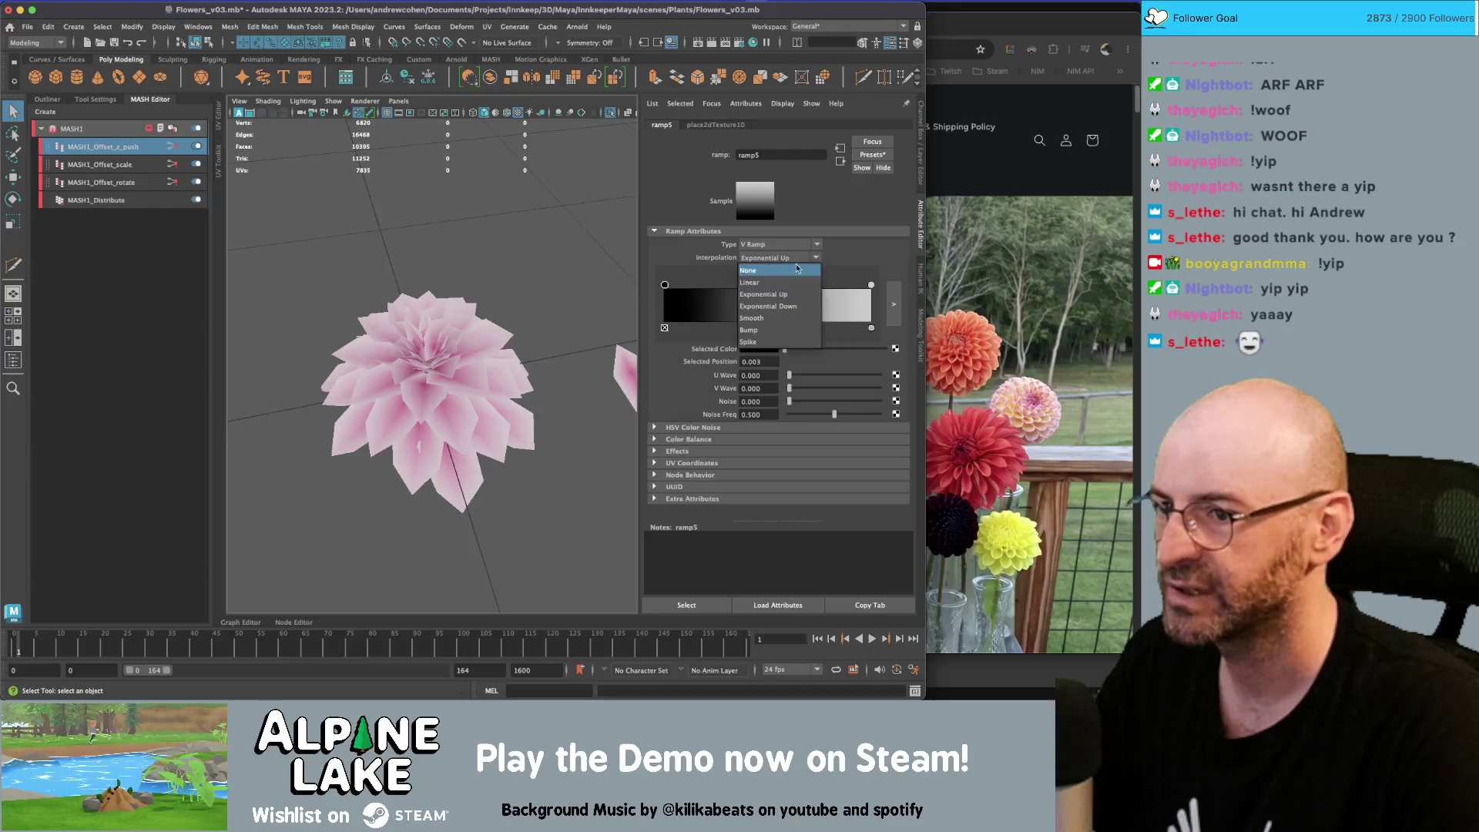
click(798, 308)
Slide the ramp's black and white entries along the gradient to reshape the petals
mouse_move(508, 322)
alt+mouse_down()
mouse_move(474, 318)
mouse_move(502, 300)
alt+mouse_up()
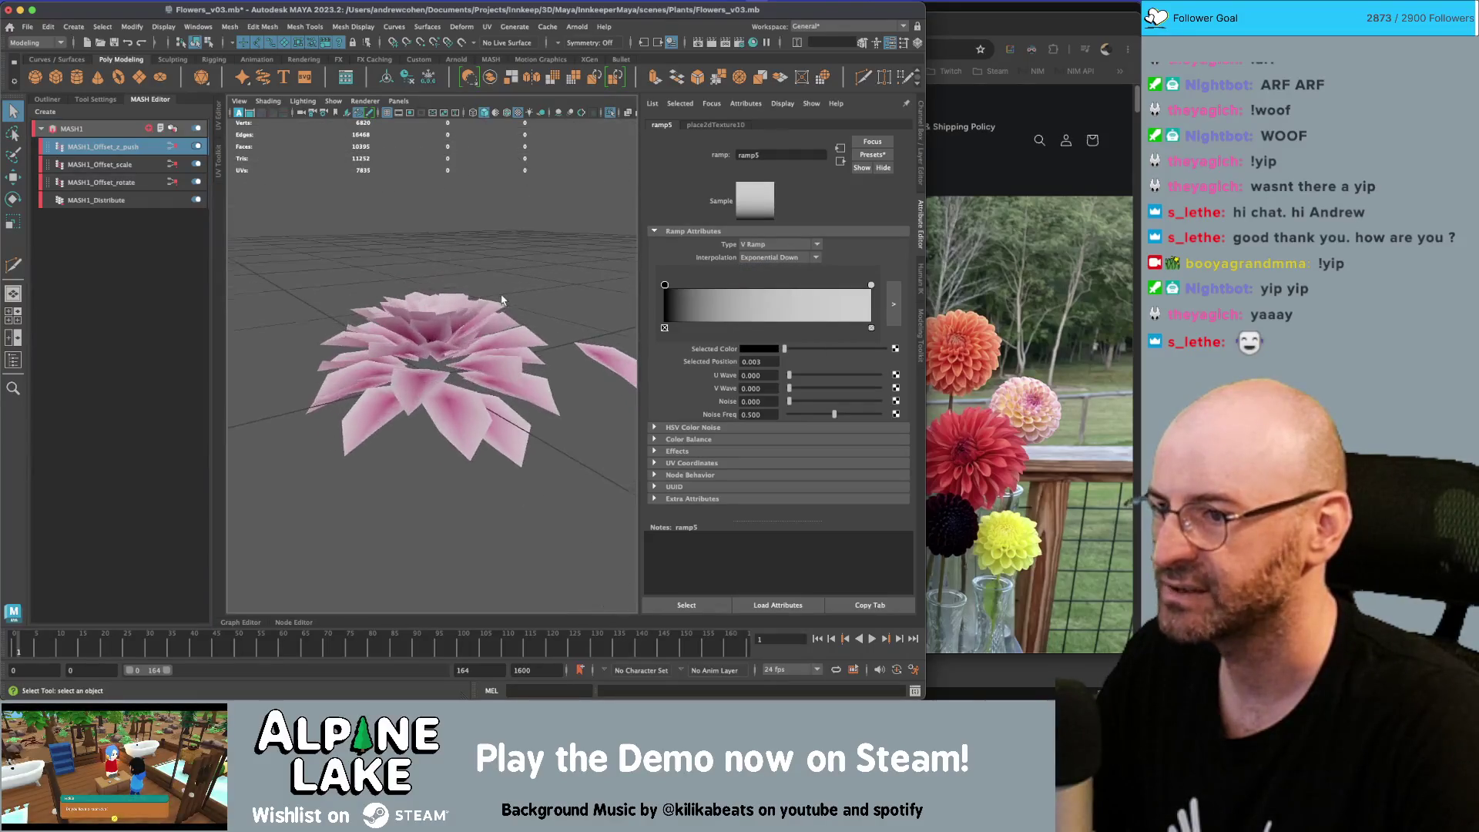
mouse_move(664, 285)
mouse_down()
mouse_move(847, 287)
mouse_move(650, 294)
mouse_up()
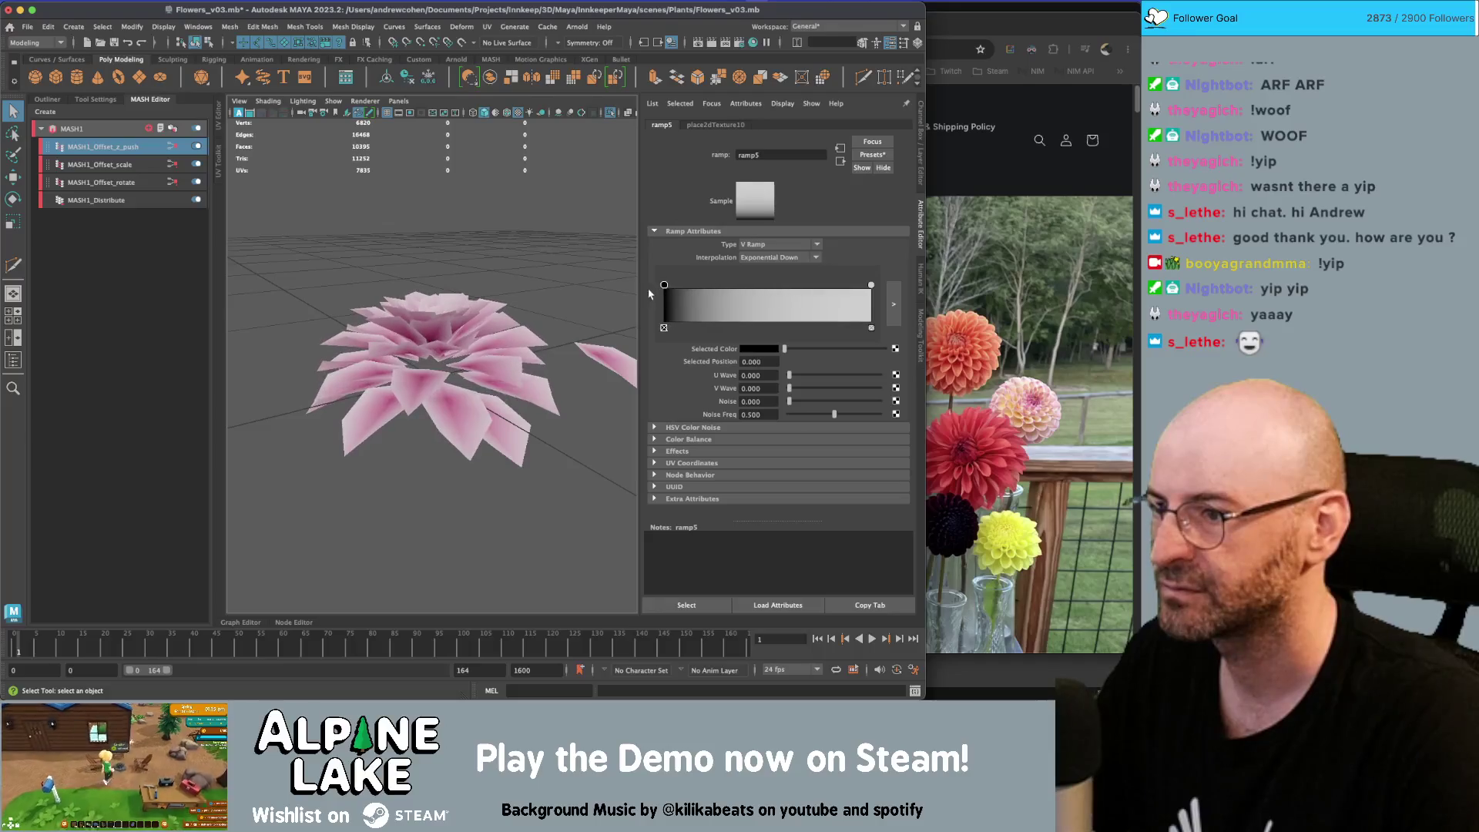
alt+drag(530, 293, 531, 331)
mouse_move(871, 285)
mouse_down()
mouse_move(809, 287)
mouse_move(872, 287)
mouse_up()
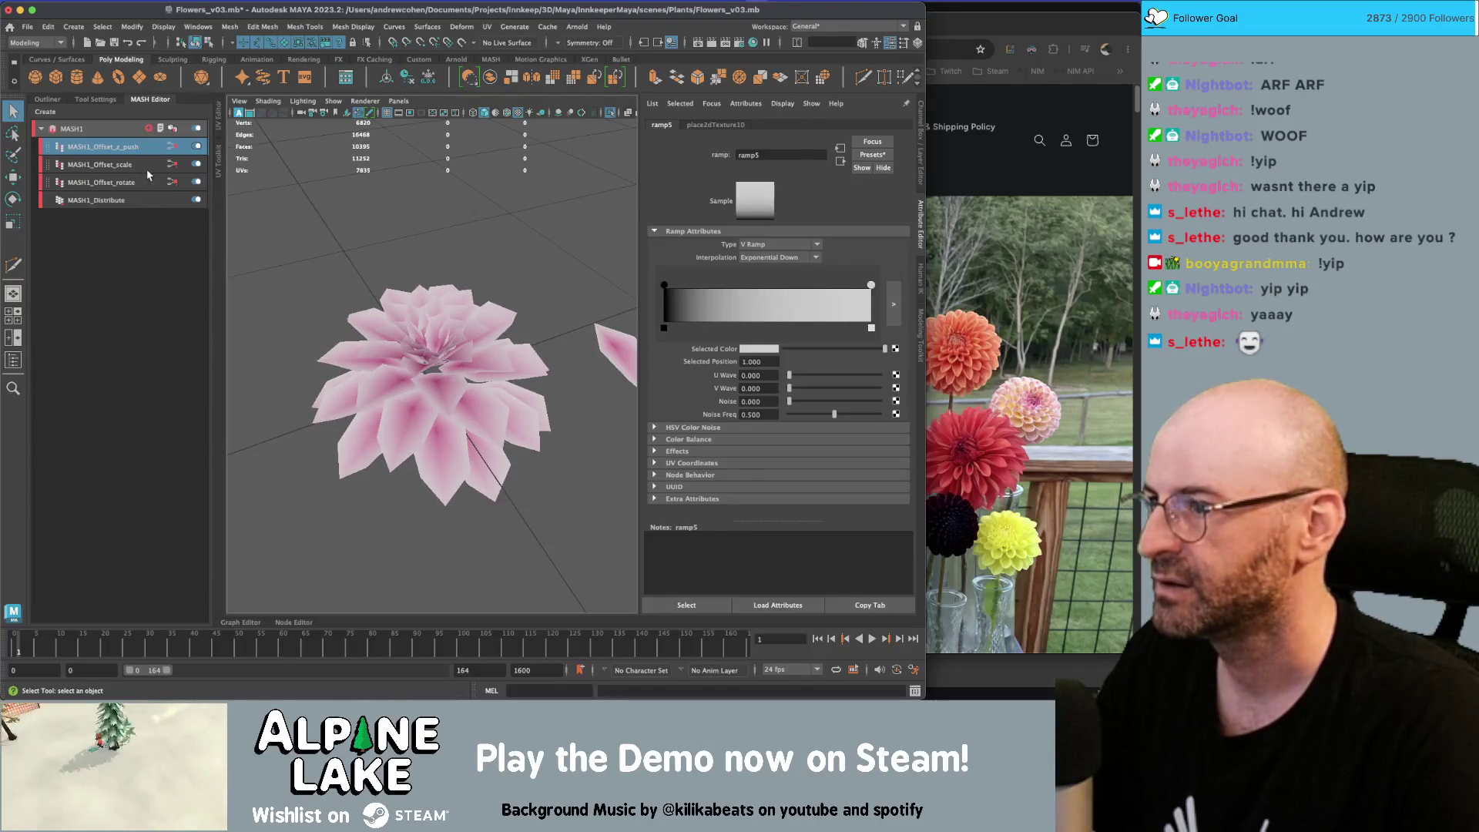
click(144, 147)
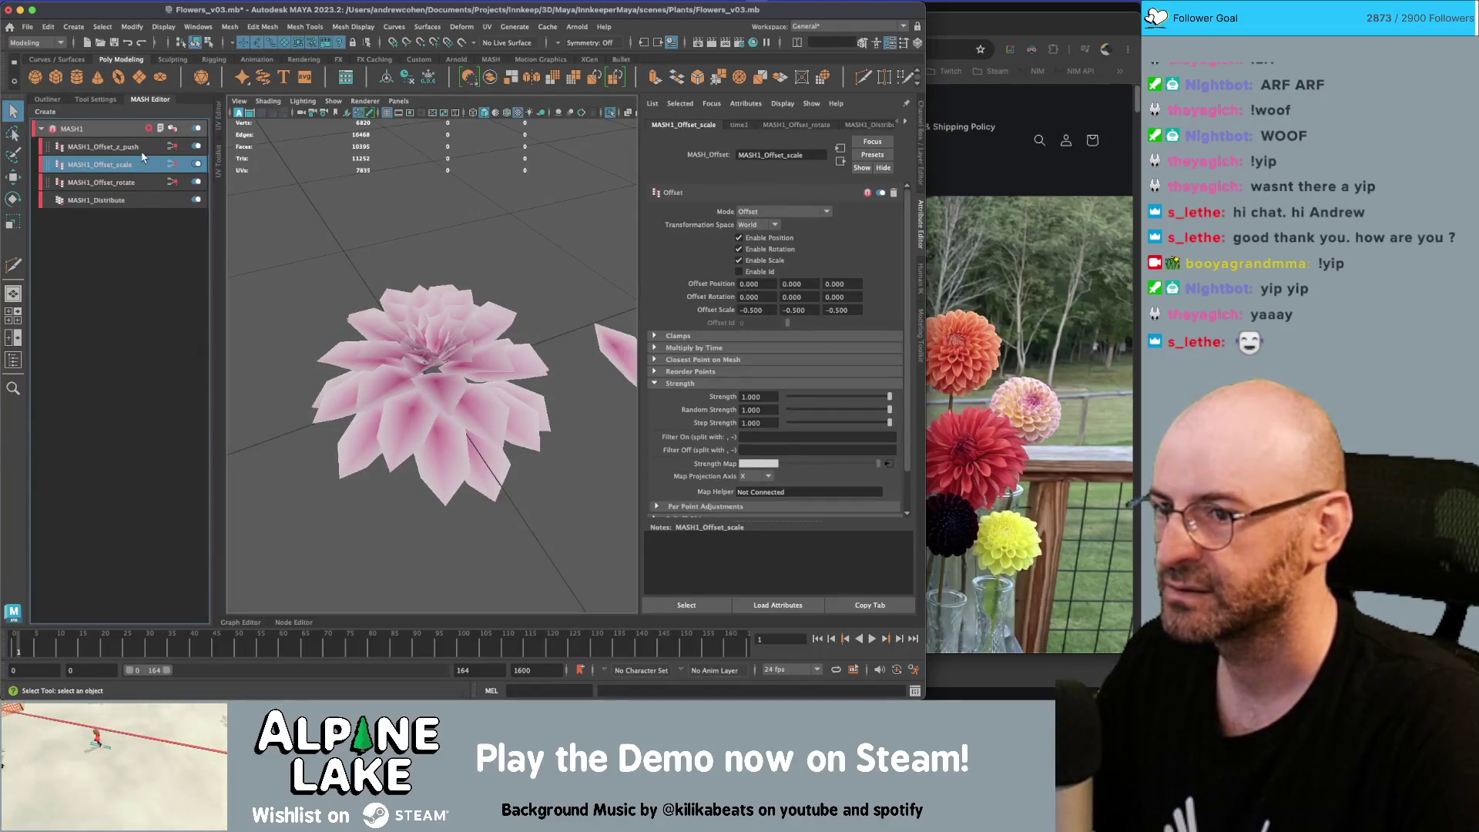
Set z-push Offset Position Z to 0.300 and Distribute Distance Y to 0.463
ctrl+drag(852, 282, 855, 282)
mouse_move(432, 331)
alt+mouse_down()
mouse_move(451, 322)
mouse_move(431, 339)
mouse_move(429, 285)
alt+mouse_up()
click(132, 202)
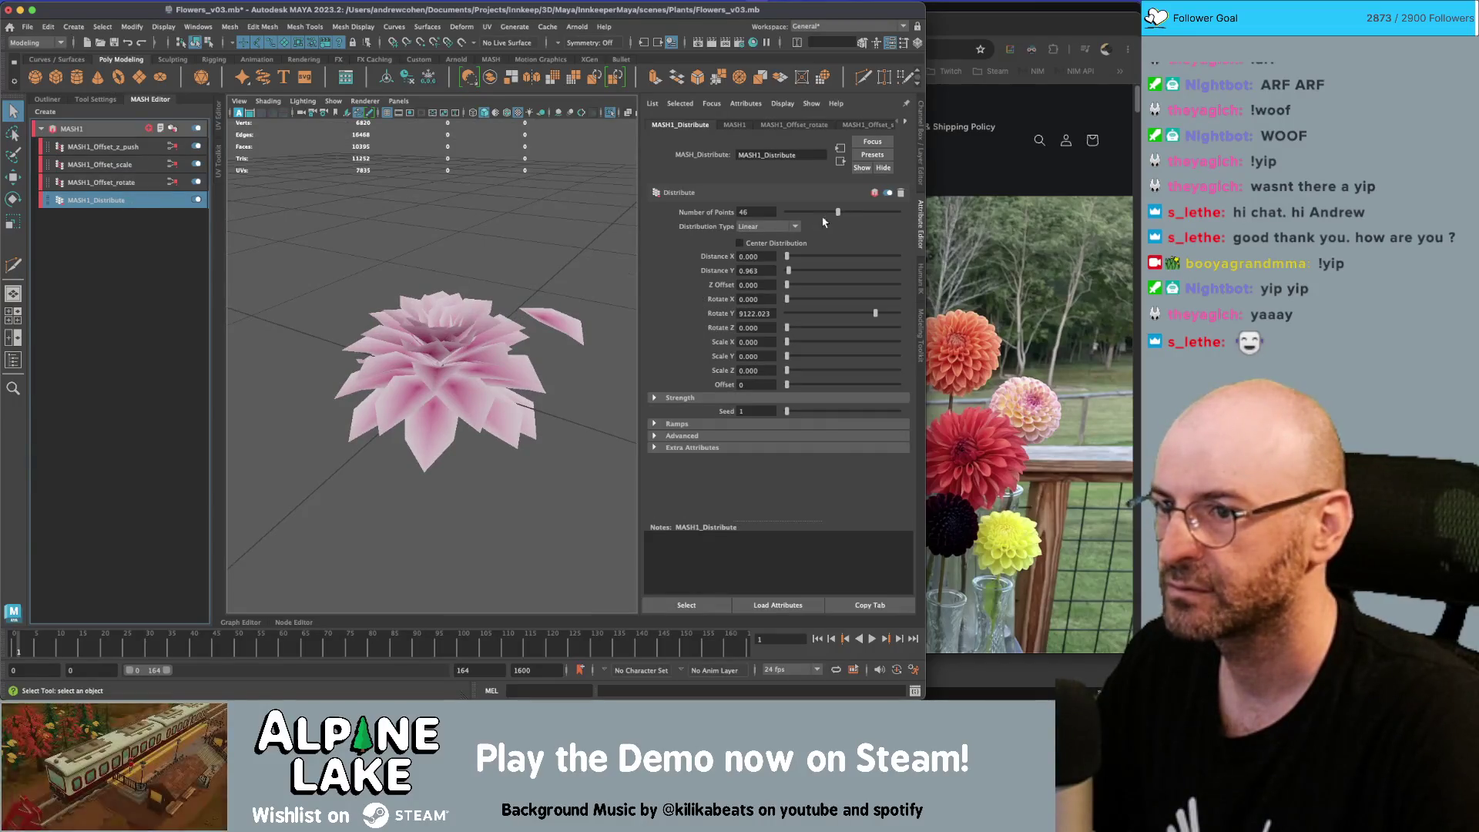
ctrl+drag(788, 272, 784, 272)
mouse_move(455, 308)
alt+mouse_down()
mouse_move(455, 261)
mouse_move(265, 300)
mouse_move(359, 308)
alt+mouse_up()
scroll(454, 260, down, 5)
scroll(360, 308, up, 5)
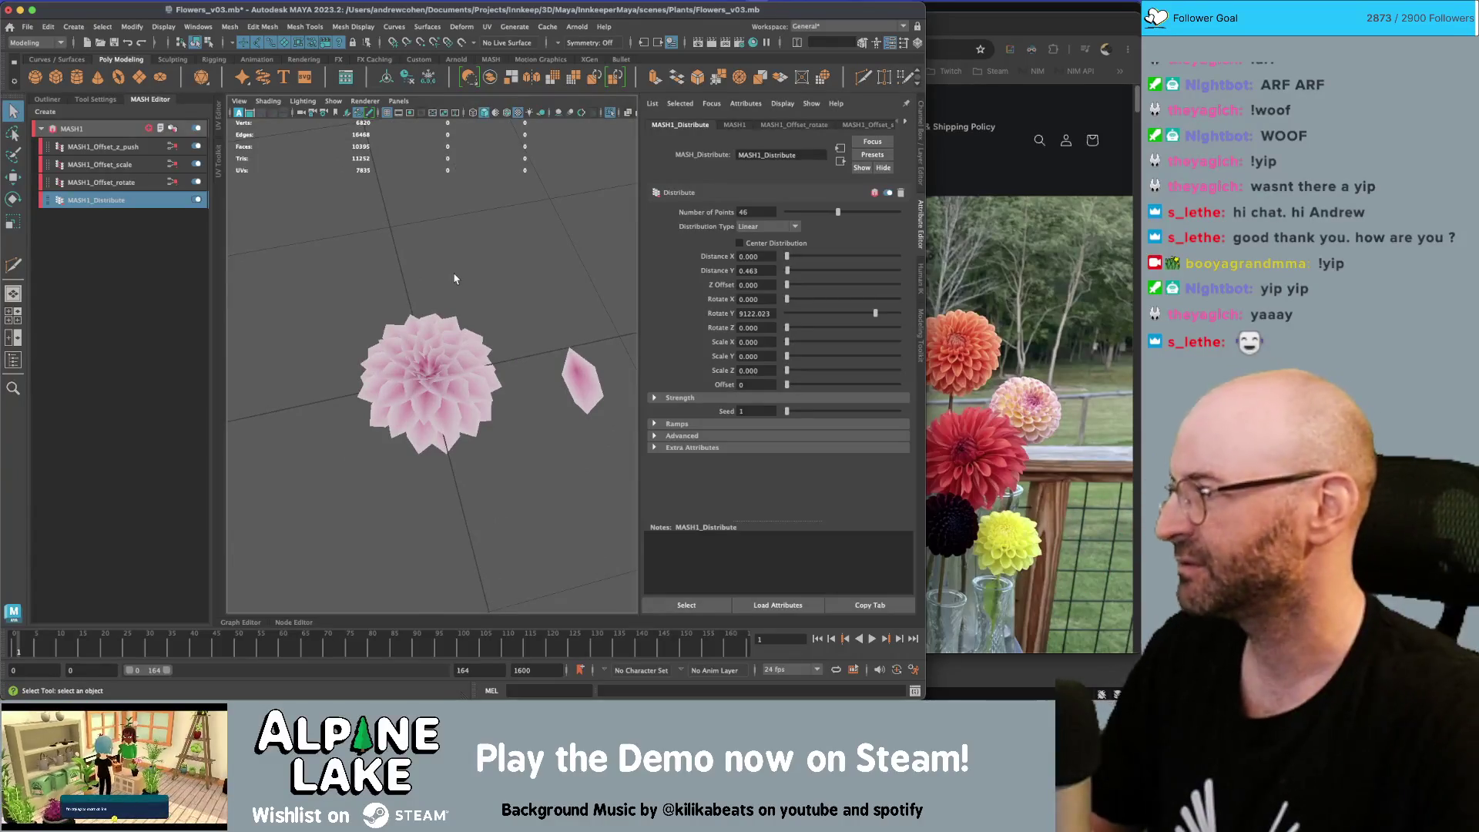
mouse_move(456, 342)
alt+mouse_down()
mouse_move(516, 380)
mouse_move(363, 306)
alt+mouse_up()
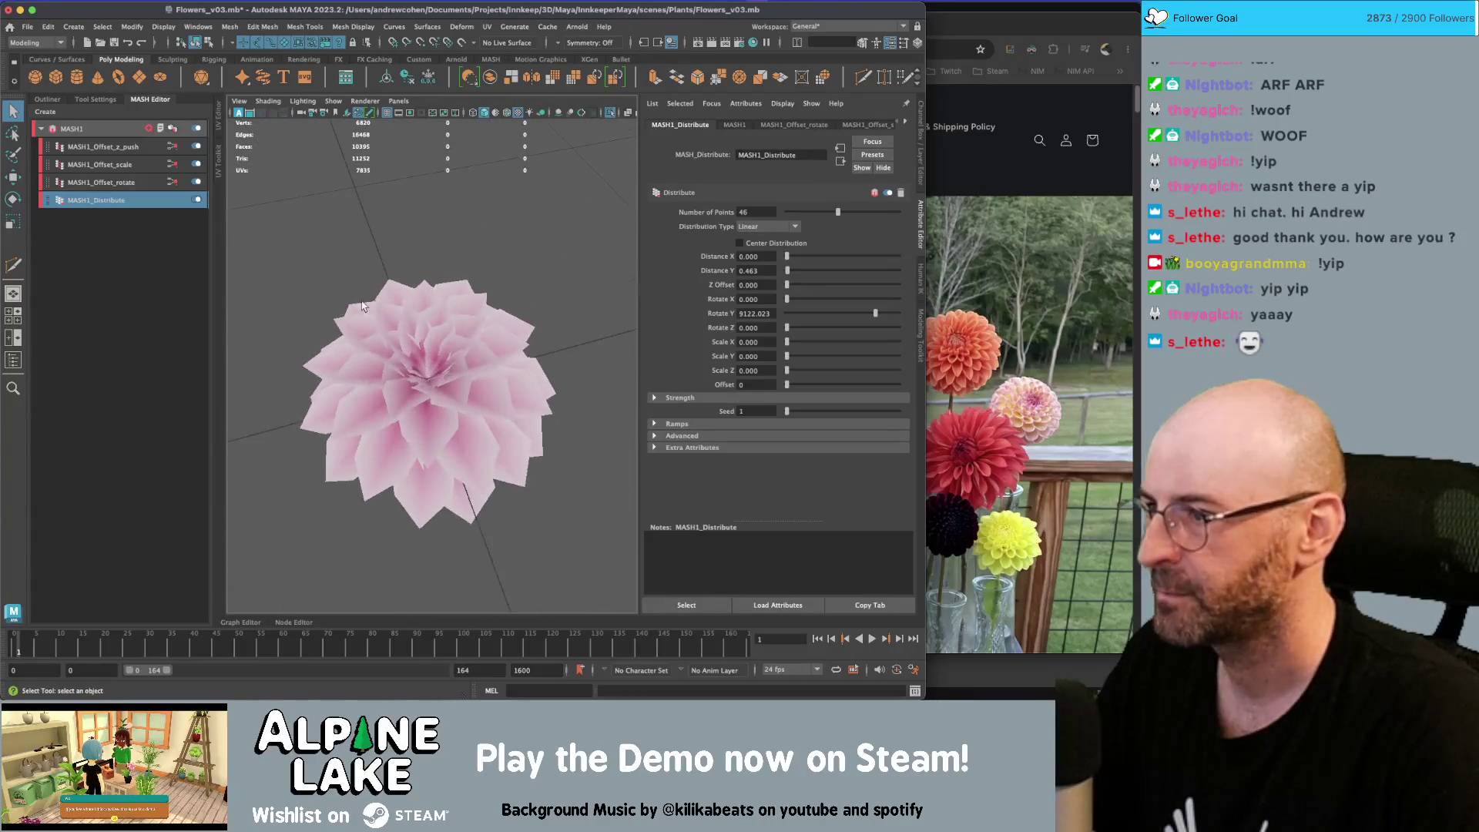
click(140, 165)
Set MASH1_Offset_scale to -0.700, -0.700, -0.500 and save the scene
click(772, 309)
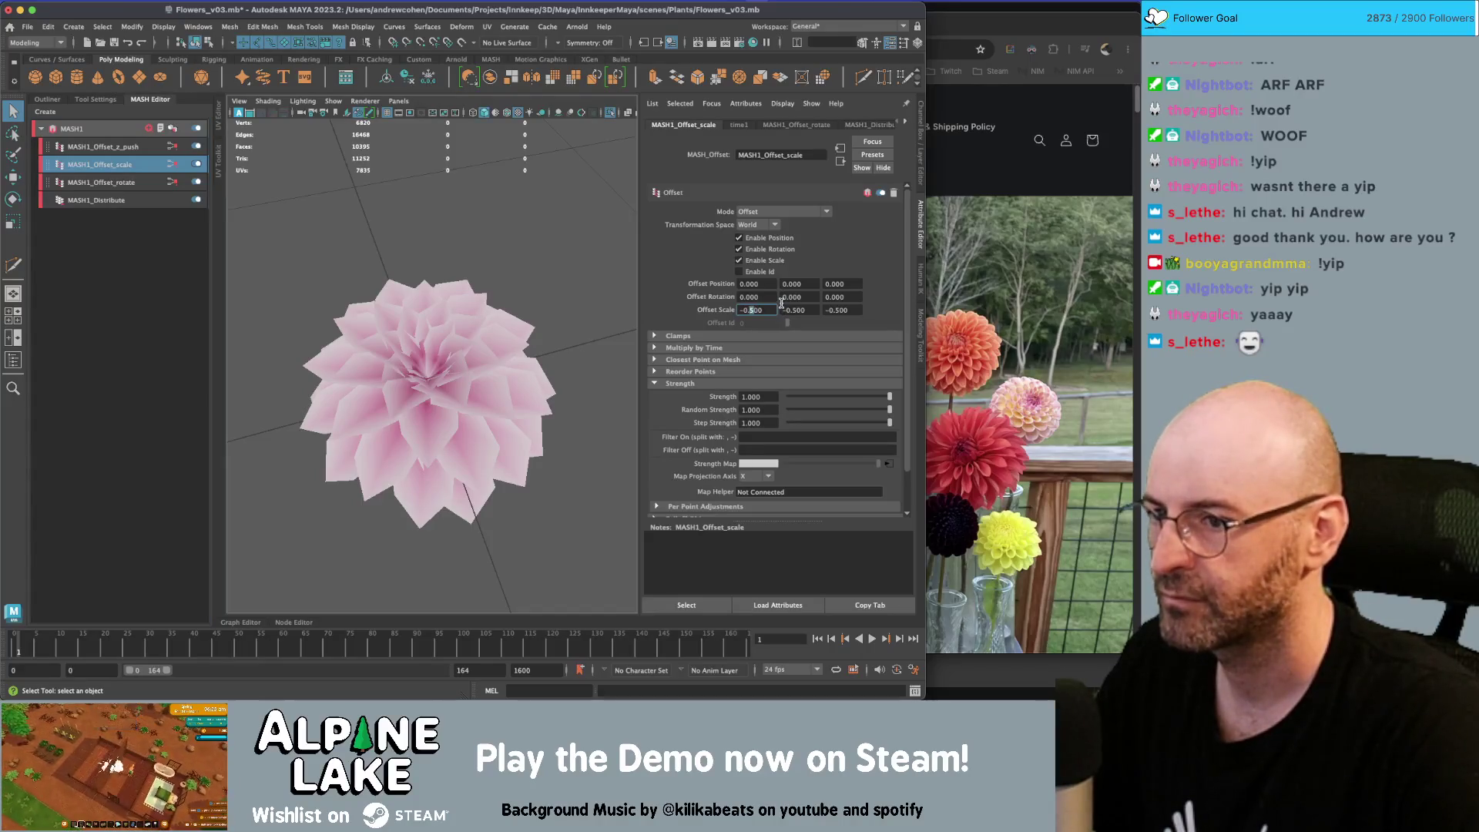
key(Tab)
key(shift+Tab)
text(-0.7)
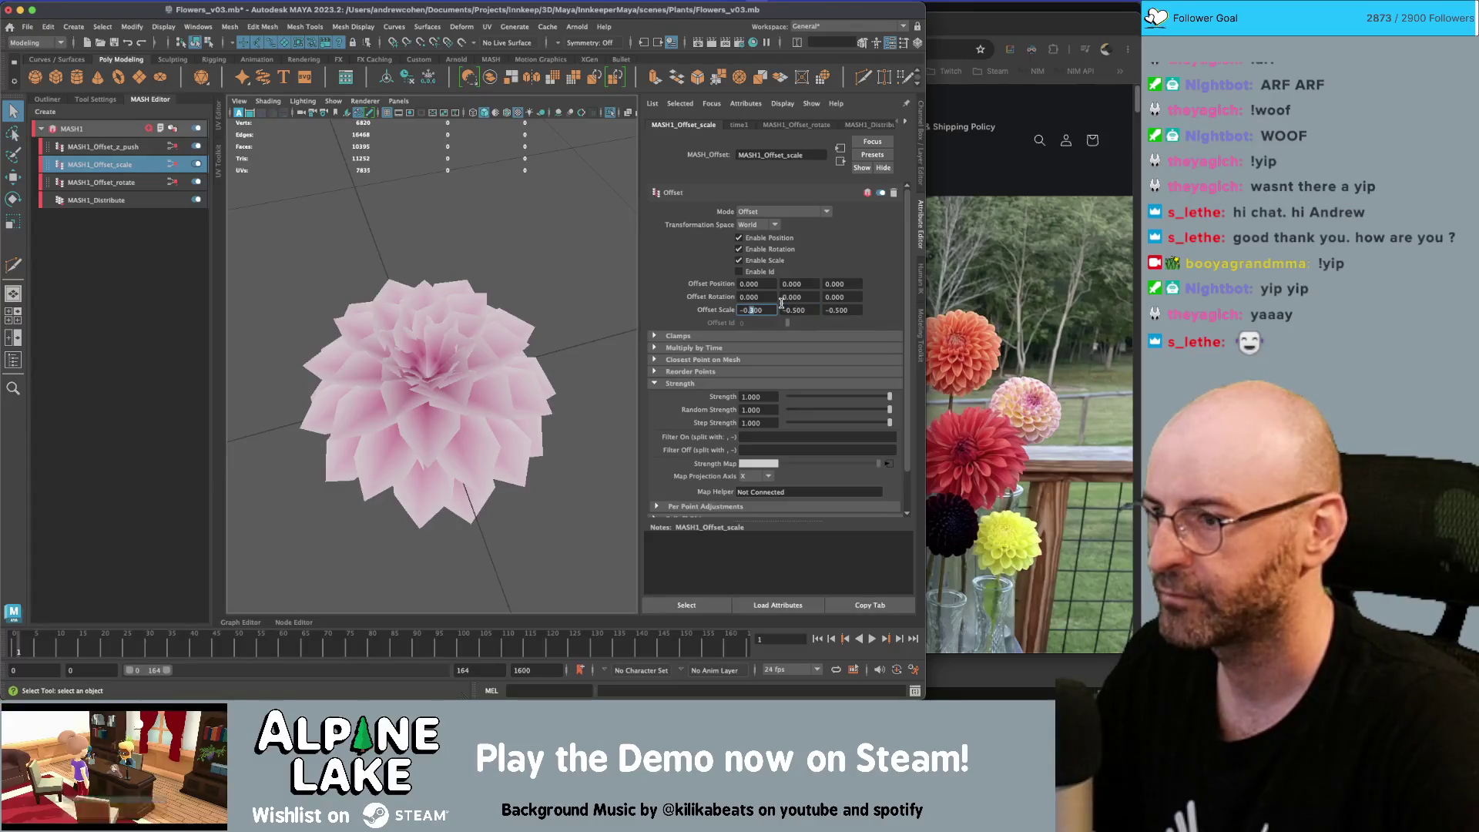
key(Tab)
text(-0.7)
key(Tab)
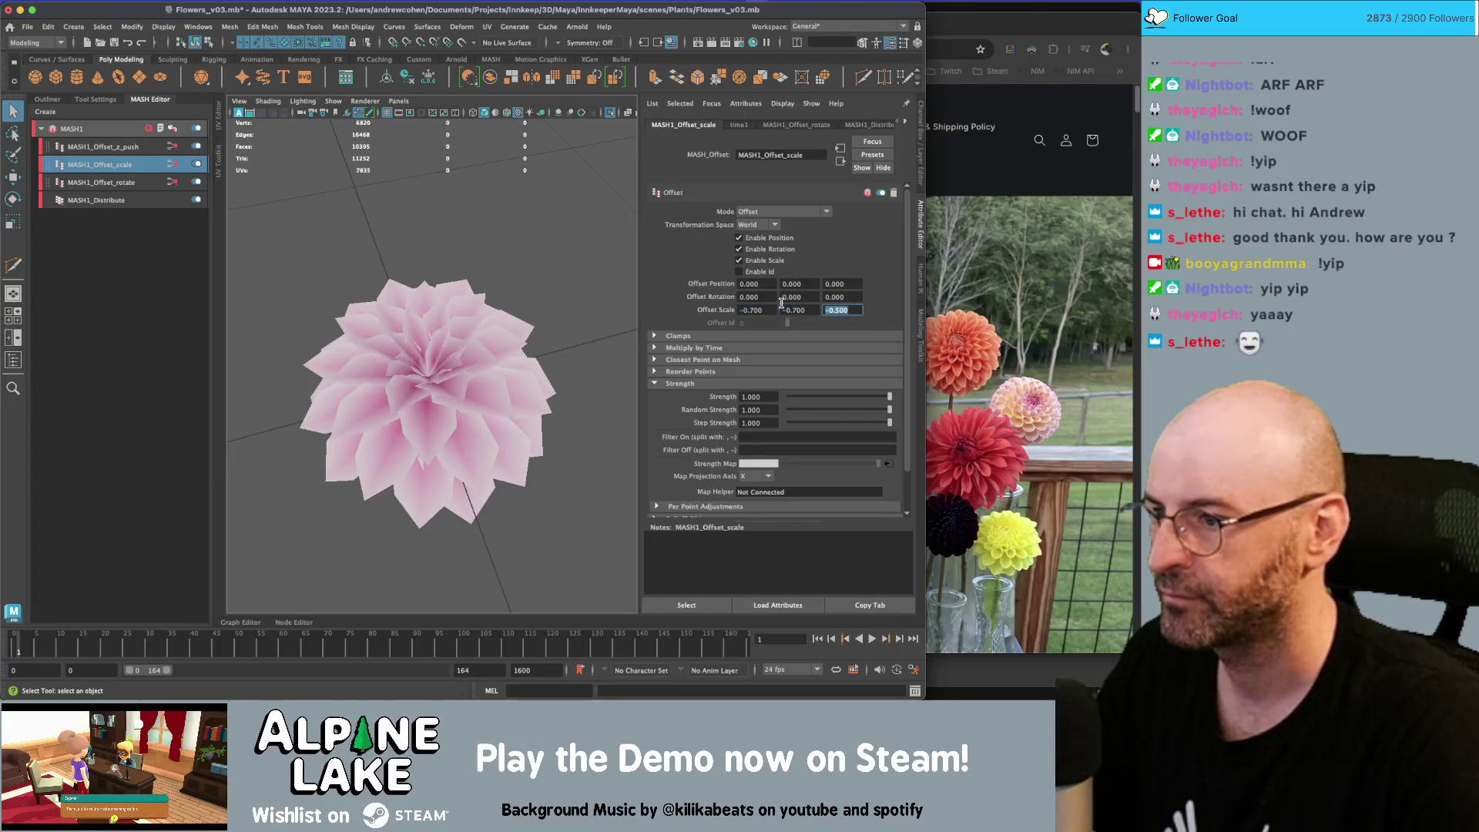
key(Tab)
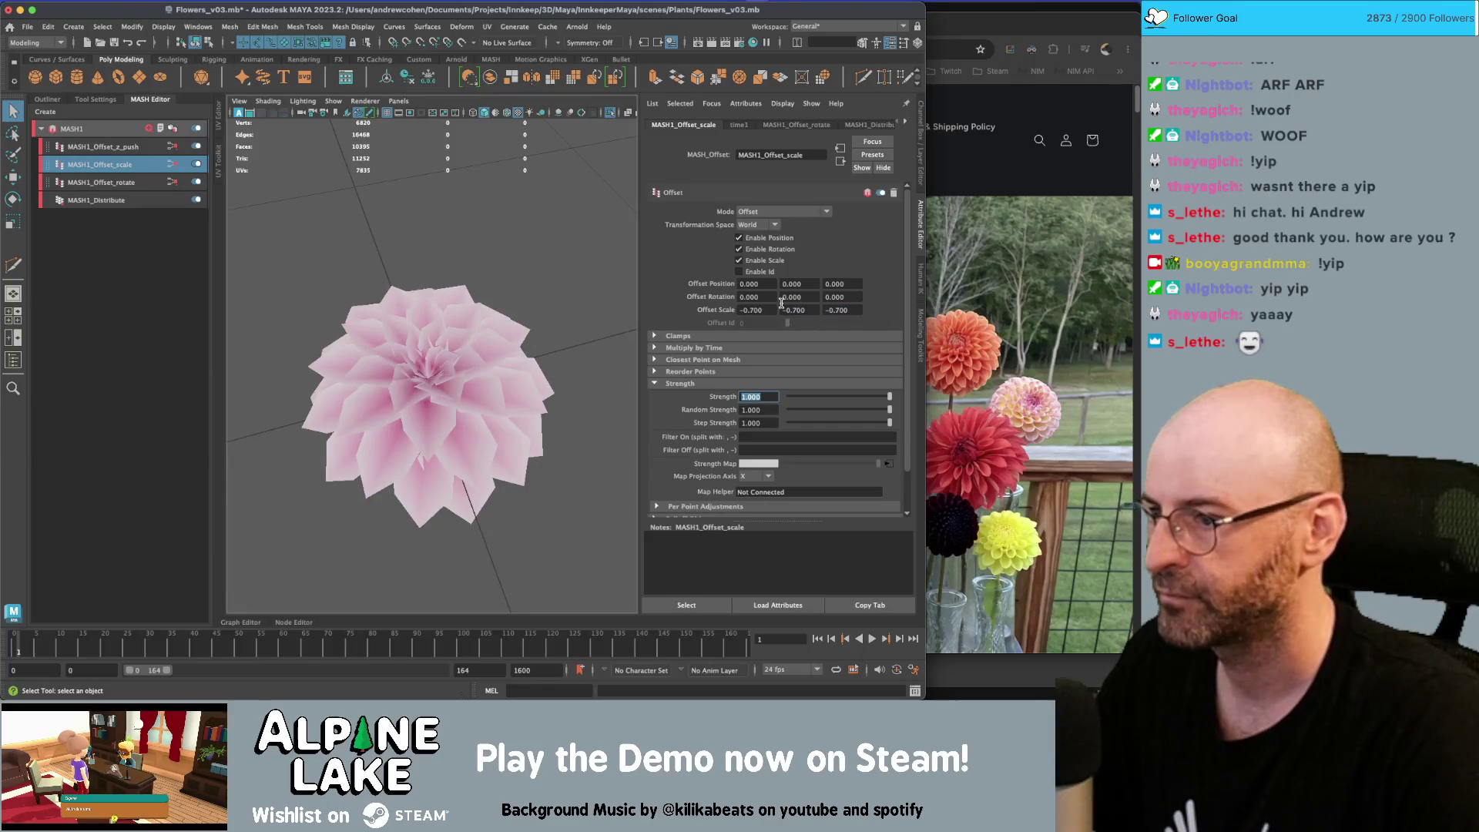
click(836, 309)
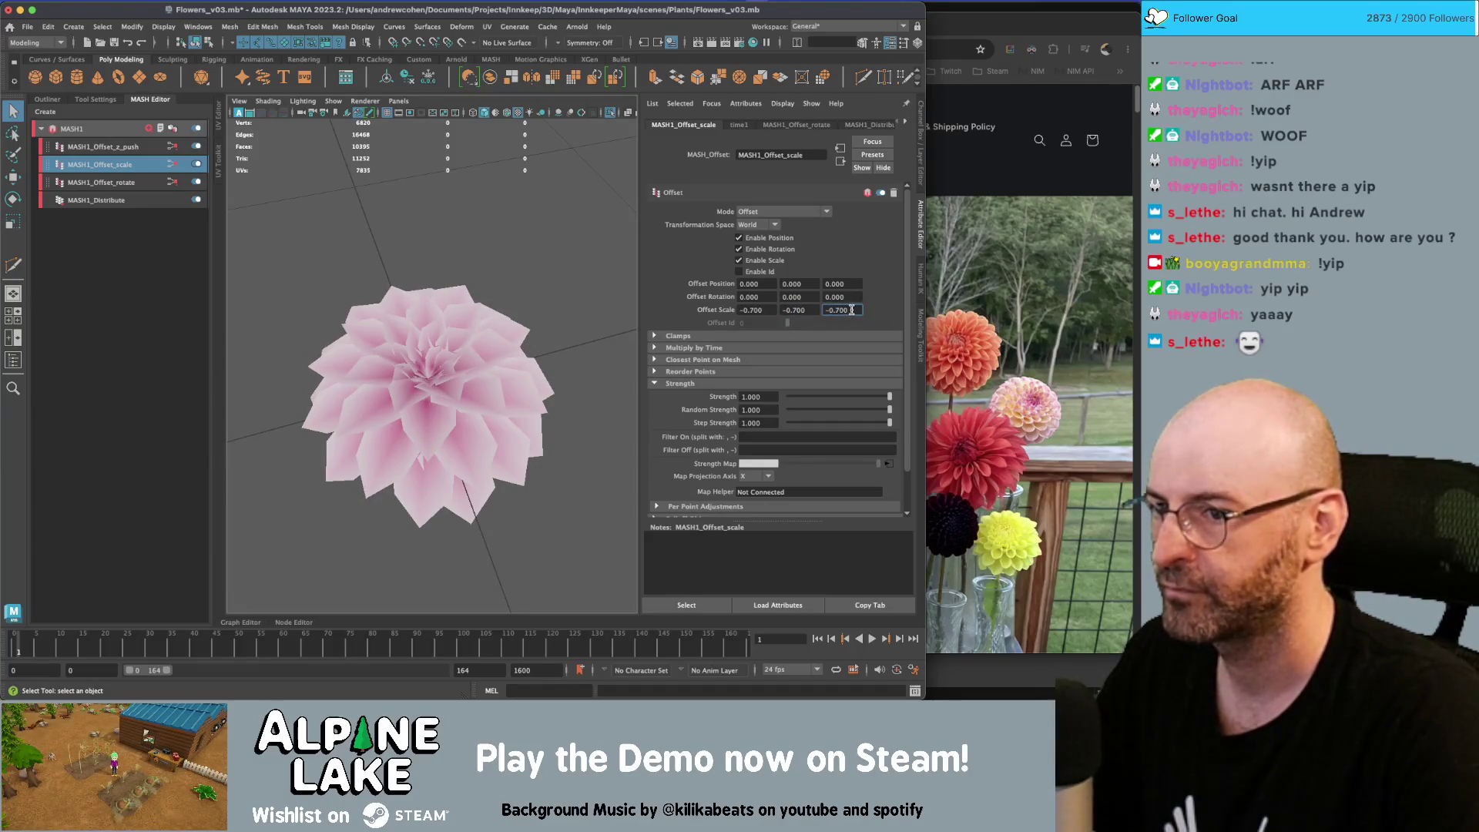
text(-0.500)
key(Return)
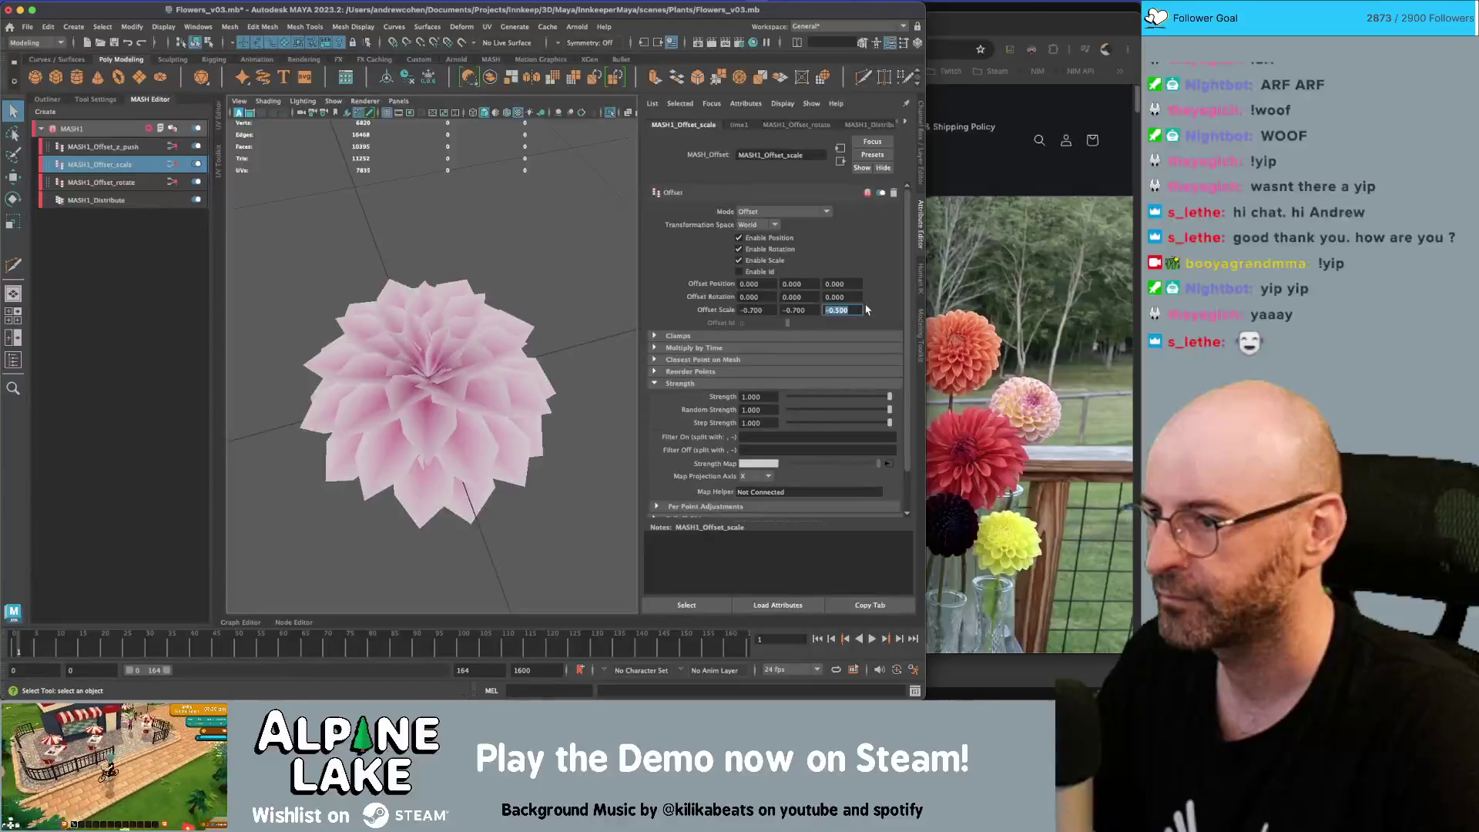
alt+drag(466, 305, 414, 310)
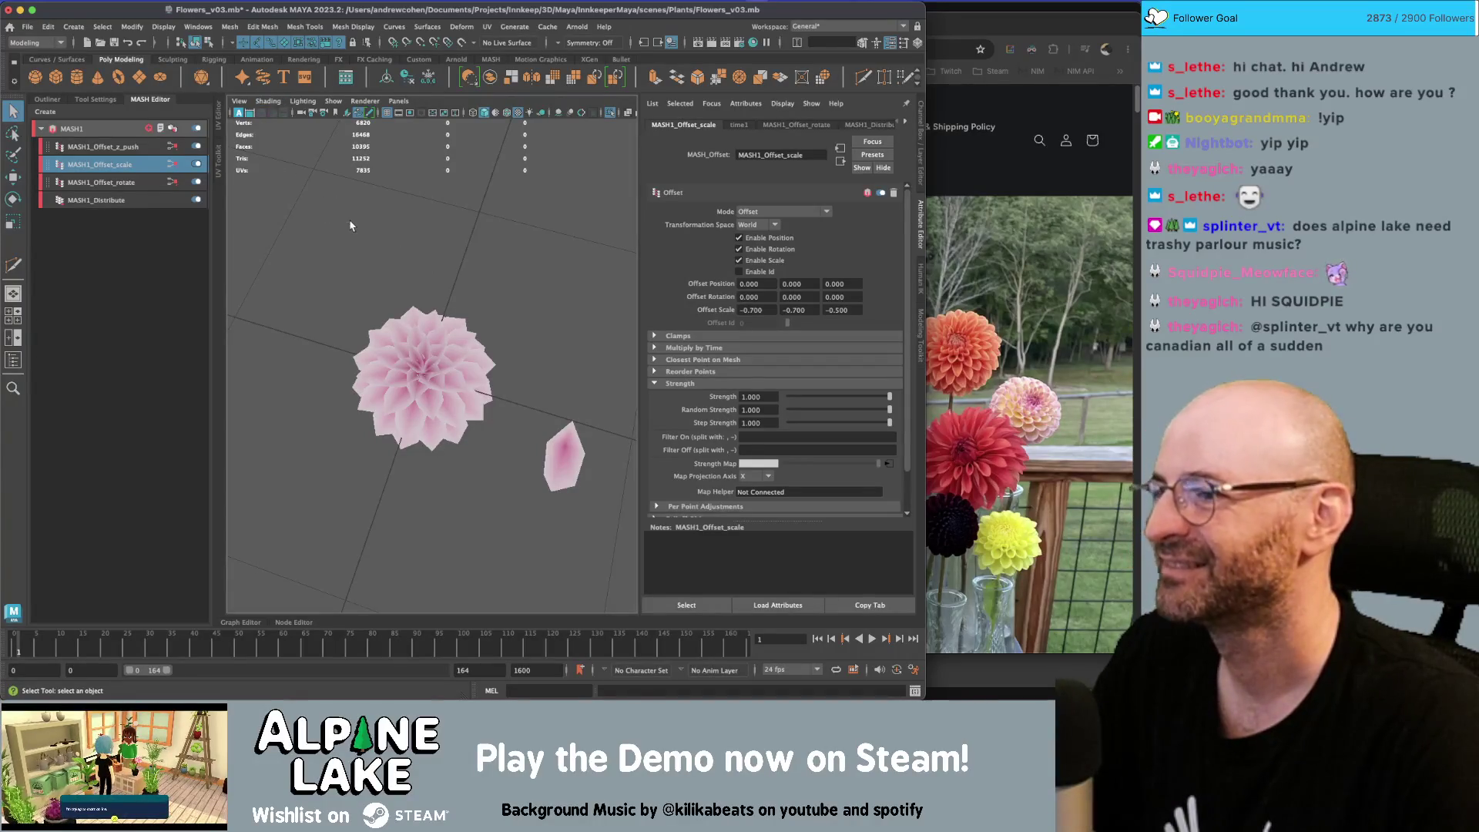
key(ctrl+s)
Select MASH_ReproMesh2 in the Outliner and leave isolate view to show all flowers
click(48, 99)
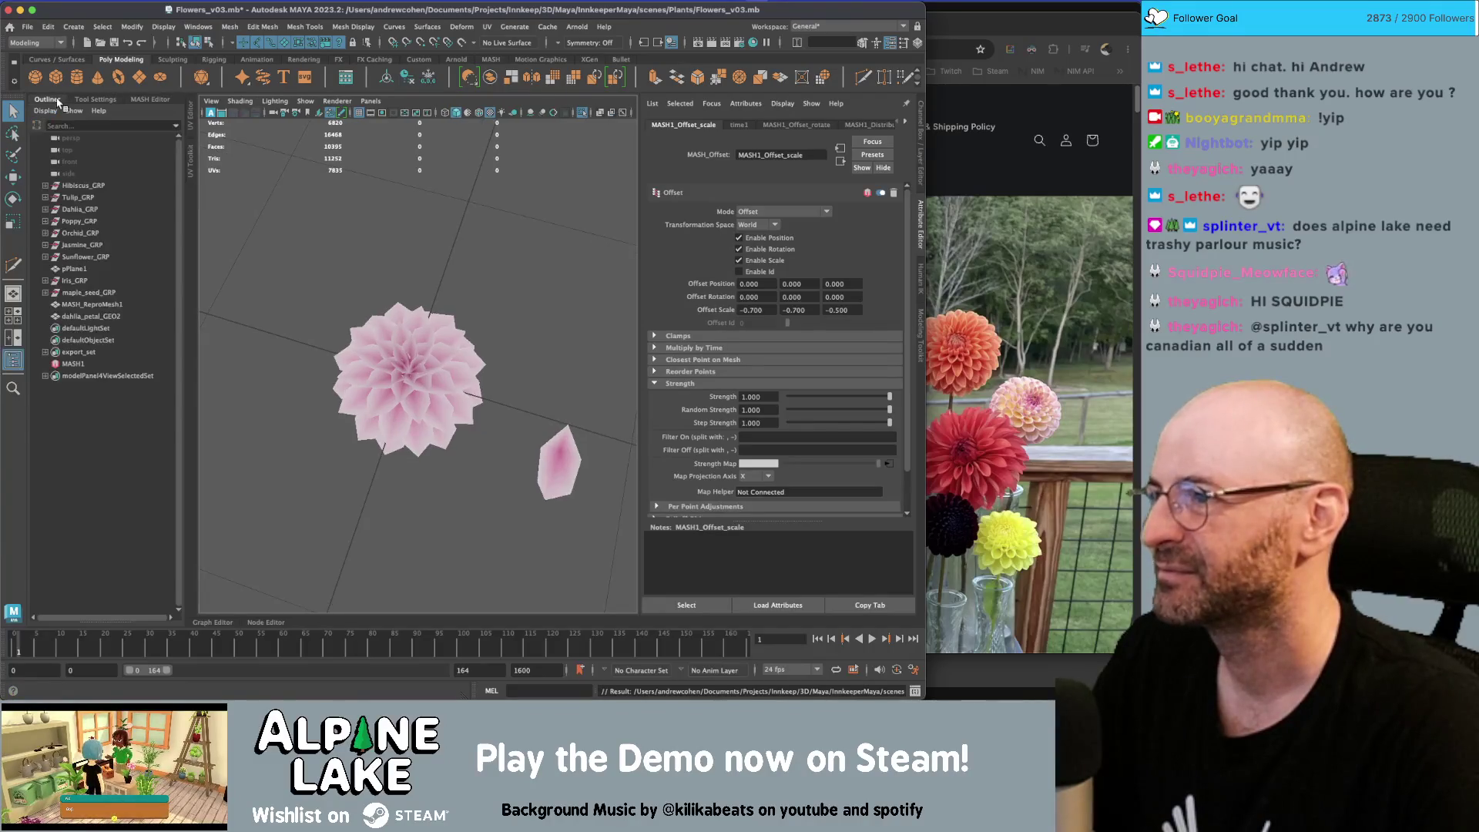
click(93, 304)
key(ctrl+d)
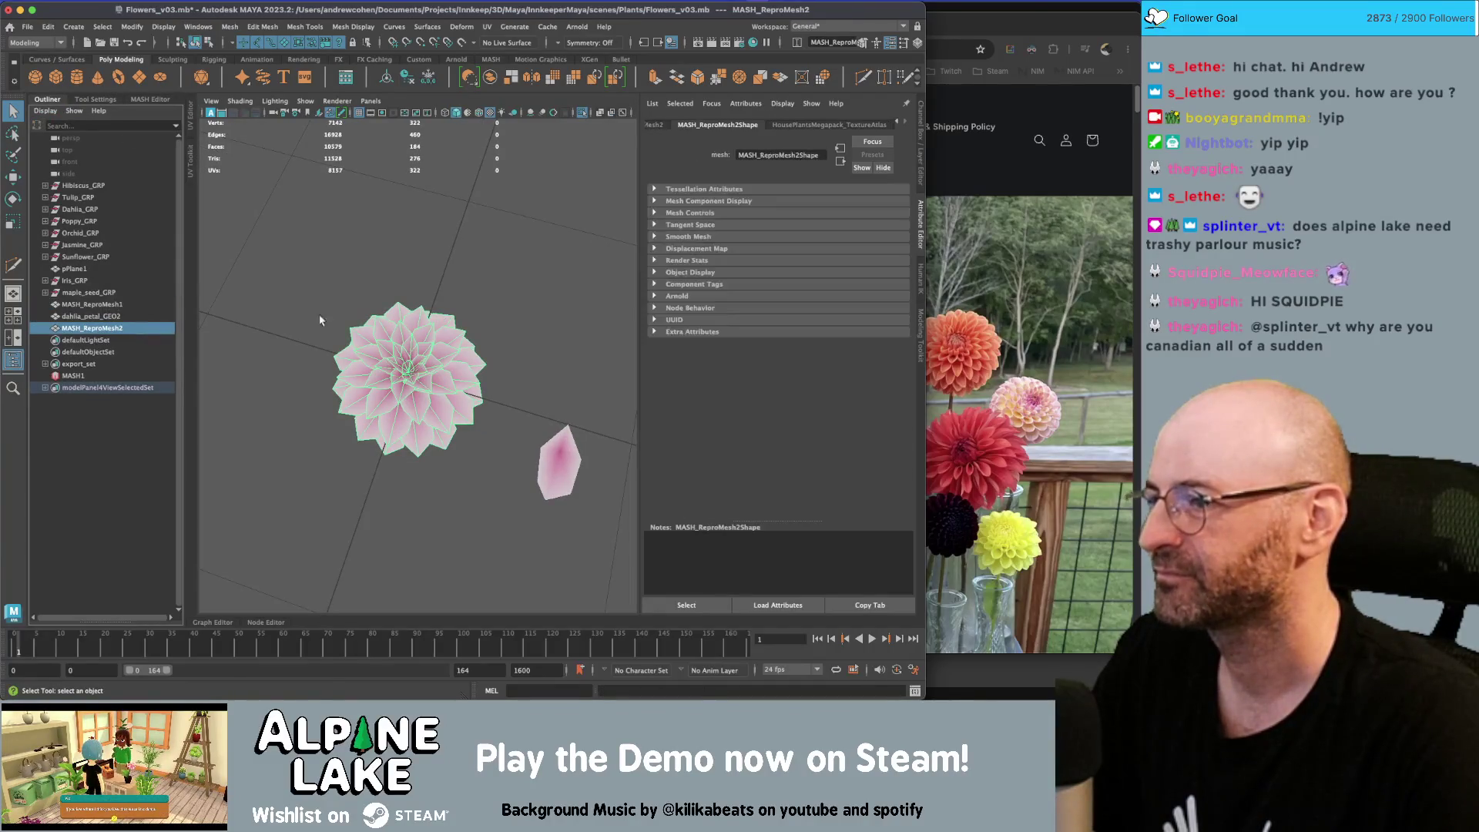
scroll(470, 285, down, 3)
scroll(462, 281, down, 3)
drag(369, 327, 300, 275)
click(416, 254)
key(ctrl+1)
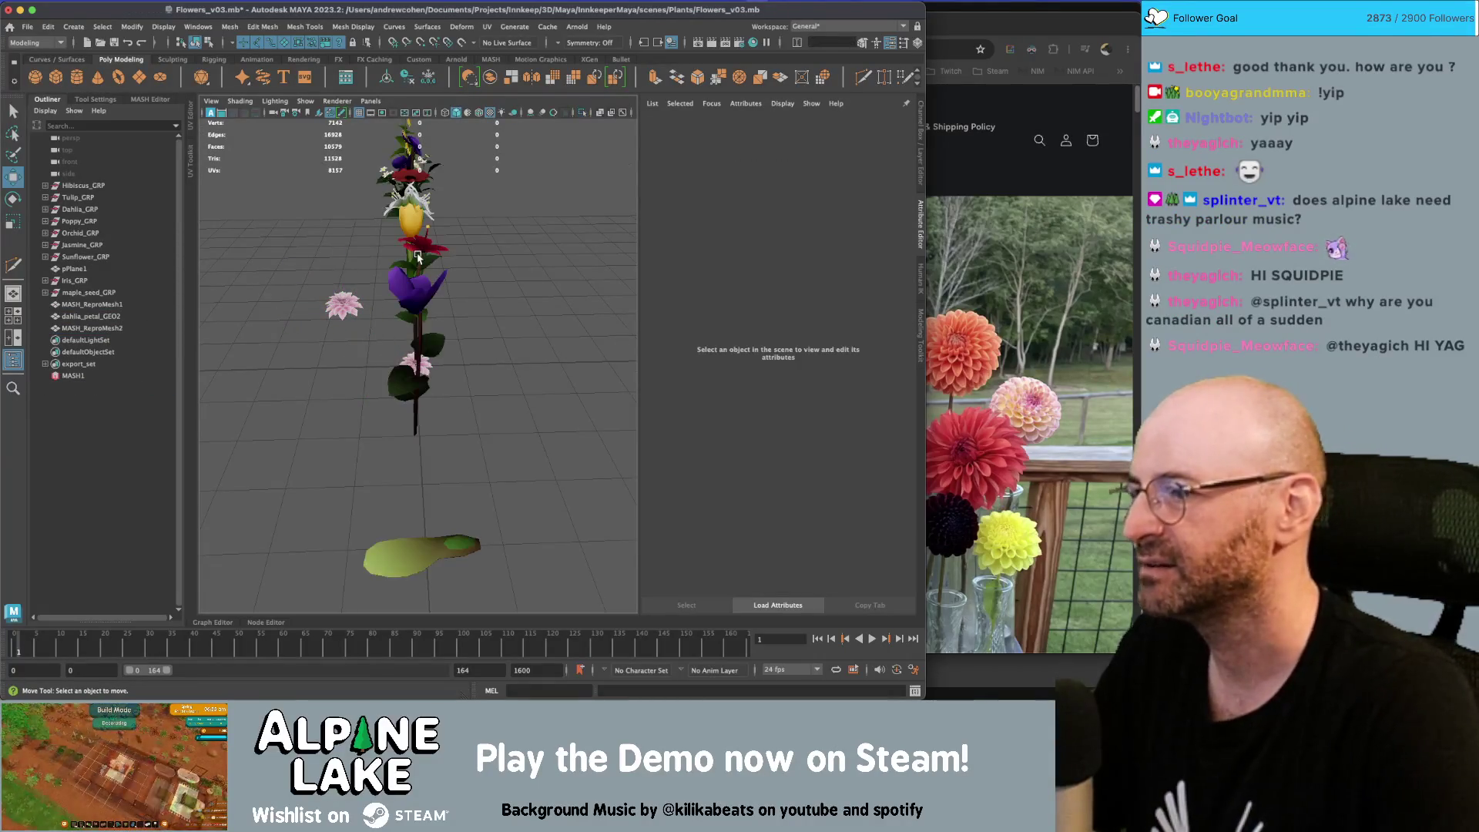
key(ctrl+z)
key(ctrl+z)
key(ctrl+z)
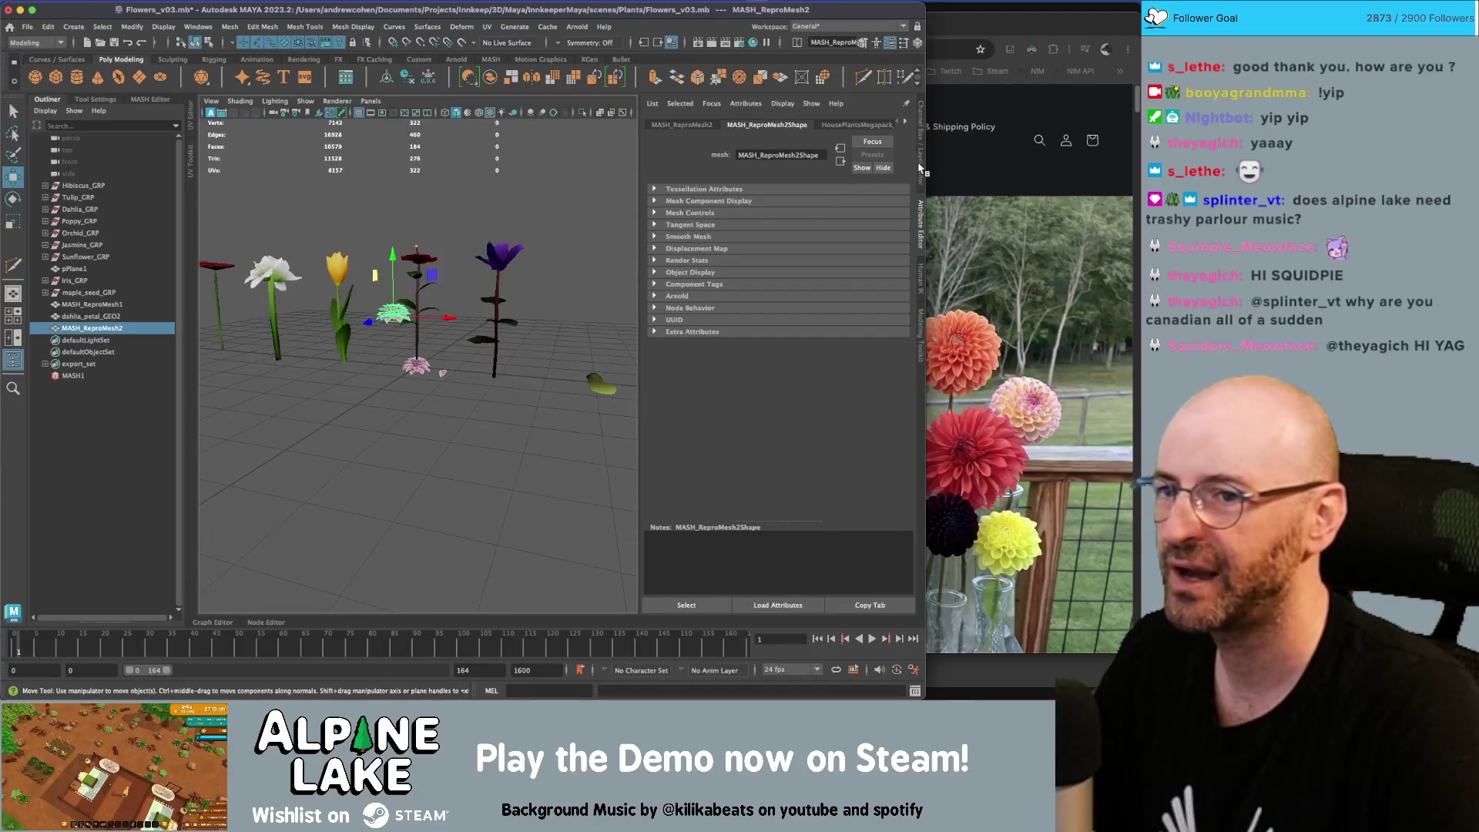
Set the dahlia mesh's Translate Z to 0 and move it onto the white flower
click(913, 173)
double_click(906, 155)
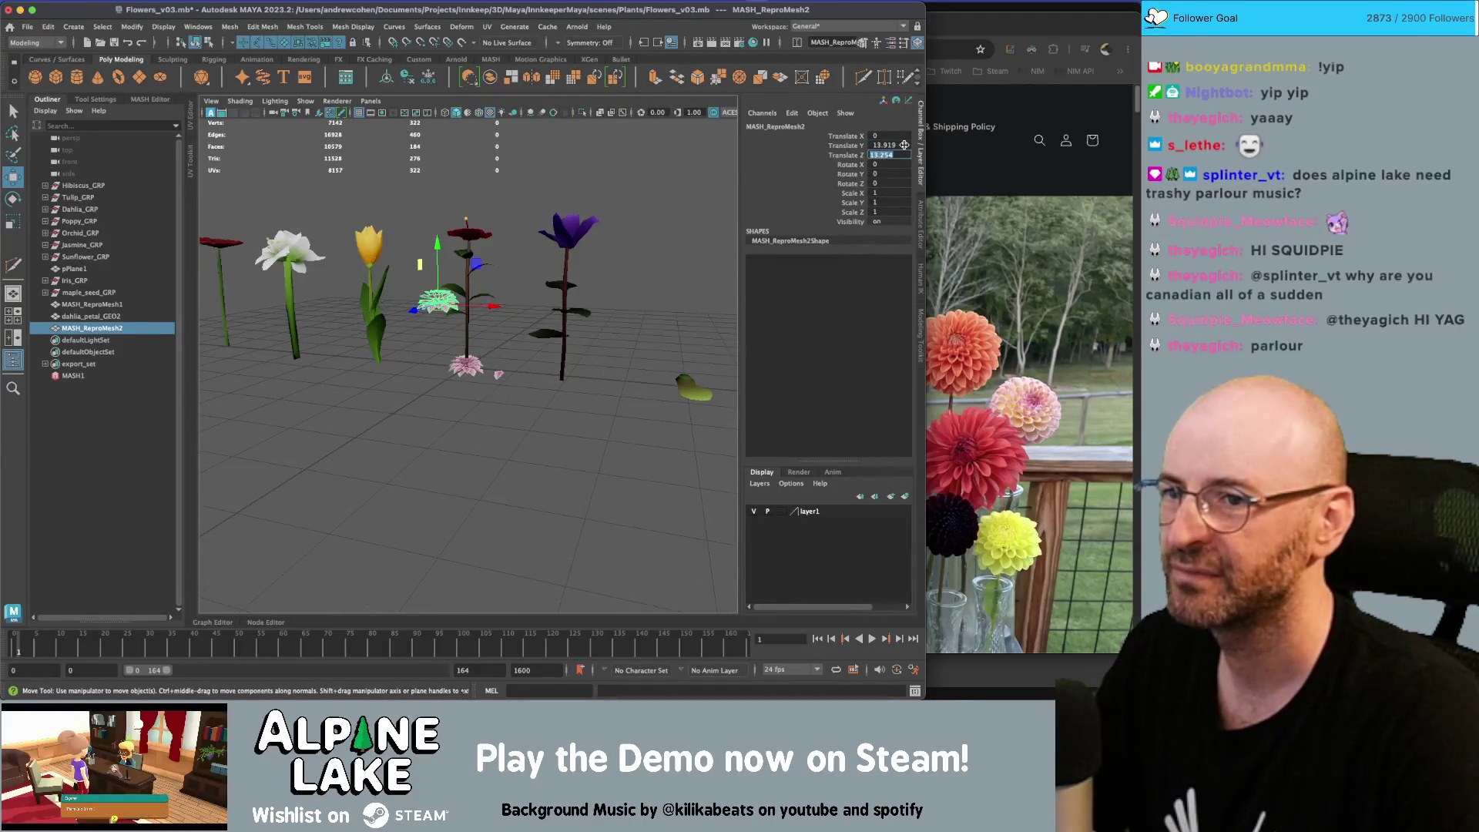
text(0)
key(Return)
alt+middle_drag(478, 281, 544, 283)
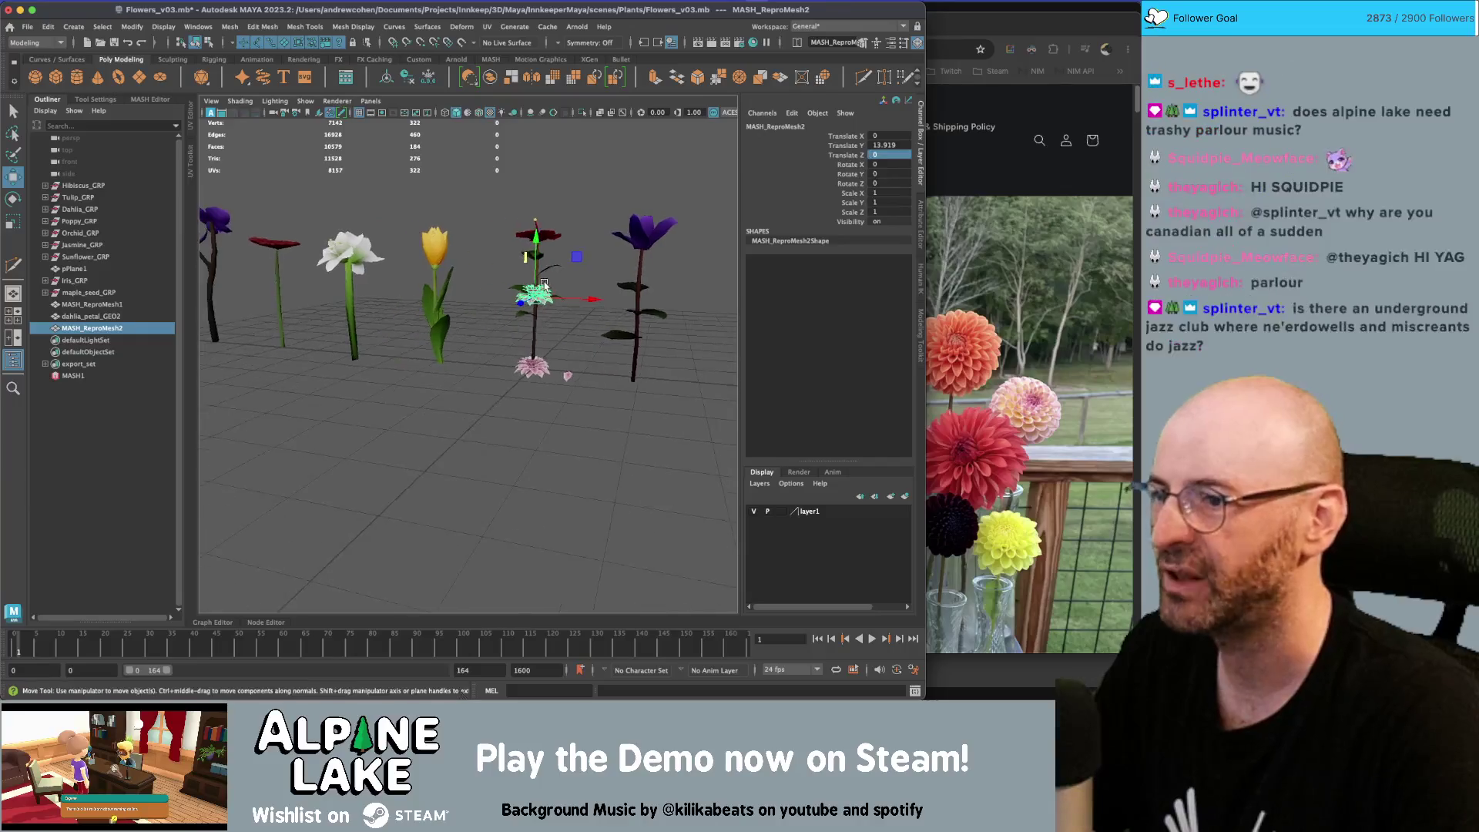
mouse_move(574, 262)
mouse_down()
mouse_move(381, 210)
mouse_move(372, 232)
mouse_move(407, 254)
mouse_move(411, 191)
mouse_up()
Duplicate Dahlia_GRP and rename the copy OLD_Dahlia_GRP
key(r)
key(w)
key(q)
click(385, 274)
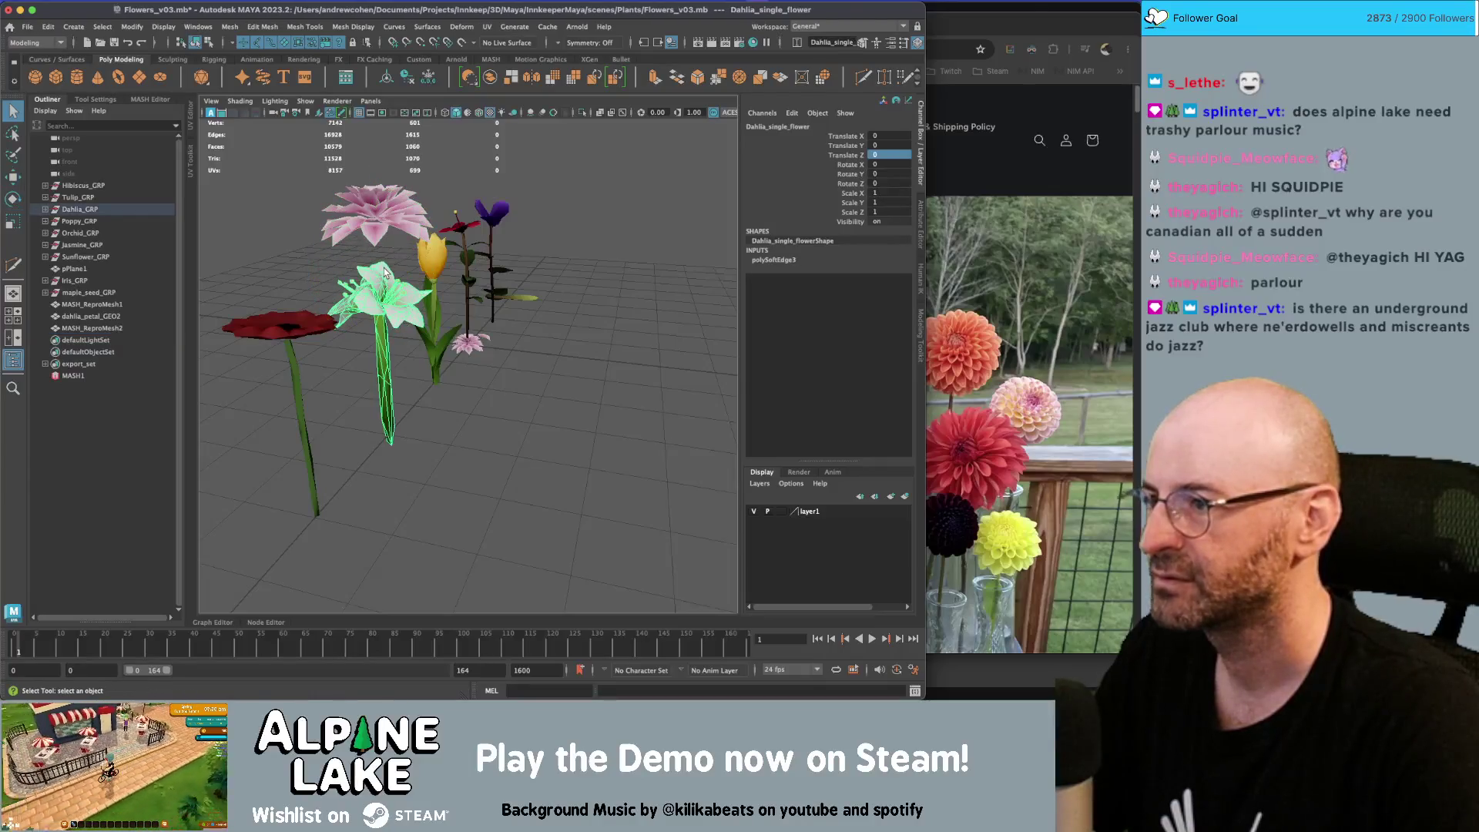
click(46, 209)
click(80, 210)
key(ctrl+d)
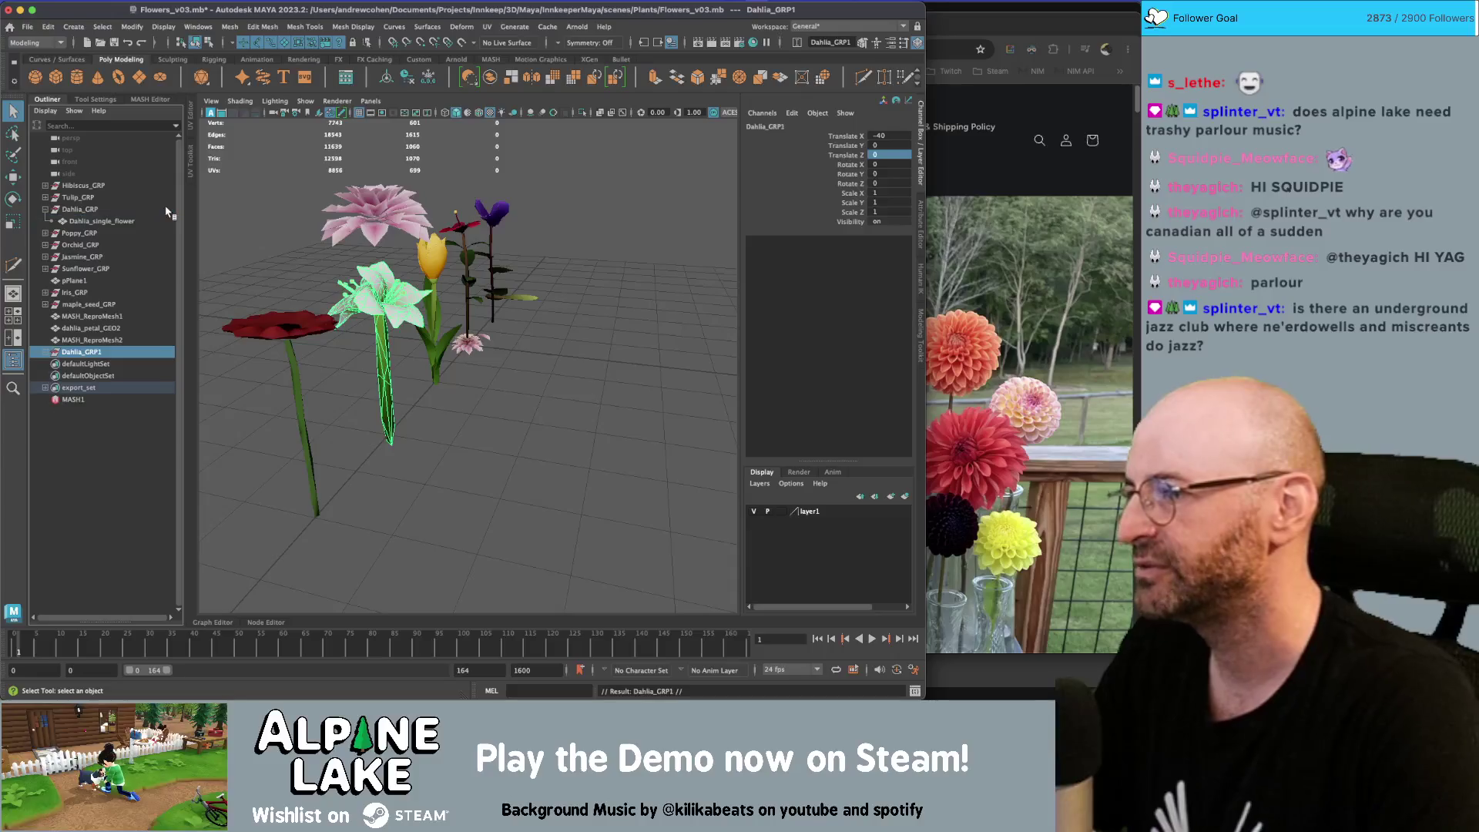
key(F2)
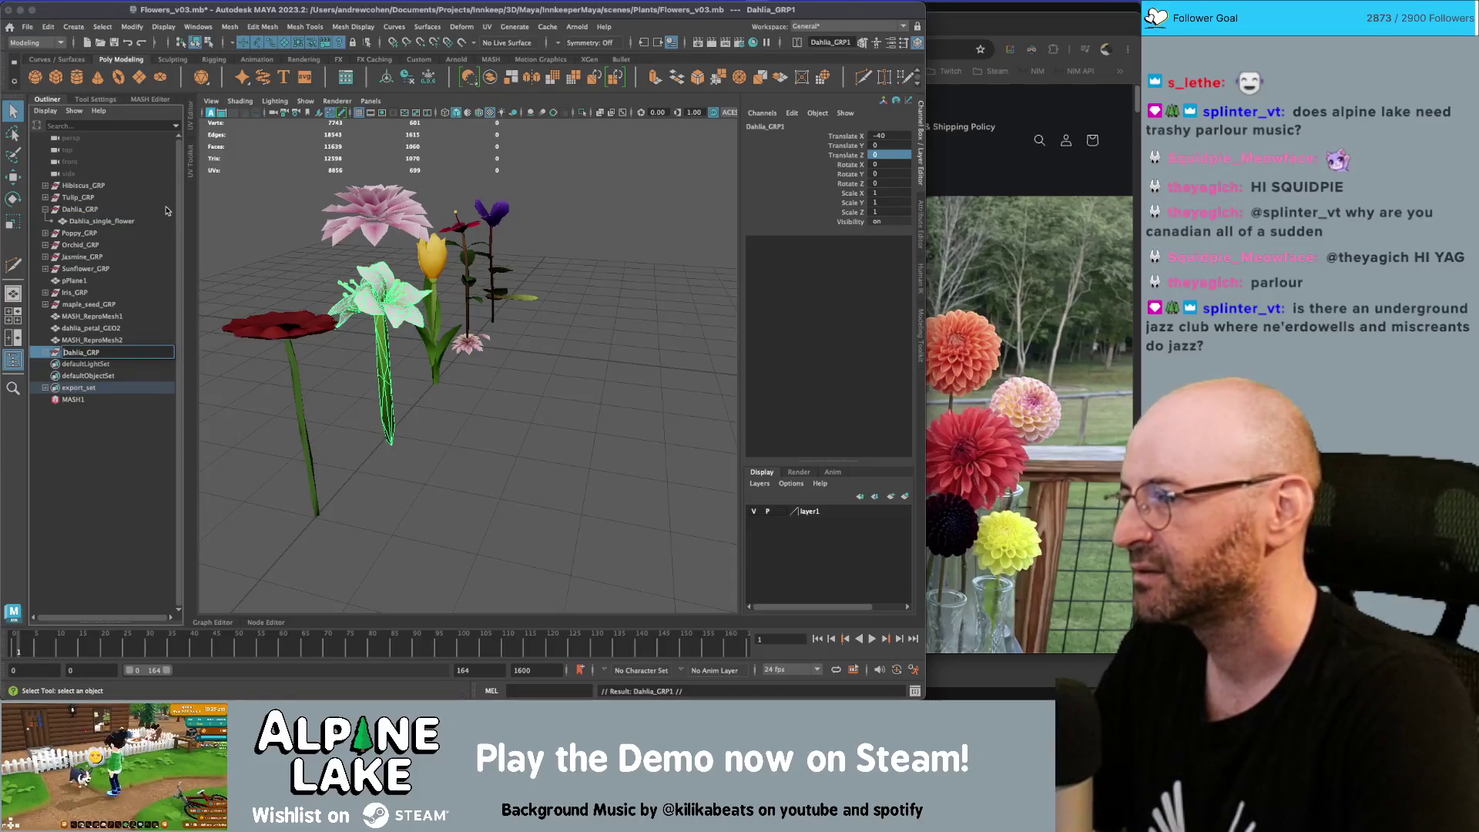
text(_)
key(Return)
Remove OLD_Dahlia_GRP from export_set in the Outliner
click(93, 210)
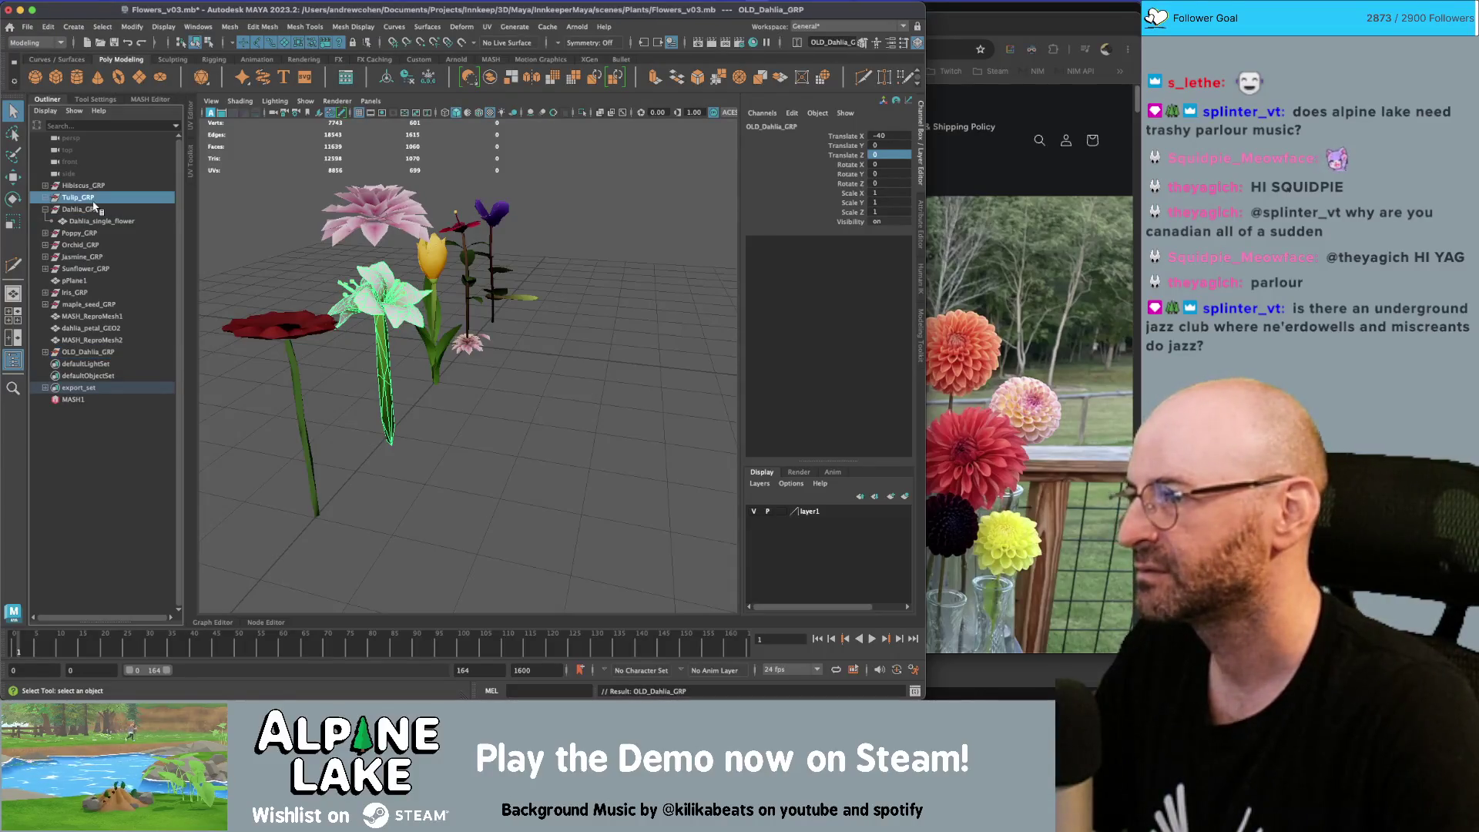
click(77, 353)
click(45, 388)
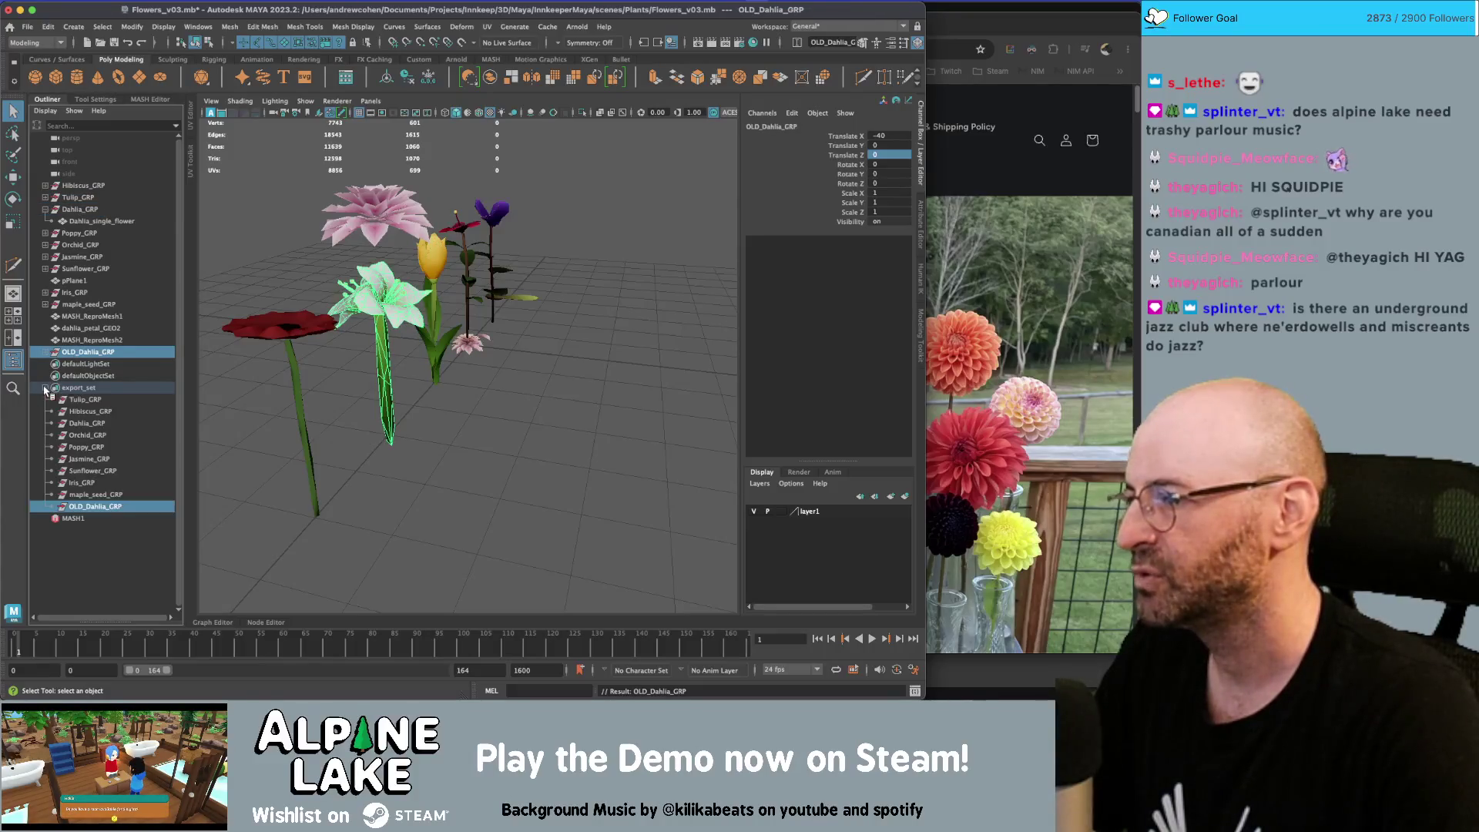
click(77, 504)
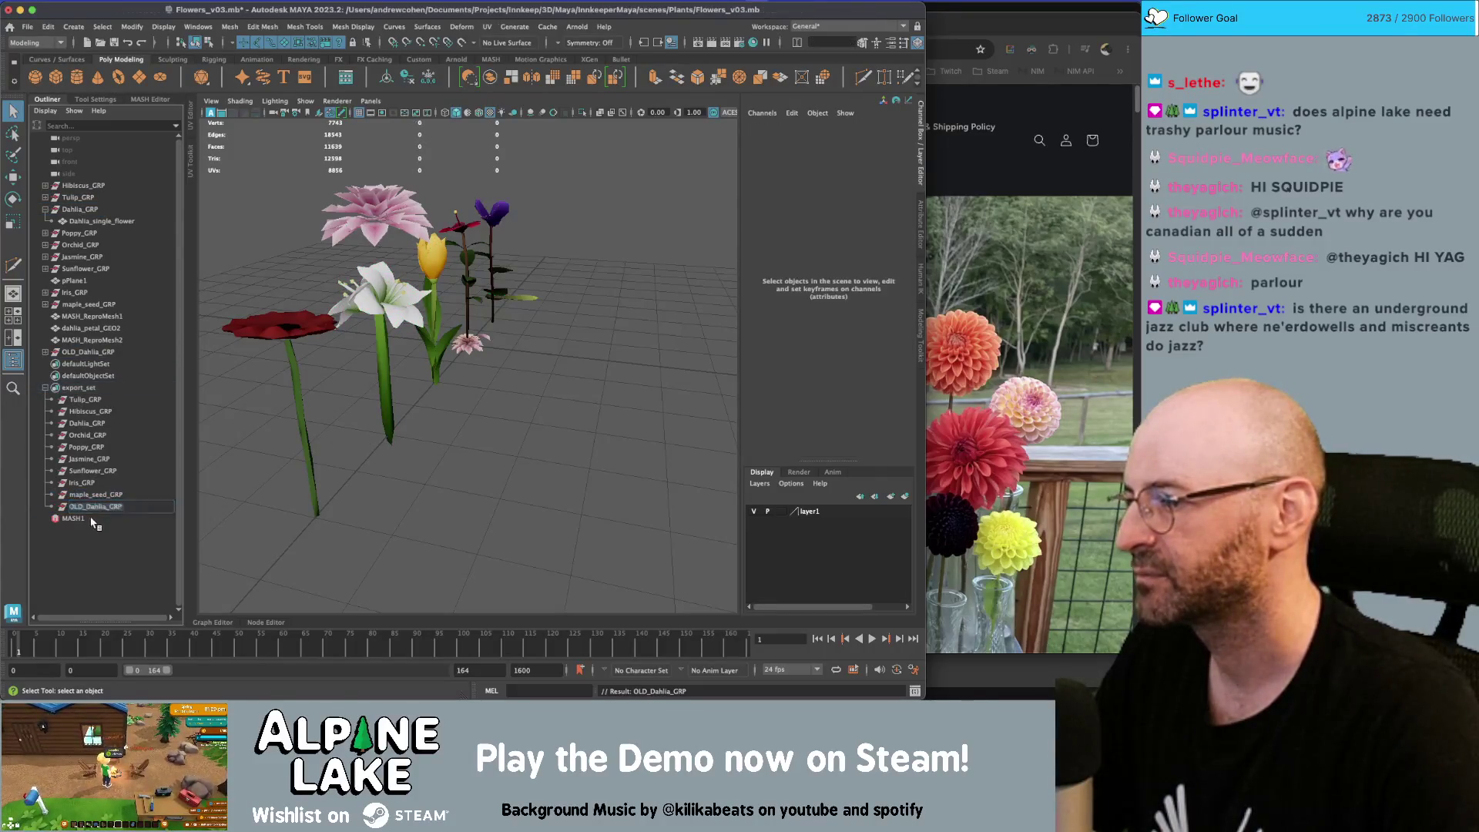
drag(90, 512, 92, 527)
Hide the OLD_Dahlia_GRP group
click(96, 223)
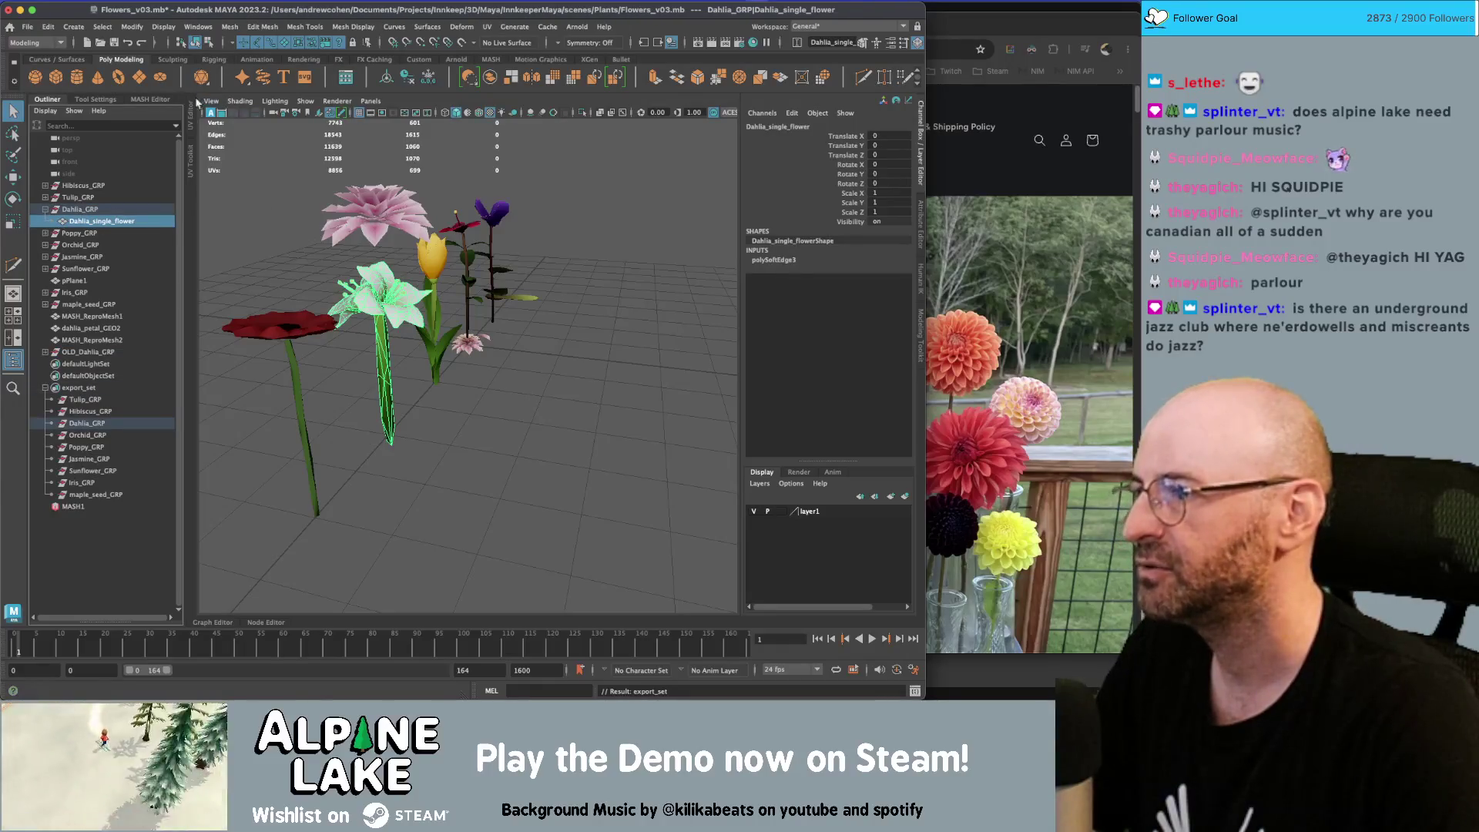
click(87, 352)
key(ctrl+h)
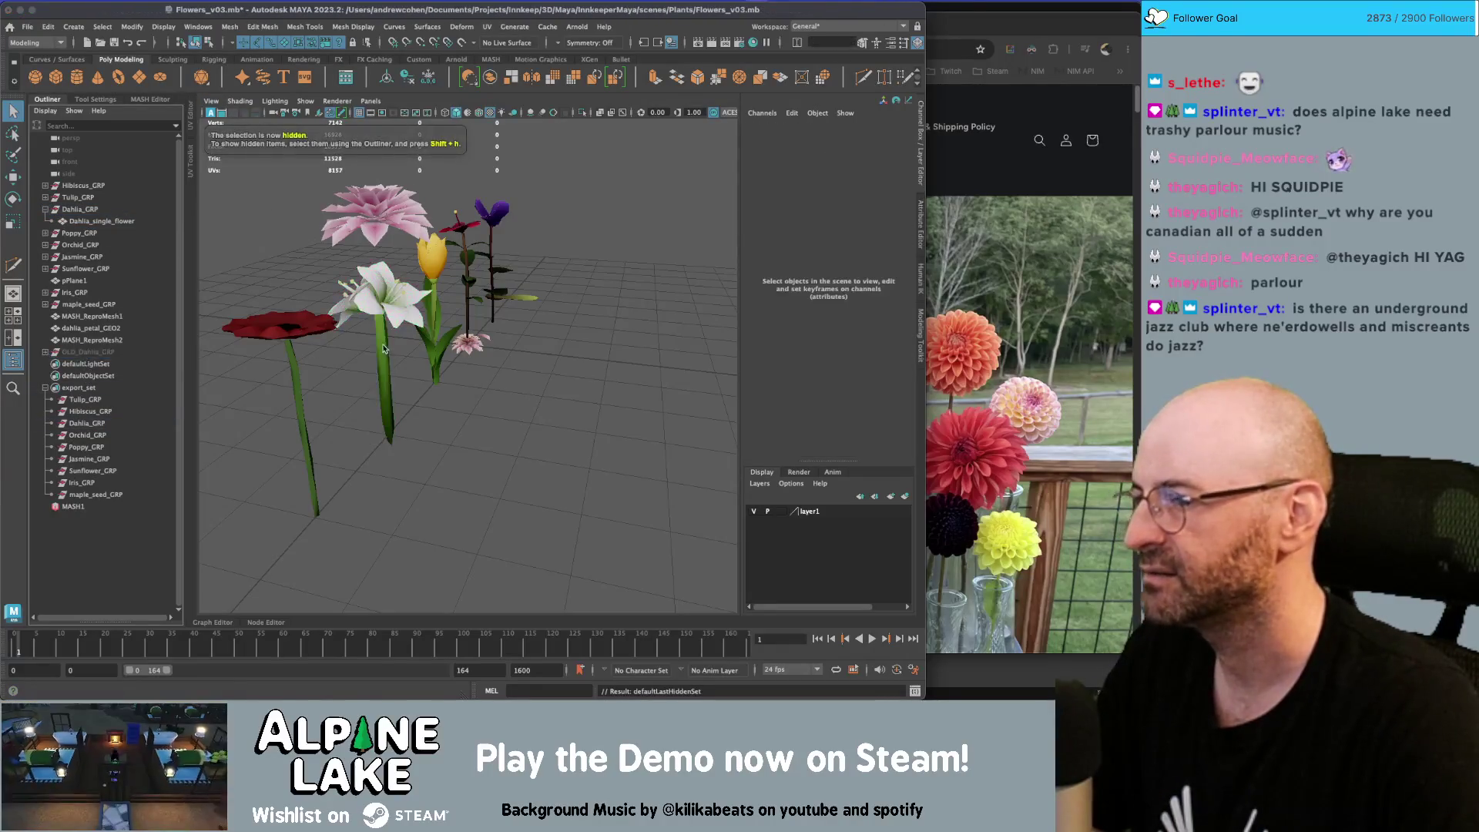
Delete the white Dahlia_single_flower's petal faces, leaving only its green stem
click(96, 221)
key(f)
alt+drag(401, 330, 462, 323)
scroll(477, 308, up, 3)
right_drag(509, 280, 508, 312)
click(508, 308)
alt+drag(508, 308, 506, 225)
double_click(471, 370)
mouse_move(471, 370)
alt+mouse_down()
mouse_move(447, 308)
mouse_move(562, 472)
alt+mouse_up()
scroll(475, 350, down, 3)
key(Delete)
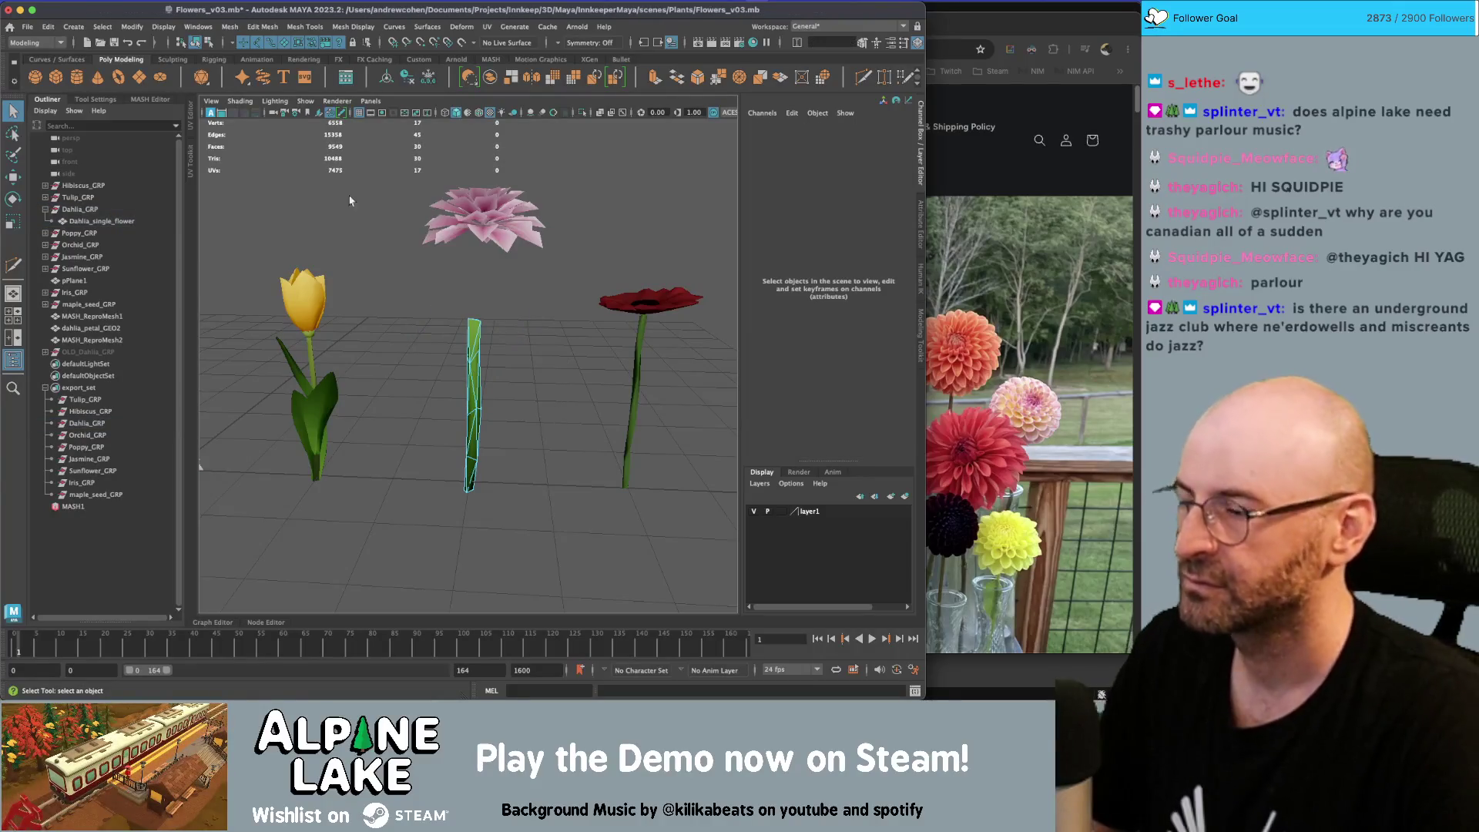
Move the pink MASH_ReproMesh2 dahlia head down onto the green stem
click(197, 43)
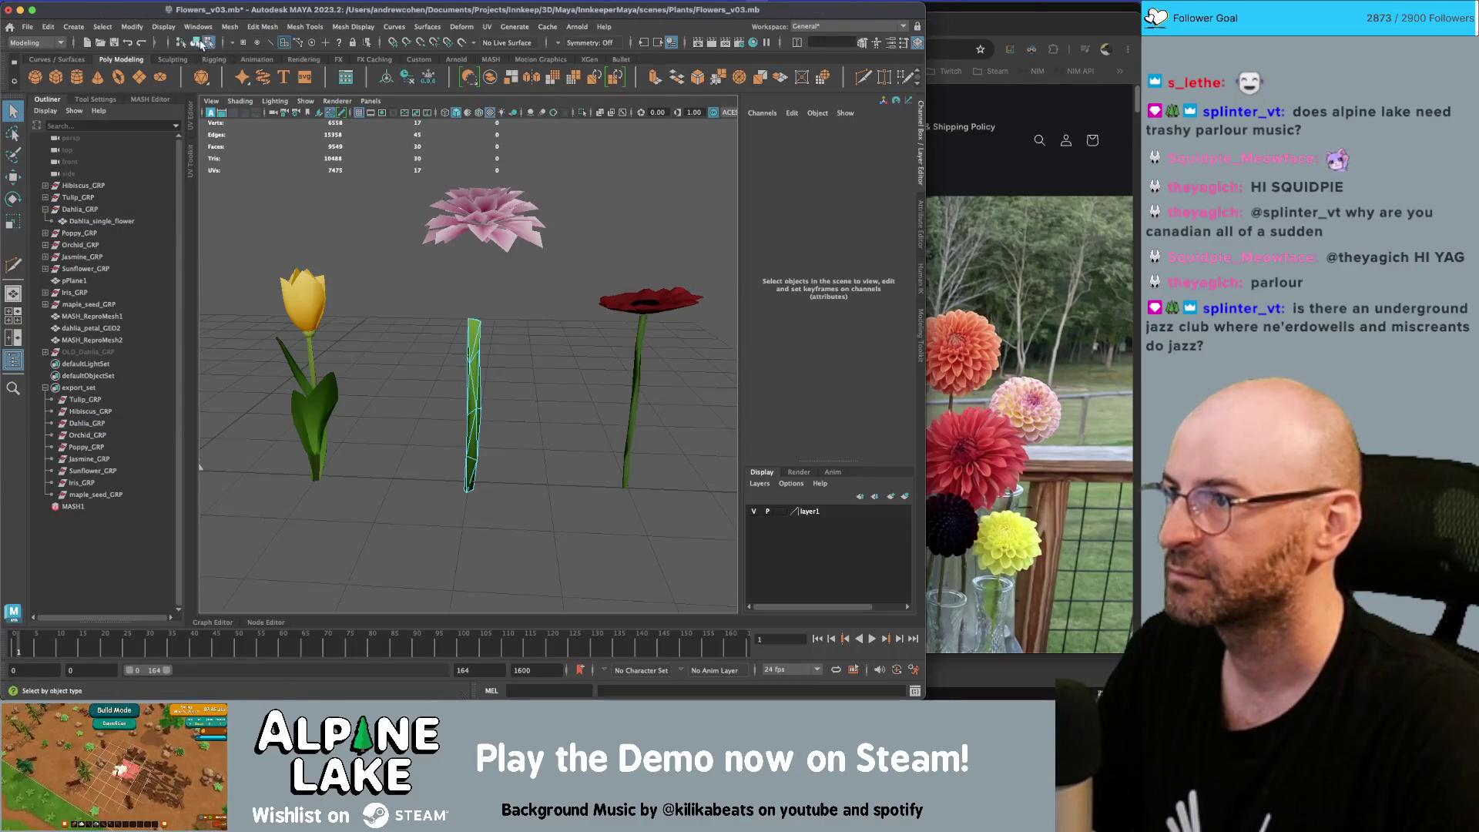
click(487, 229)
key(w)
mouse_move(487, 229)
mouse_down()
mouse_move(477, 328)
mouse_move(556, 335)
mouse_move(547, 350)
mouse_move(562, 320)
mouse_up()
key(f)
double_click(881, 154)
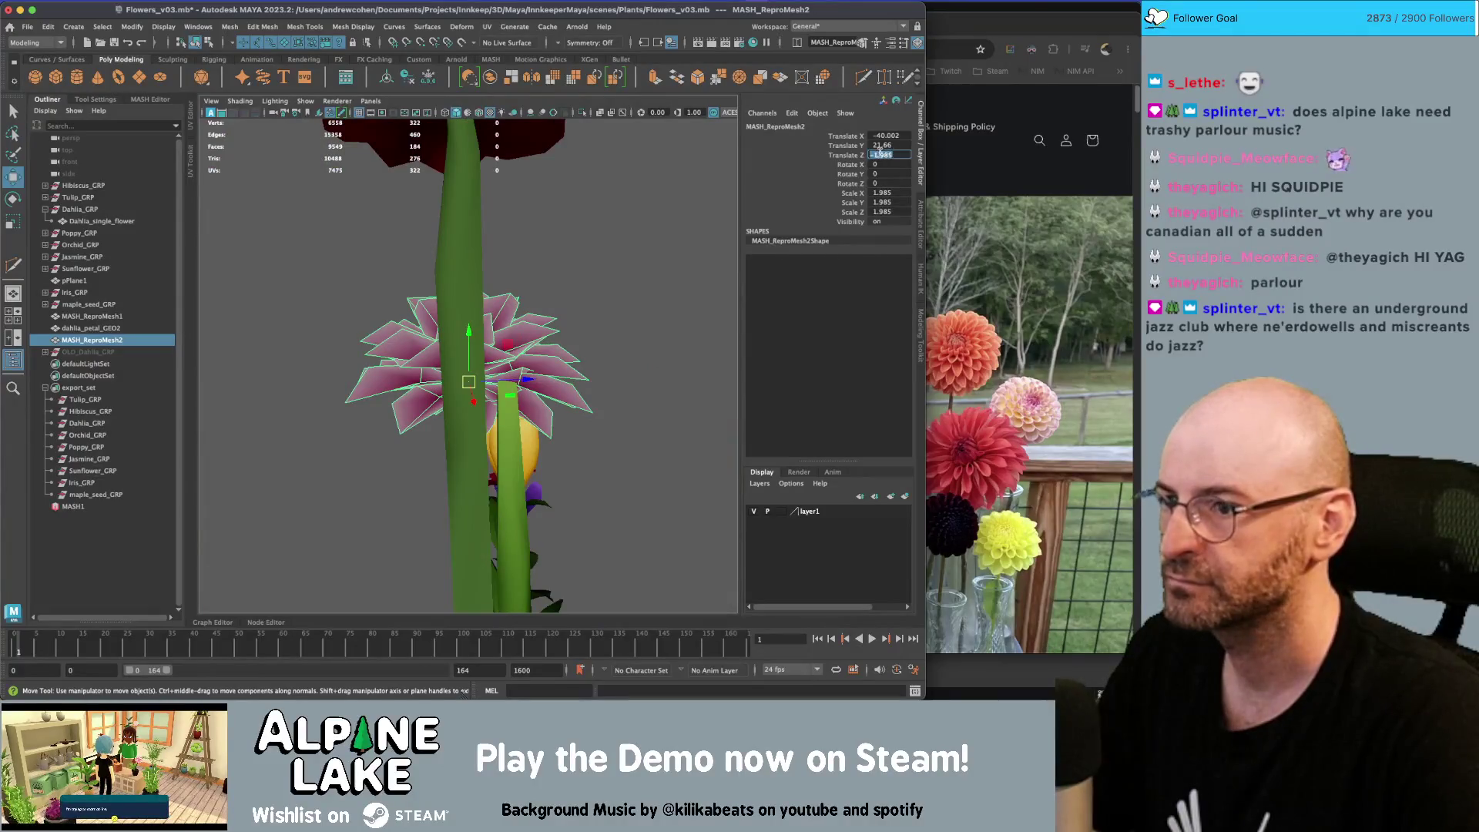
Set the dahlia head's Translate Z to 0, then tilt and nudge it onto the stem
text(0)
key(Return)
mouse_move(537, 406)
alt+mouse_down()
mouse_move(531, 386)
mouse_move(526, 417)
mouse_move(507, 388)
mouse_move(642, 394)
mouse_move(616, 389)
alt+mouse_up()
key(e)
scroll(462, 374, up, 5)
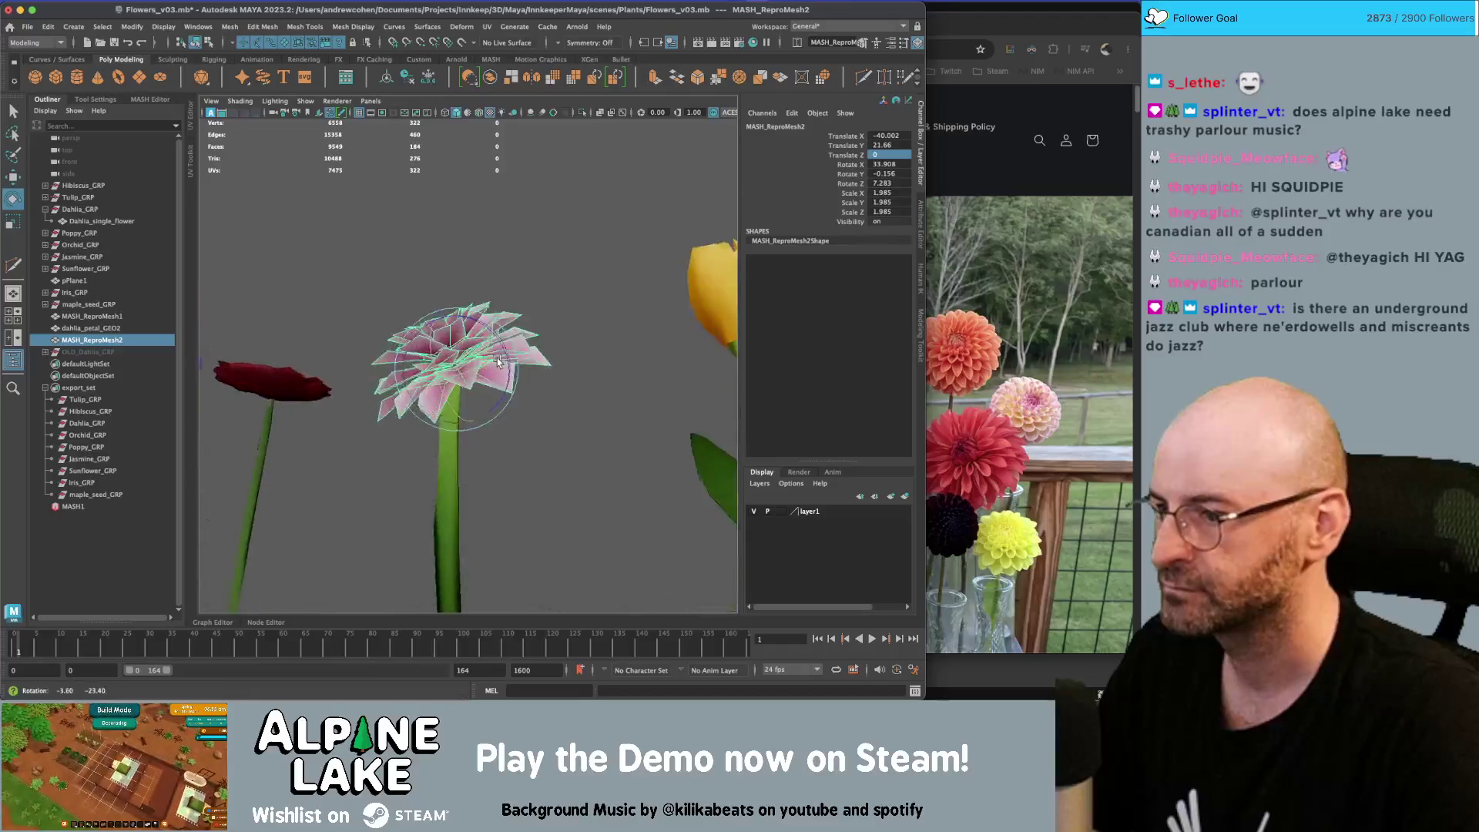
key(w)
drag(435, 374, 499, 378)
click(605, 283)
Orbit and zoom around the dahlia to inspect how it sits on the stem
scroll(605, 283, down, 5)
mouse_move(604, 284)
alt+mouse_down()
mouse_move(624, 370)
mouse_move(488, 366)
alt+mouse_up()
click(488, 366)
key(f)
mouse_move(616, 379)
alt+mouse_down()
mouse_move(624, 370)
mouse_move(400, 339)
mouse_move(447, 365)
alt+mouse_up()
mouse_move(456, 418)
alt+mouse_down()
mouse_move(524, 444)
mouse_move(547, 354)
alt+mouse_up()
scroll(462, 420, down, 5)
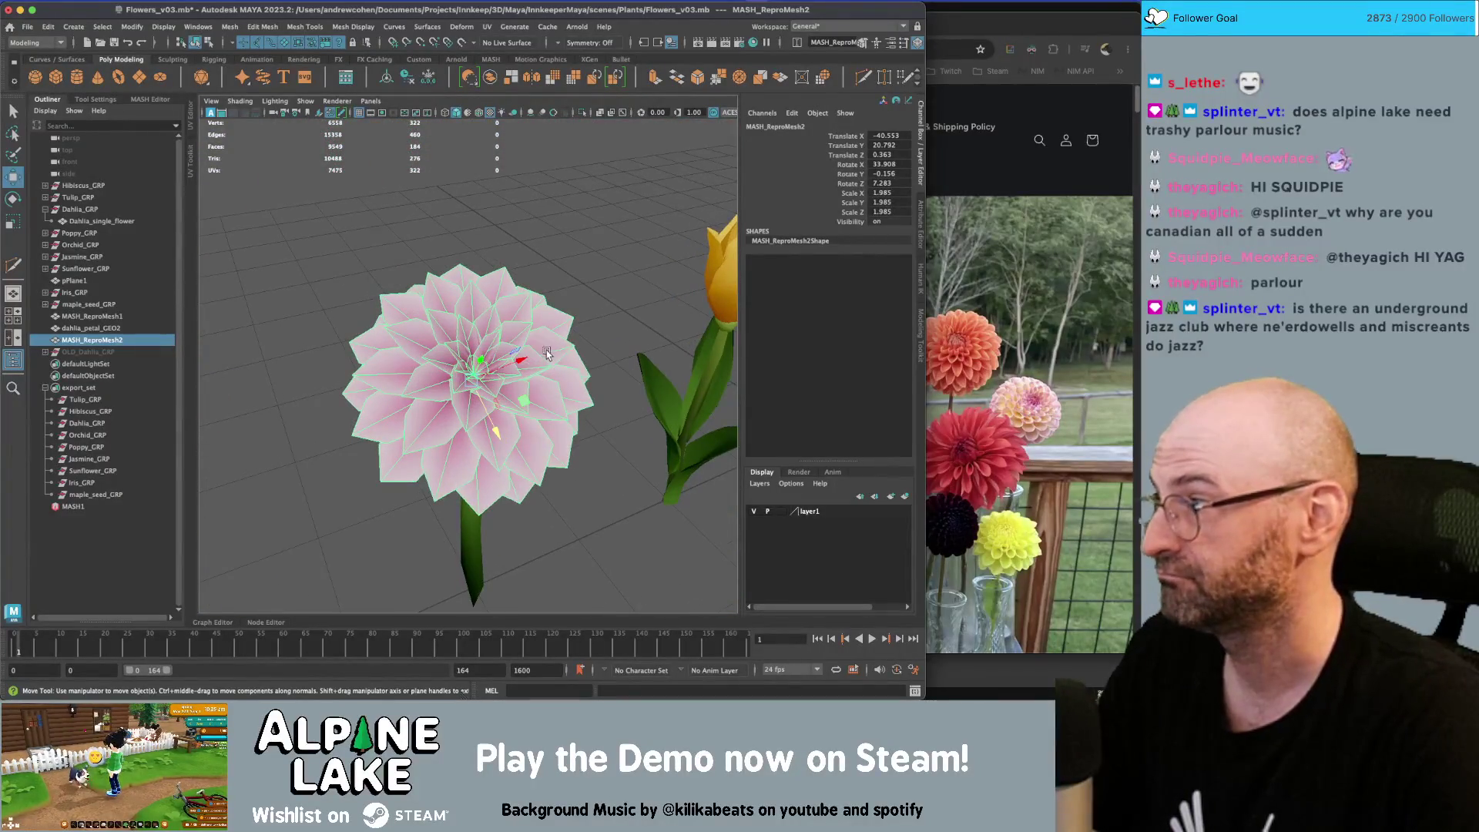
key(q)
click(570, 280)
scroll(463, 323, down, 6)
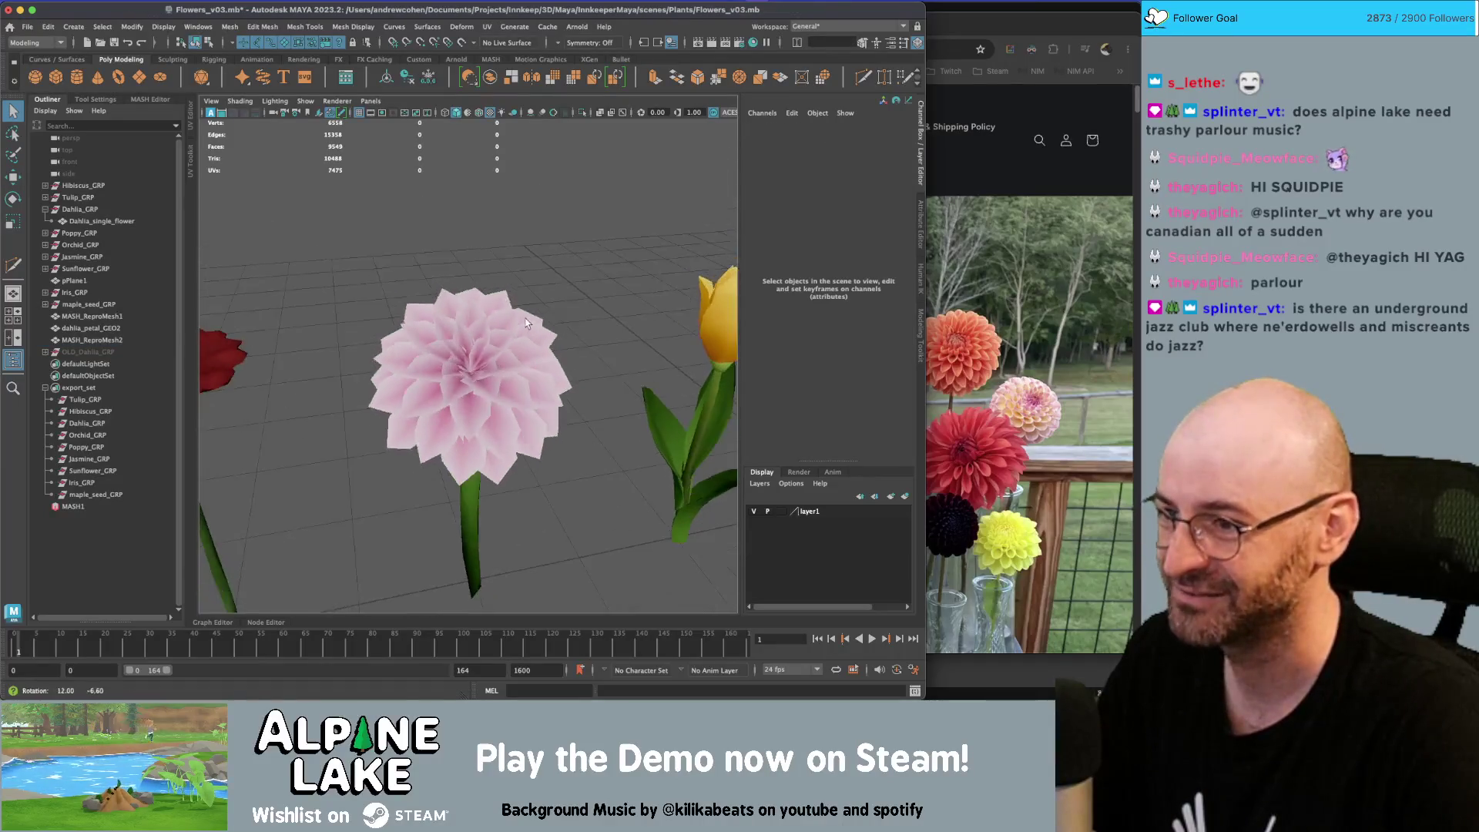
mouse_move(456, 321)
alt+mouse_down()
mouse_move(316, 321)
mouse_move(460, 322)
alt+mouse_up()
alt+right_drag(460, 322, 684, 333)
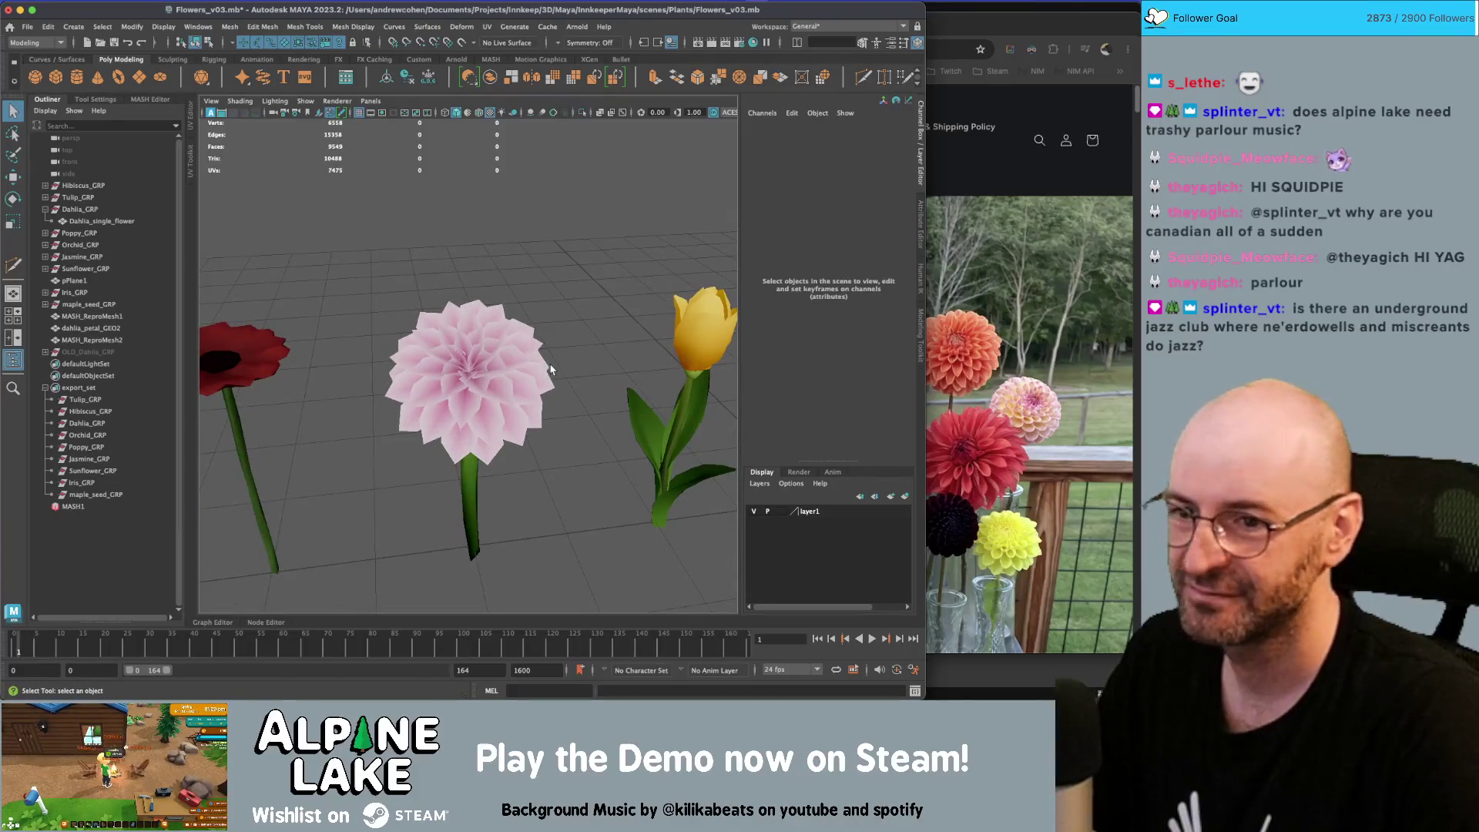
scroll(551, 390, down, 3)
mouse_move(552, 390)
alt+mouse_down()
mouse_move(493, 362)
mouse_move(528, 353)
alt+mouse_up()
scroll(410, 368, down, 3)
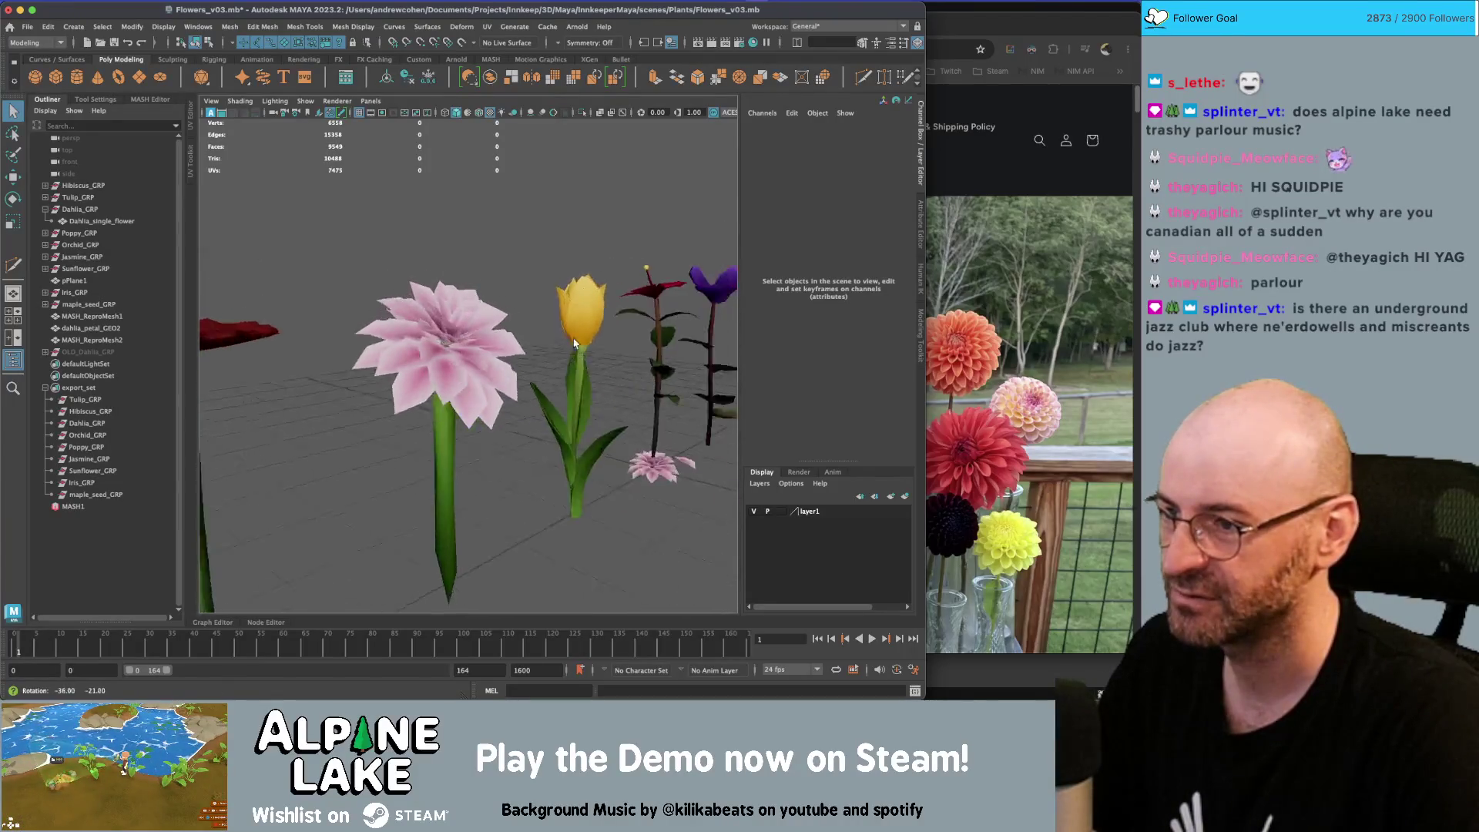
scroll(410, 368, down, 2)
Scale the dahlia head down to 1.883 so it fits the stem
click(469, 362)
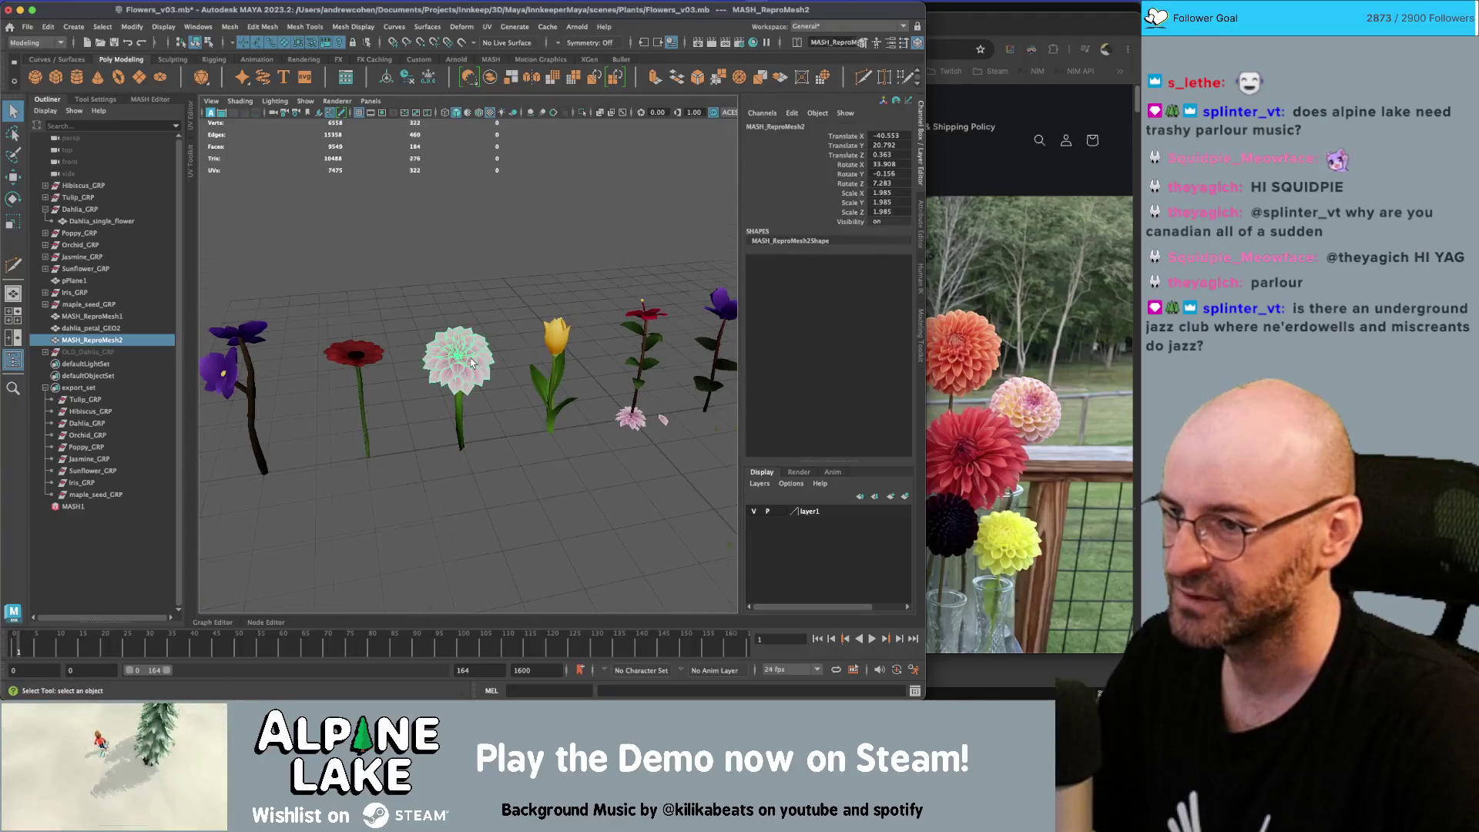
key(f)
key(r)
drag(470, 391, 435, 394)
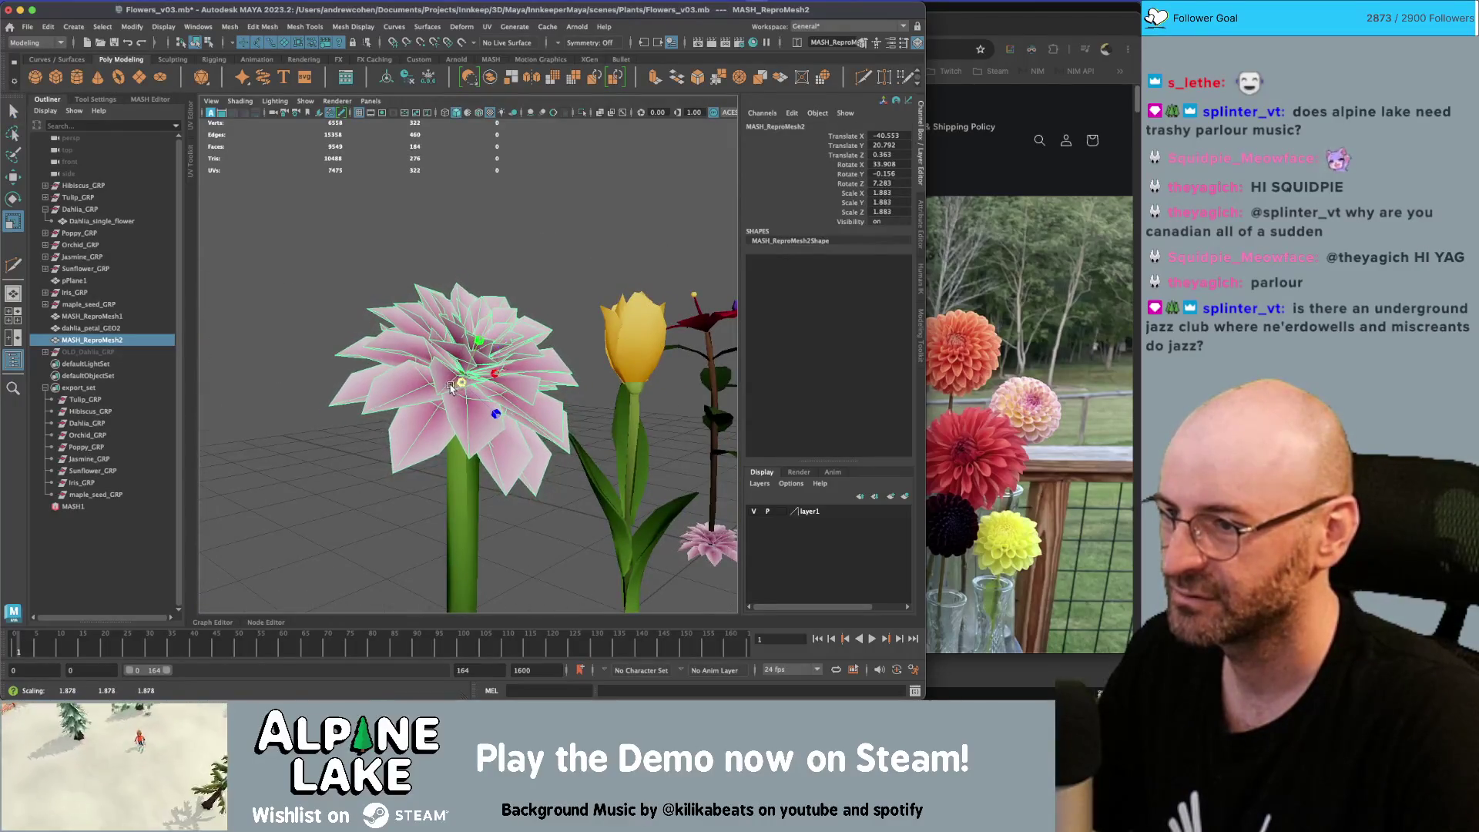
key(q)
click(505, 251)
scroll(499, 496, down, 3)
scroll(478, 504, up, 3)
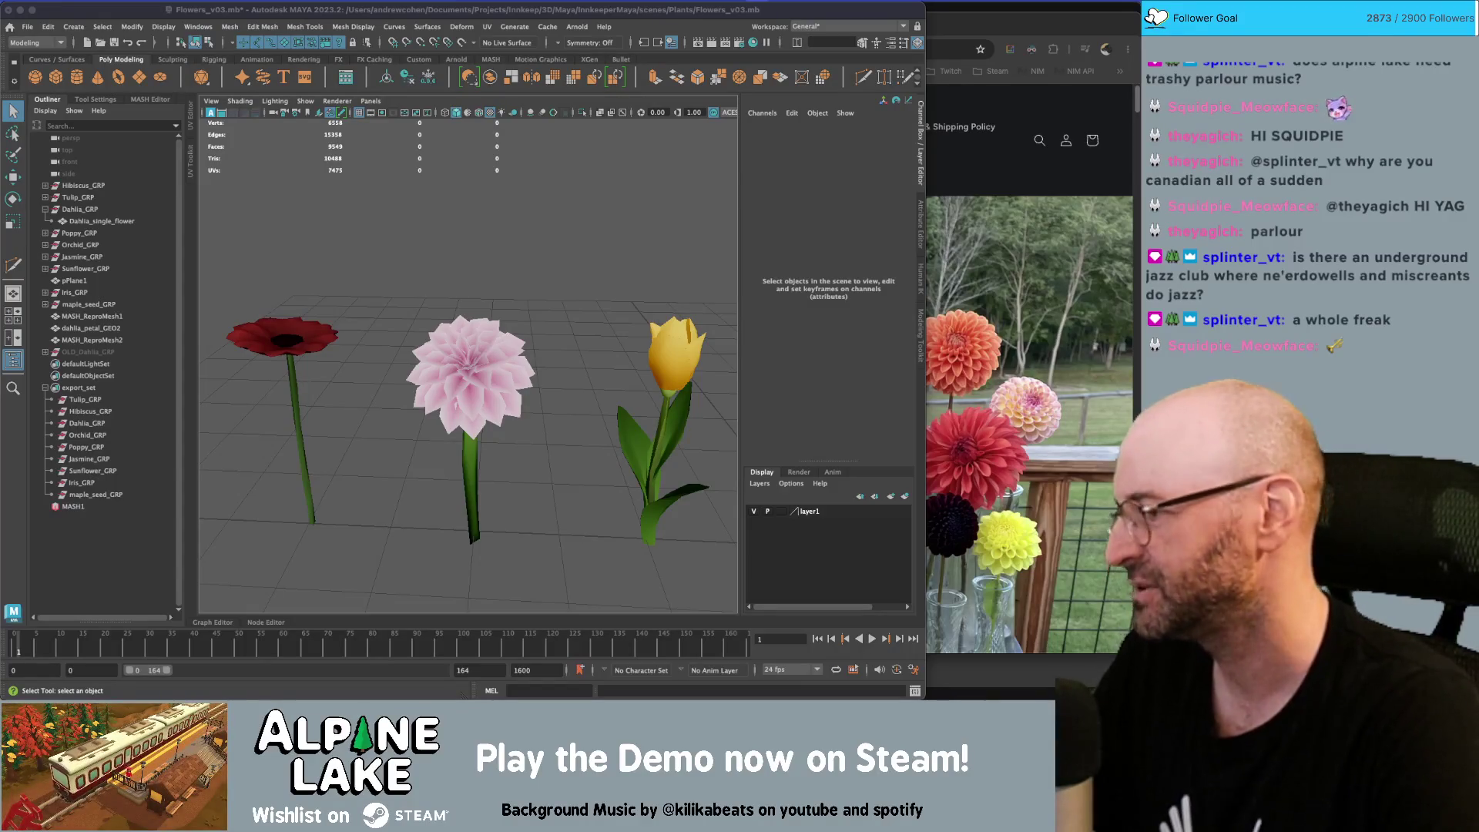
Combine the pink dahlia head (MASH_ReproMesh2) and its stem into a single mesh
click(462, 301)
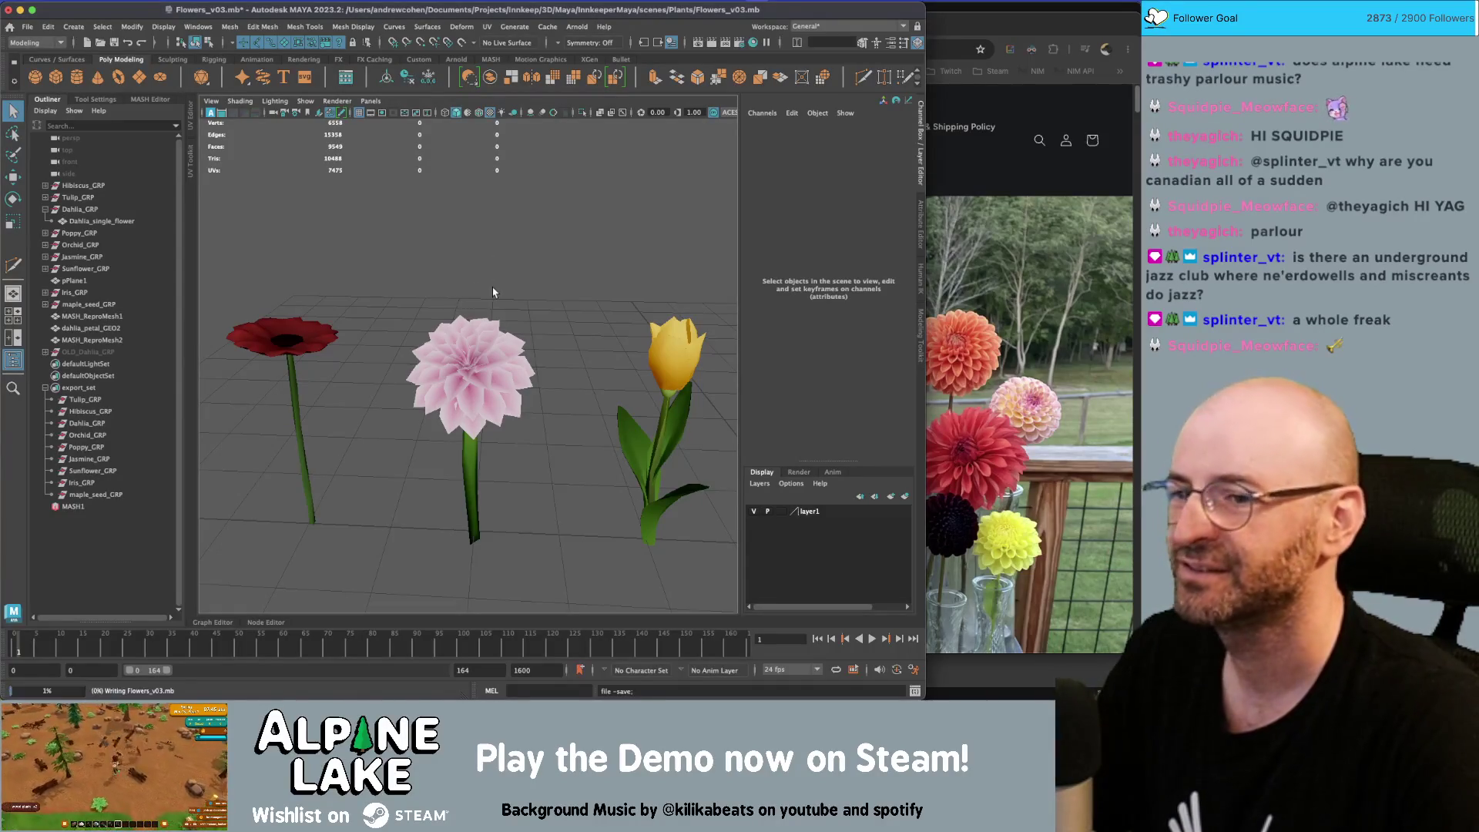
scroll(539, 235, up, 5)
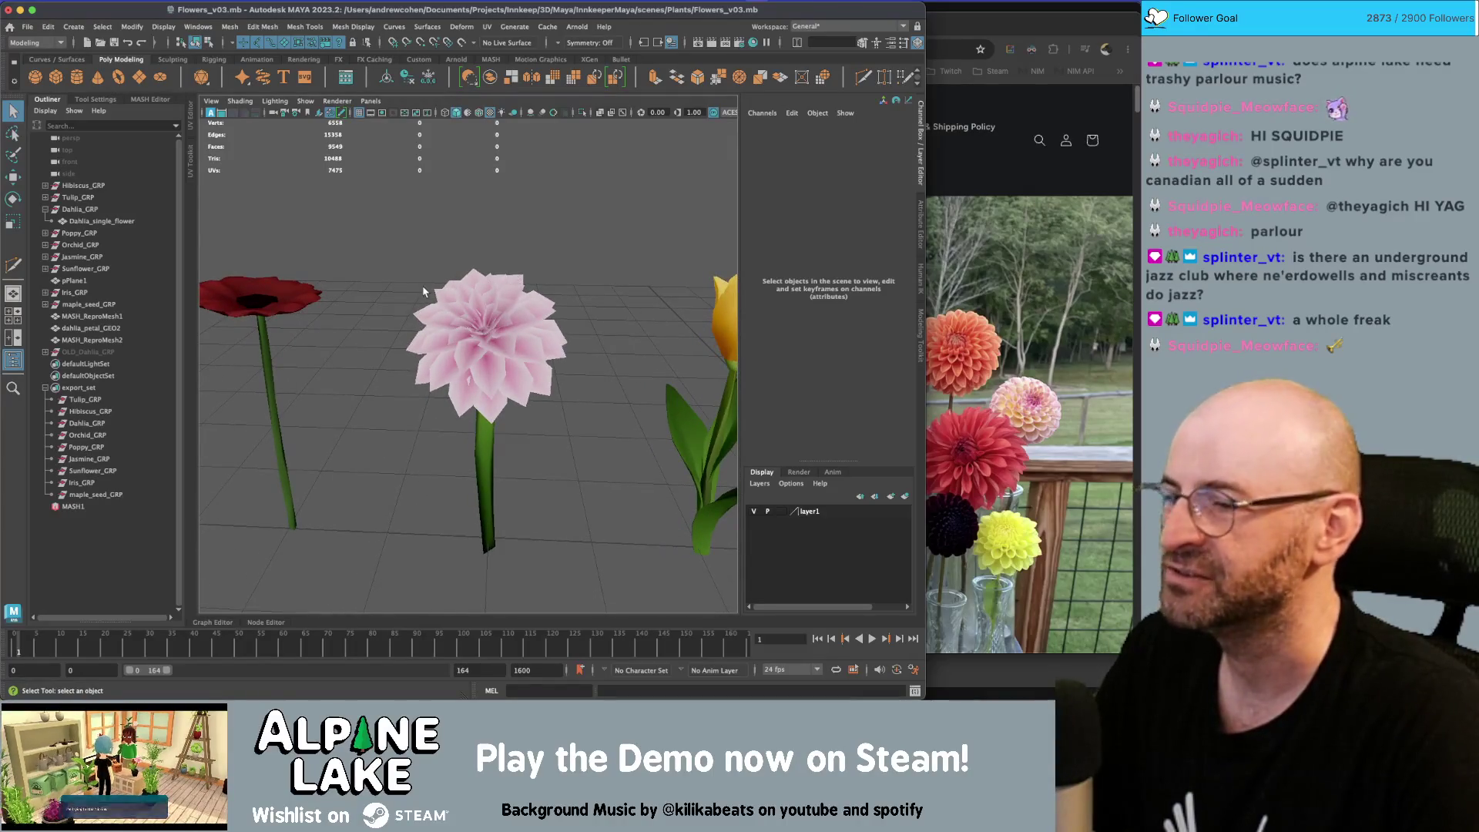
click(81, 221)
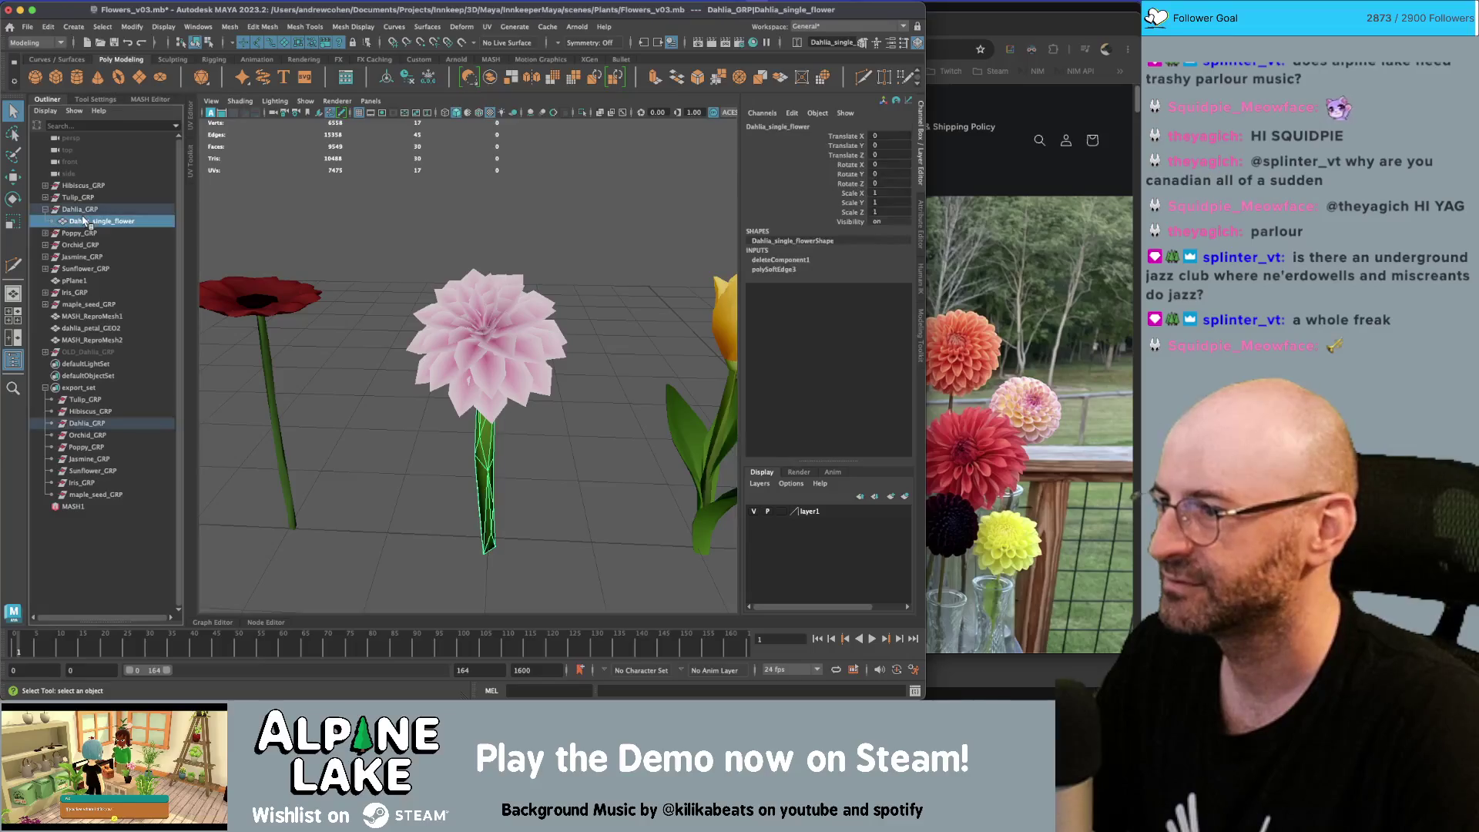
click(422, 370)
ctrl+click(100, 222)
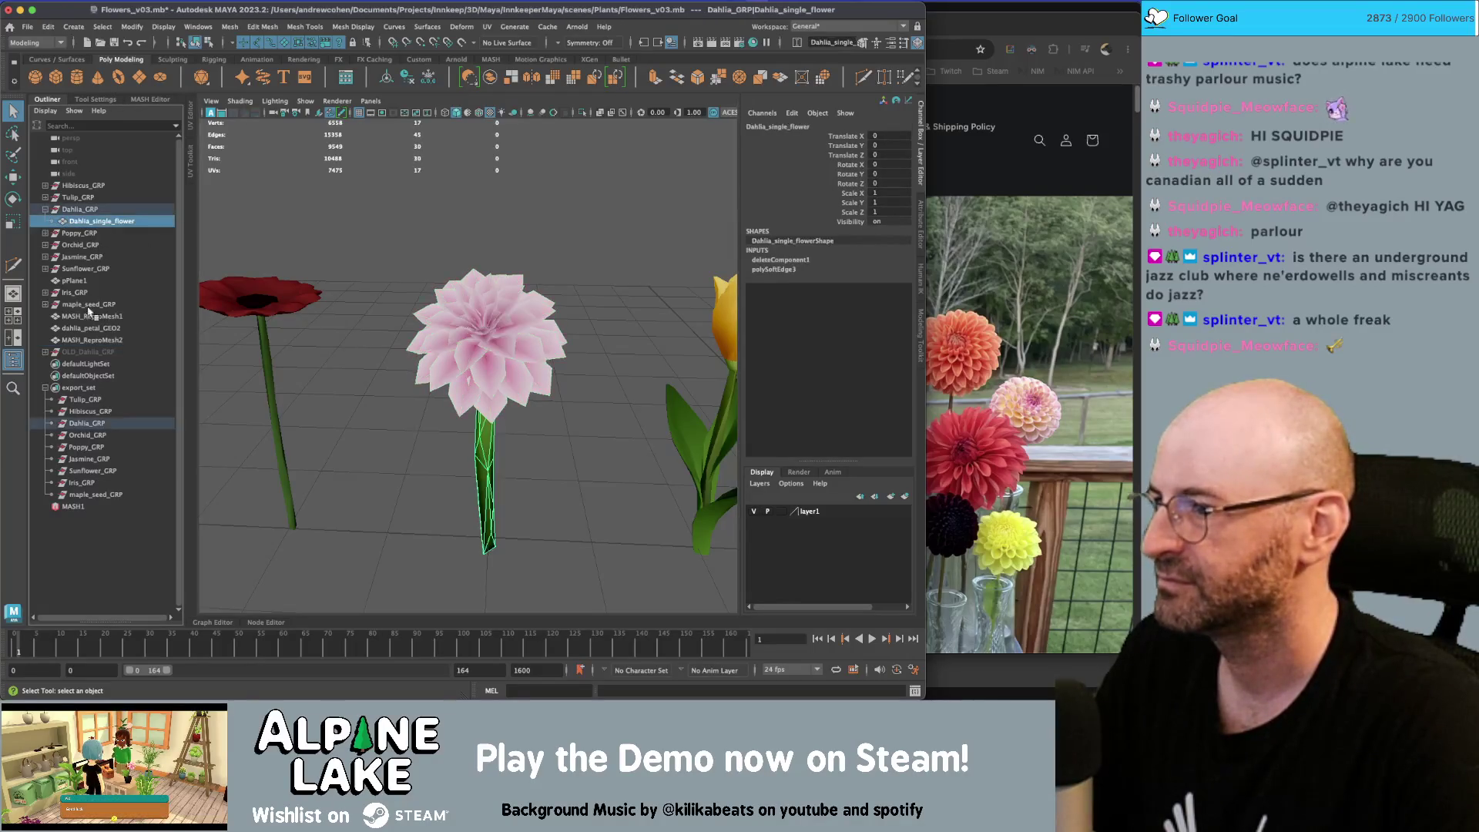
click(485, 71)
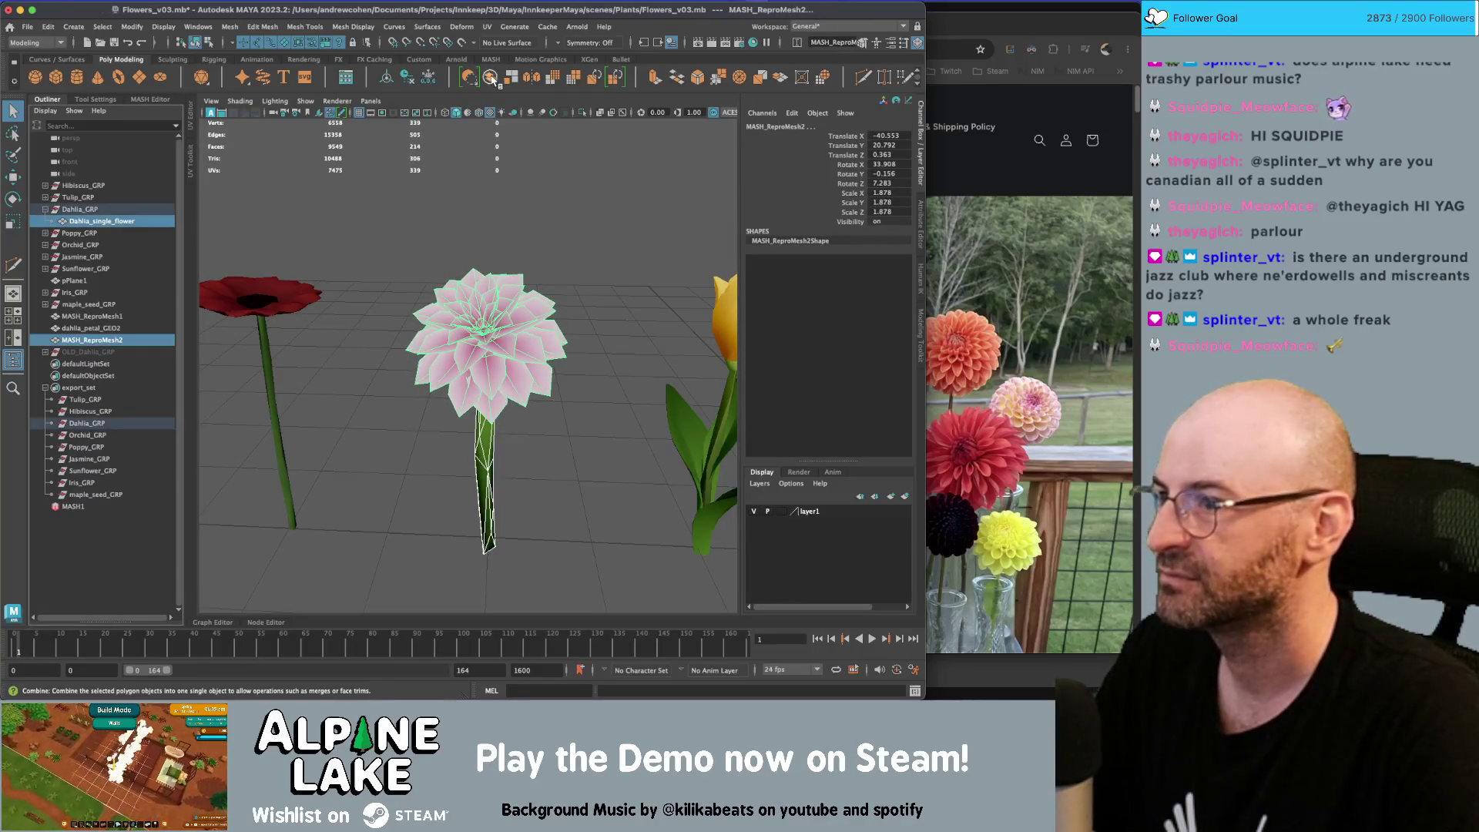
Parent the combined mesh under Dahlia_GRP, delete its history, and rename it Dahlia_single_flower
ctrl+click(92, 214)
key(p)
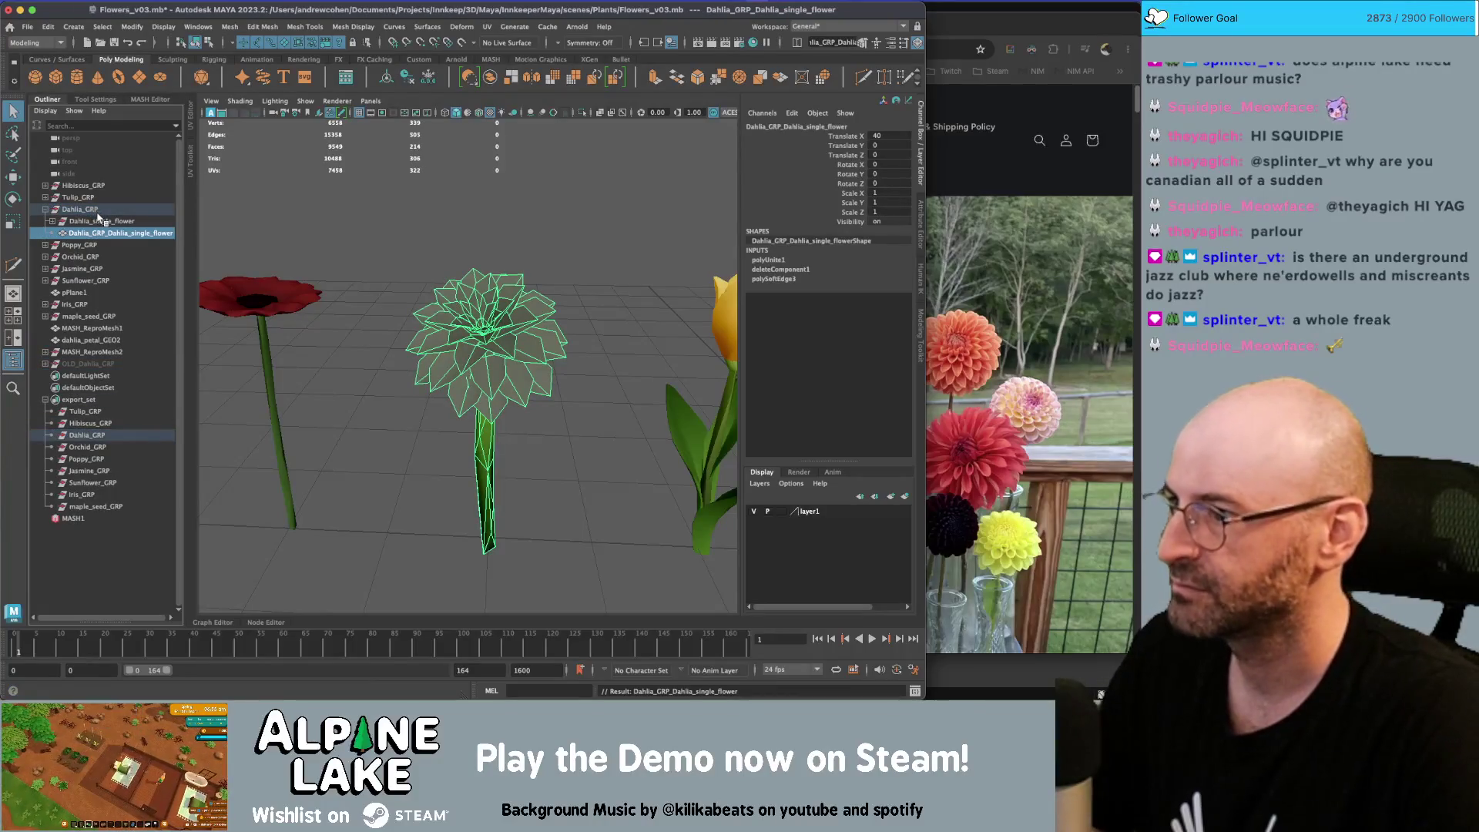
key(alt+shift+d)
double_click(123, 222)
key(Left)
key(Delete)
key(Delete)
key(Delete)
key(Return)
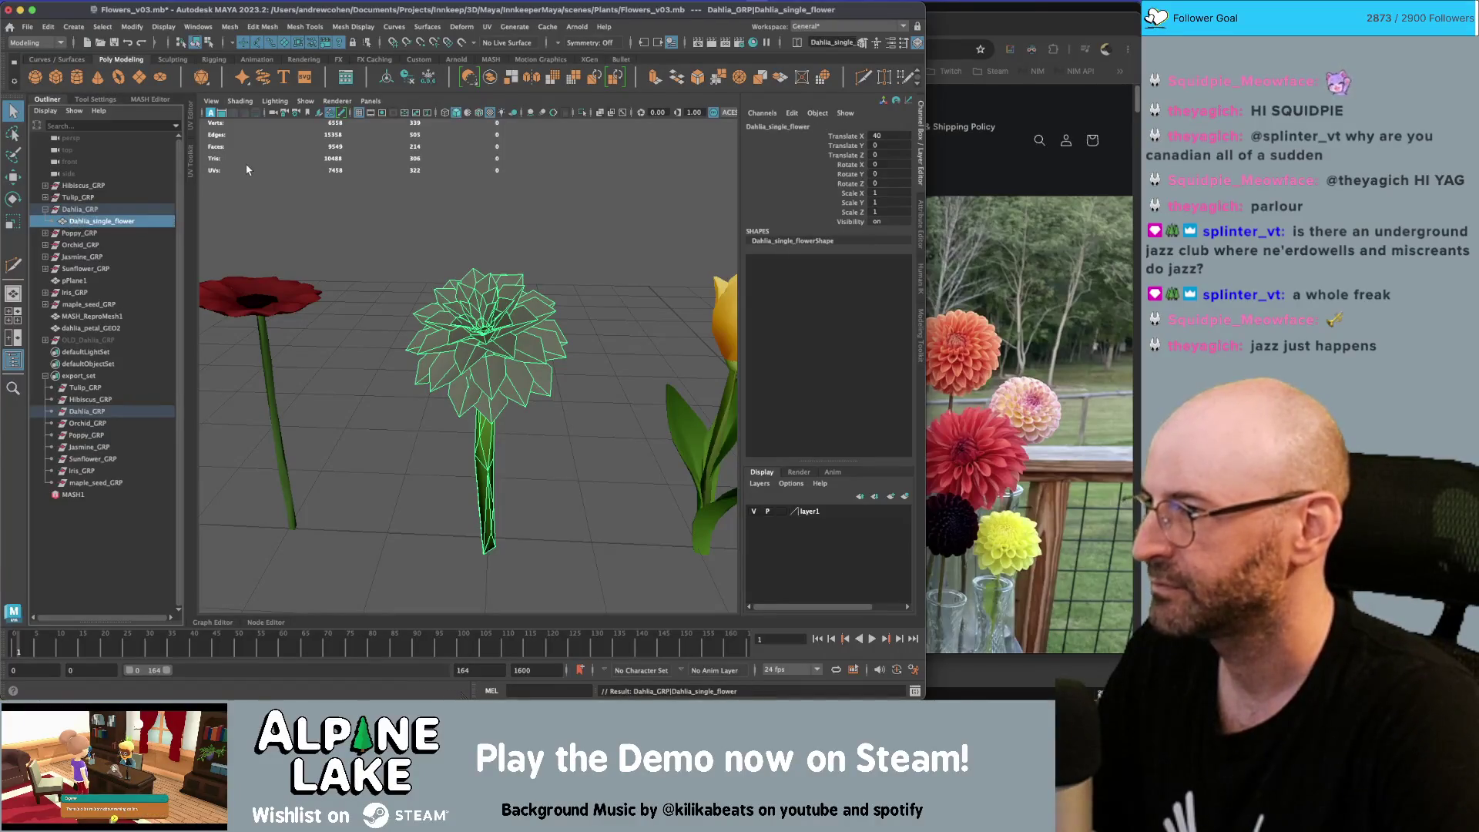
Reselect the combined dahlia and show its UV layout beside the viewport
click(485, 267)
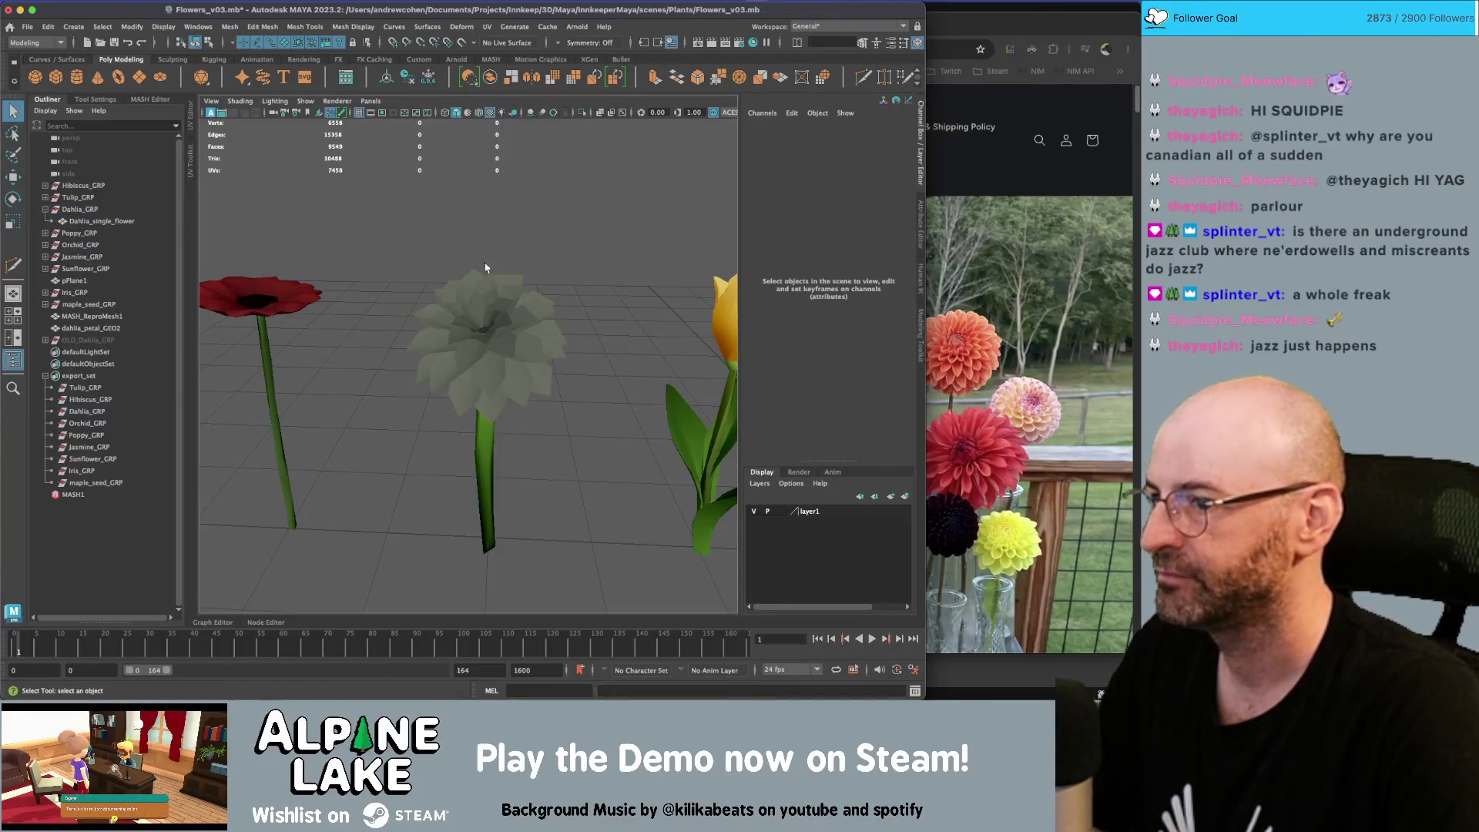
click(487, 315)
scroll(507, 316, down, 3)
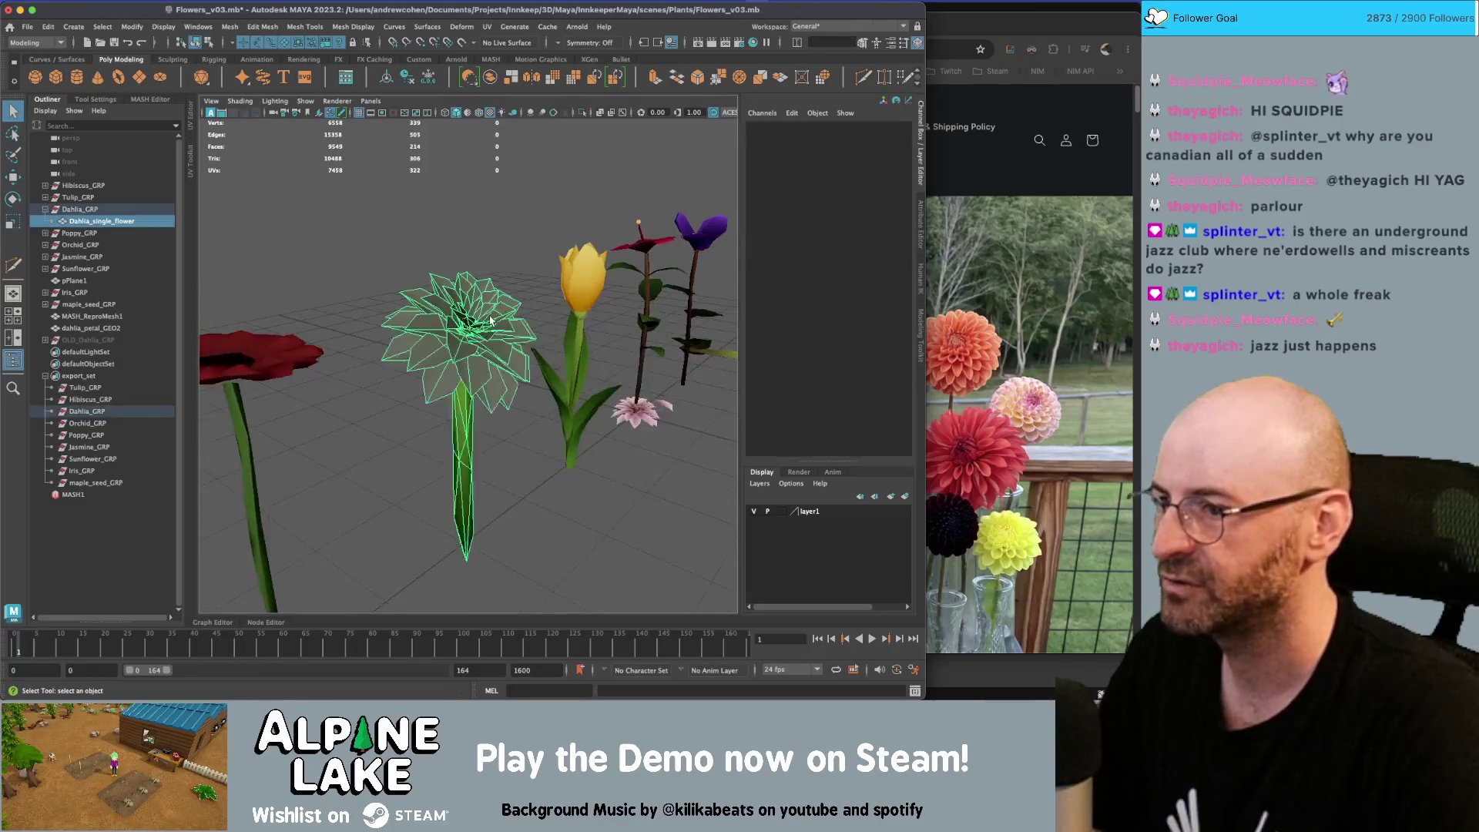
key(space)
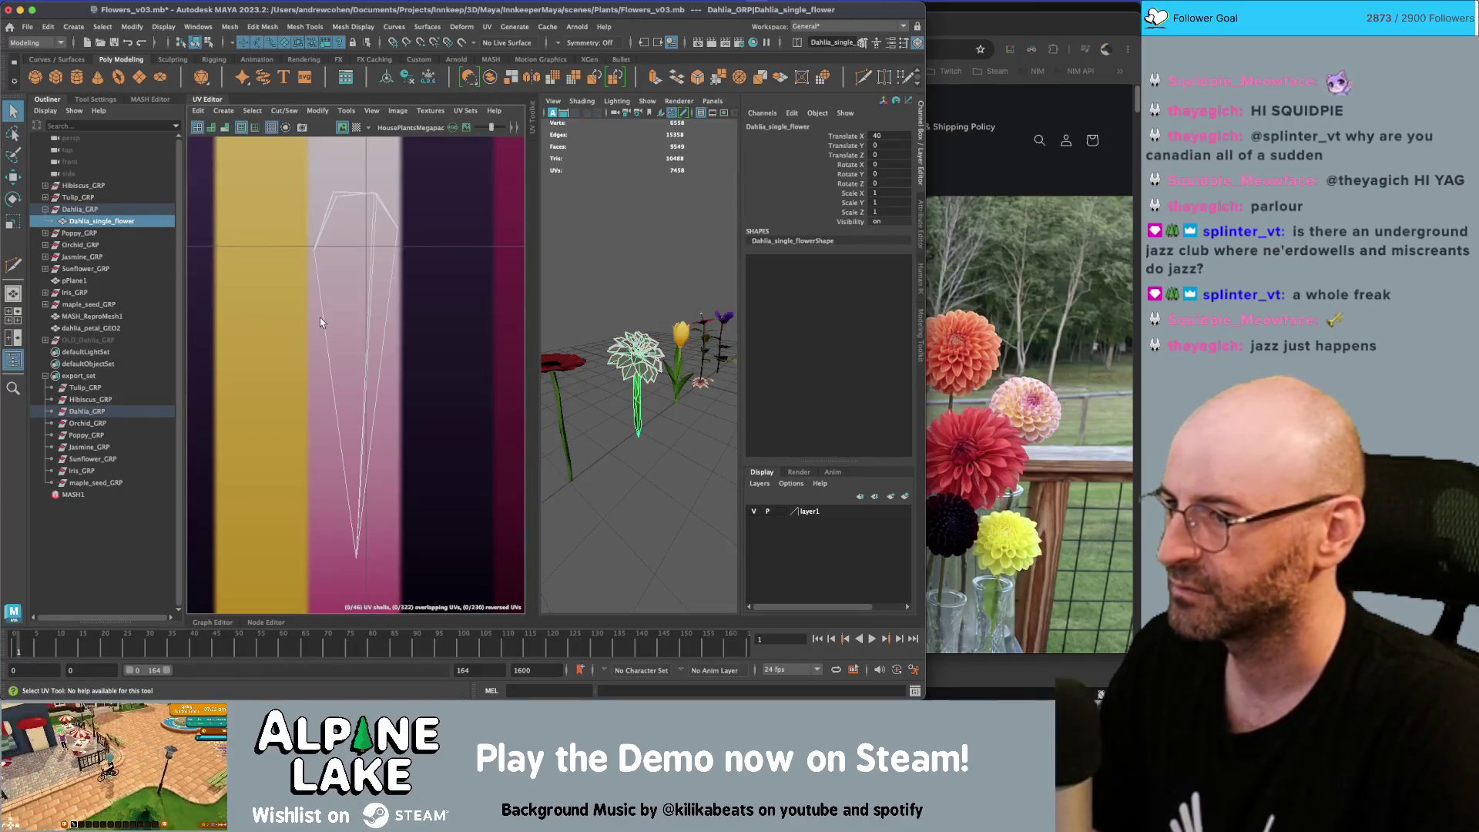
Assign the existing TextureAtlas1 material to the dahlia
click(639, 354)
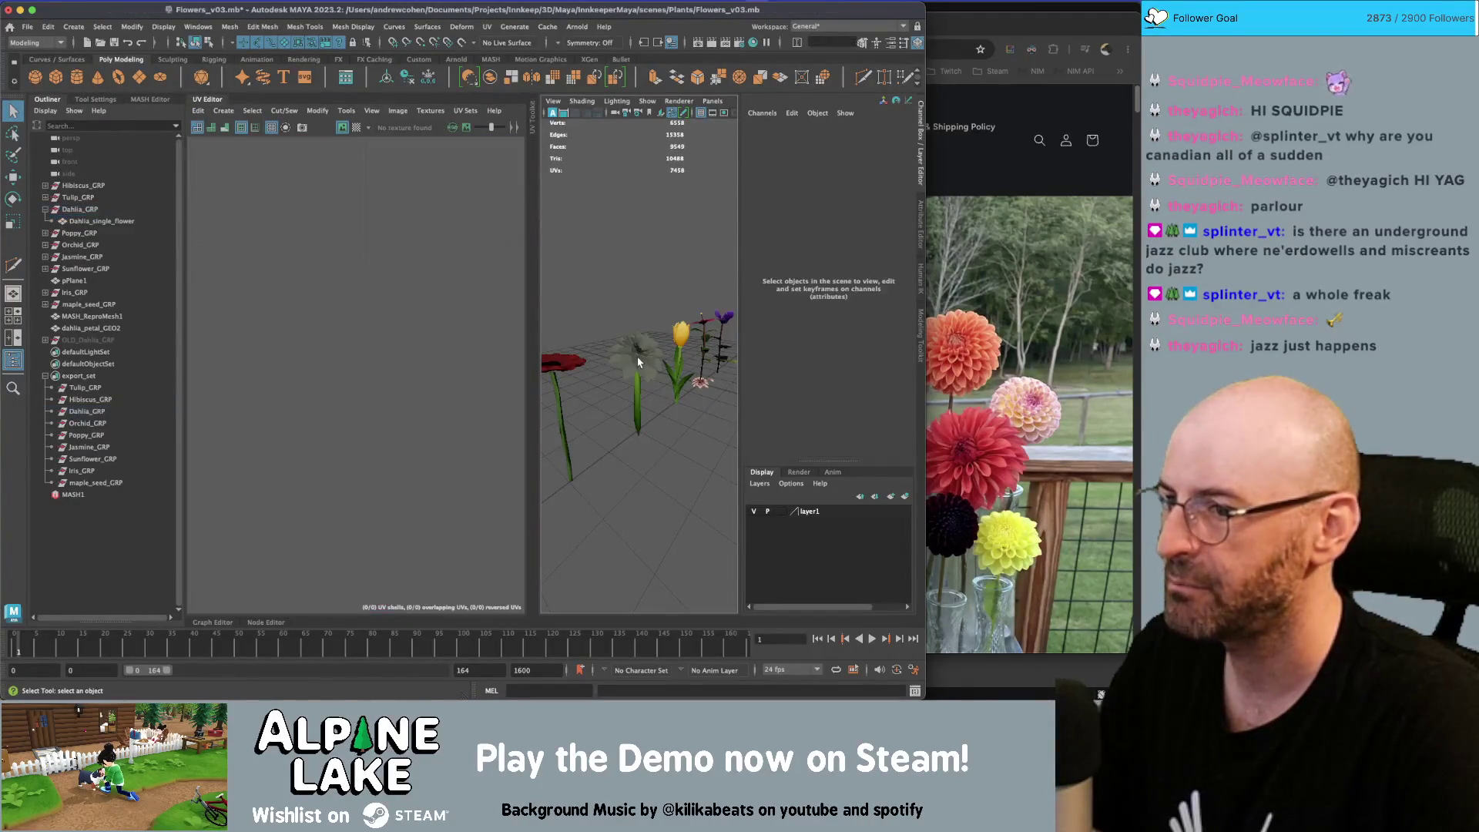
scroll(707, 375, up, 4)
mouse_move(616, 331)
right_down()
mouse_move(631, 659)
mouse_move(739, 612)
right_up()
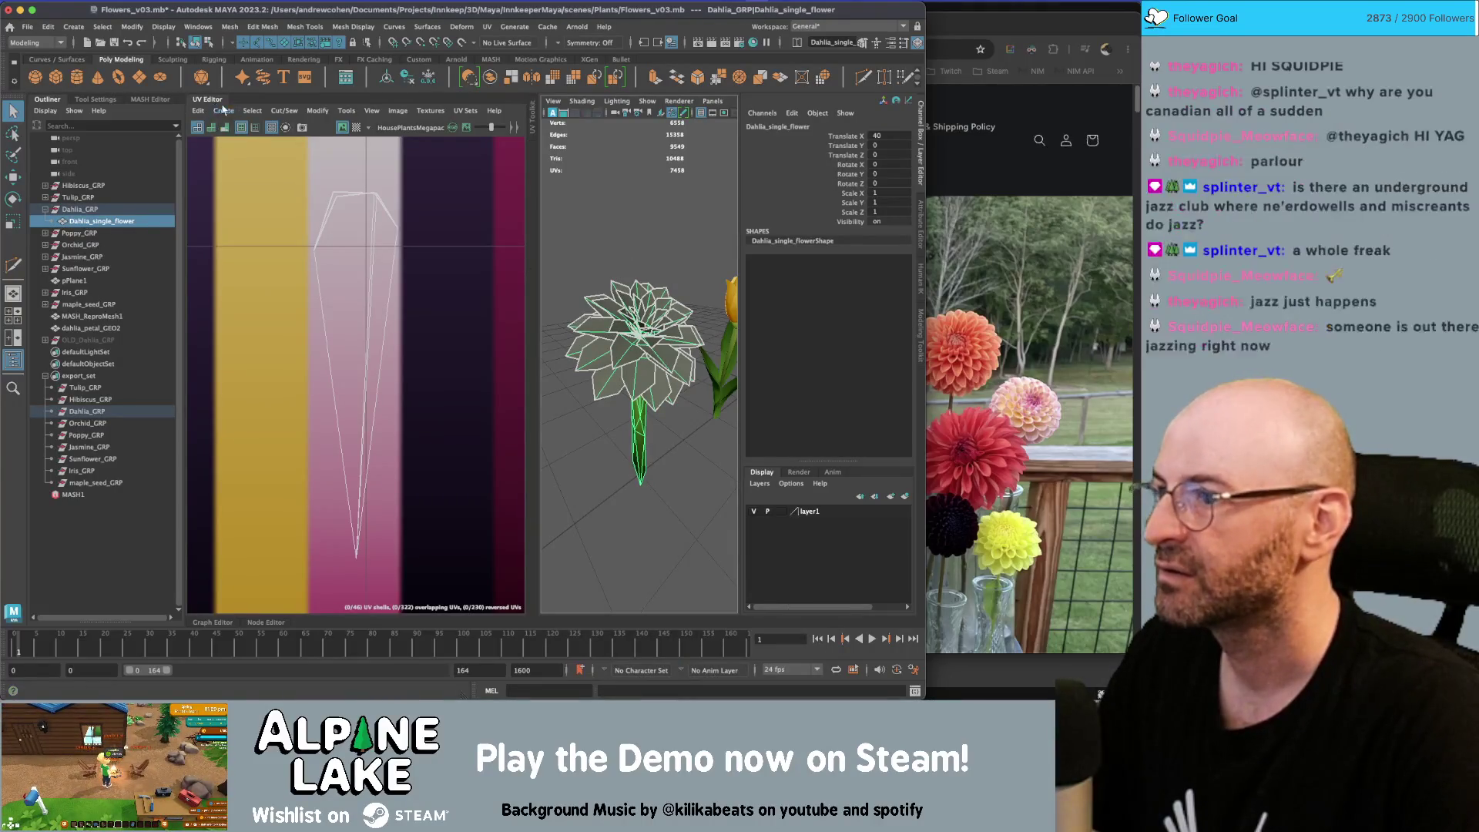
Select the dahlia's whole UV shell and move it onto the swatch colours
right_drag(359, 230, 339, 211)
mouse_move(435, 177)
mouse_down()
mouse_move(362, 597)
mouse_move(308, 597)
mouse_up()
key(w)
drag(418, 373, 356, 367)
Return to object selection, reselect the dahlia, and close the UV Editor
click(196, 43)
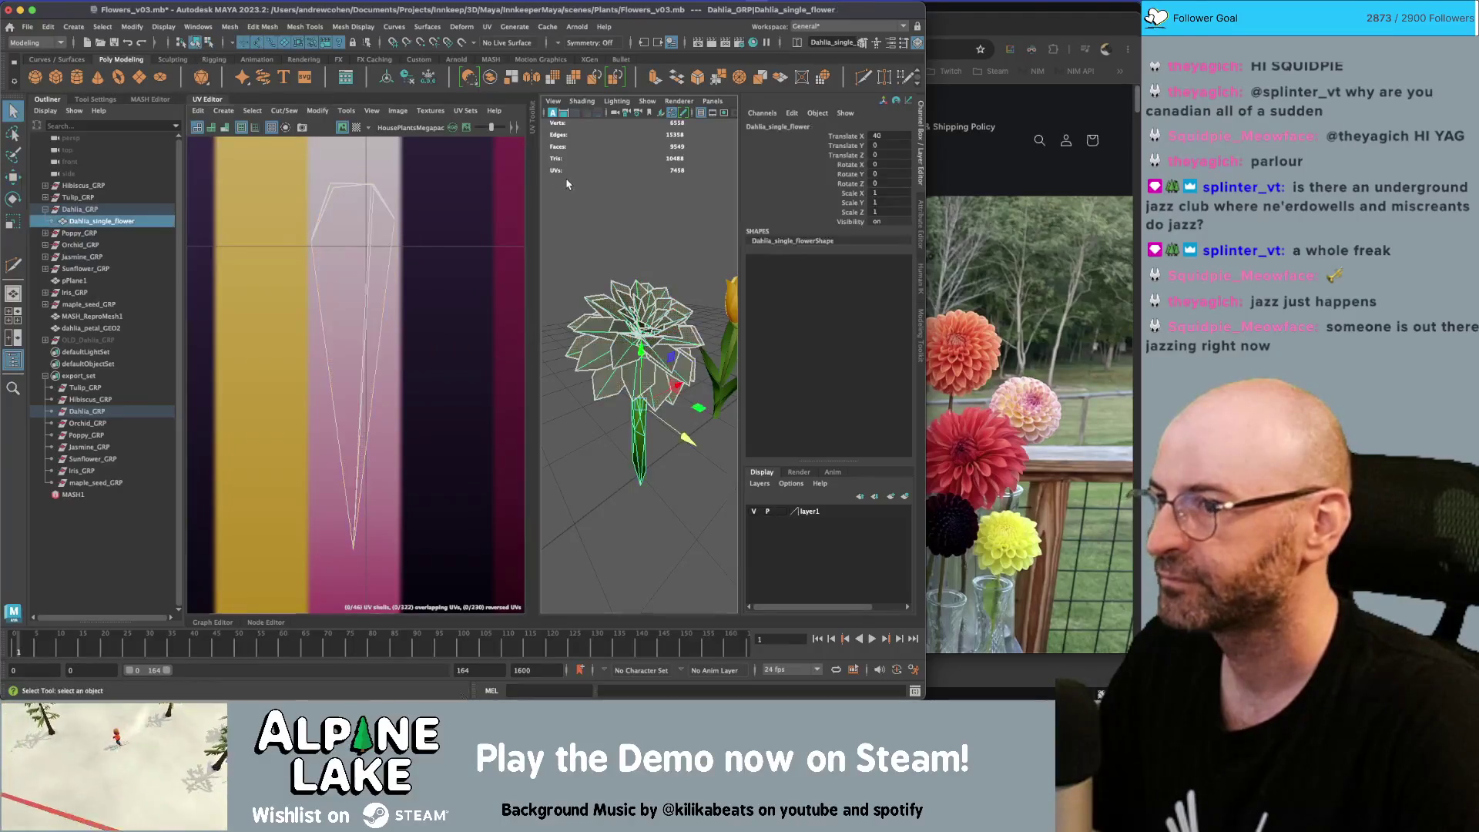
alt+drag(585, 308, 655, 331)
click(660, 333)
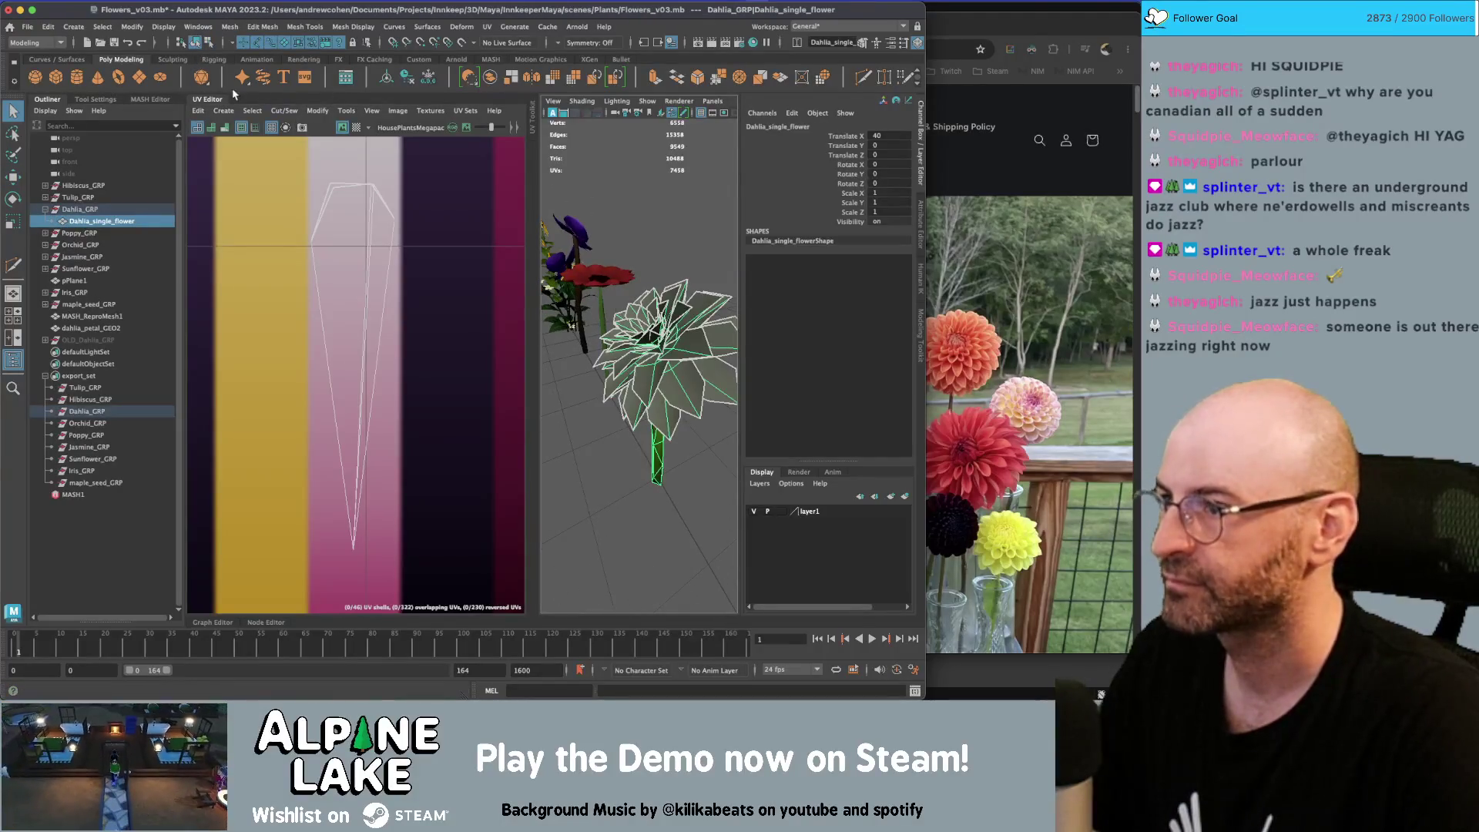
click(220, 100)
click(298, 439)
alt+drag(298, 439, 518, 340)
mouse_move(645, 253)
alt+mouse_down()
mouse_move(562, 304)
mouse_move(403, 278)
mouse_move(317, 244)
mouse_move(383, 192)
mouse_move(514, 171)
mouse_move(512, 228)
alt+mouse_up()
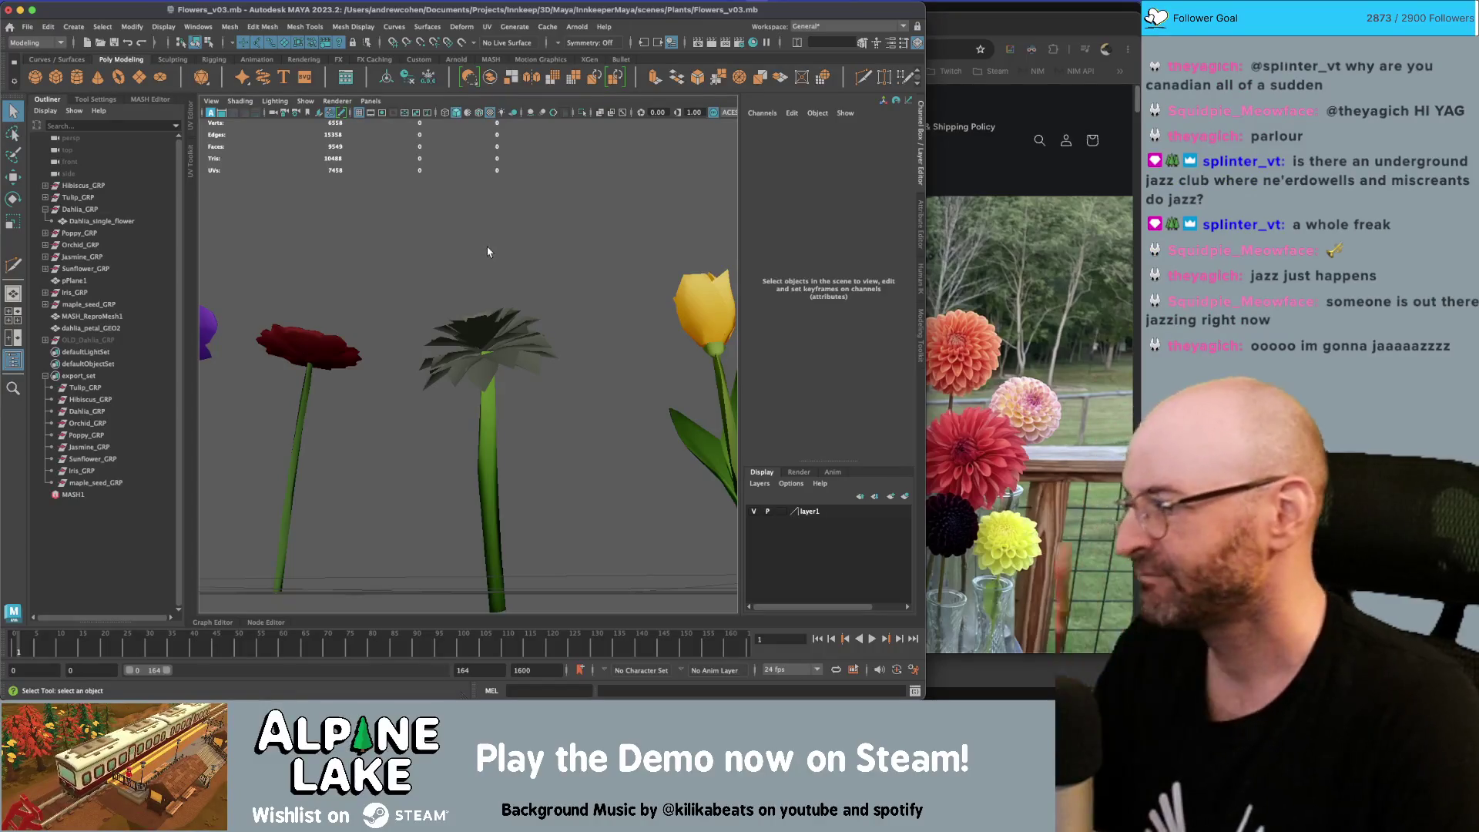
Look down over the flowers and frame the dahlia in the view
alt+drag(553, 278, 580, 345)
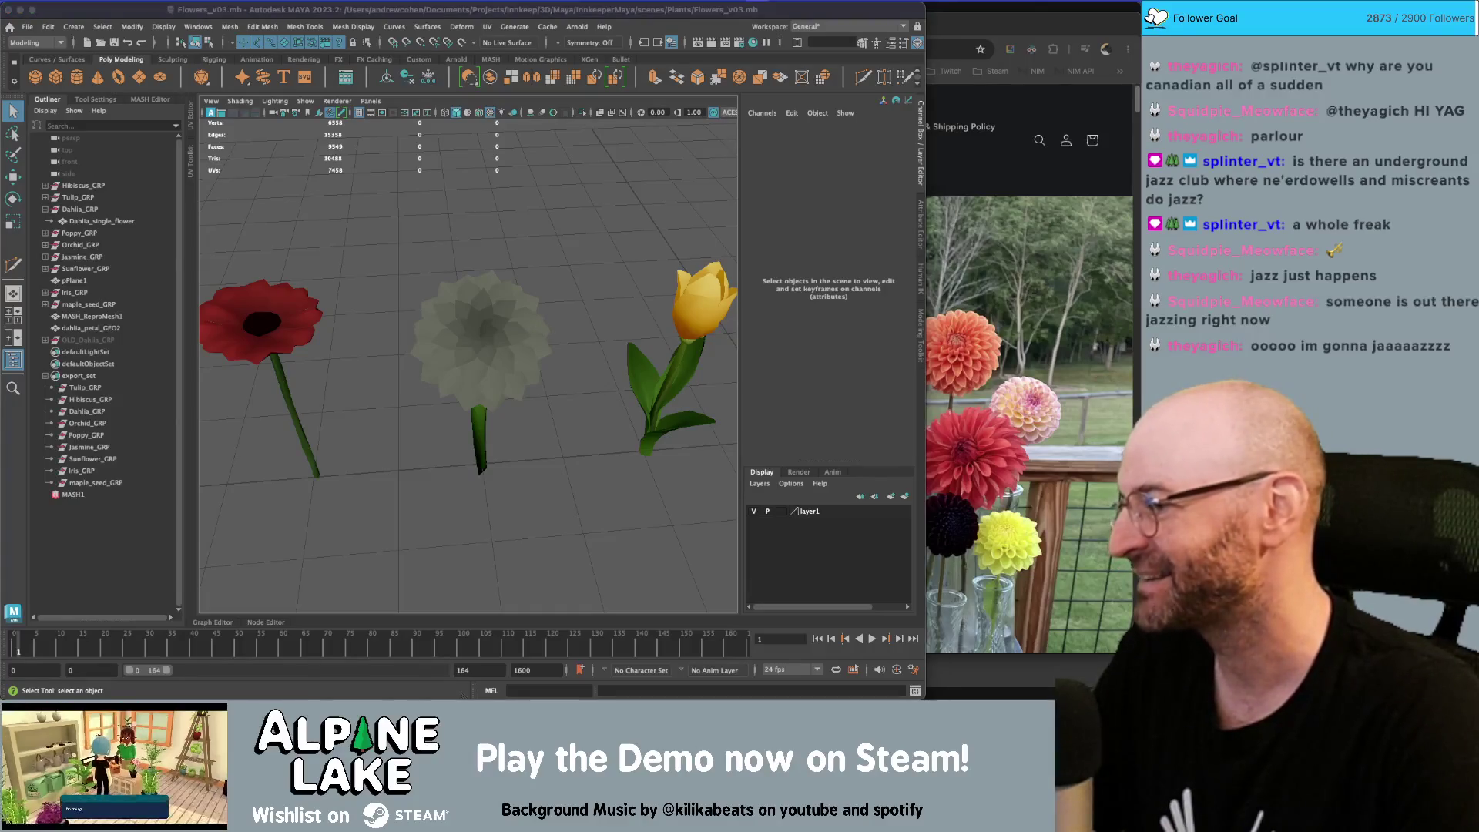
click(523, 345)
drag(515, 222, 527, 241)
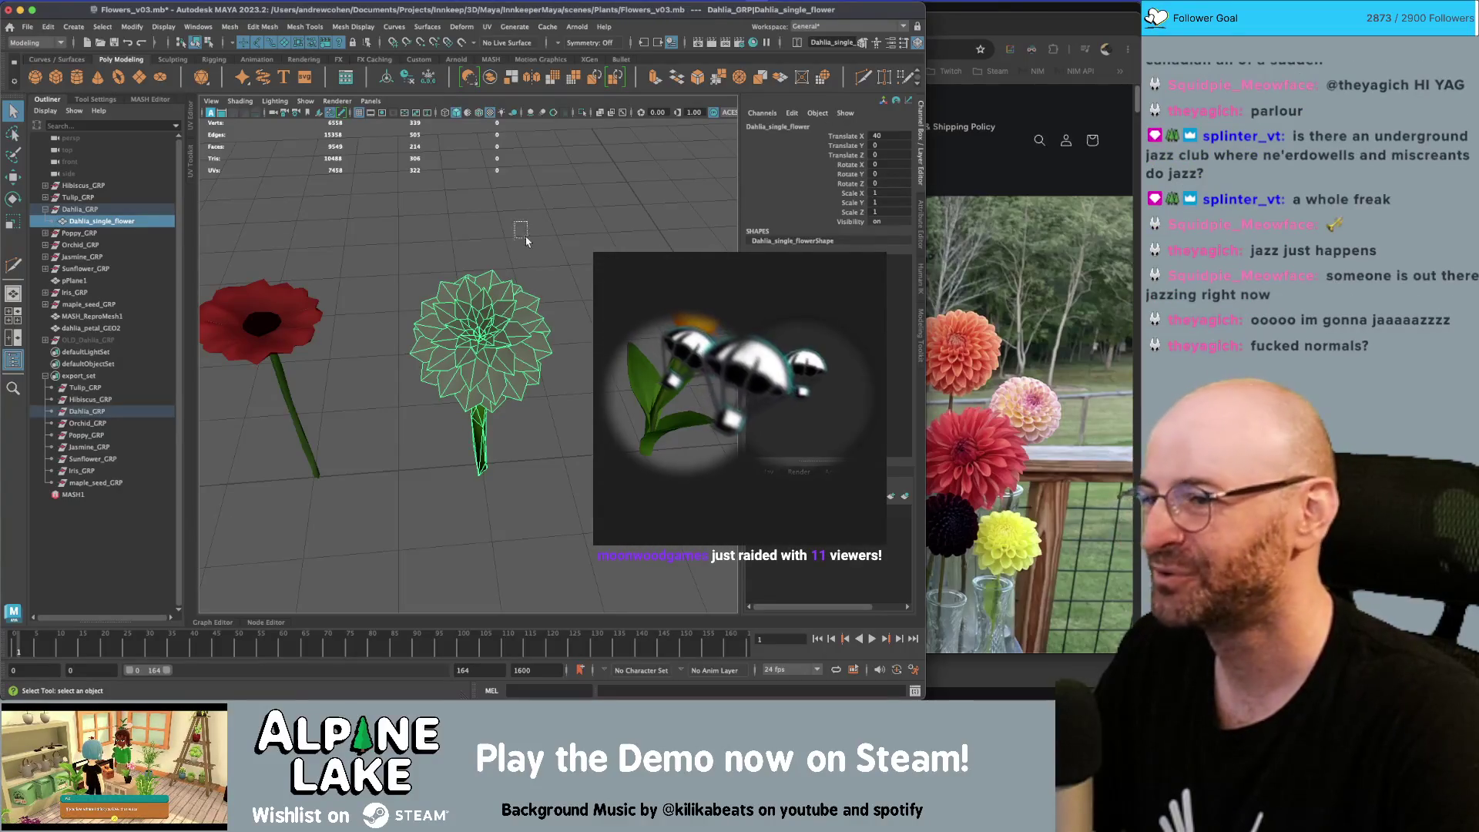
scroll(432, 271, up, 3)
scroll(388, 267, down, 3)
mouse_move(388, 267)
alt+mouse_down()
mouse_move(327, 301)
mouse_move(344, 312)
alt+mouse_up()
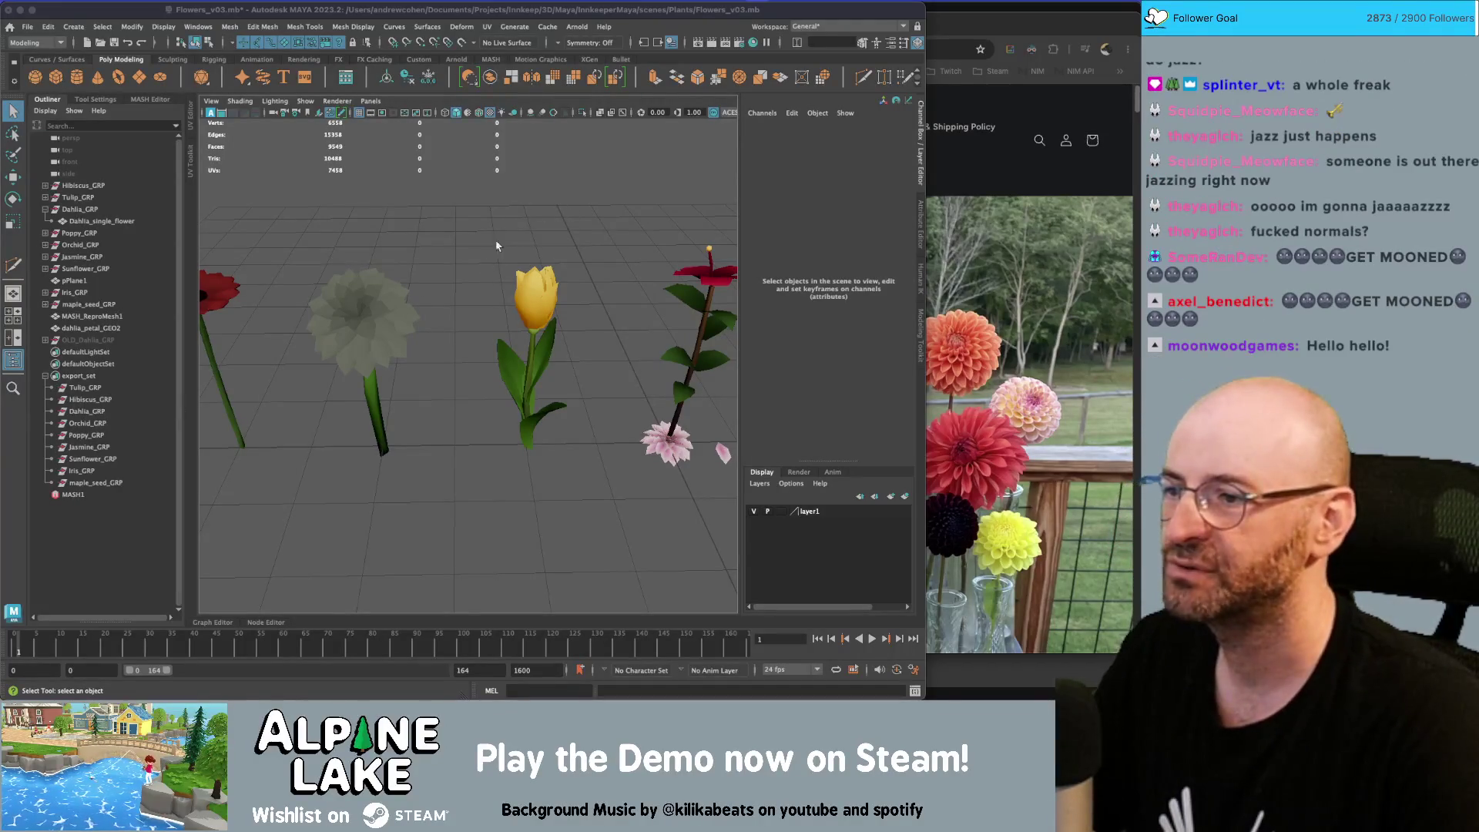
click(380, 309)
key(f)
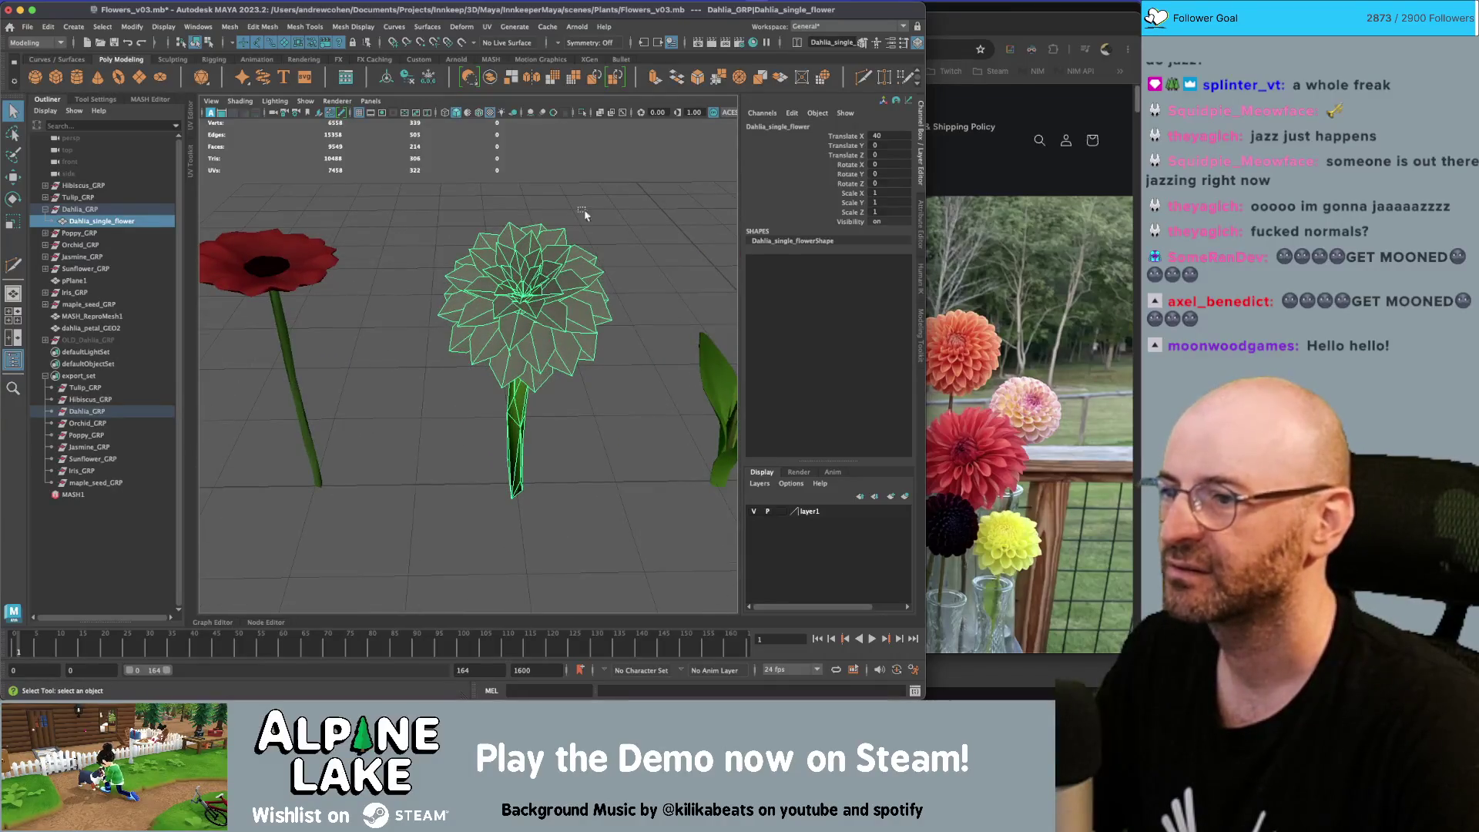
click(585, 215)
click(503, 263)
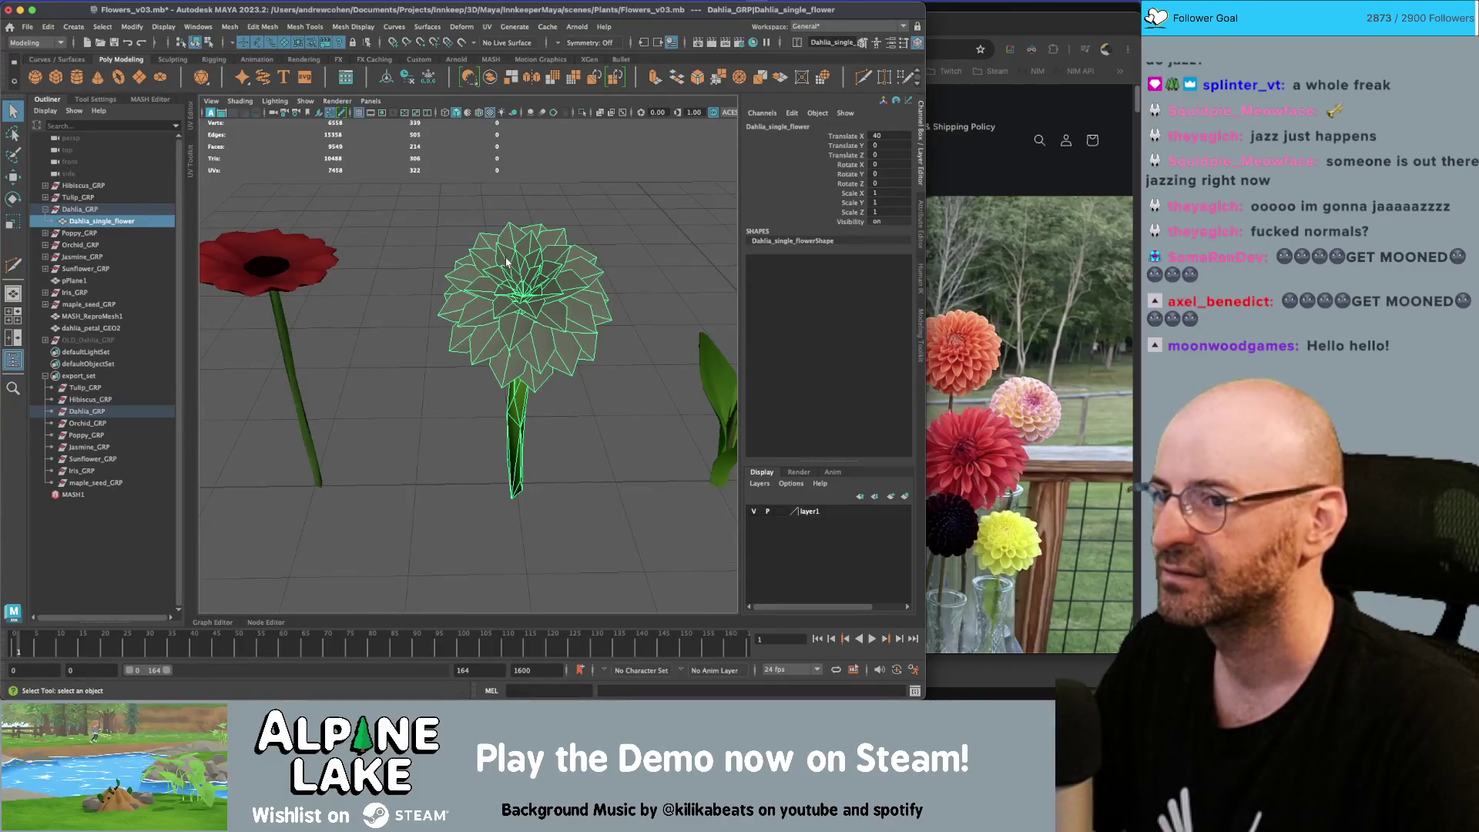
Frame the MASH_ReproMesh1 flower, then orbit the camera closer around the dahlia
alt+middle_drag(480, 276, 246, 277)
click(570, 402)
key(f)
click(643, 326)
mouse_move(644, 326)
alt+mouse_down()
mouse_move(693, 369)
mouse_move(662, 352)
mouse_move(429, 387)
alt+mouse_up()
scroll(662, 352, down, 5)
scroll(429, 387, up, 3)
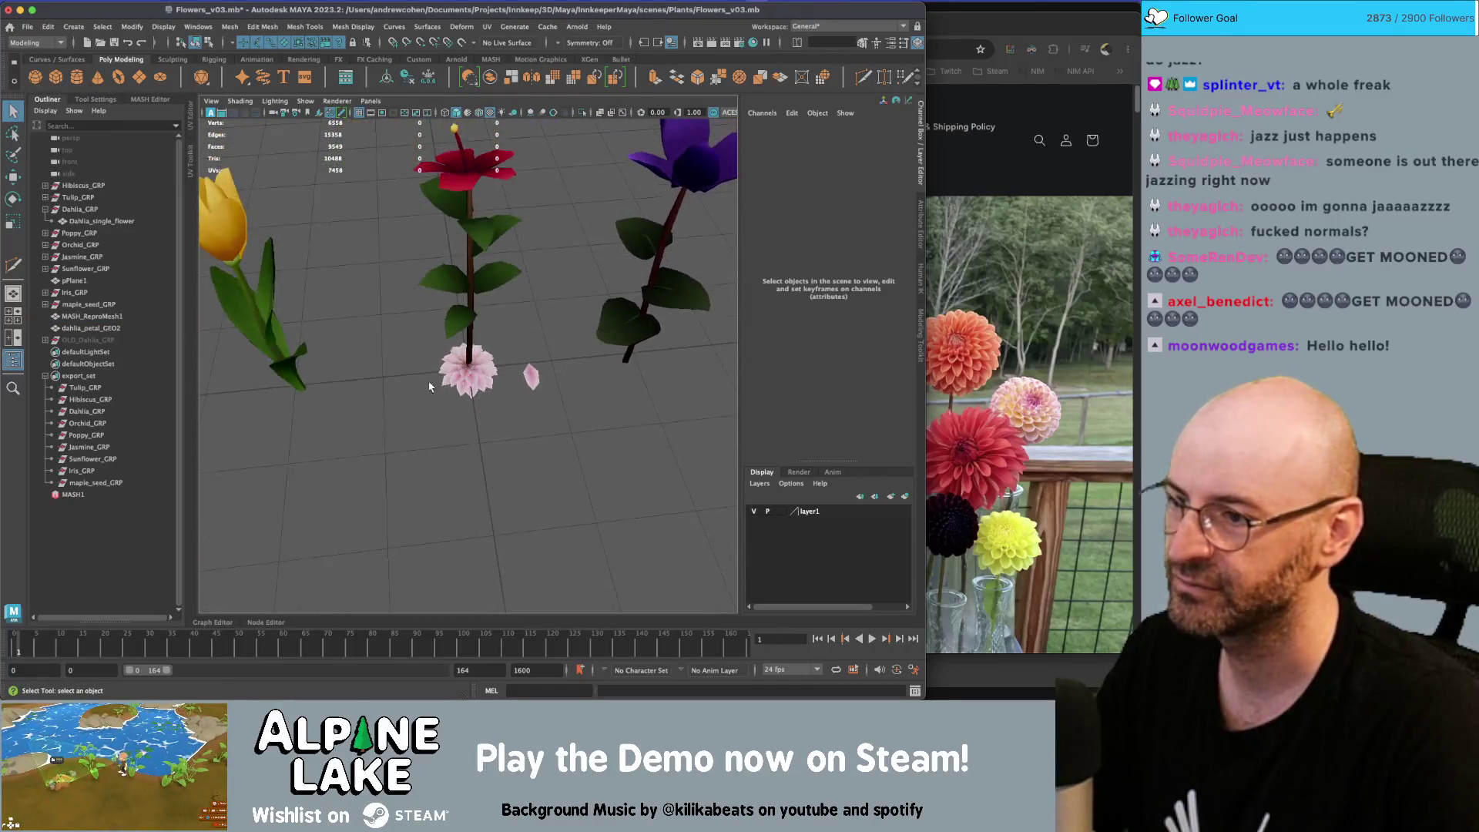
mouse_move(429, 387)
alt+right_down()
mouse_move(677, 389)
mouse_move(503, 390)
alt+right_up()
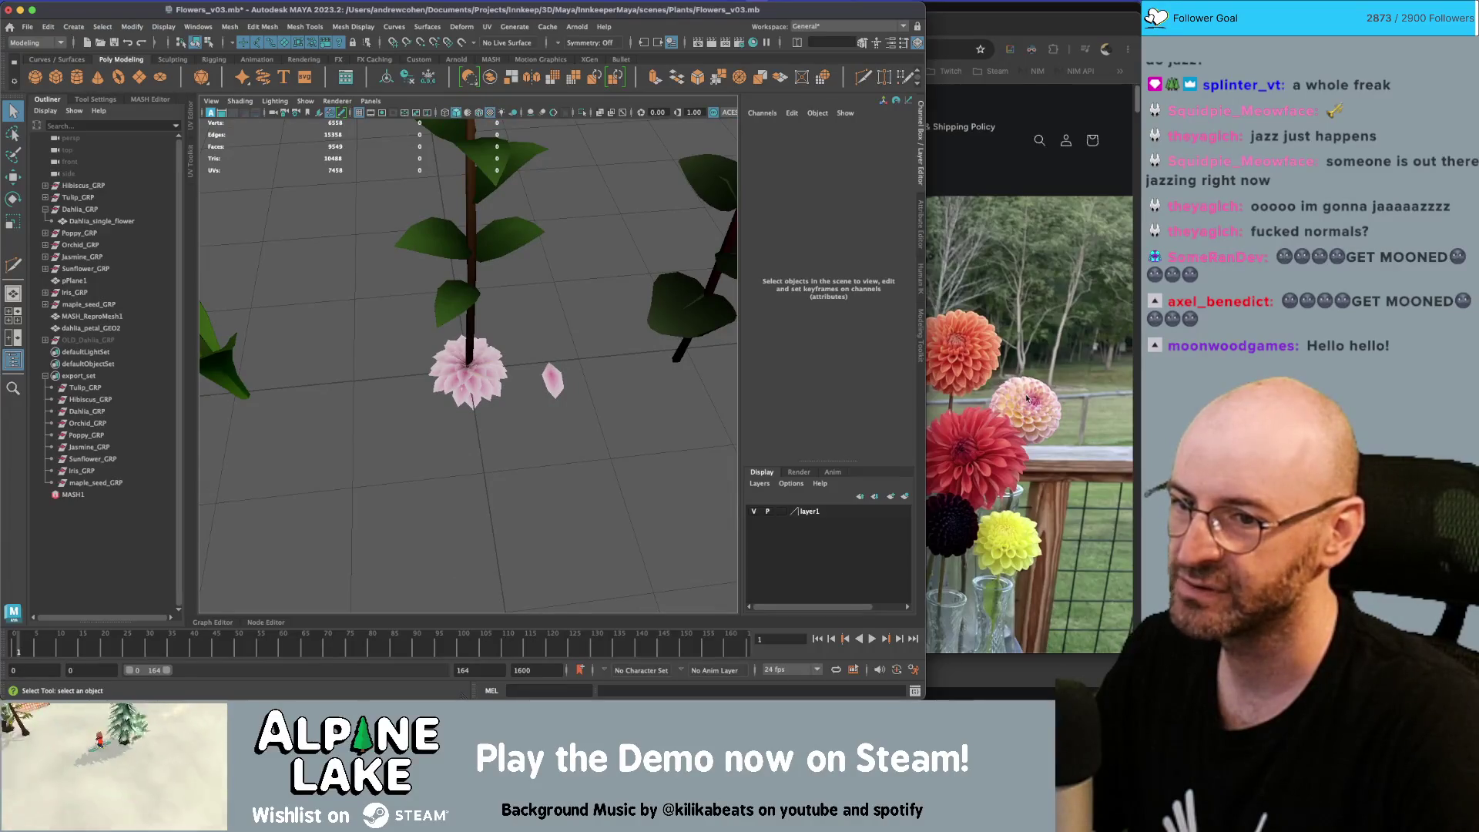
Check the dahlia reference page, then return to Maya and frame Dahlia_single_flower
click(946, 400)
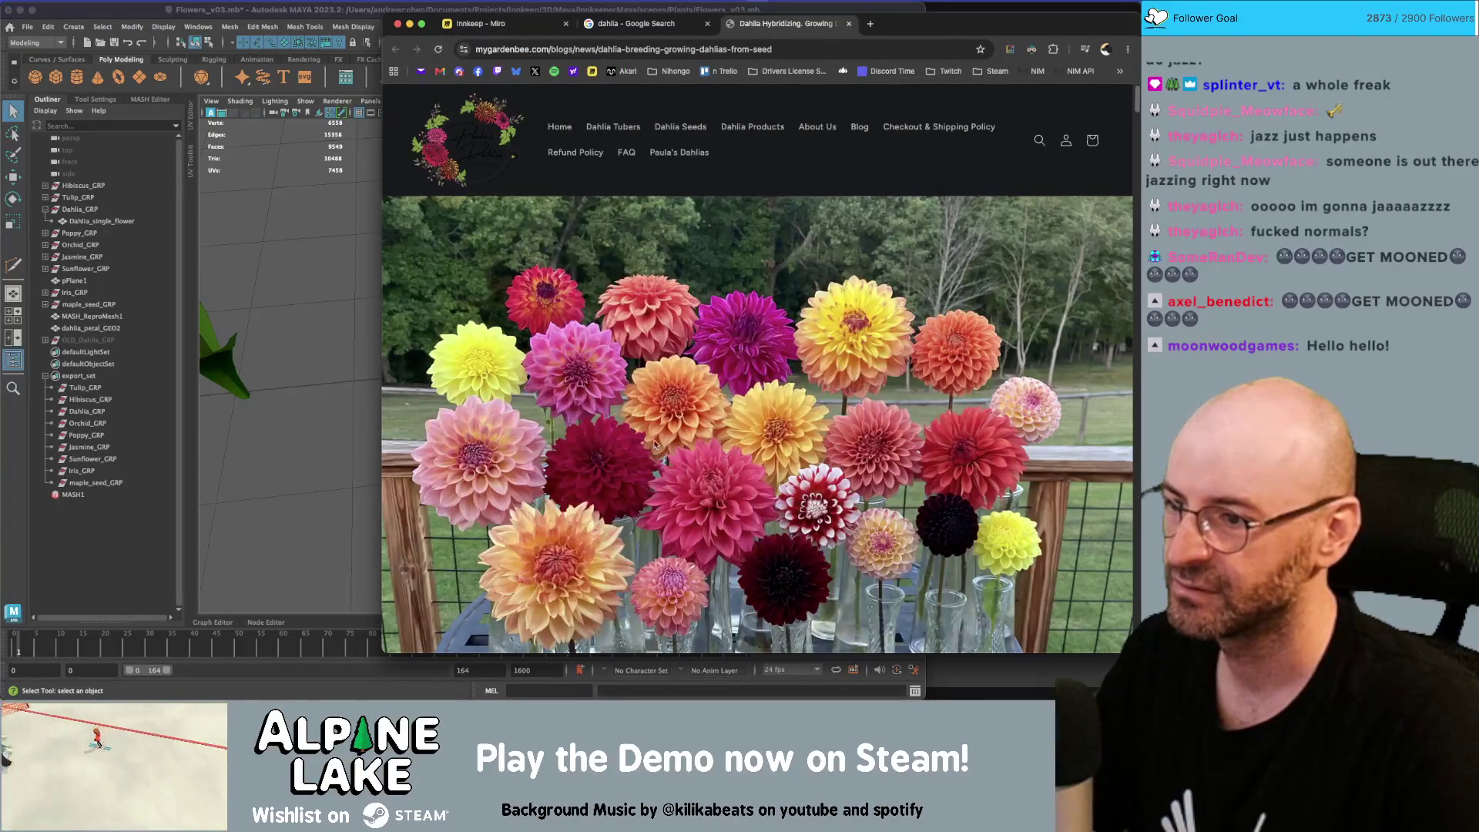
click(280, 440)
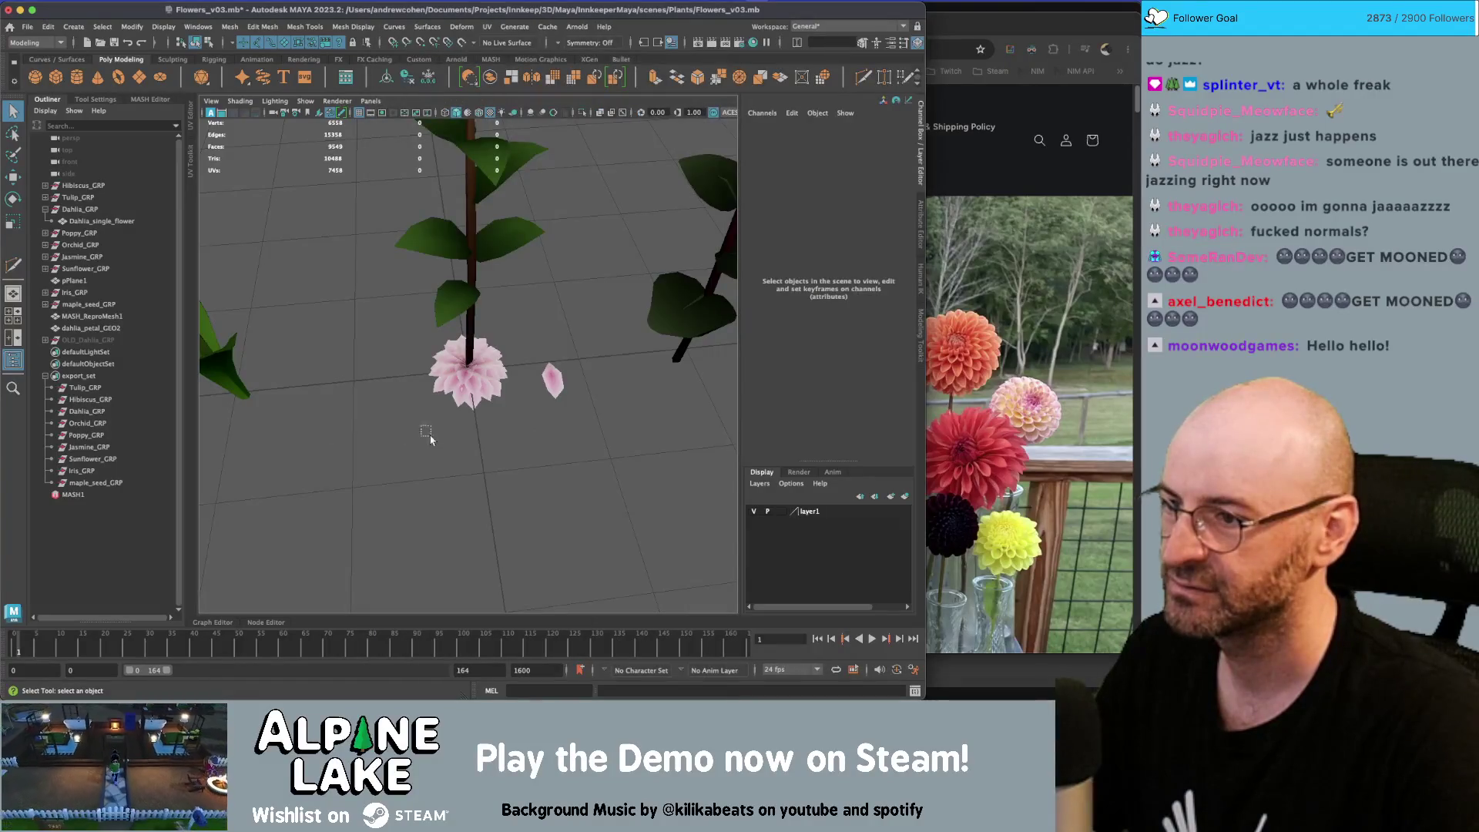
drag(420, 426, 429, 440)
key(f)
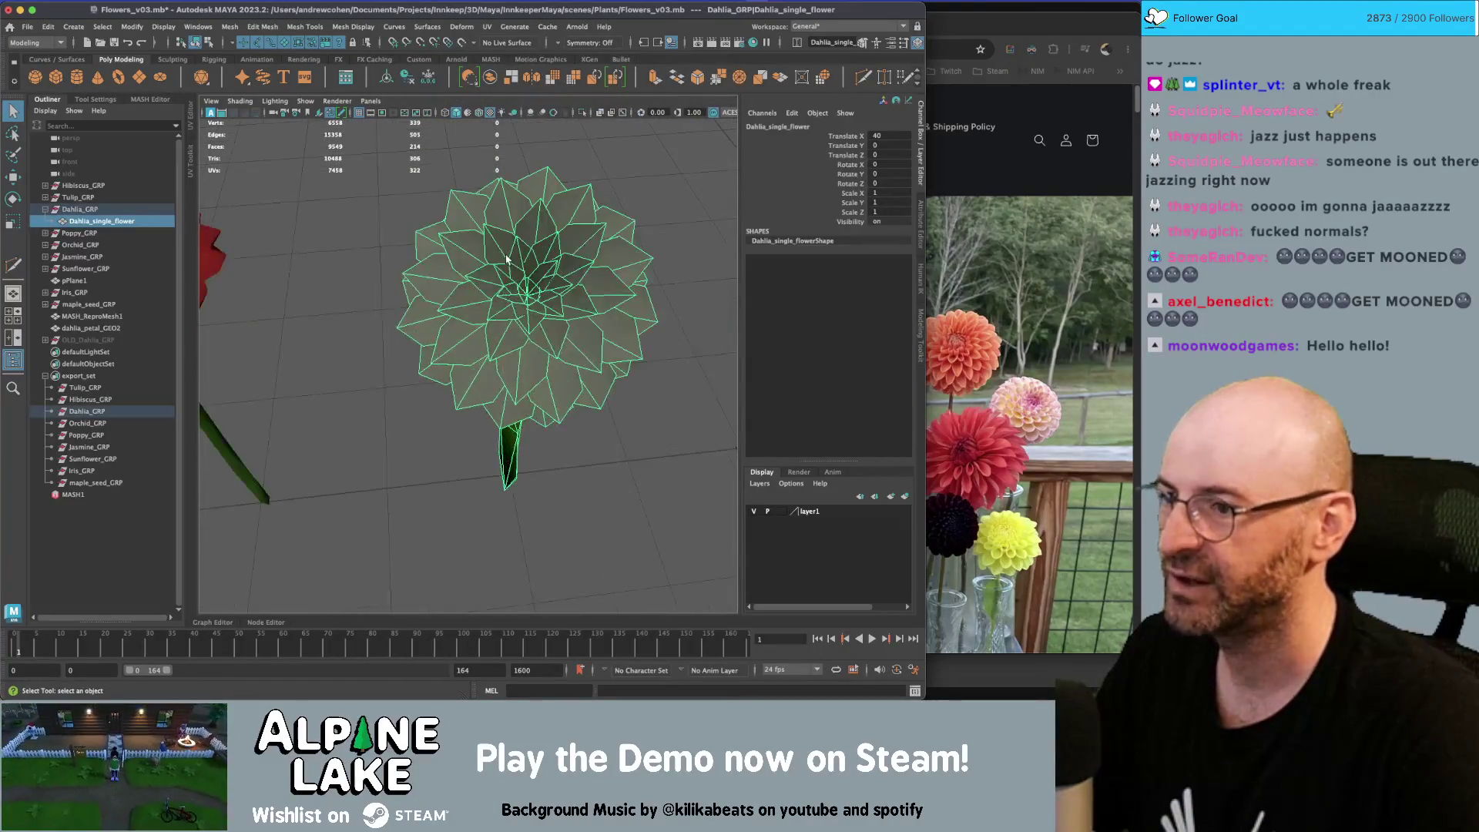
click(353, 26)
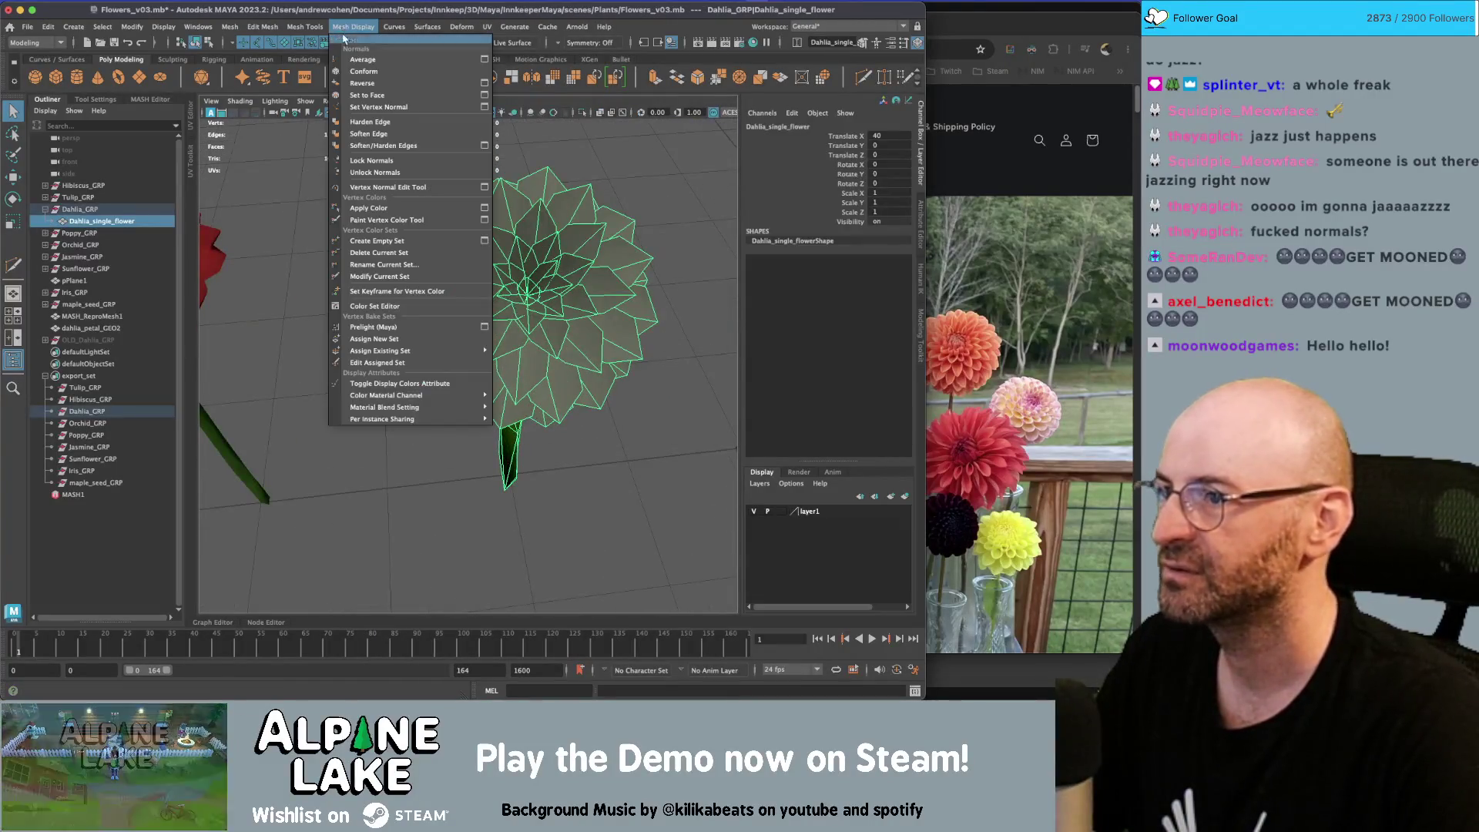
Lock the dahlia's vertex normals and move a Ctrl+D duplicate along Z
click(368, 171)
mouse_move(369, 173)
alt+mouse_down()
mouse_move(408, 219)
mouse_move(500, 259)
alt+mouse_up()
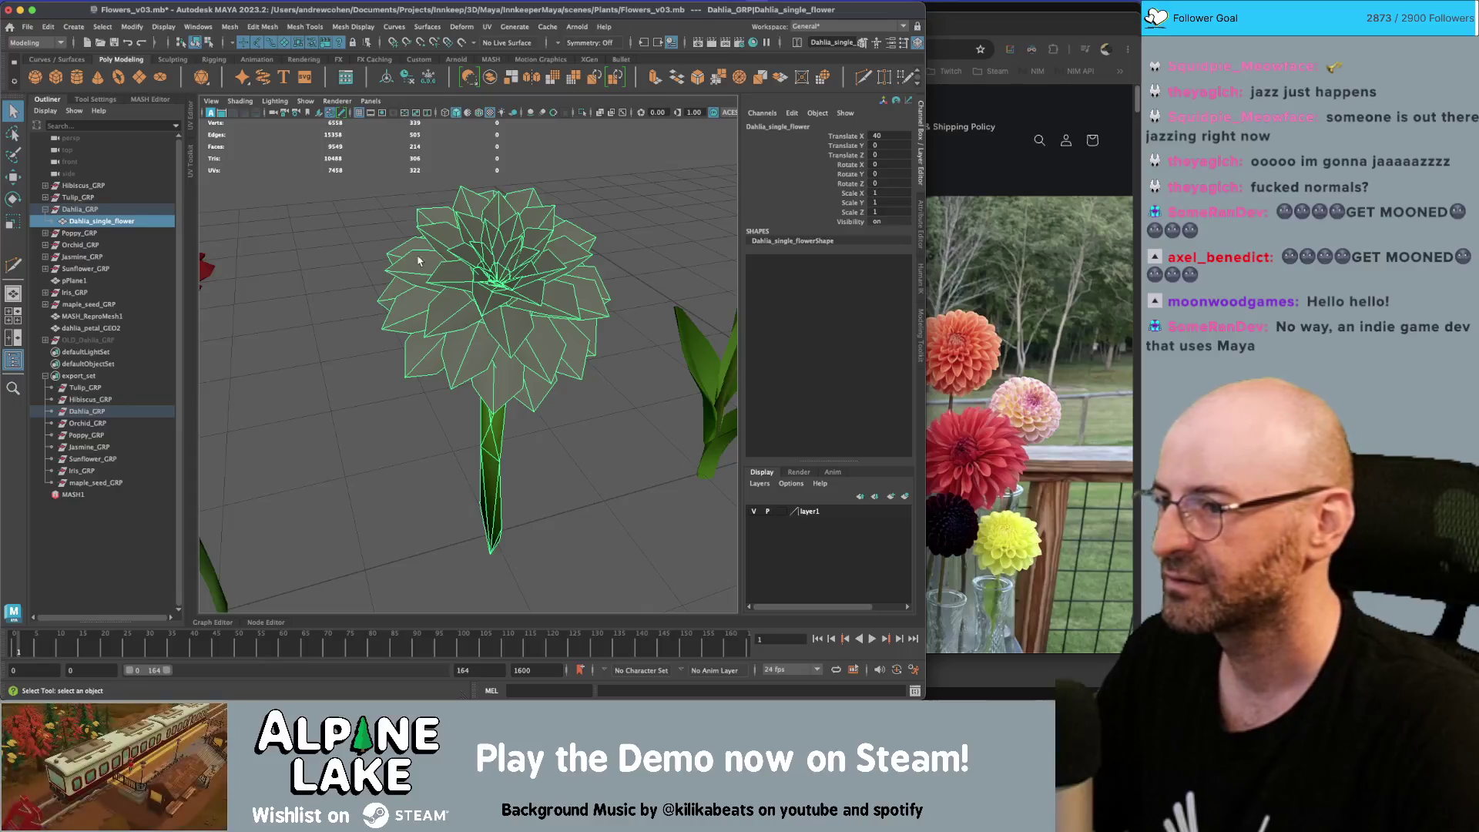
key(ctrl+d)
key(w)
mouse_move(515, 434)
mouse_down()
mouse_move(389, 256)
mouse_move(502, 256)
mouse_move(421, 258)
mouse_up()
Delete the duplicate dahlia and open Hypershade with the original selected
key(q)
key(Delete)
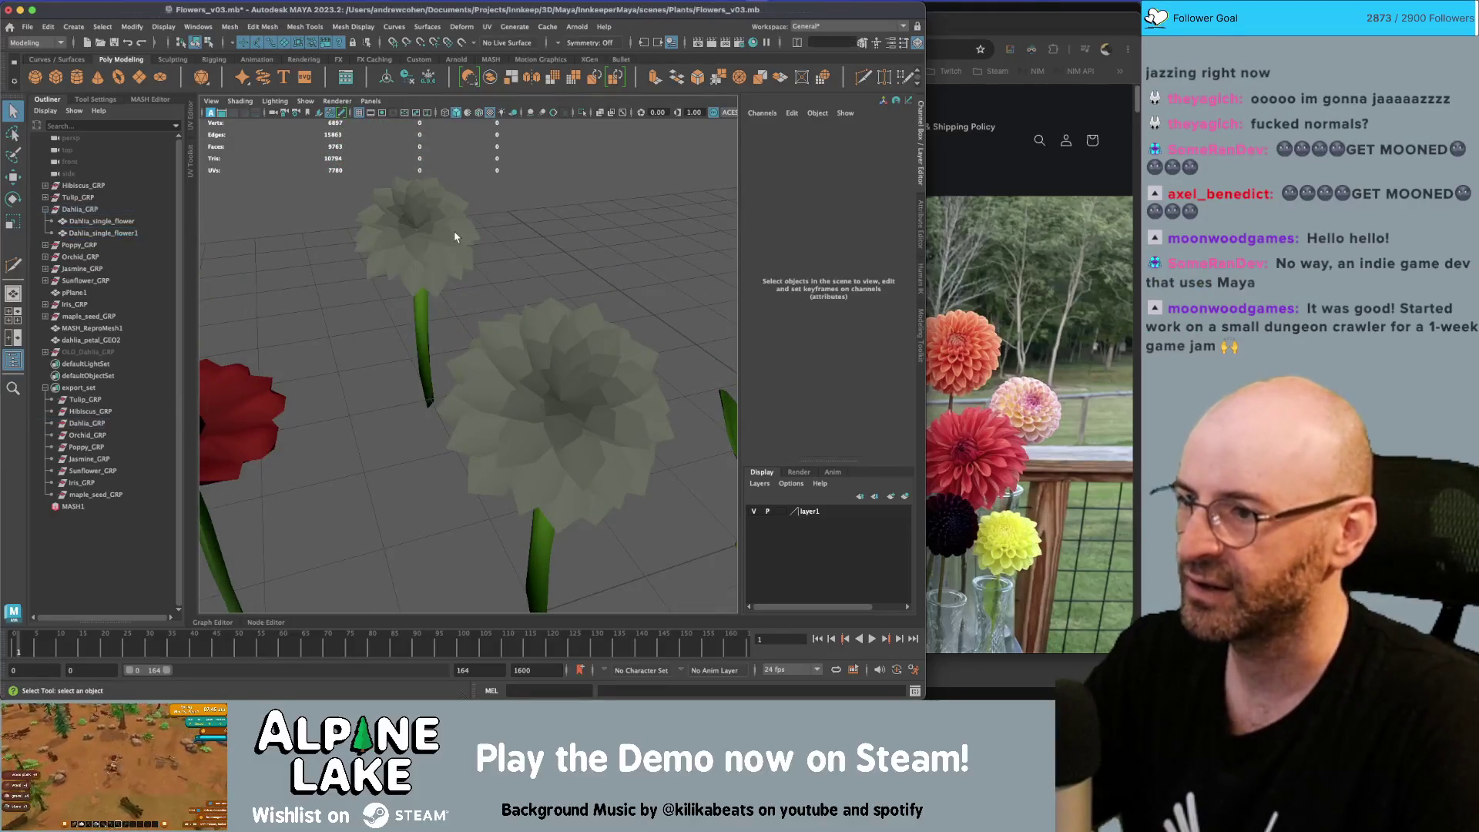
click(561, 387)
key(shift+t)
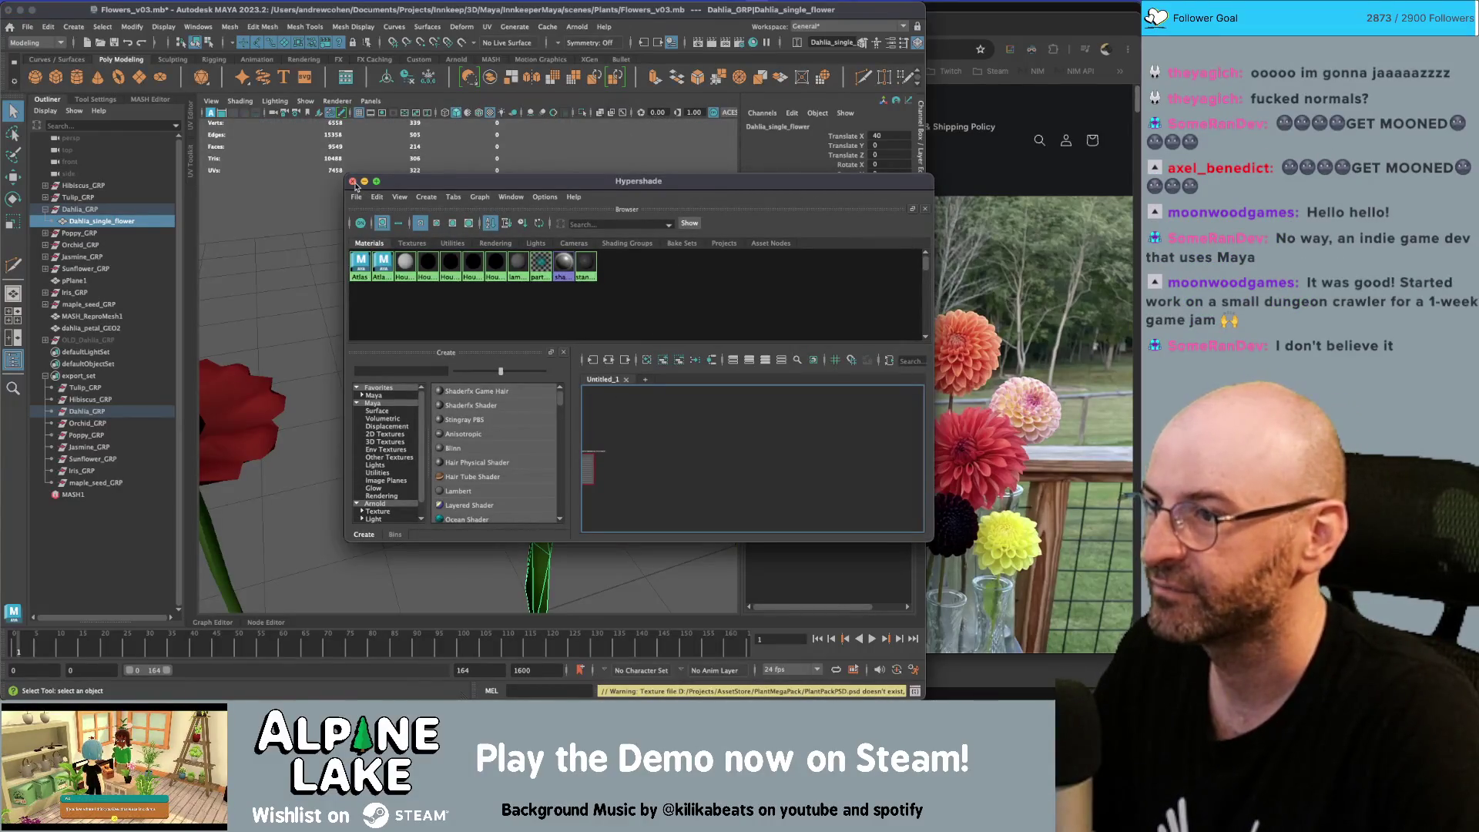
Close Hypershade and open the Node Editor as a floating window
click(353, 182)
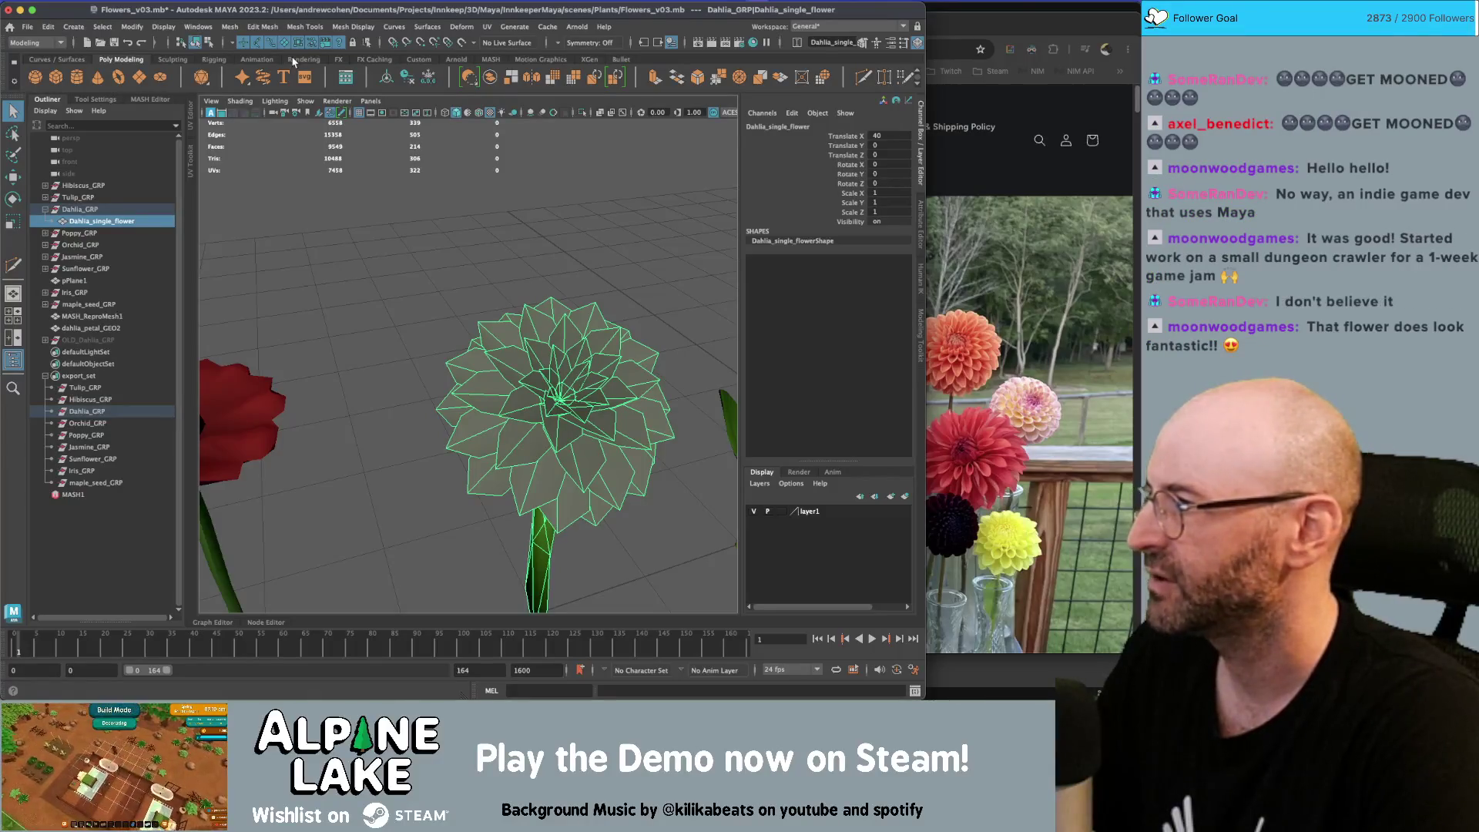
click(198, 26)
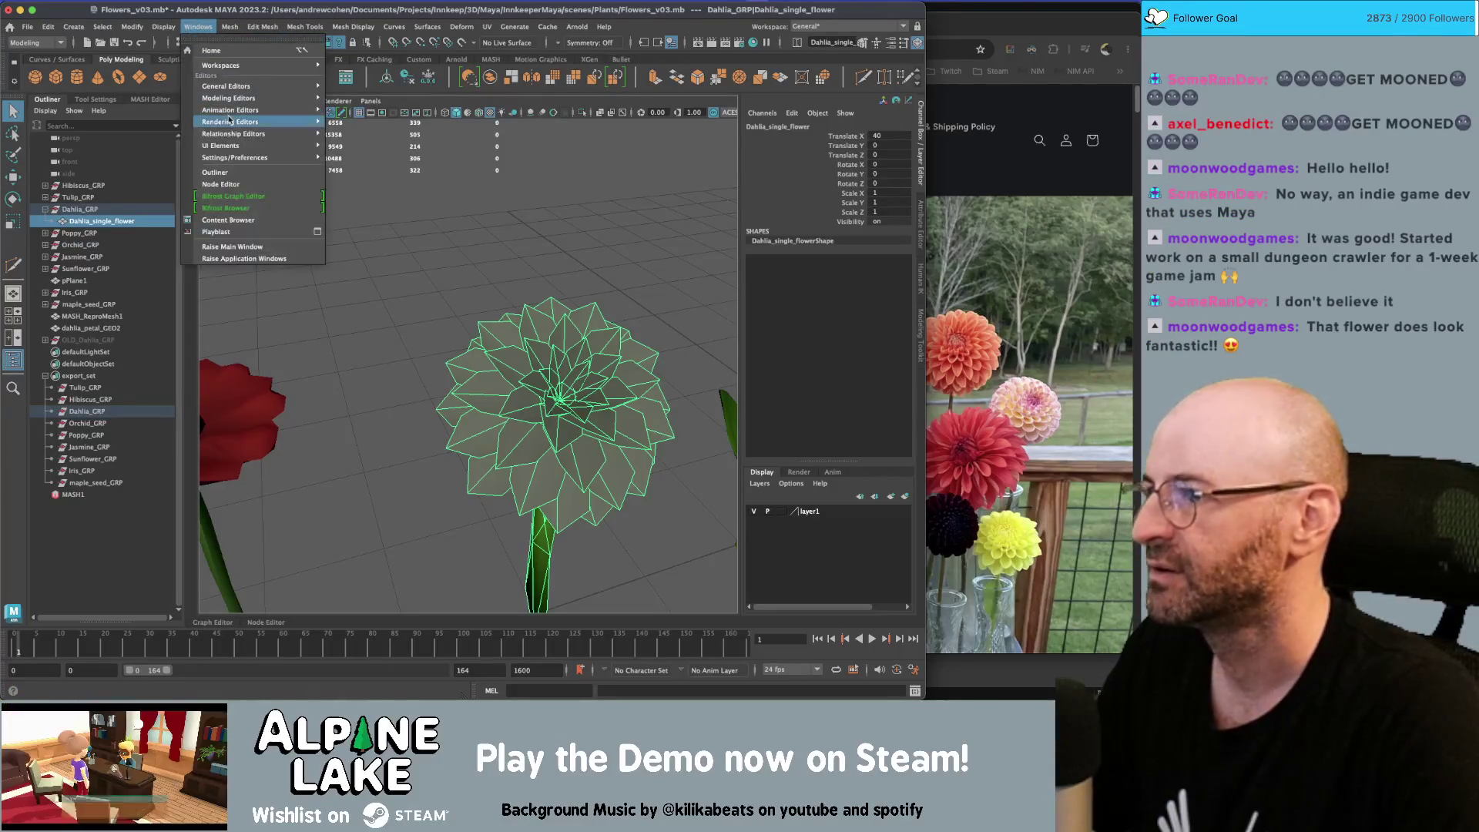
click(269, 185)
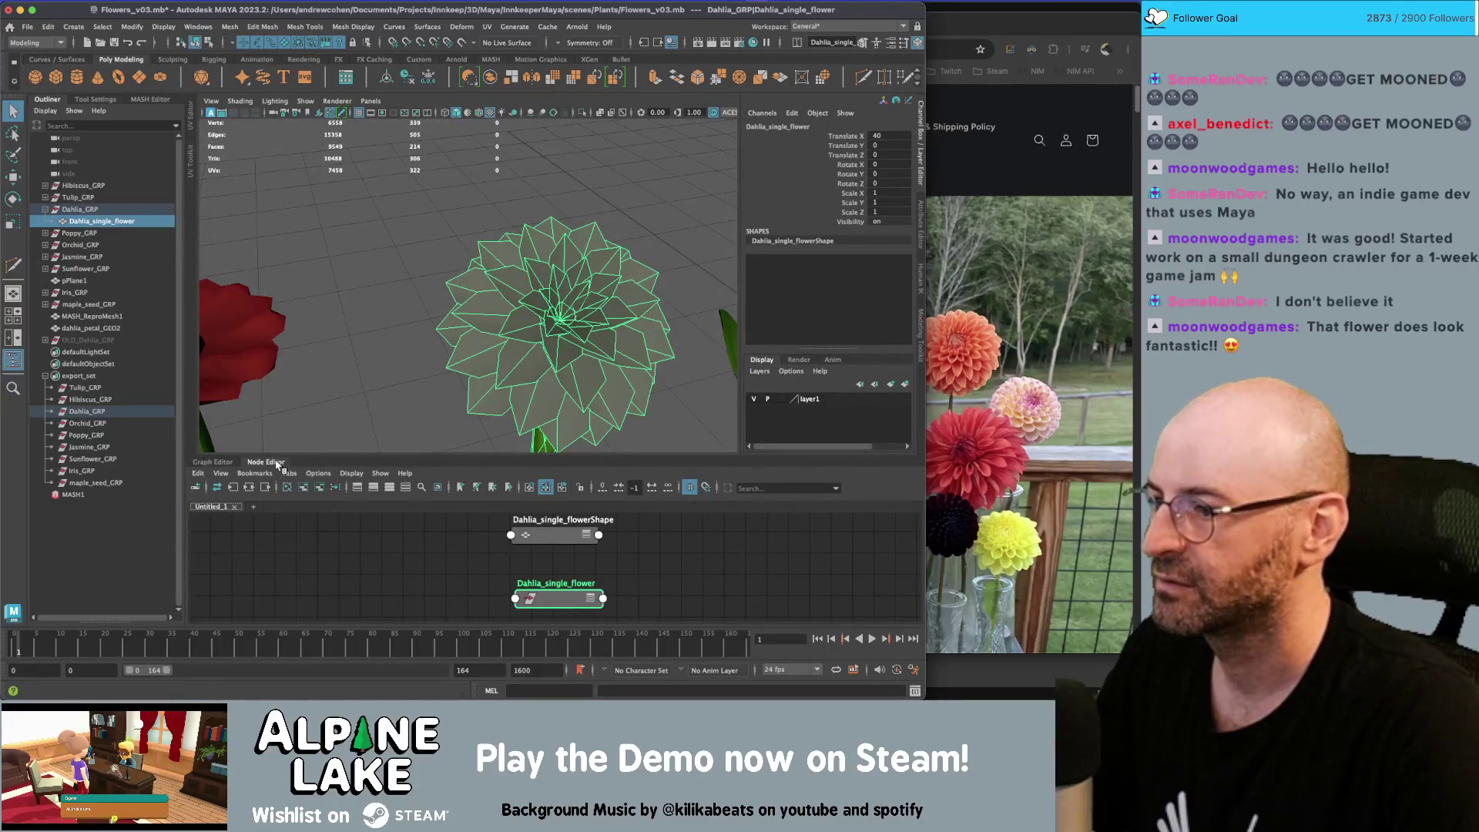
drag(277, 463, 369, 459)
mouse_move(213, 462)
mouse_down()
mouse_move(308, 293)
mouse_move(274, 231)
mouse_move(274, 244)
mouse_up()
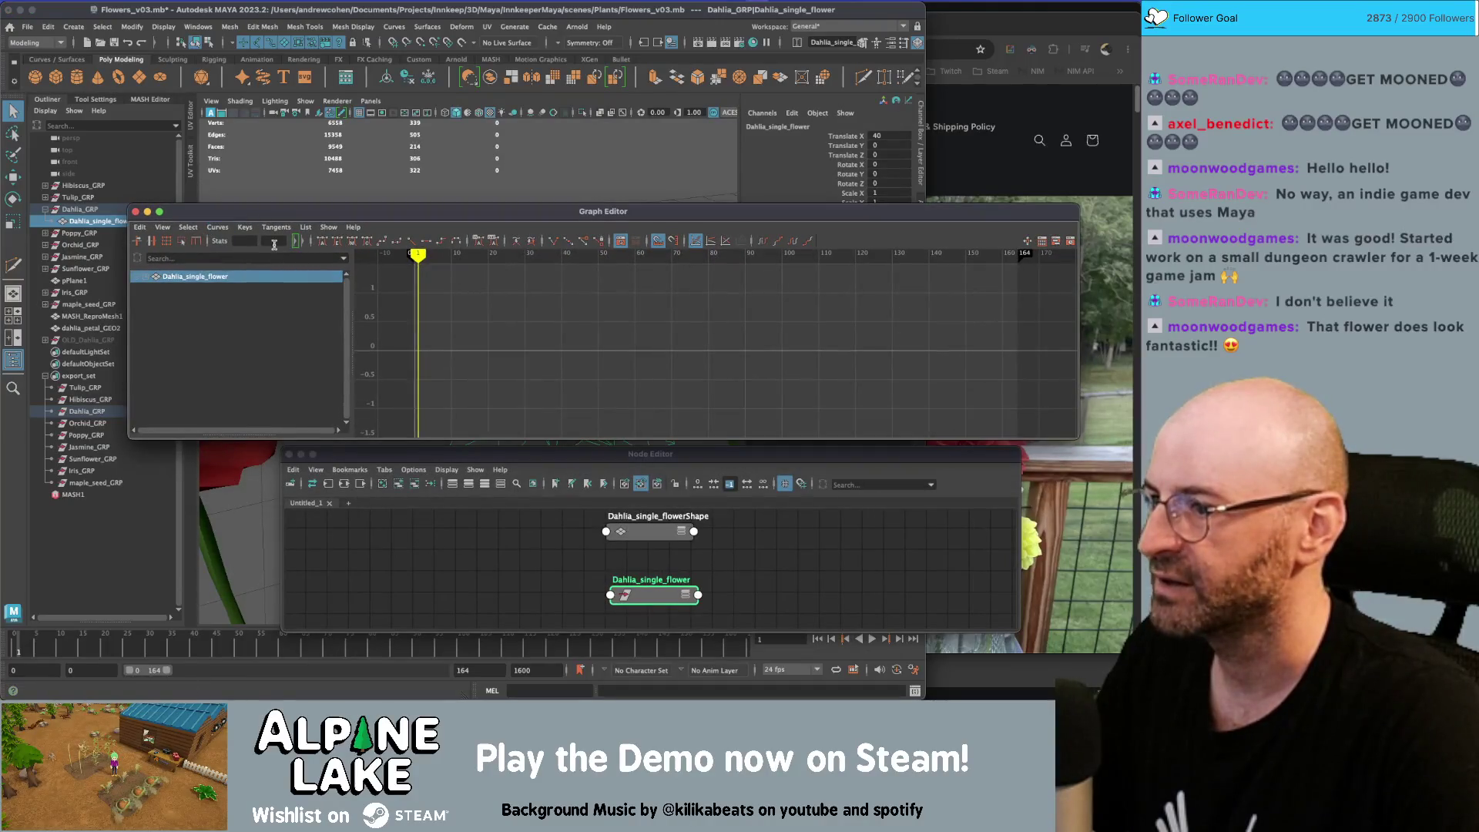
click(135, 212)
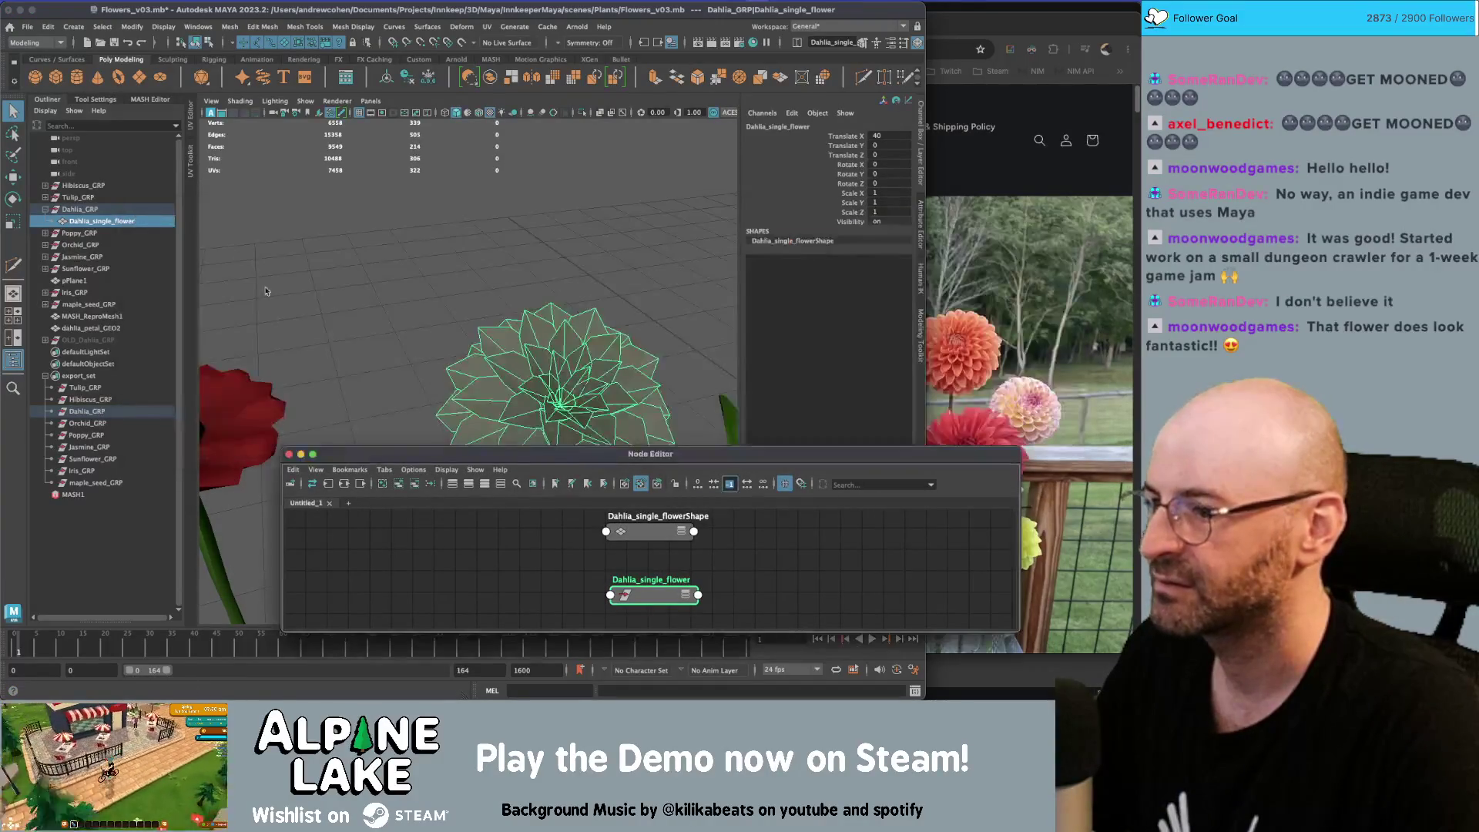
mouse_move(387, 456)
mouse_down()
mouse_move(221, 234)
mouse_move(226, 143)
mouse_up()
Break the Dahlia_single_flowerShape link to Hibiscus_07SG and close the Node Editor
click(169, 177)
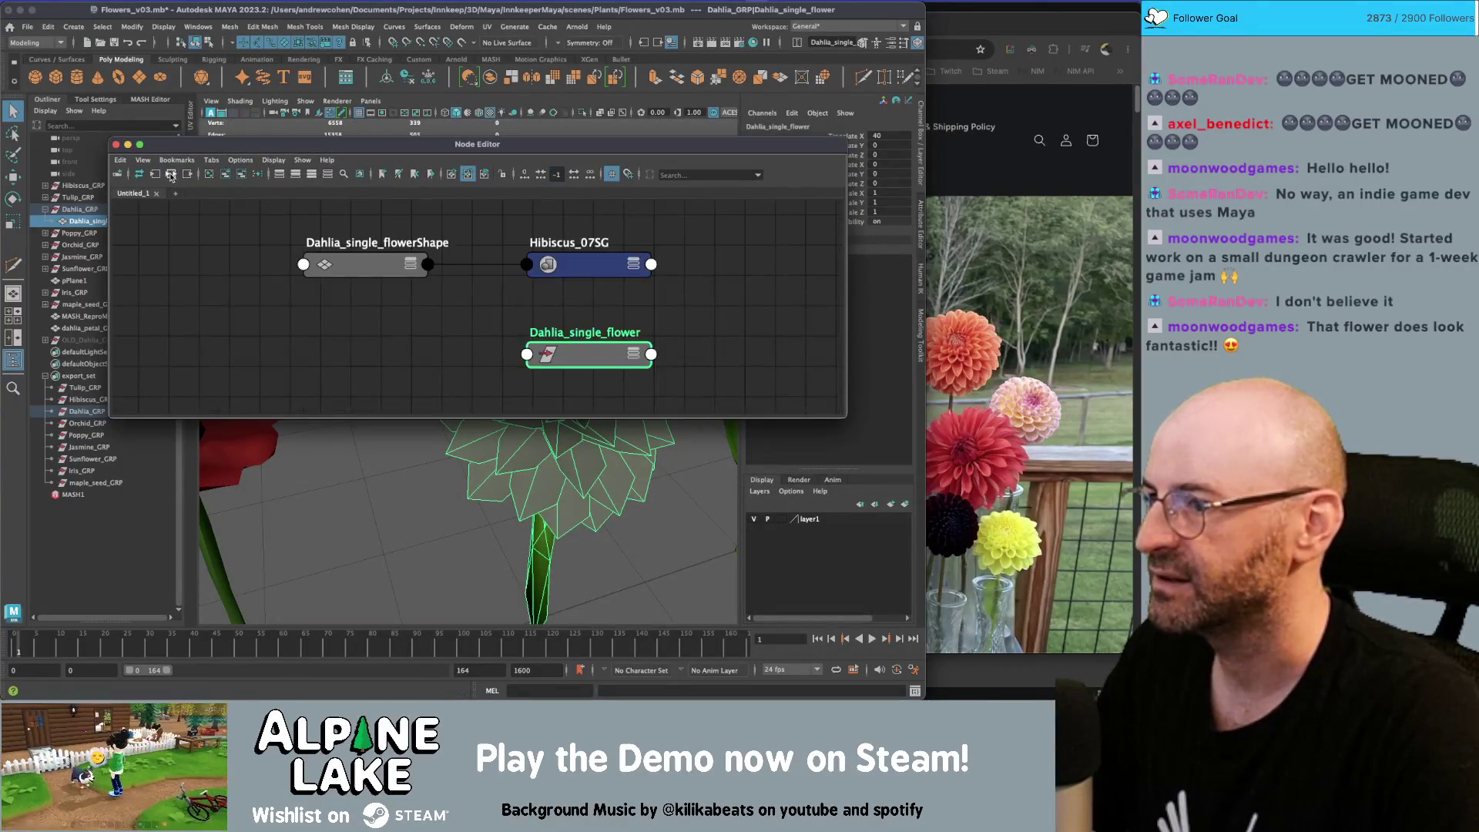
mouse_move(522, 264)
mouse_down()
mouse_move(488, 262)
mouse_move(485, 247)
mouse_up()
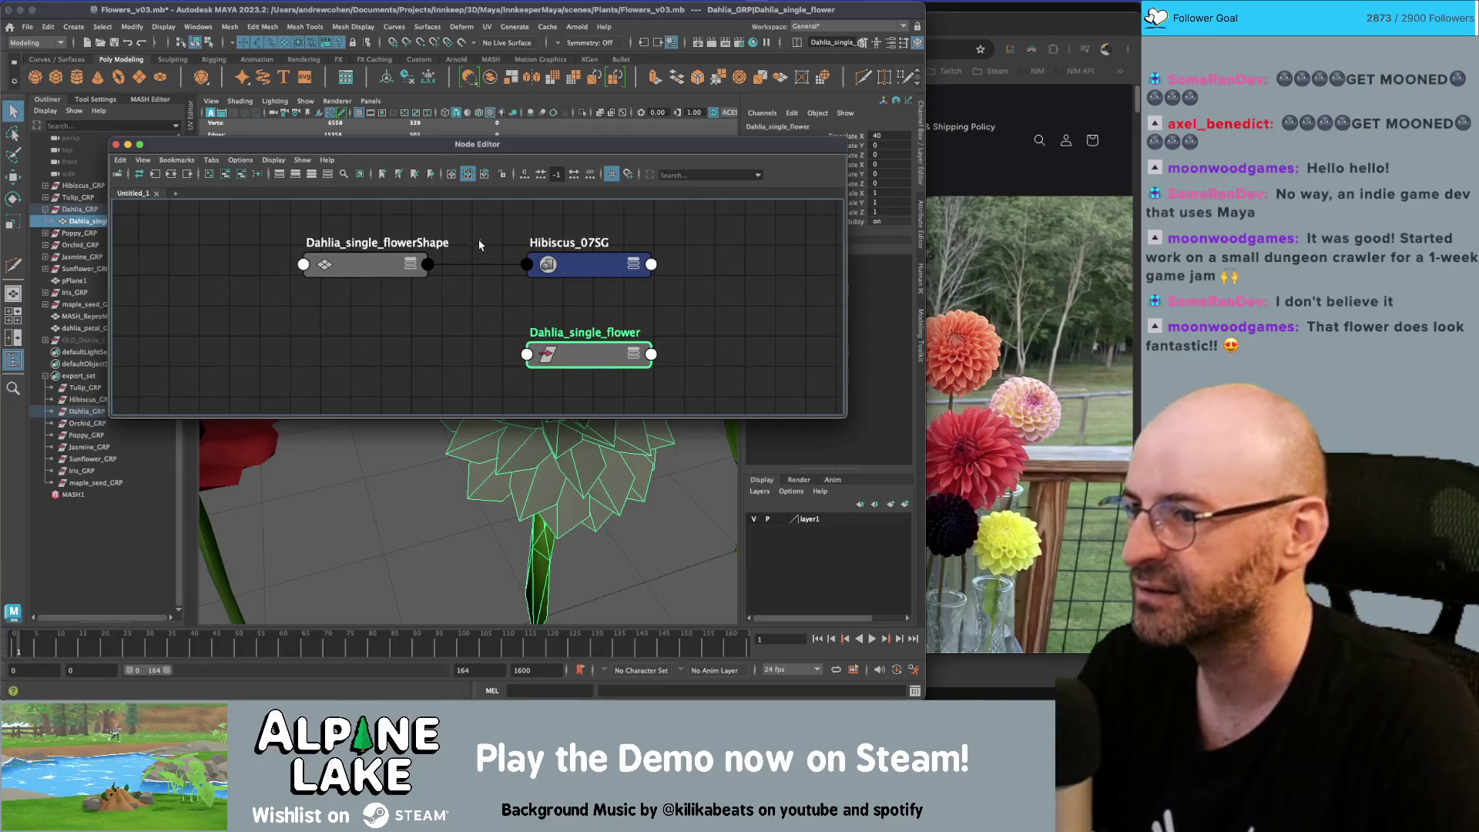
click(117, 145)
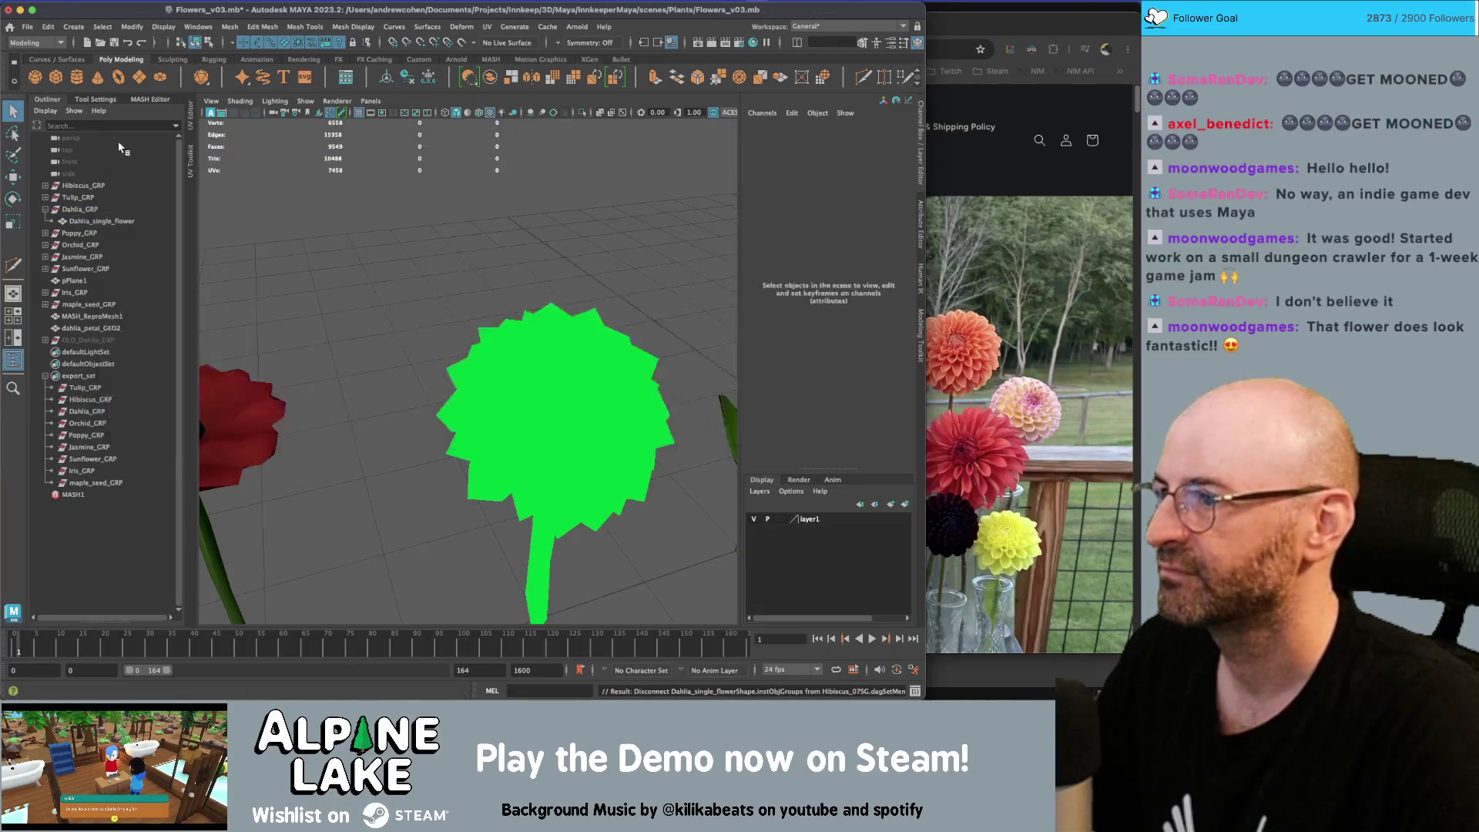
click(530, 349)
Assign the existing Hibiscus_07SG material to the dahlia
right_click(526, 330)
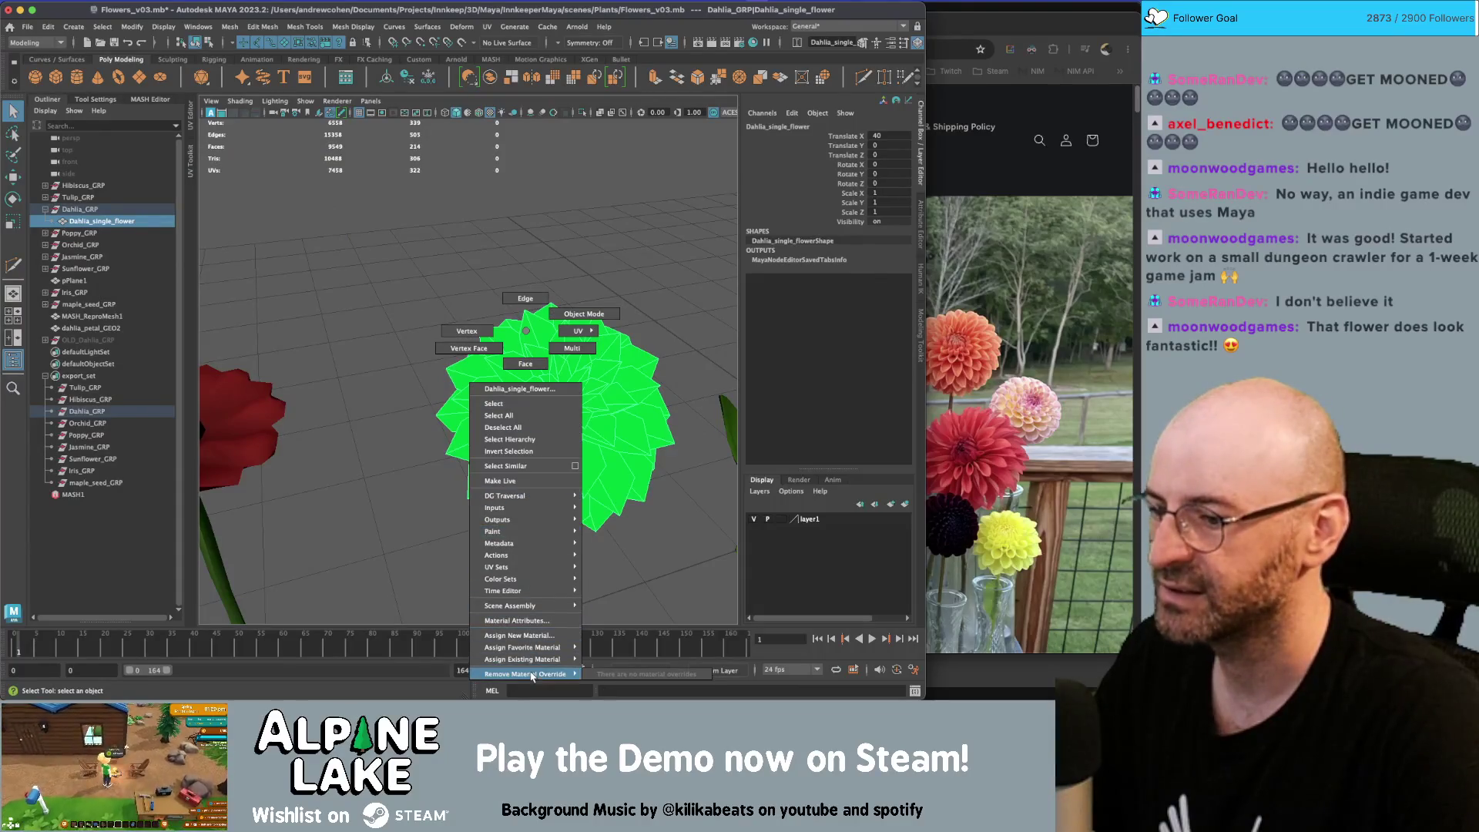
mouse_move(533, 662)
click(611, 588)
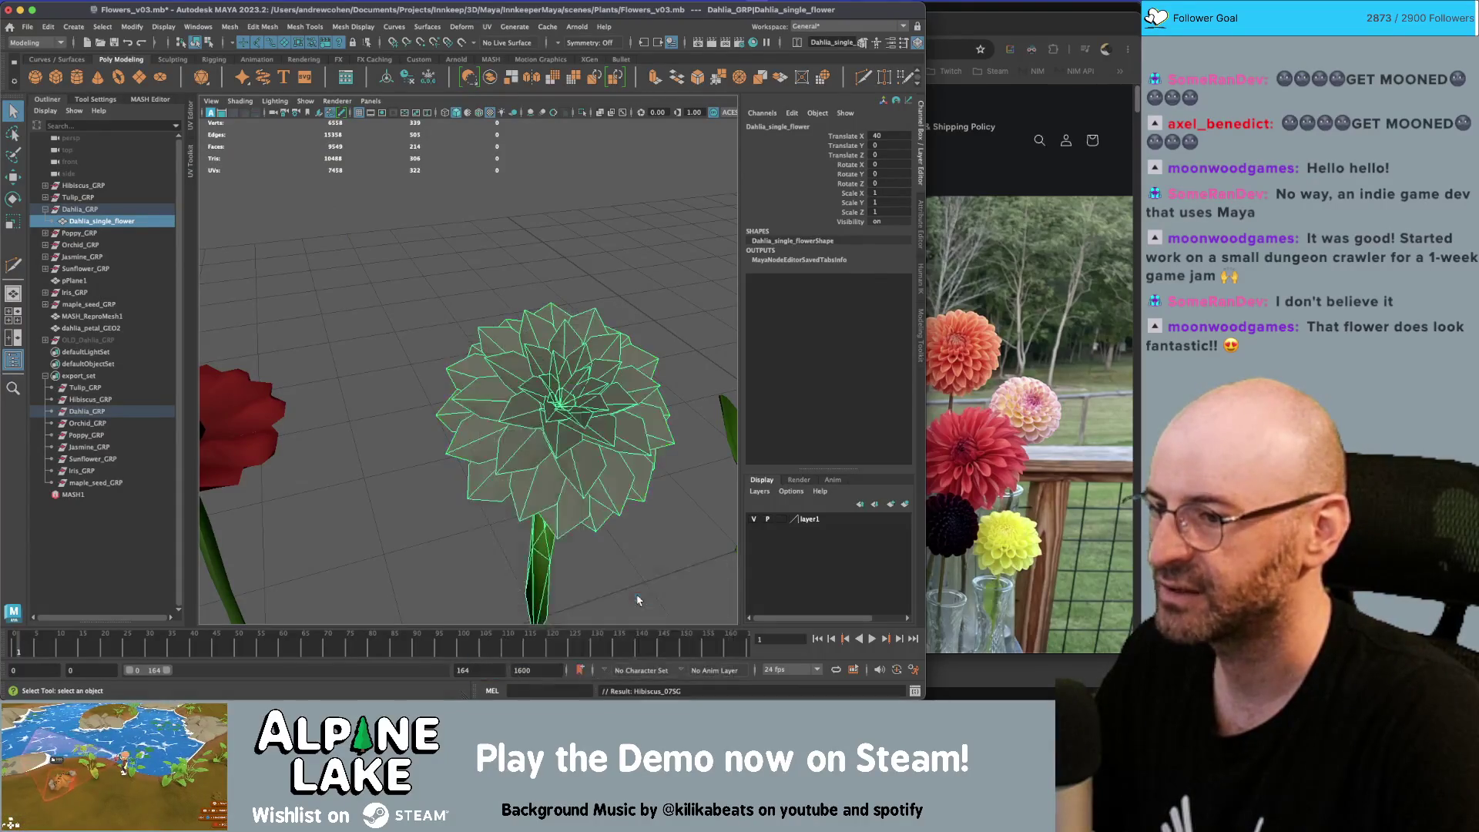
click(412, 311)
click(495, 345)
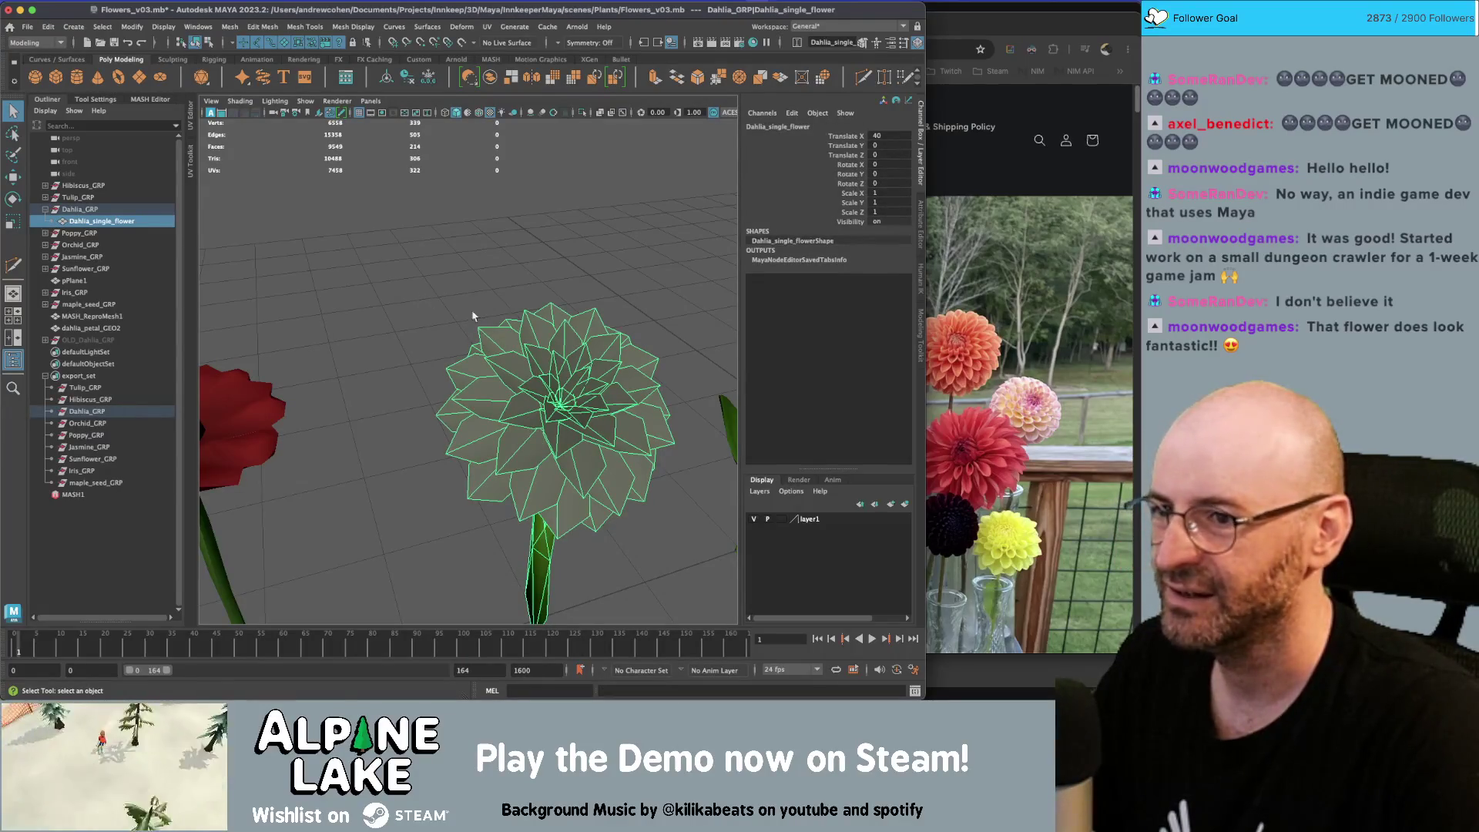
Inspect the dahlia's shading network in Hypershade, then close it
click(473, 316)
mouse_move(473, 316)
alt+mouse_down()
mouse_move(462, 298)
mouse_move(360, 321)
mouse_move(409, 325)
alt+mouse_up()
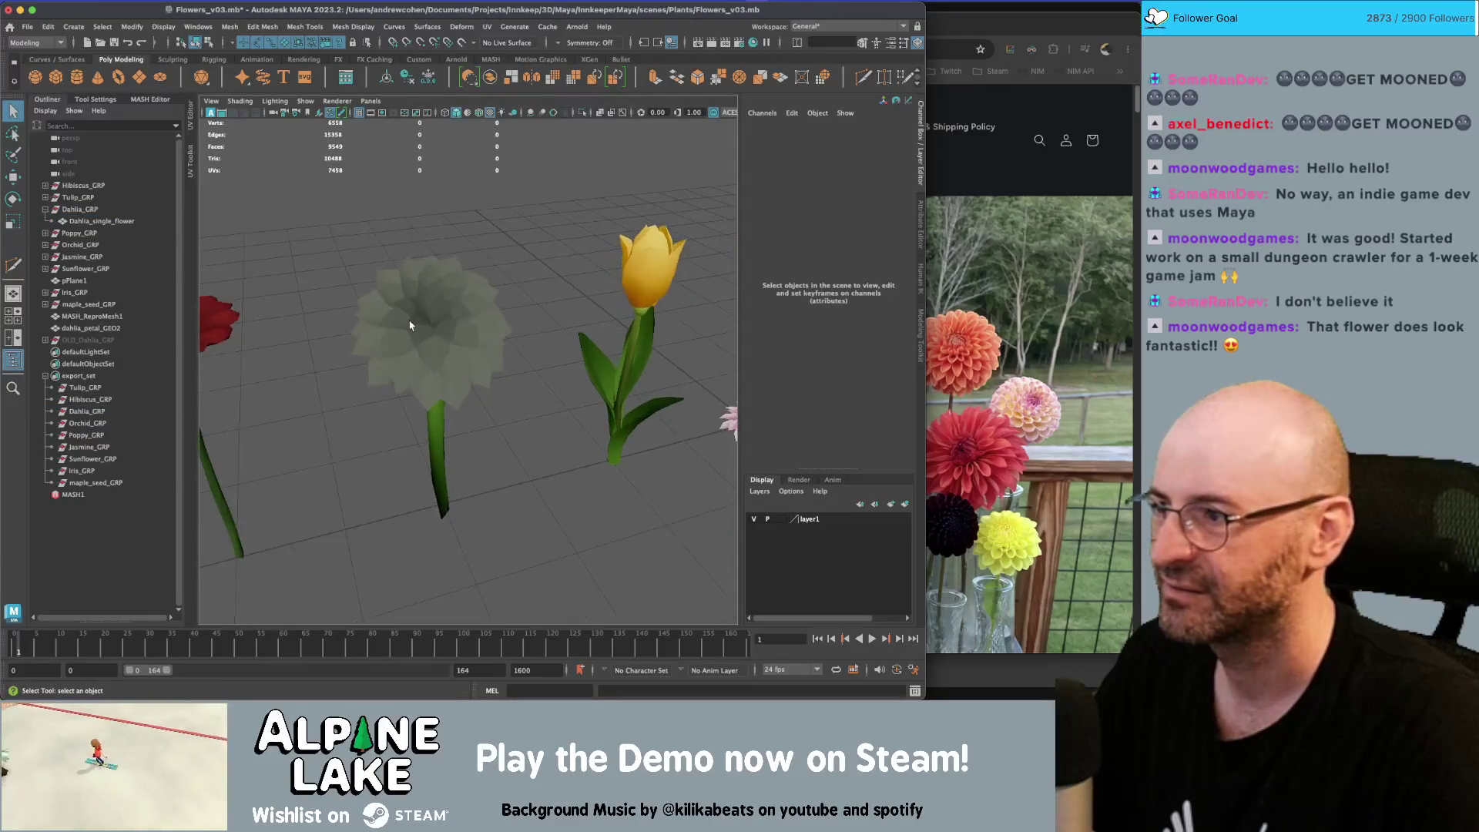
click(410, 325)
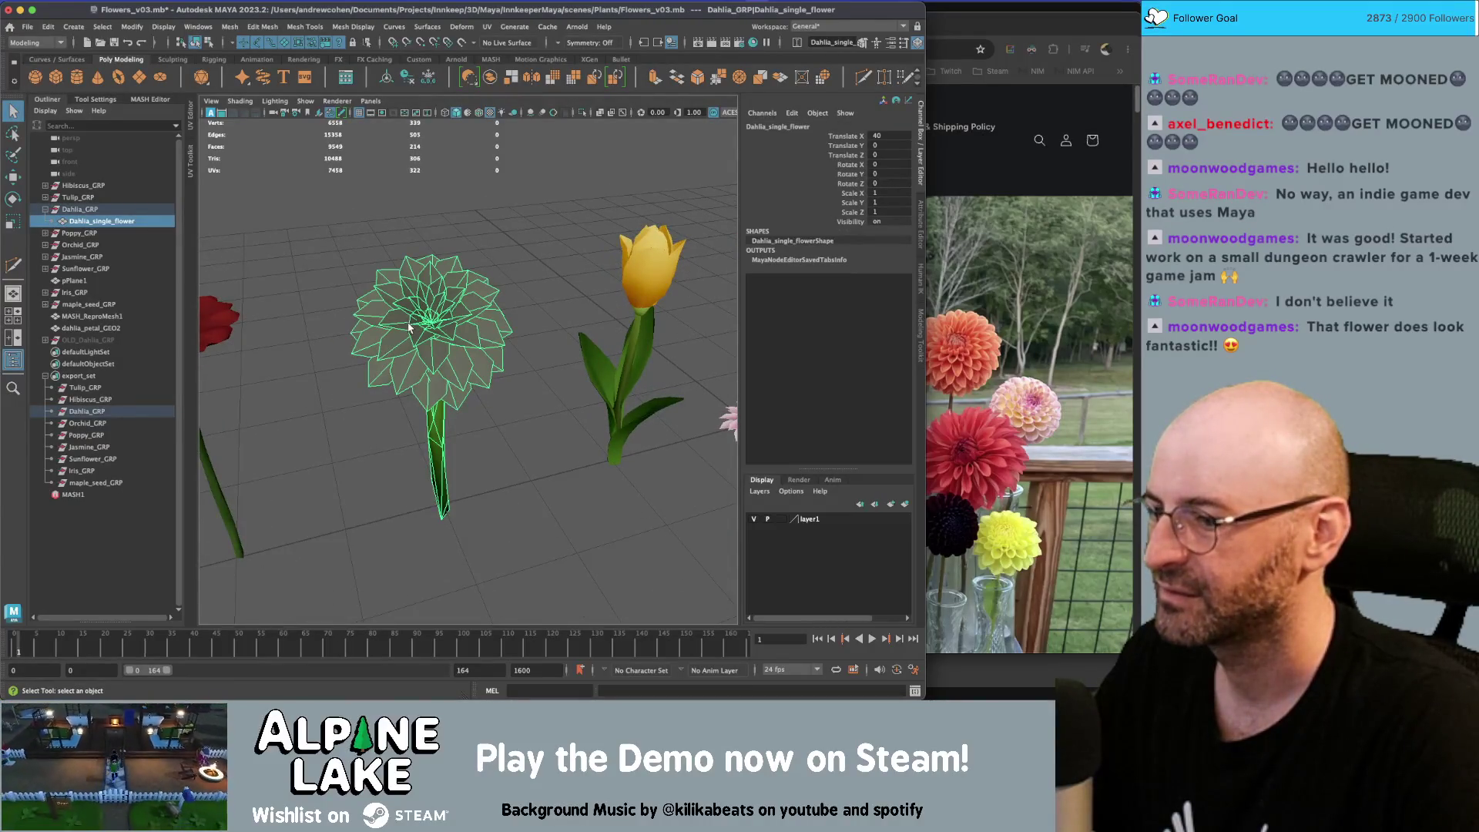
key(shift+t)
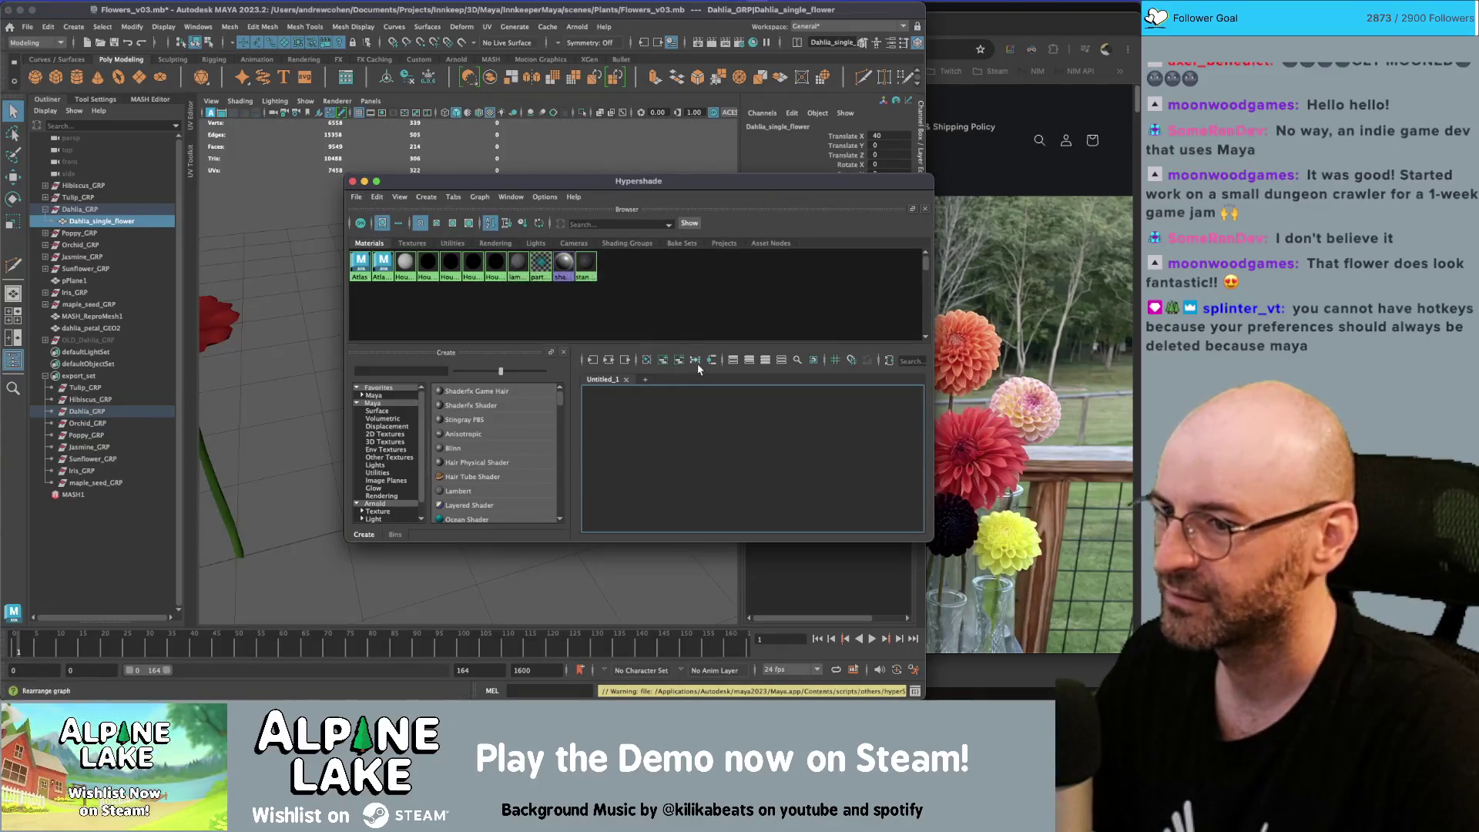
click(710, 361)
scroll(701, 424, up, 3)
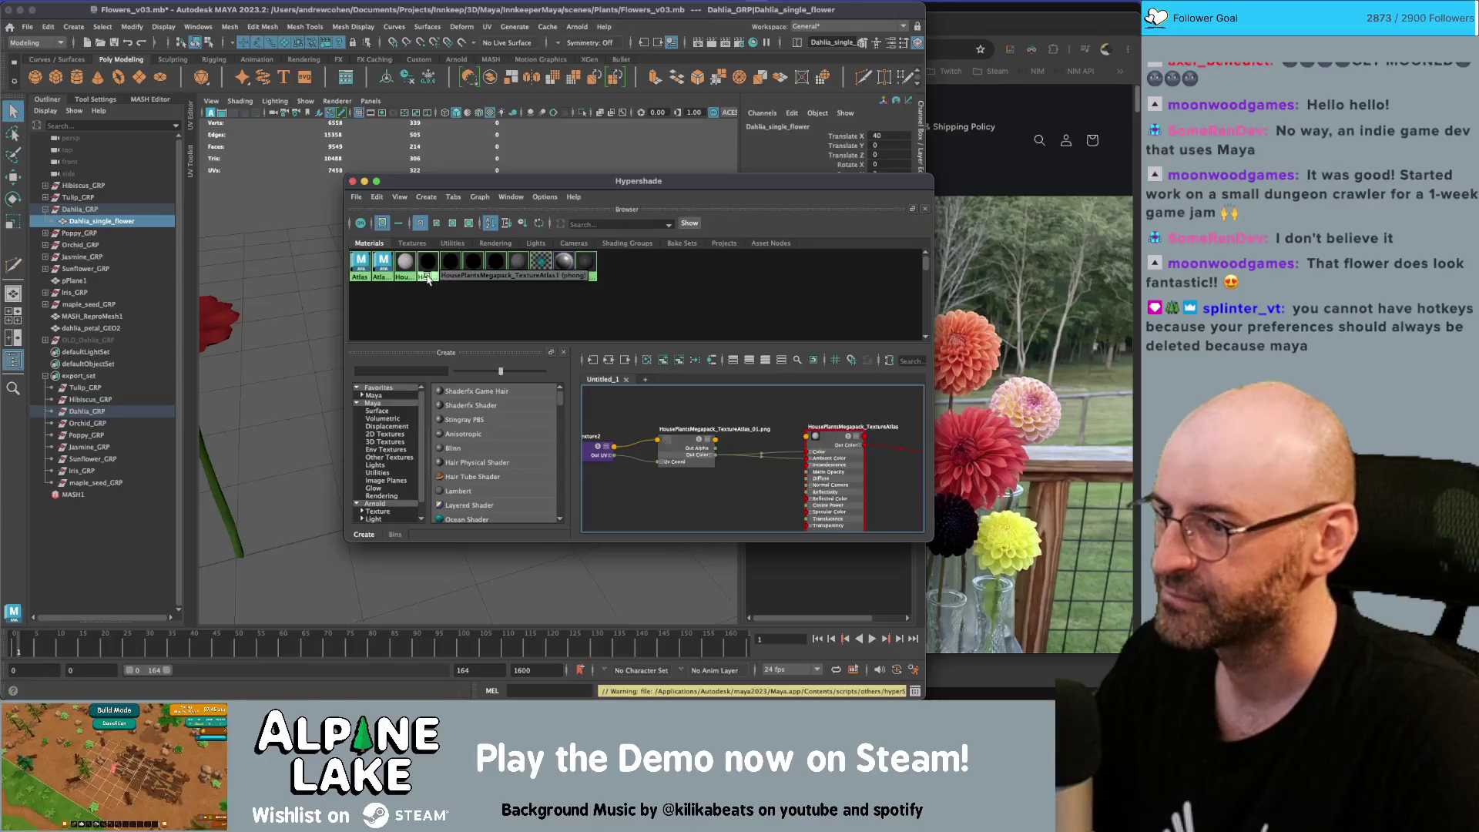
drag(435, 294, 491, 262)
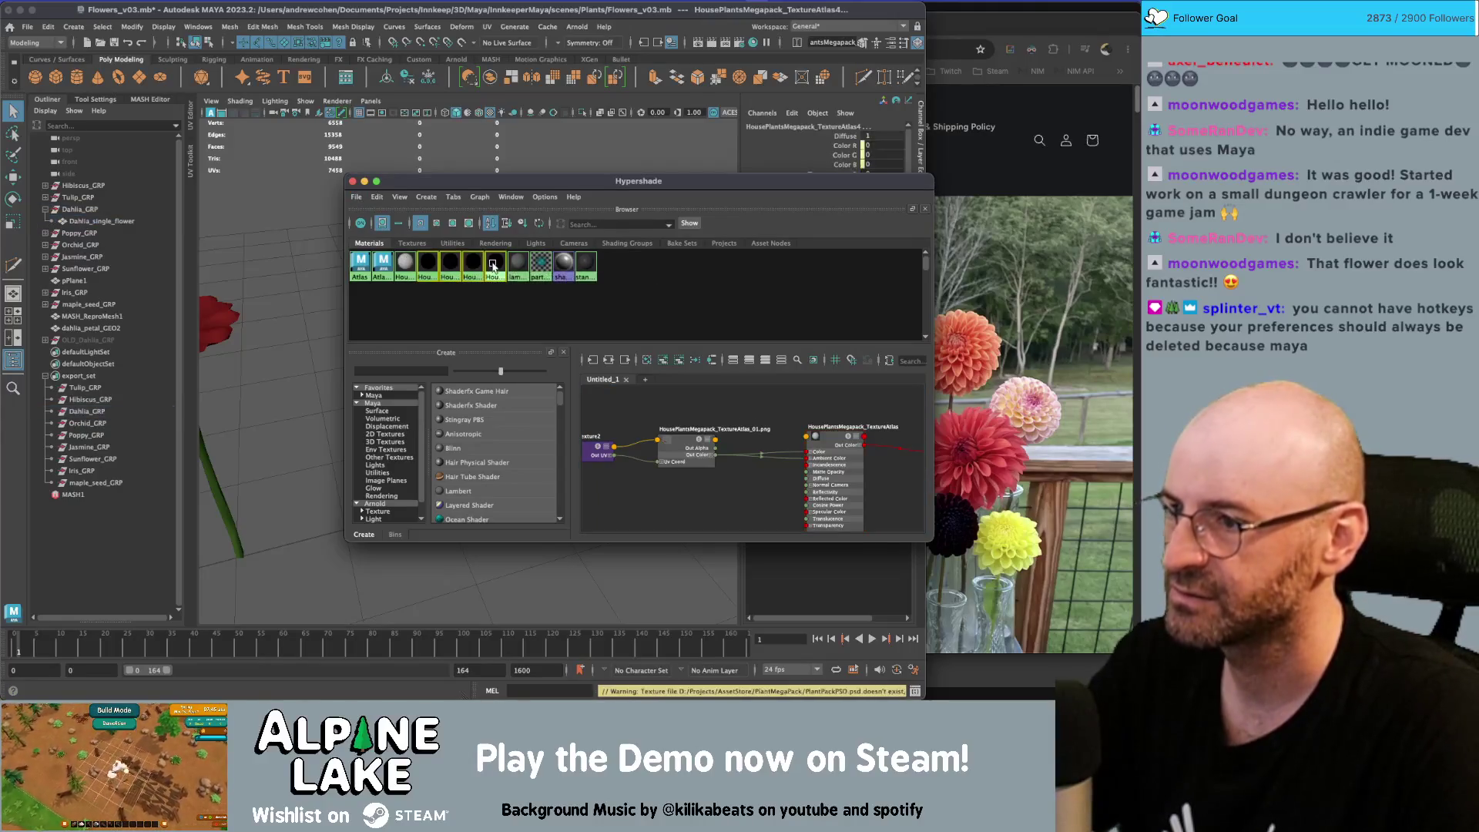
click(306, 264)
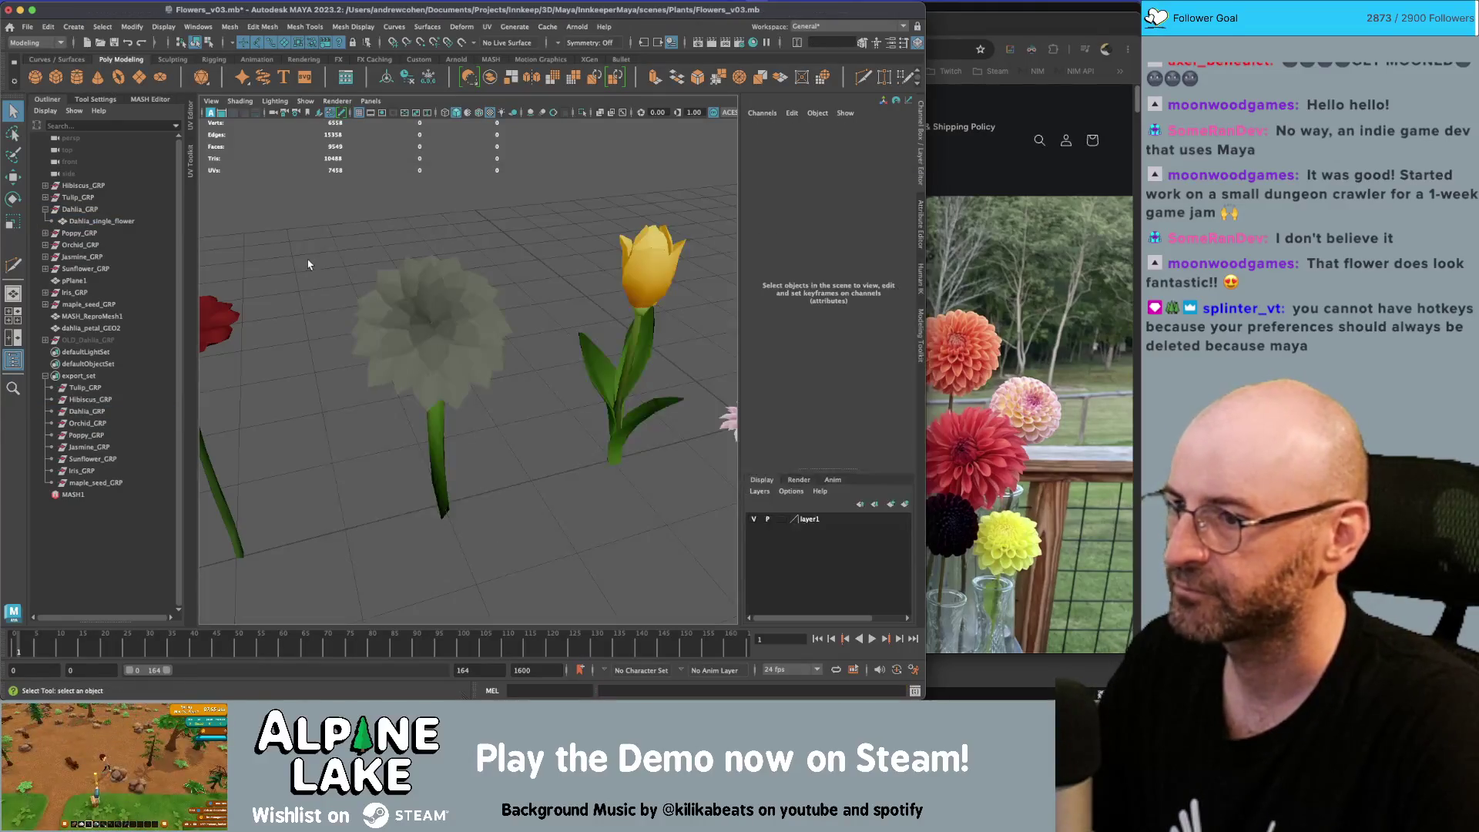
scroll(502, 265, down, 10)
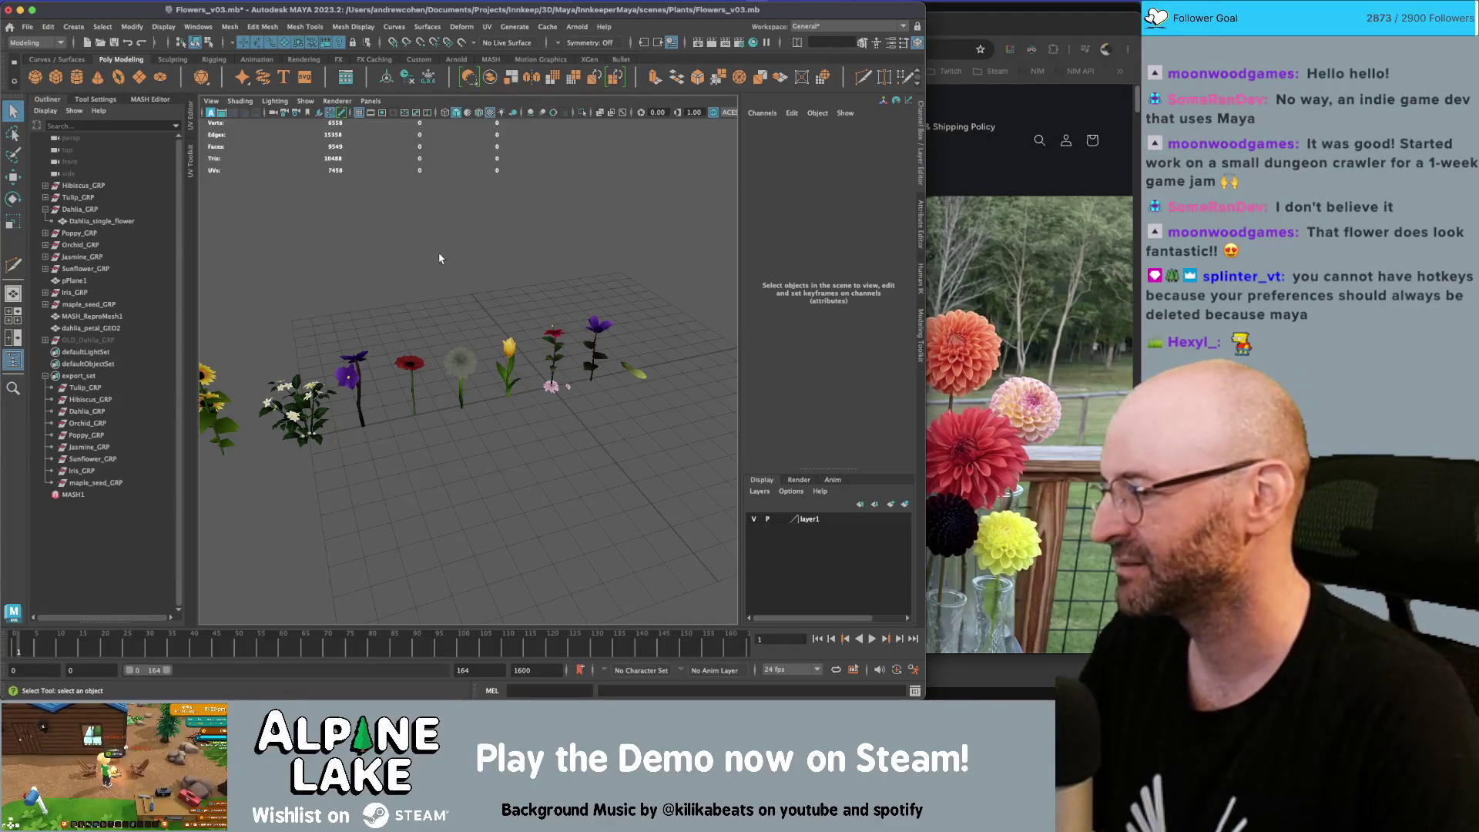
Frame the dahlia and set Export Selection to the OBJ file type
click(460, 356)
key(f)
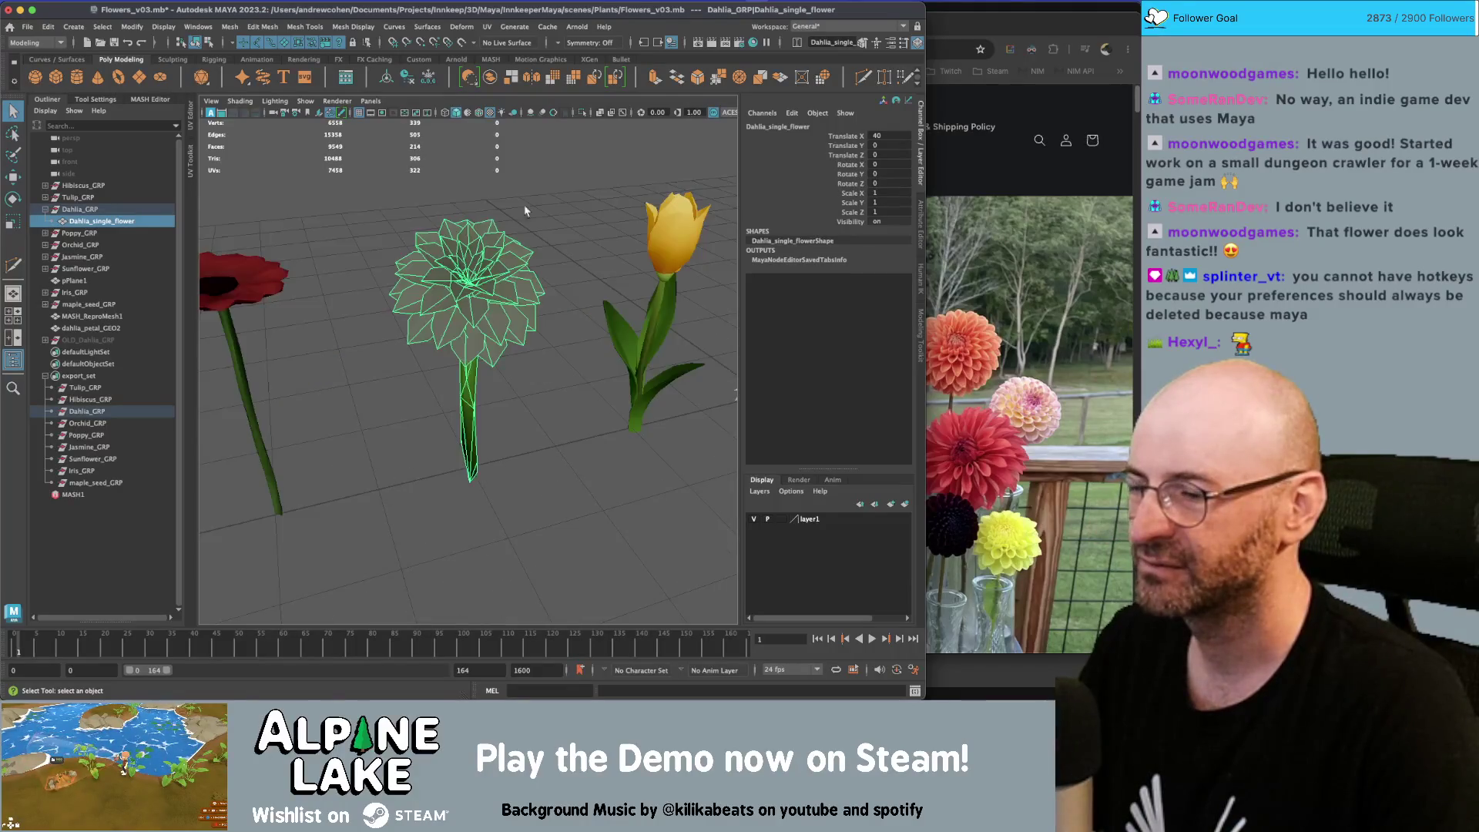
scroll(494, 281, down, 2)
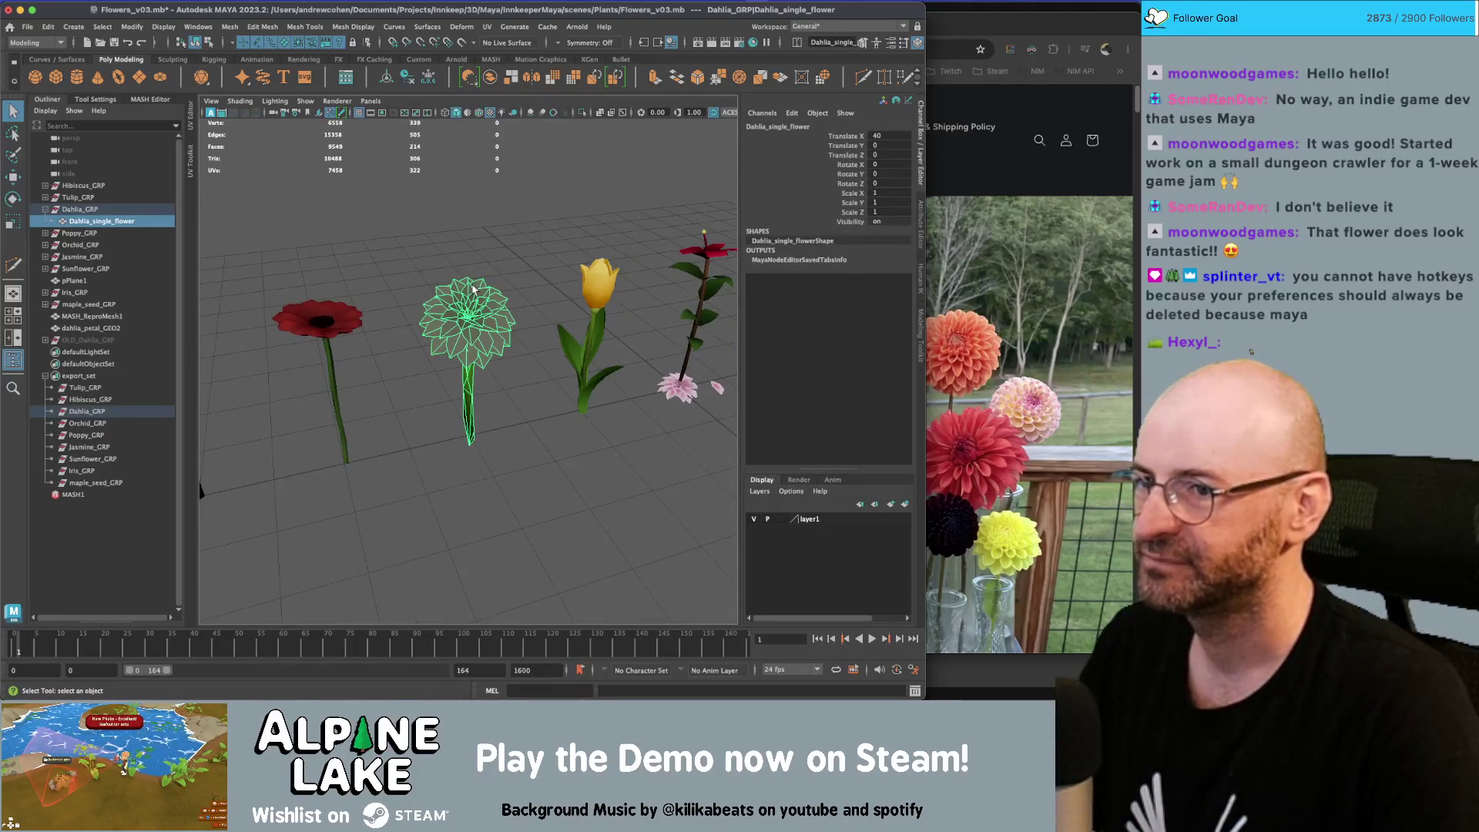
click(27, 26)
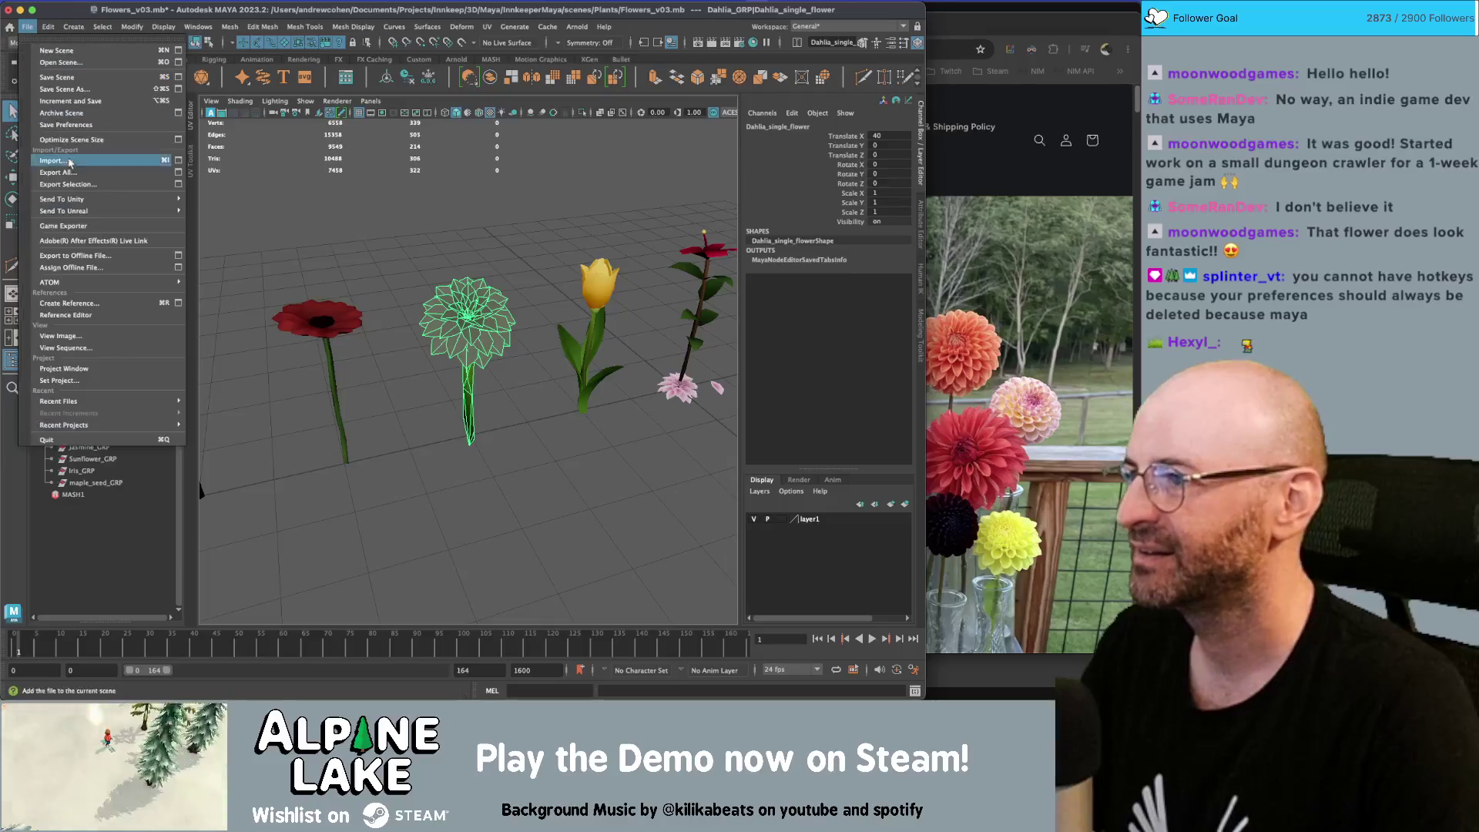
click(177, 189)
click(633, 379)
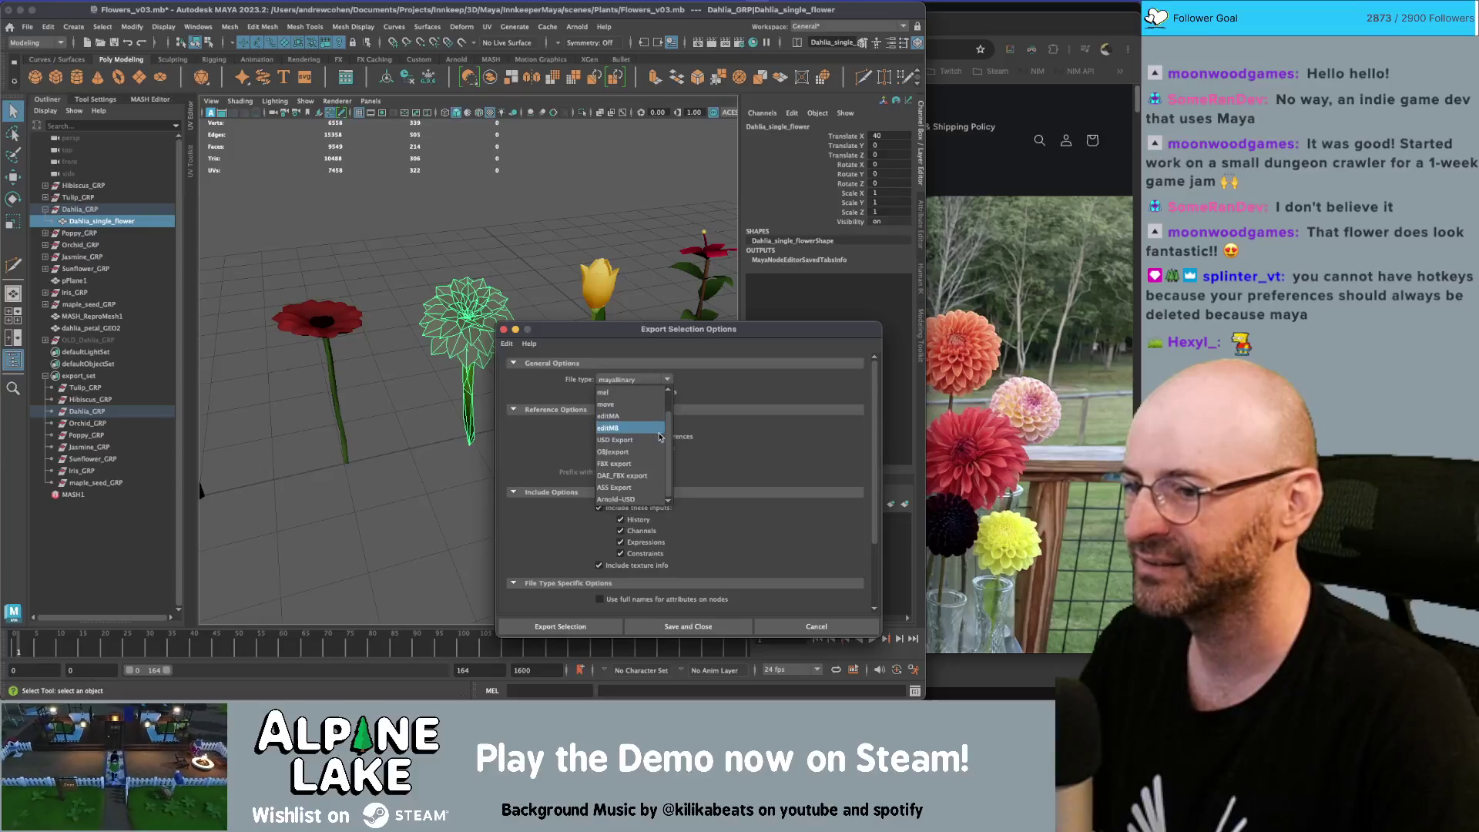
click(640, 452)
Export the selected dahlia as an OBJ into the InnkeeperMaya project's data folder
click(593, 625)
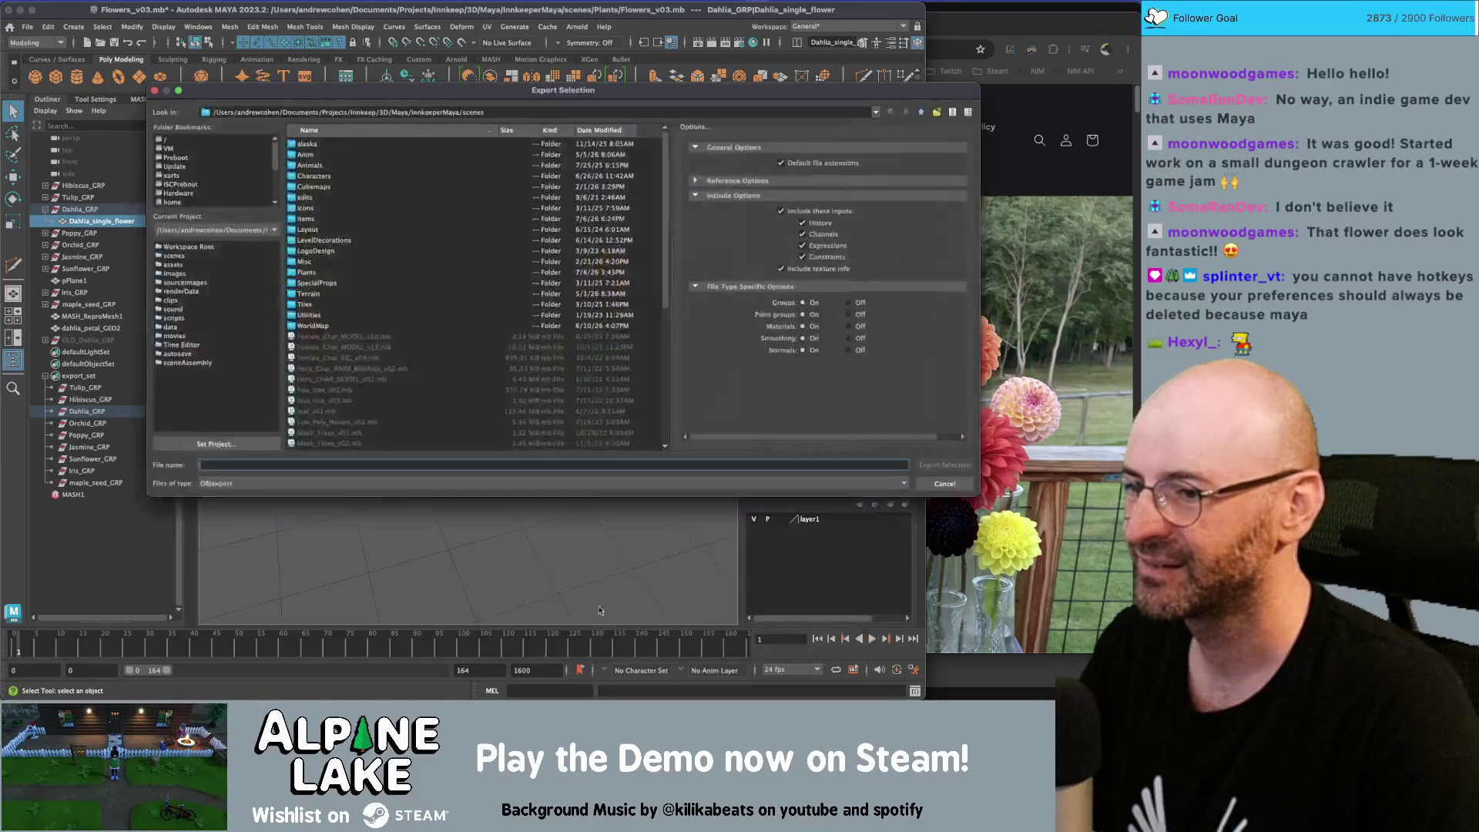
click(922, 113)
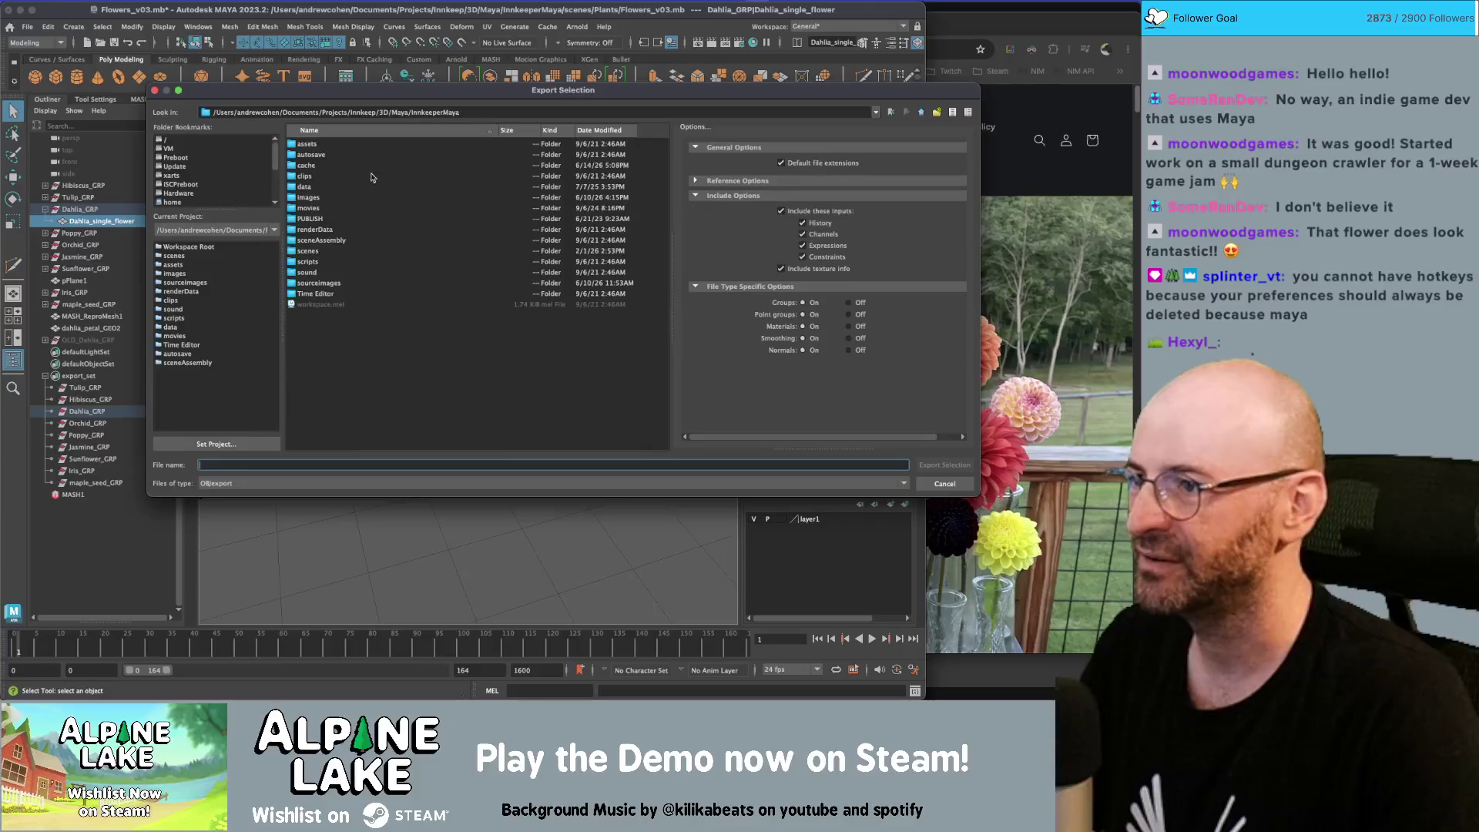
double_click(308, 187)
click(364, 466)
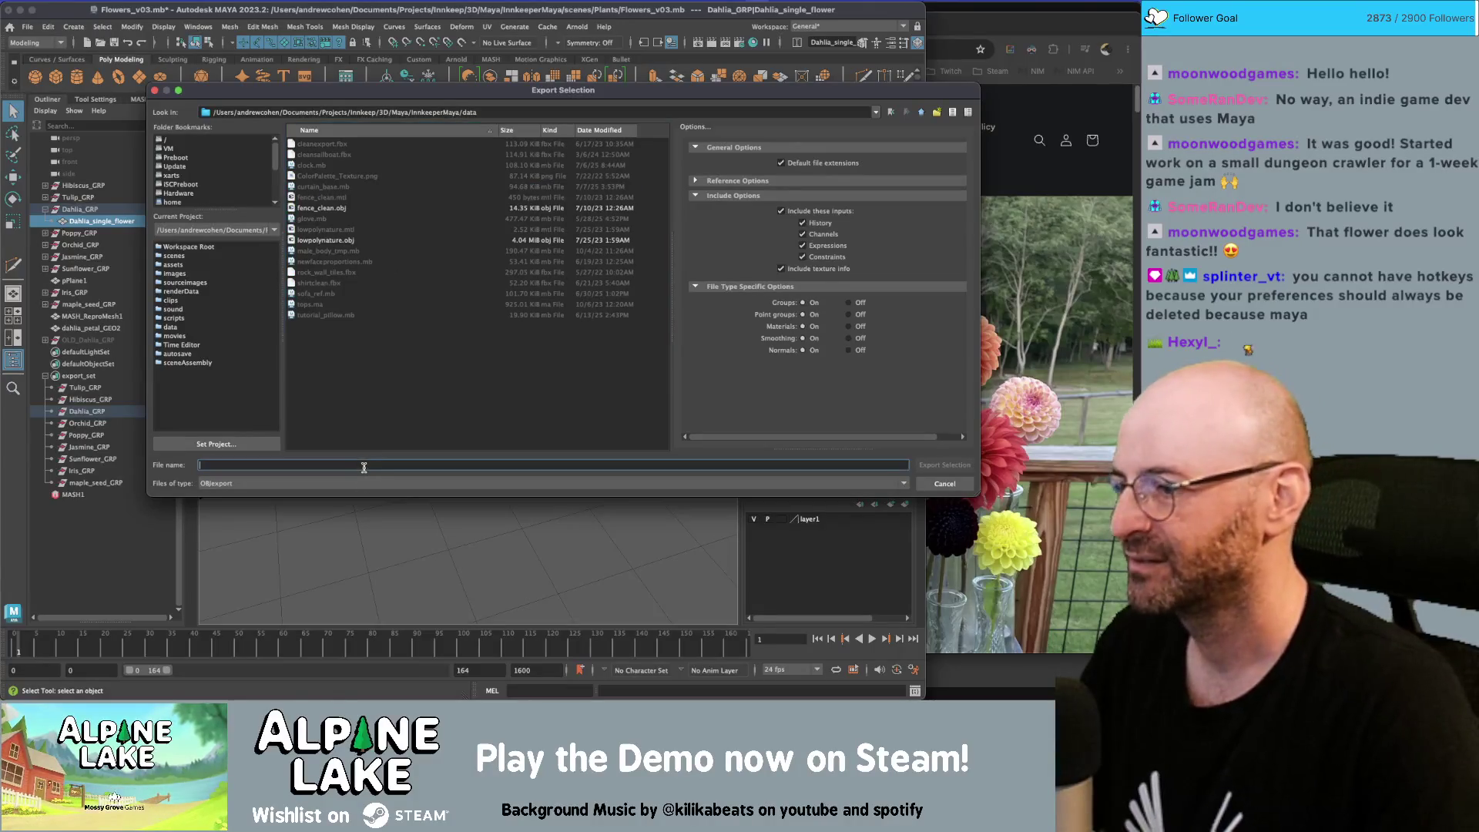
text(dah)
key(Return)
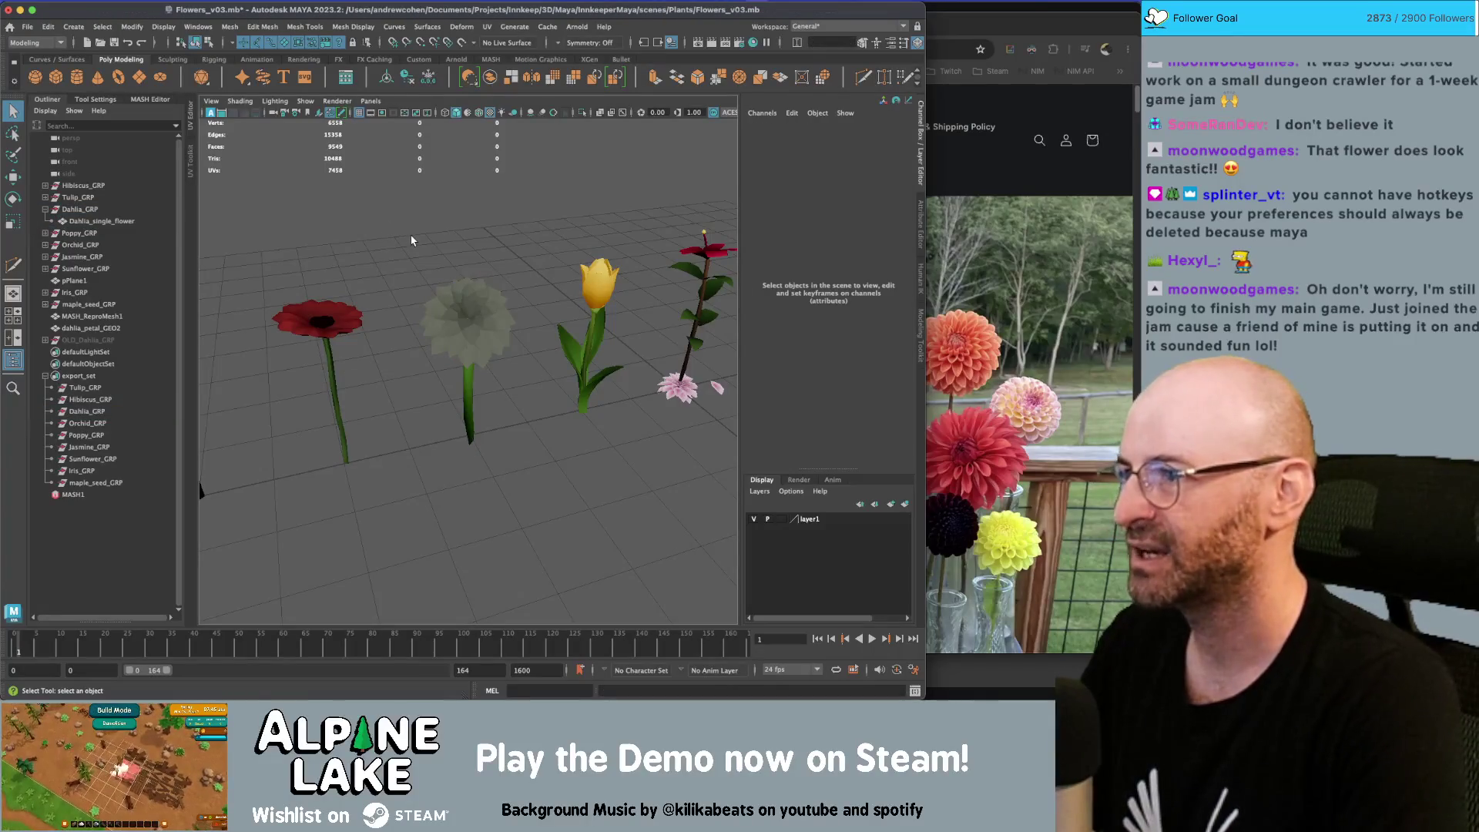
key(ctrl+i)
Import dahlia.obj from the project's data folder
click(920, 113)
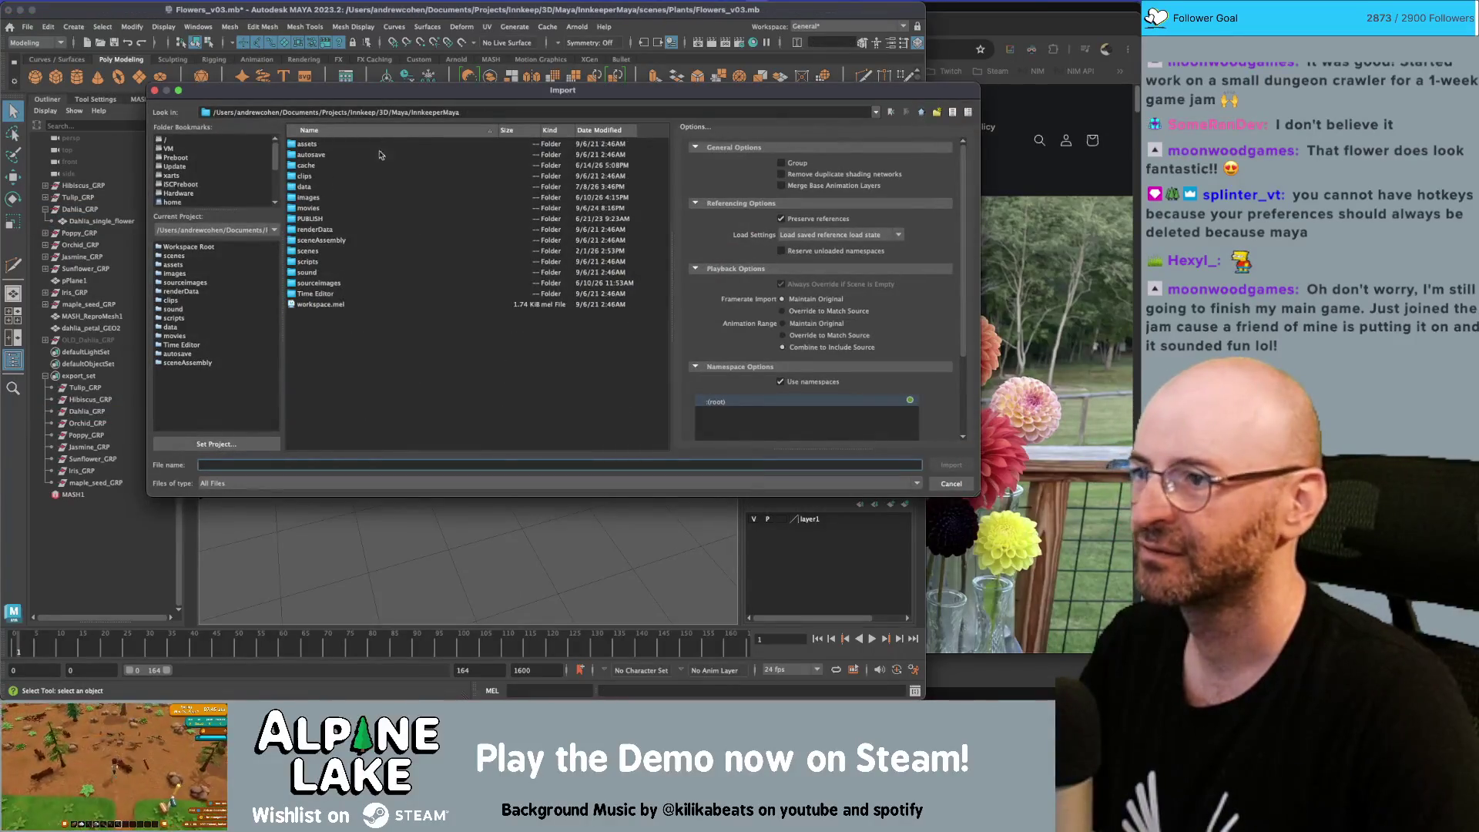
double_click(333, 231)
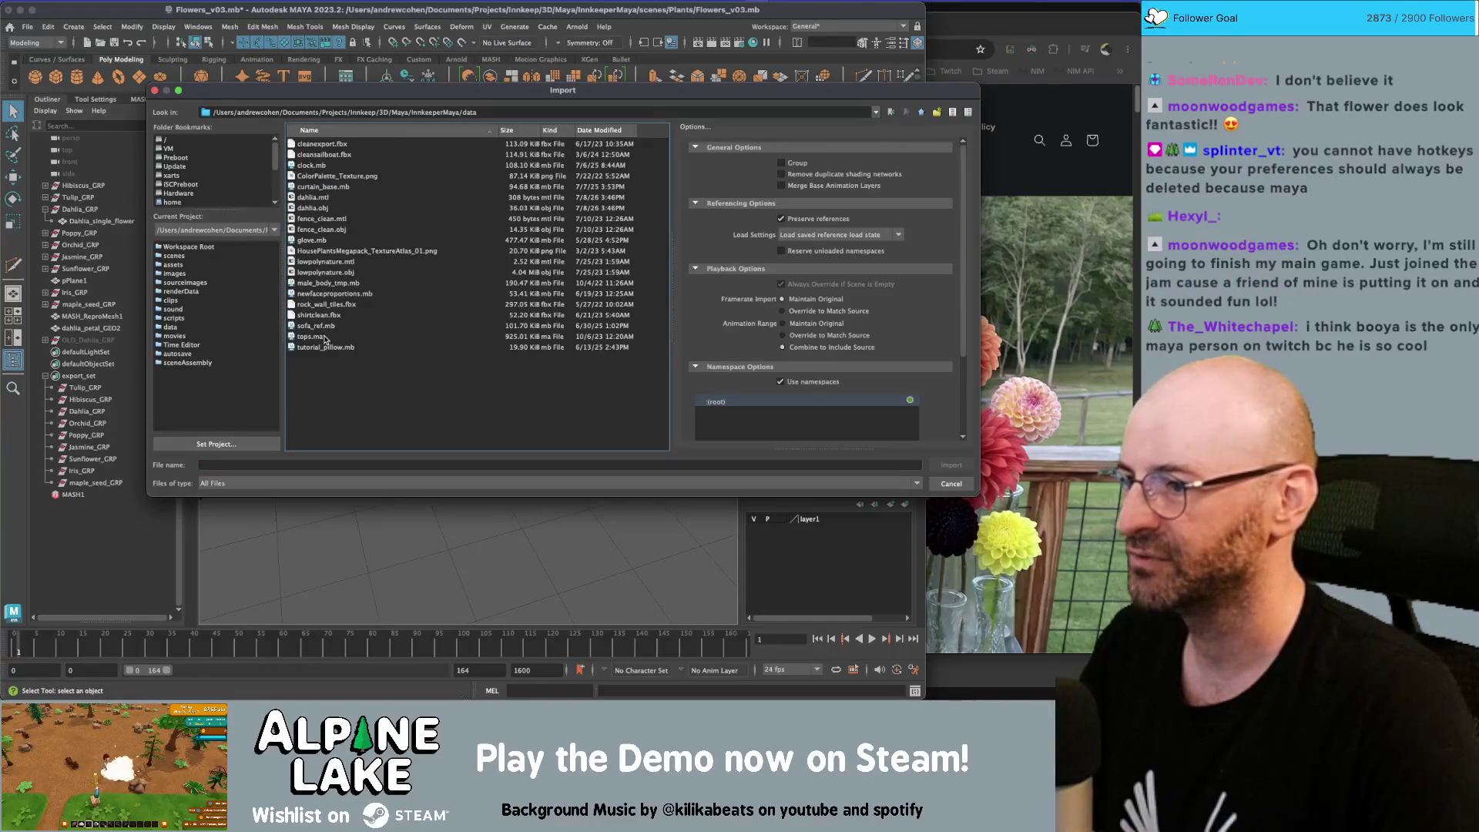
double_click(321, 208)
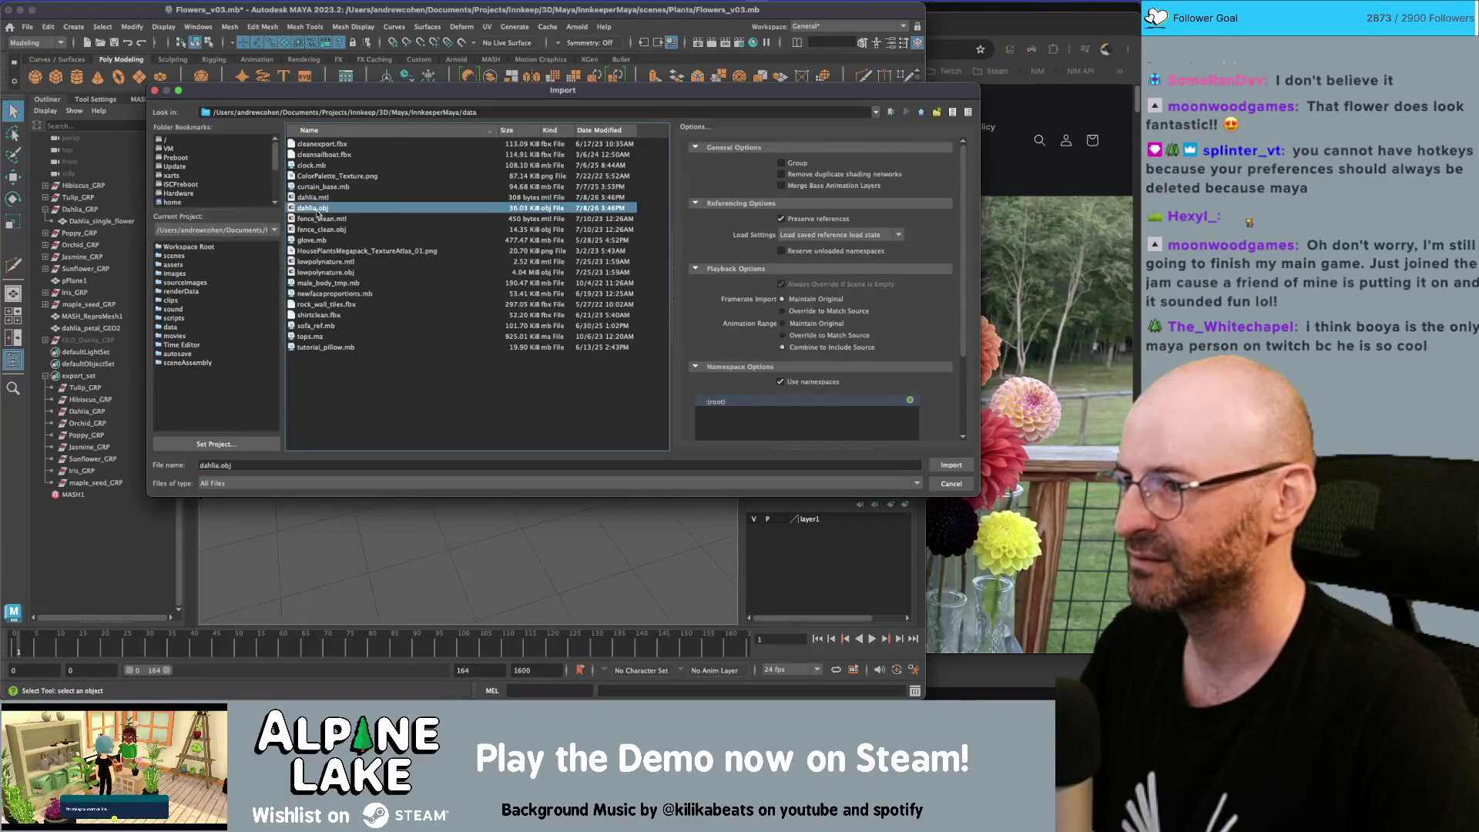
Parent the imported dahlia under Dahlia_GRP, then delete it
alt+drag(495, 426, 455, 308)
click(452, 299)
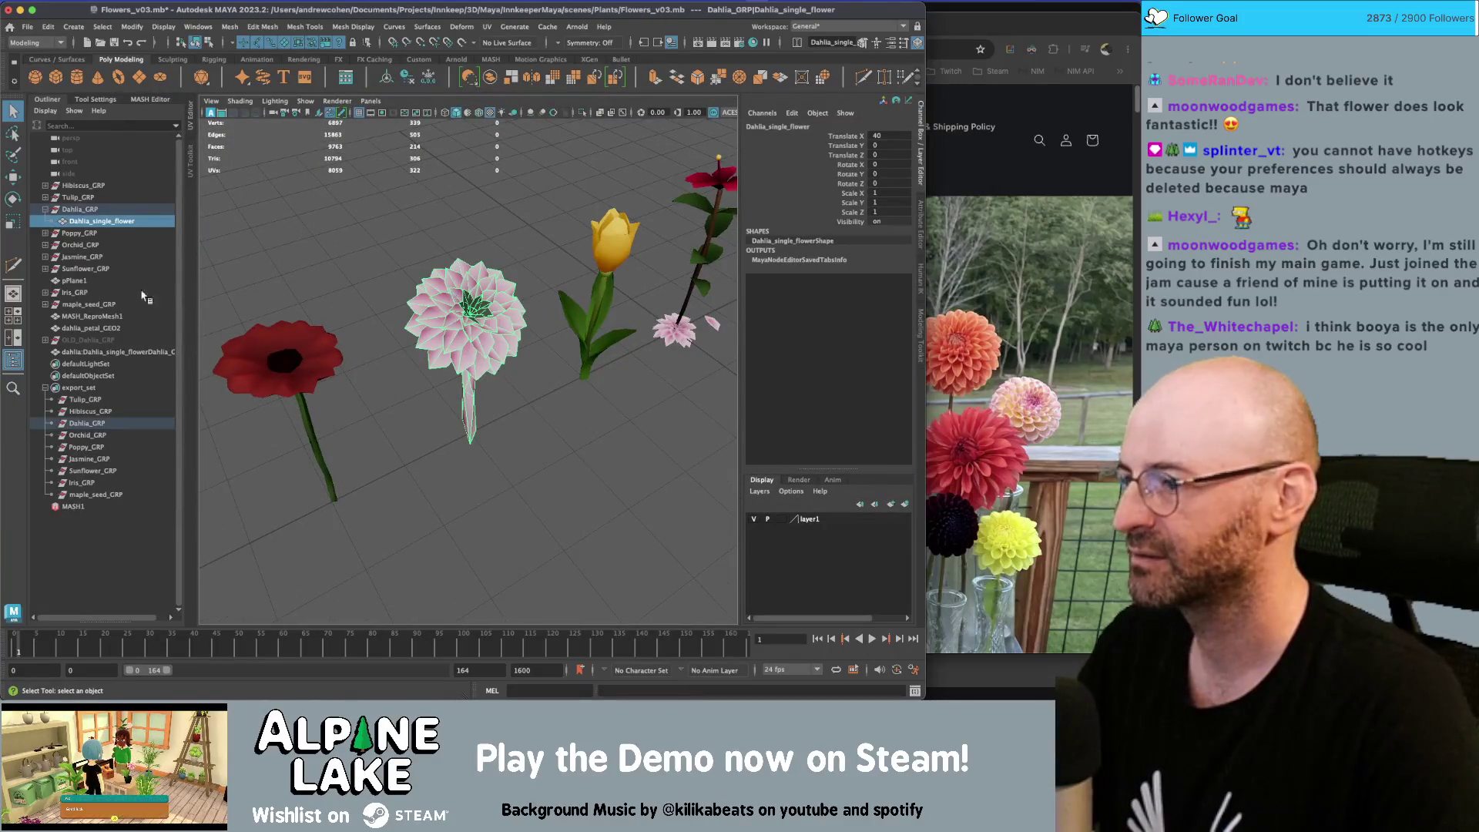
drag(100, 352, 89, 215)
double_click(91, 221)
click(95, 232)
key(Delete)
click(97, 222)
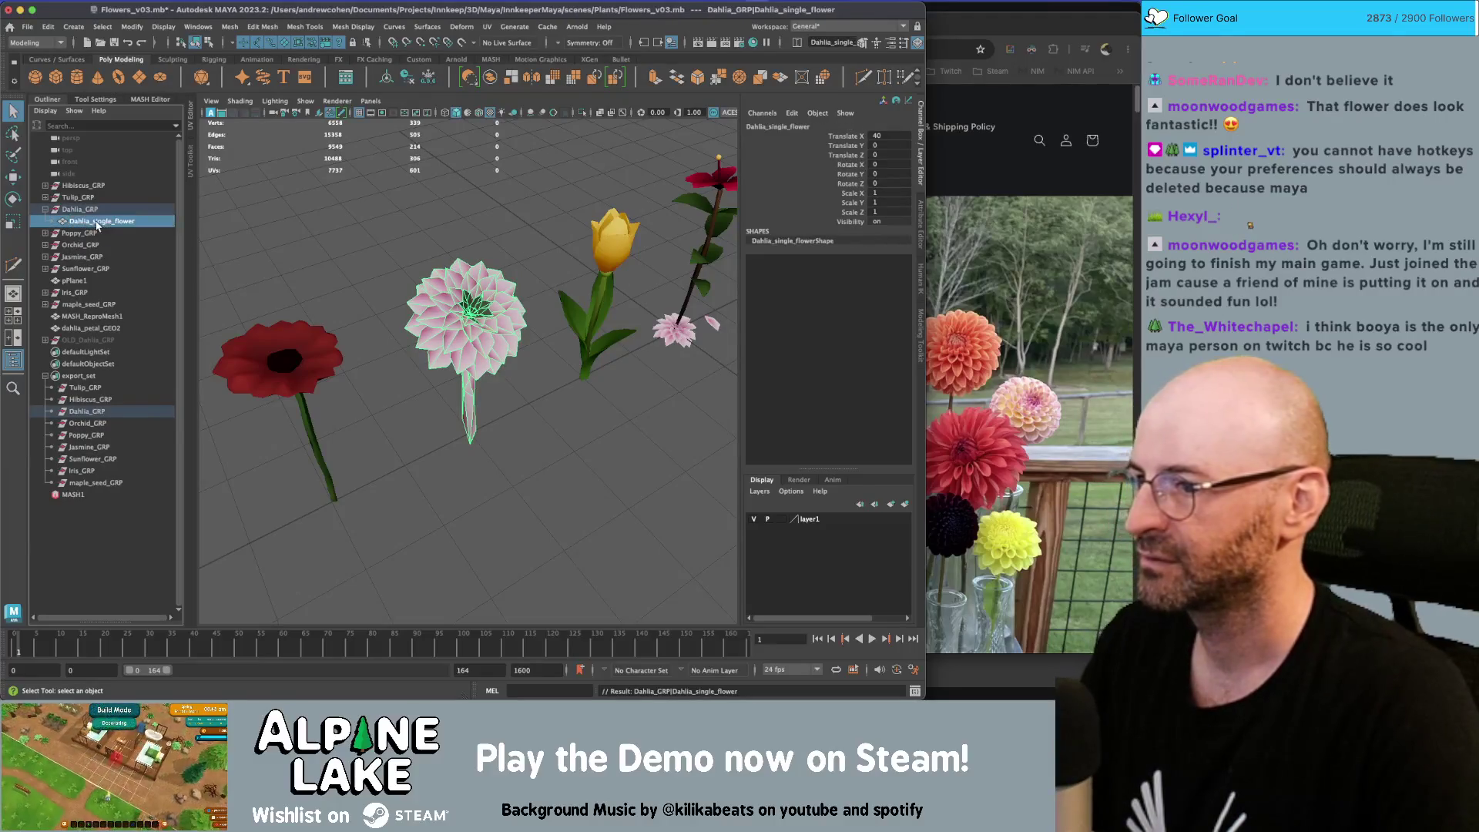
Give Dahlia_single_flower the HousePlantsMegapack_TextureAtlas material and frame it
mouse_move(446, 638)
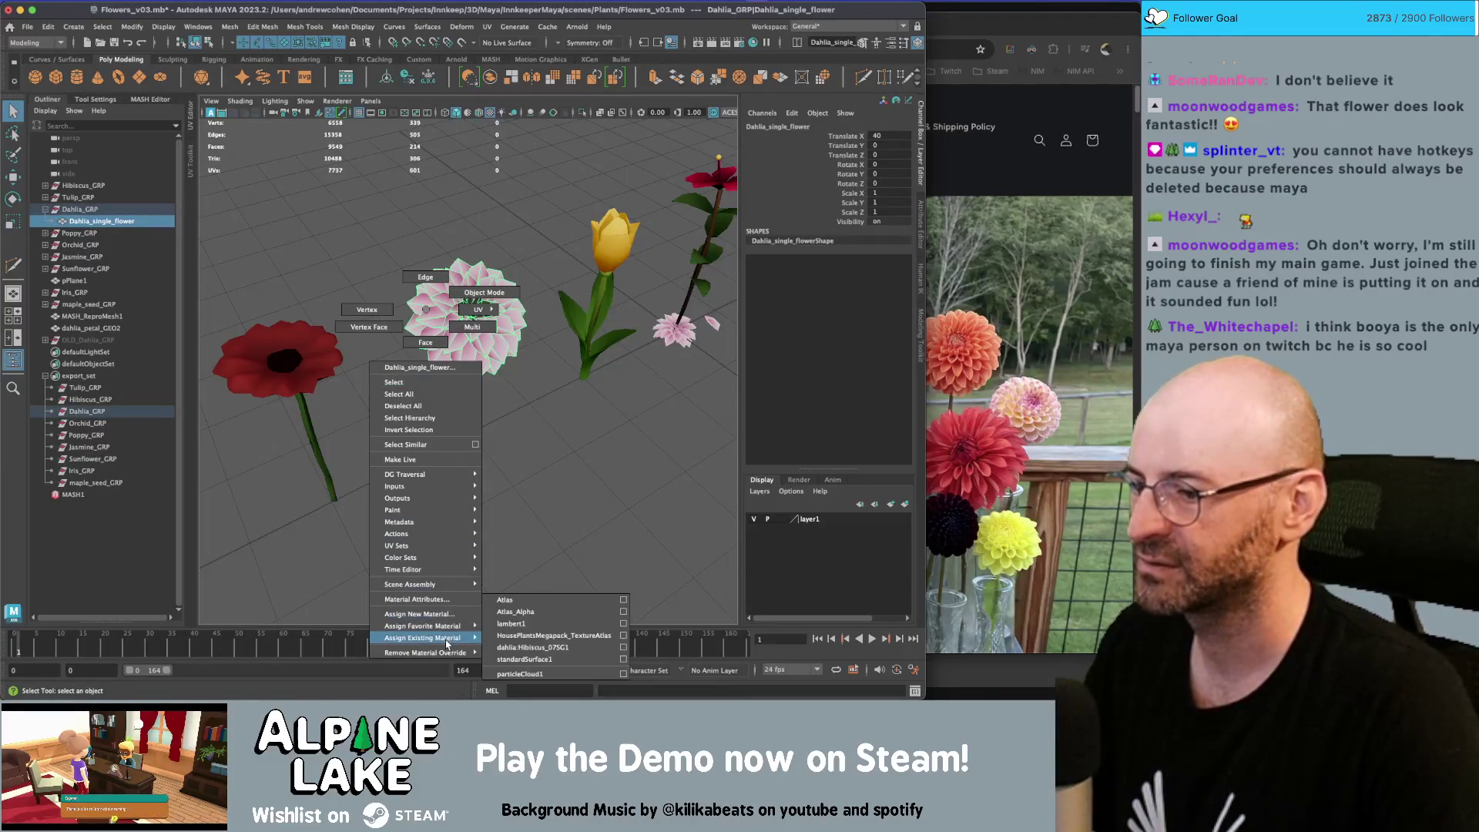
click(541, 636)
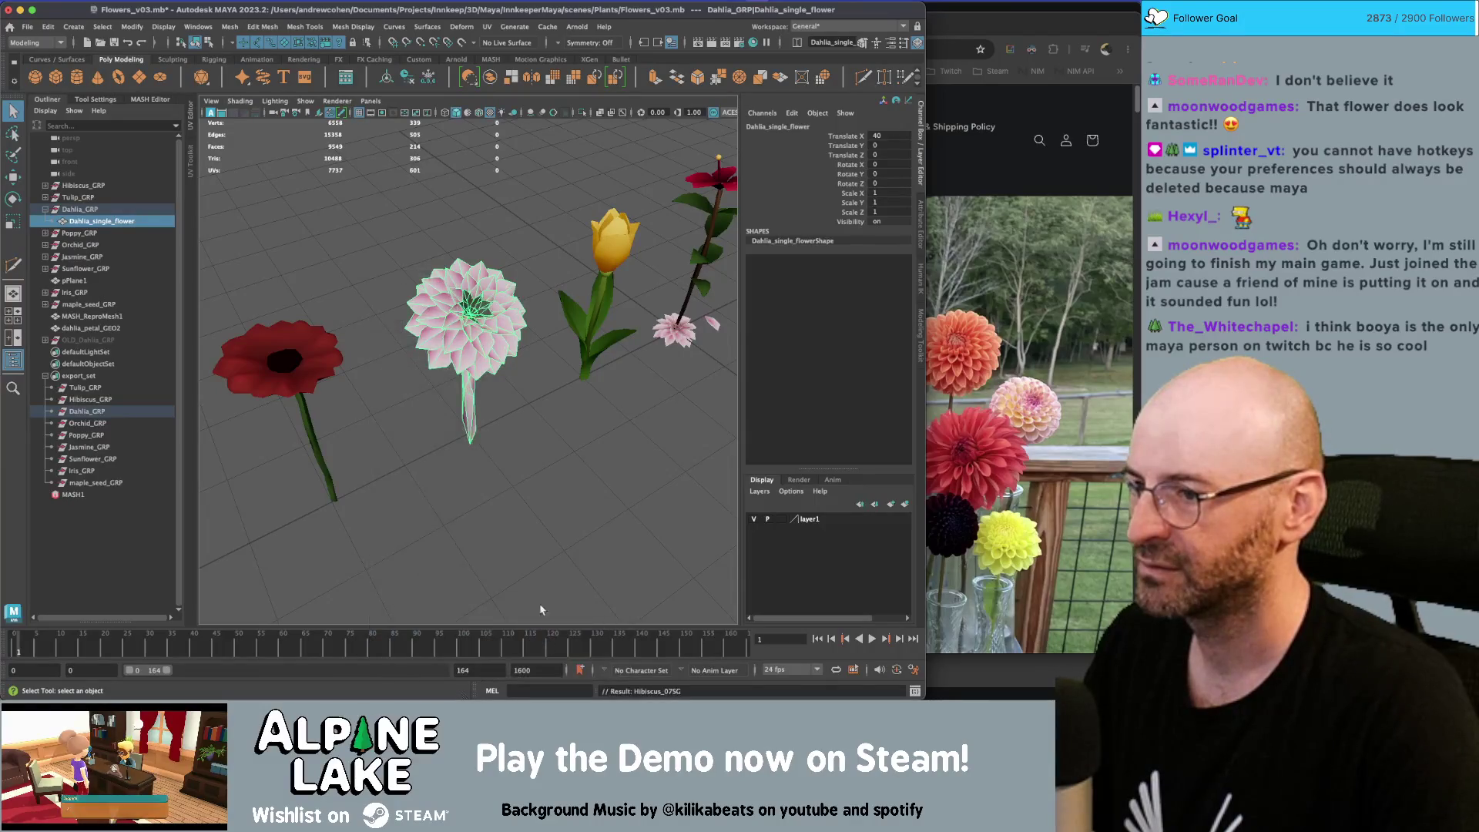
key(f)
scroll(572, 391, down, 5)
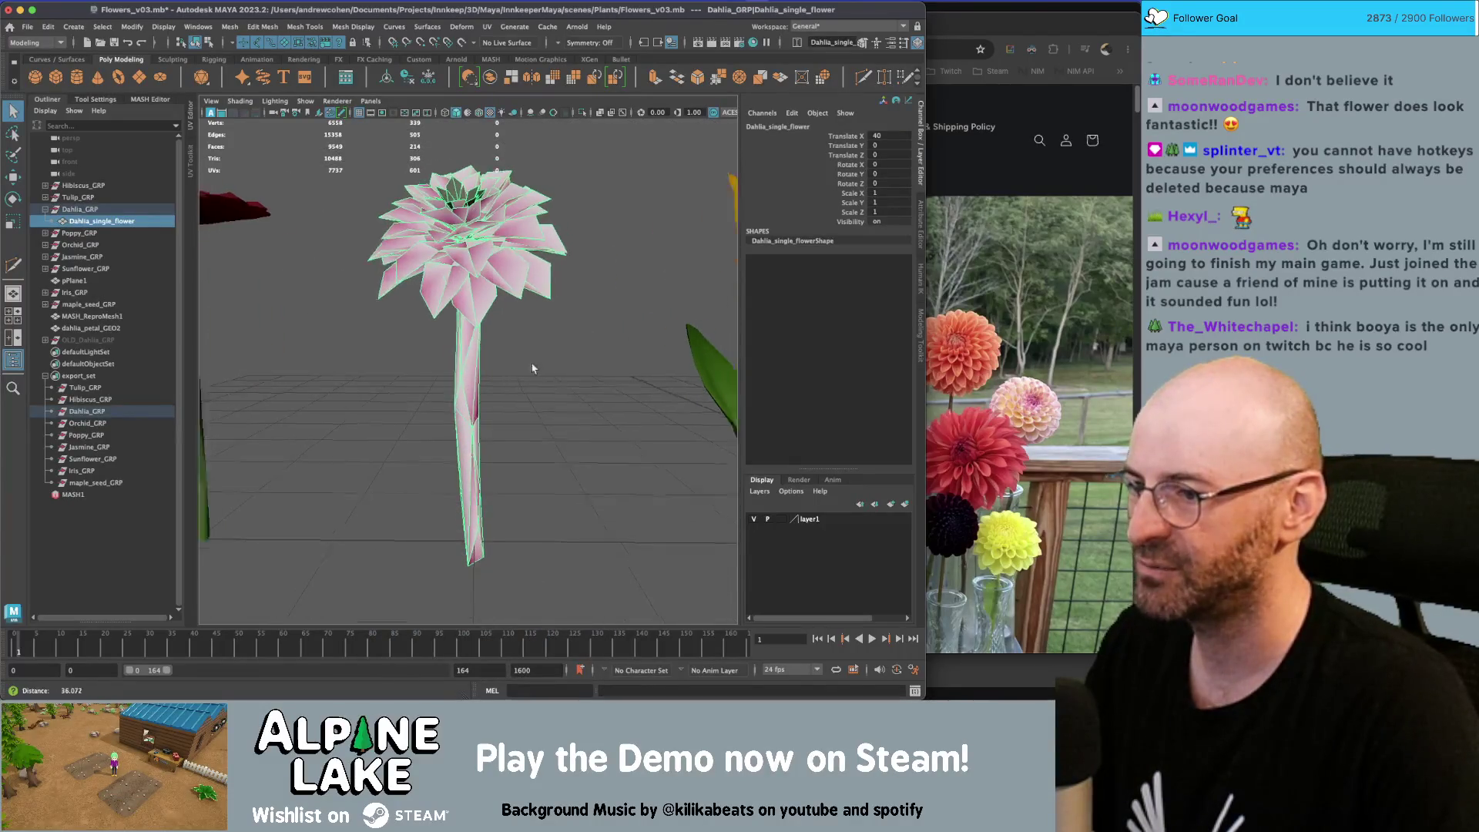
Show the dahlia's UV layout and frame the Dahlia_single_flower mesh
key(ctrl+u)
key(f)
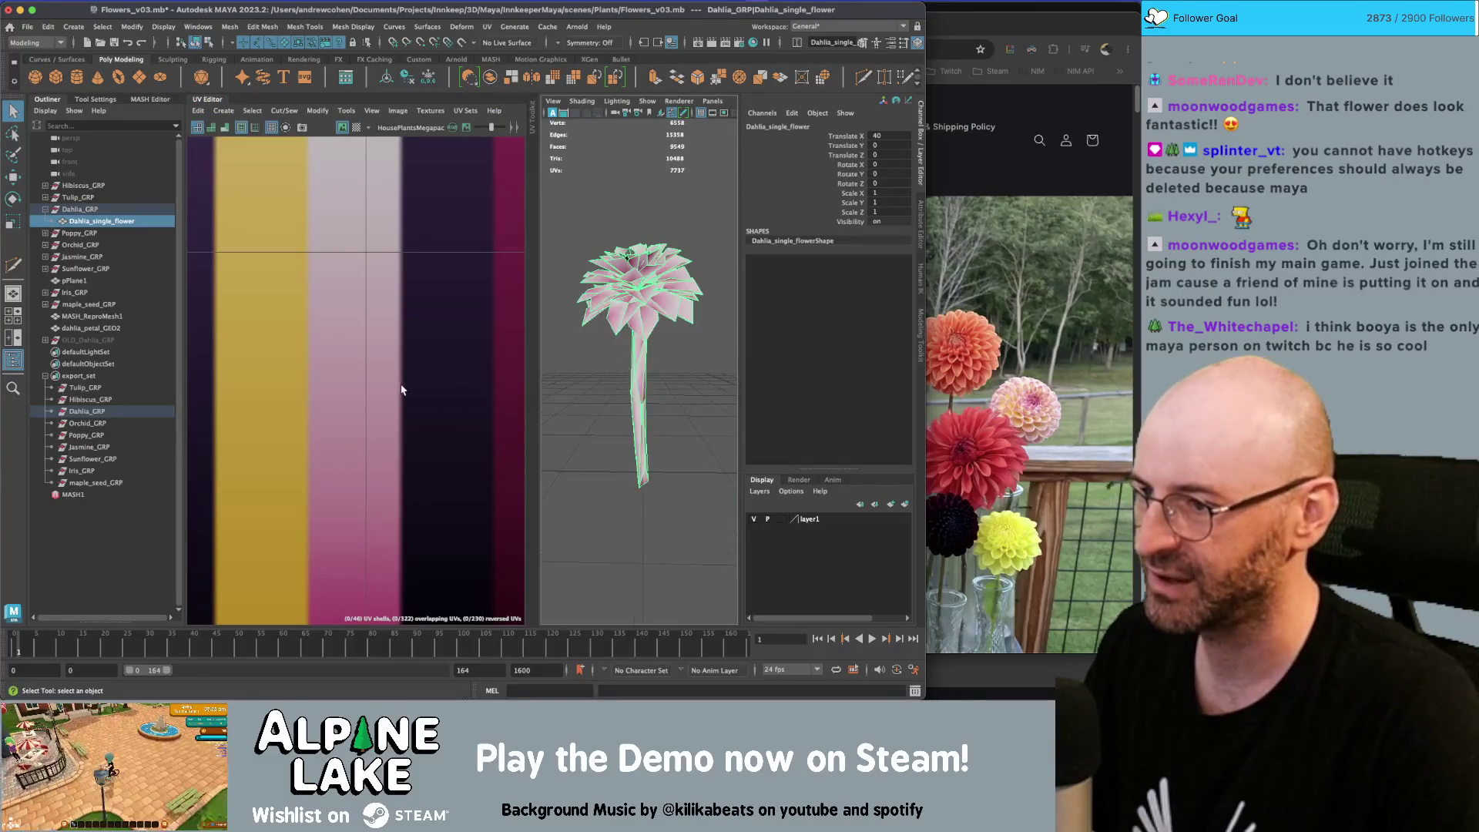
right_drag(636, 331, 637, 364)
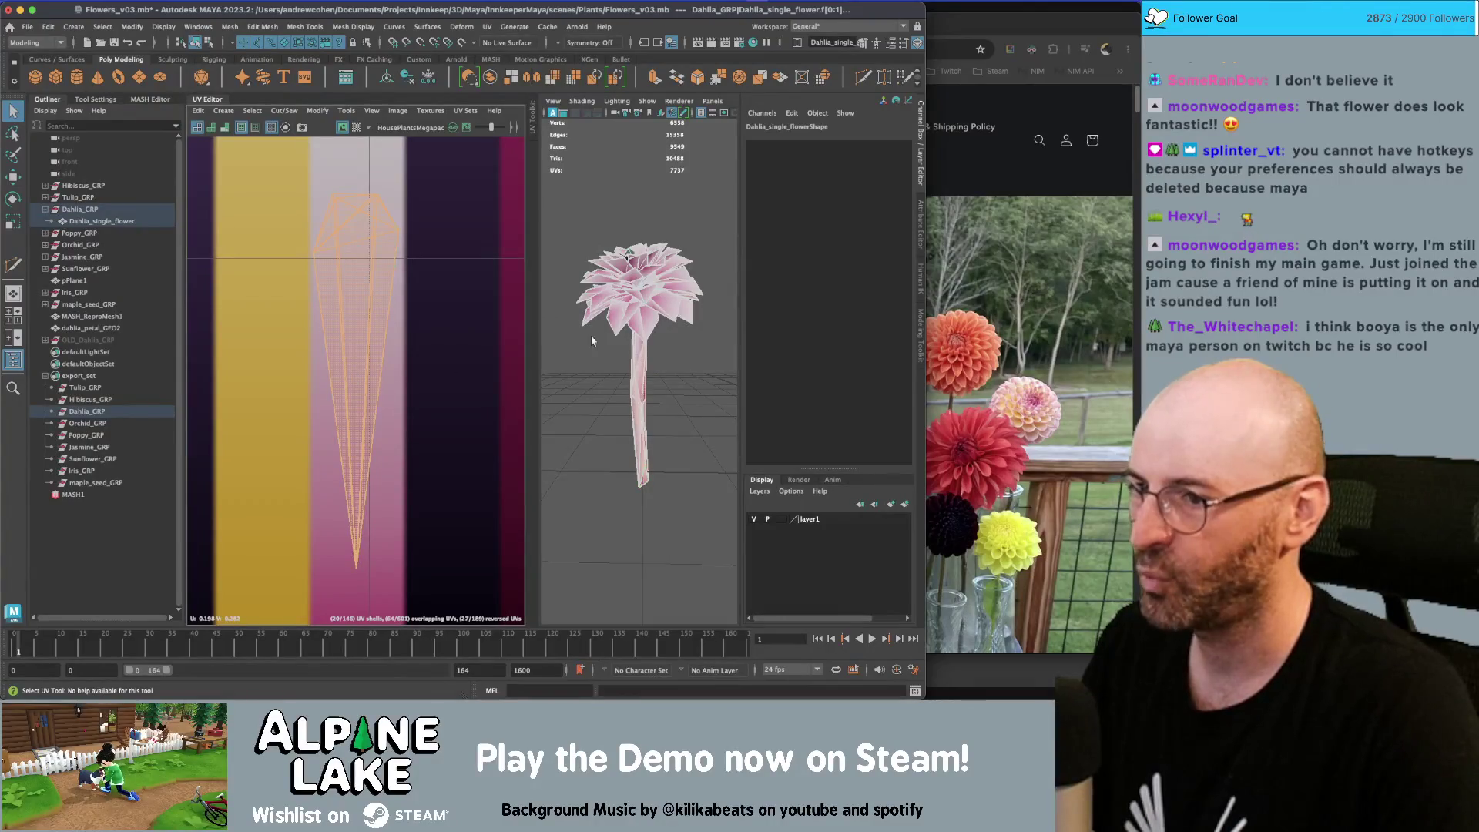
click(198, 42)
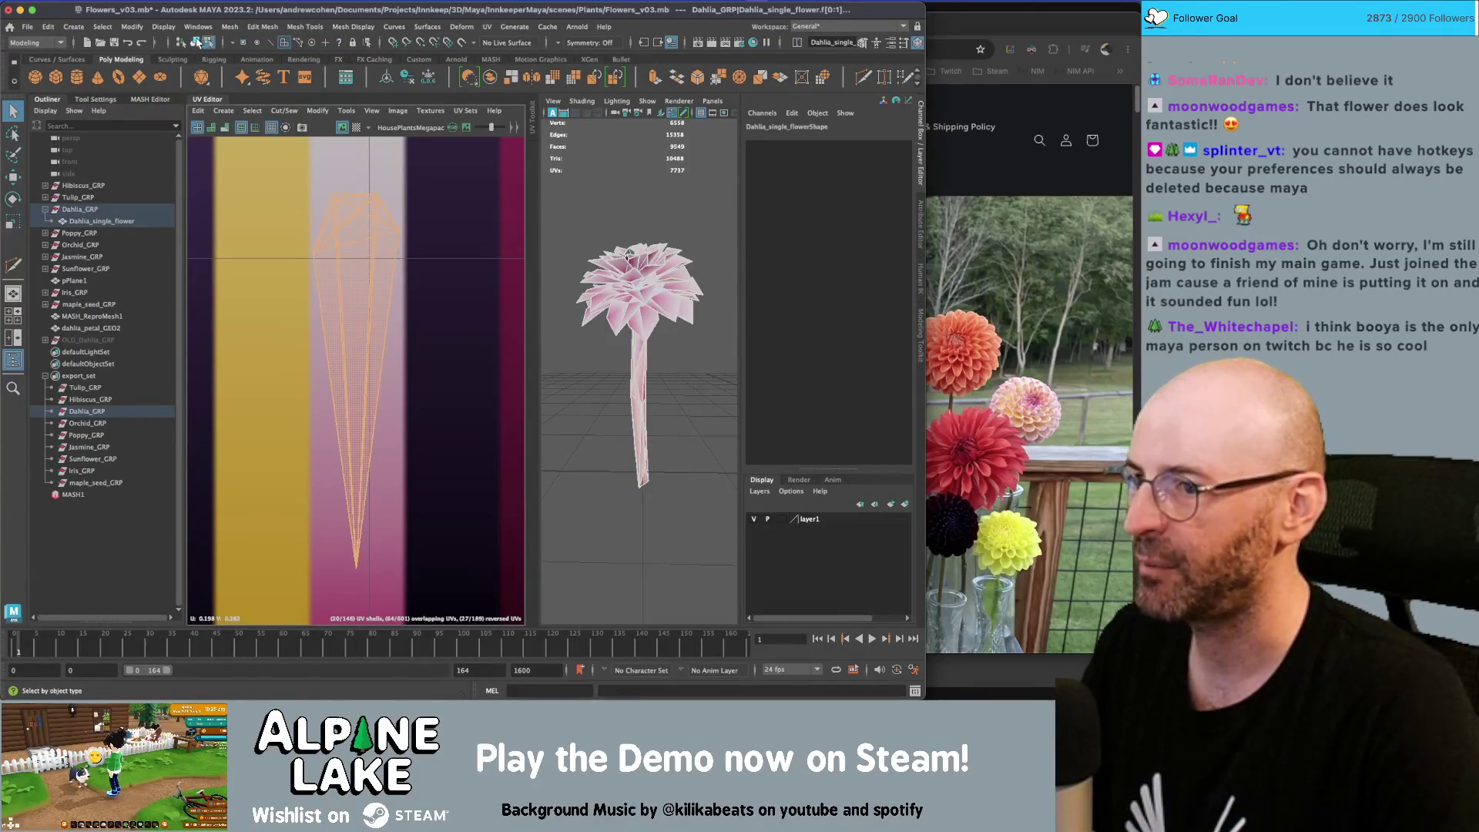
click(640, 324)
key(f)
scroll(652, 288, up, 5)
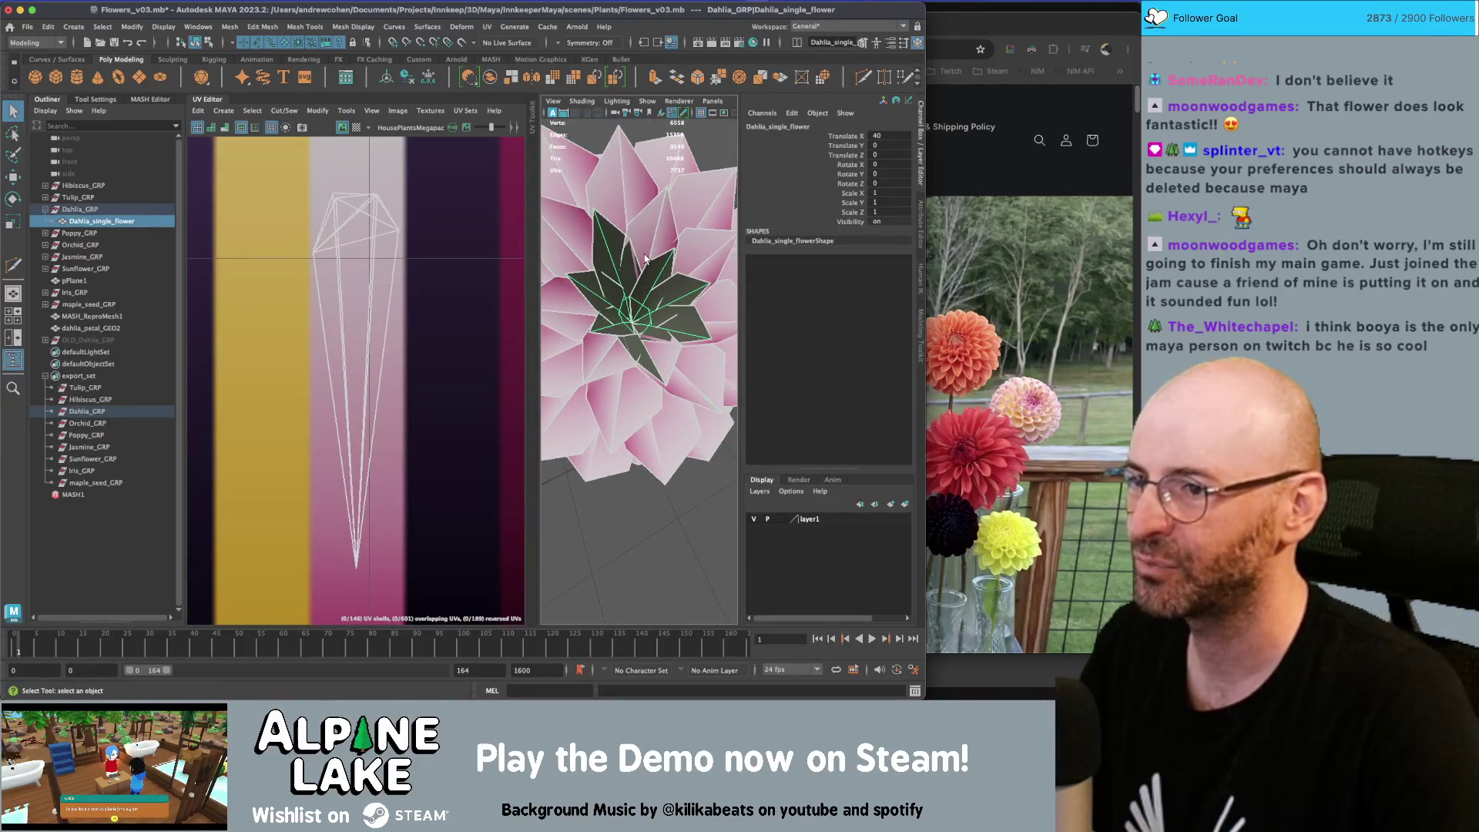
Close the UV layout and undo the dahlia's history deletion
click(646, 259)
mouse_move(645, 259)
alt+middle_down()
mouse_move(706, 256)
mouse_move(699, 276)
mouse_move(617, 292)
alt+middle_up()
click(196, 104)
mouse_move(588, 320)
alt+mouse_down()
mouse_move(505, 344)
mouse_move(496, 330)
alt+mouse_up()
shift+click(485, 332)
key(alt+shift+d)
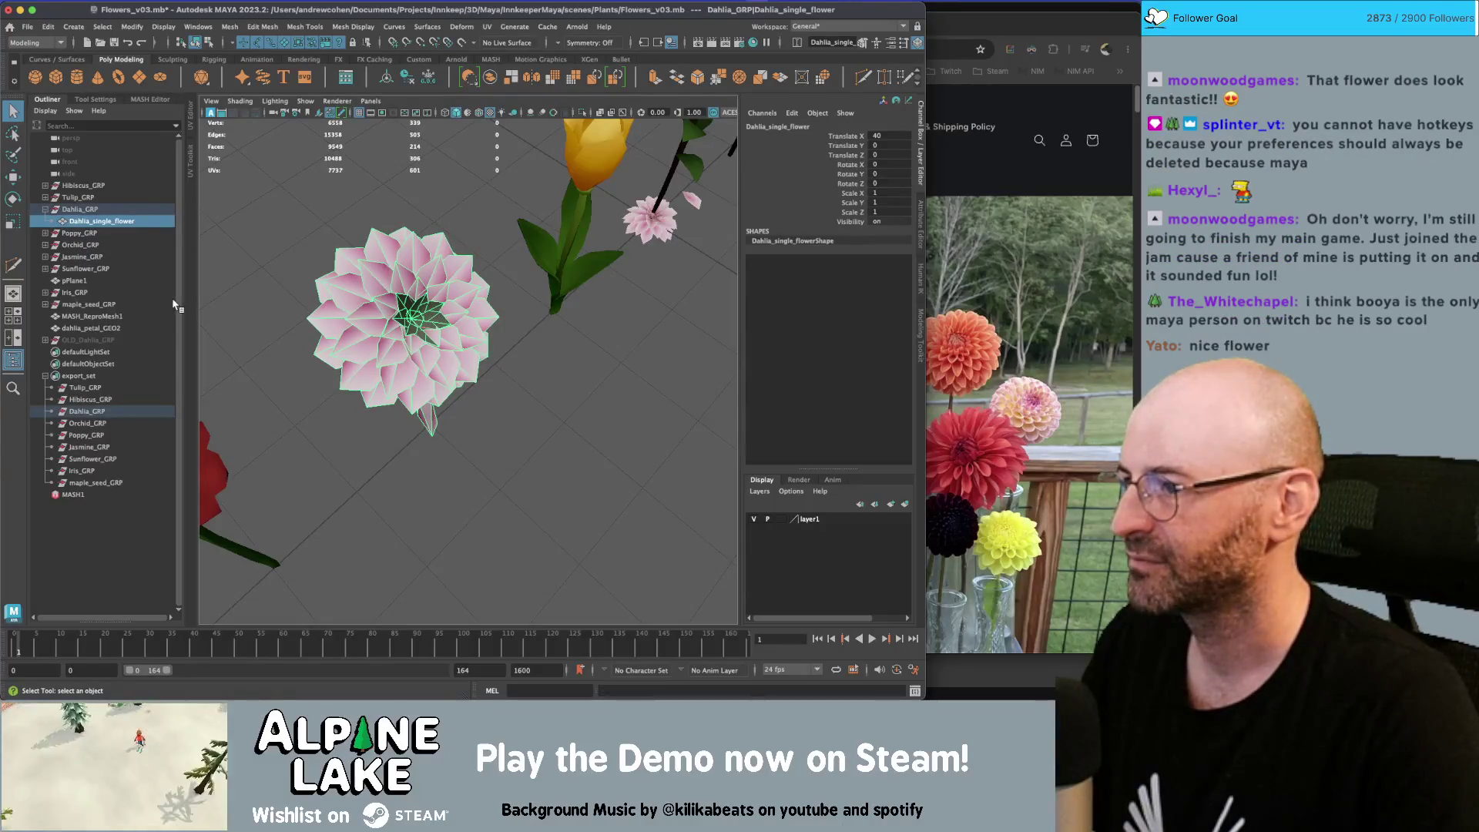
Undo back to restore the deleted Dahlia_single_flower under Dahlia_GRP
key(F11)
key(ctrl+z)
key(ctrl+z)
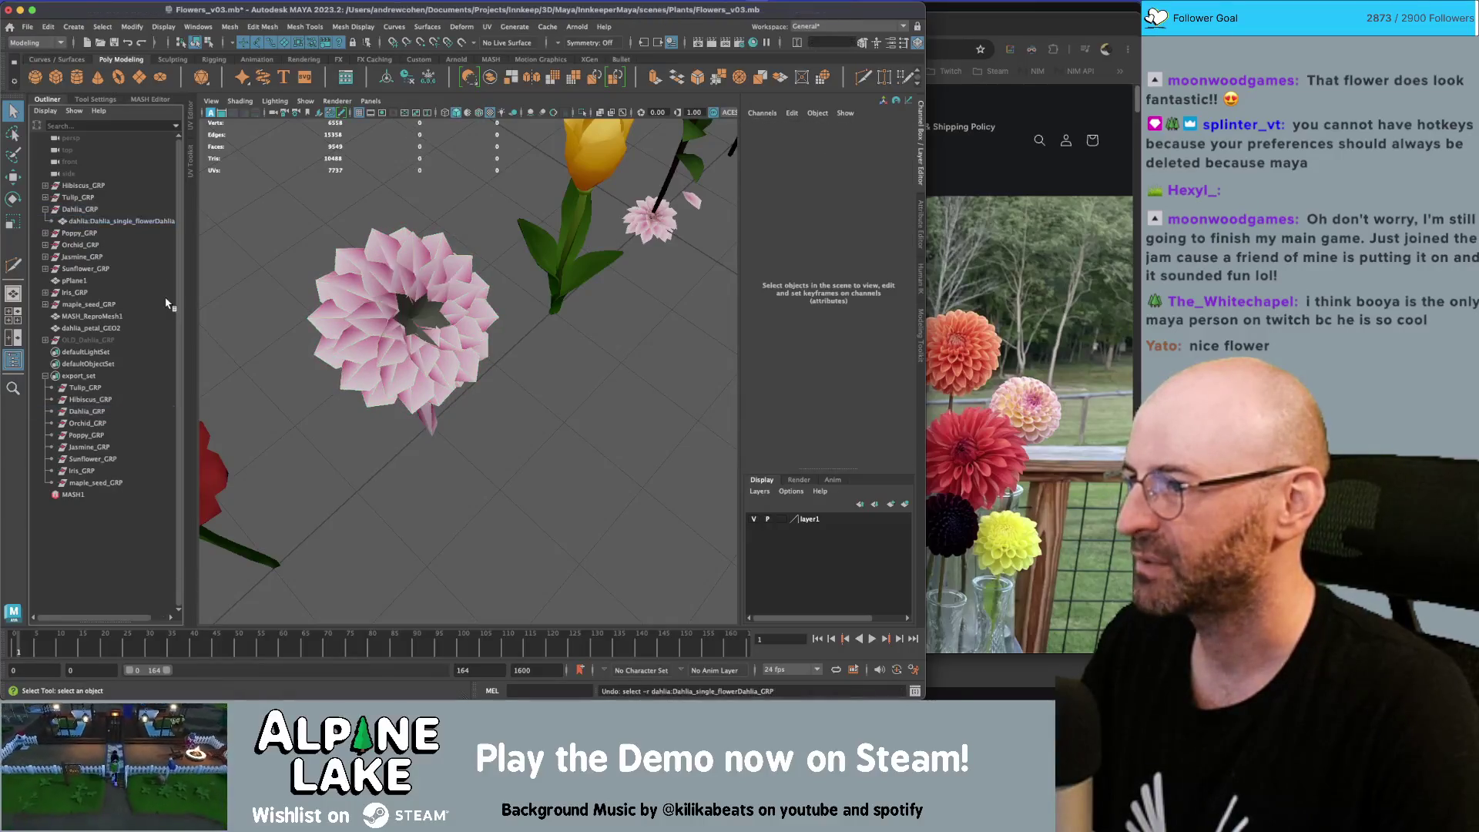
key(ctrl+z)
Move the imported OBJ dahlia along Z to Translate Z -20.645
click(133, 235)
key(w)
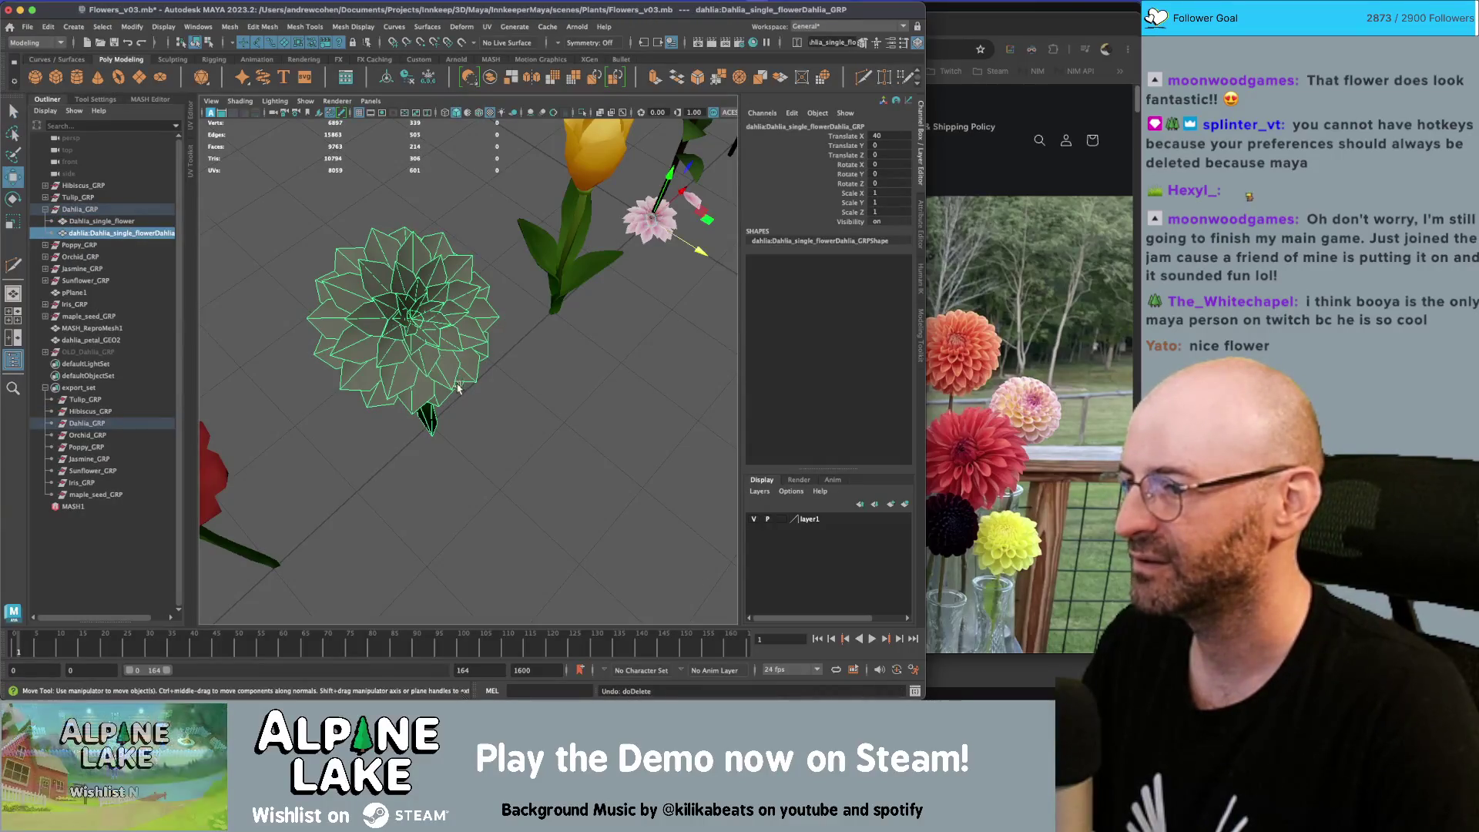
middle_drag(669, 277, 524, 389)
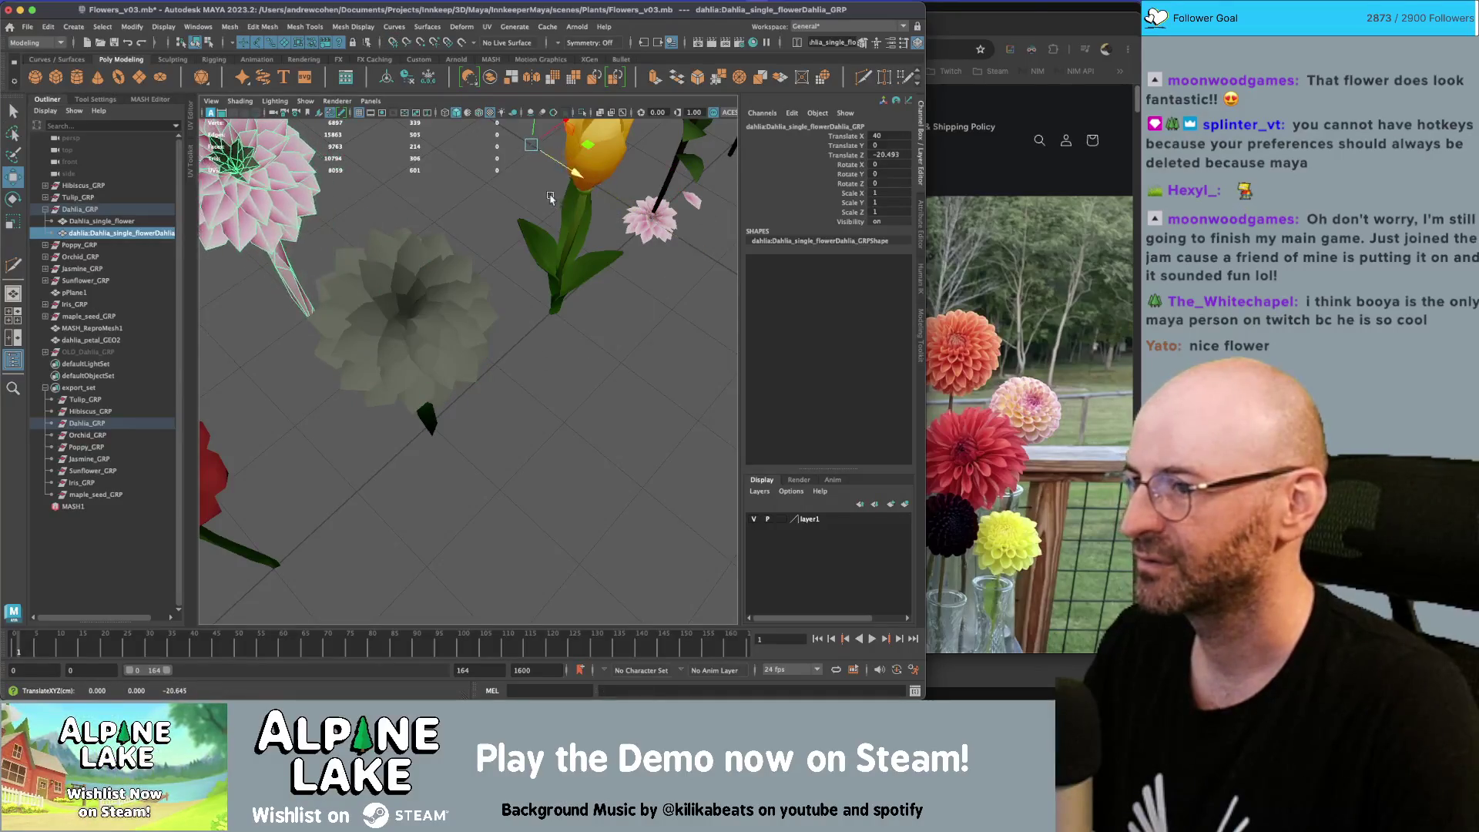
key(q)
Select the original dahlia's 30 stem faces to inspect their UVs
scroll(516, 396, down, 5)
click(451, 334)
right_drag(434, 383, 448, 321)
right_drag(430, 379, 435, 396)
double_click(435, 397)
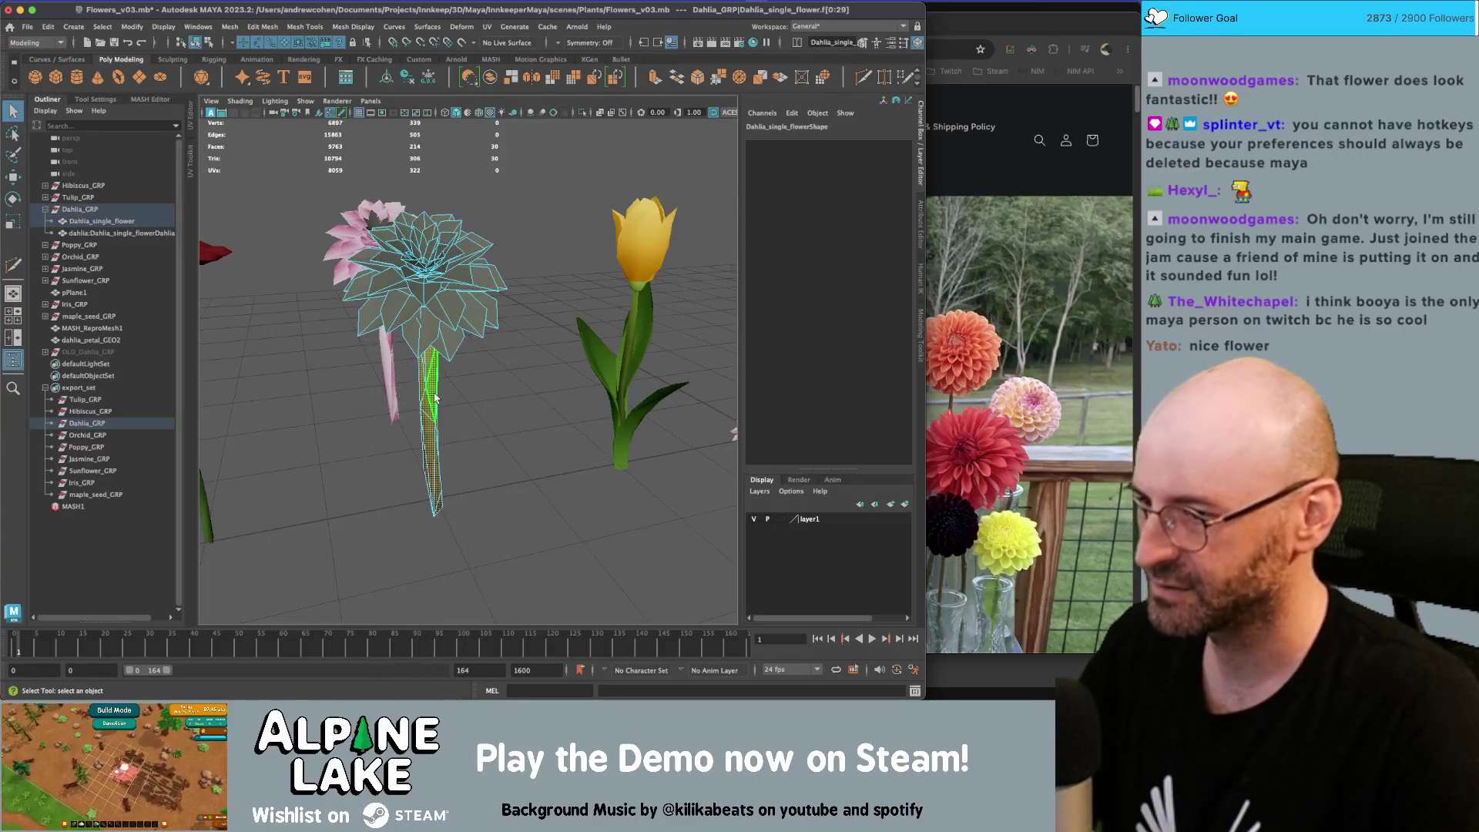
scroll(435, 331, down, 4)
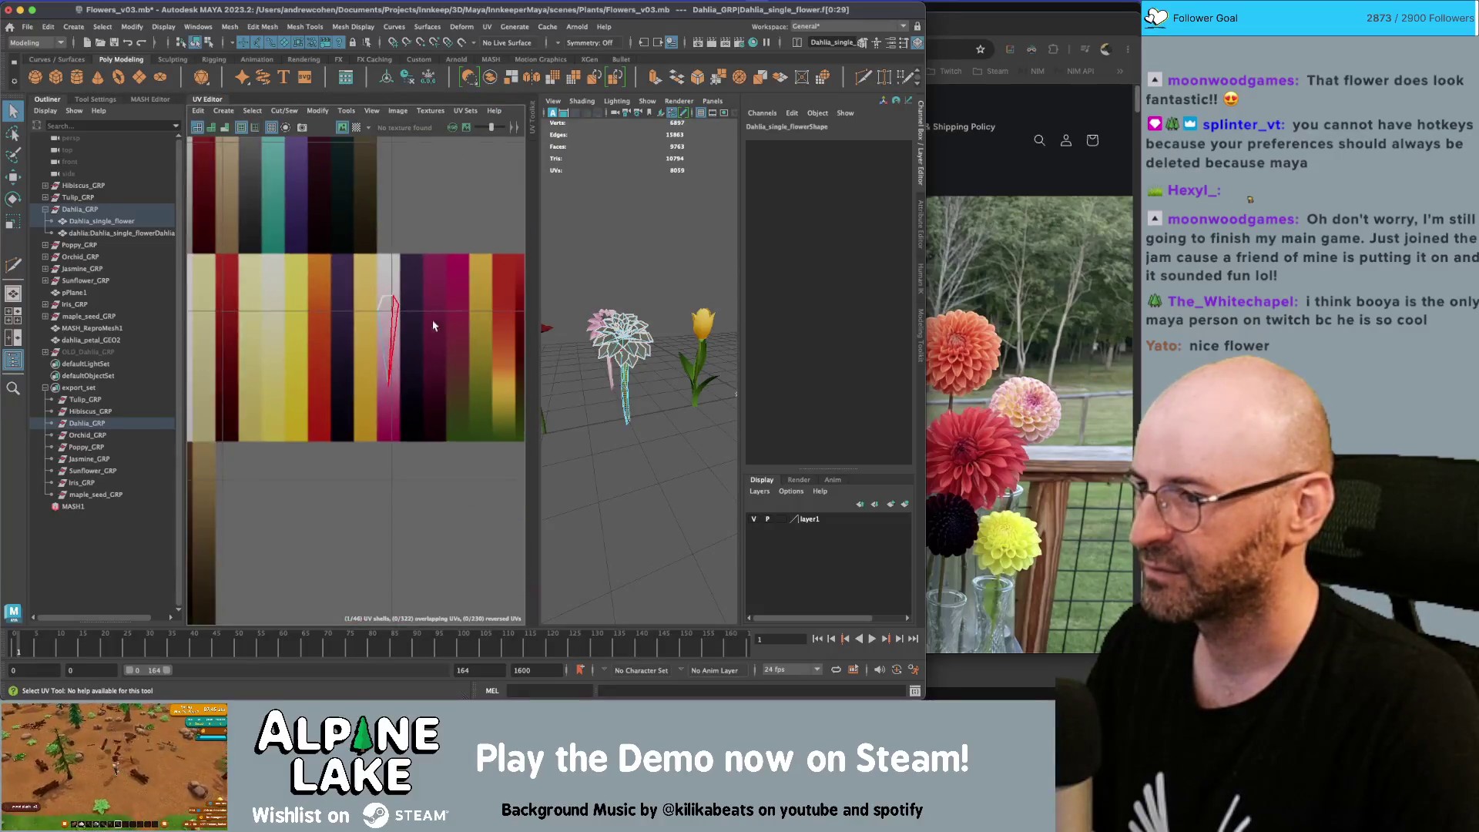
scroll(434, 325, down, 3)
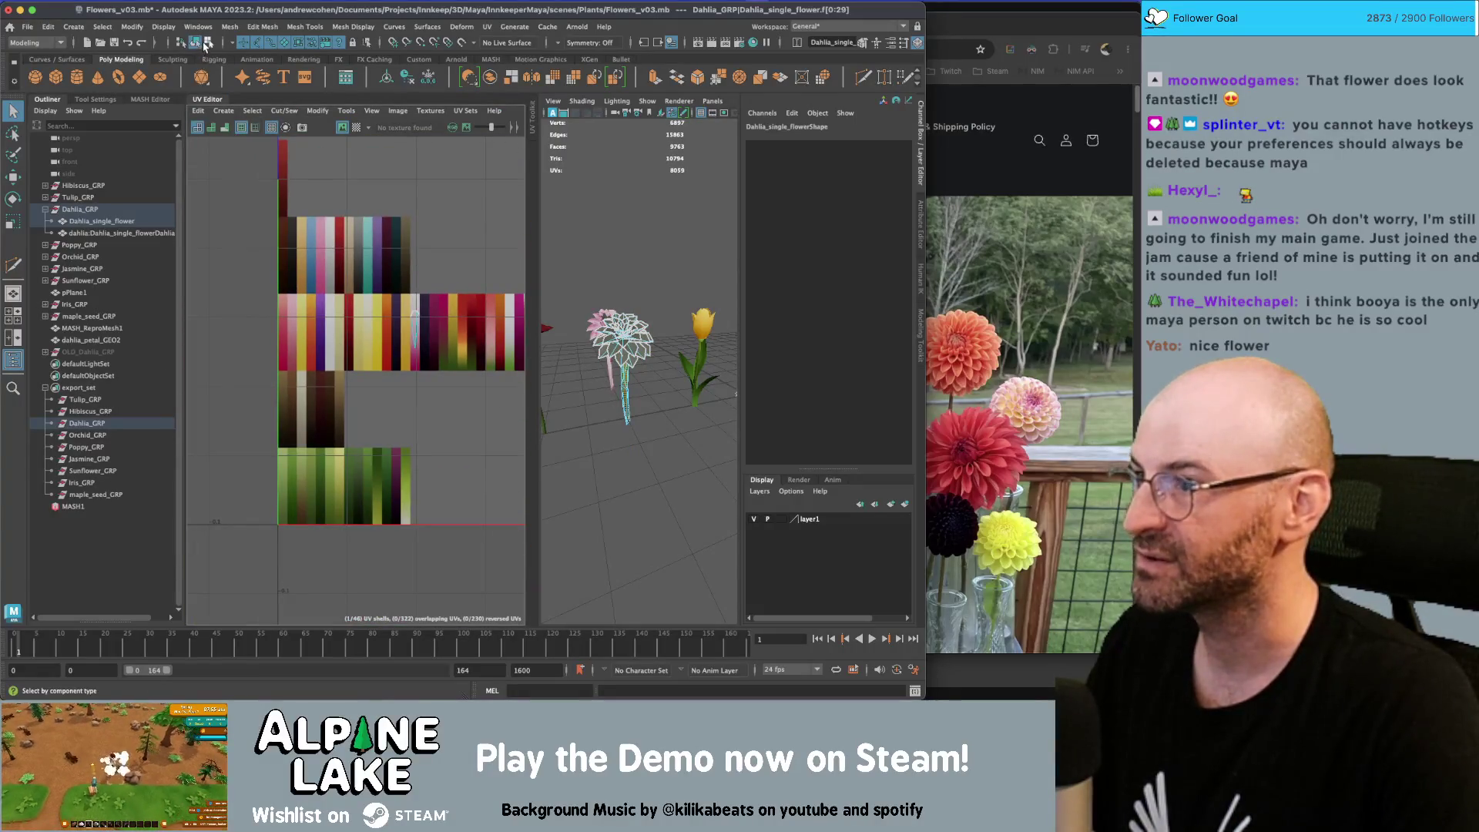
Clear the stem selection, close the UV Editor, and reselect the dahlia mesh
click(207, 43)
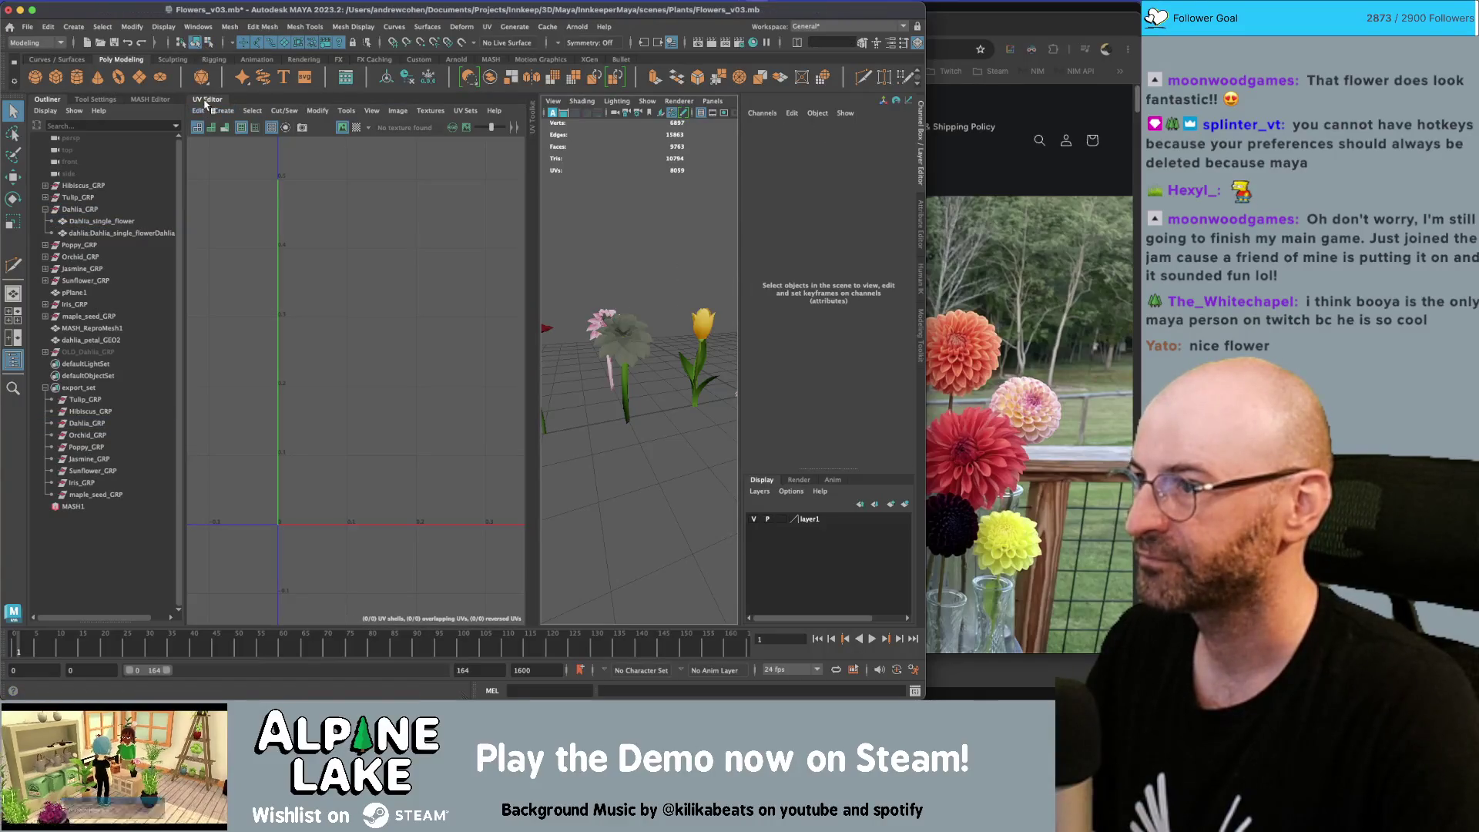
click(207, 104)
mouse_move(474, 227)
alt+mouse_down()
mouse_move(422, 302)
mouse_move(465, 302)
alt+mouse_up()
click(424, 290)
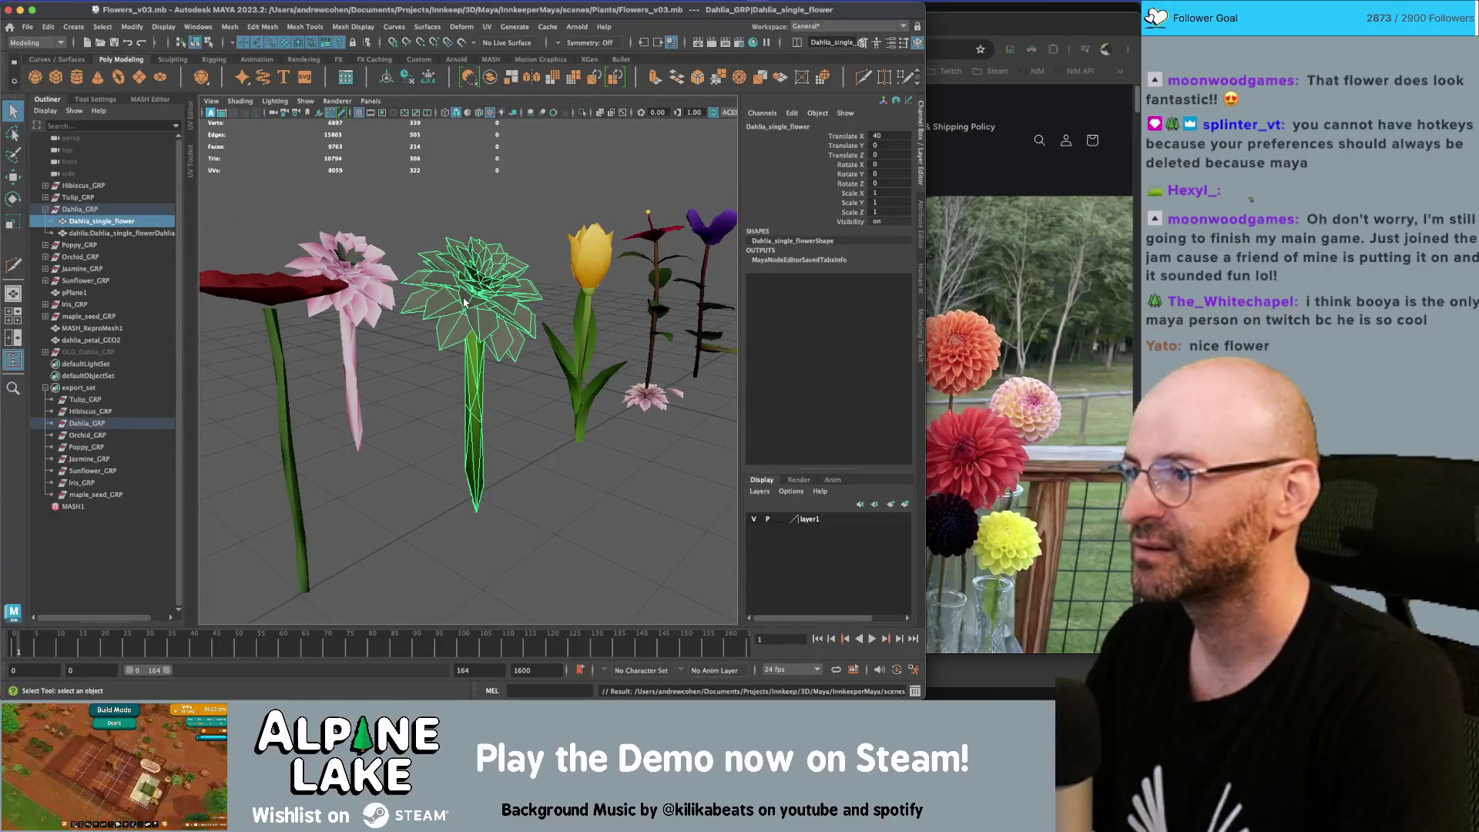
Open Flowers_v02.mb and frame its white-petalled dahlia between the poppy and tulip
key(ctrl+o)
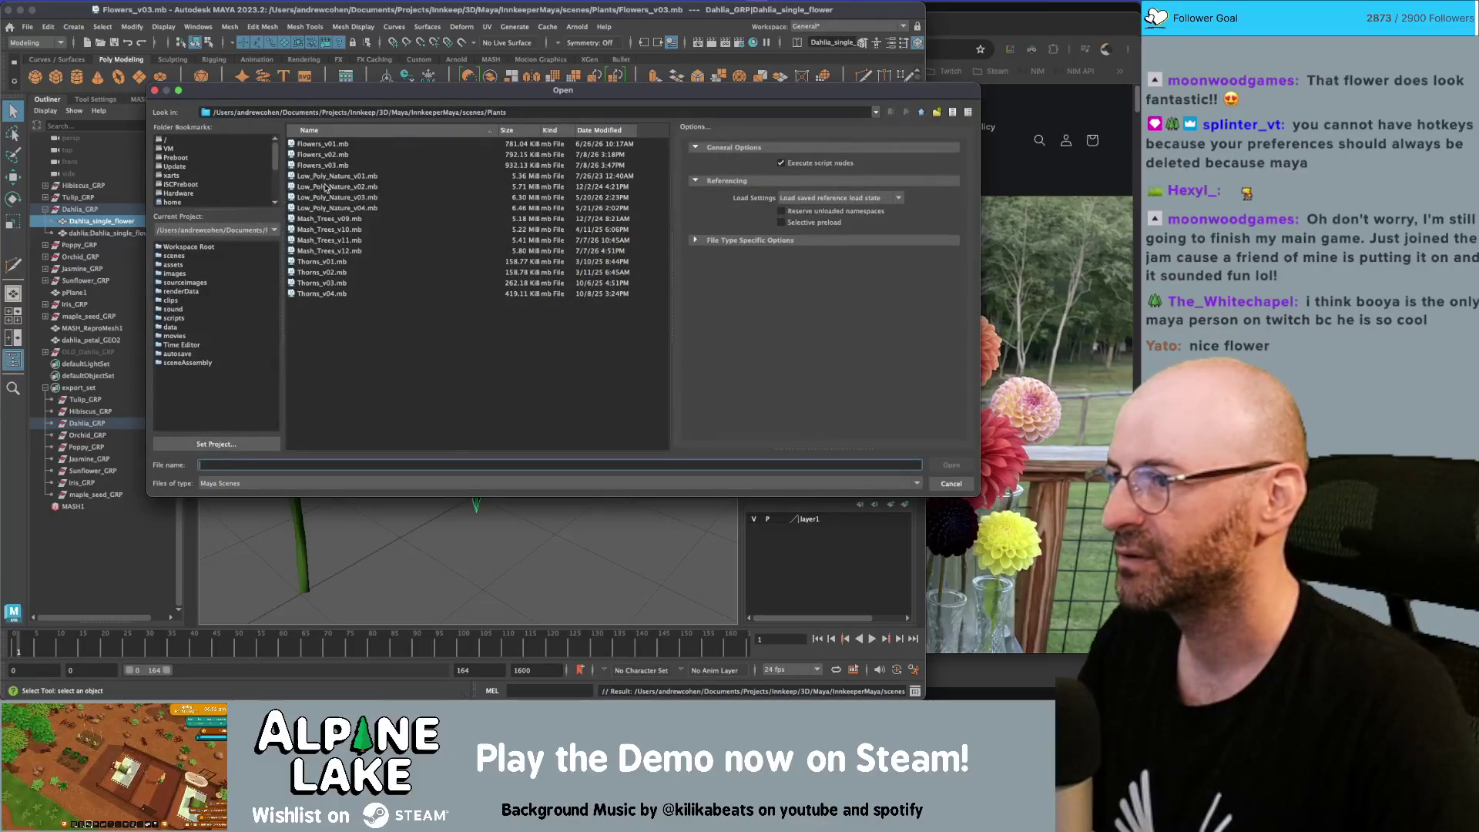
double_click(323, 154)
mouse_move(462, 355)
alt+mouse_down()
mouse_move(485, 426)
mouse_move(583, 337)
mouse_move(439, 374)
alt+mouse_up()
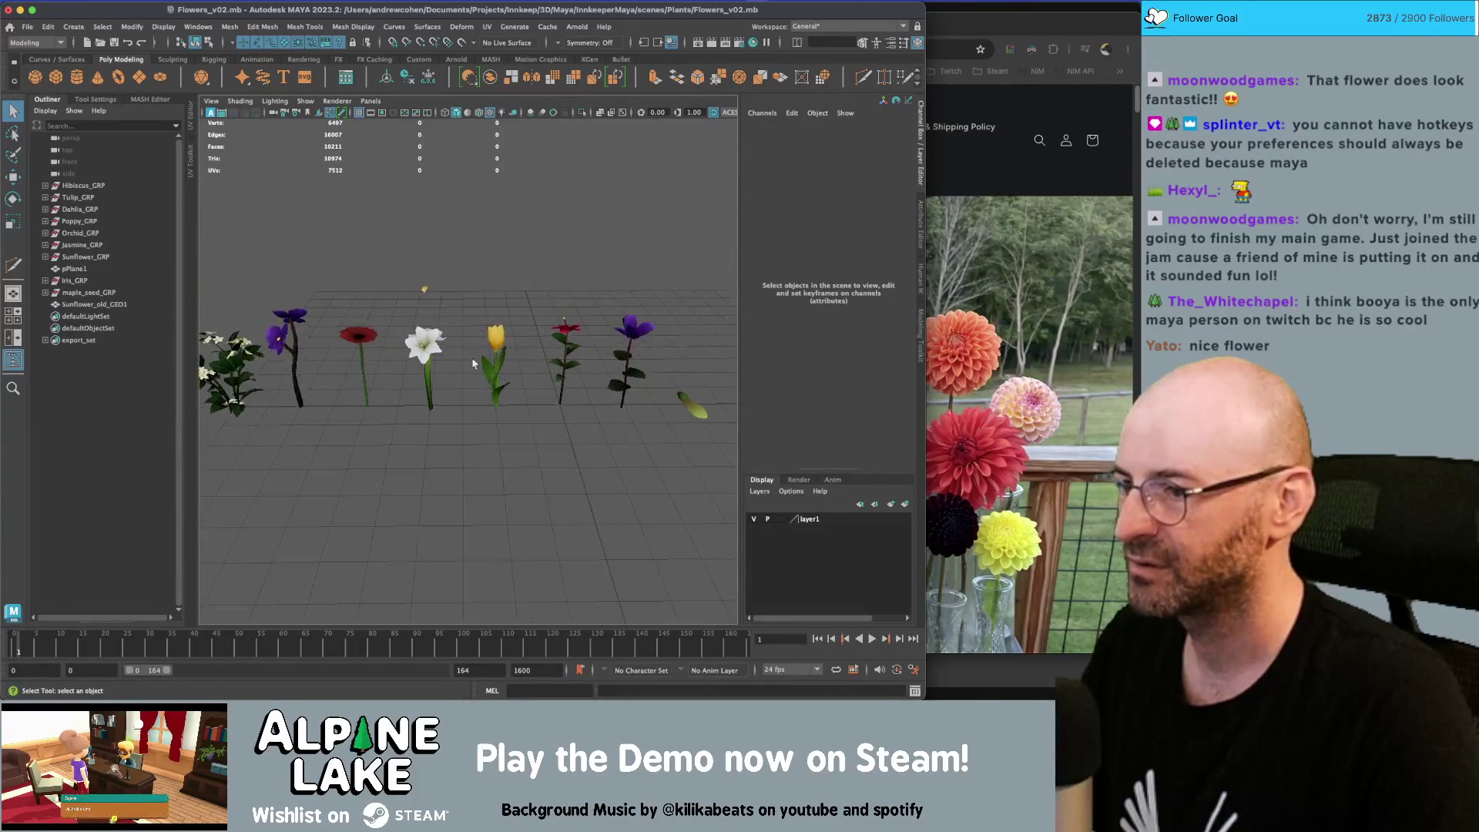
click(423, 393)
key(f)
key(f)
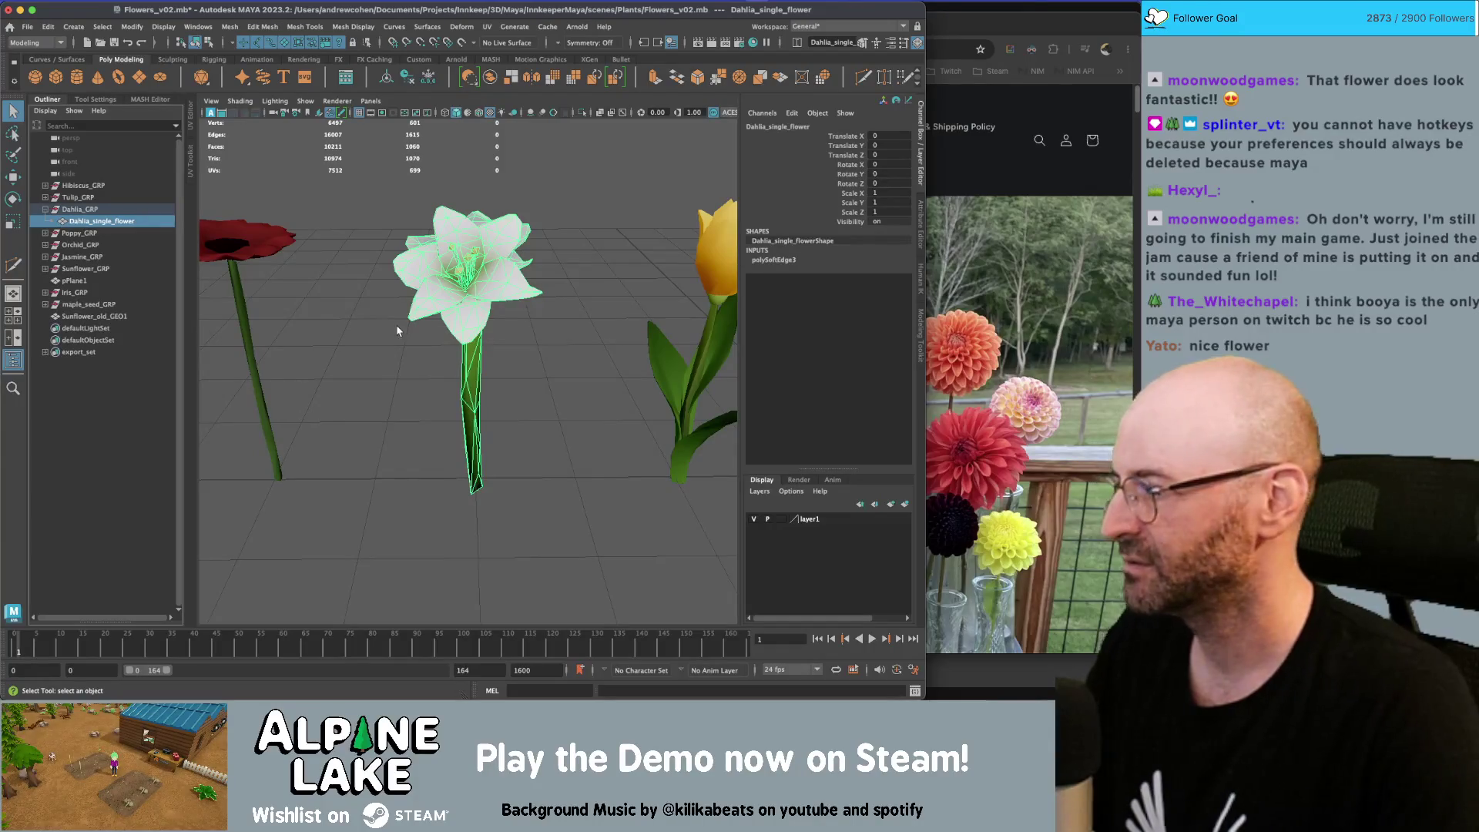
scroll(386, 334, down, 2)
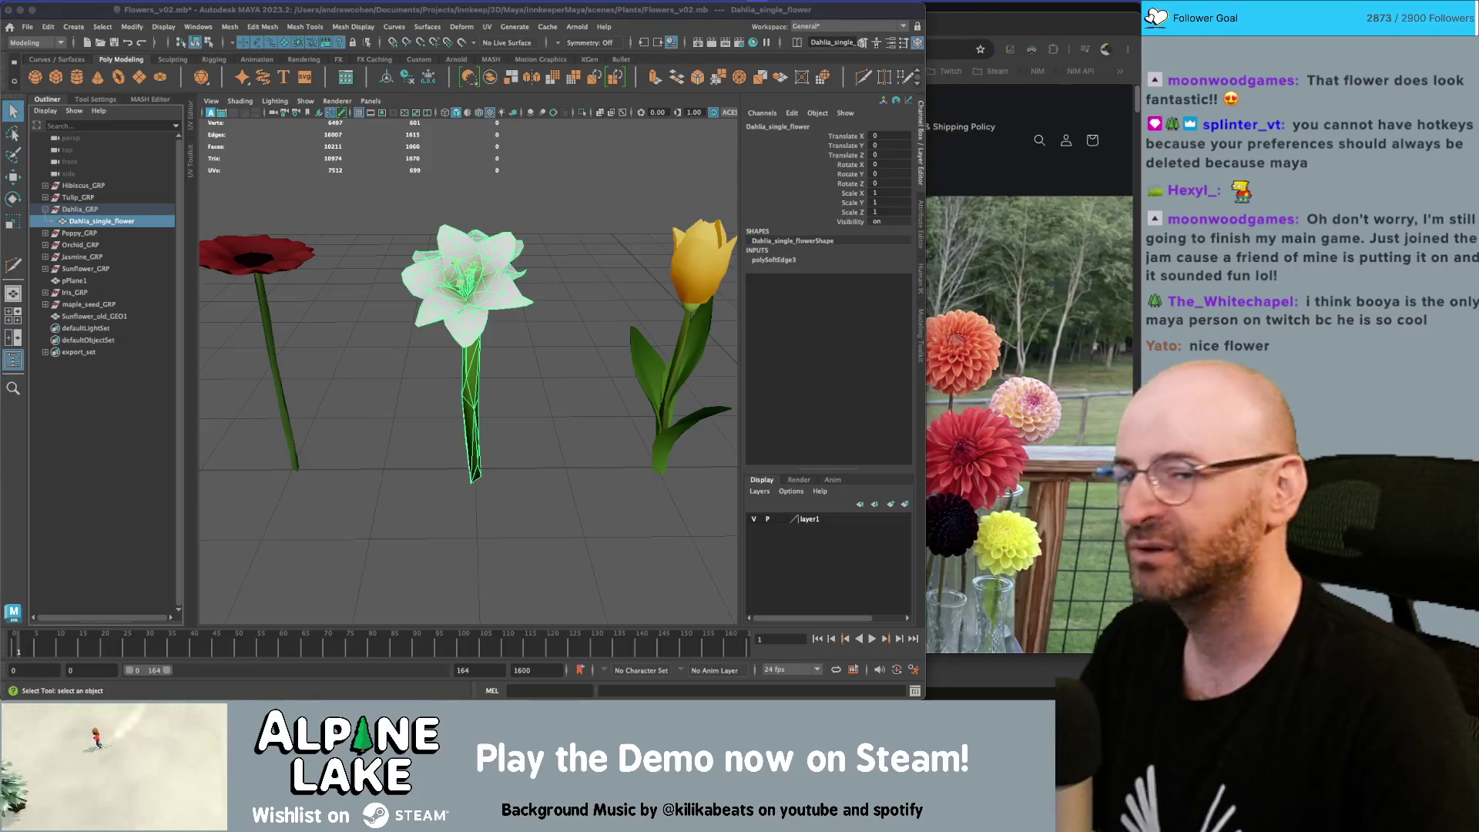
key(super+Tab)
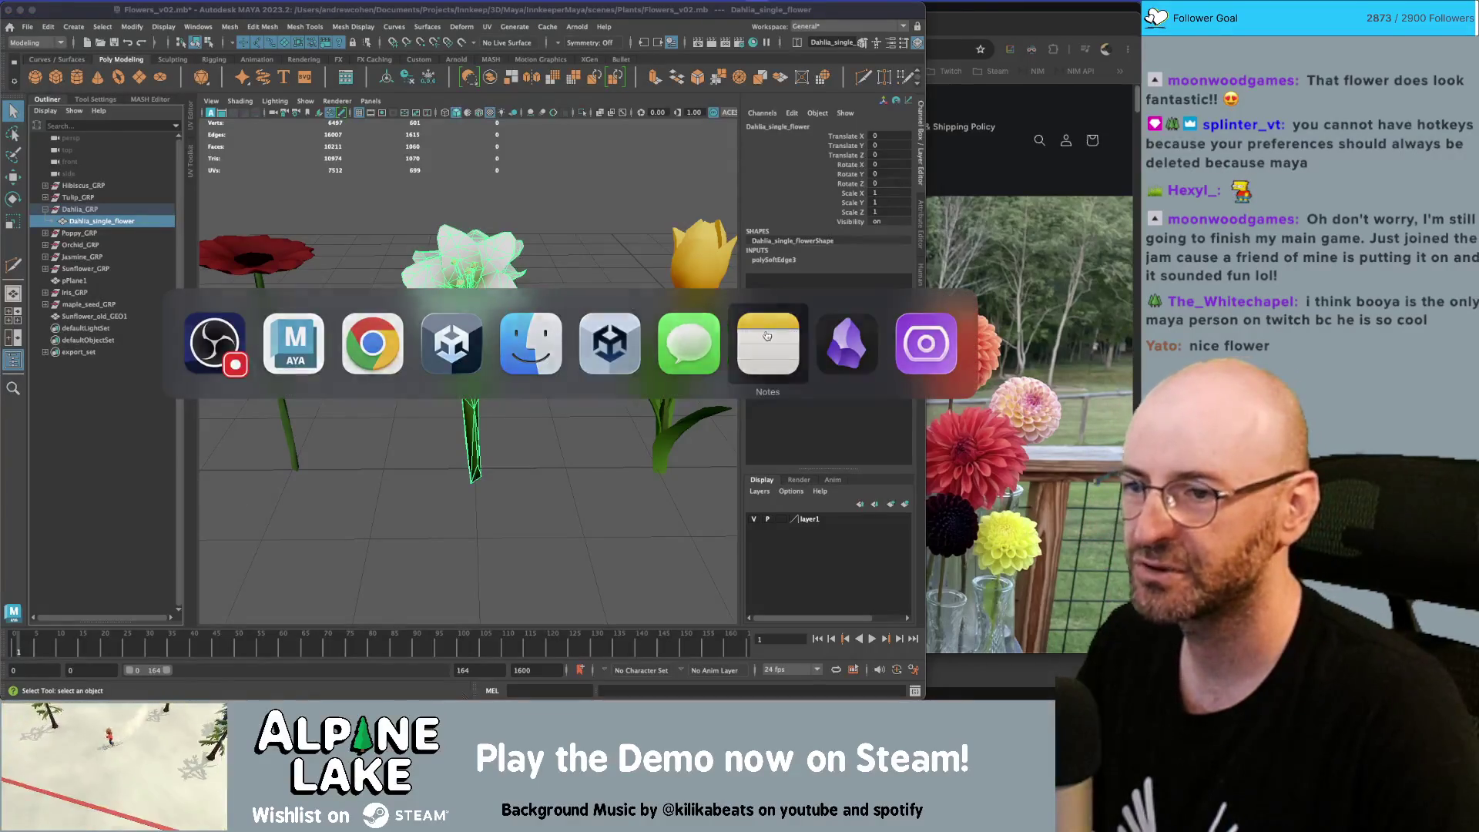
Browse the Tomb of Vercilias Steam screenshots, including the town, spellbook and inn shots
click(767, 335)
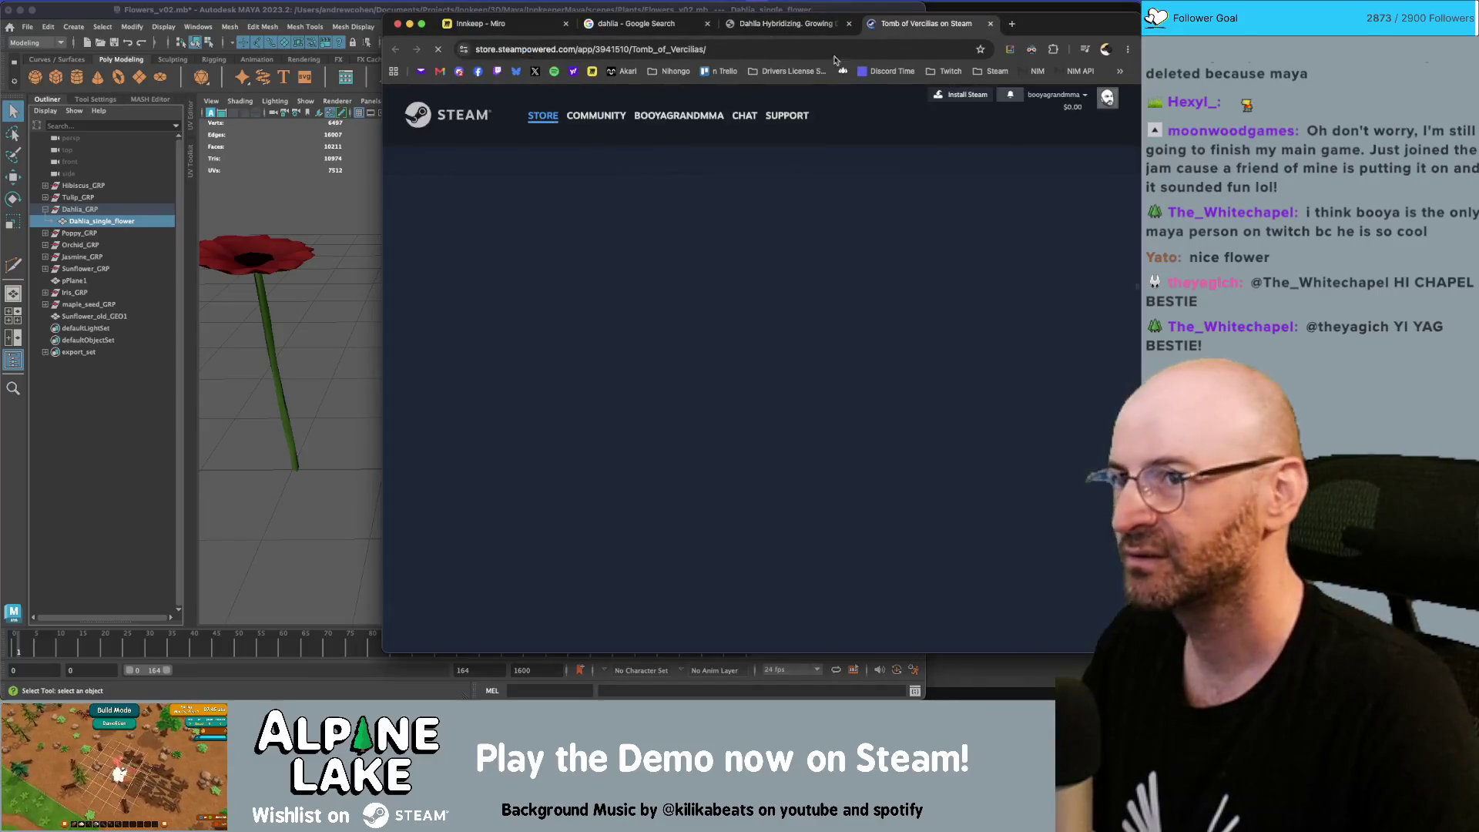
drag(1046, 20, 787, 19)
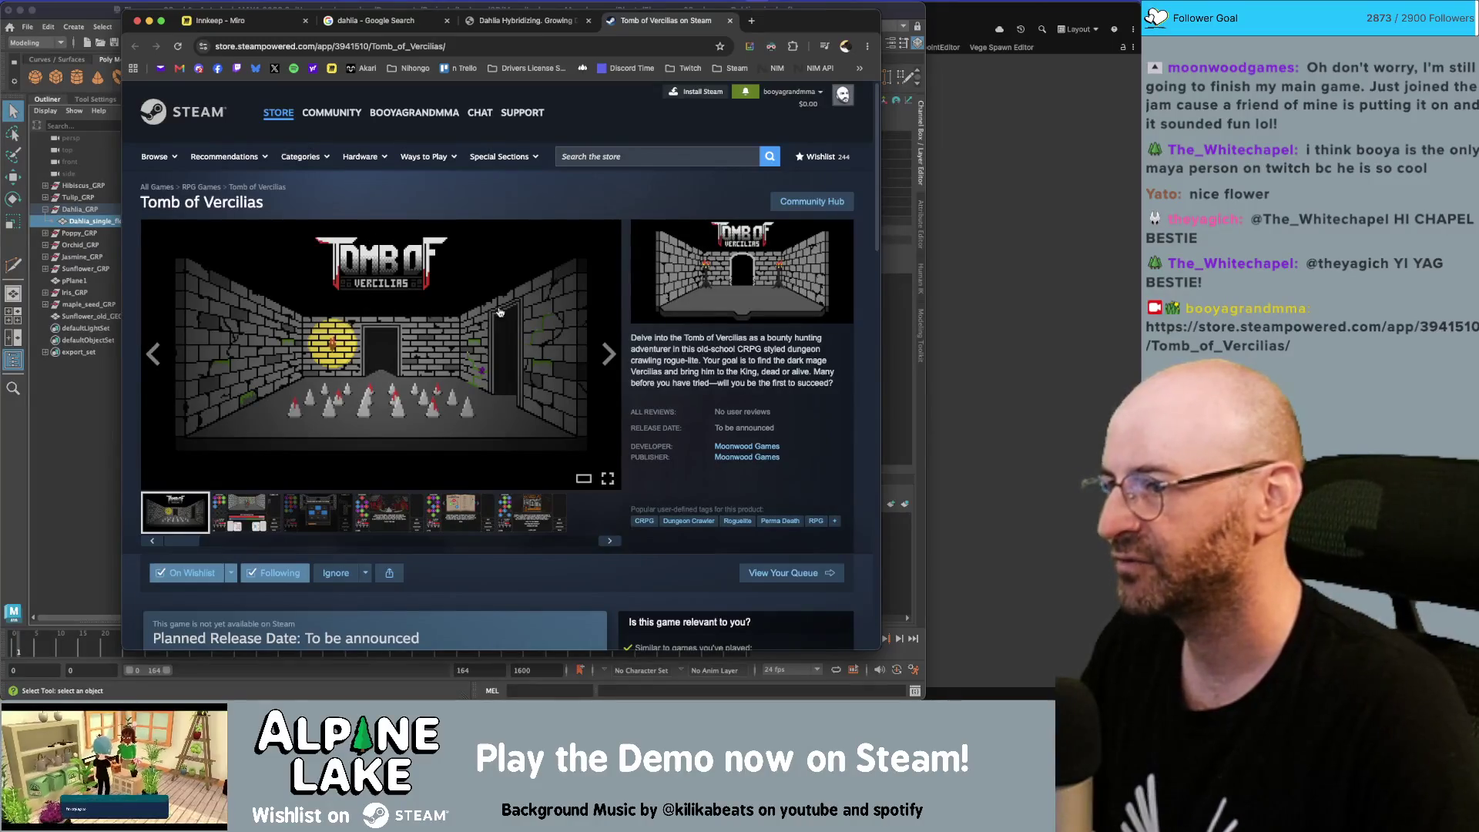
click(251, 519)
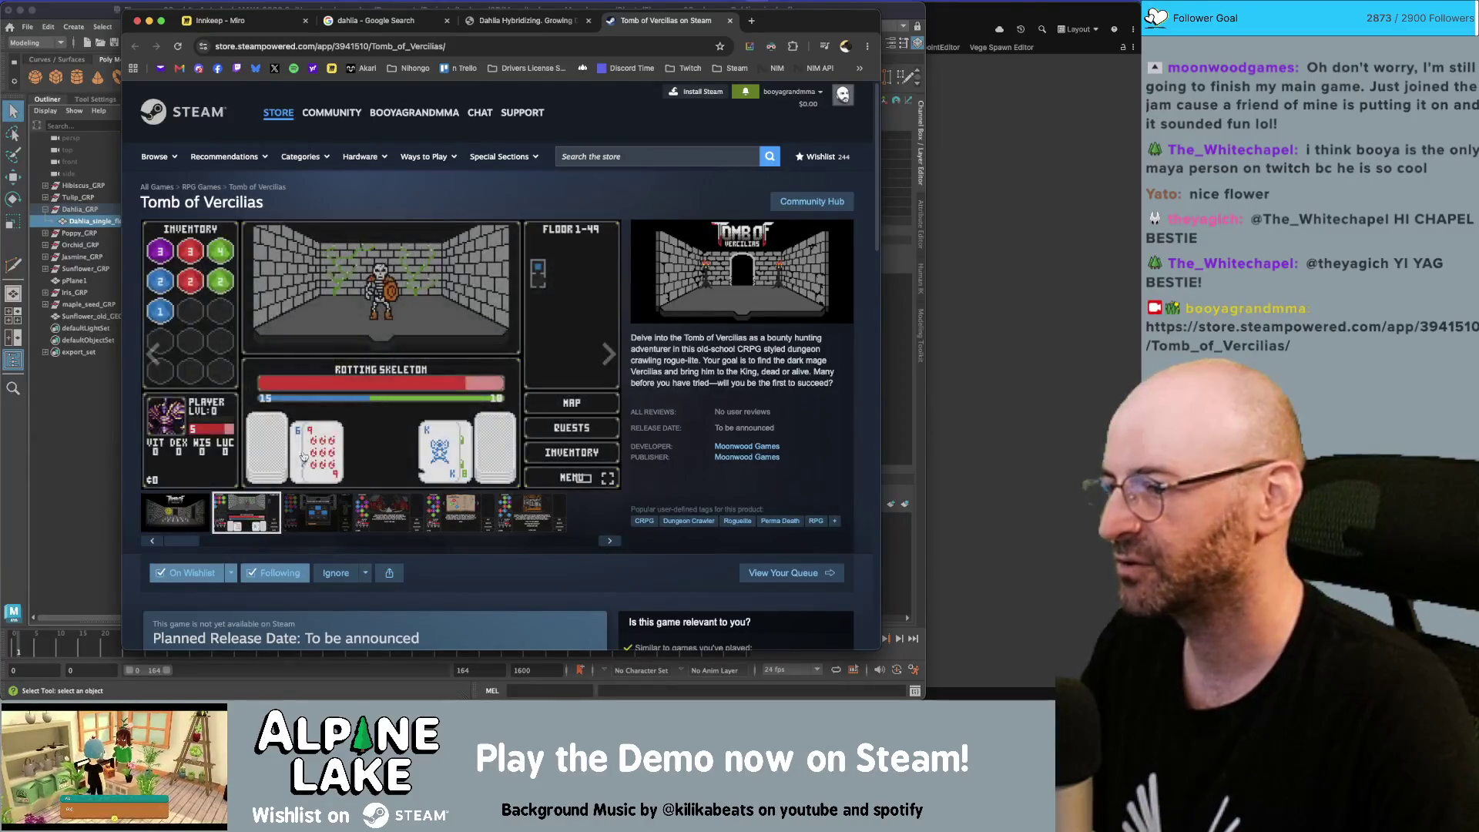
click(299, 508)
click(386, 514)
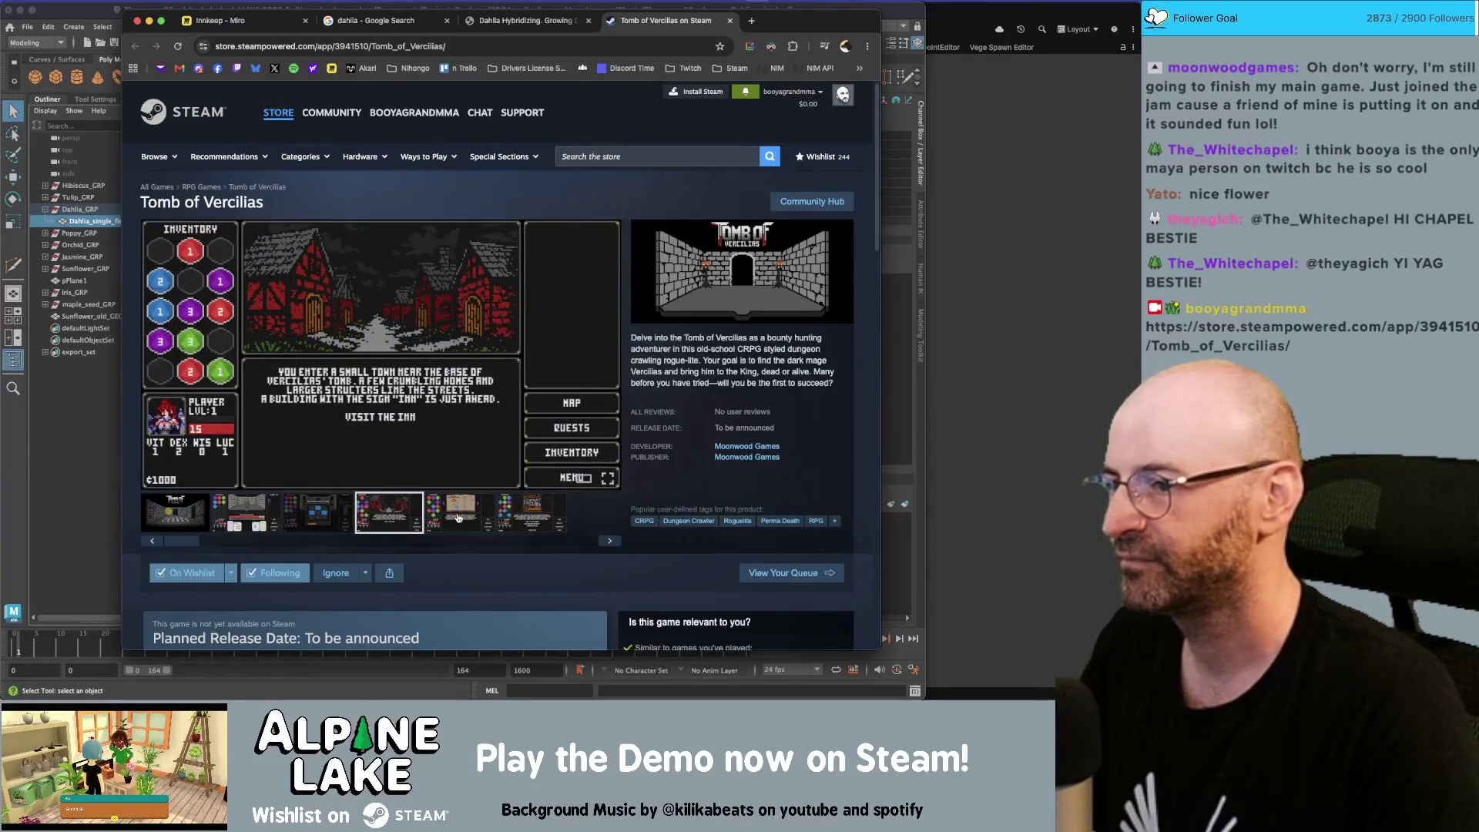
click(457, 518)
click(520, 516)
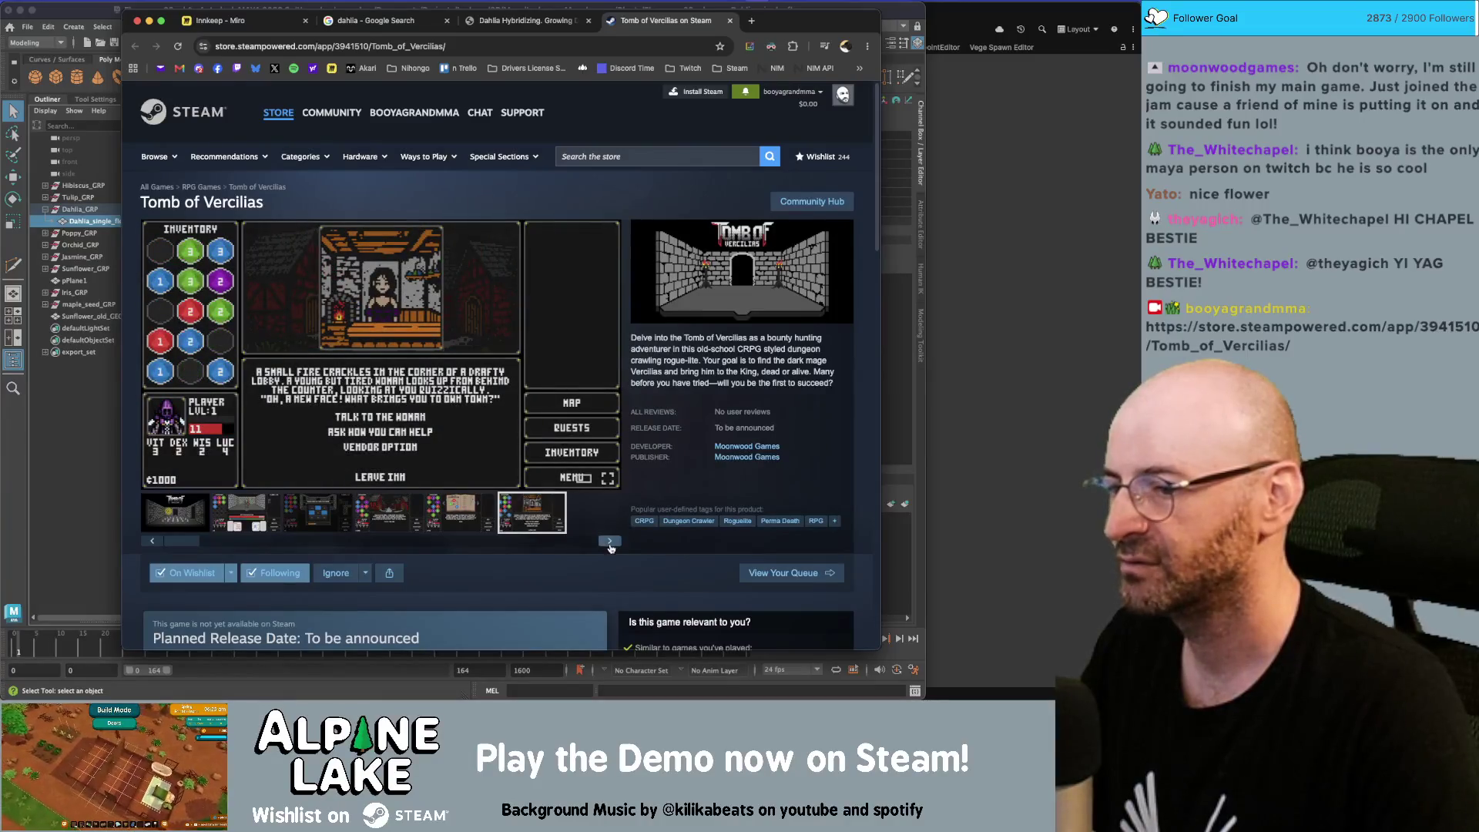
click(611, 542)
click(610, 543)
click(610, 542)
click(610, 543)
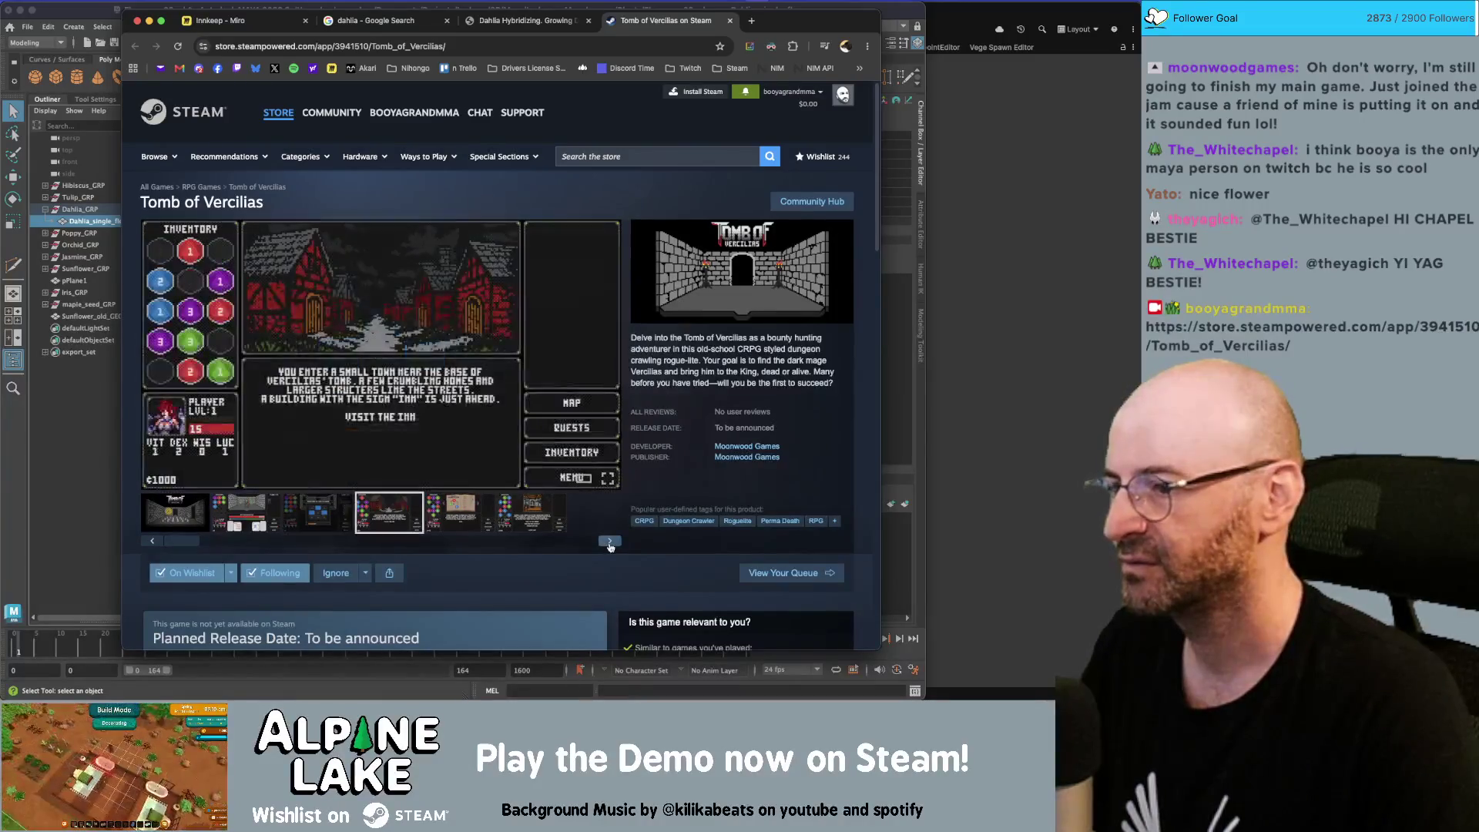
click(610, 543)
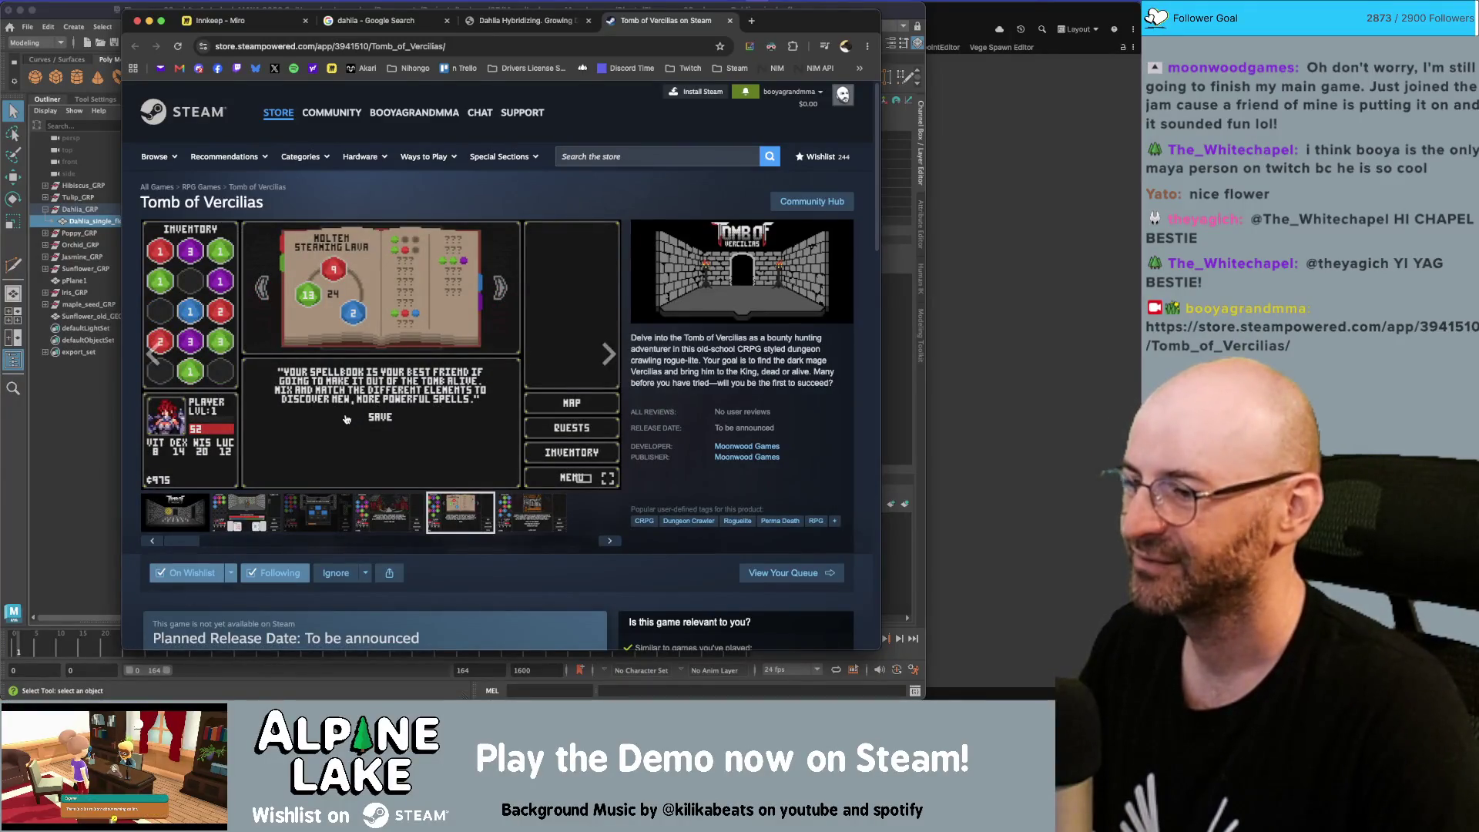
scroll(344, 423, down, 1)
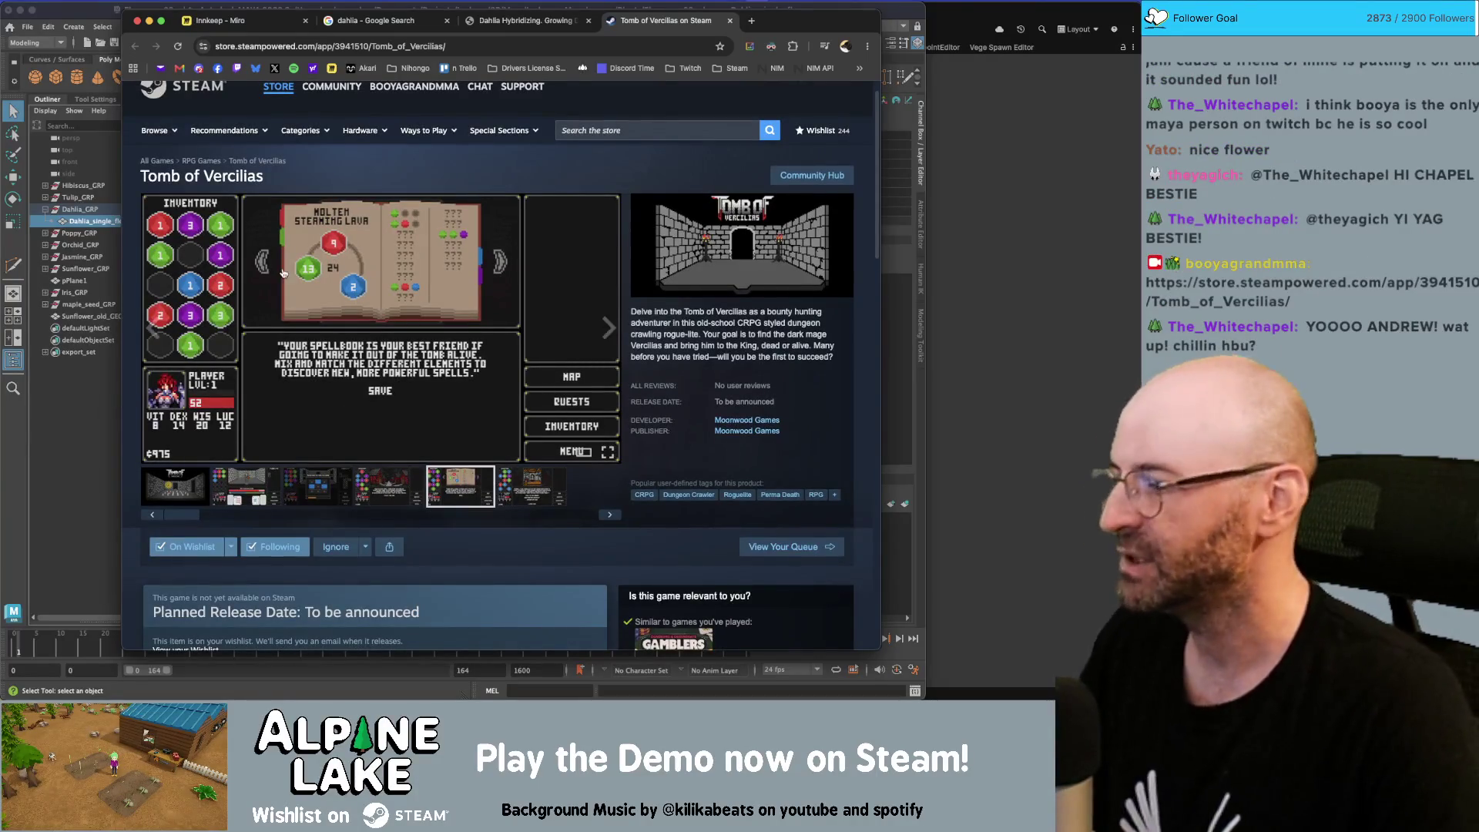
Close the Tomb of Vercilias tab, move Chrome aside, and bring Maya forward
drag(793, 22, 796, 21)
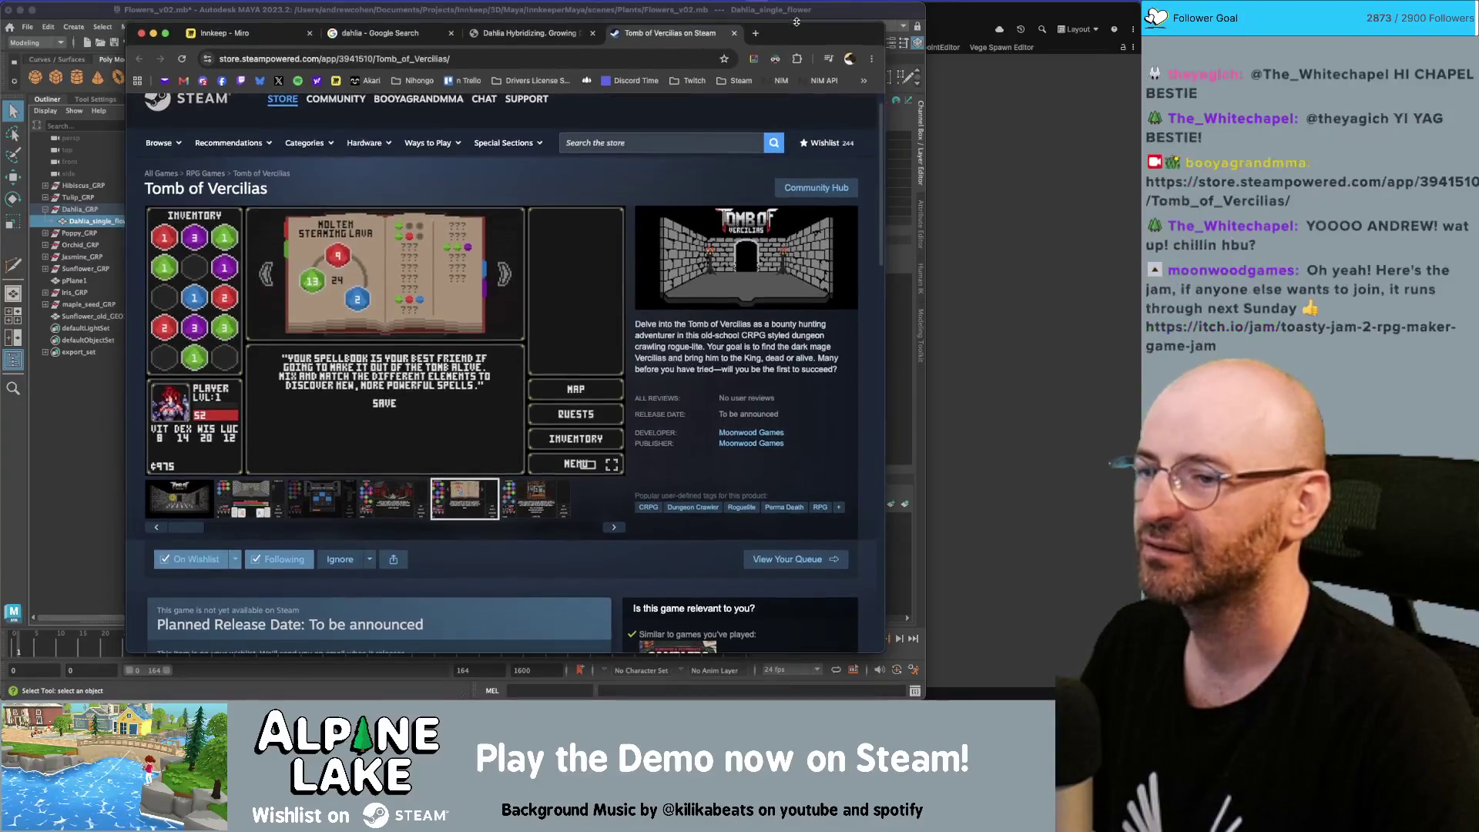
middle_click(706, 32)
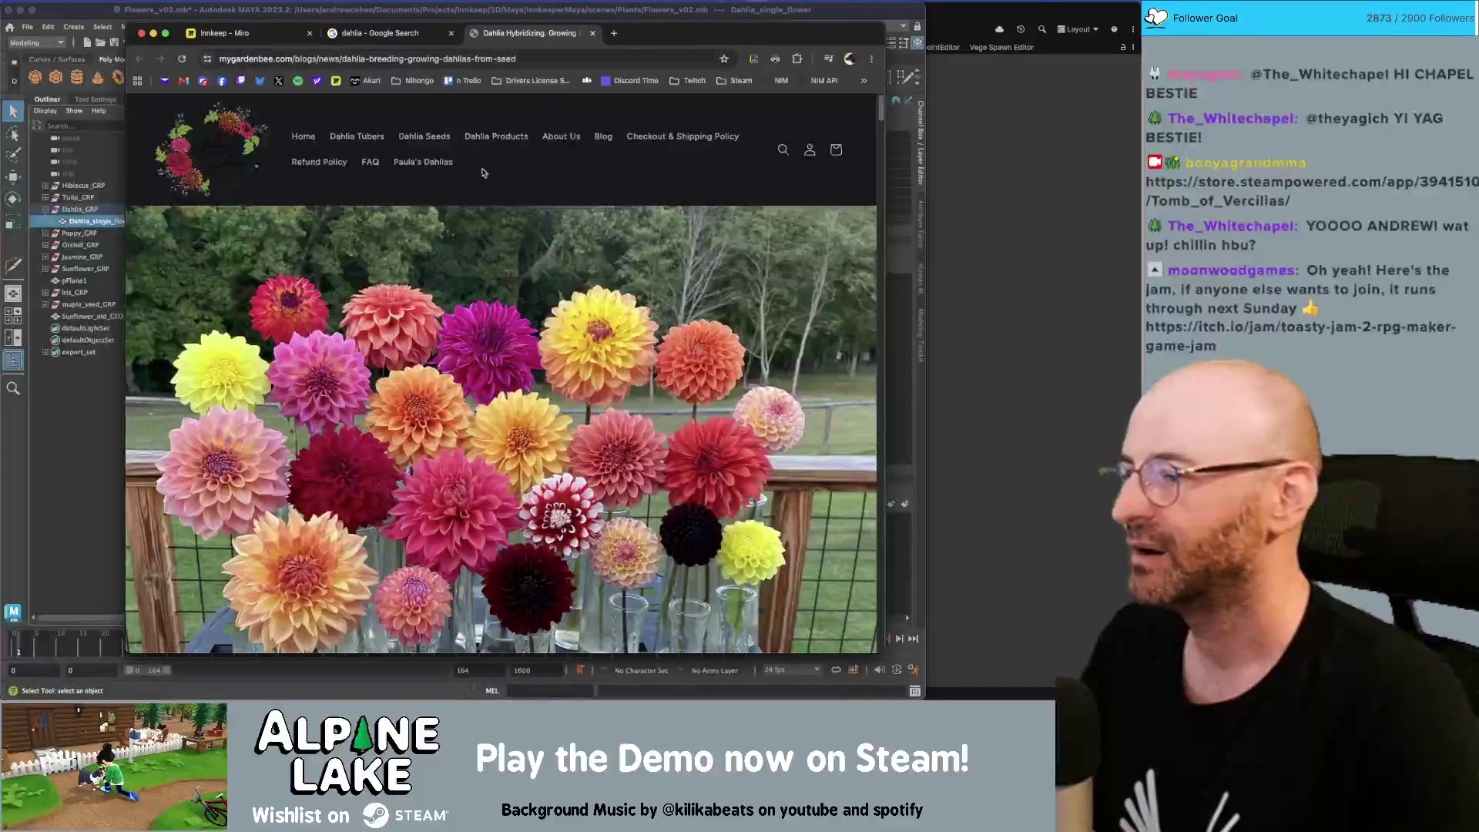
drag(677, 44, 795, 48)
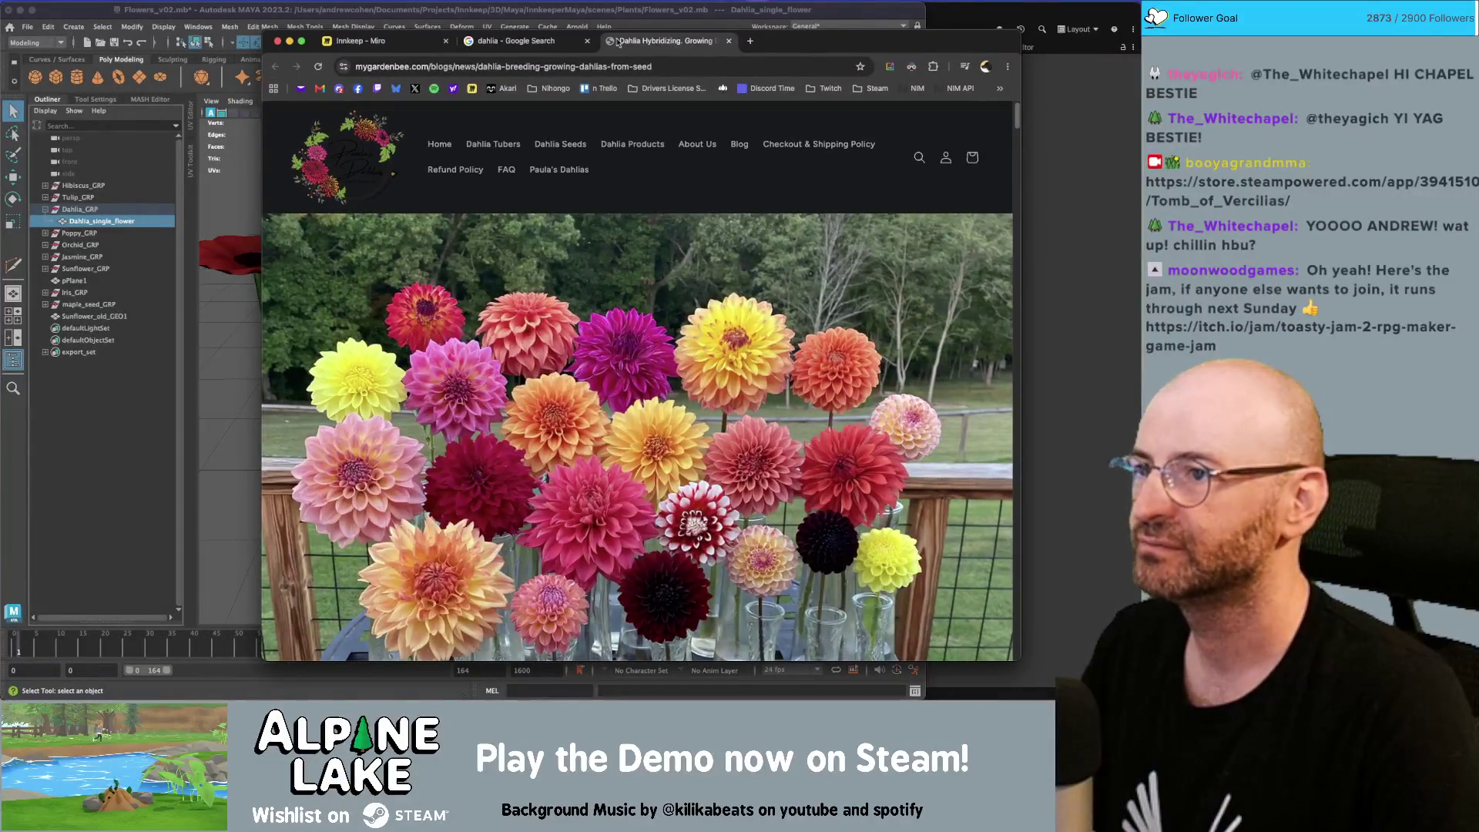
key(super+Tab)
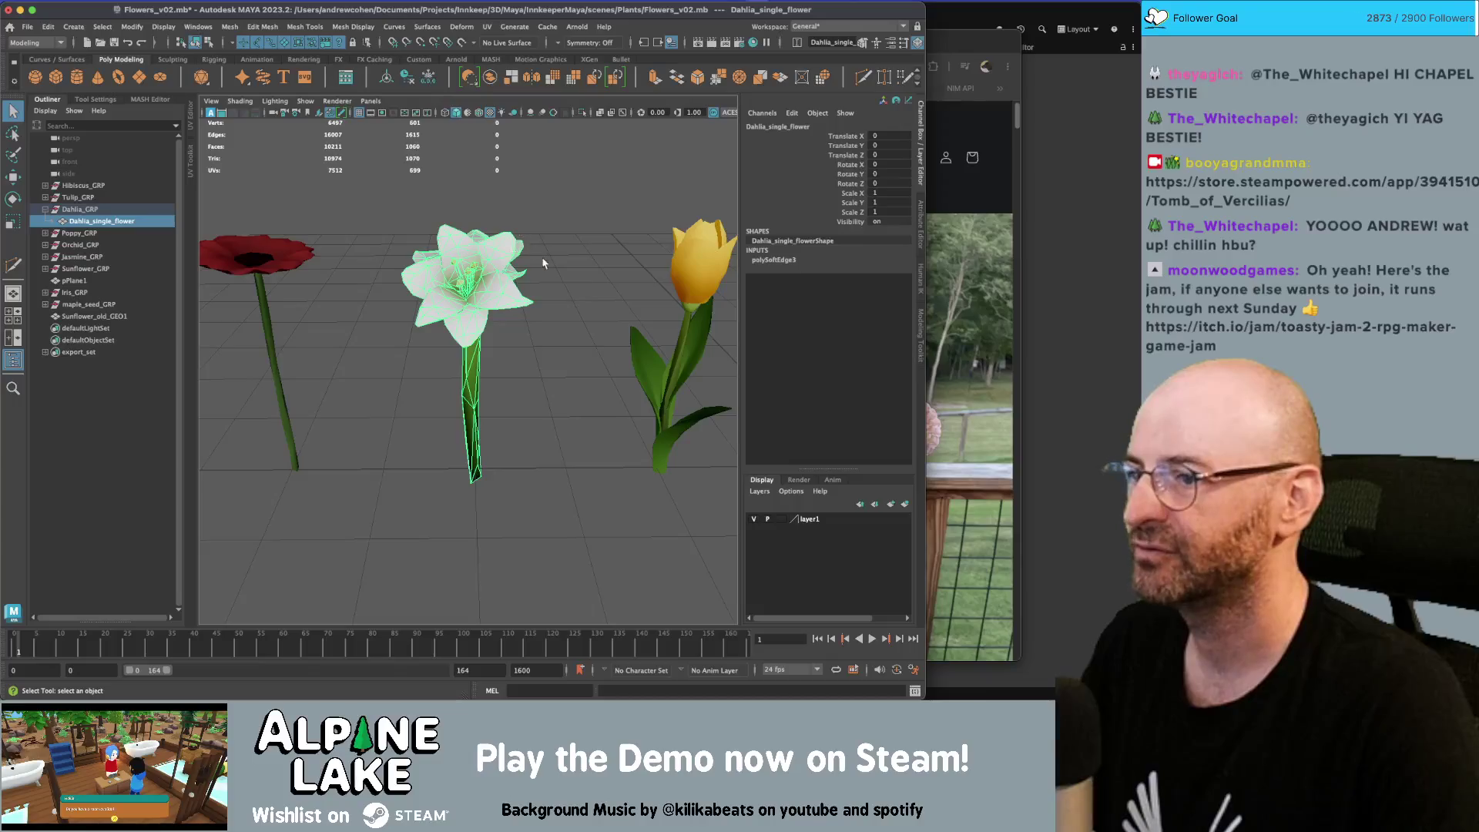
Open Flowers_v03.mb, choosing Don't Save to discard the Flowers_v02 changes
click(556, 255)
click(482, 251)
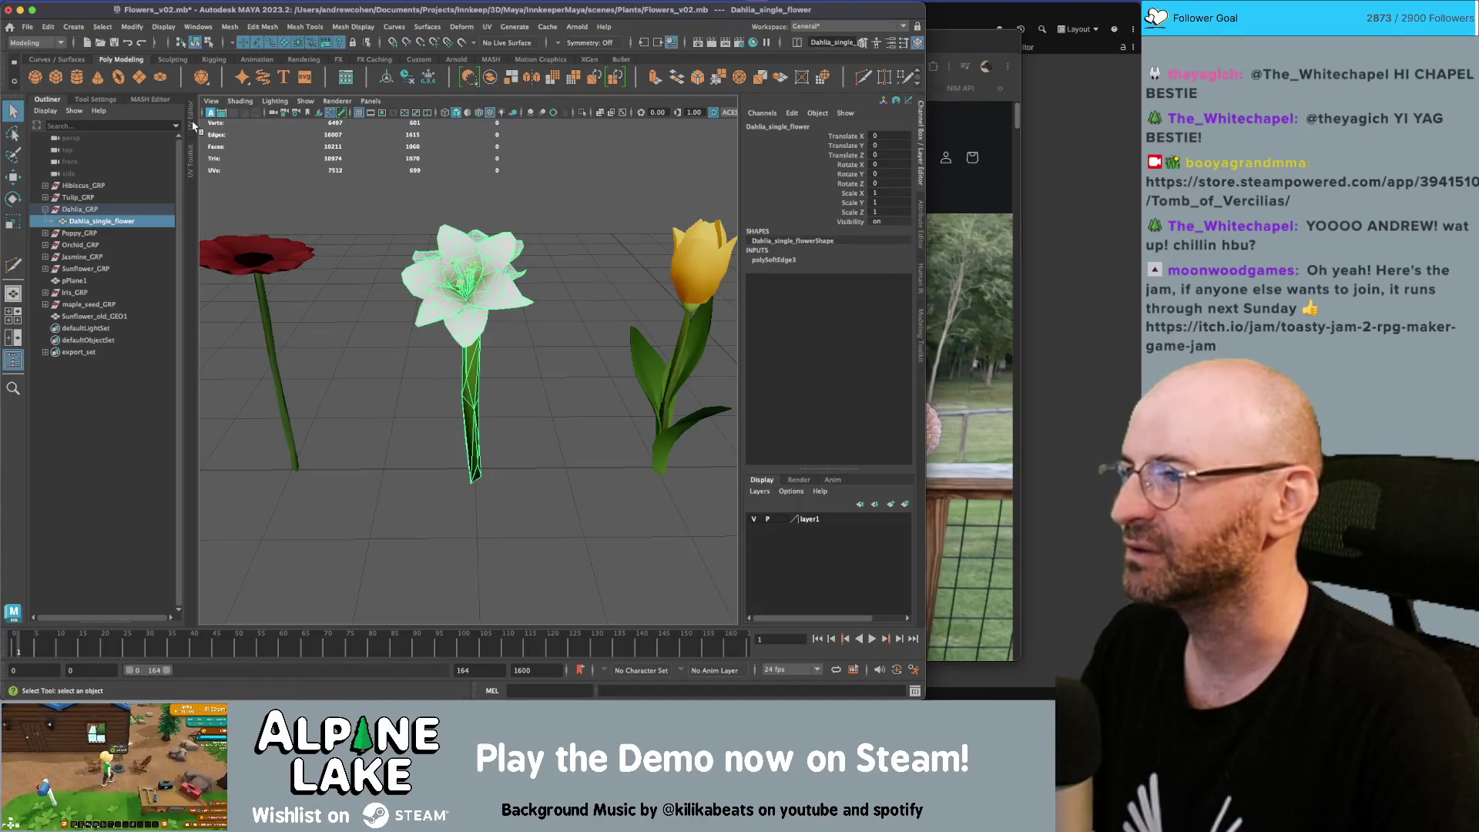
click(37, 28)
click(54, 65)
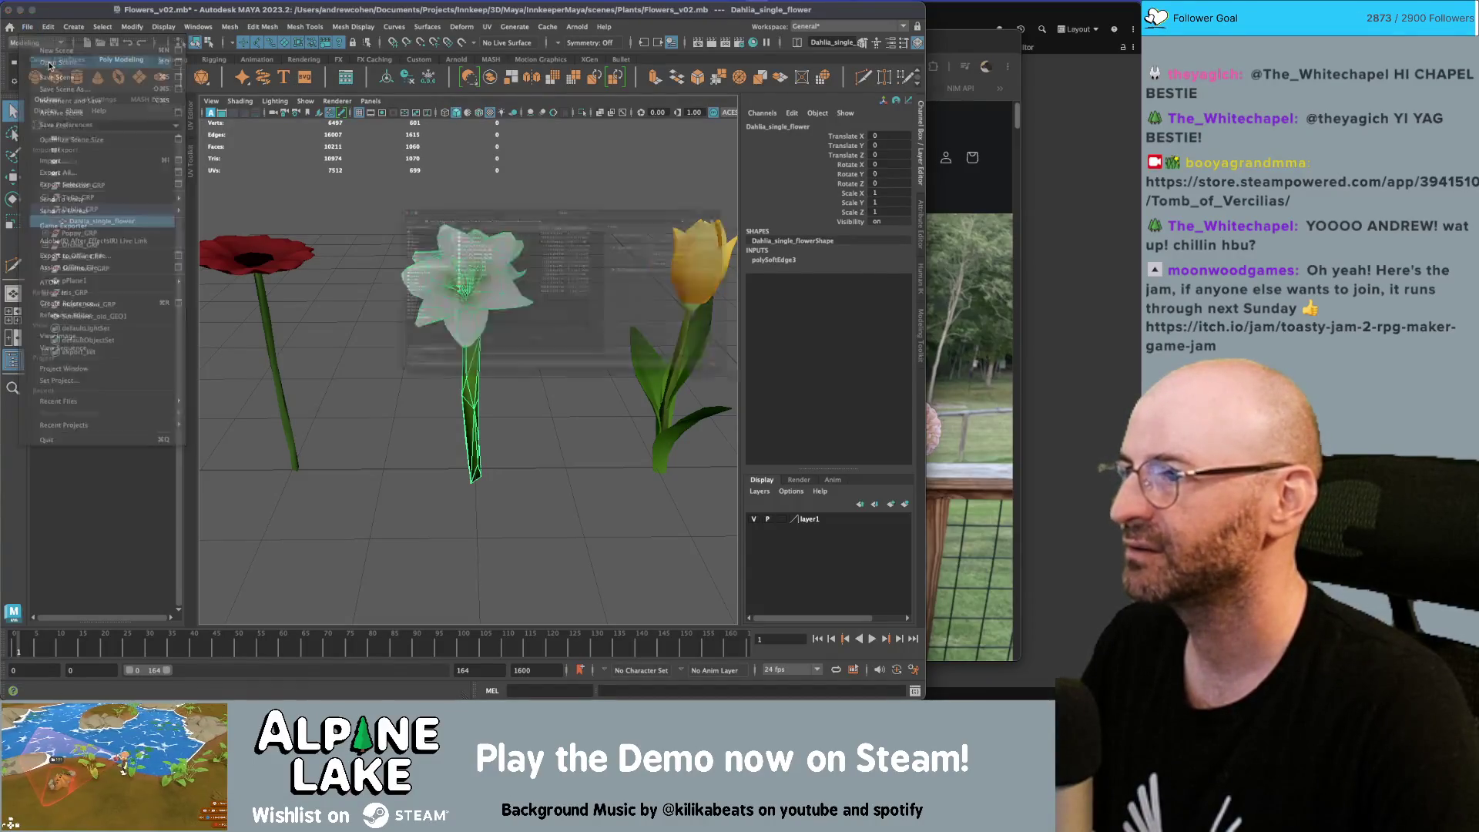
double_click(338, 164)
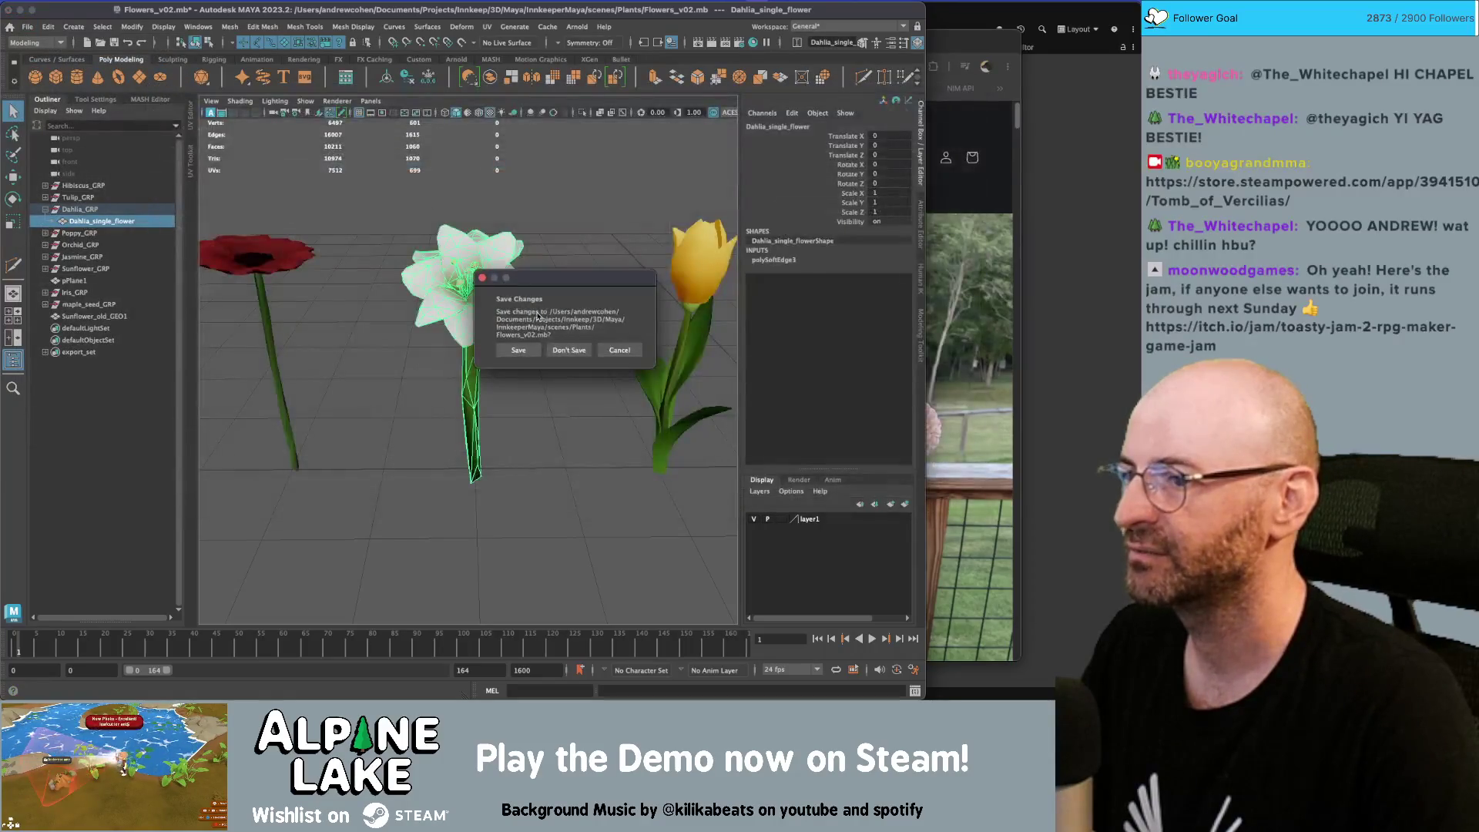
click(569, 349)
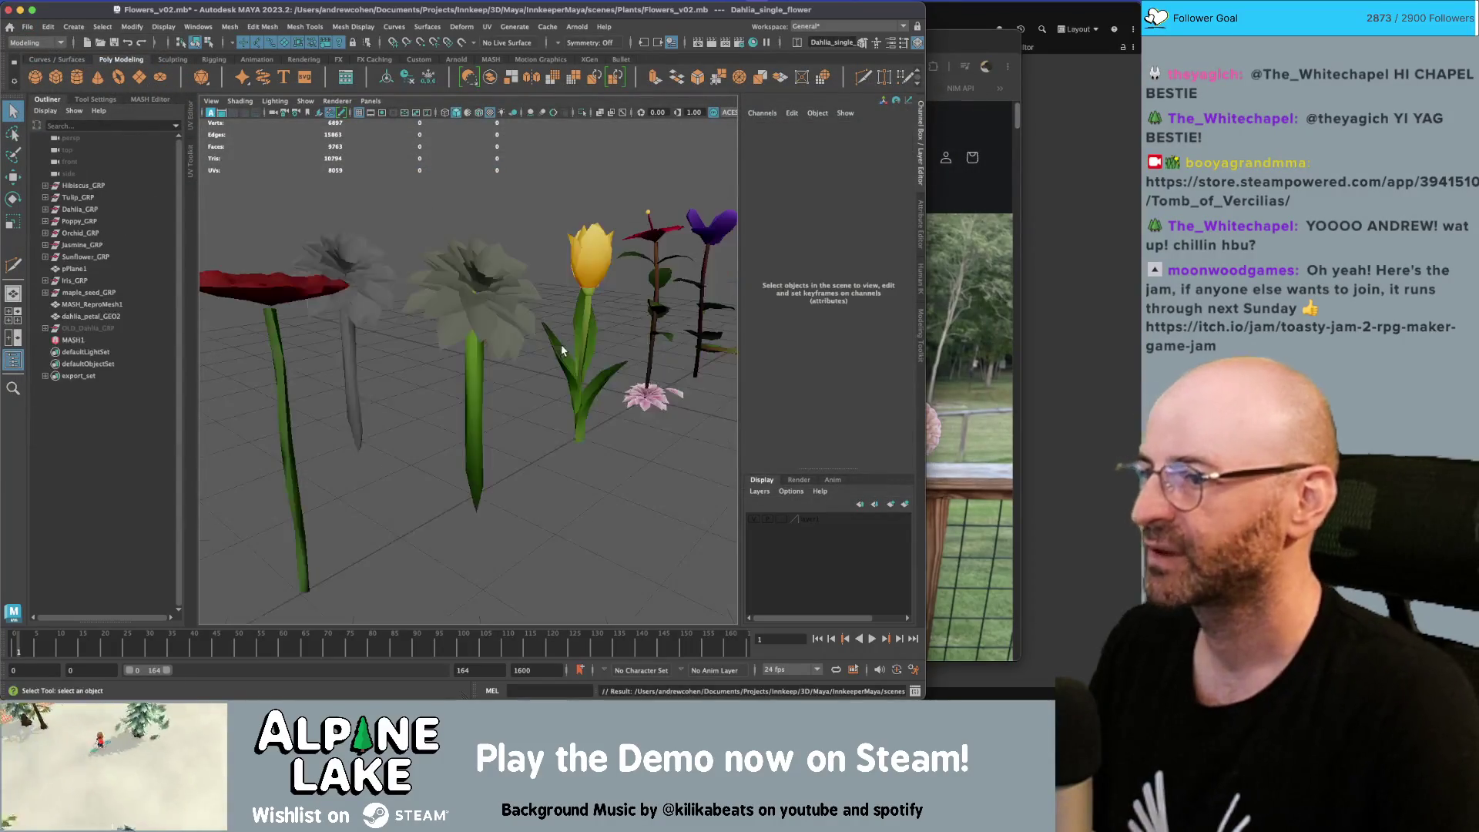
Give the dahlia a new grey material via Assign New Material
click(362, 261)
mouse_move(370, 255)
right_down()
mouse_move(395, 587)
mouse_move(497, 590)
mouse_move(496, 660)
mouse_move(479, 609)
right_up()
click(459, 312)
alt+drag(459, 311, 532, 270)
Reselect the grey dahlia and open the UV Editor beside the viewport
click(455, 304)
click(558, 401)
mouse_move(554, 331)
right_down()
mouse_move(542, 654)
mouse_move(669, 638)
mouse_move(654, 628)
right_up()
click(661, 570)
scroll(661, 570, down, 5)
click(493, 382)
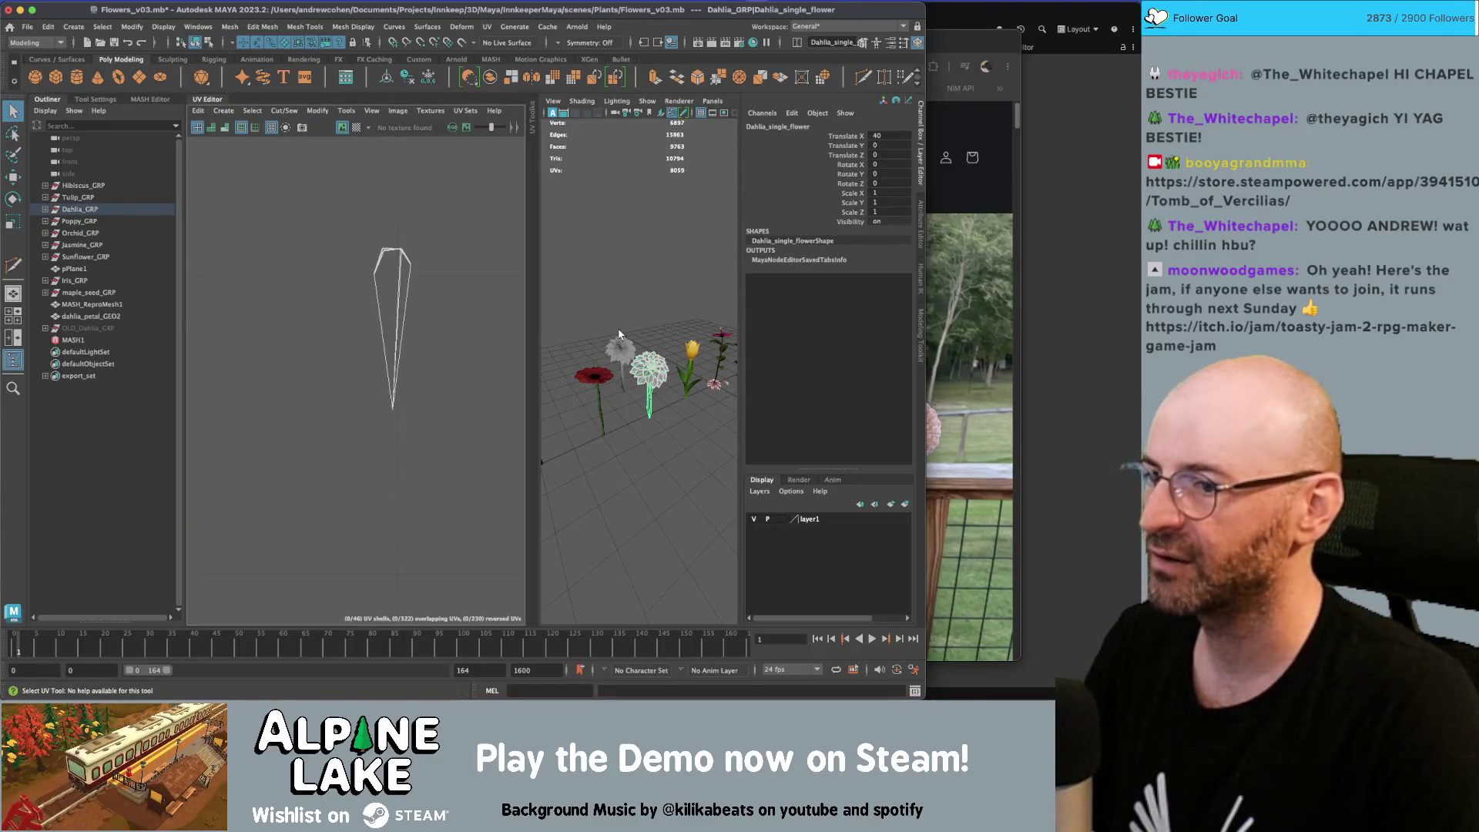
Frame the dahlia and marquee-select its stem faces in face mode
click(611, 343)
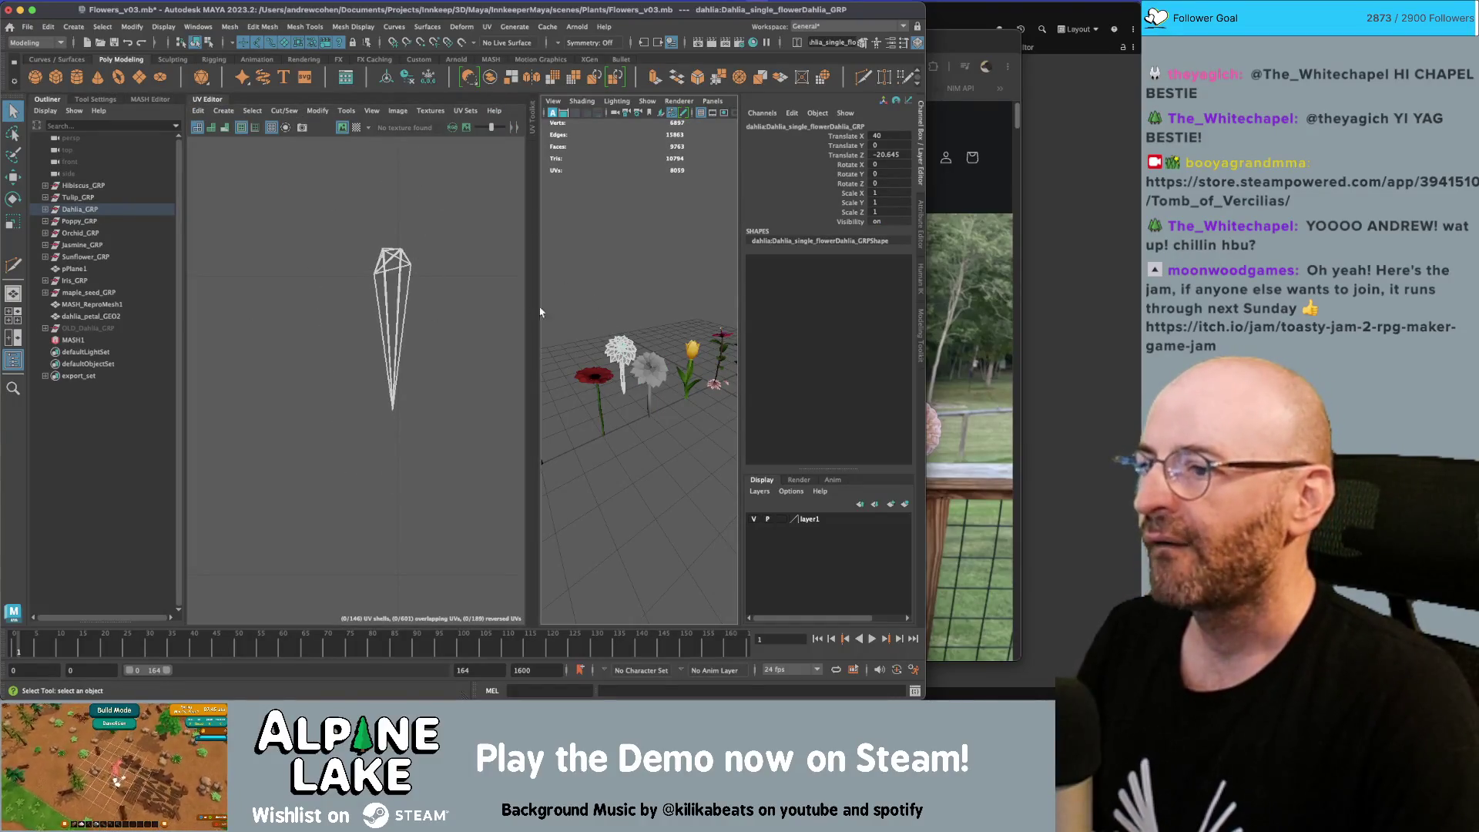
click(442, 114)
click(384, 164)
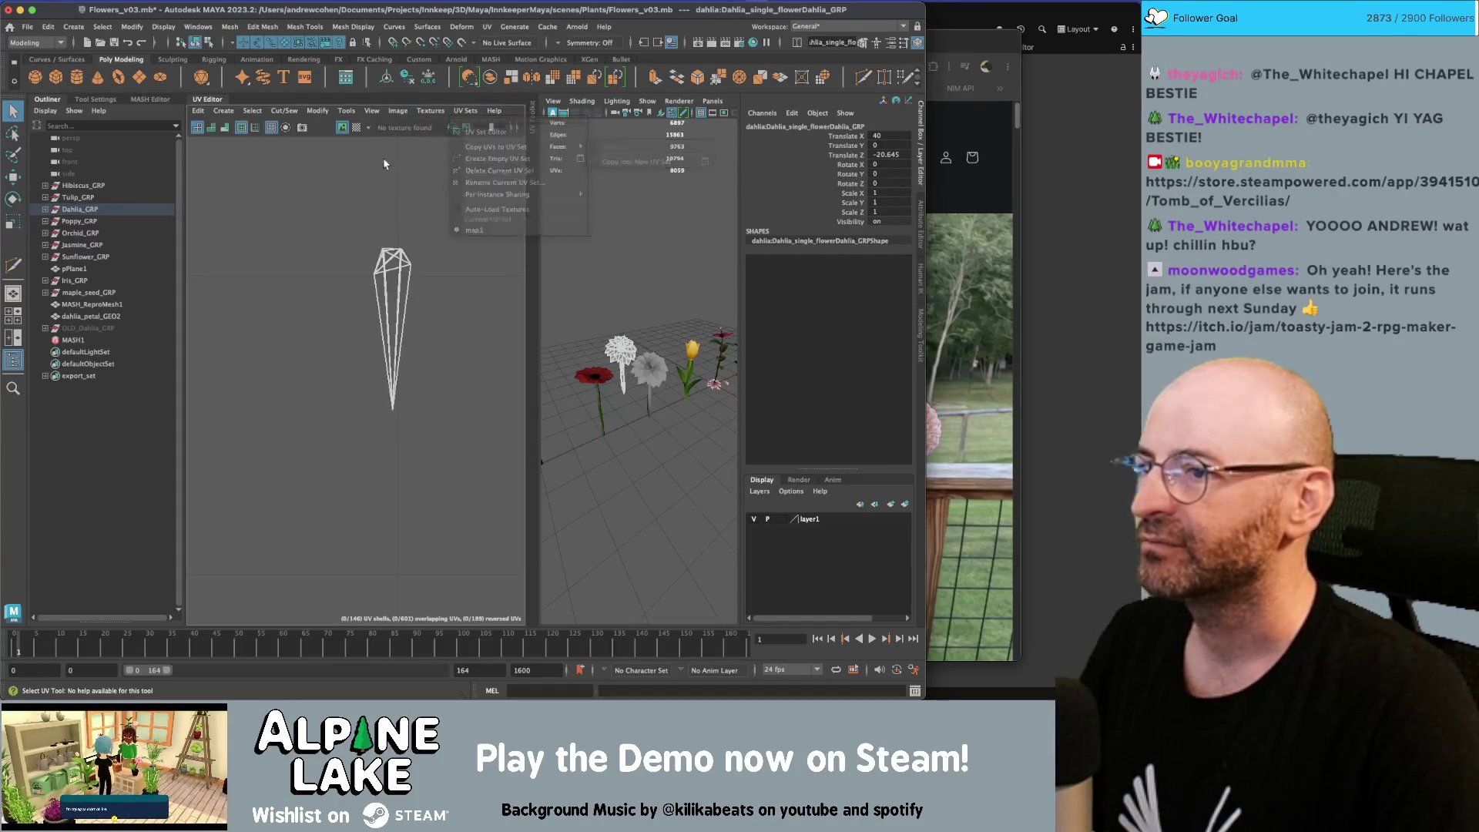
click(615, 346)
key(f)
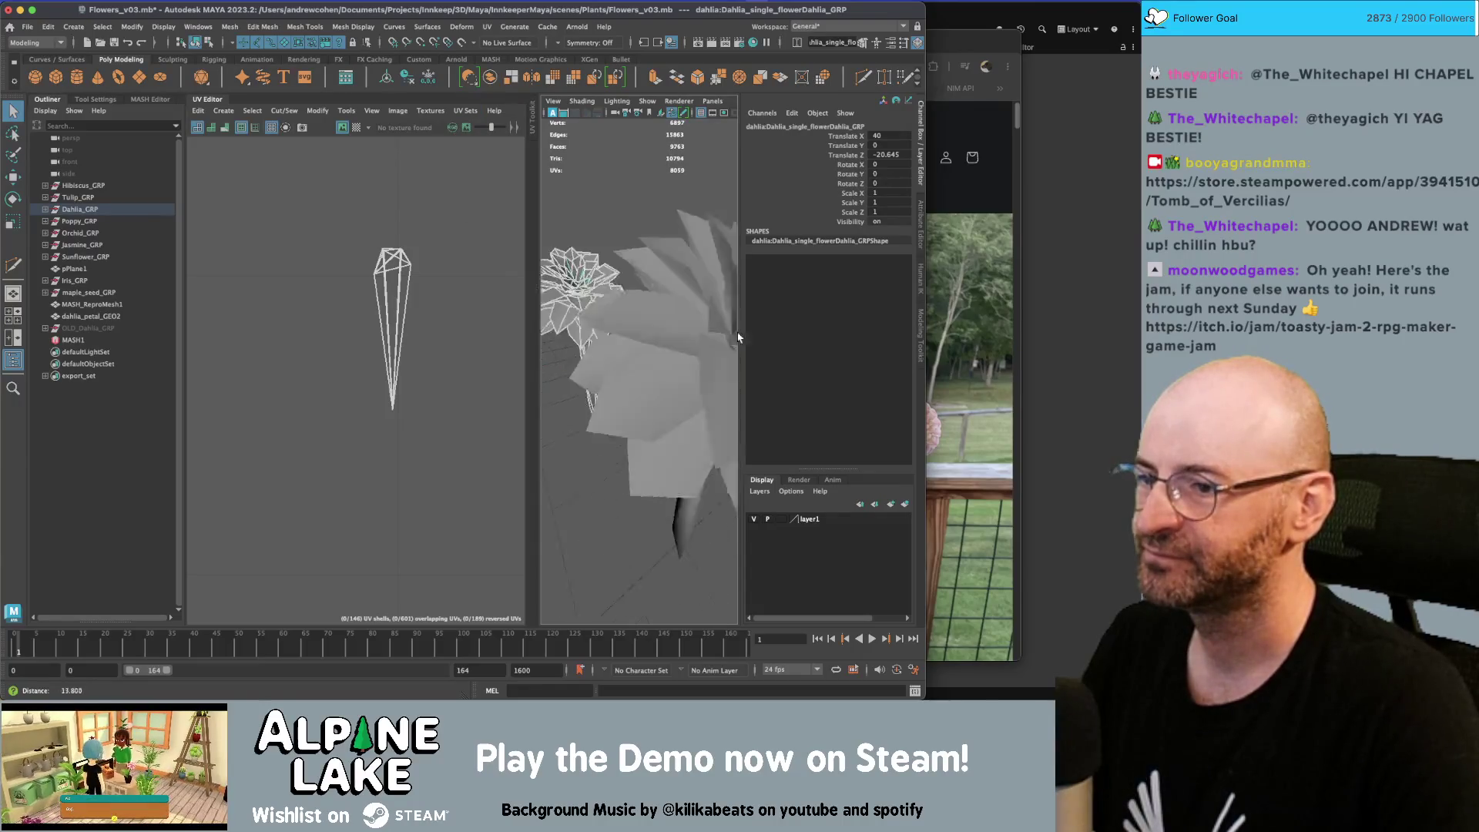
right_drag(625, 315, 630, 341)
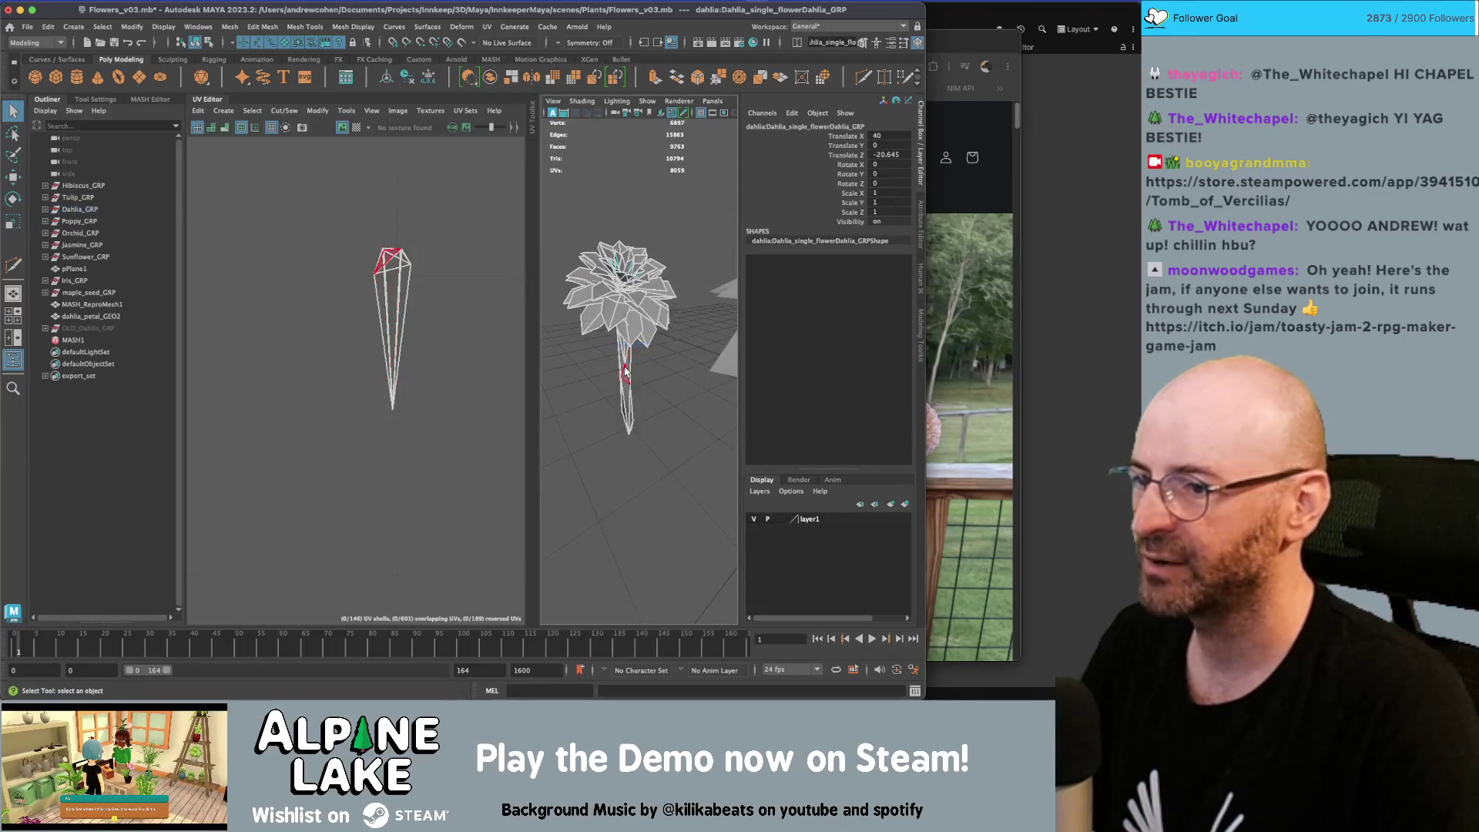
drag(362, 232, 416, 264)
Planar-project the stem faces and scale the new UV shell into a thin strip
click(224, 110)
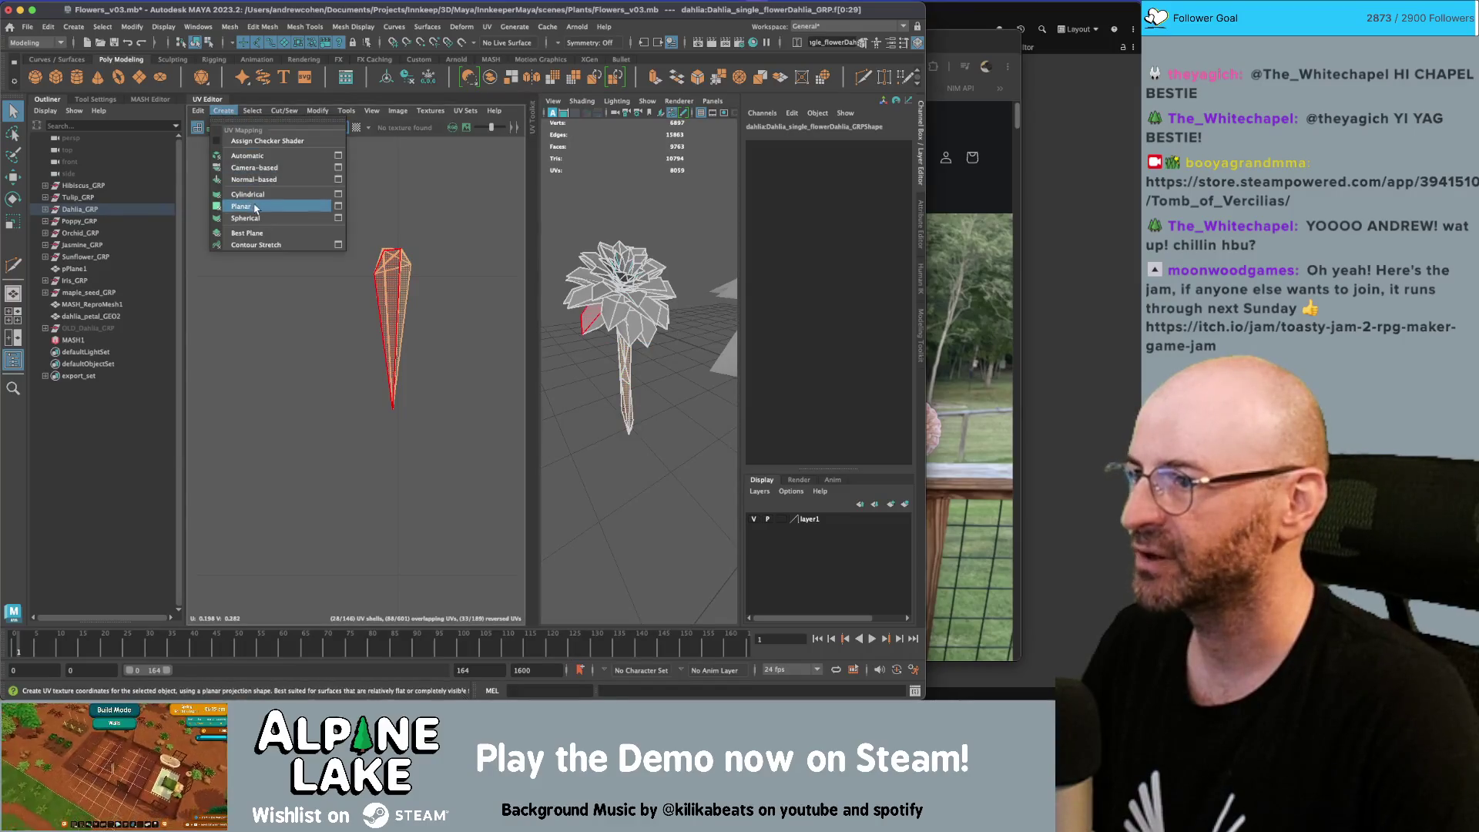
click(241, 206)
key(r)
mouse_move(326, 401)
mouse_down()
mouse_move(349, 396)
mouse_move(303, 430)
mouse_up()
Return to object mode and reselect the dahlia, briefly comparing the tulip's UVs
key(w)
key(r)
key(q)
click(207, 46)
click(694, 370)
drag(627, 416, 585, 455)
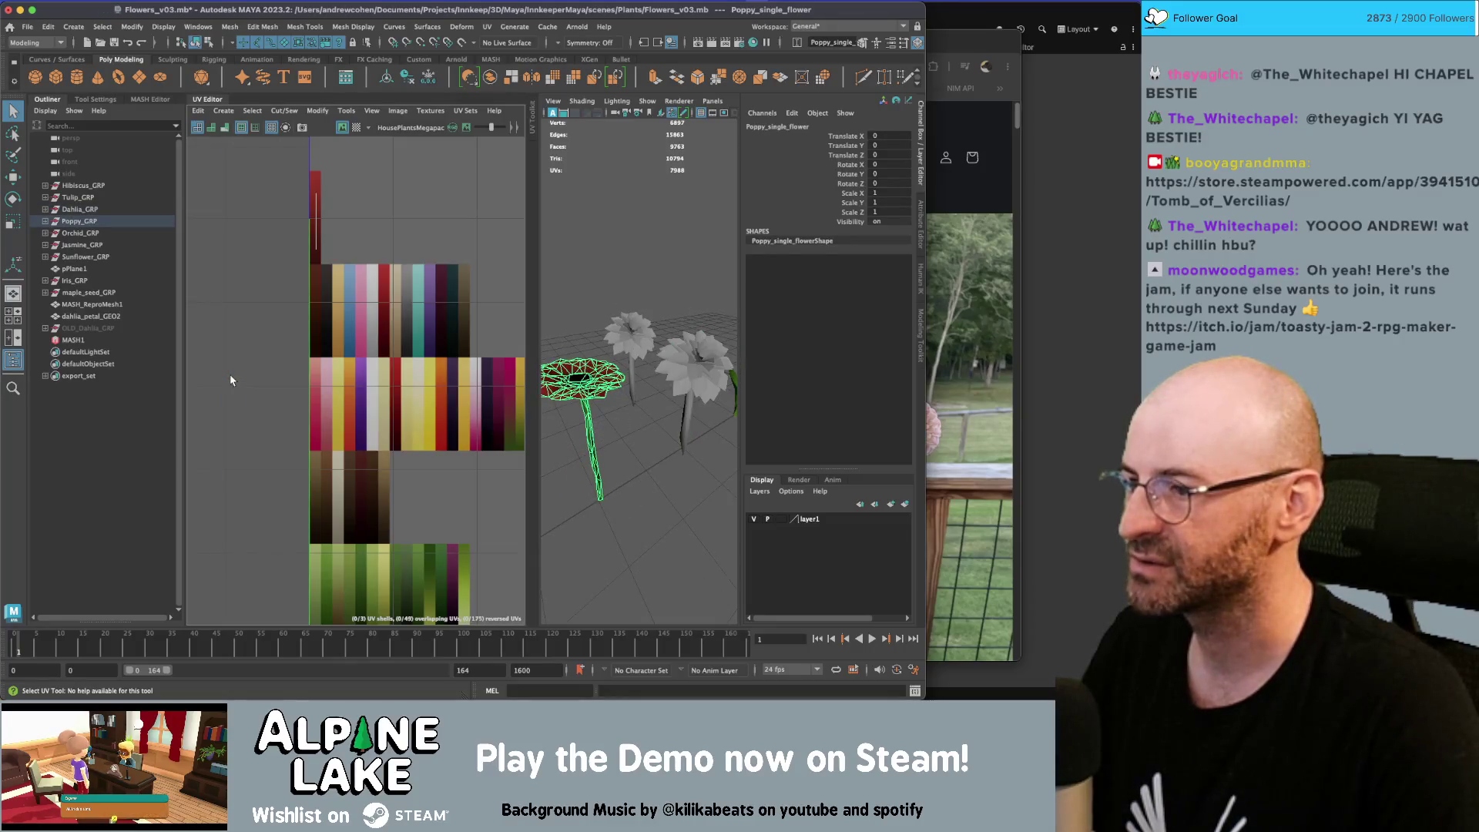
click(694, 370)
alt+drag(693, 370, 650, 414)
click(671, 401)
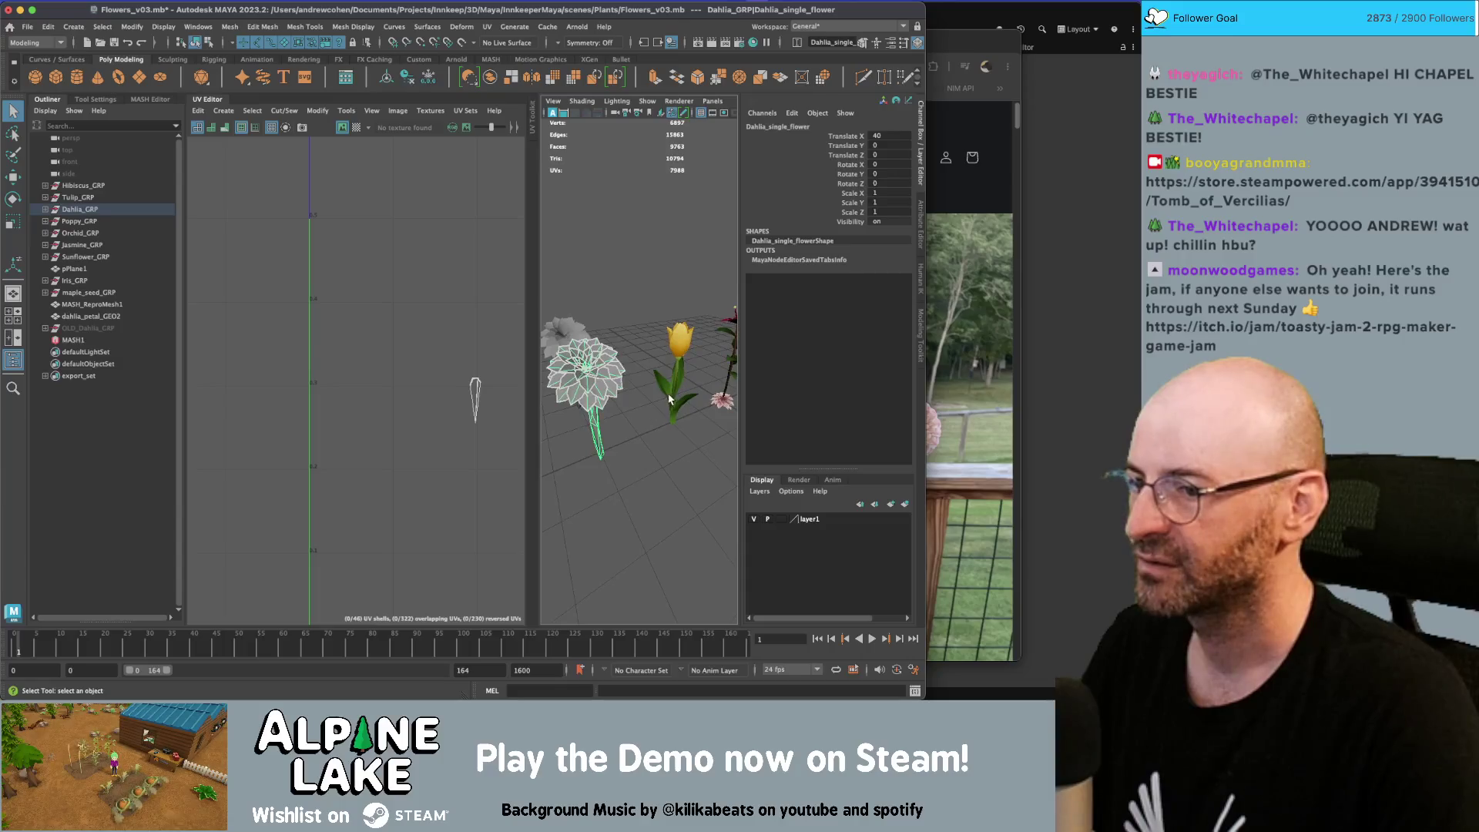
click(606, 408)
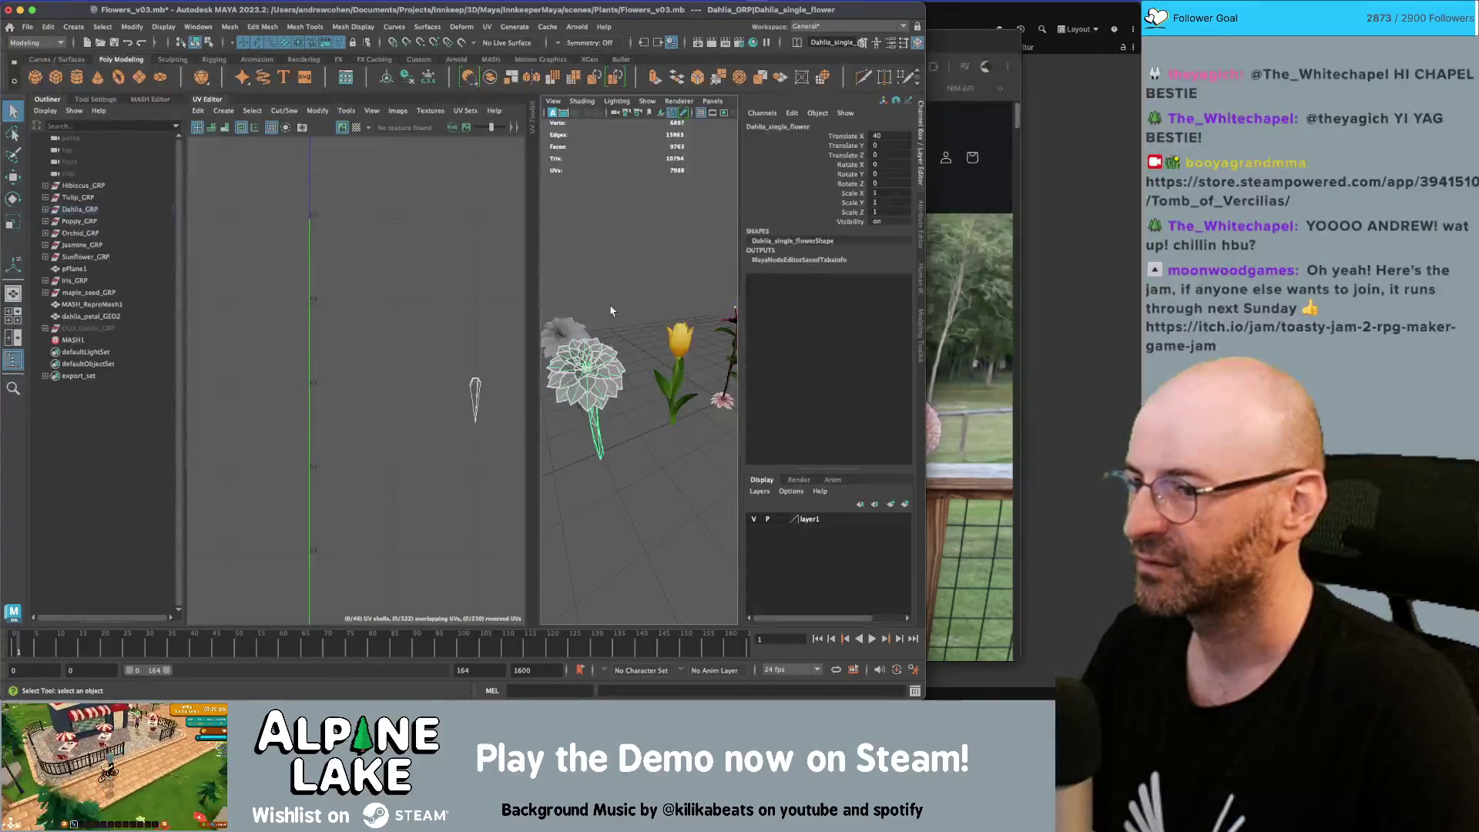
alt+drag(590, 394, 664, 319)
Switch to textured shading and assign the existing HousePlantsMegapack_TextureAtlas material to the dahlia
key(4)
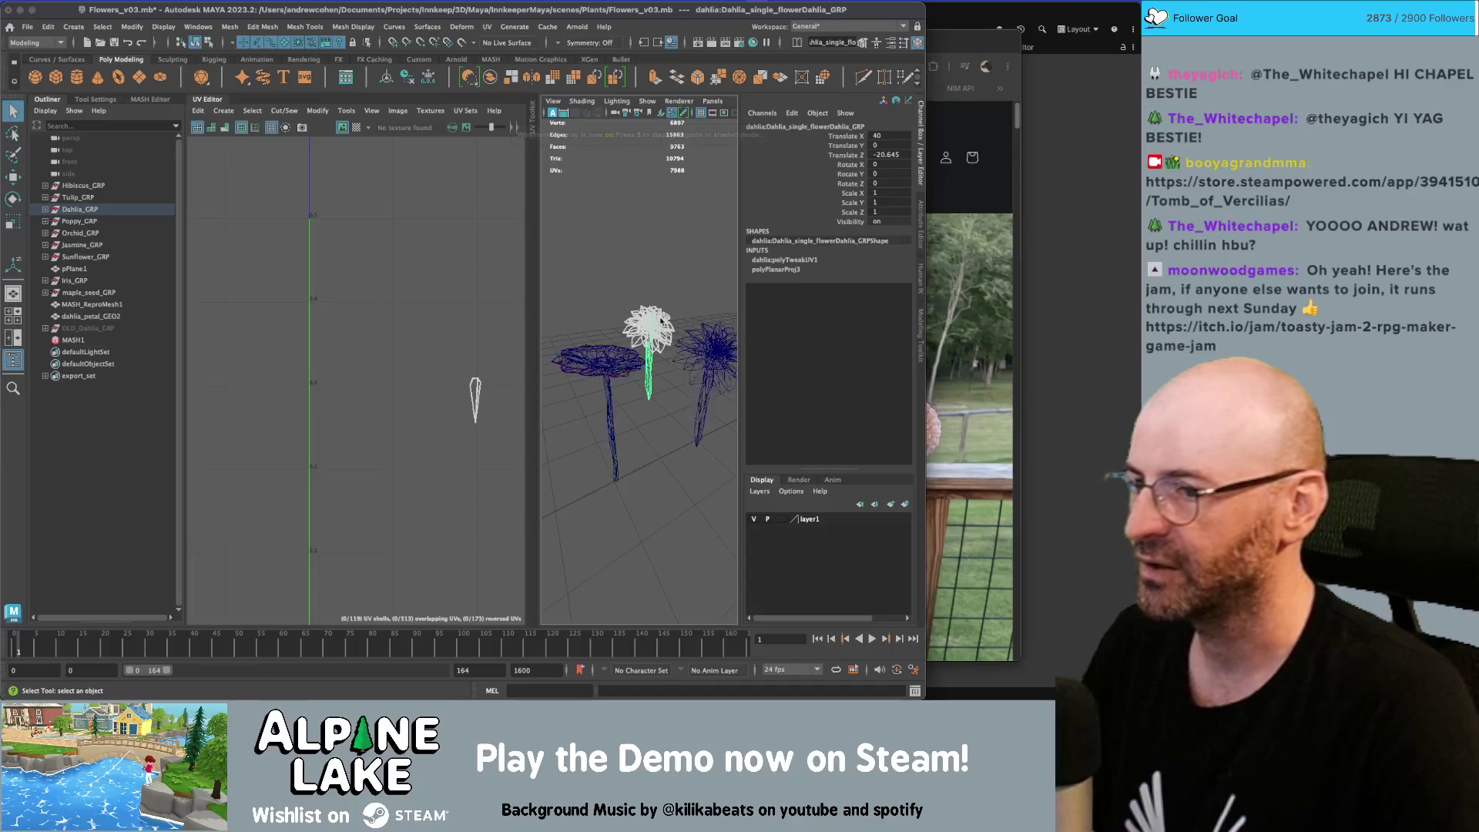
key(6)
right_drag(653, 324, 666, 550)
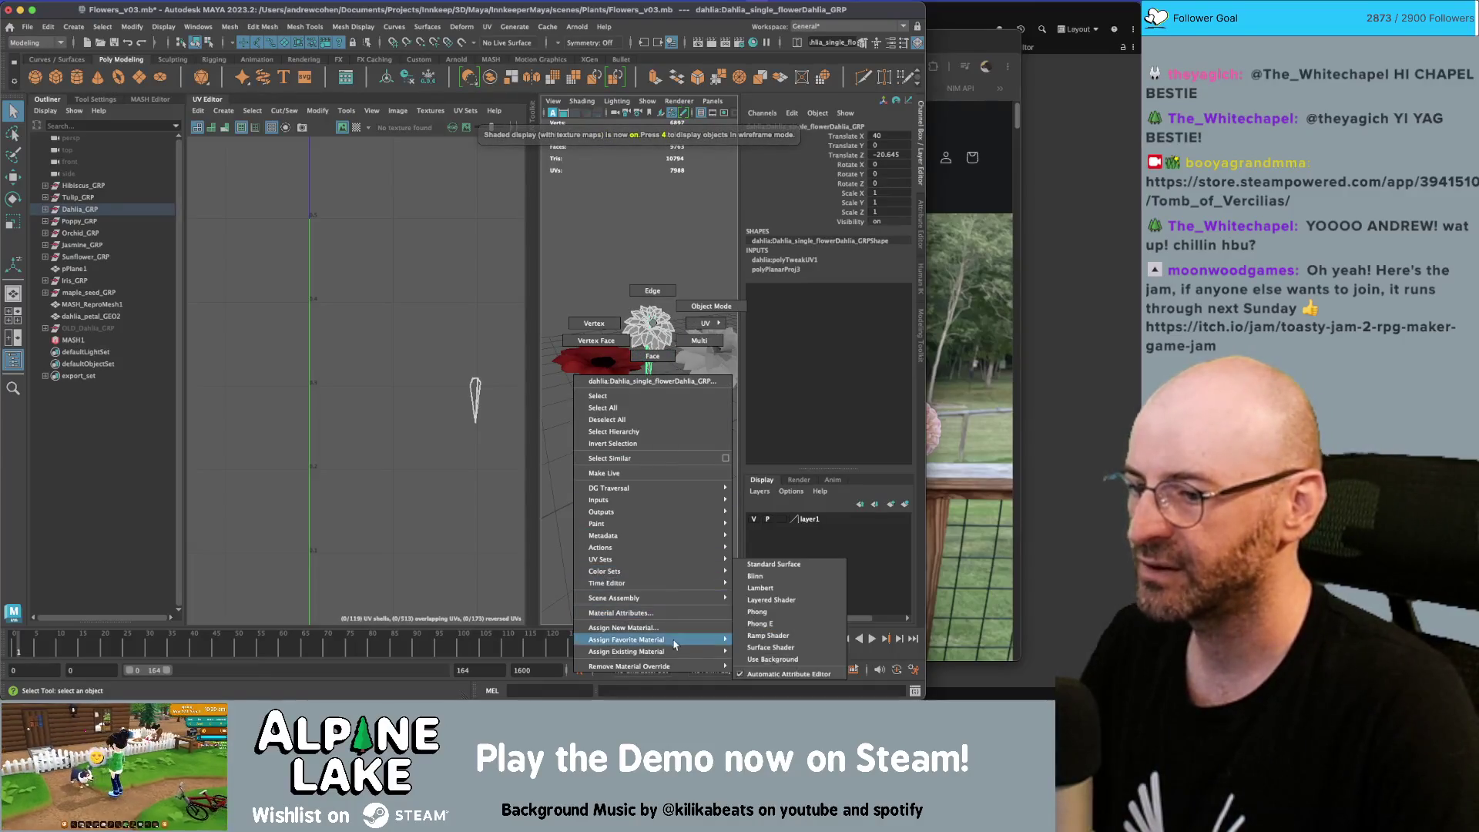
mouse_move(655, 652)
click(789, 635)
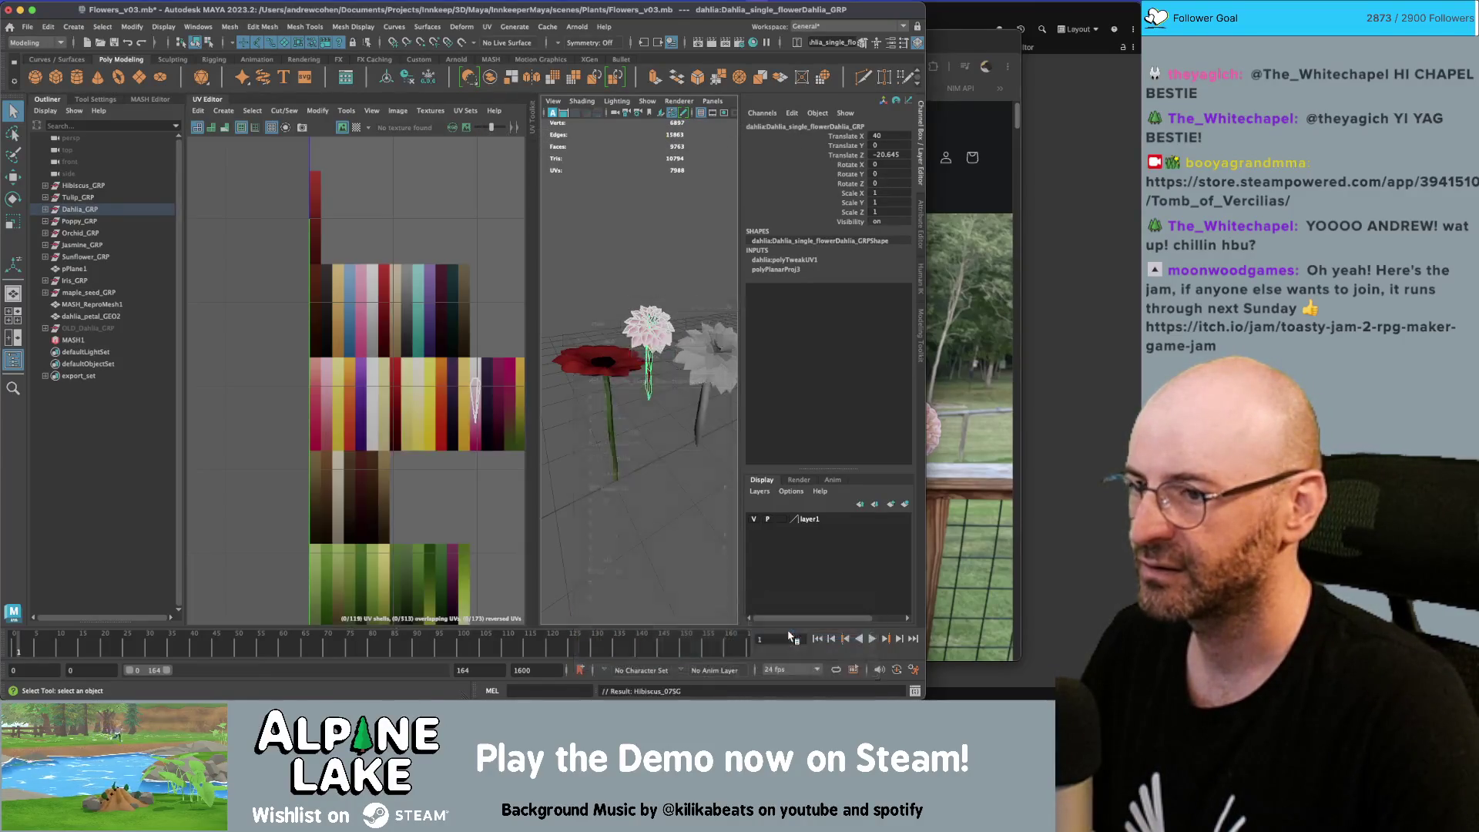
right_drag(351, 302, 326, 293)
scroll(324, 339, down, 5)
Shift the dahlia's UV shell down-left and frame it in the UV Editor
mouse_move(406, 403)
mouse_down()
mouse_move(346, 462)
mouse_move(320, 462)
mouse_move(359, 433)
mouse_up()
key(w)
key(r)
key(w)
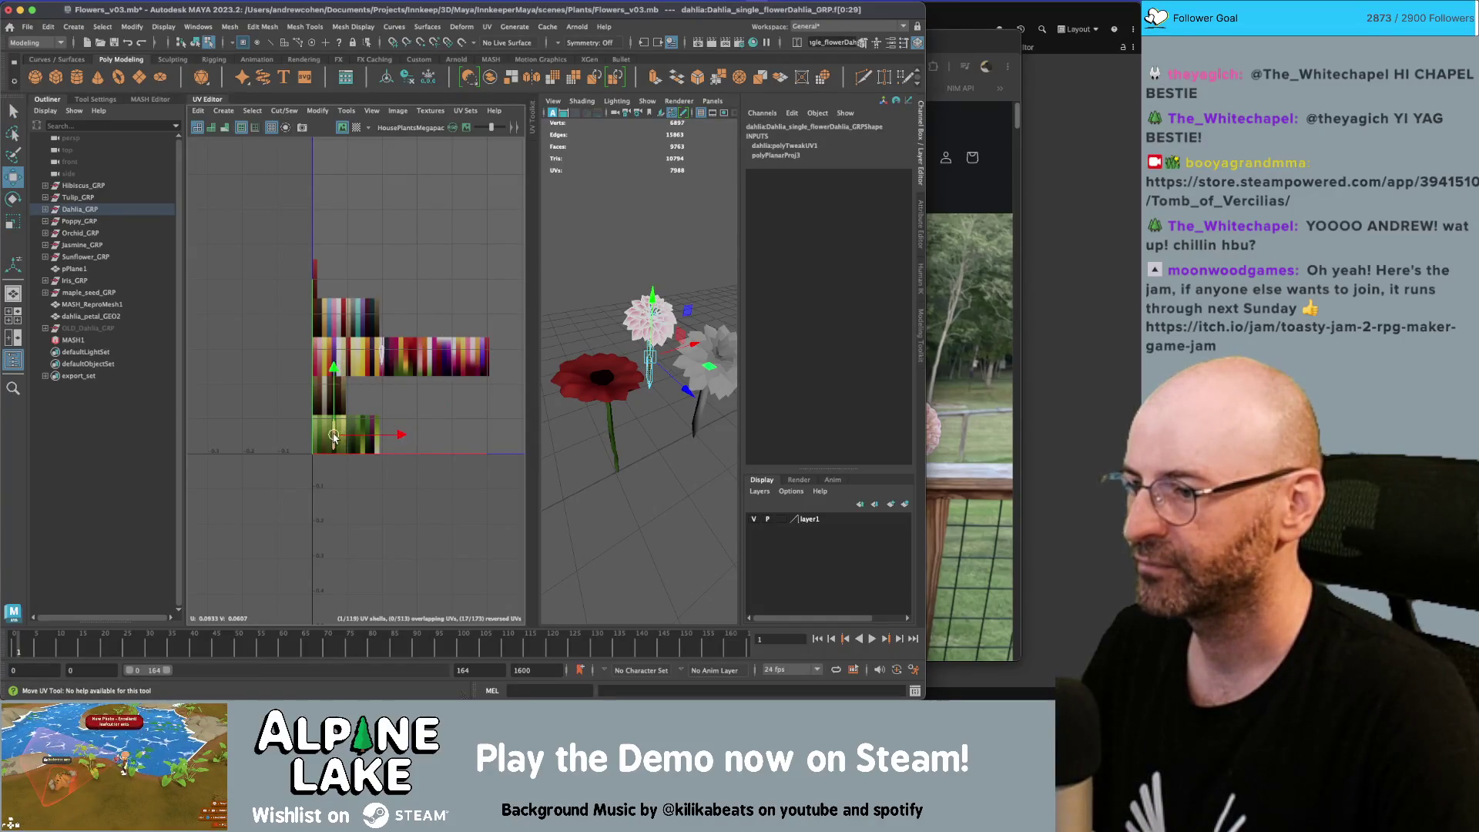
key(f)
key(F8)
key(q)
Box-select the pink dahlia's stem UV shell and place it over the green atlas stripes
click(679, 286)
alt+drag(680, 287, 685, 302)
click(625, 313)
right_drag(347, 314, 355, 346)
drag(313, 159, 419, 594)
key(w)
drag(413, 389, 454, 378)
key(r)
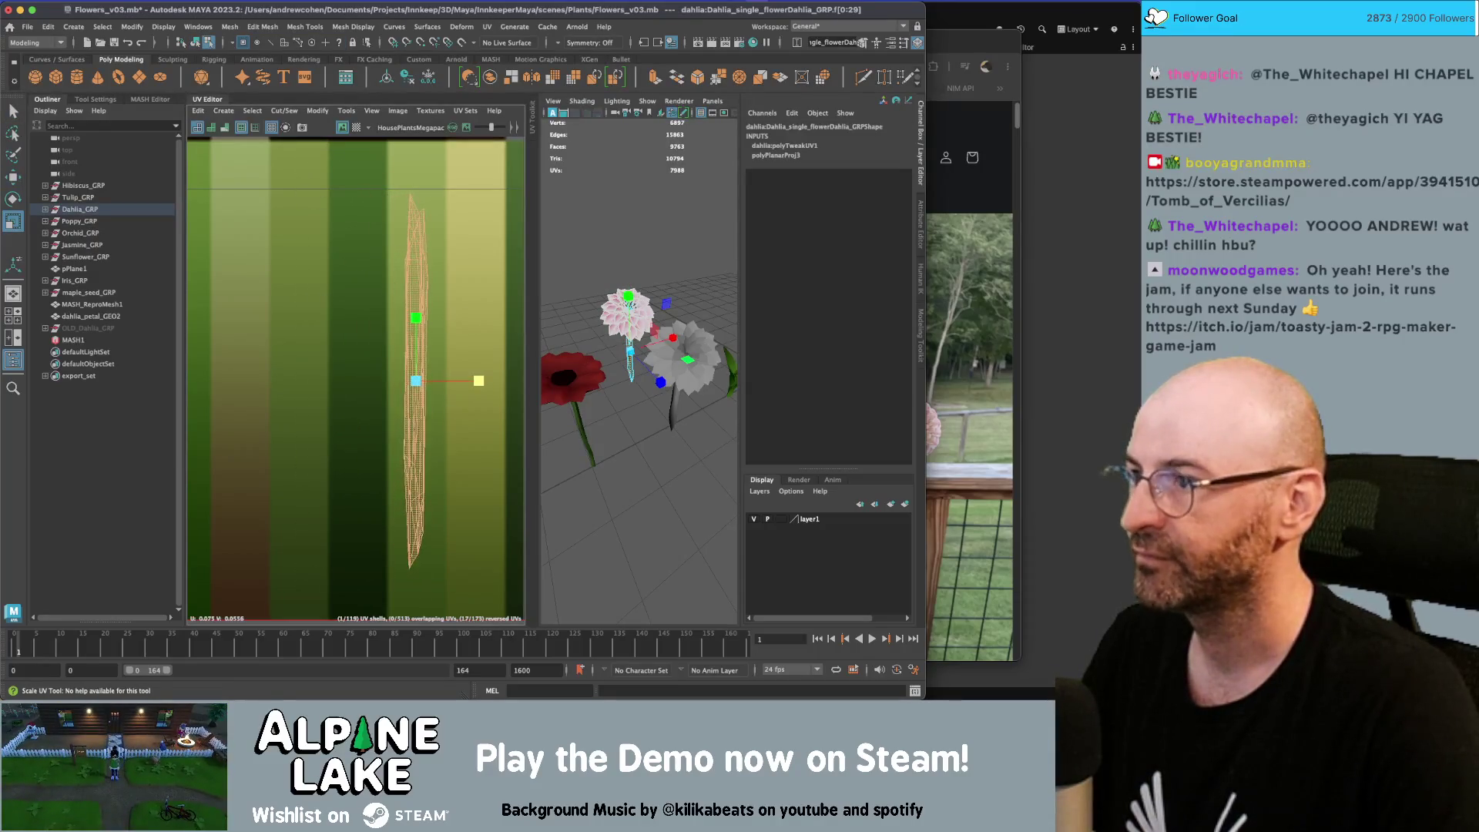
Return to object mode and reselect the dahlia from a closer view
click(204, 42)
click(641, 242)
alt+drag(641, 242, 621, 324)
alt+right_drag(621, 324, 633, 398)
click(644, 383)
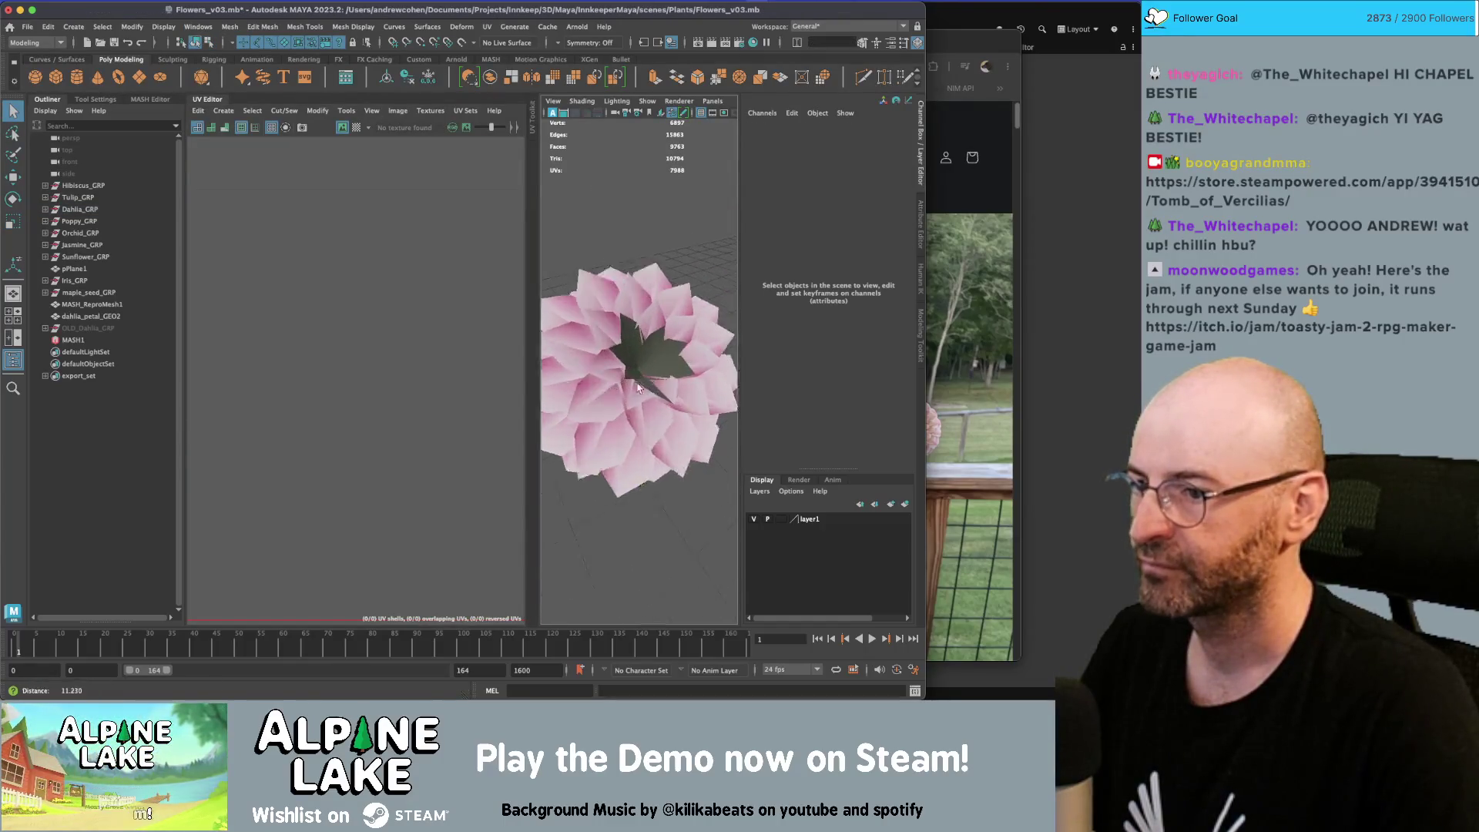
Select the dahlia's centre leaf faces, including the upper-right and lower ones
key(f)
right_drag(661, 292, 663, 325)
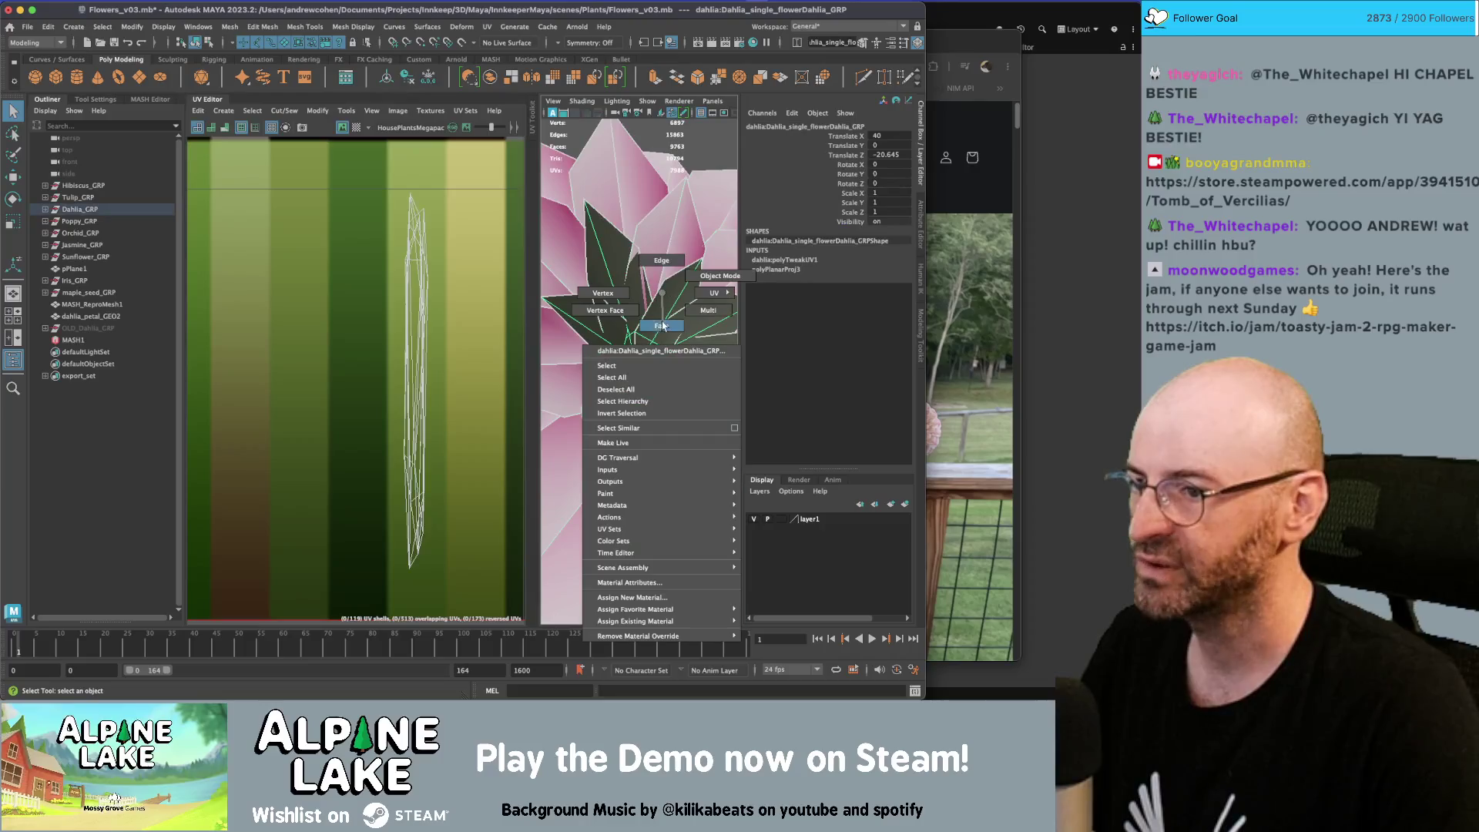
click(612, 262)
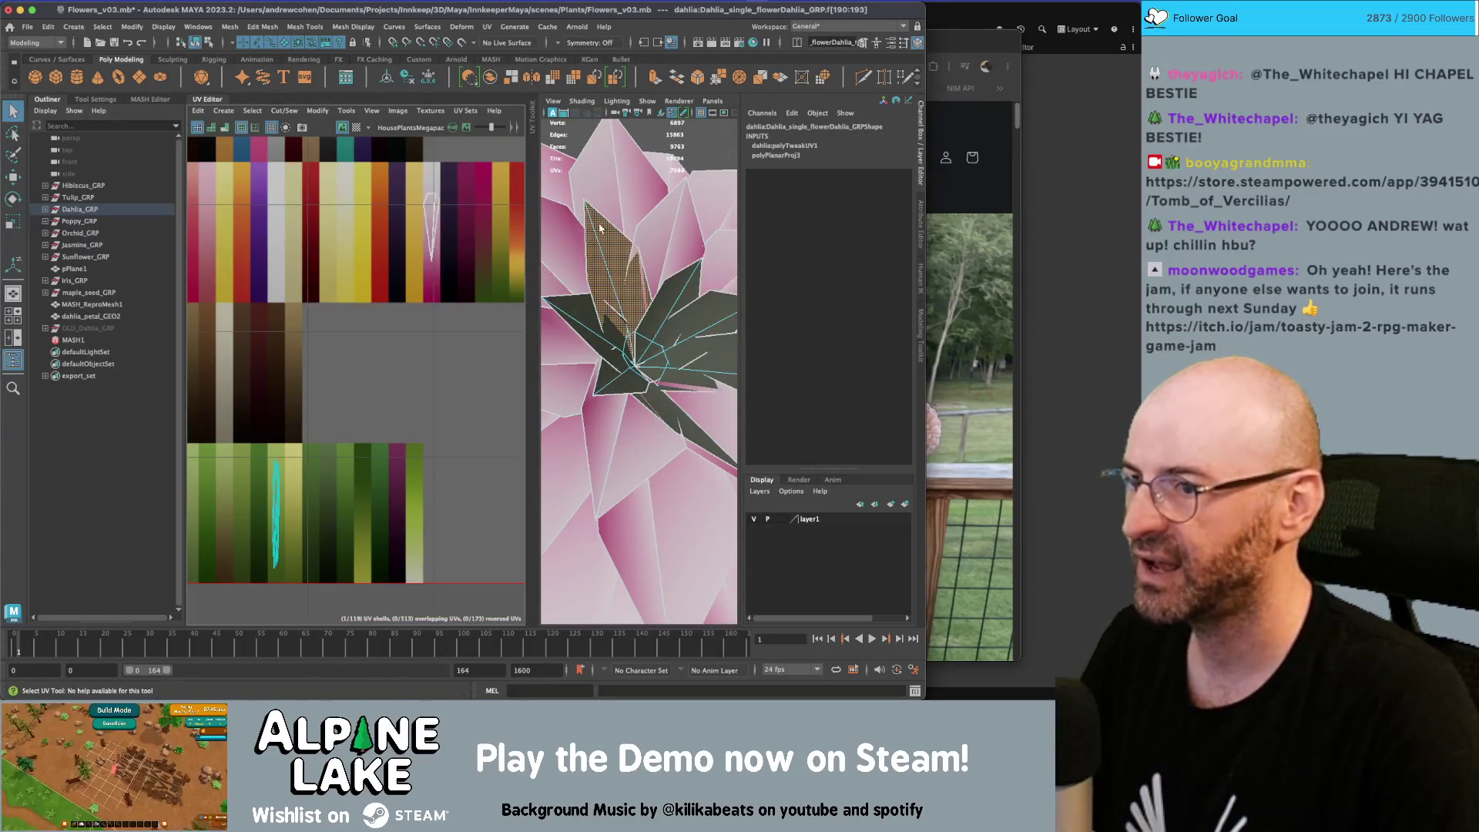
shift+click(681, 315)
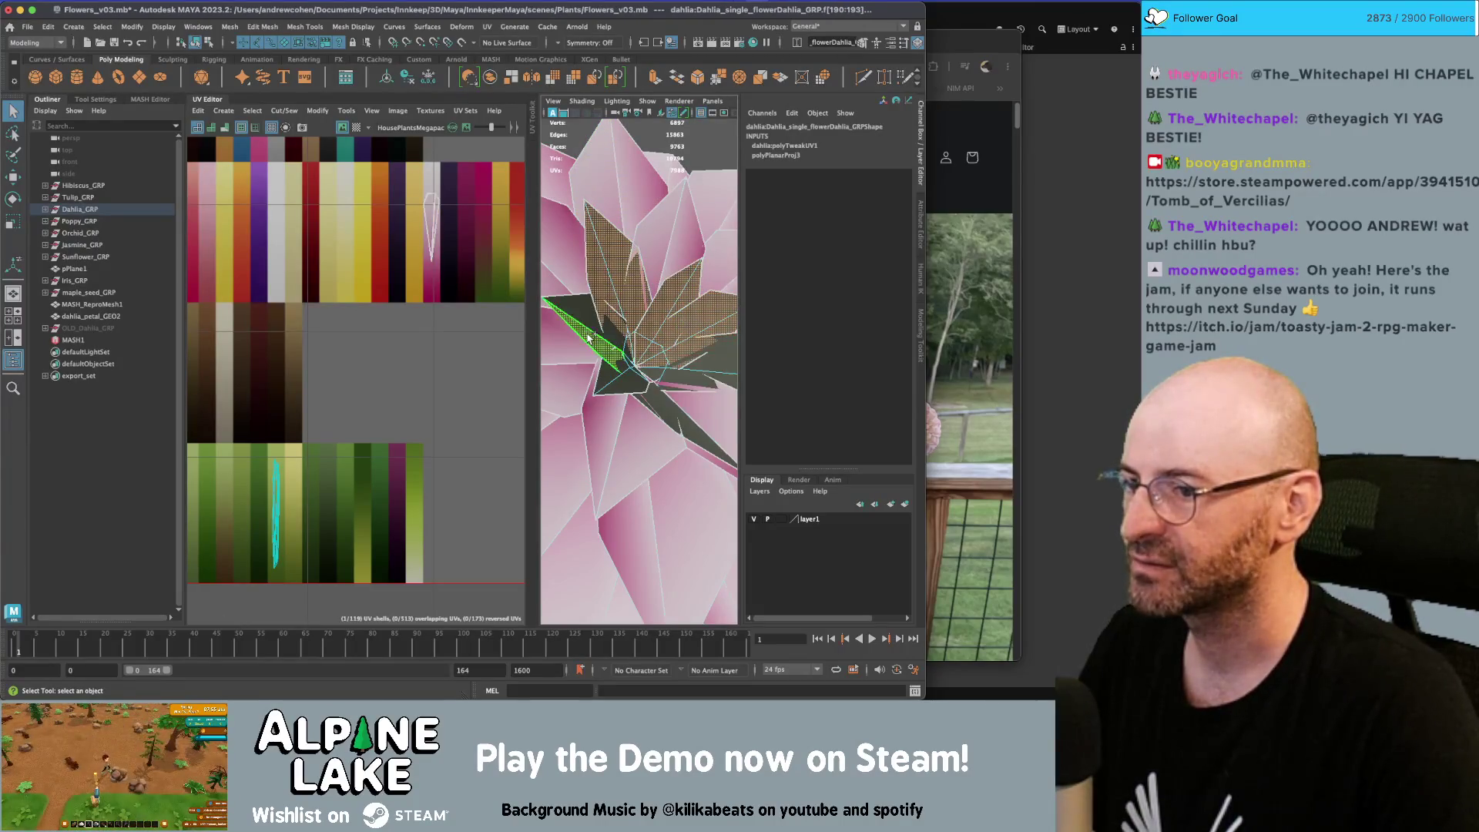
shift+click(656, 412)
alt+drag(657, 412, 656, 366)
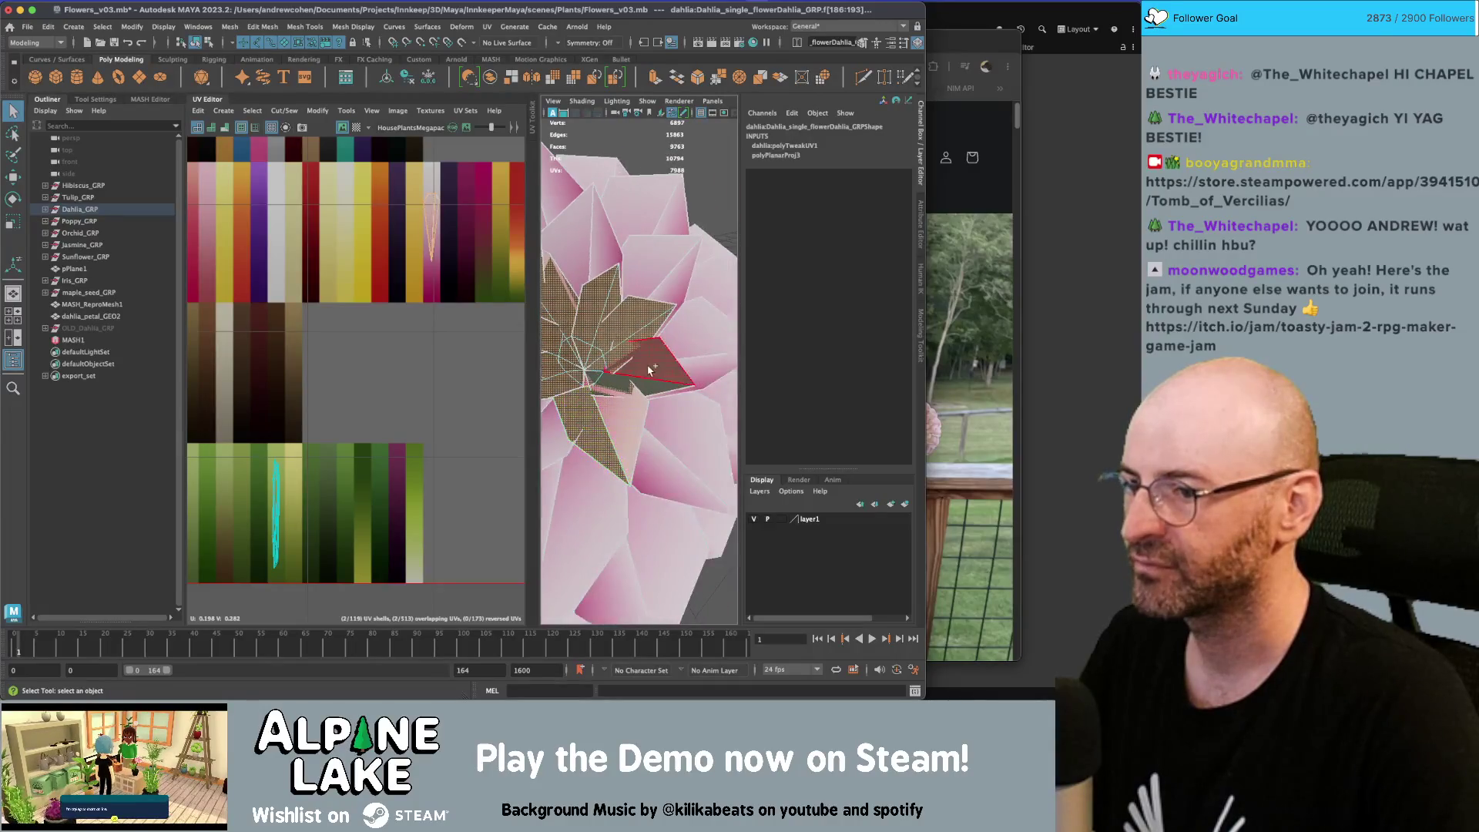
Delete the 28 selected leaf faces, then undo to restore them
key(Delete)
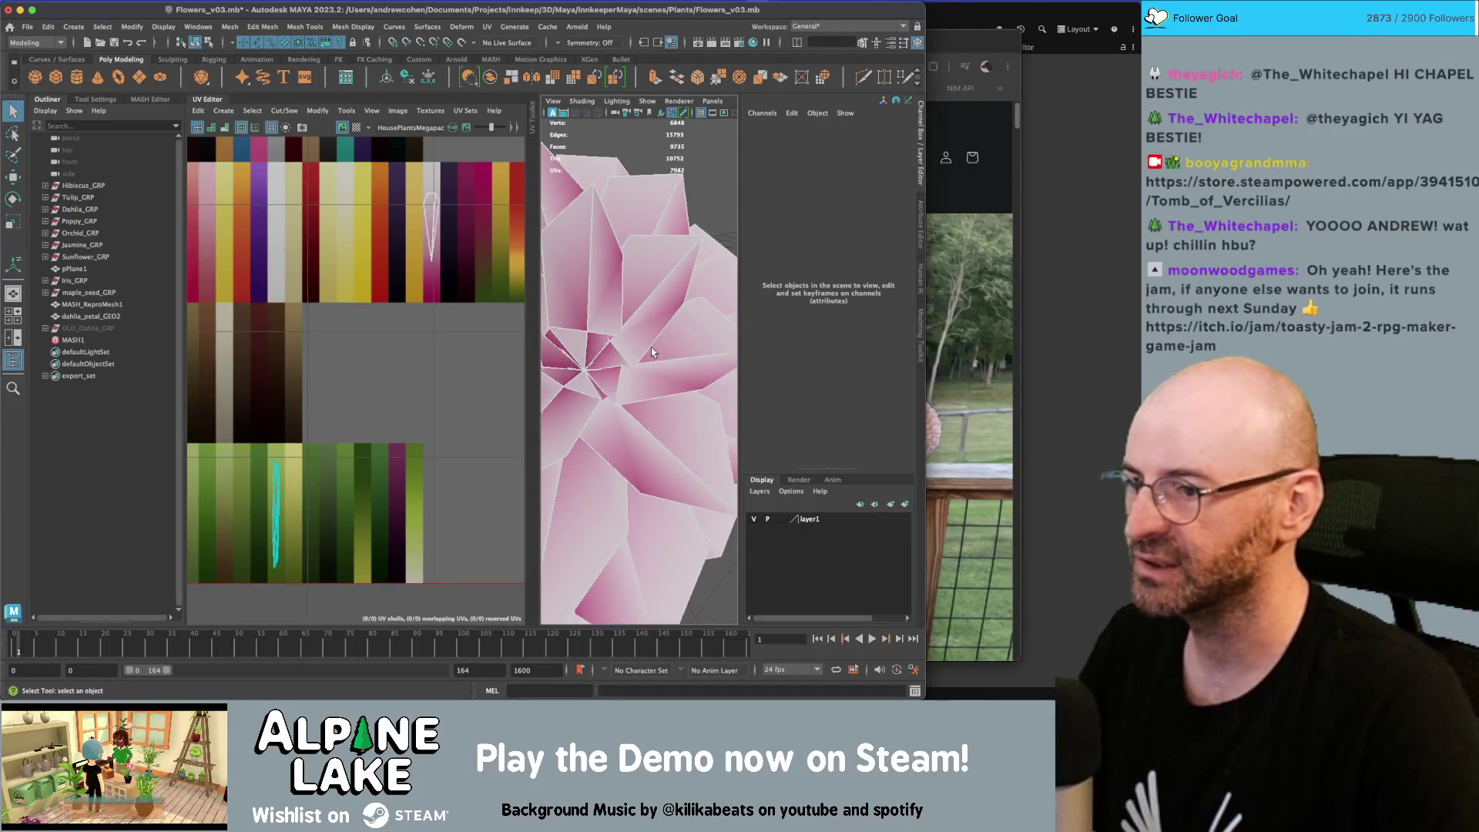
key(f)
key(ctrl+z)
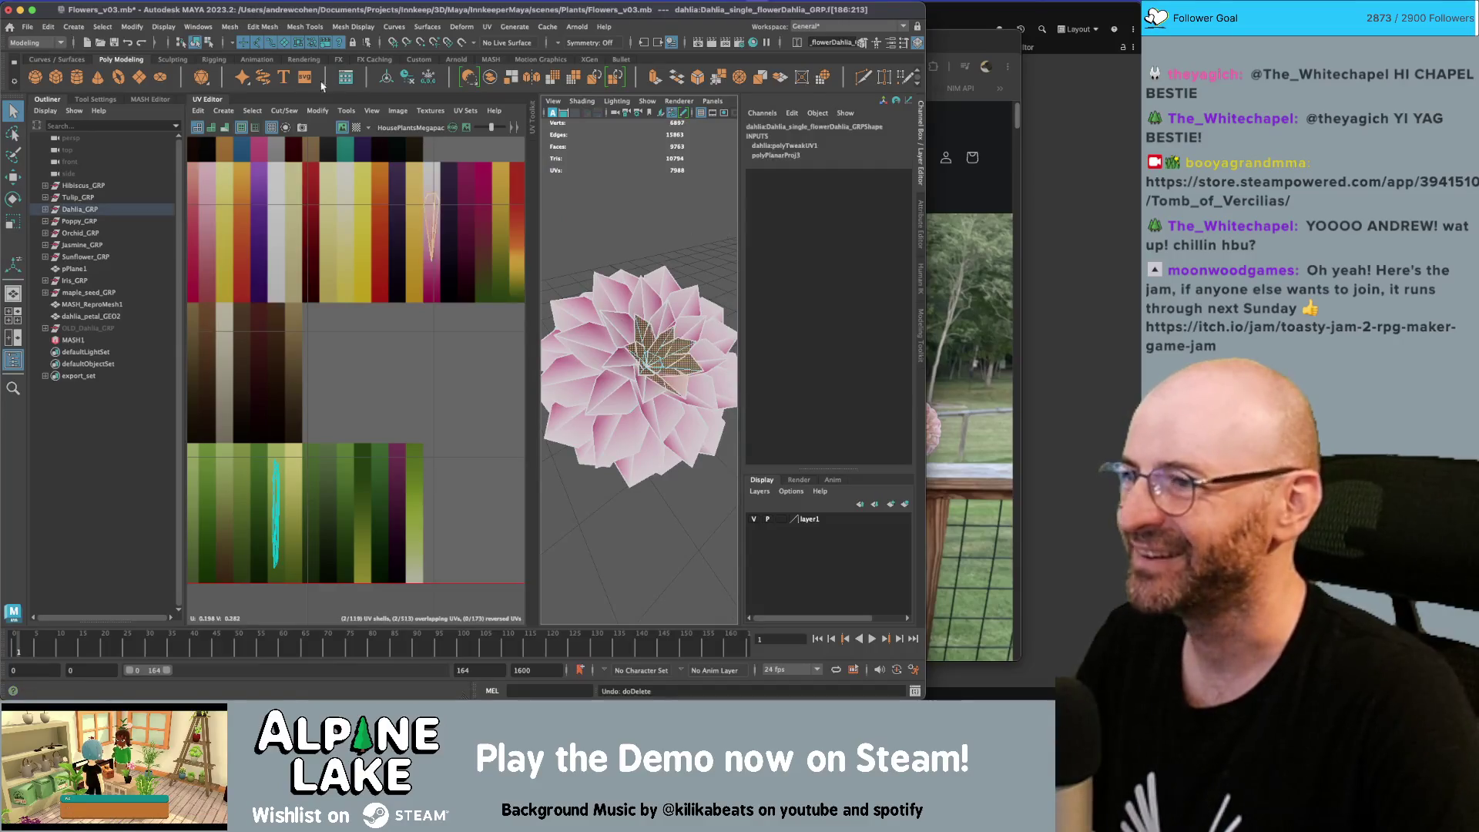
key(f)
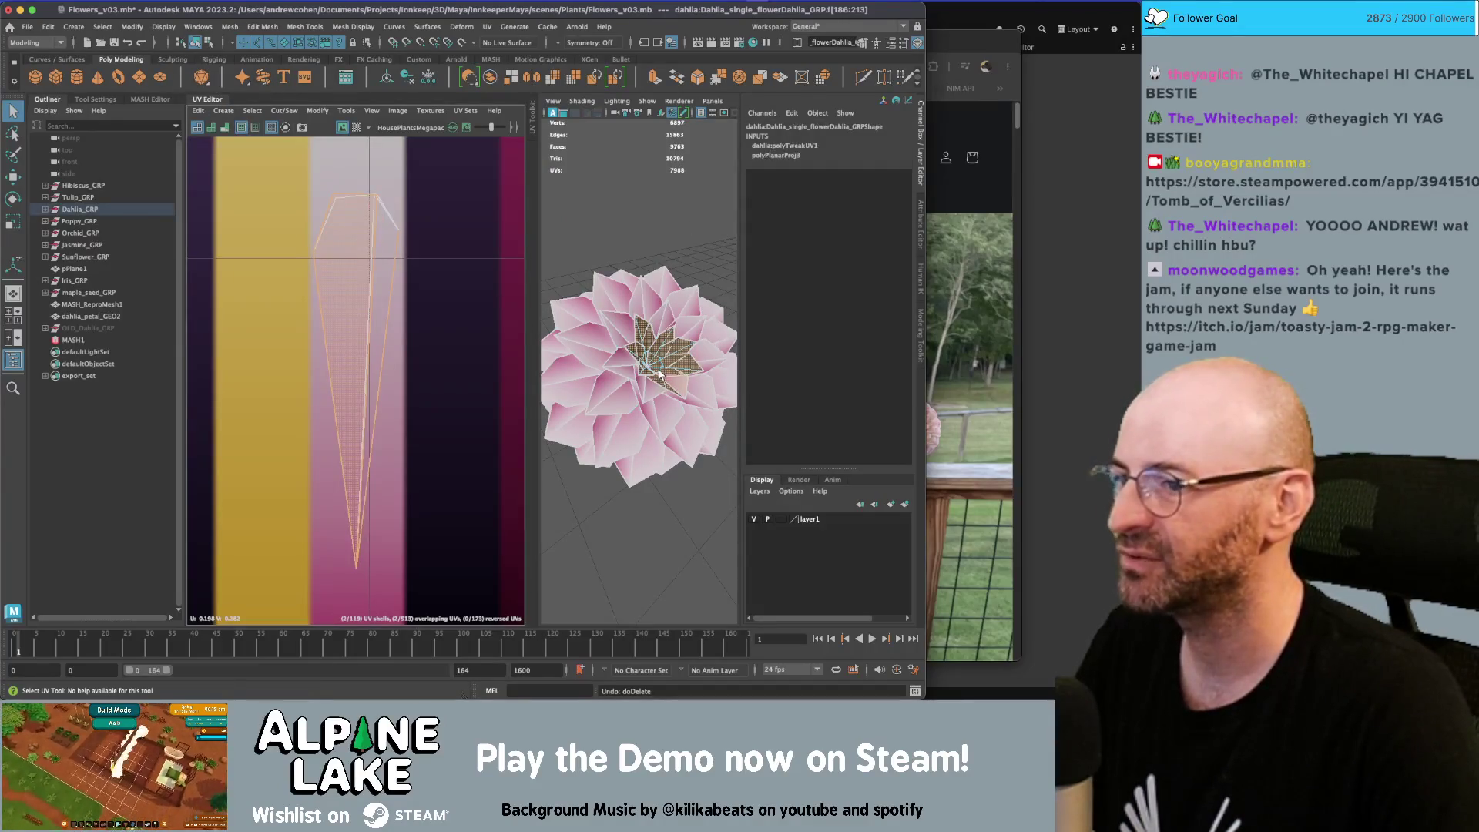
Planar-project the centre faces, then shrink the new shell and move it down-left
click(224, 111)
click(235, 206)
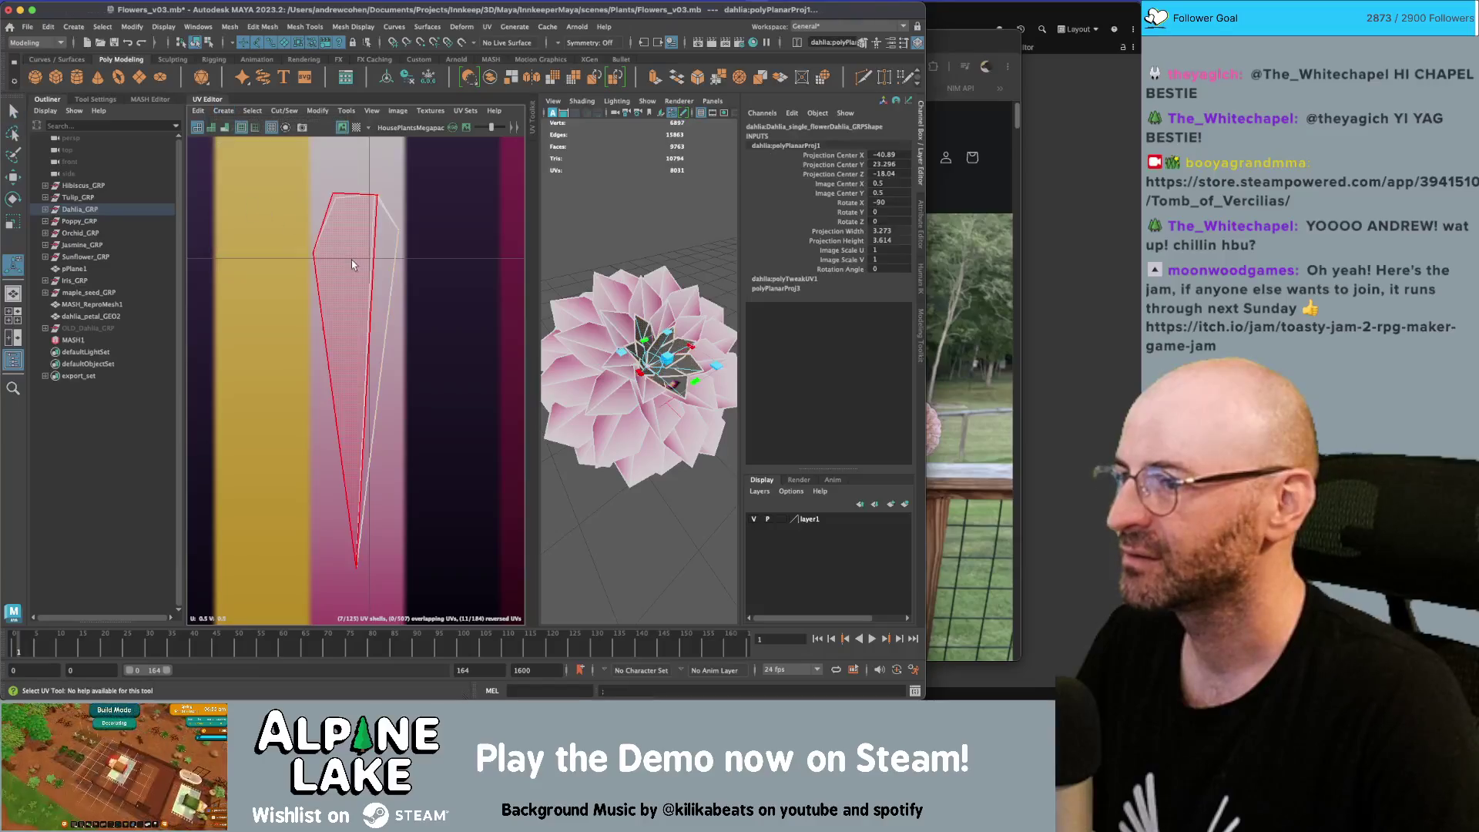
scroll(385, 278, down, 5)
key(r)
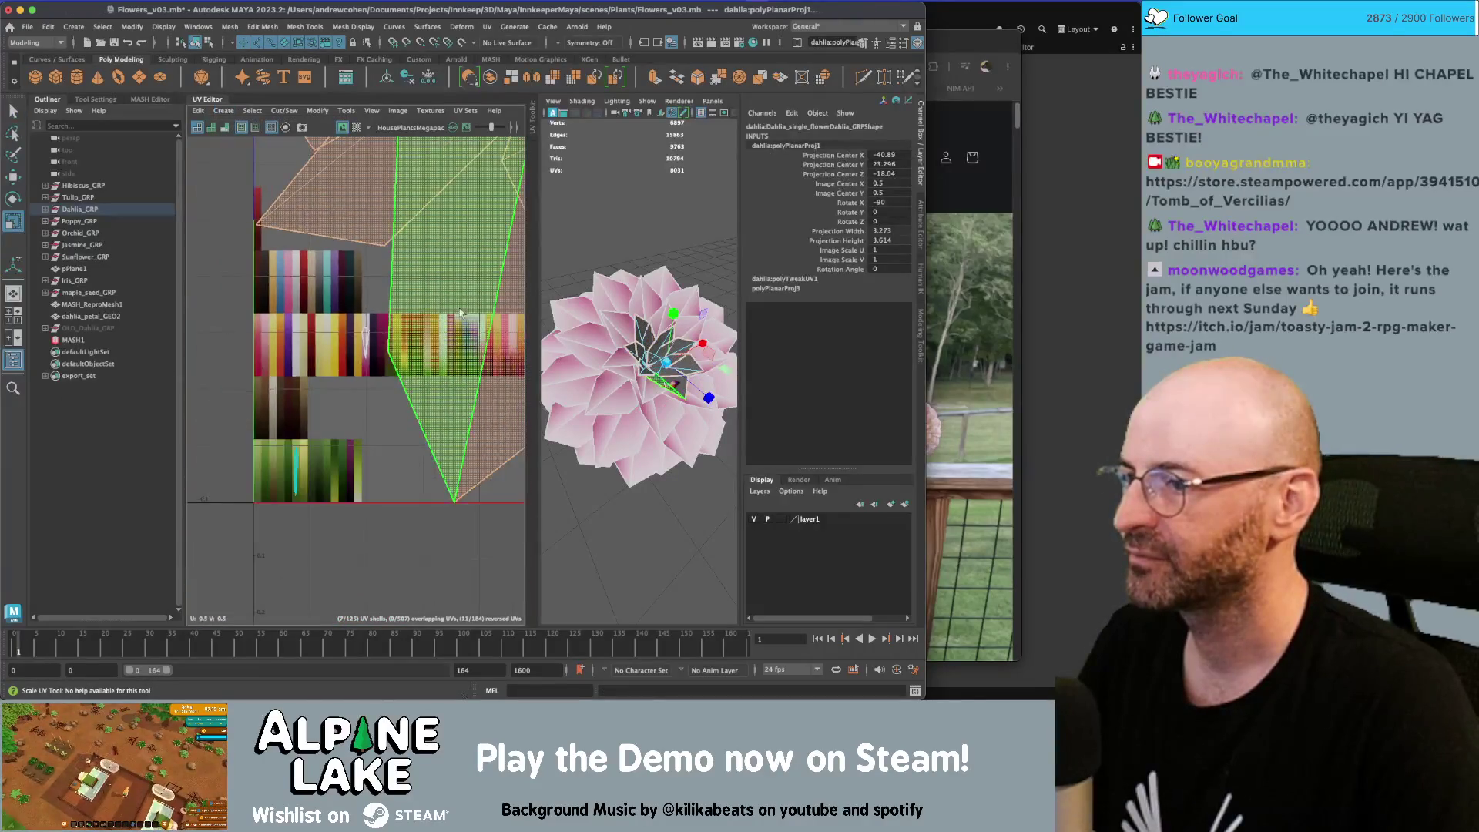
scroll(414, 262, down, 3)
drag(414, 262, 410, 345)
key(w)
mouse_move(458, 302)
mouse_down()
mouse_move(419, 316)
mouse_move(386, 389)
mouse_move(375, 360)
mouse_up()
Select the whole dahlia UV shell and rotate it to lie horizontally
key(f)
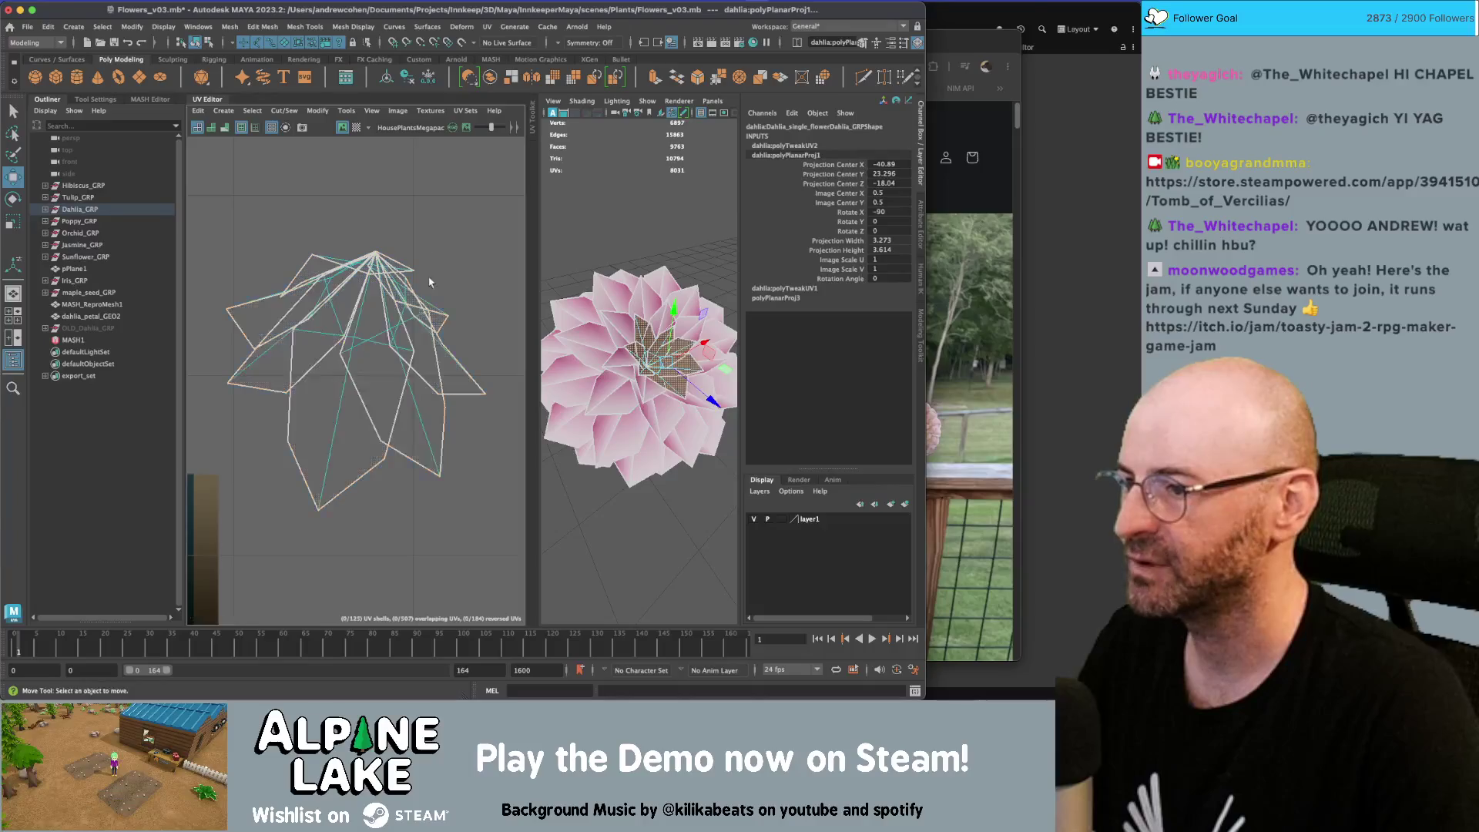
click(362, 370)
double_click(369, 366)
key(e)
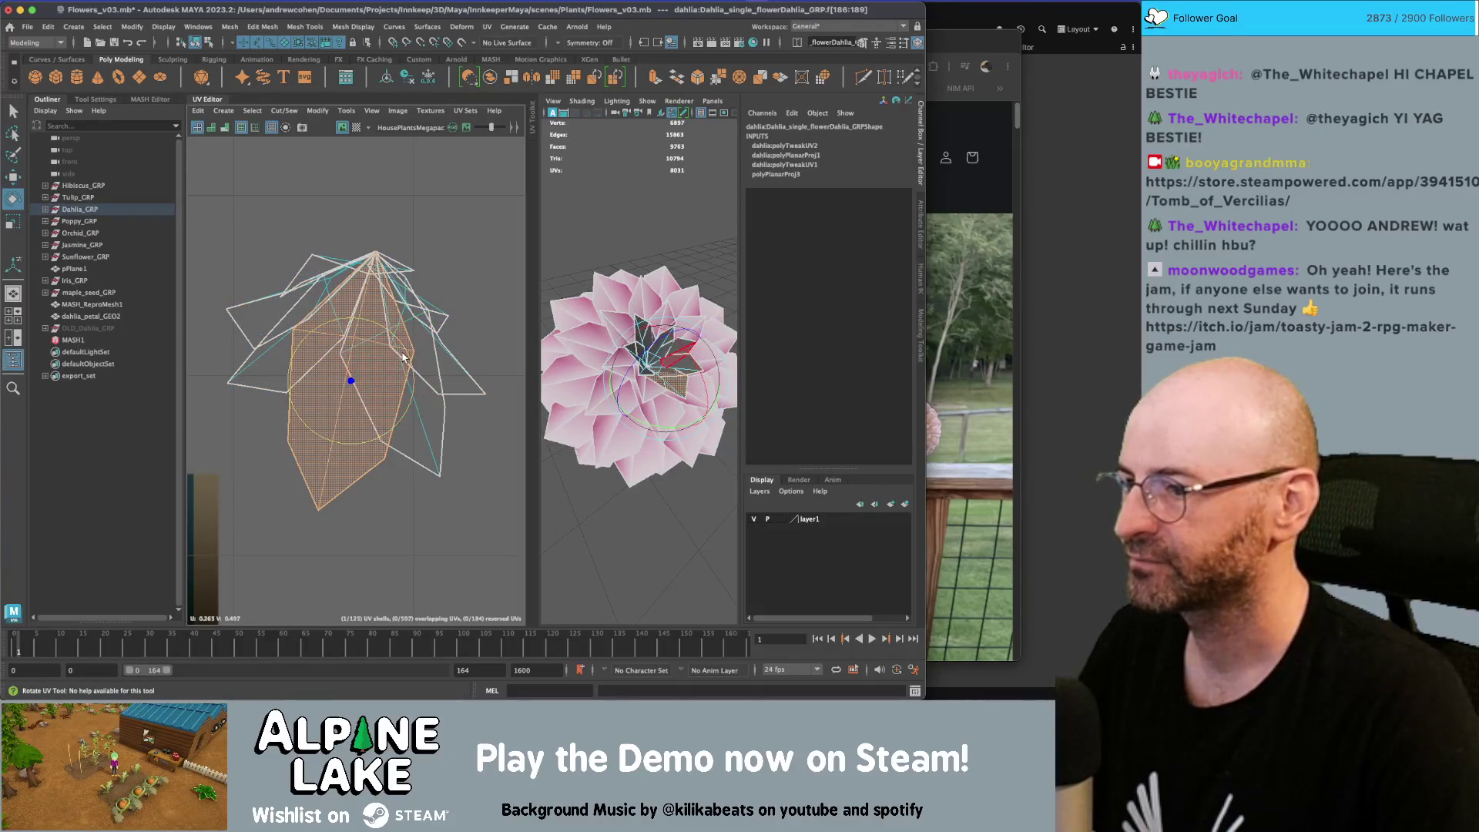
mouse_move(412, 357)
mouse_down()
mouse_move(419, 385)
mouse_move(400, 420)
mouse_move(370, 432)
mouse_move(353, 384)
mouse_move(365, 214)
mouse_up()
Rotate the upright petal shell and a lower petal shell to horizontal
click(420, 403)
double_click(432, 416)
mouse_move(432, 416)
mouse_down()
mouse_move(366, 359)
mouse_move(365, 223)
mouse_up()
key(w)
double_click(428, 354)
key(e)
mouse_move(439, 389)
mouse_down()
mouse_move(512, 328)
mouse_move(446, 390)
mouse_move(413, 393)
mouse_up()
Spread out the petal shells, moving one lower right, one left and the flower shell up-left
key(w)
scroll(359, 235, down, 3)
drag(487, 359, 302, 175)
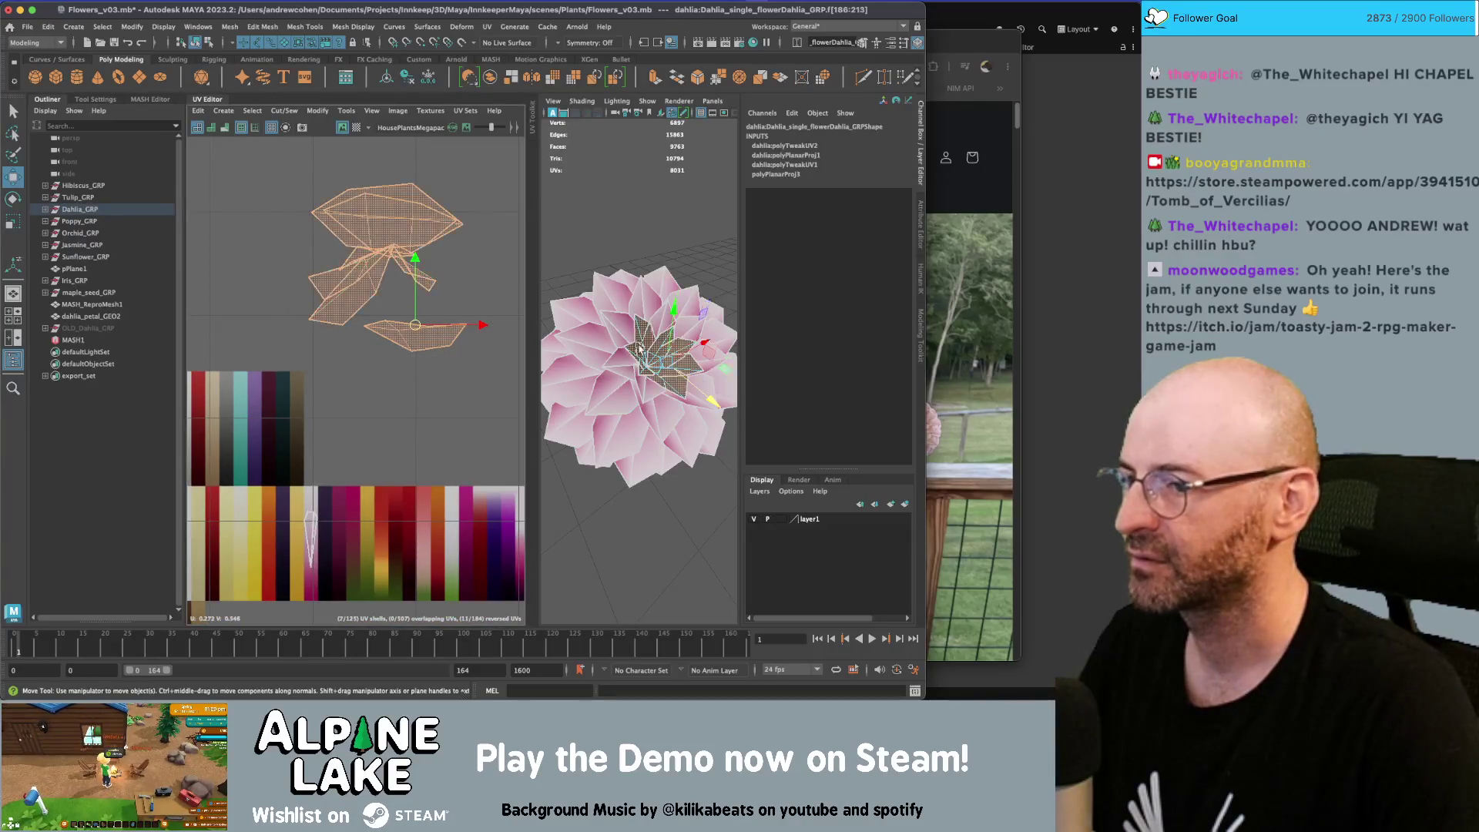
click(345, 280)
mouse_move(345, 280)
mouse_down()
mouse_move(343, 323)
mouse_move(356, 298)
mouse_move(416, 339)
mouse_move(425, 391)
mouse_up()
click(369, 275)
click(368, 276)
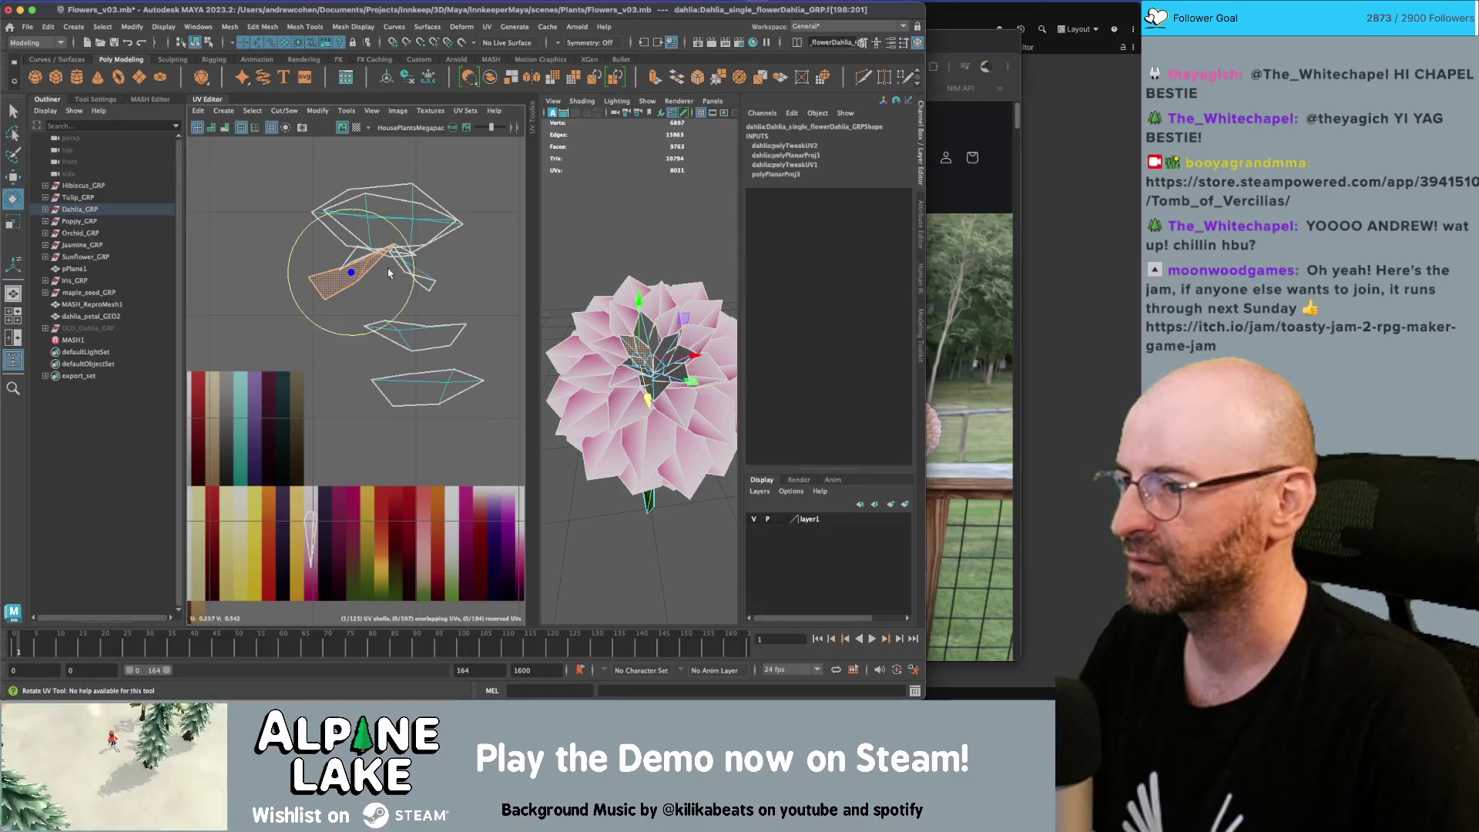
drag(347, 287, 297, 294)
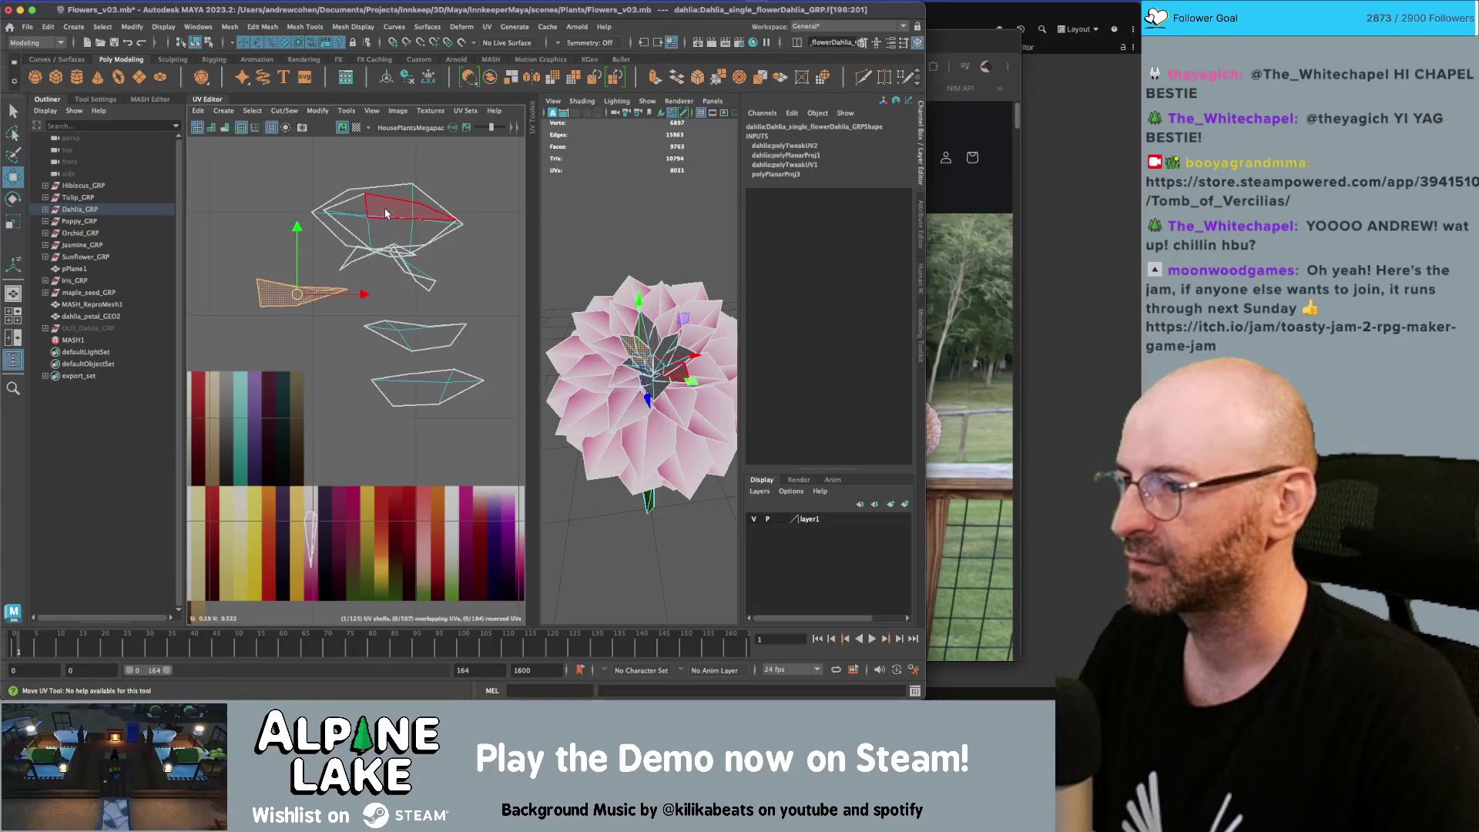
drag(373, 209, 289, 162)
alt+middle_drag(289, 162, 378, 227)
In UV point mode, drag individual UV points to stretch the shell vertically
key(q)
right_click(357, 231)
right_drag(350, 228, 410, 228)
click(378, 232)
key(w)
mouse_move(378, 232)
mouse_down()
mouse_move(375, 204)
mouse_move(372, 304)
mouse_up()
click(372, 231)
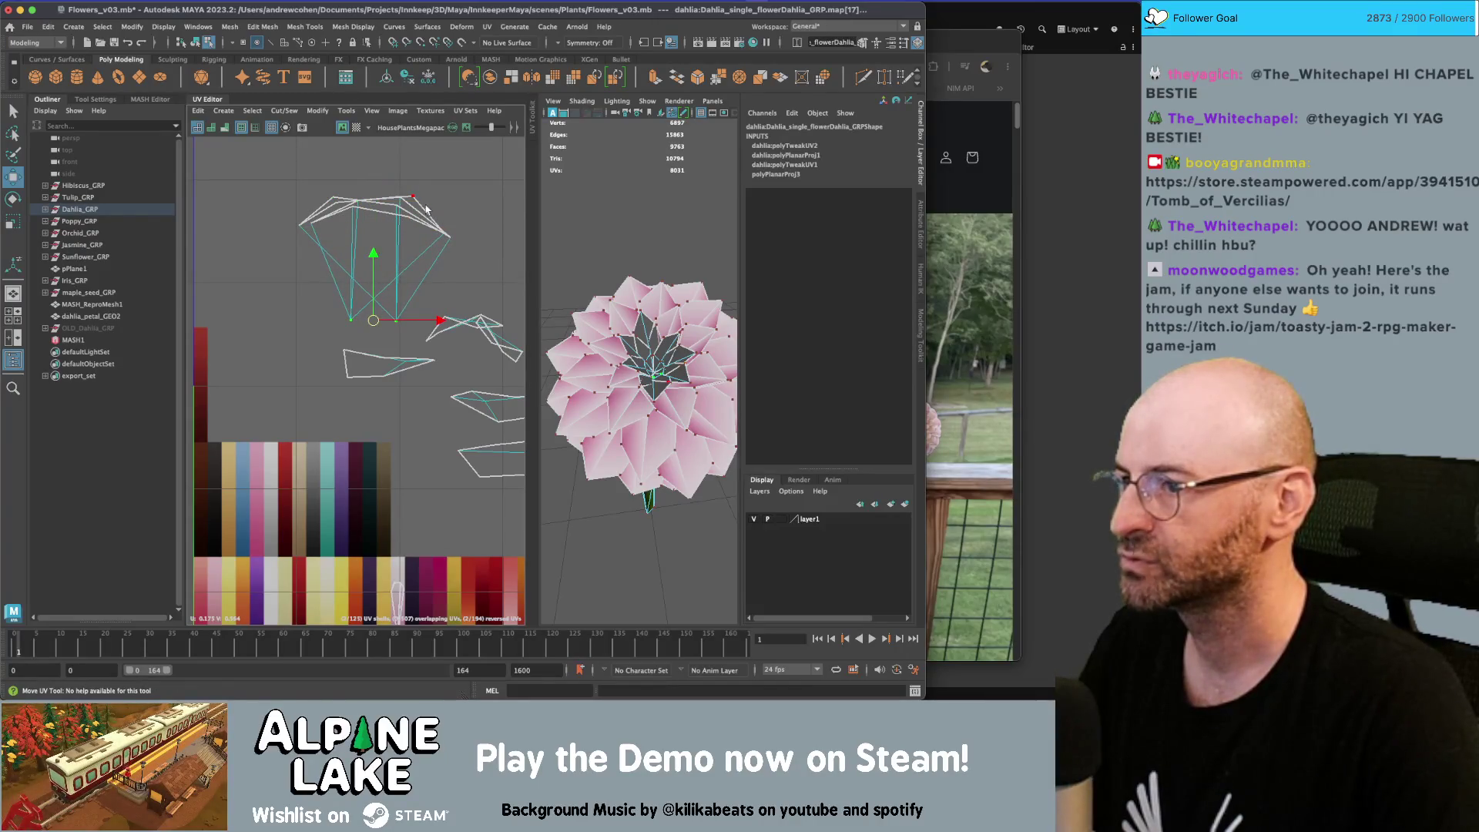
alt+middle_drag(389, 361, 378, 343)
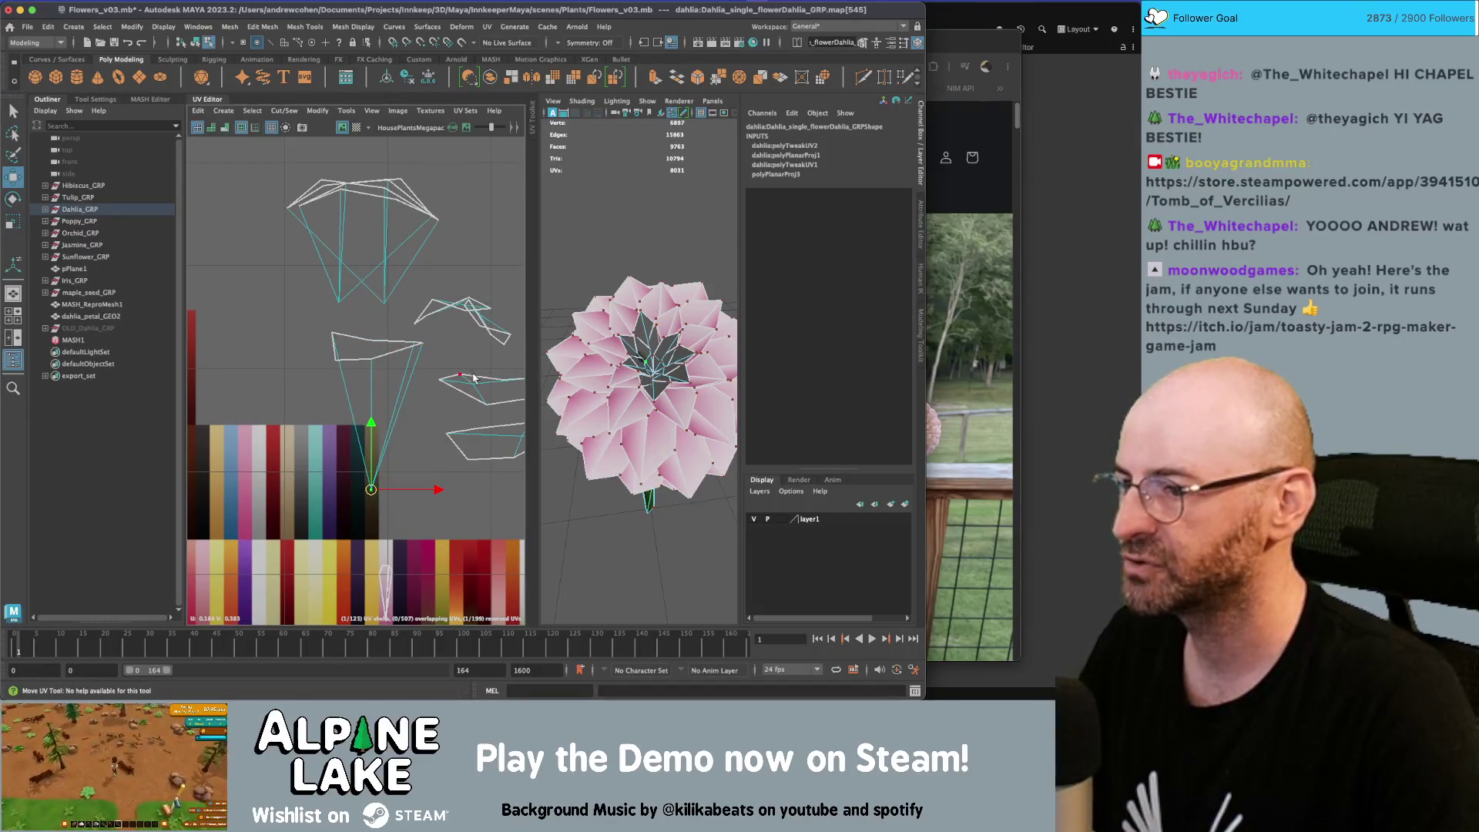
alt+middle_drag(473, 378, 406, 357)
drag(397, 356, 397, 496)
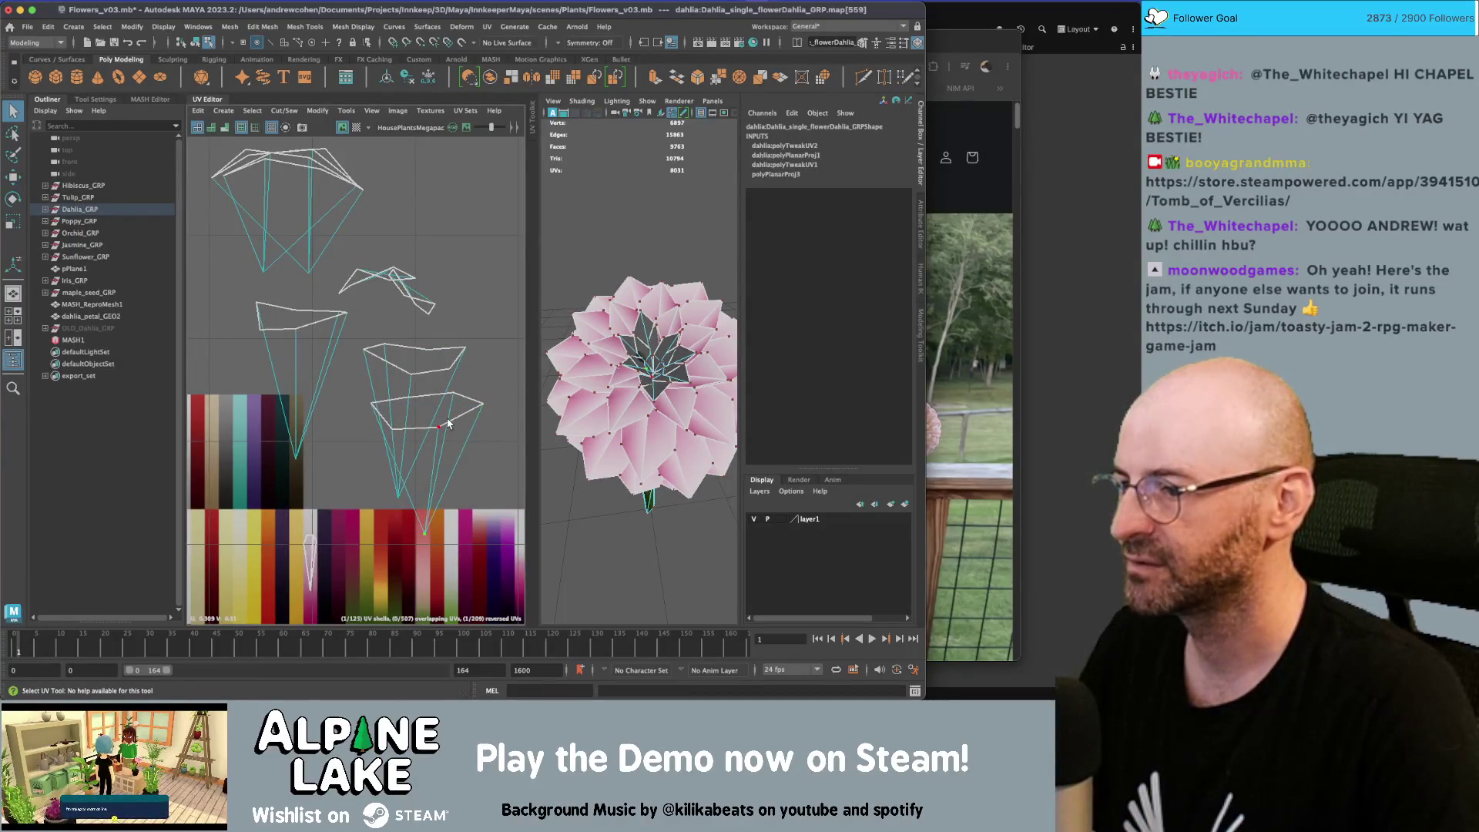
drag(448, 423, 420, 393)
key(w)
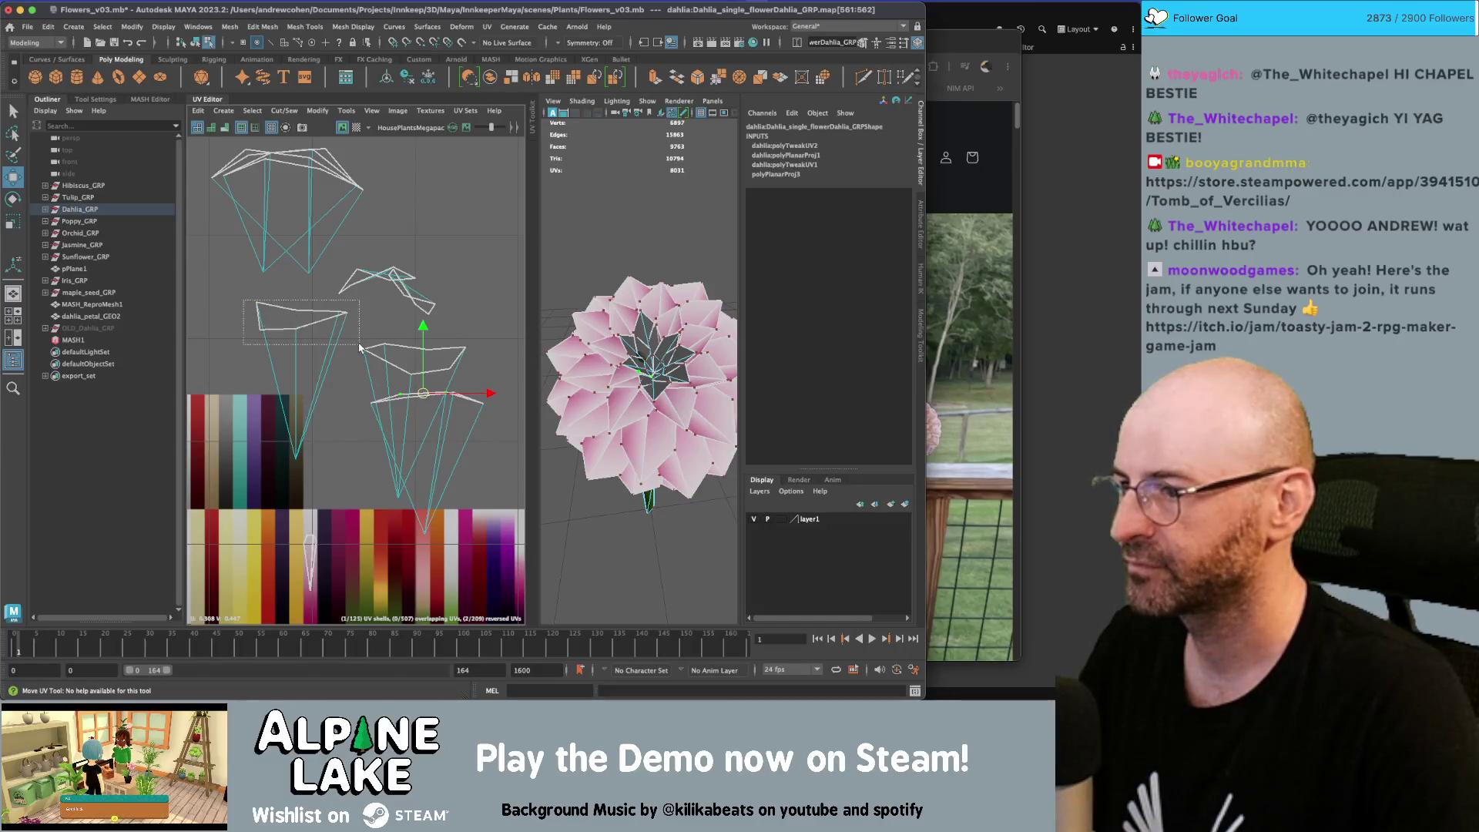
Flatten three shells vertically with Scale and stack the right shell onto the left one
mouse_move(470, 415)
mouse_down()
mouse_move(362, 339)
mouse_move(308, 450)
mouse_up()
key(r)
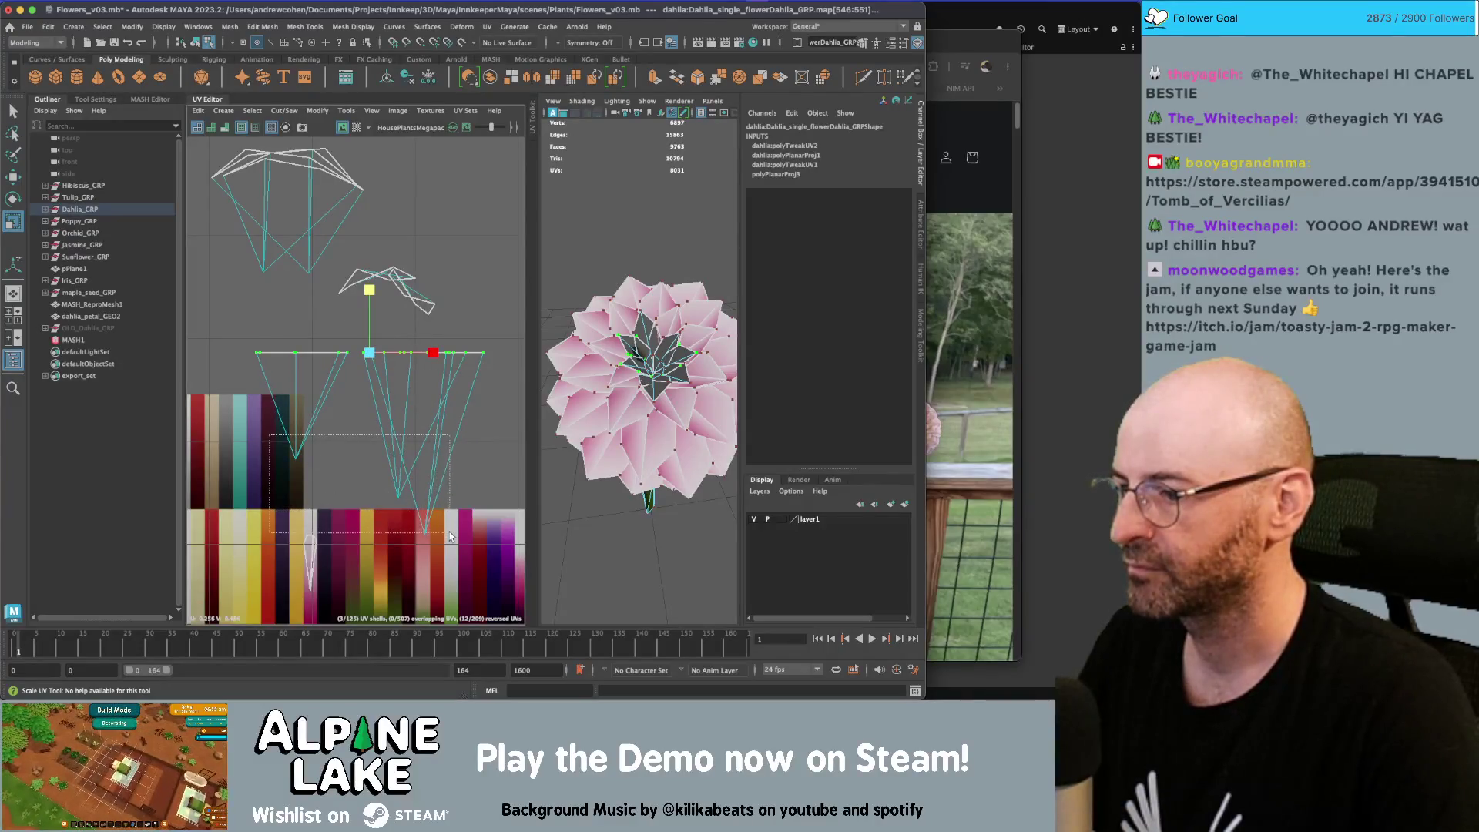
drag(451, 529, 450, 530)
mouse_move(360, 433)
mouse_down()
mouse_move(373, 522)
mouse_move(359, 463)
mouse_move(359, 499)
mouse_up()
key(w)
drag(448, 420, 327, 418)
Move the two stacked shells onto the lower swatch strip and shrink them to fit
key(r)
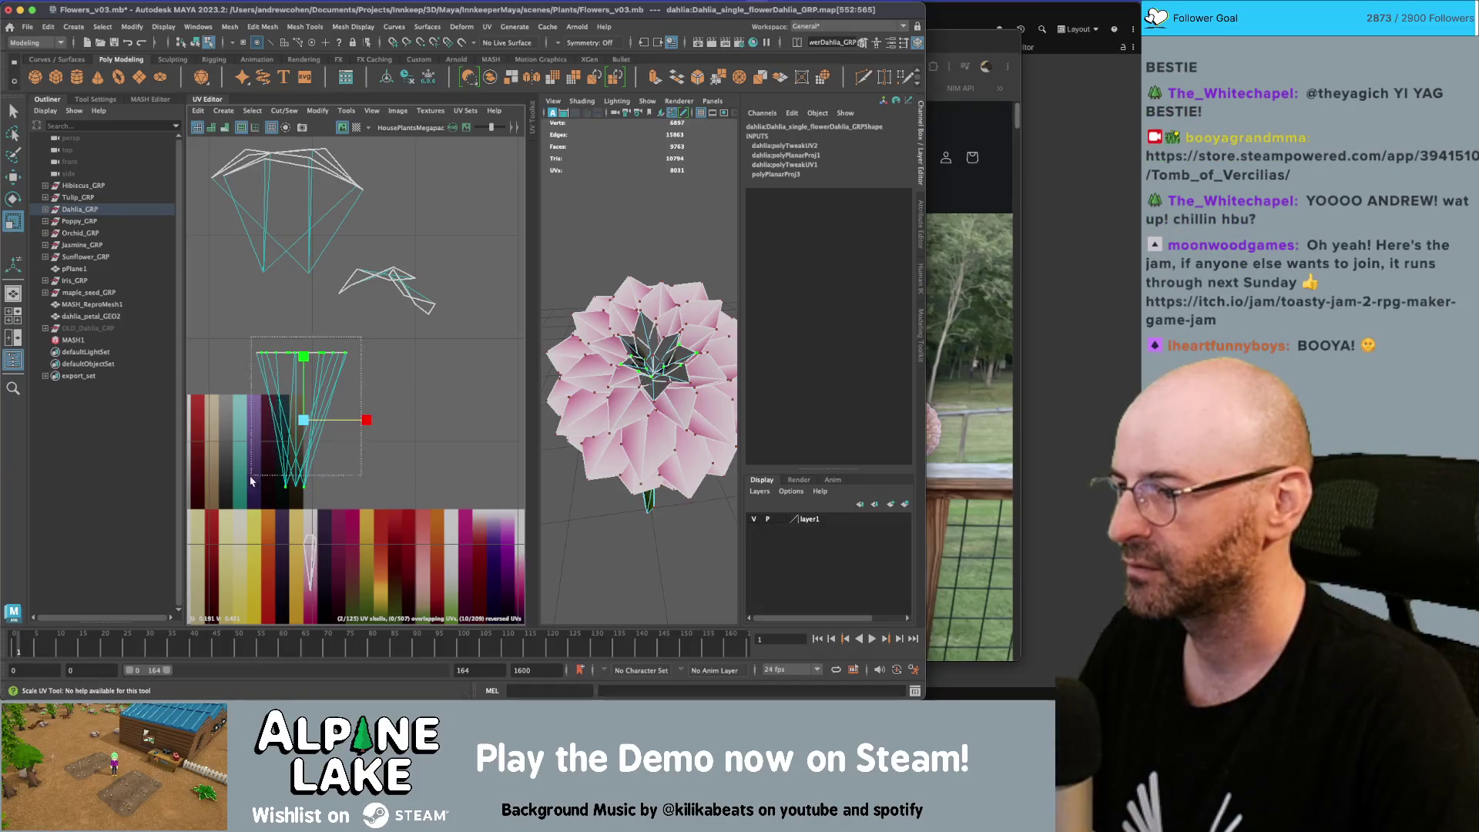
drag(354, 497, 251, 343)
key(w)
mouse_move(305, 423)
mouse_down()
mouse_move(309, 566)
mouse_move(290, 588)
mouse_up()
key(r)
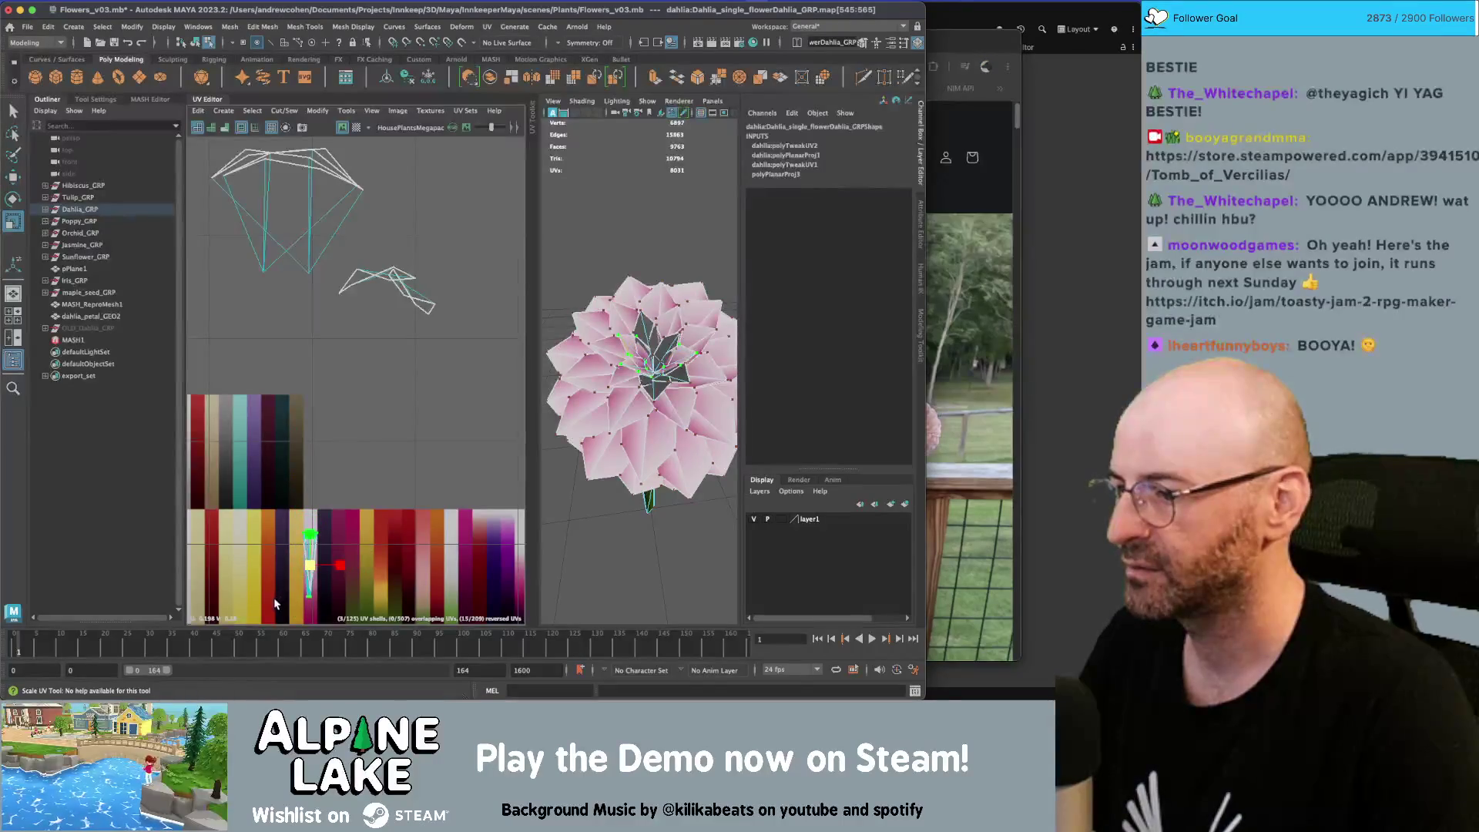
key(f)
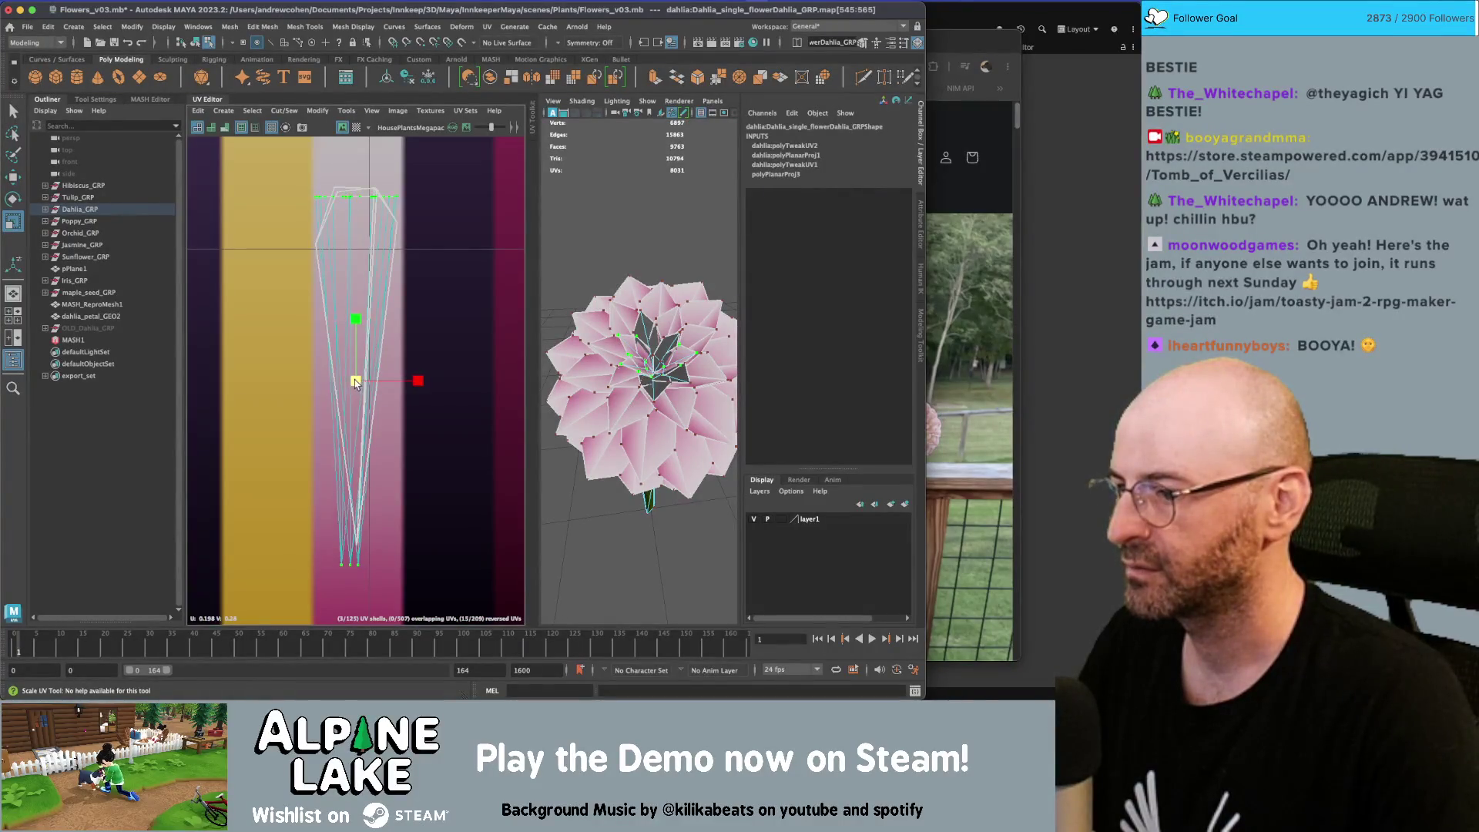
click(195, 43)
alt+drag(640, 385, 674, 370)
scroll(497, 309, down, 10)
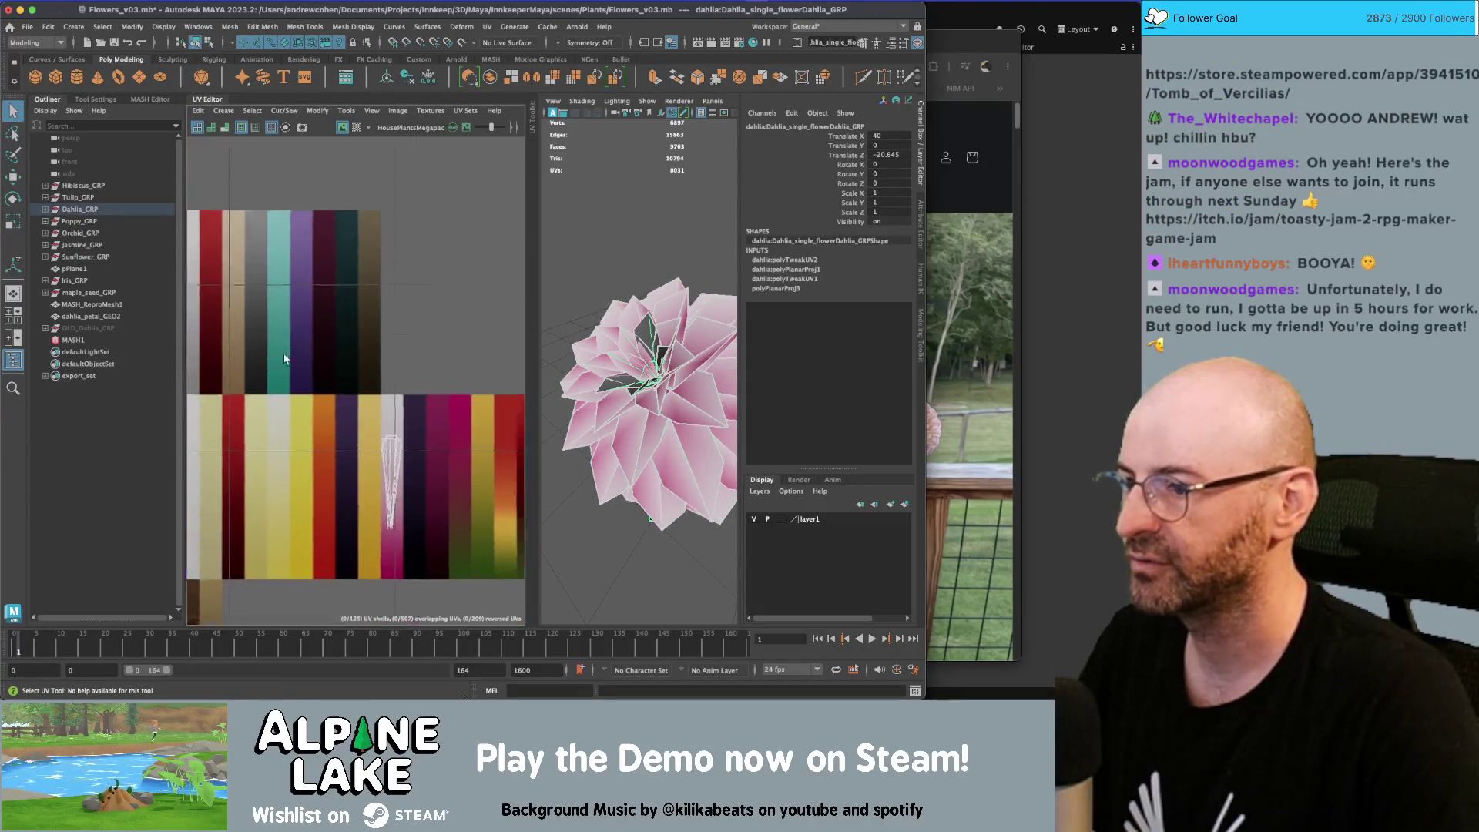
Move four leaf faces up and pull a UV point down to reshape the shell
right_drag(314, 260, 293, 259)
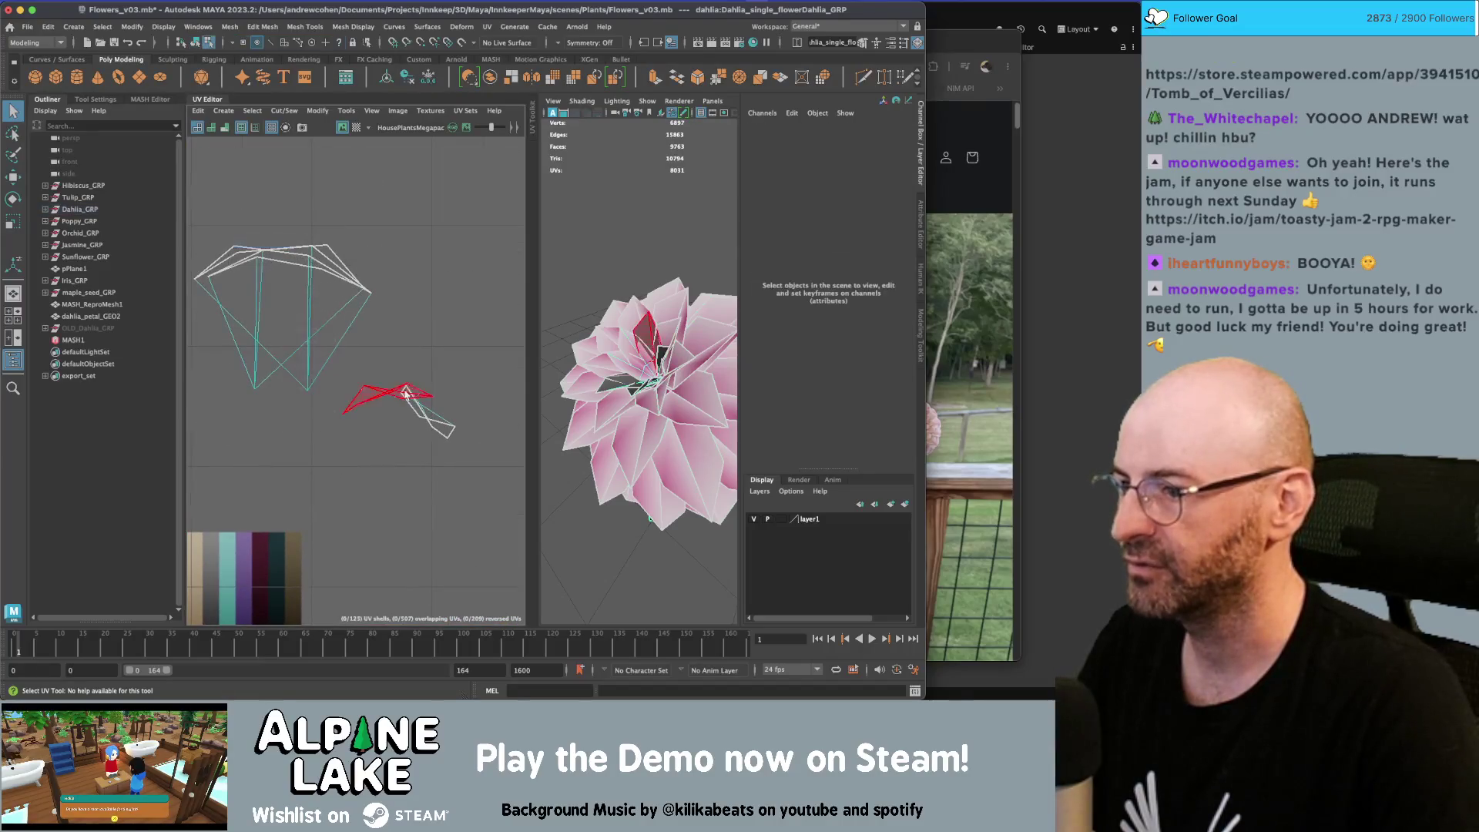
click(387, 398)
key(w)
drag(387, 398, 426, 275)
mouse_move(455, 249)
right_down()
mouse_move(416, 250)
mouse_move(508, 249)
right_up()
scroll(457, 287, up, 3)
click(468, 276)
key(w)
drag(469, 276, 457, 365)
Stretch the lower shell by dragging UV points, then undo that stretching
alt+middle_drag(470, 528, 417, 424)
drag(391, 417, 391, 553)
drag(466, 488, 466, 488)
key(w)
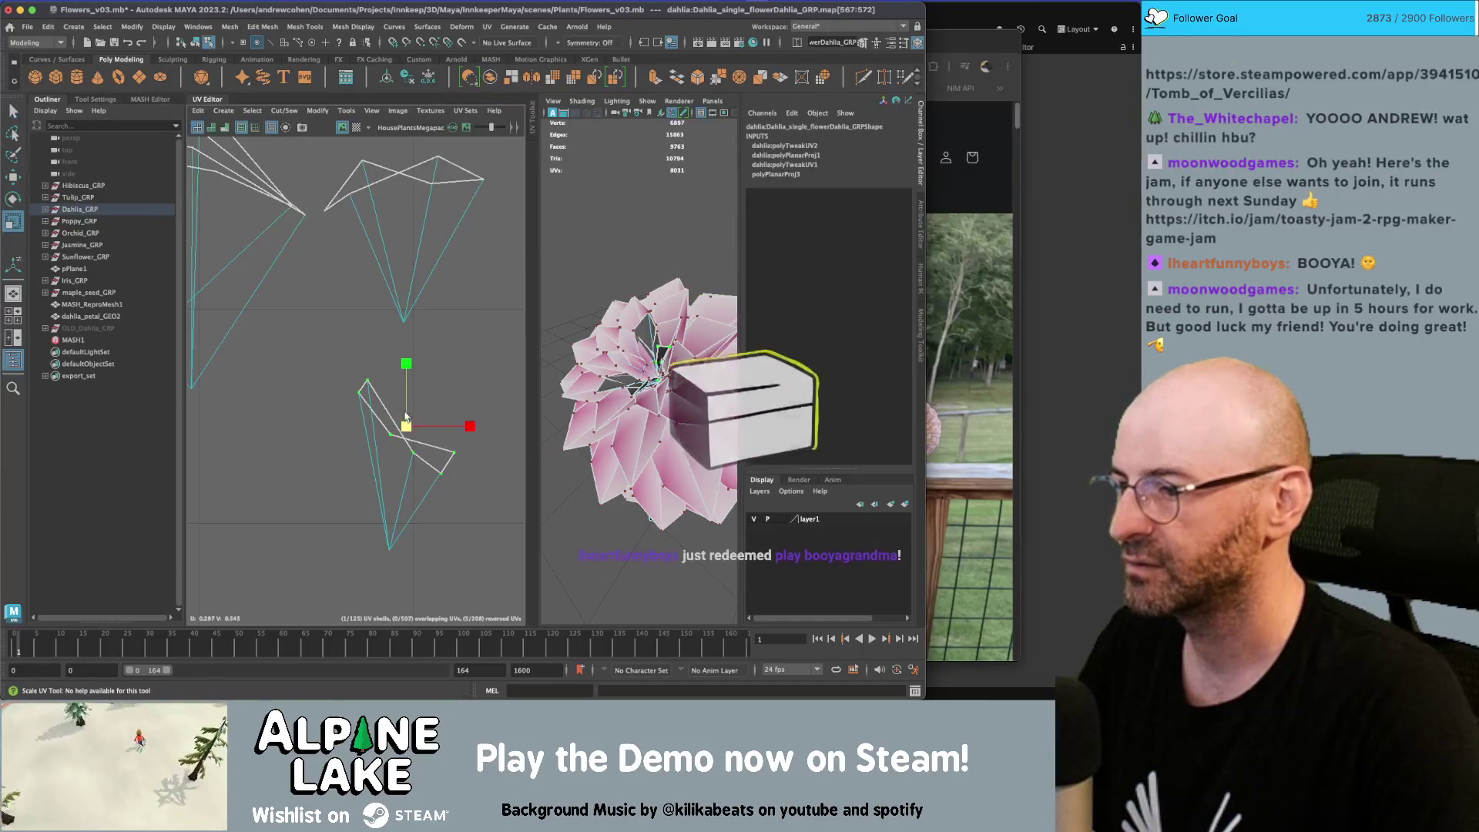
drag(403, 416, 401, 192)
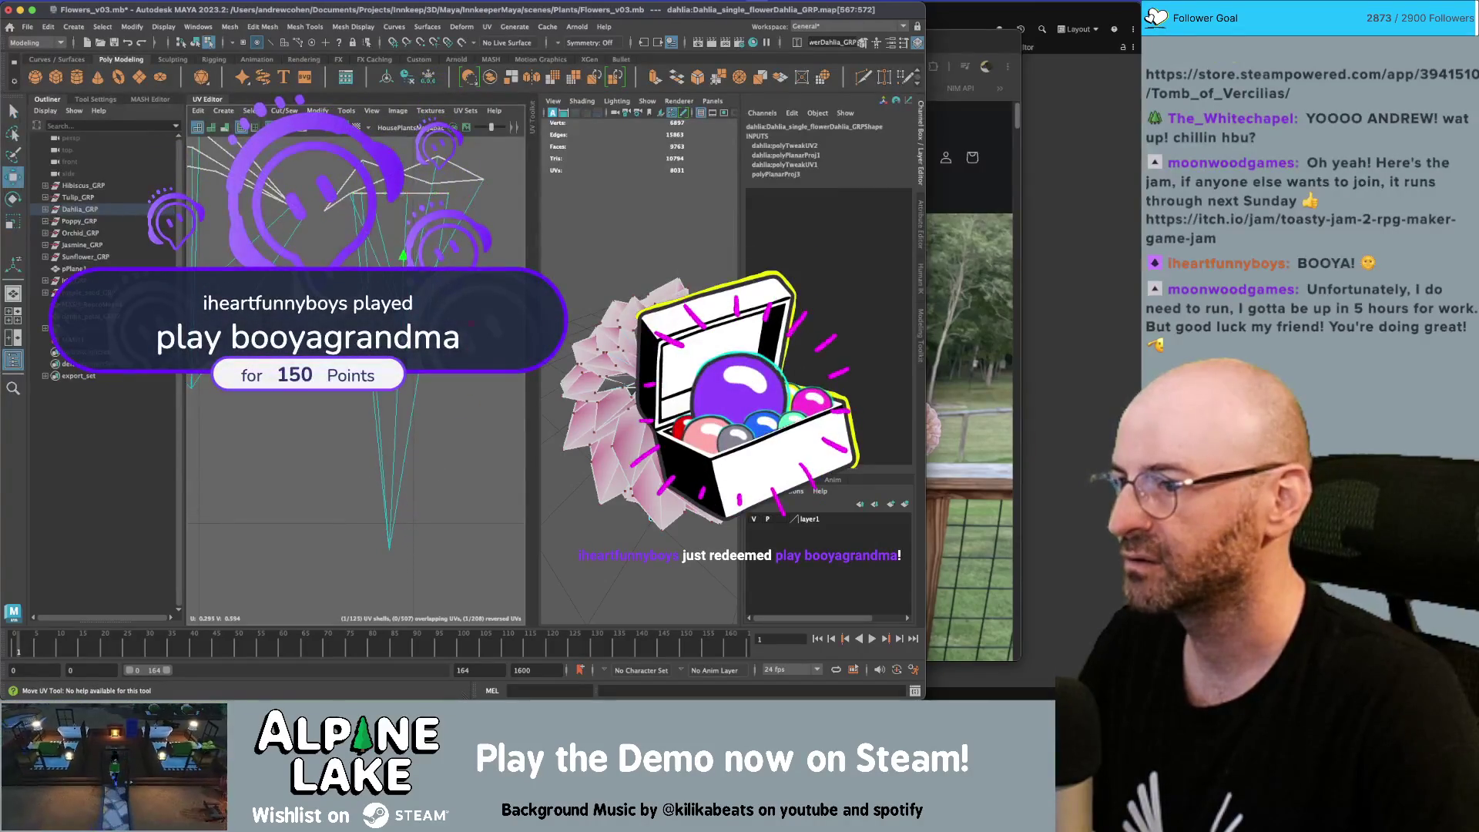
key(z)
key(z)
key(z)
key(z)
key(z)
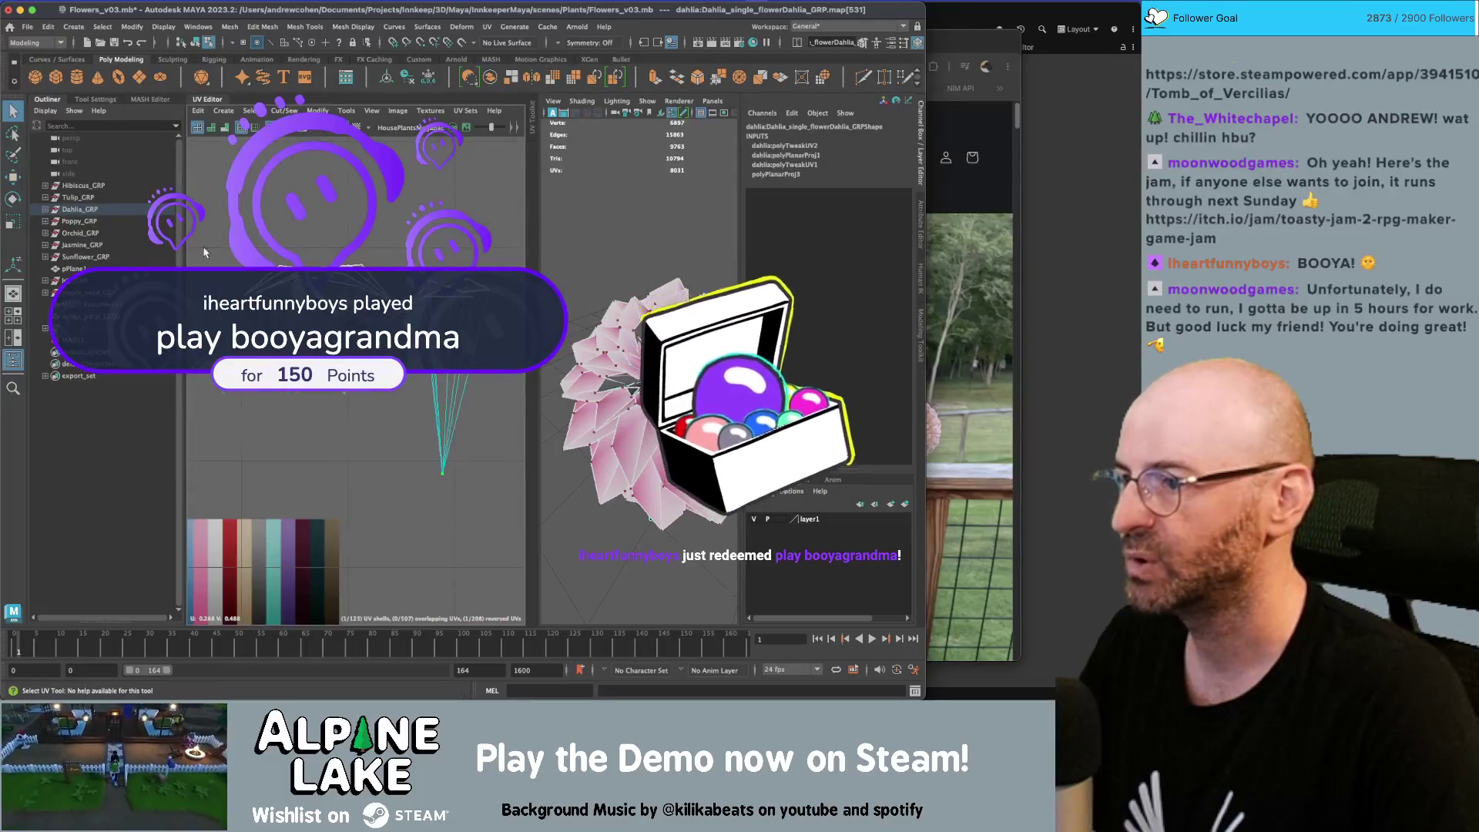
Squeeze the leaf shell narrower and move it onto the pale pink swatch band
key(r)
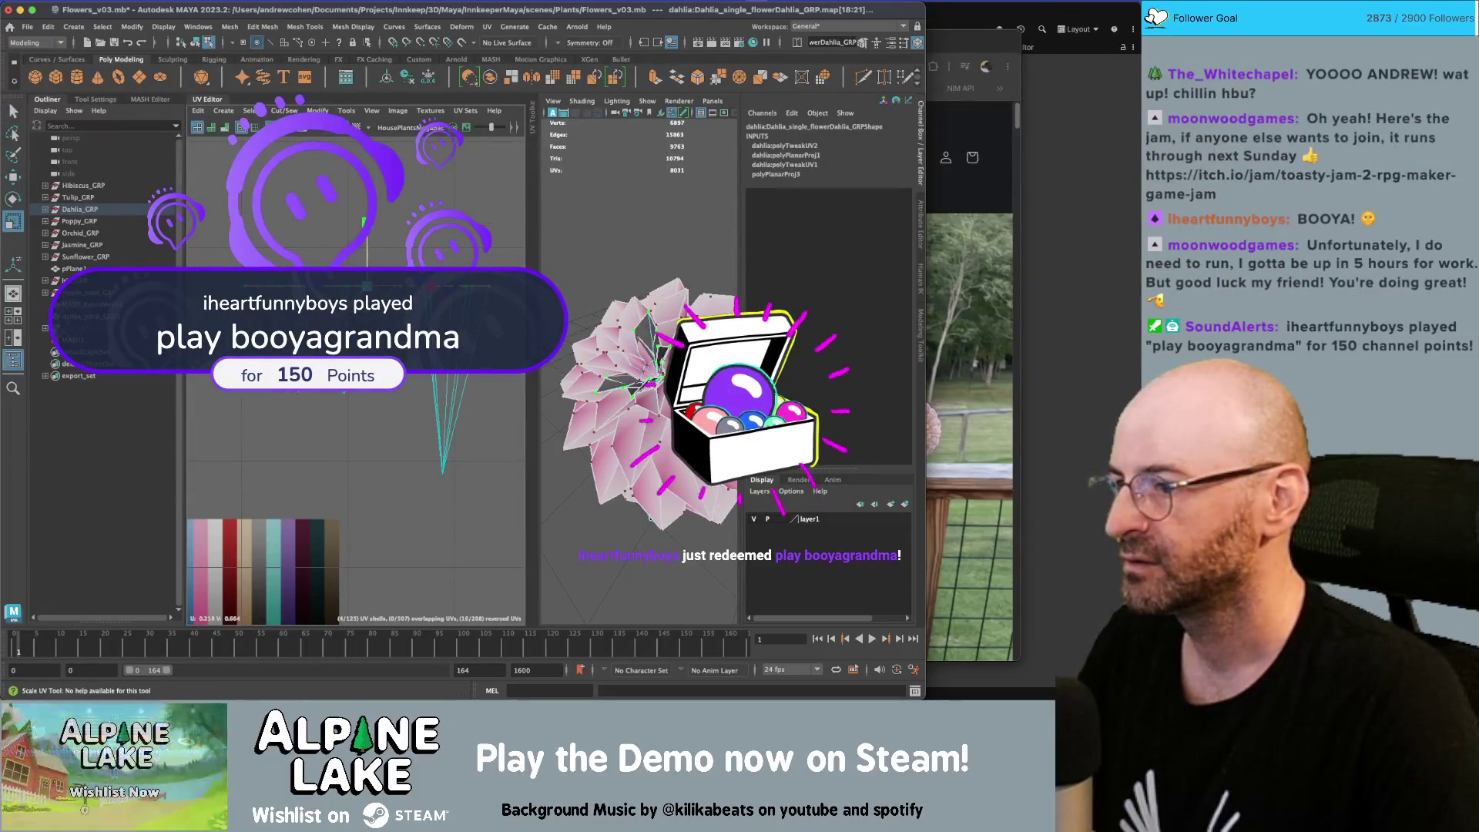
click(370, 433)
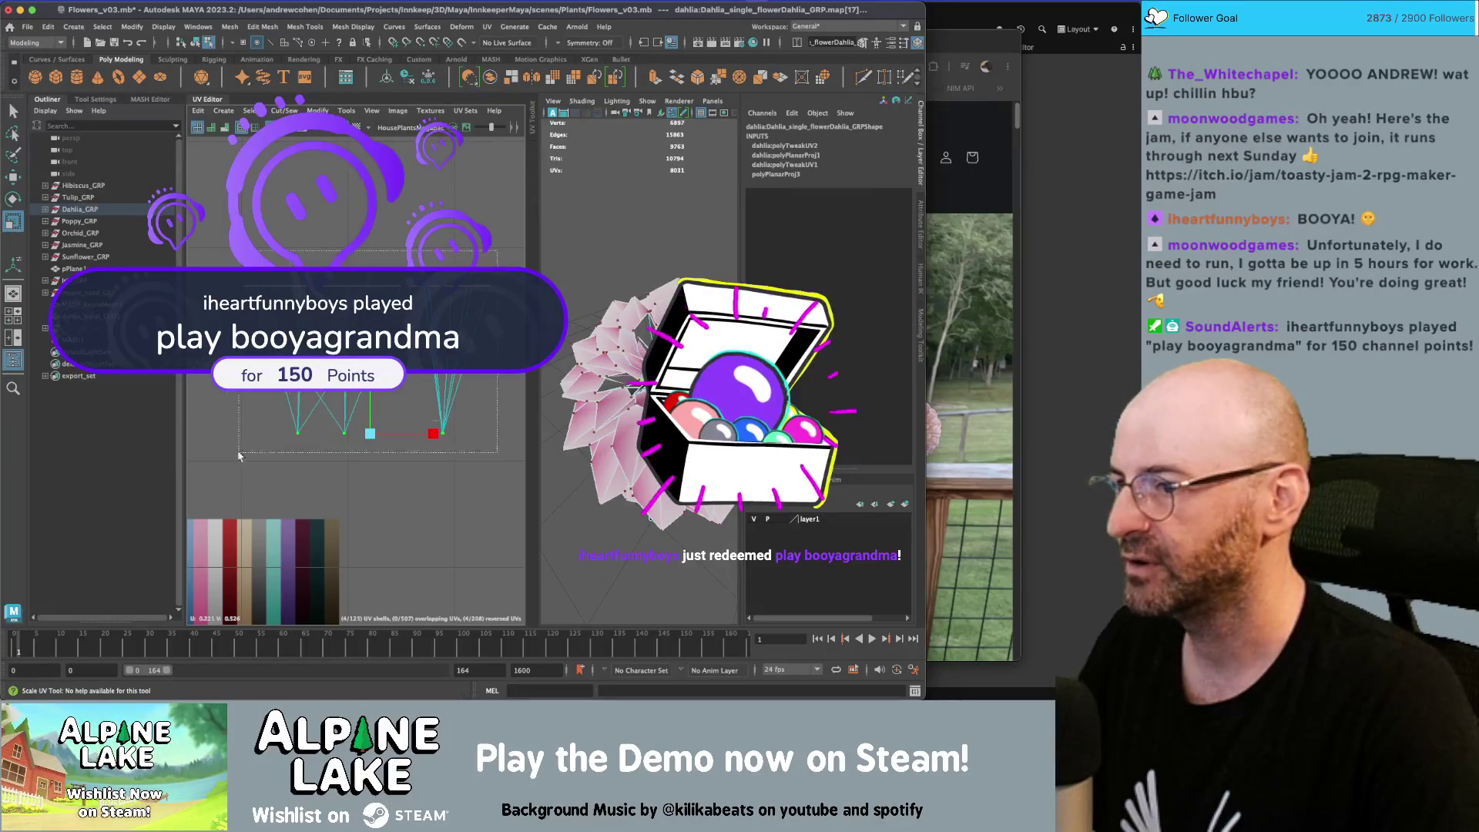
drag(433, 433, 378, 446)
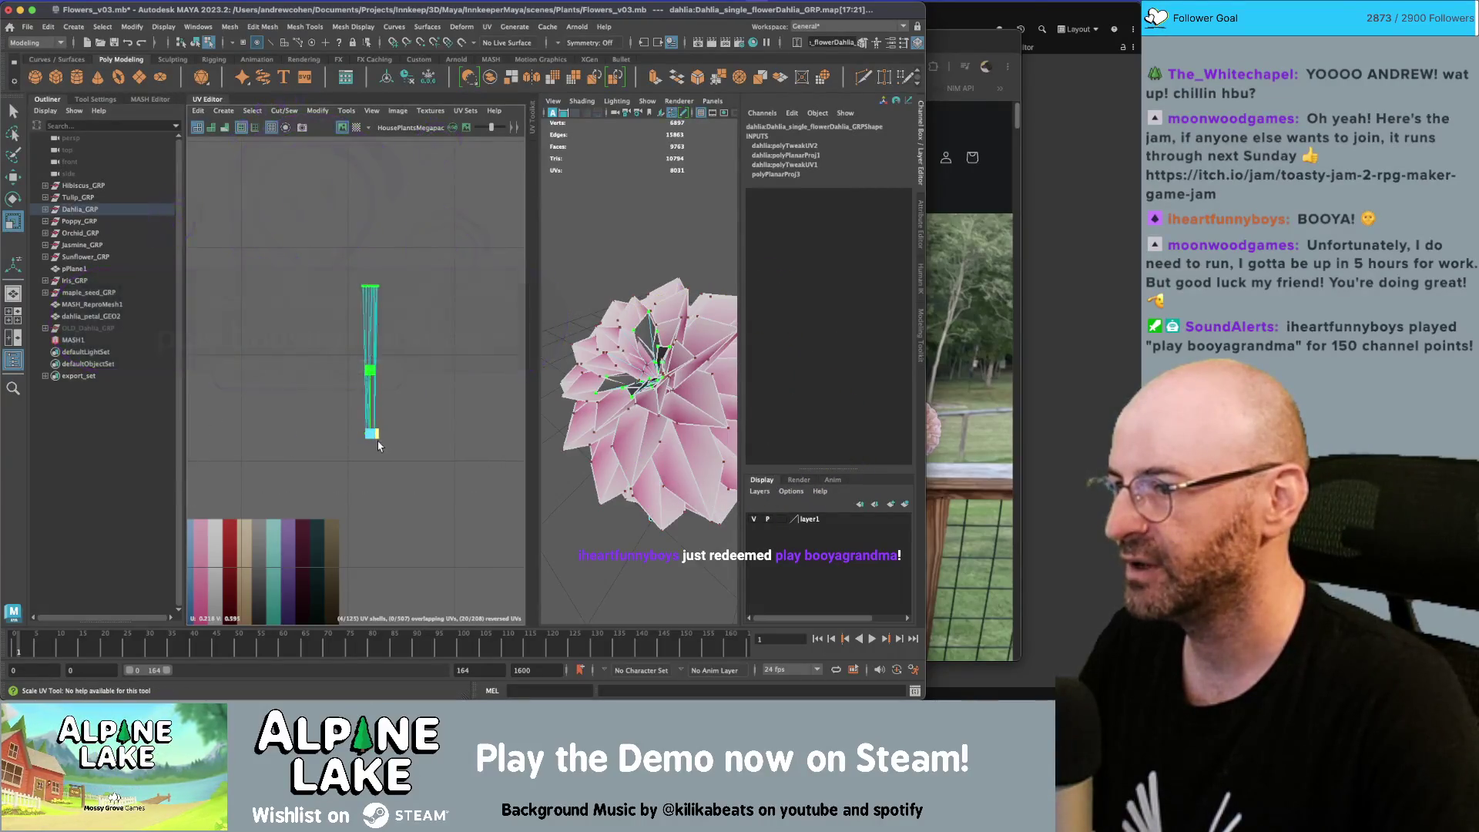
scroll(351, 177, down, 3)
drag(390, 174, 372, 374)
key(r)
key(f)
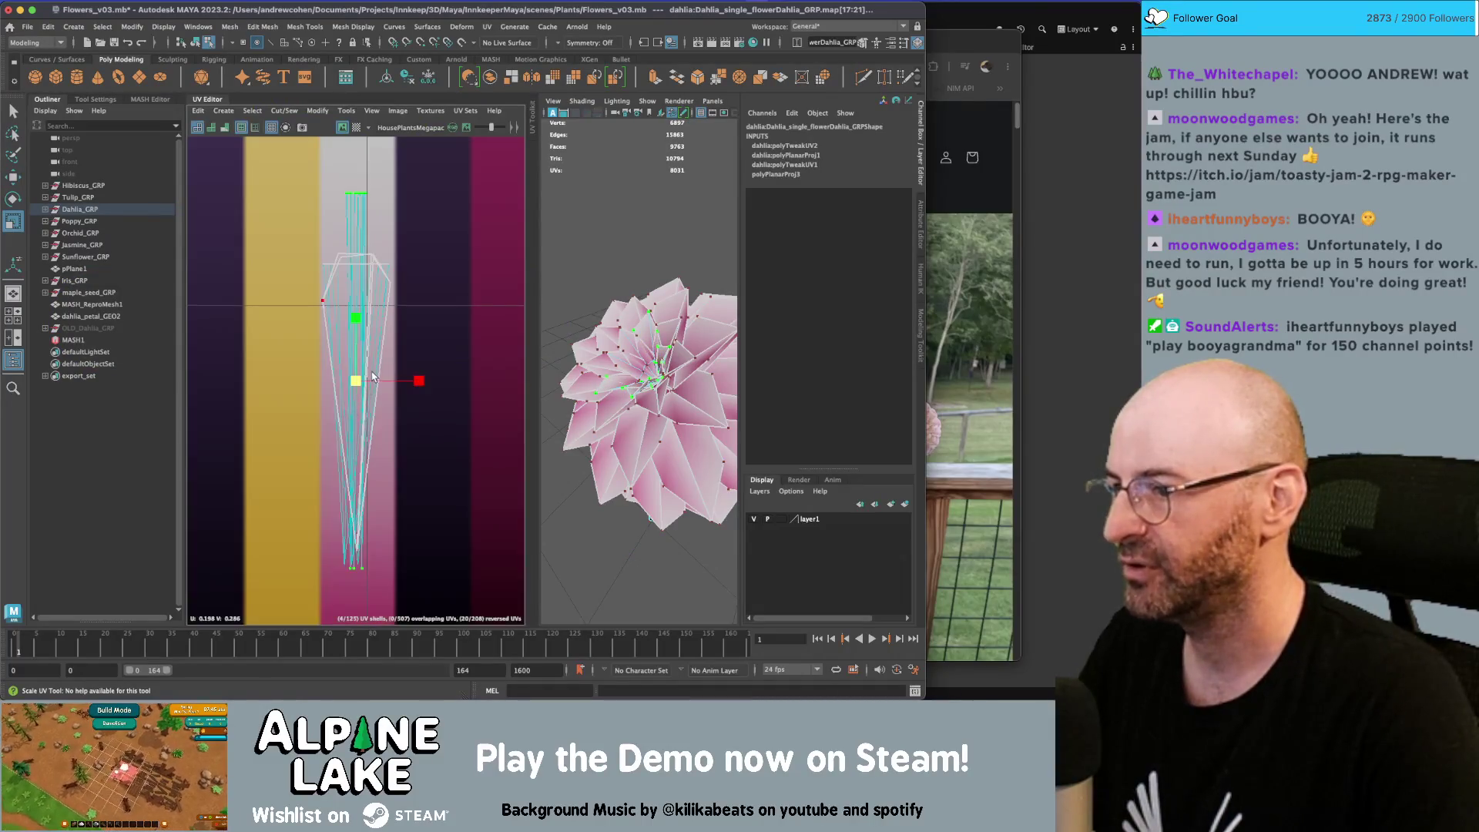
key(r)
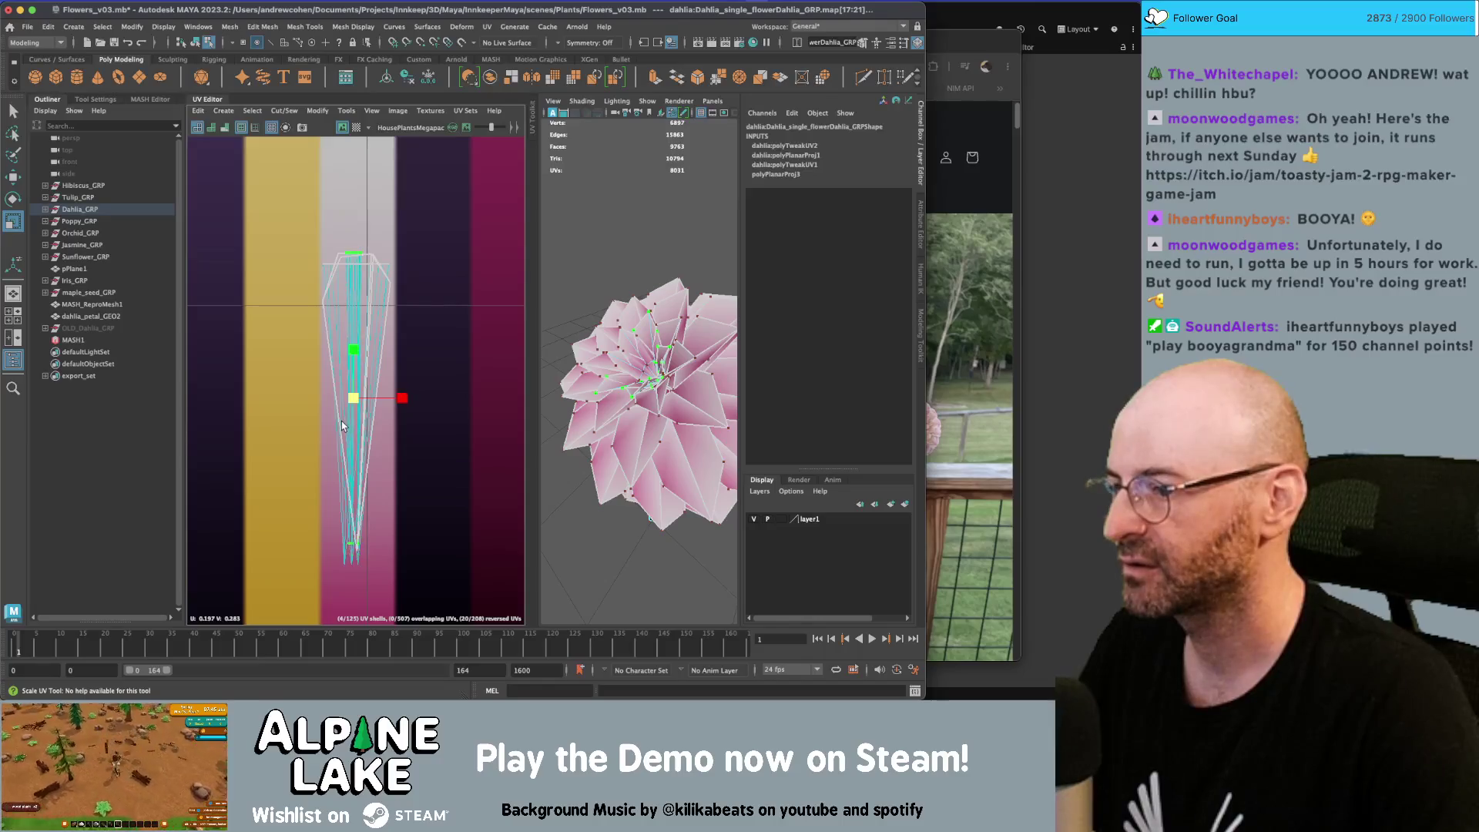